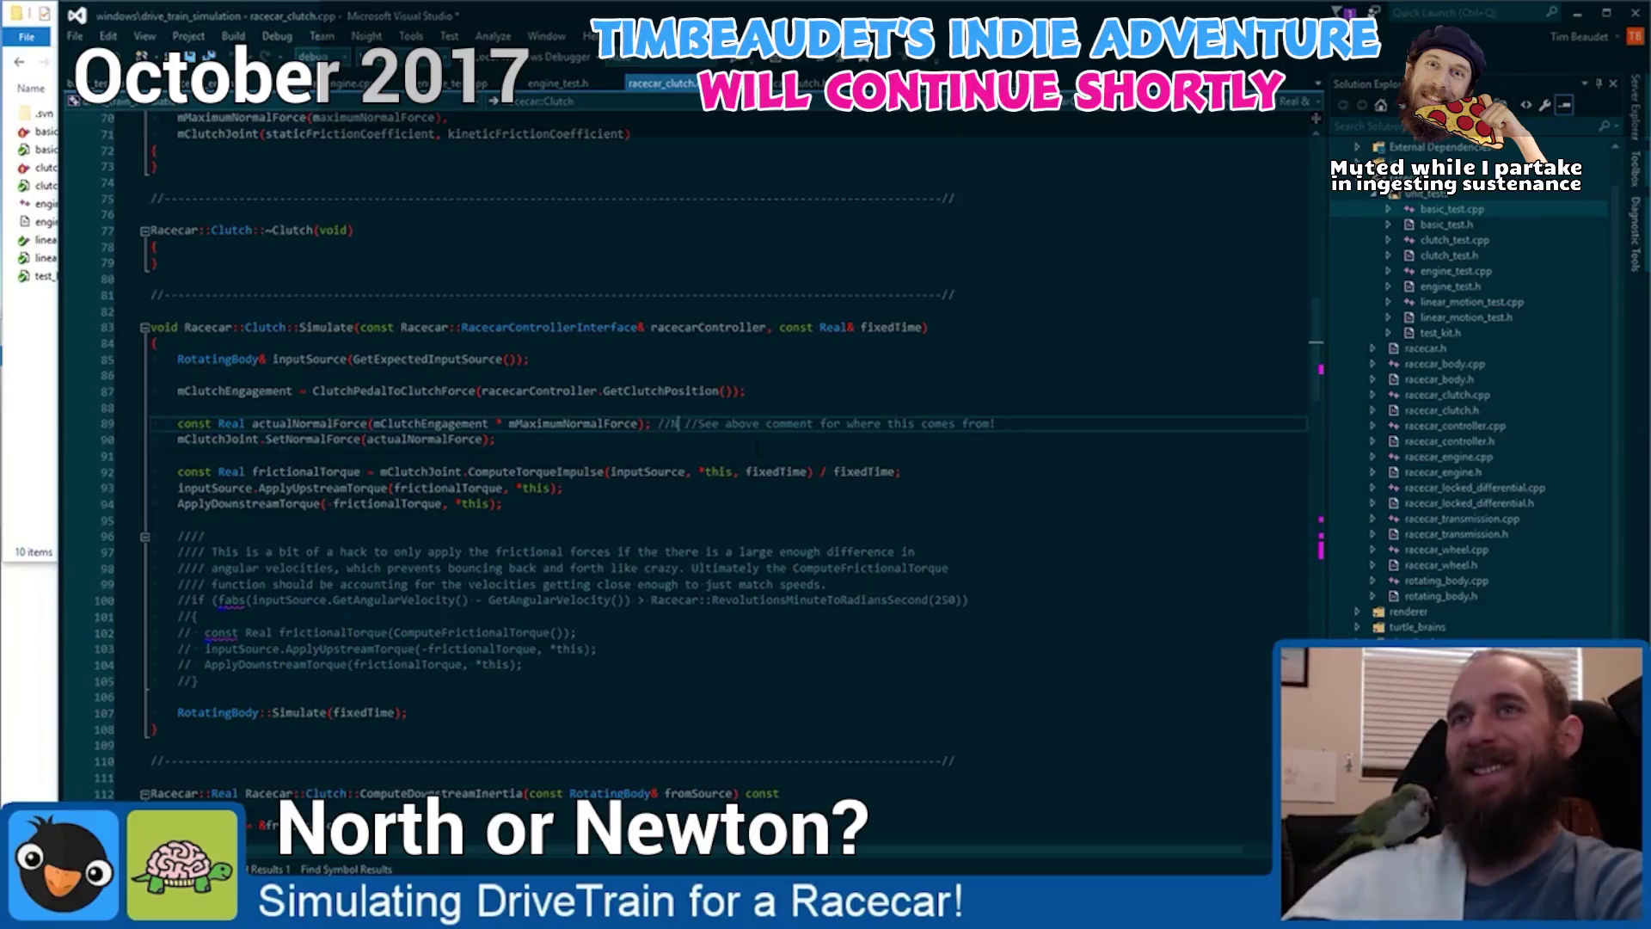
Append 11 to the second expected differential velocity on line 108, making it 11.111111.
left_click(751, 441)
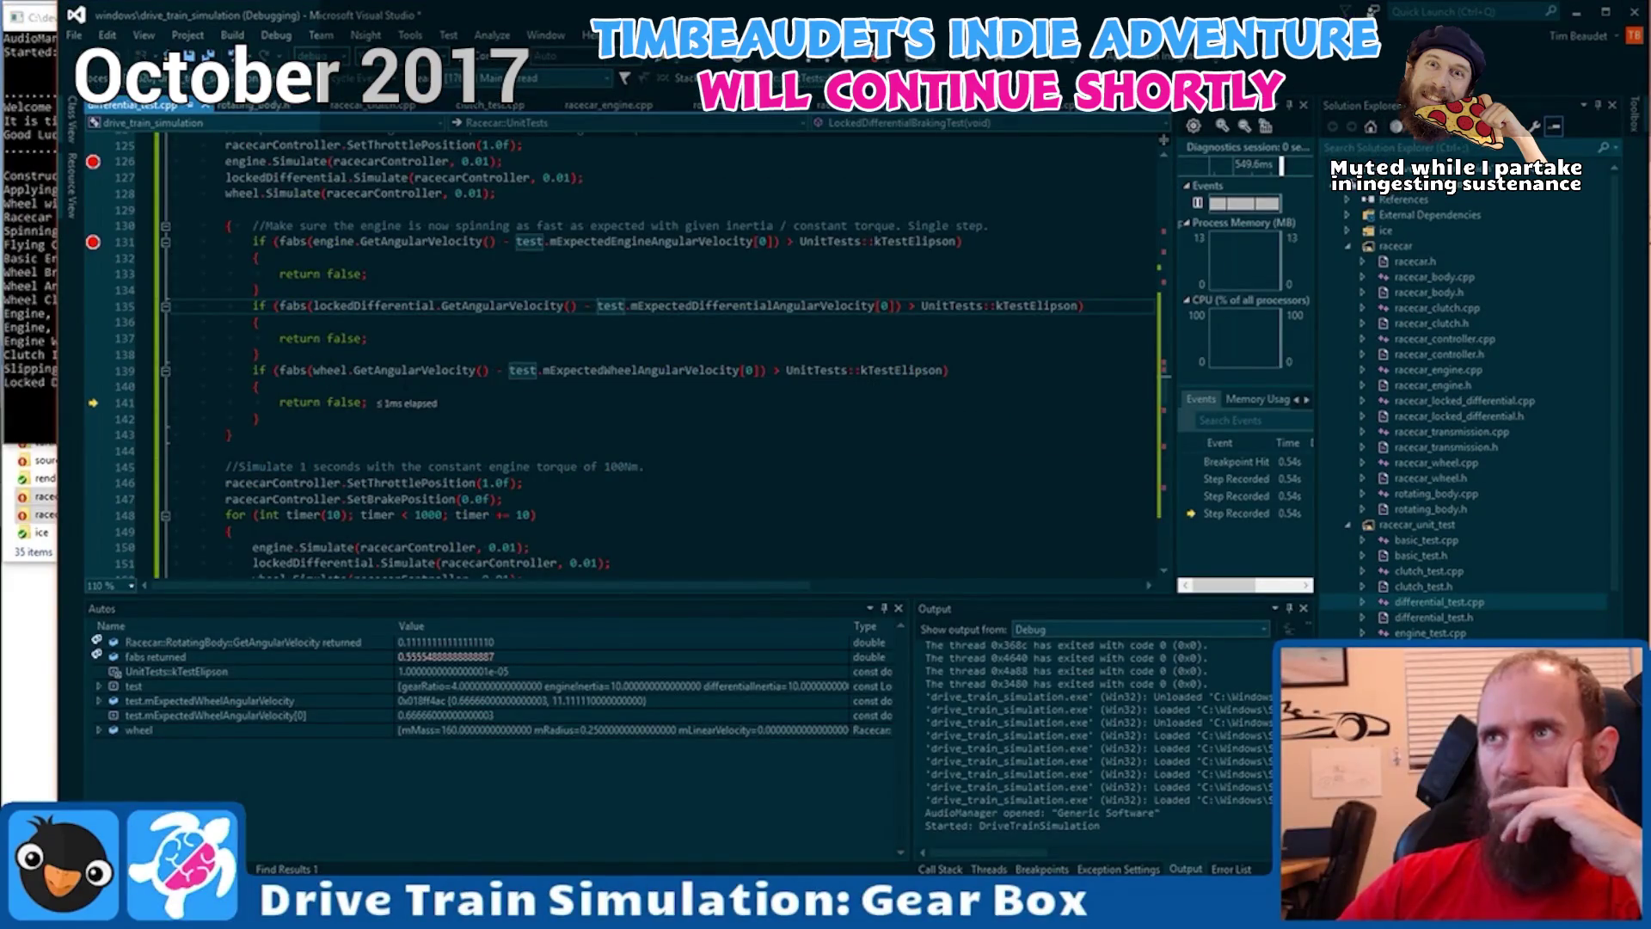
type("11")
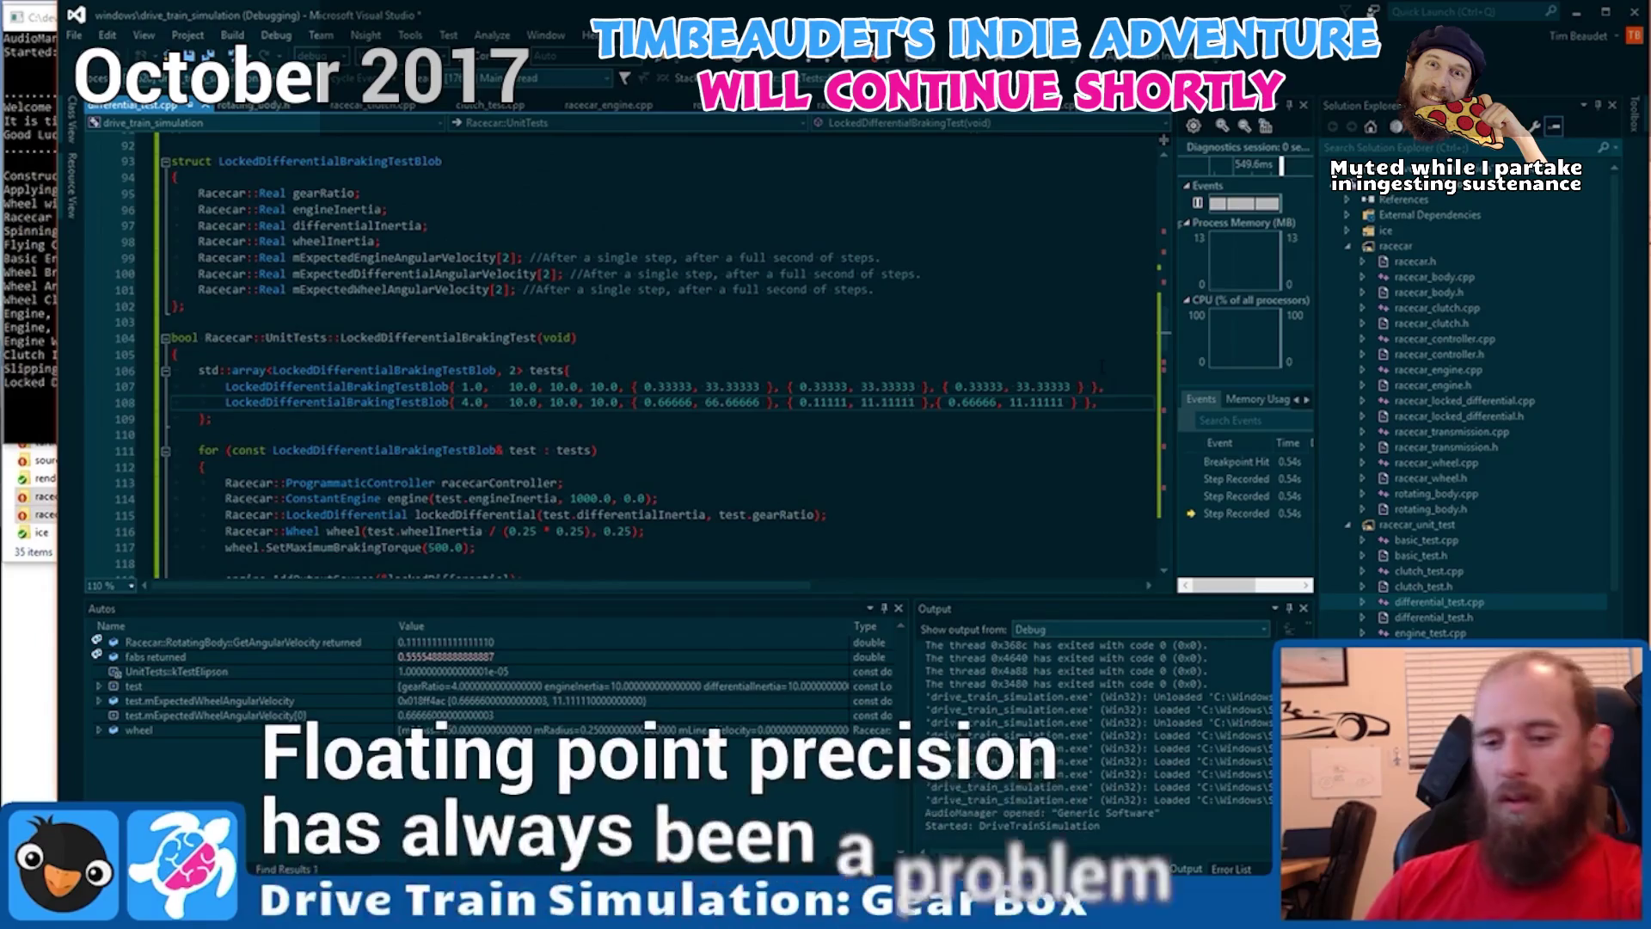
key("Up")
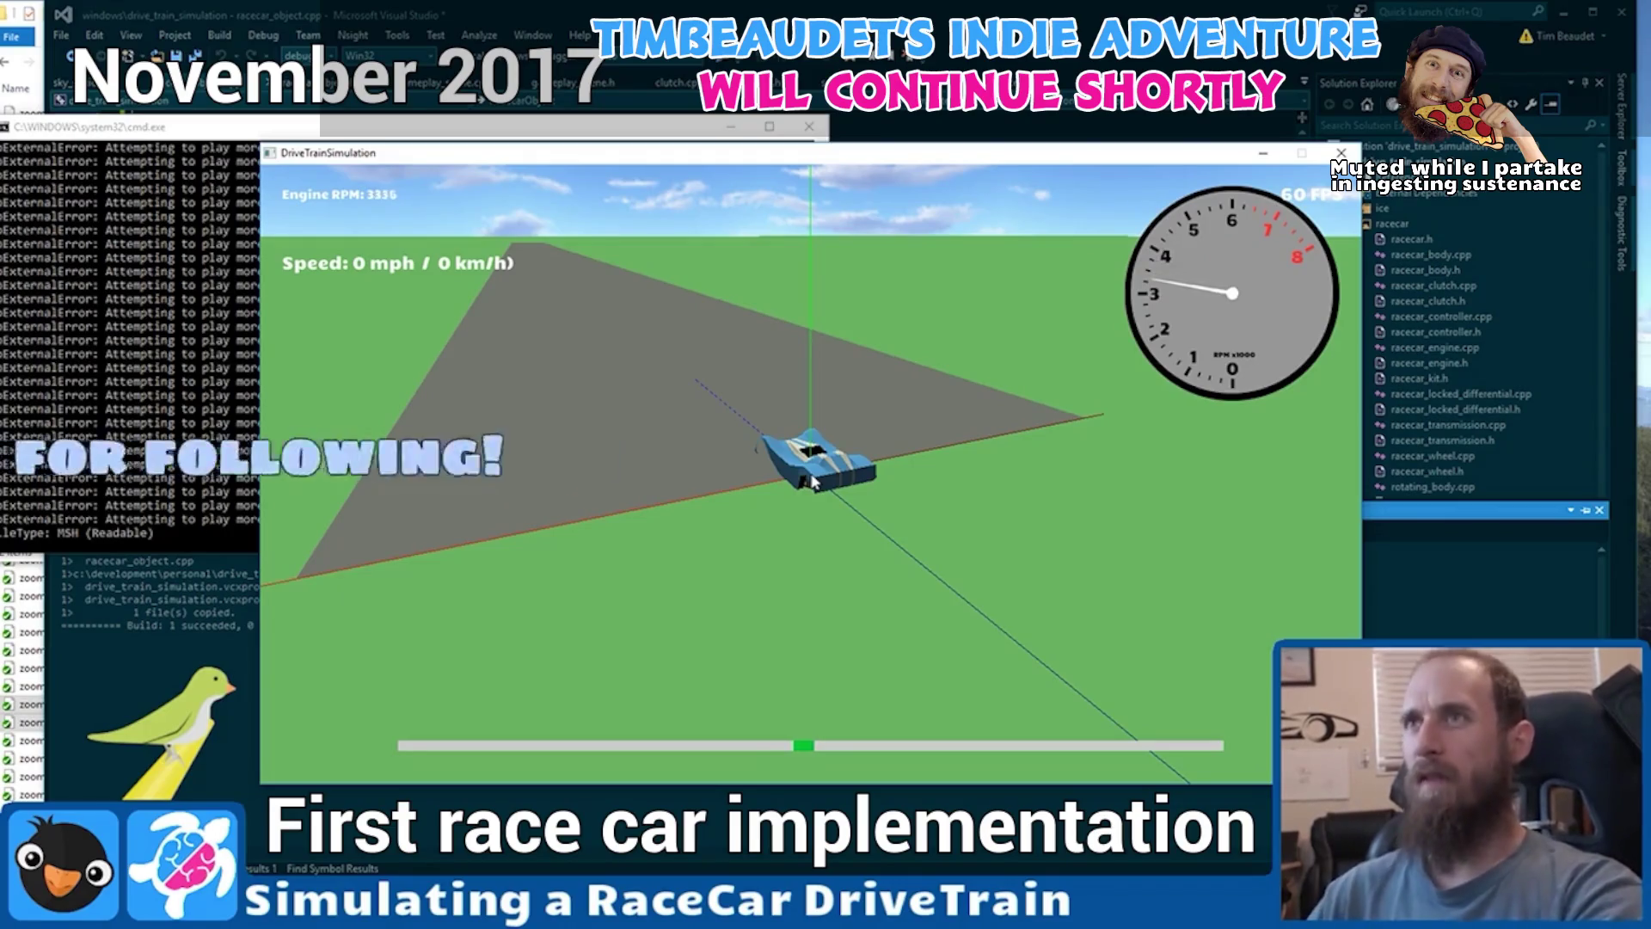
Drive the race car forward briefly, quit the simulation and console, and return to empty line 86.
key("Up")
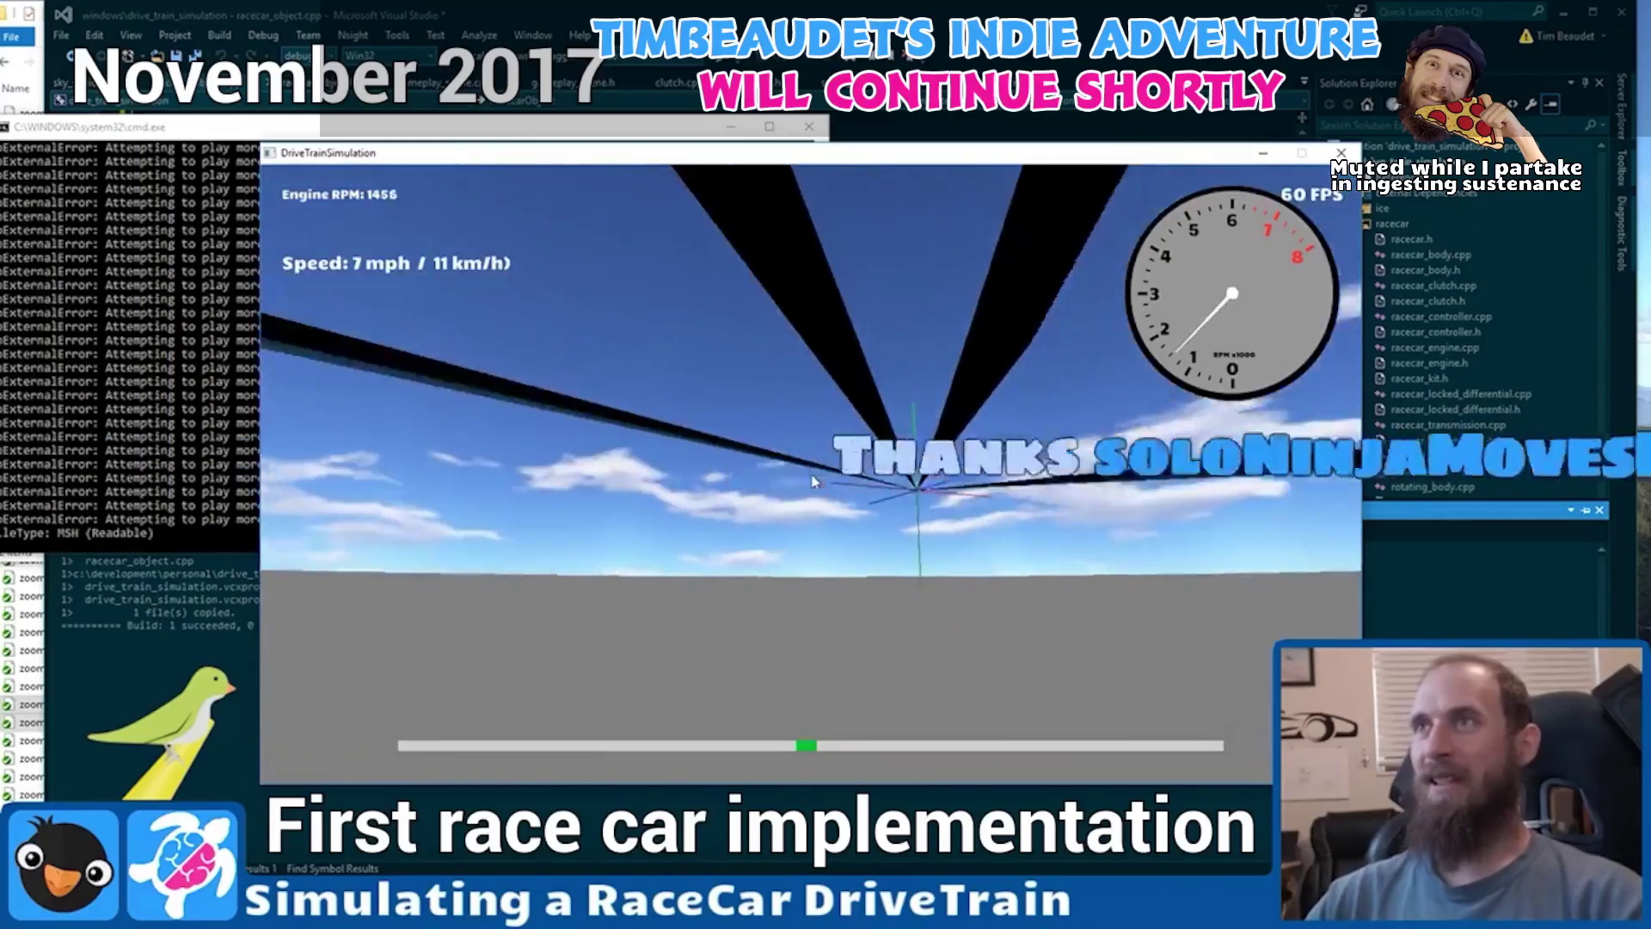
key("Escape")
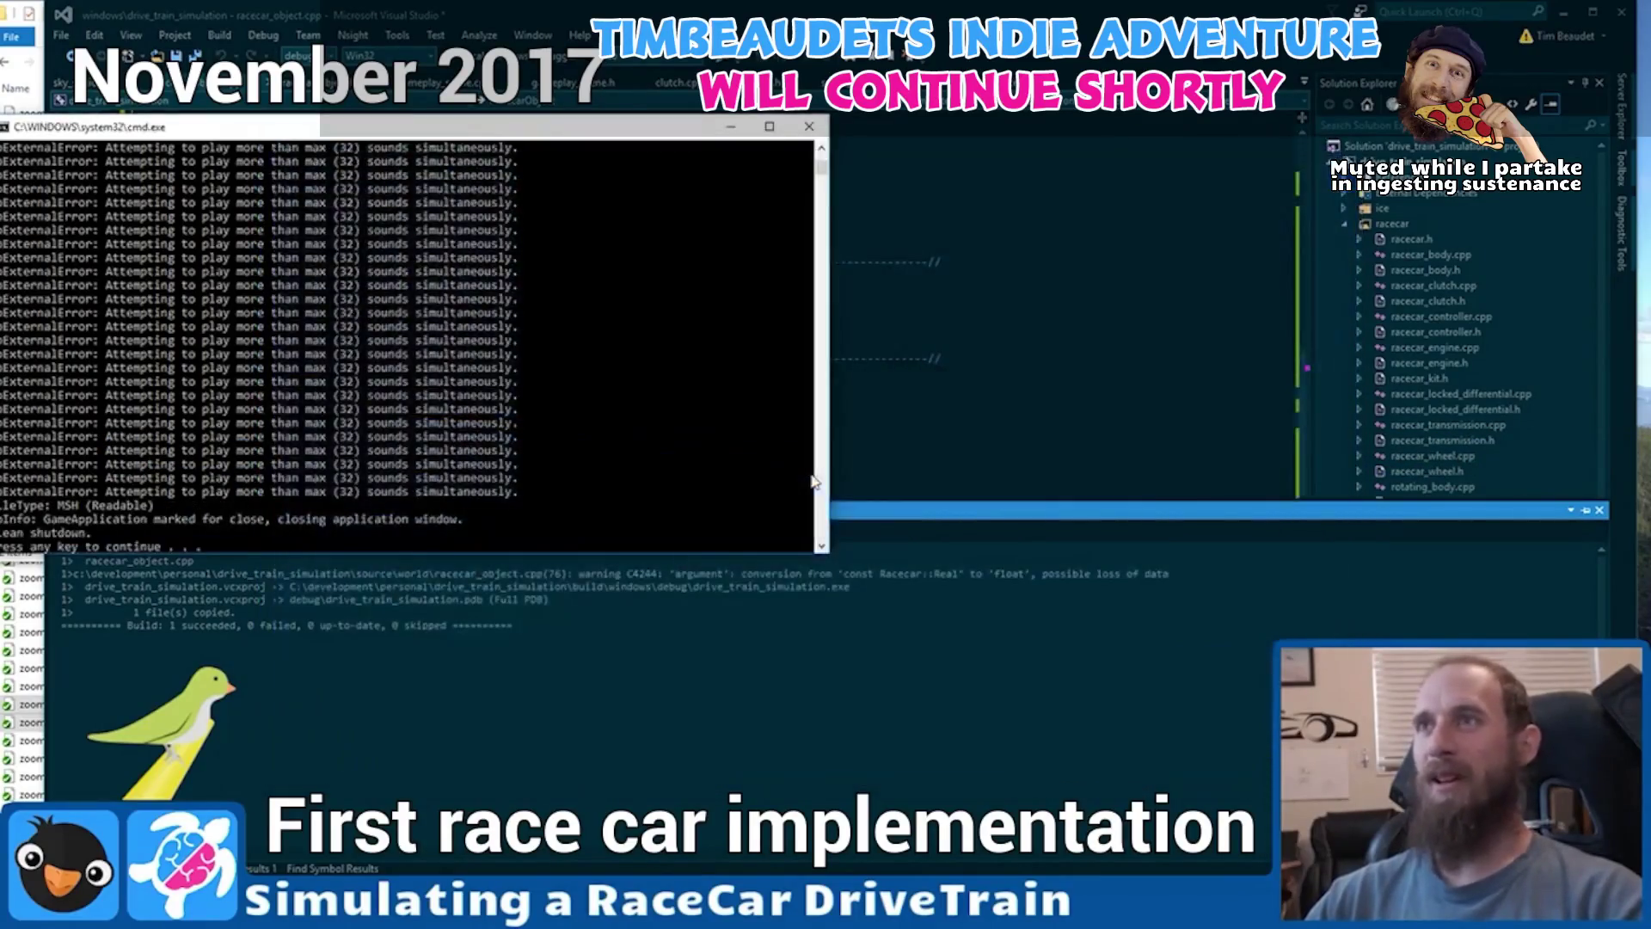
key("Return")
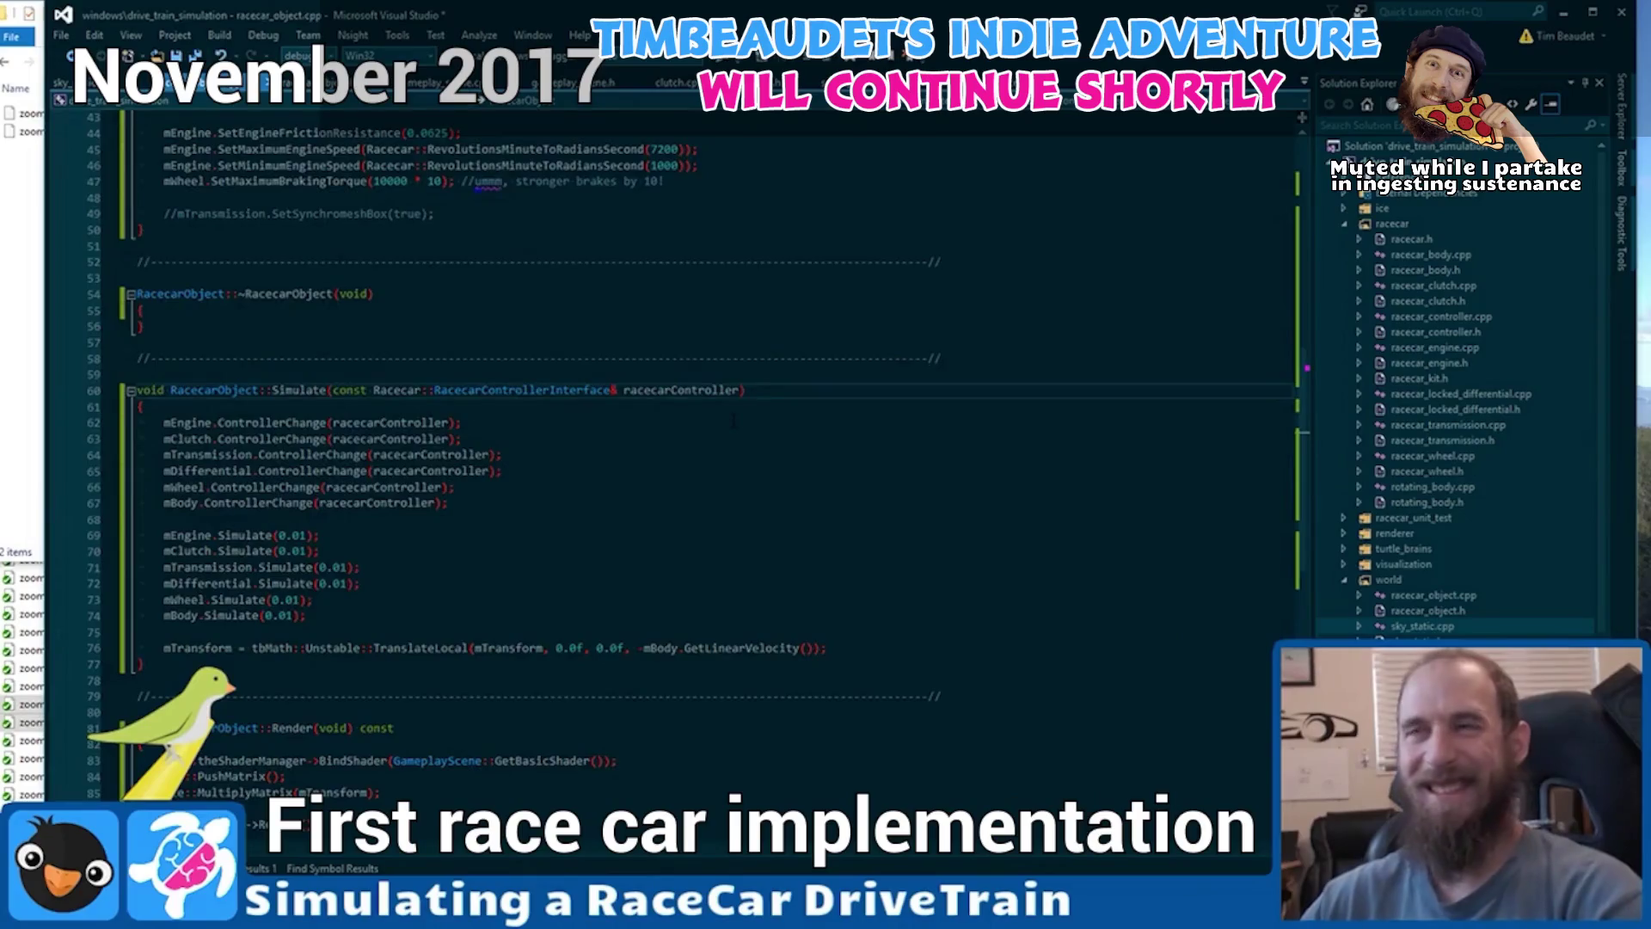
scroll(733, 422, "down", 5)
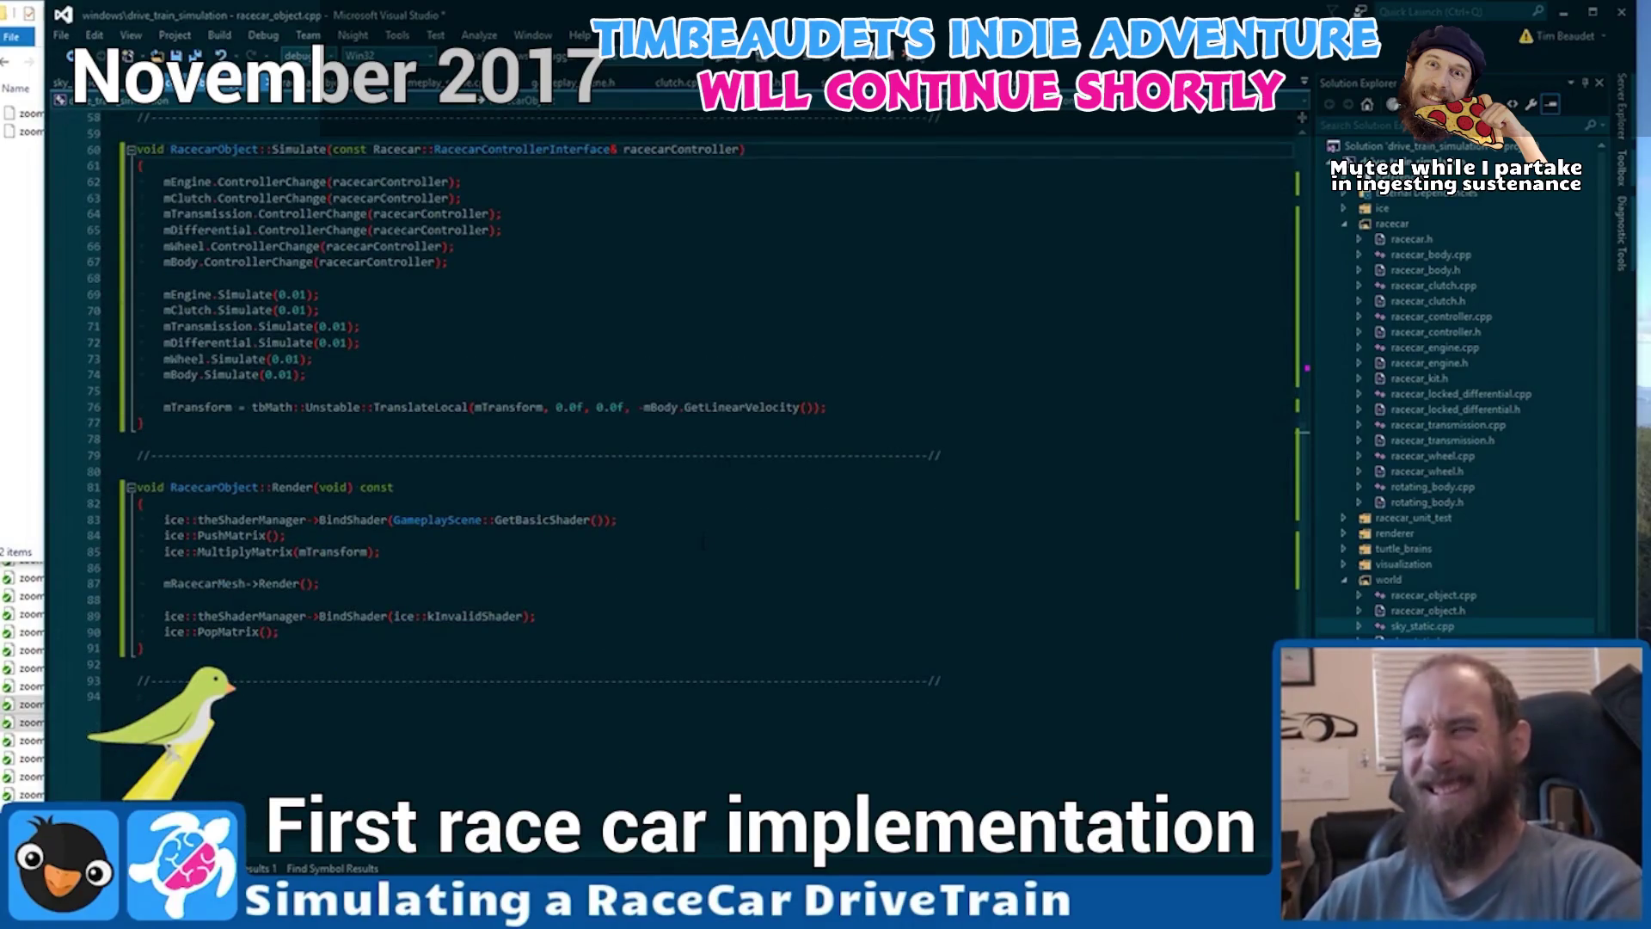
left_click(695, 564)
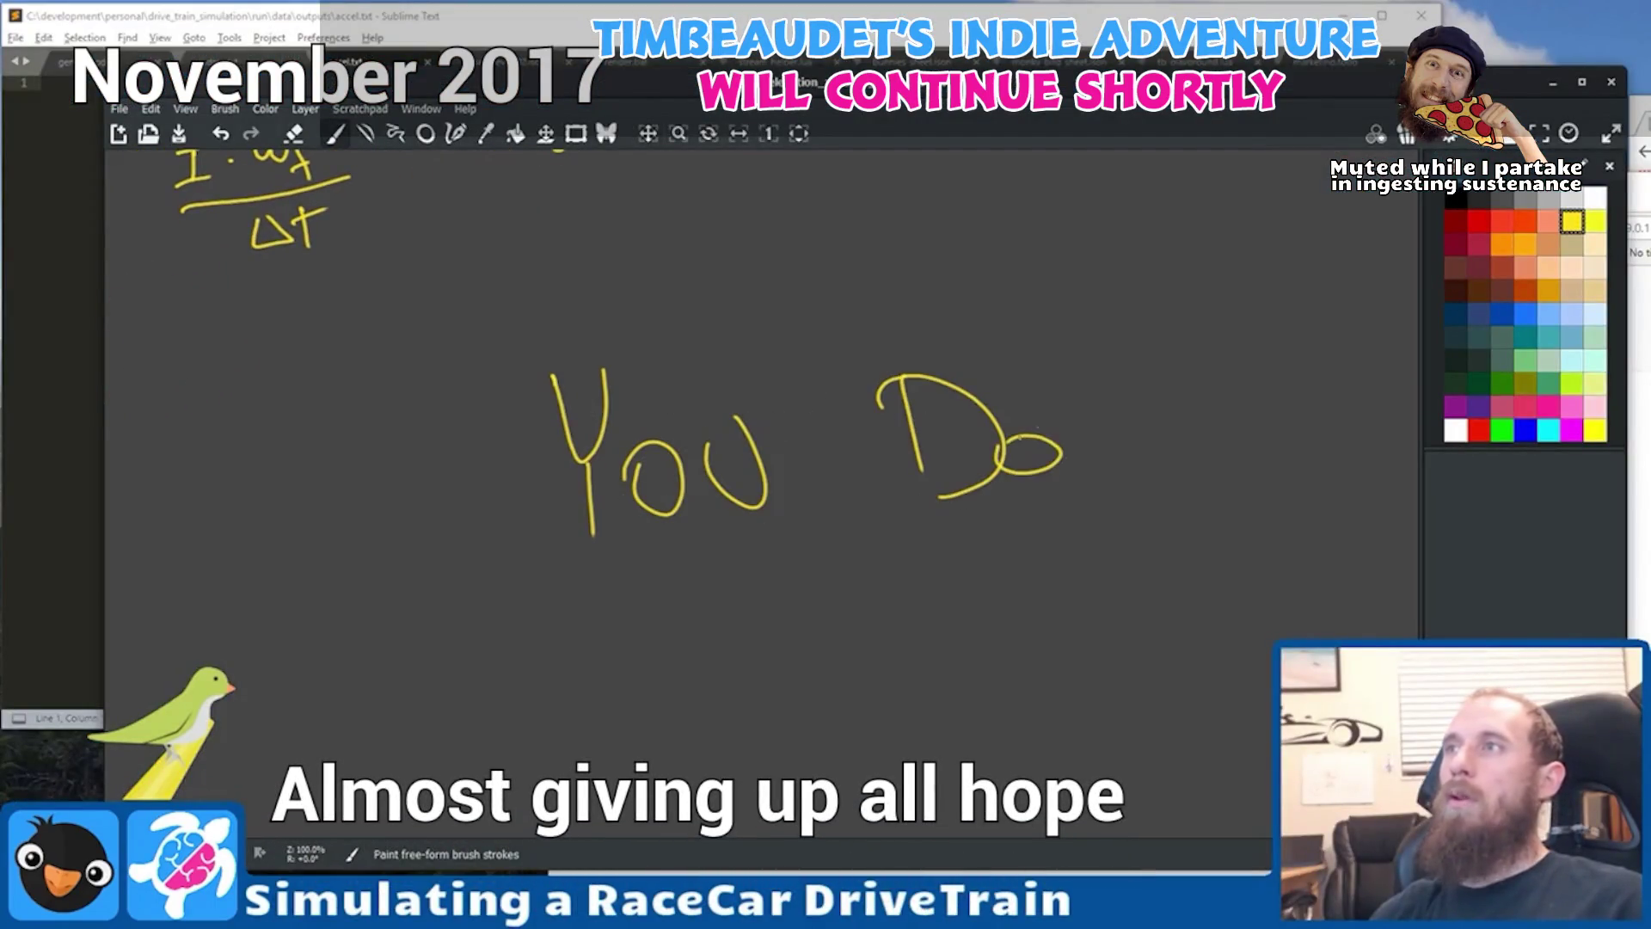
Underline the handwritten "You Don't" with two long yellow strokes.
left_click_drag(567, 602, 1417, 398)
left_click_drag(721, 668, 1144, 502)
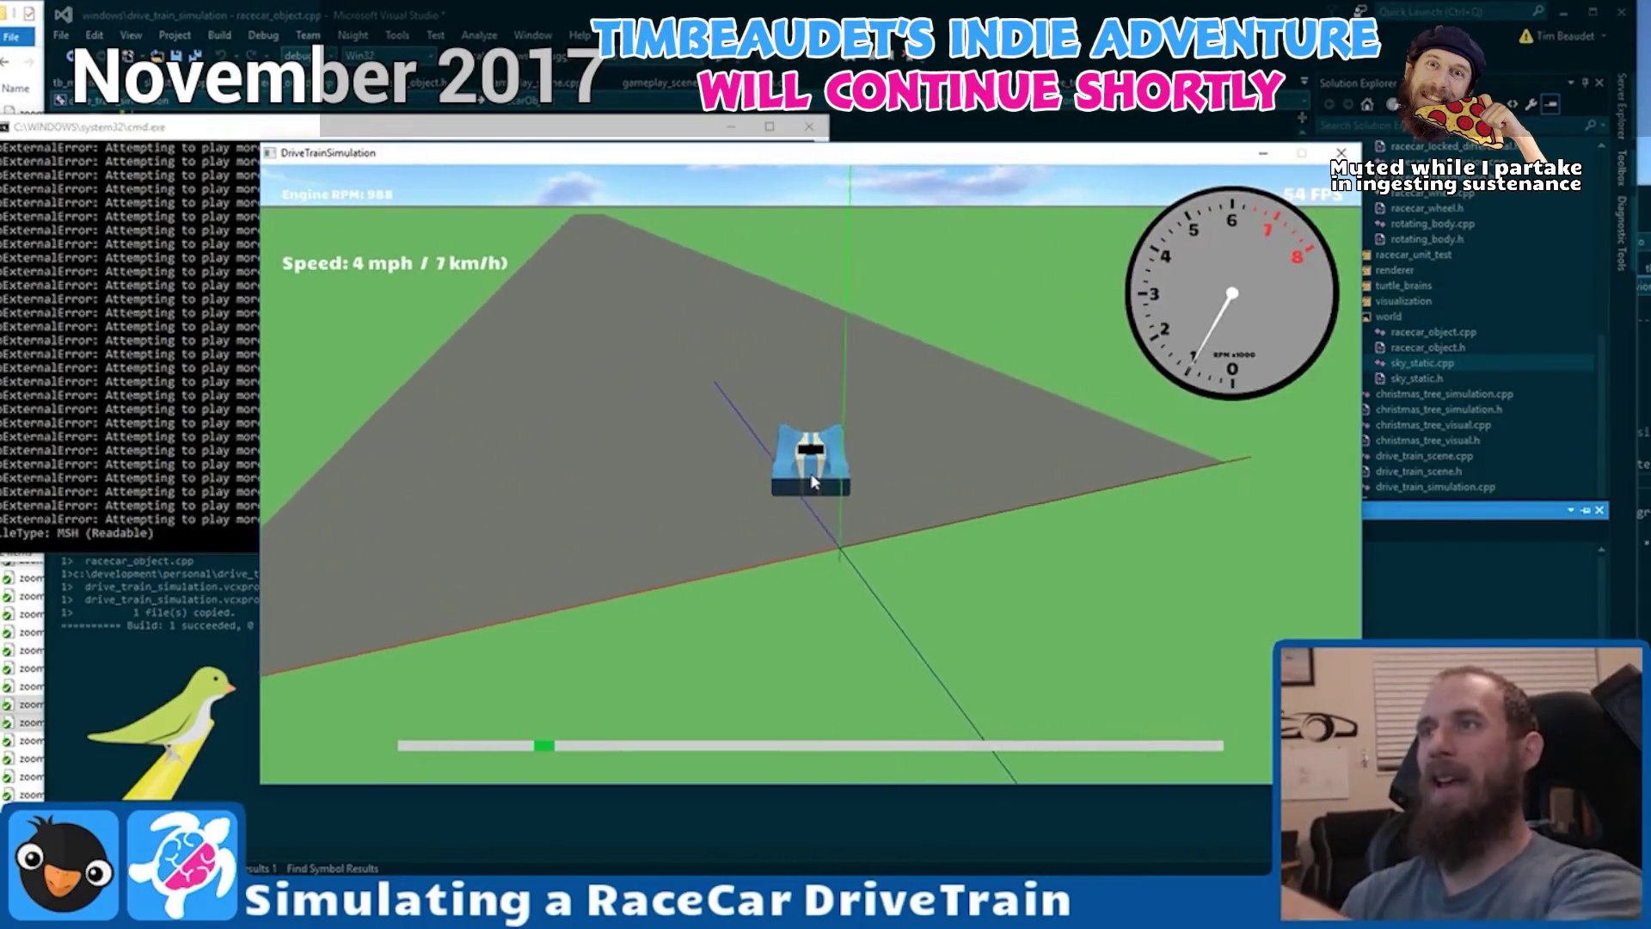
key("Right")
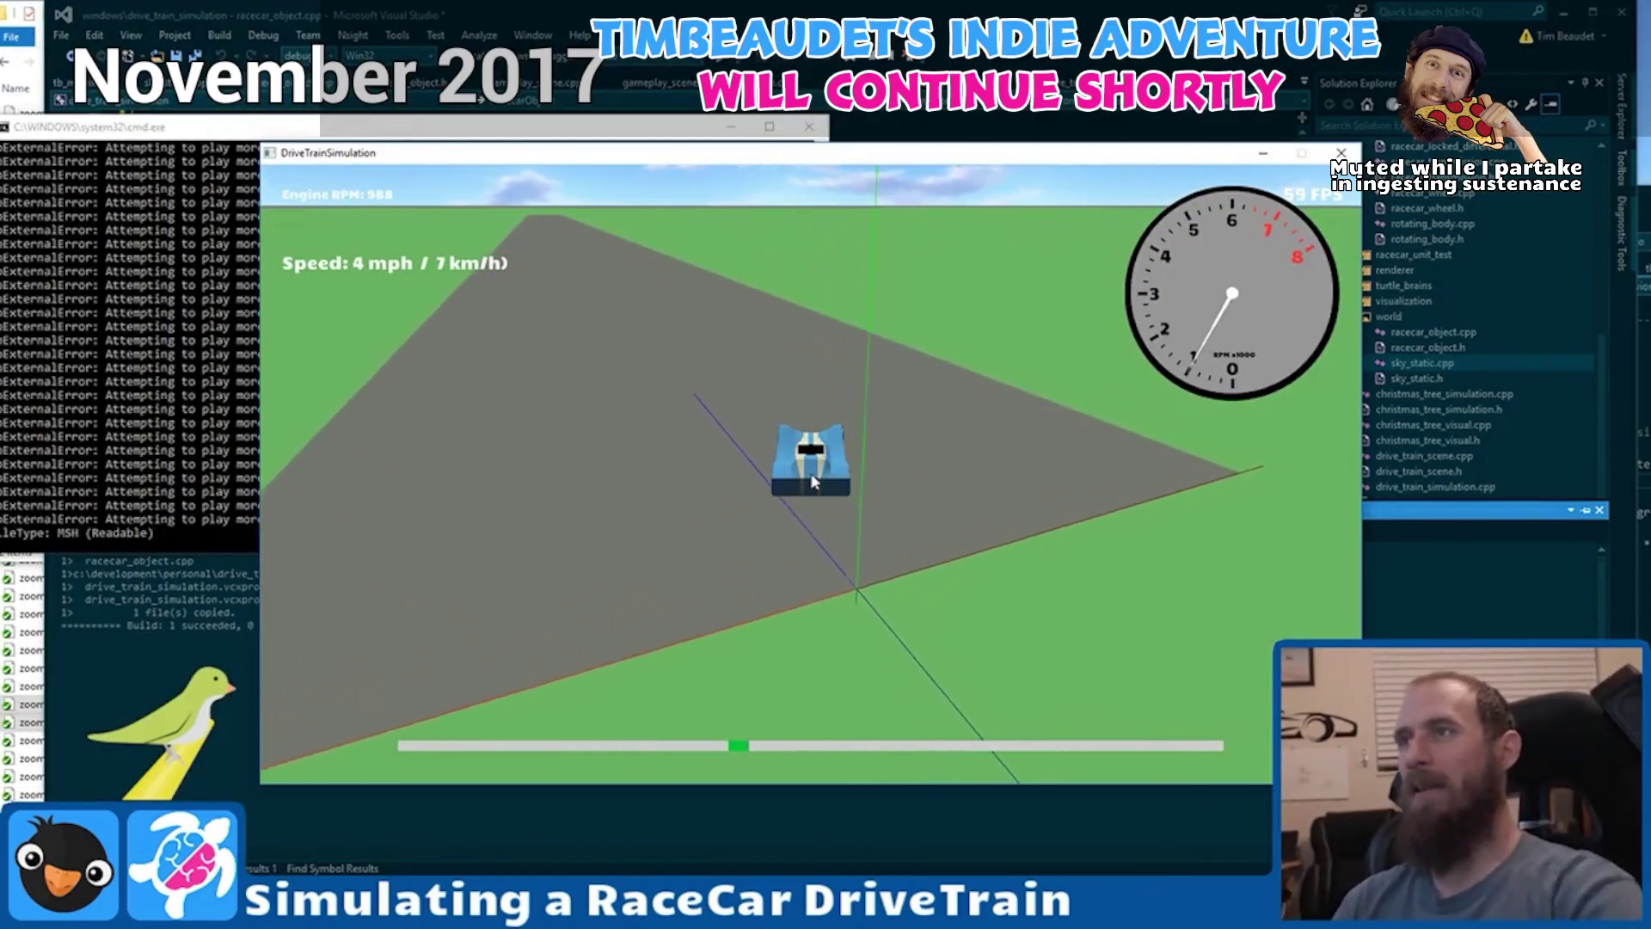
Accelerate the race car to about 34 mph, steering right then left back onto the road.
key("Right")
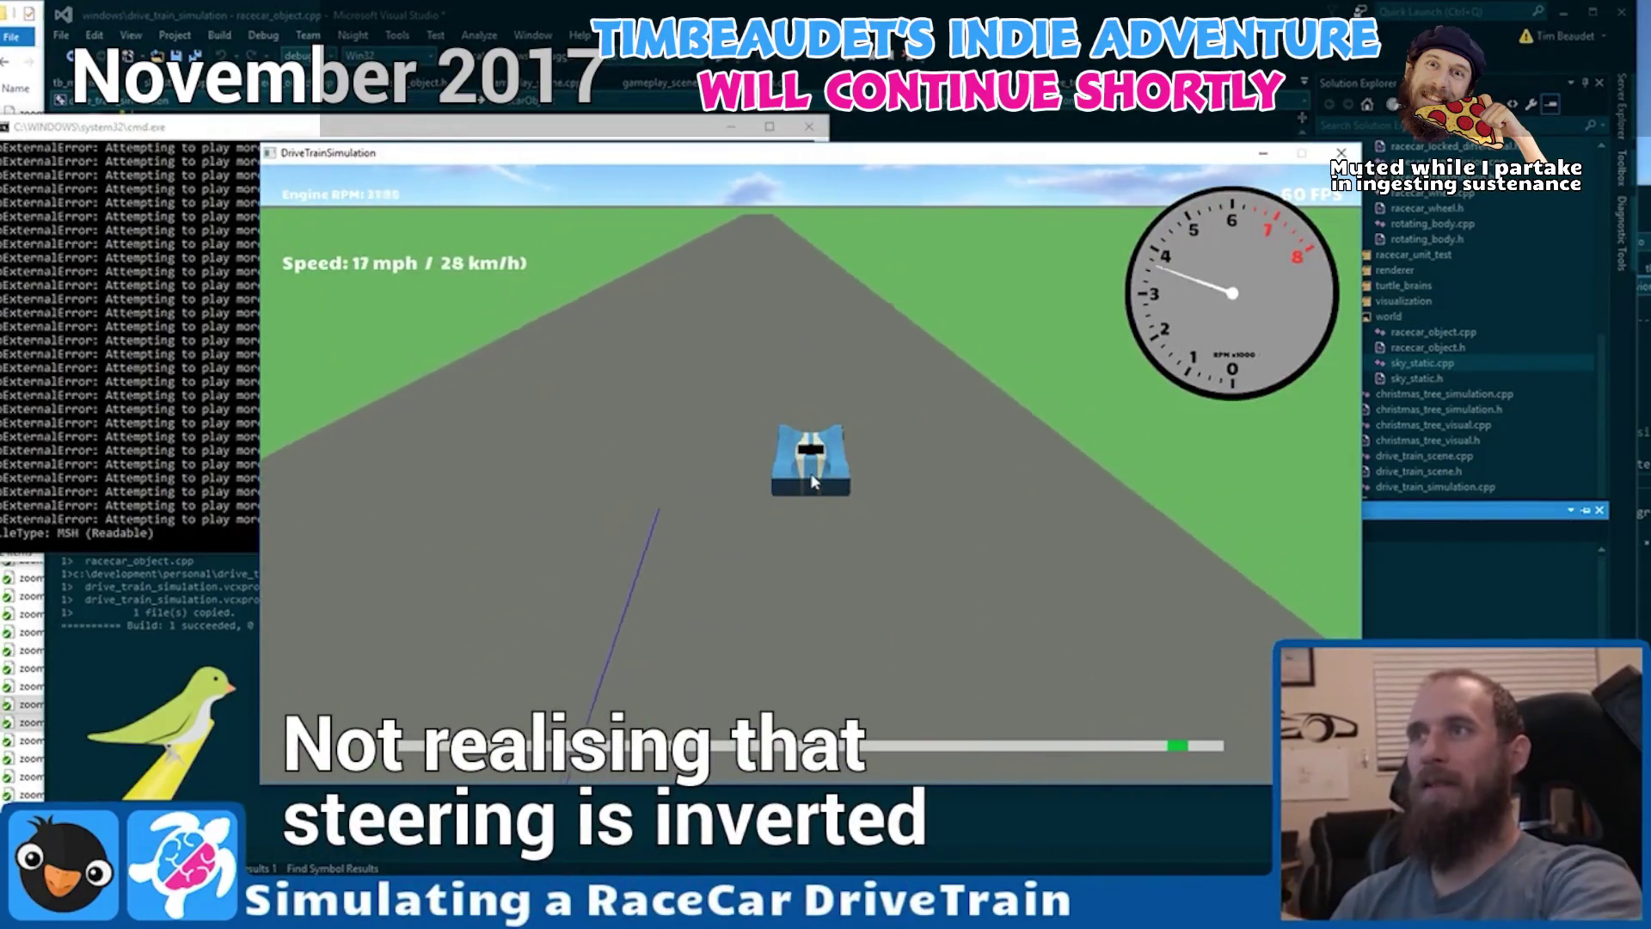
key("Right")
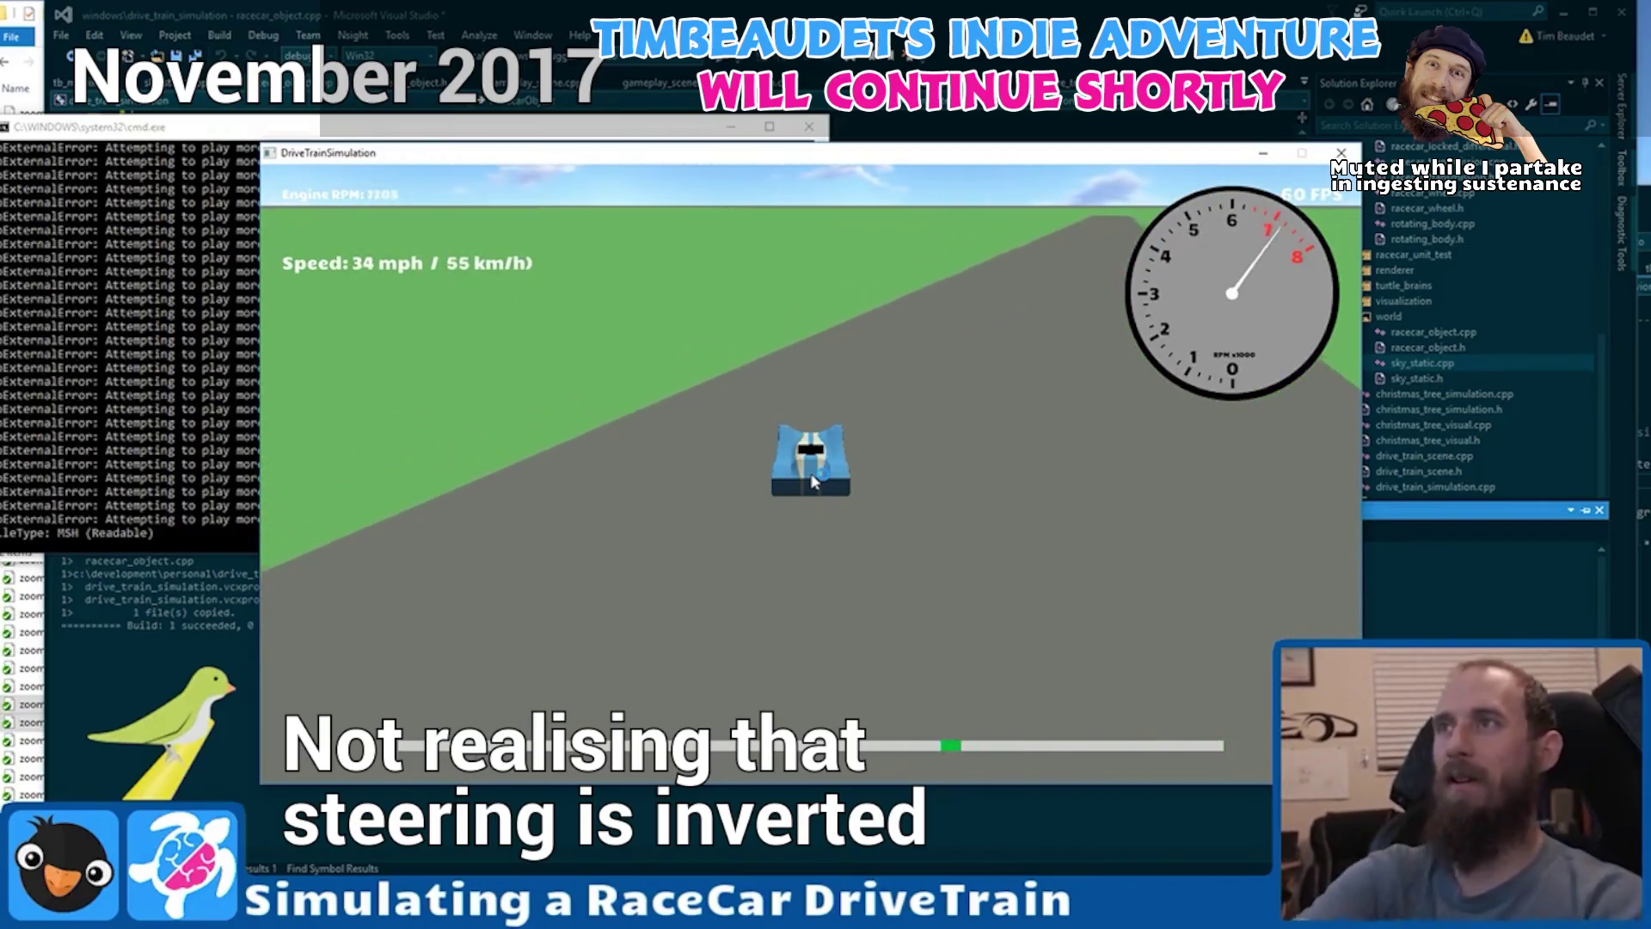
key("Left")
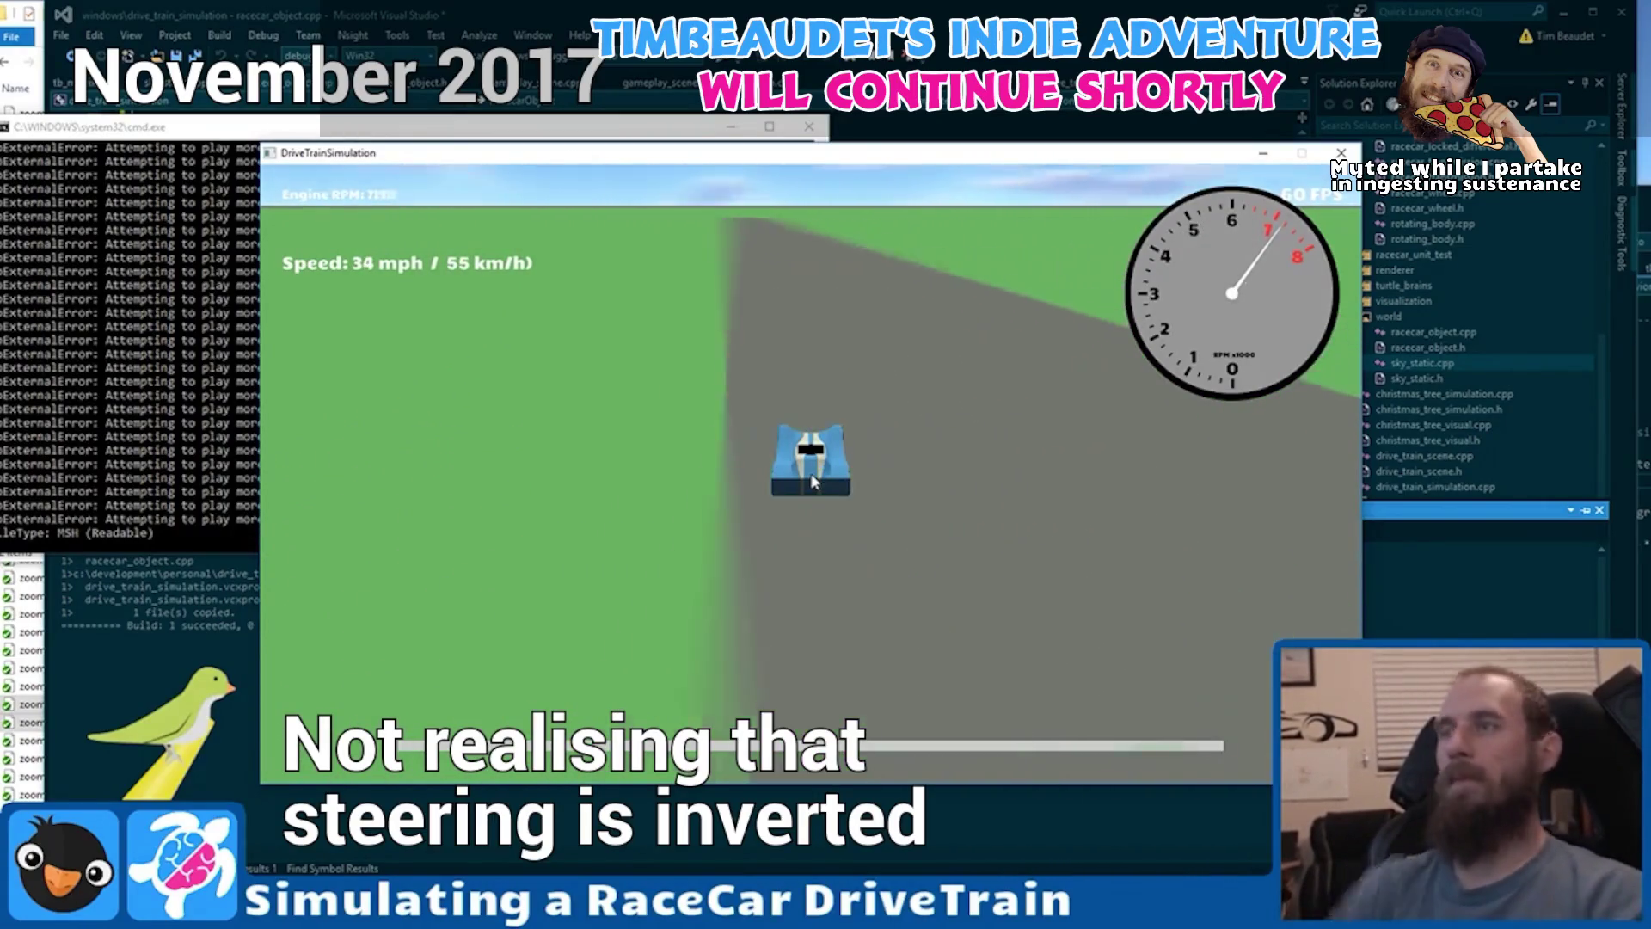
key("Left")
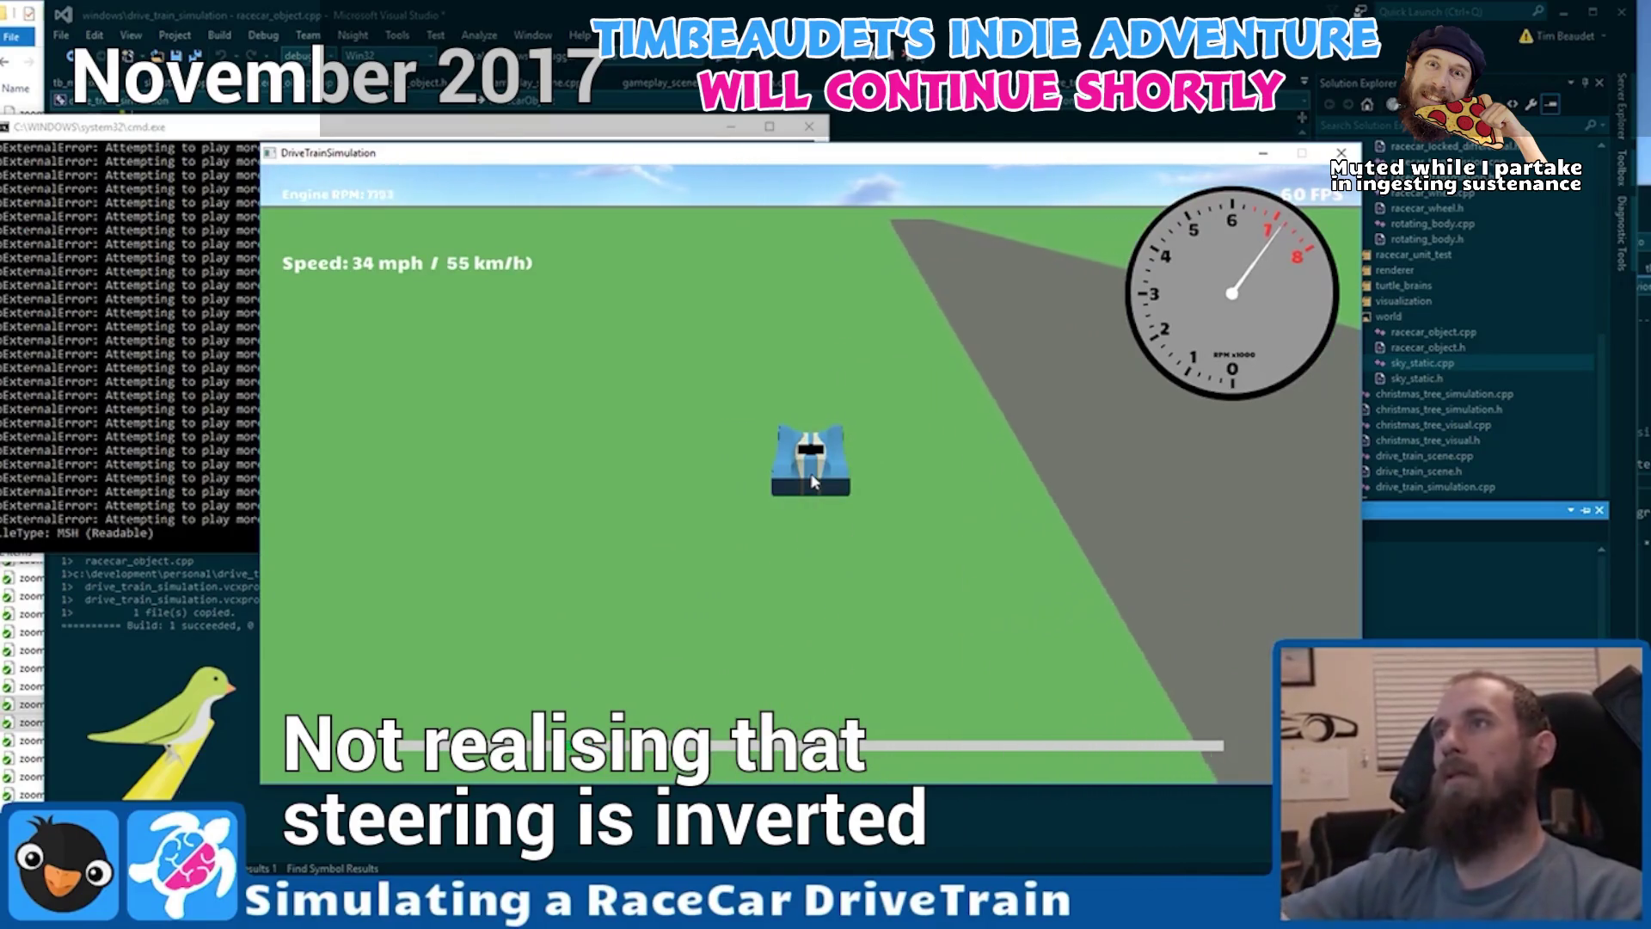
key("Left")
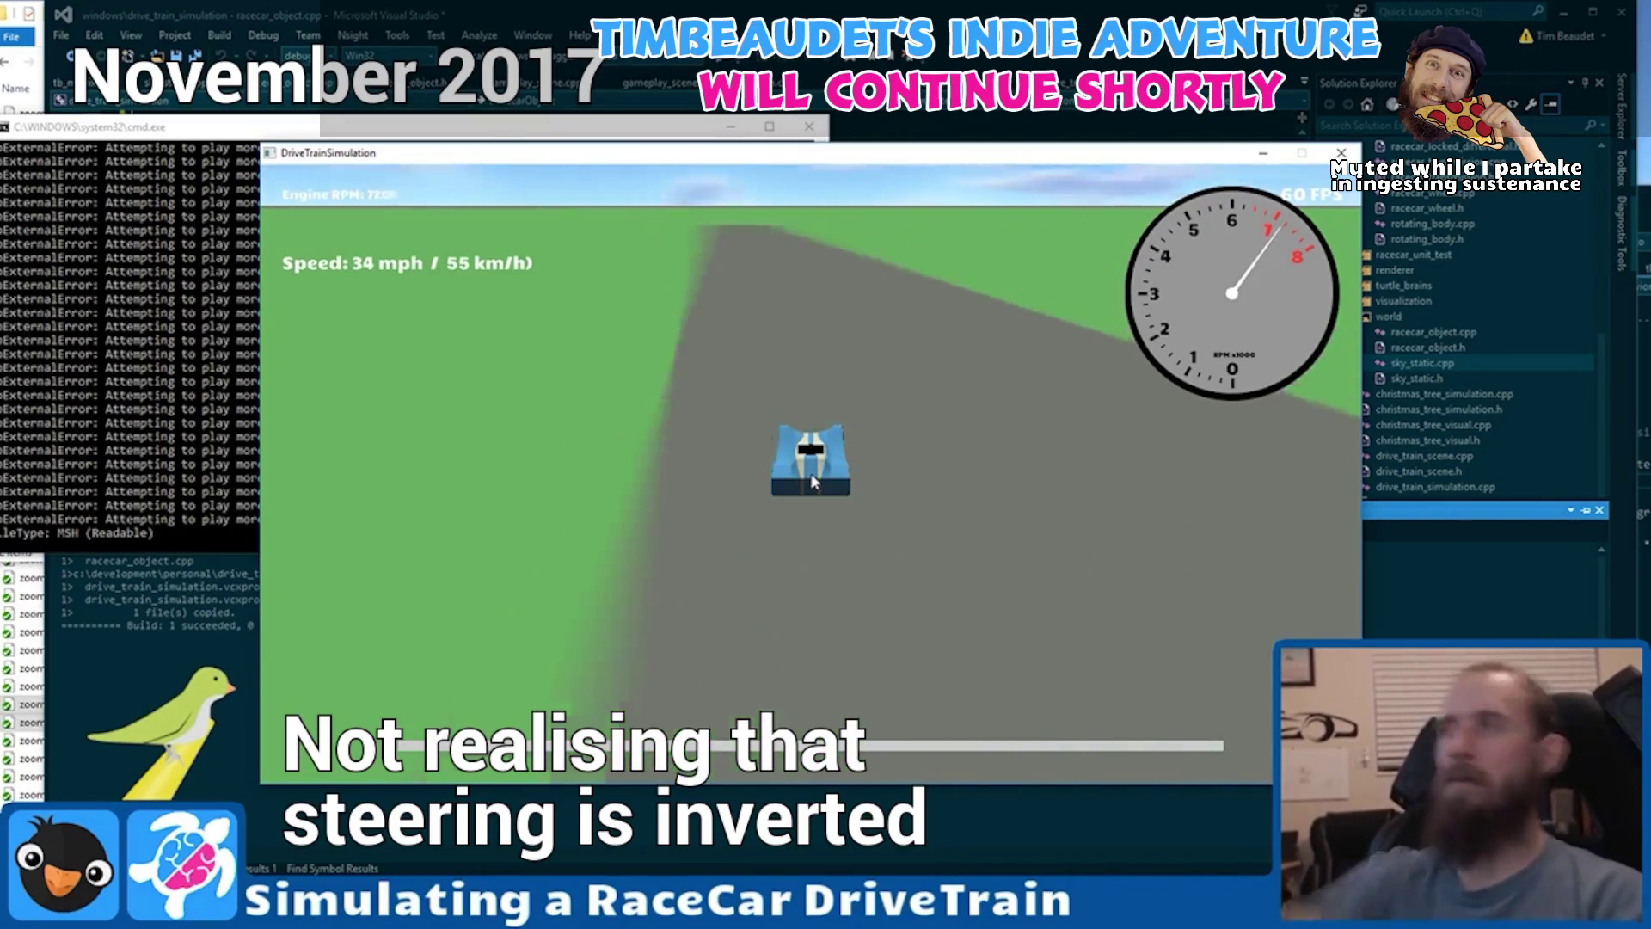
key("Left")
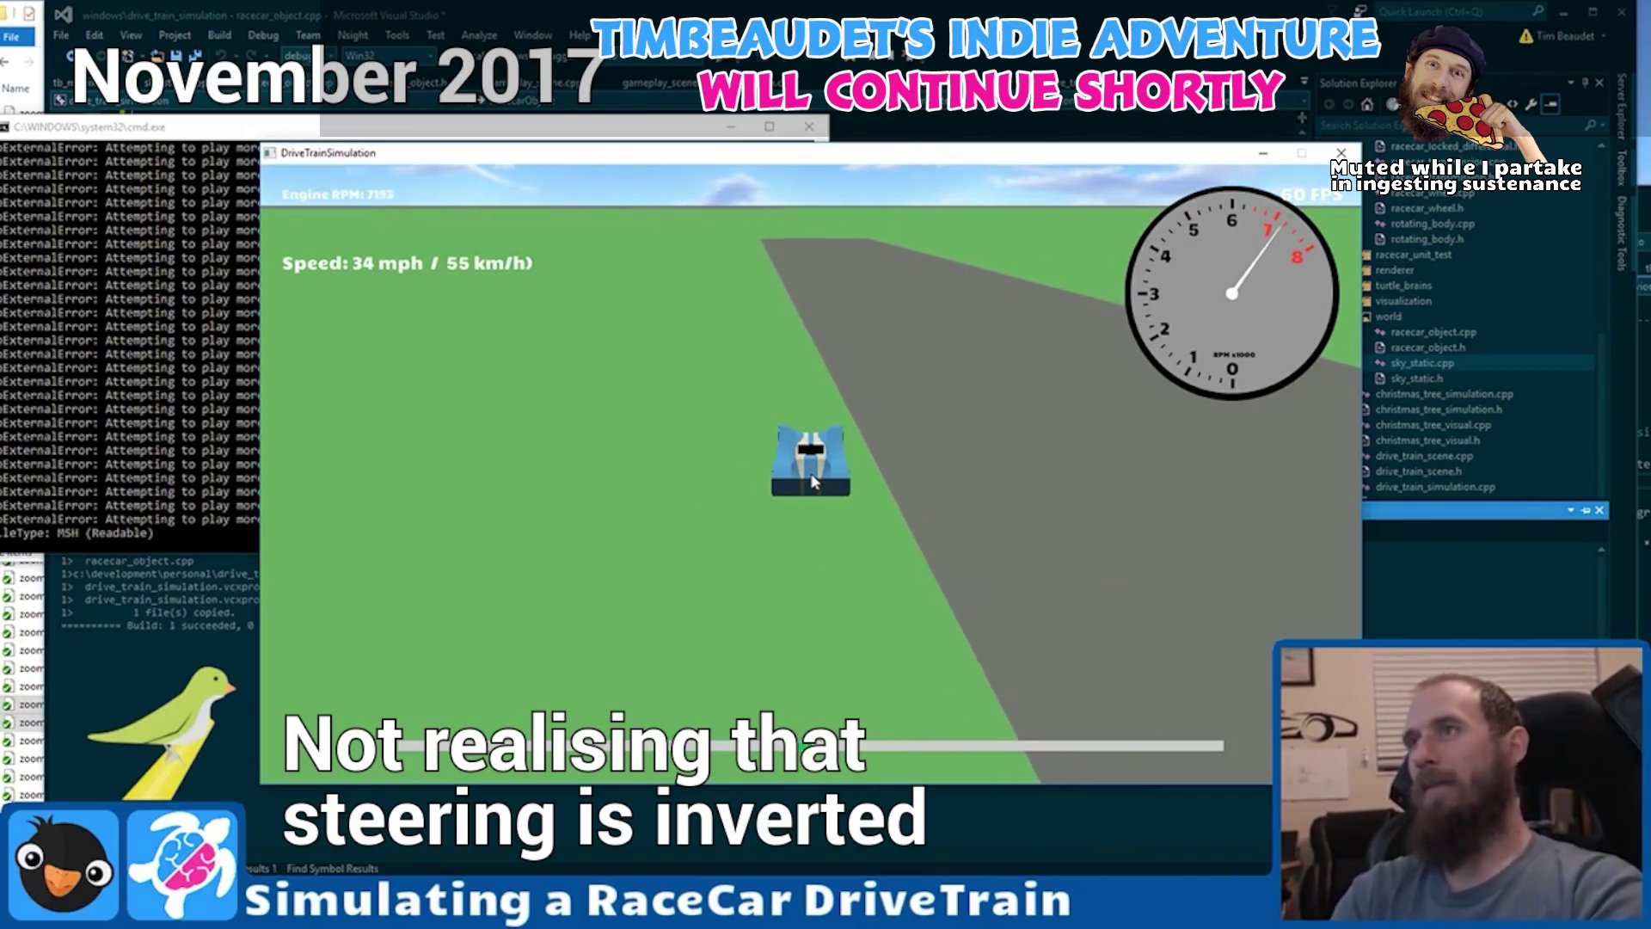
key("Left")
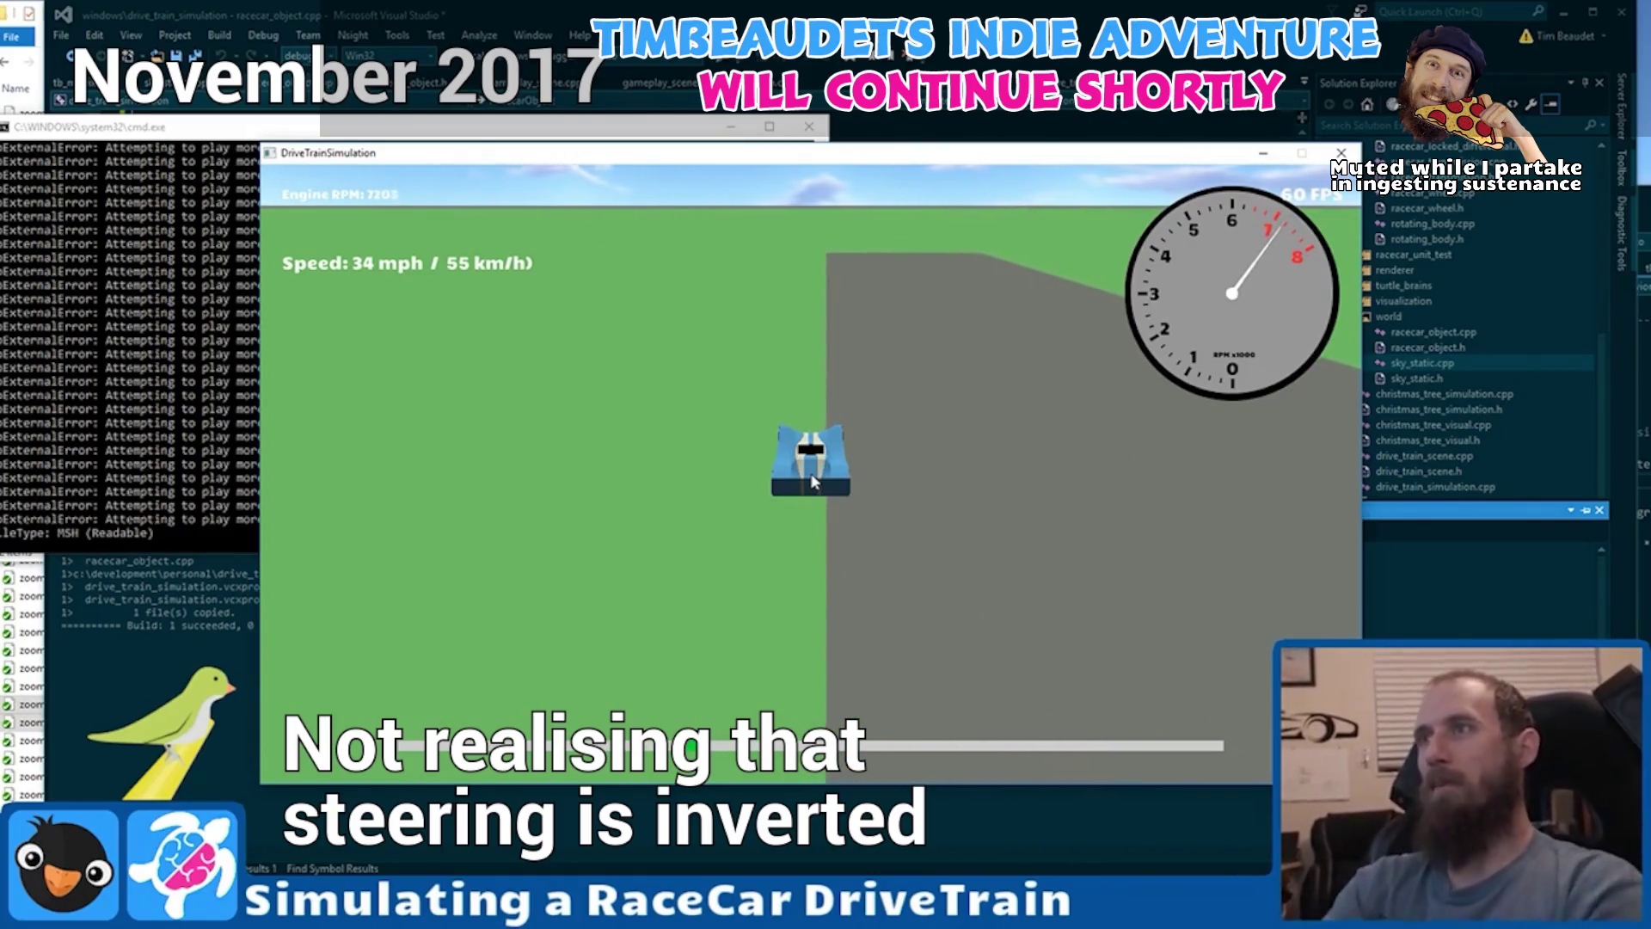
key("Left")
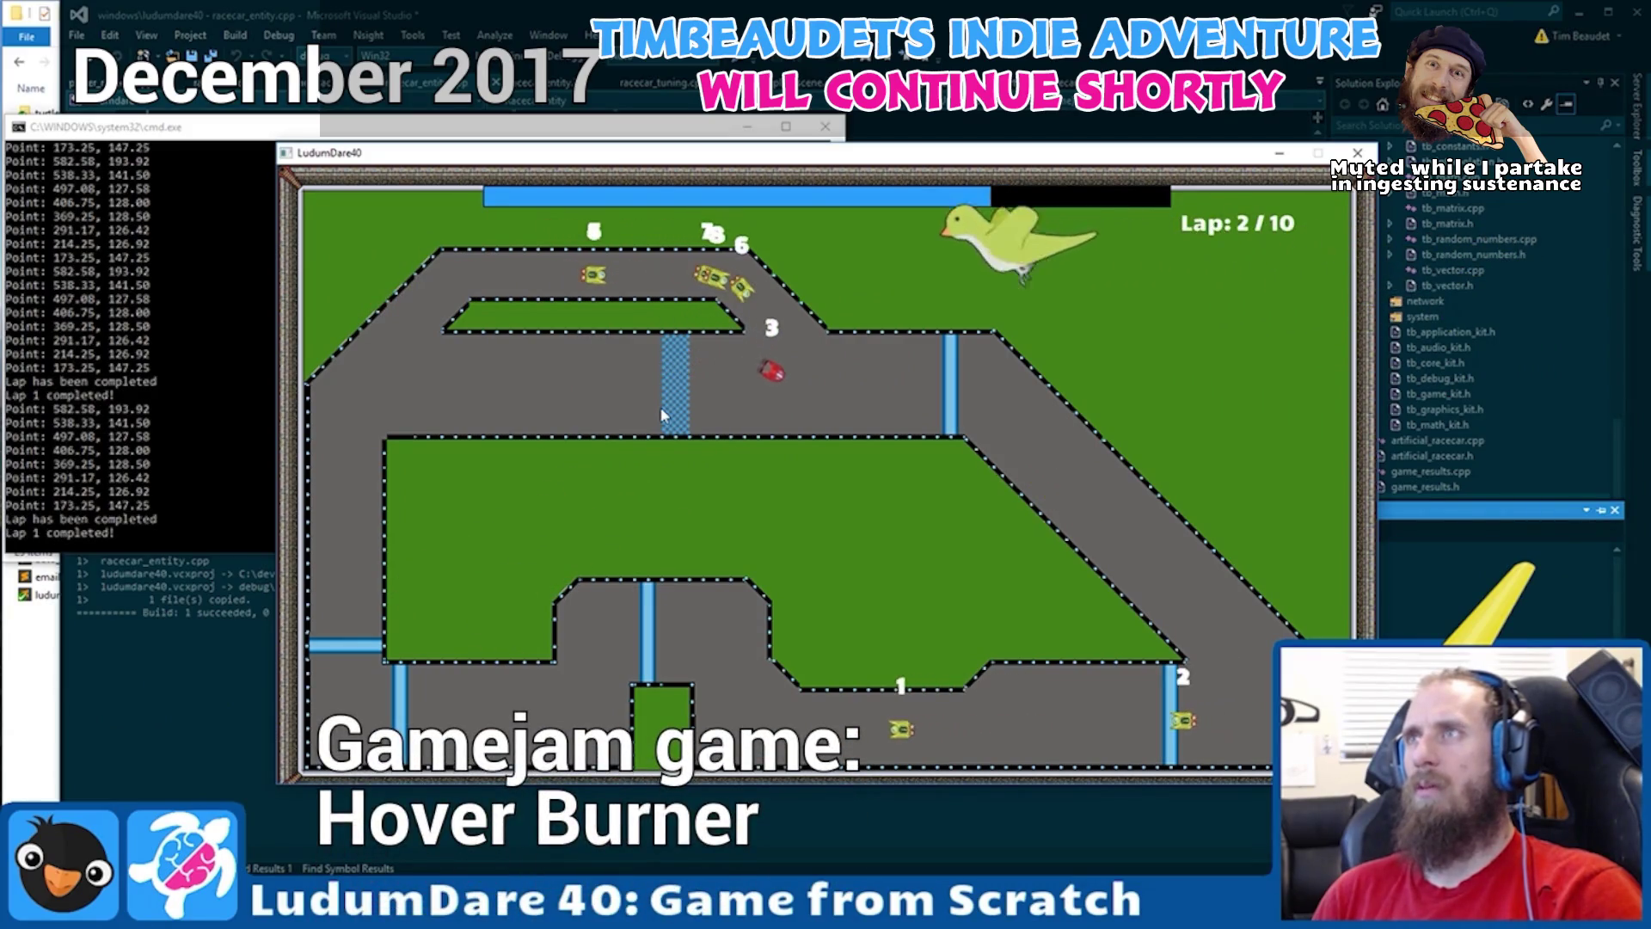
Close the LudumDare40 game and console, then delete the AddGraphic(mPositionText); line 299.
key("Escape")
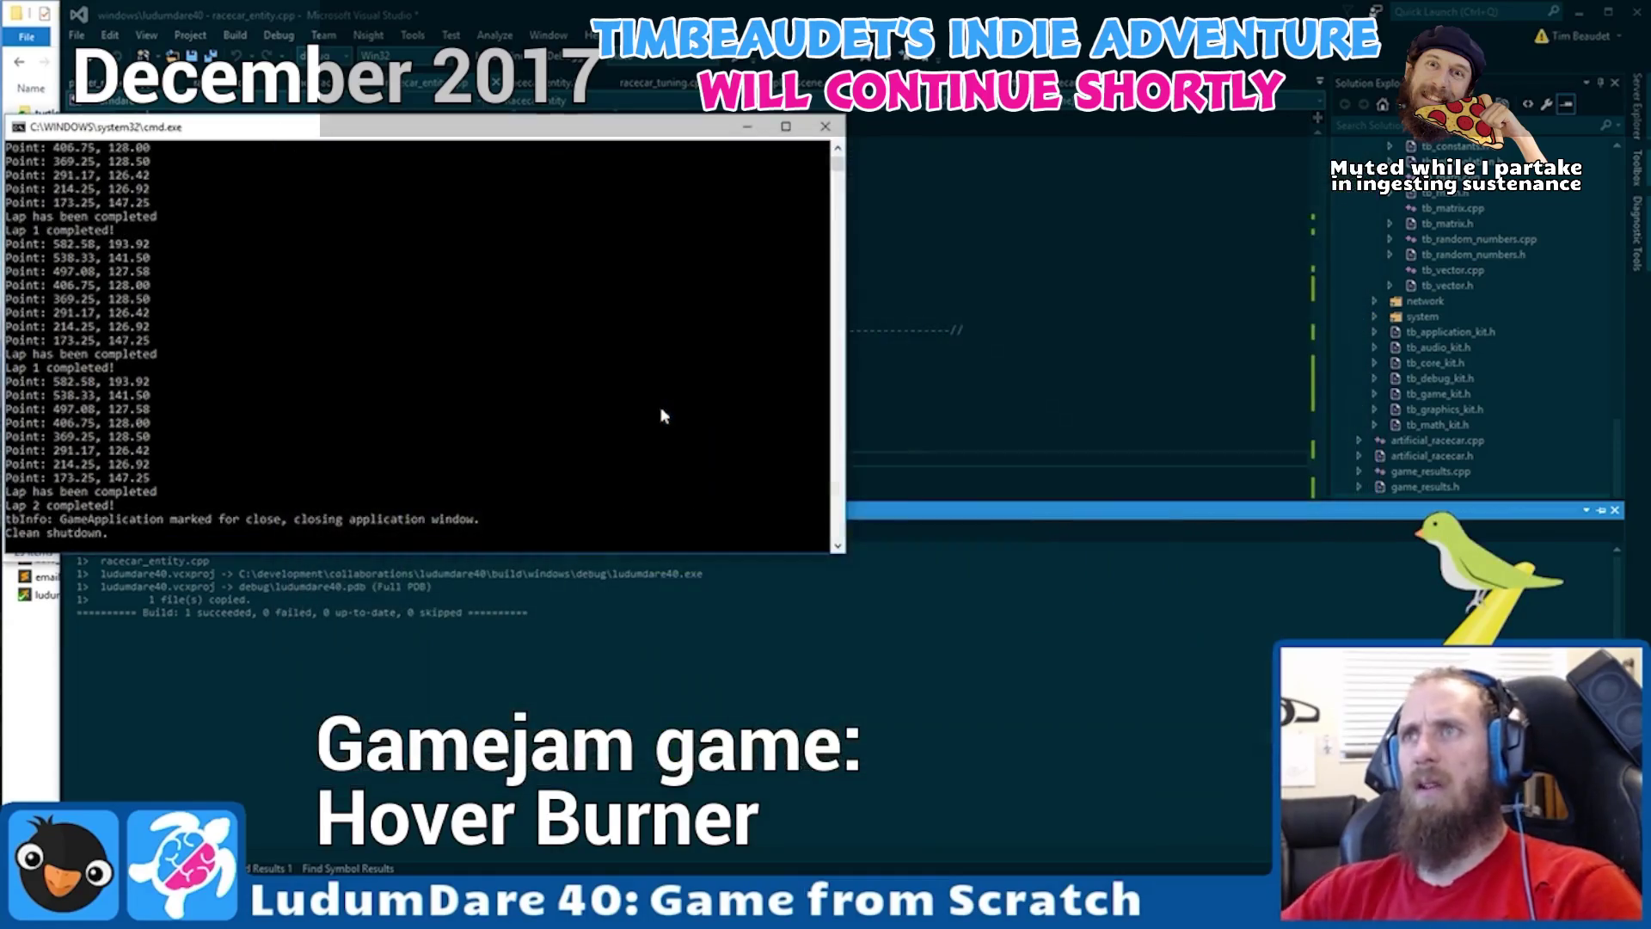
key("Return")
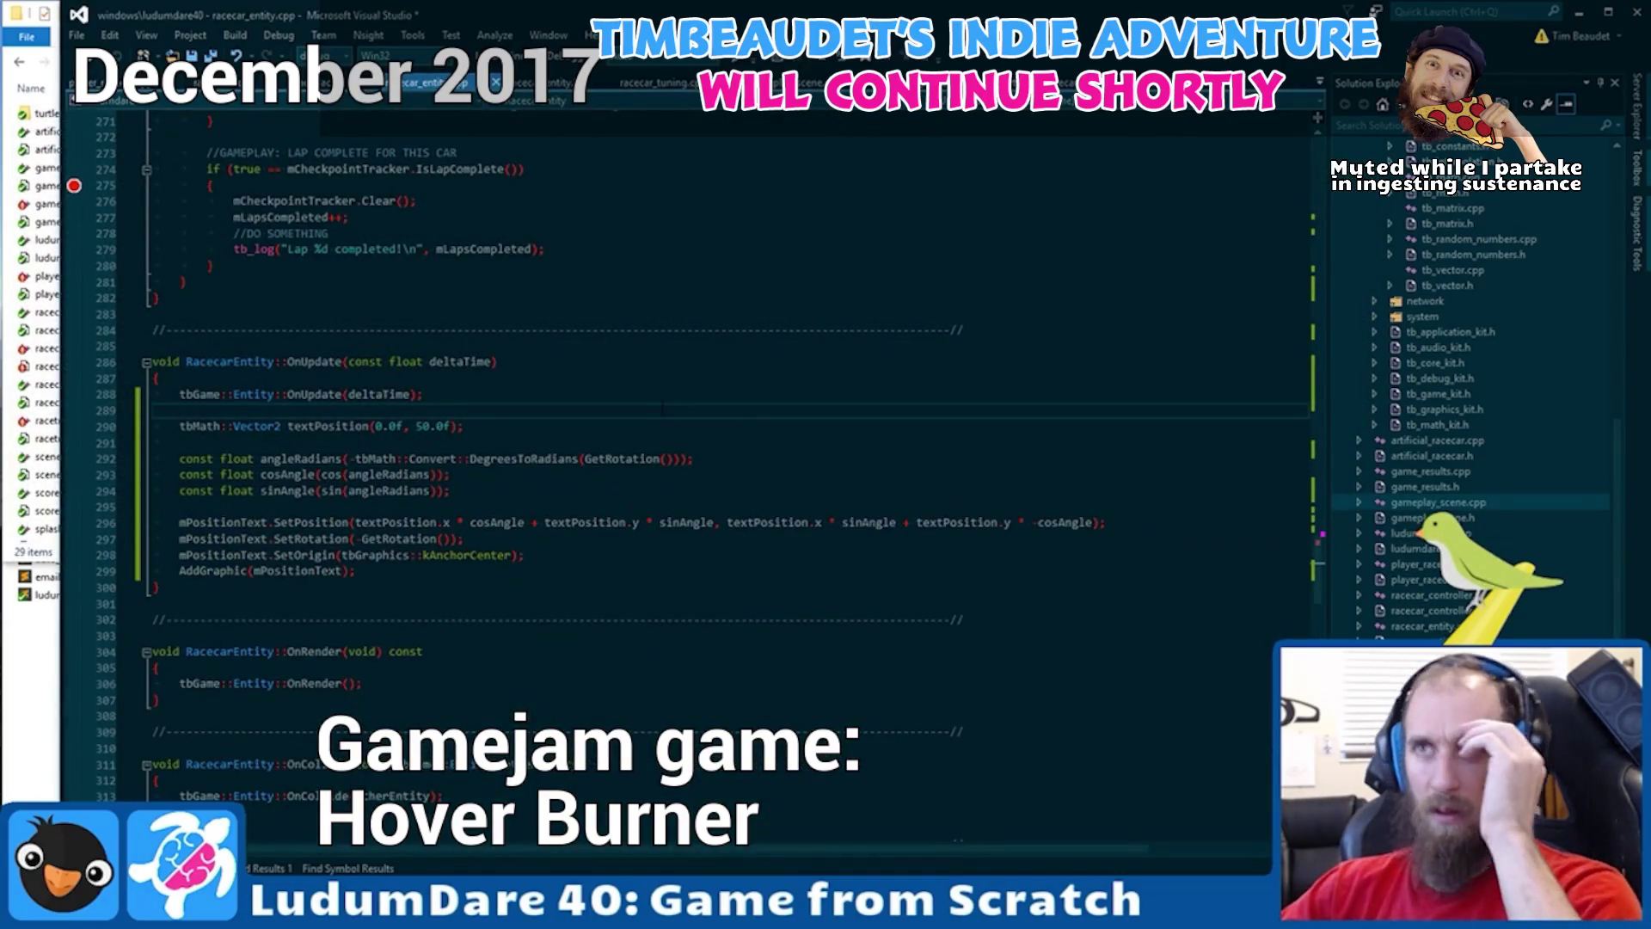
left_click(397, 571)
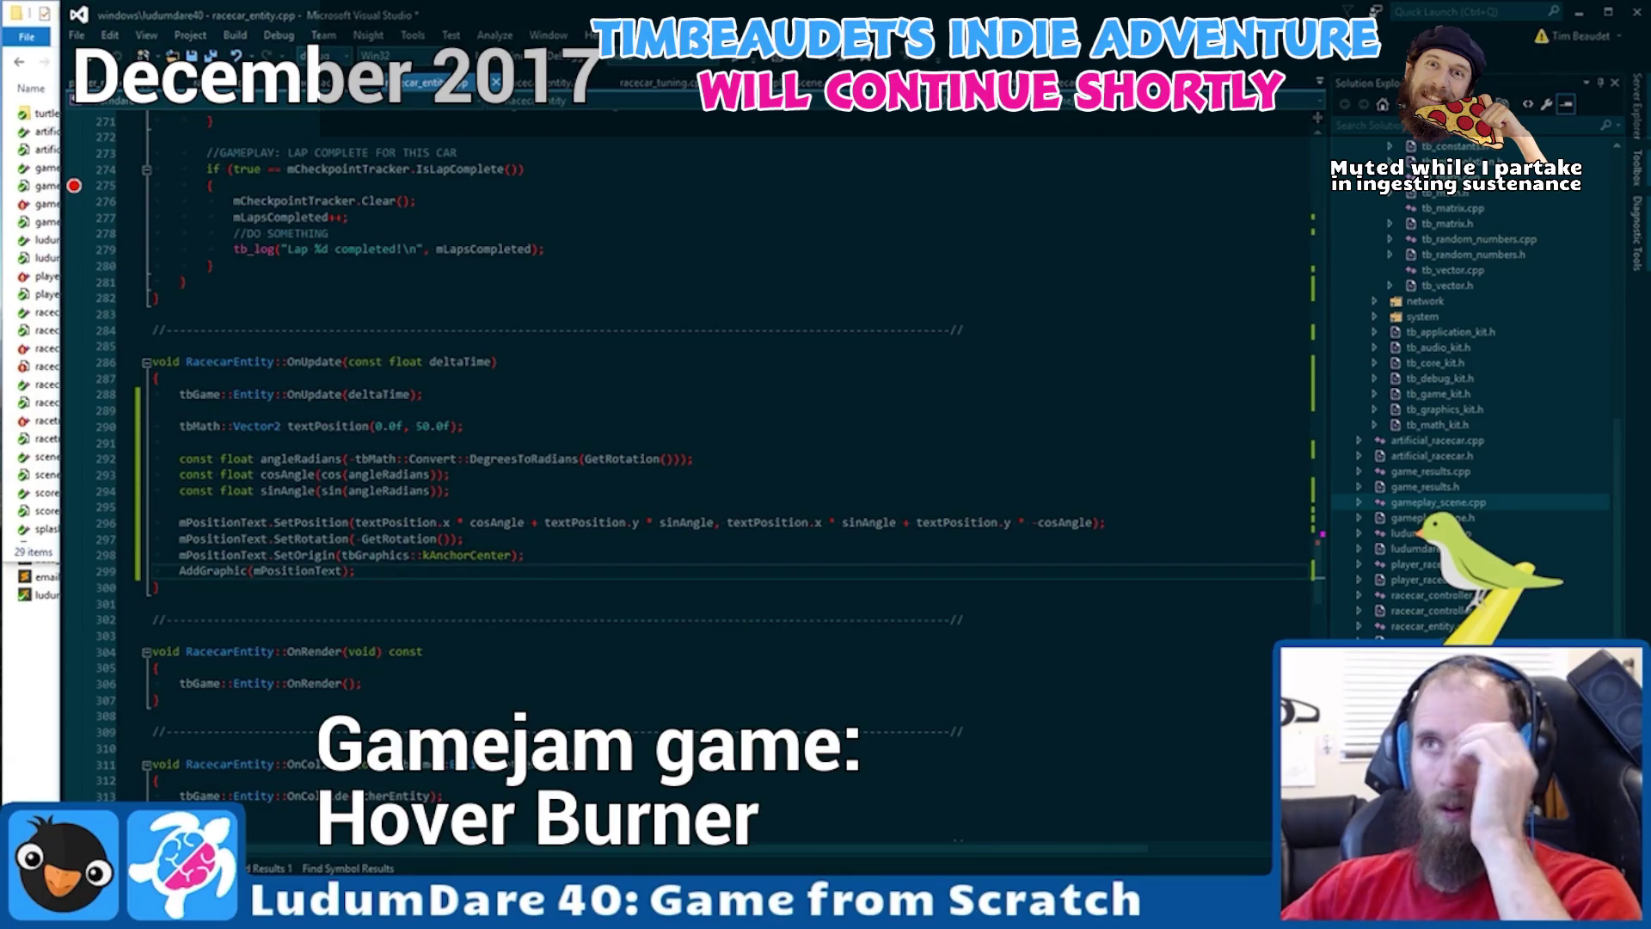
key("shift+Home")
key("shift+Home")
key("shift+Home")
key("BackSpace")
key("BackSpace")
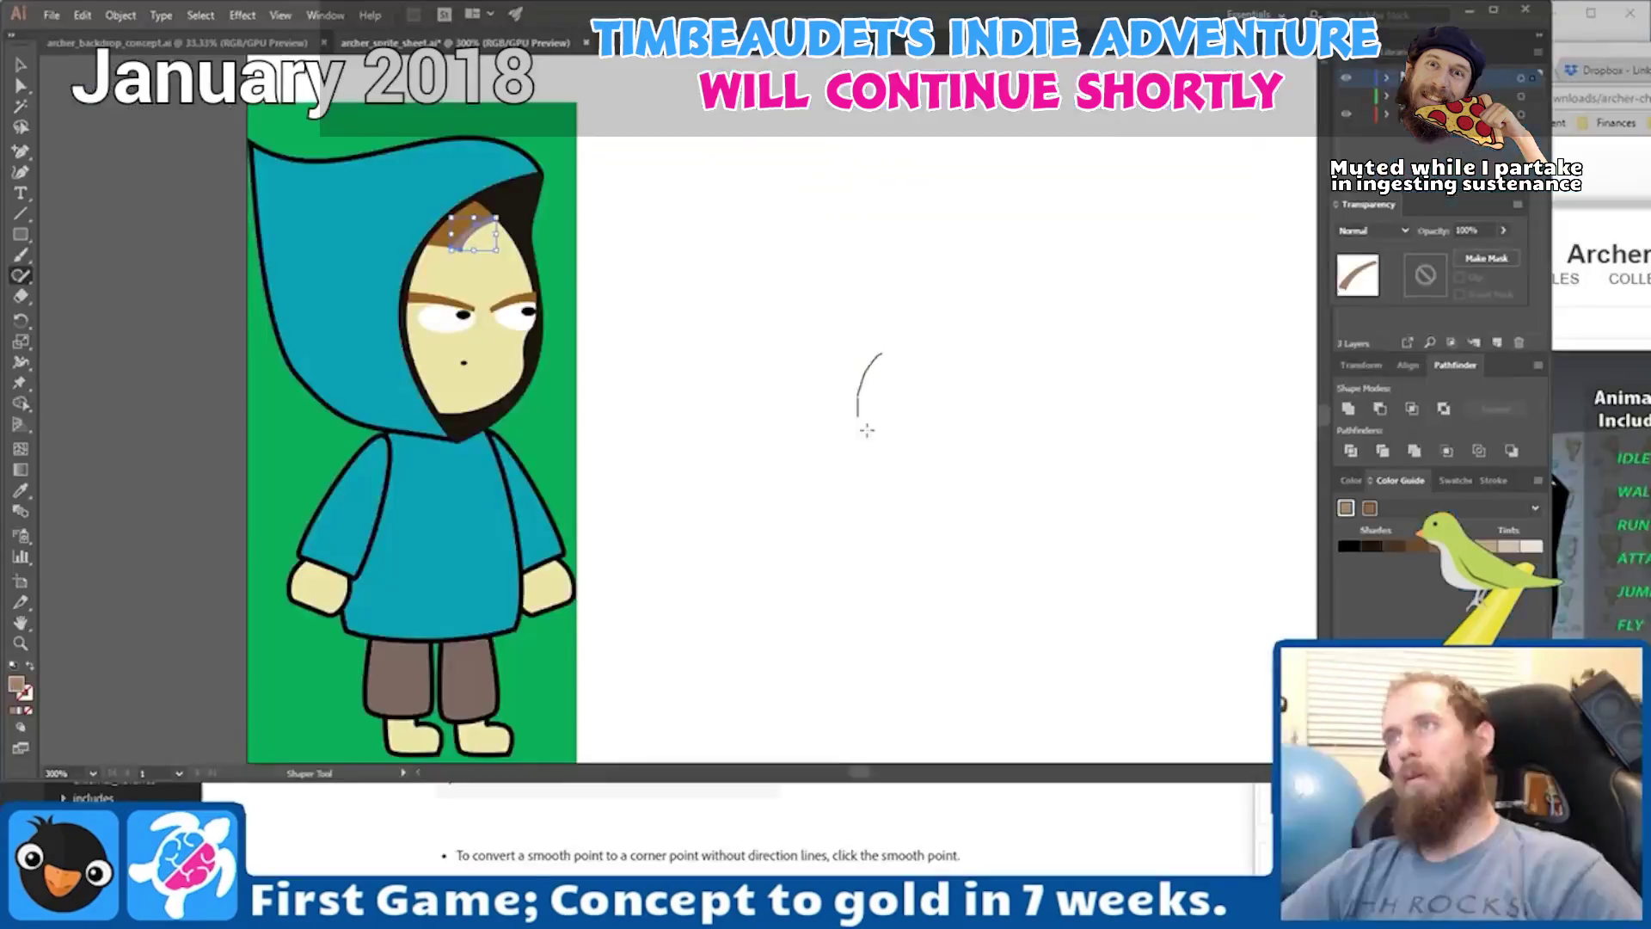
Close the sketched stroke into a circle.
left_click_drag(867, 430, 852, 354)
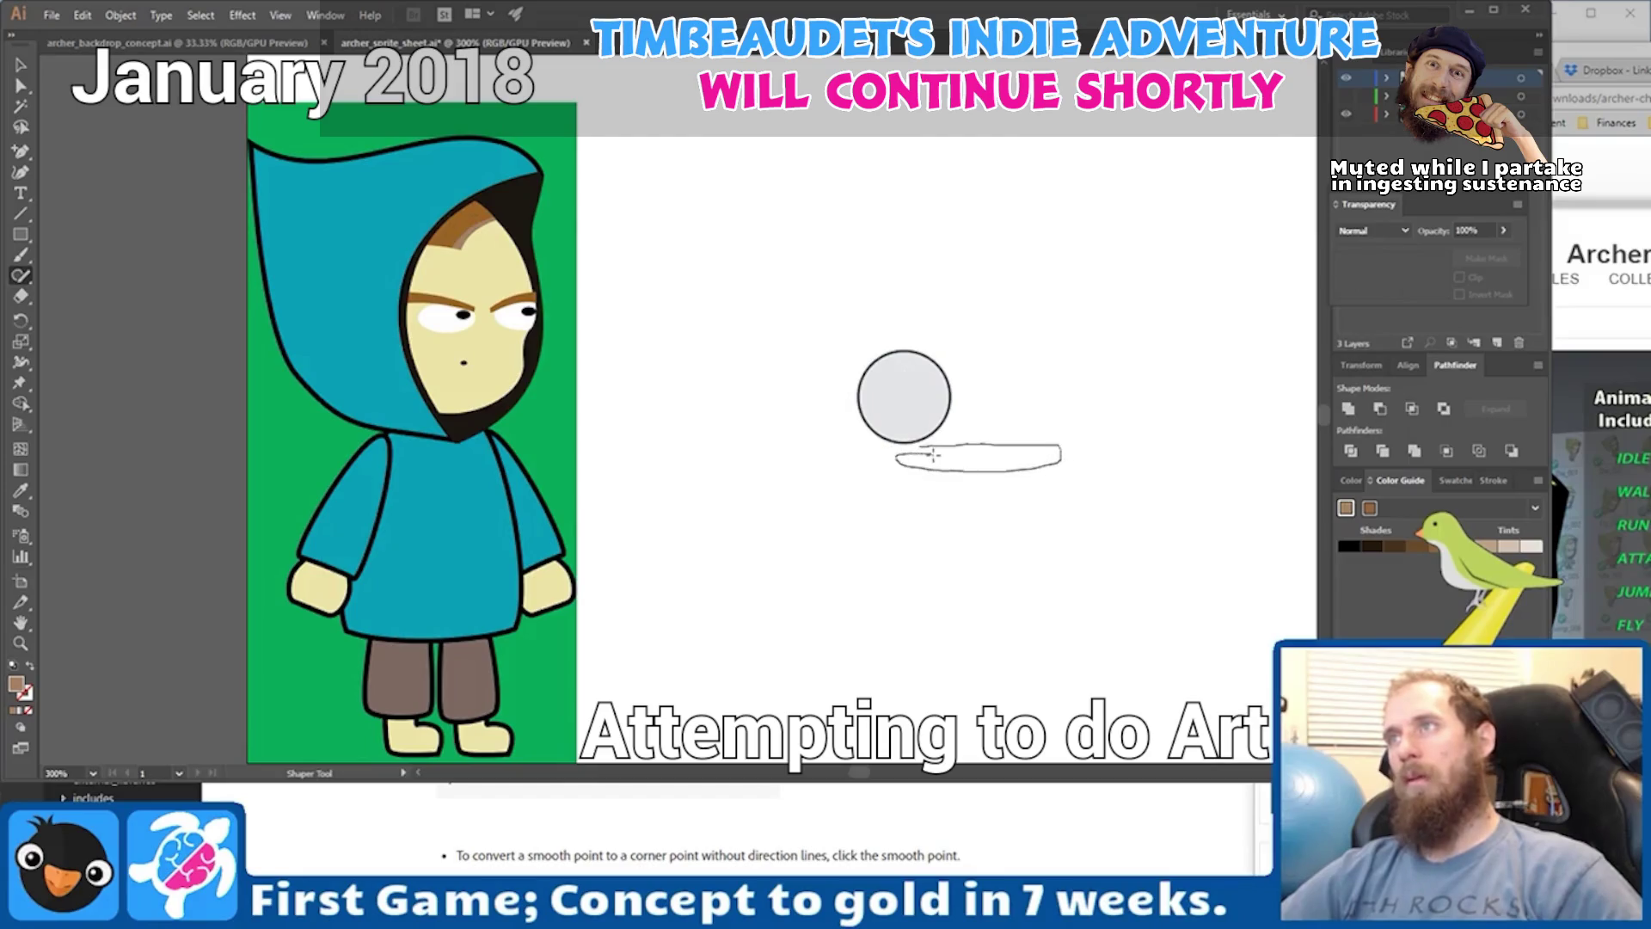
Sketch a long grey rectangle under the circle and cap its right end with a small circle.
left_click_drag(933, 455, 938, 453)
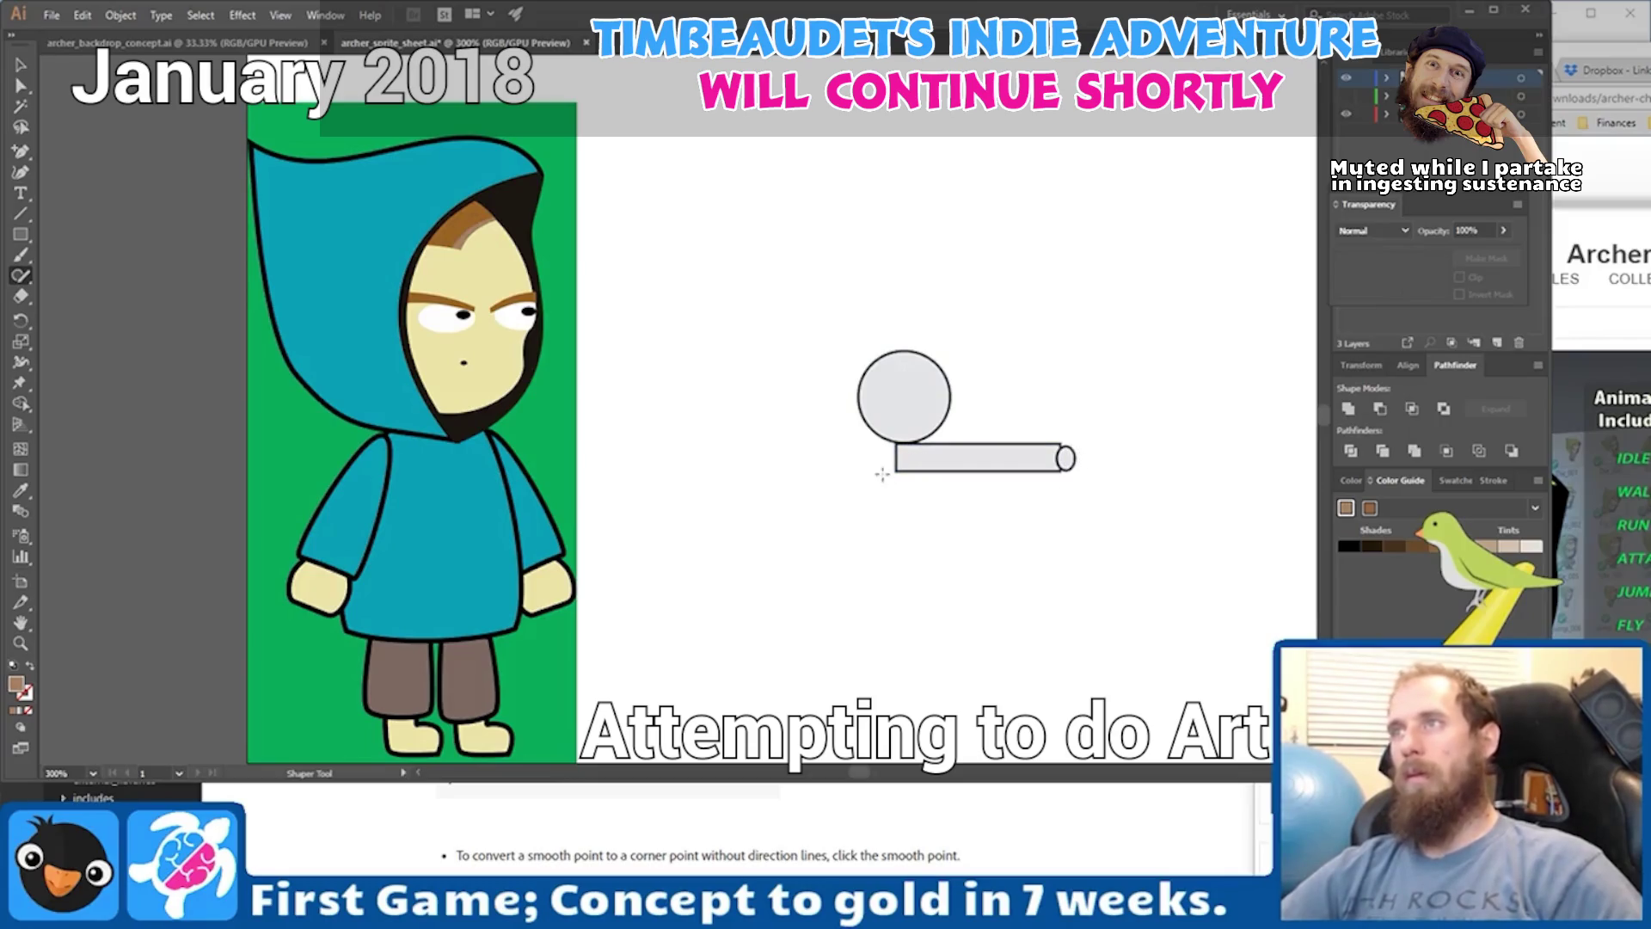
left_click_drag(921, 467, 919, 471)
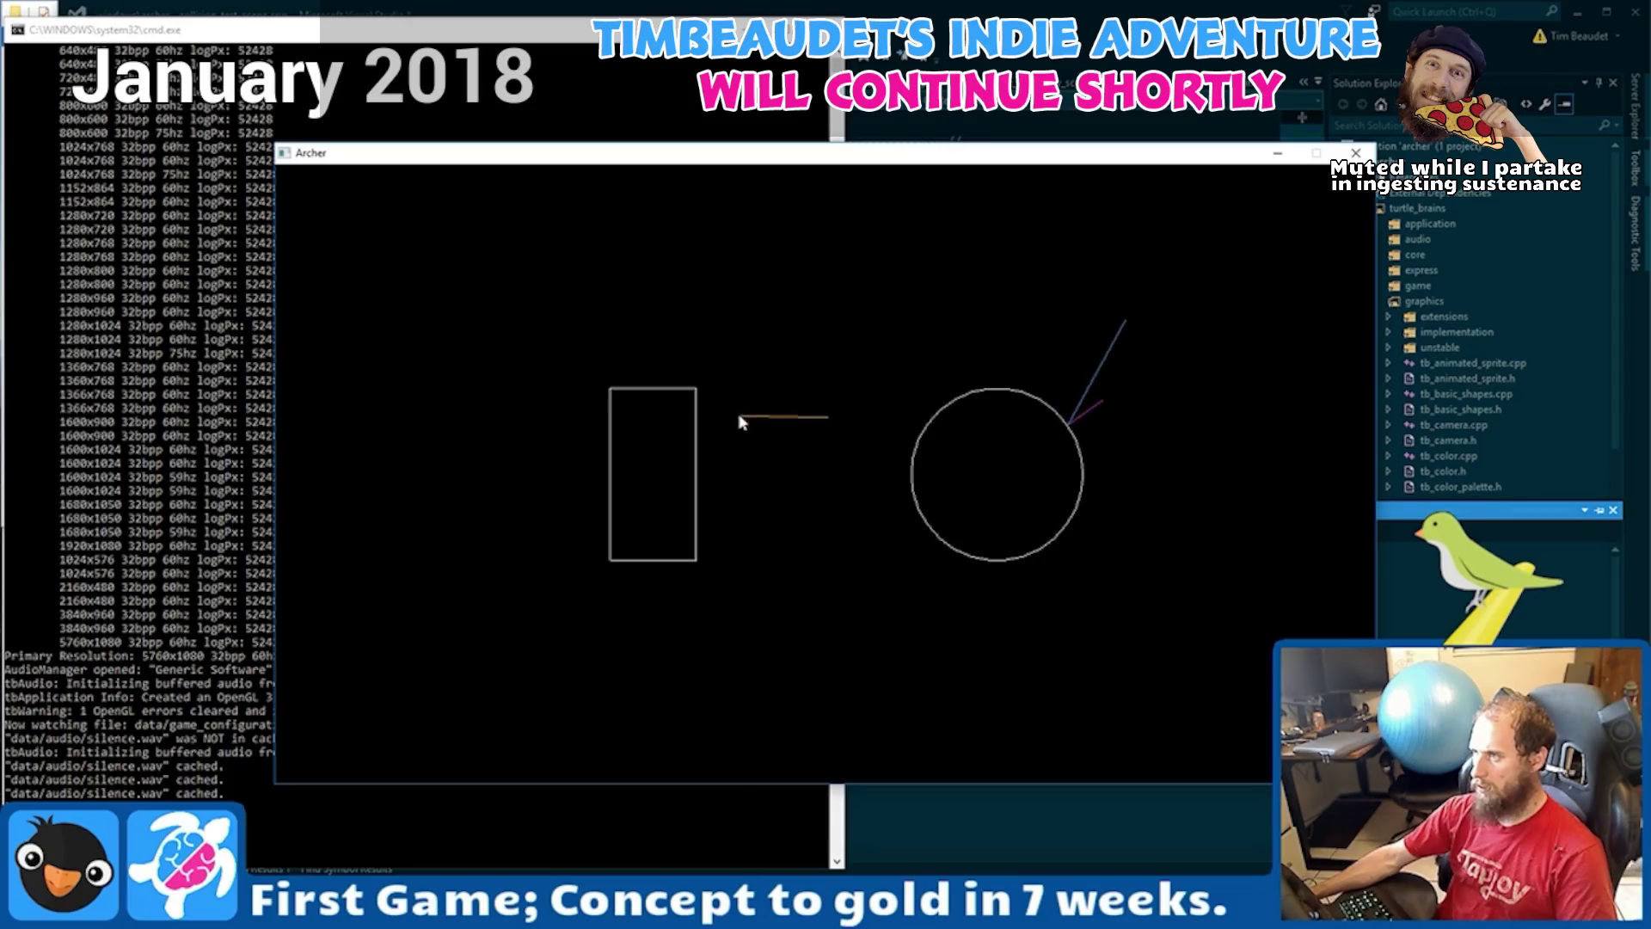
Load the Archer cave level and fire arrows at the bats until You Lost! appears.
key("space")
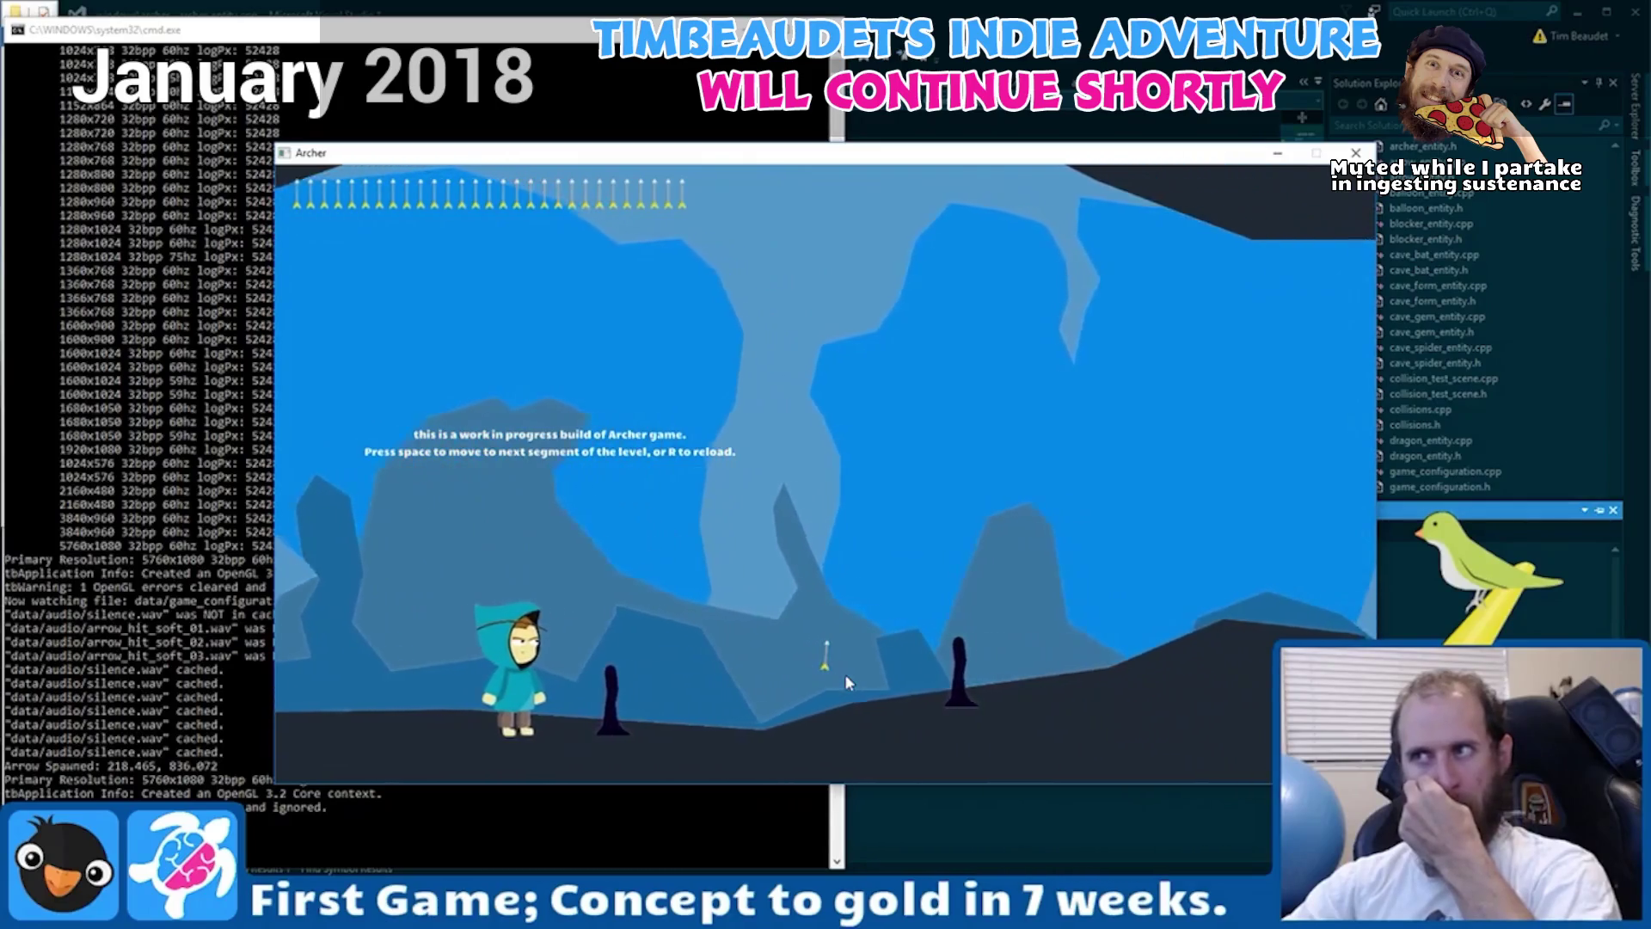
left_click(845, 673)
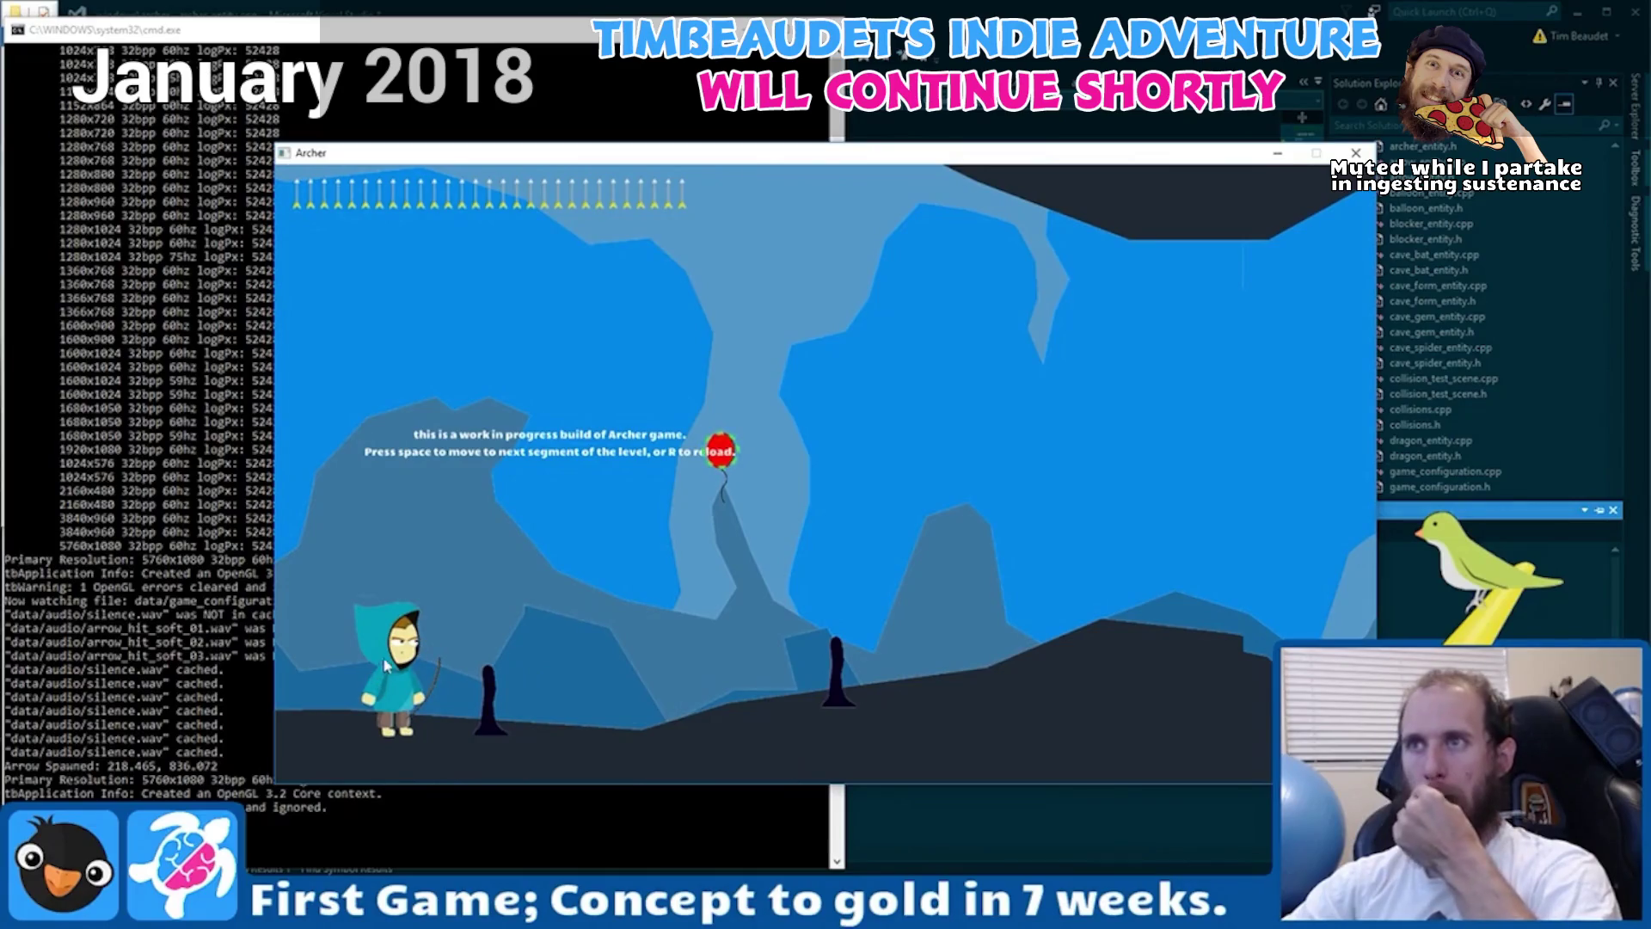
left_click(375, 704)
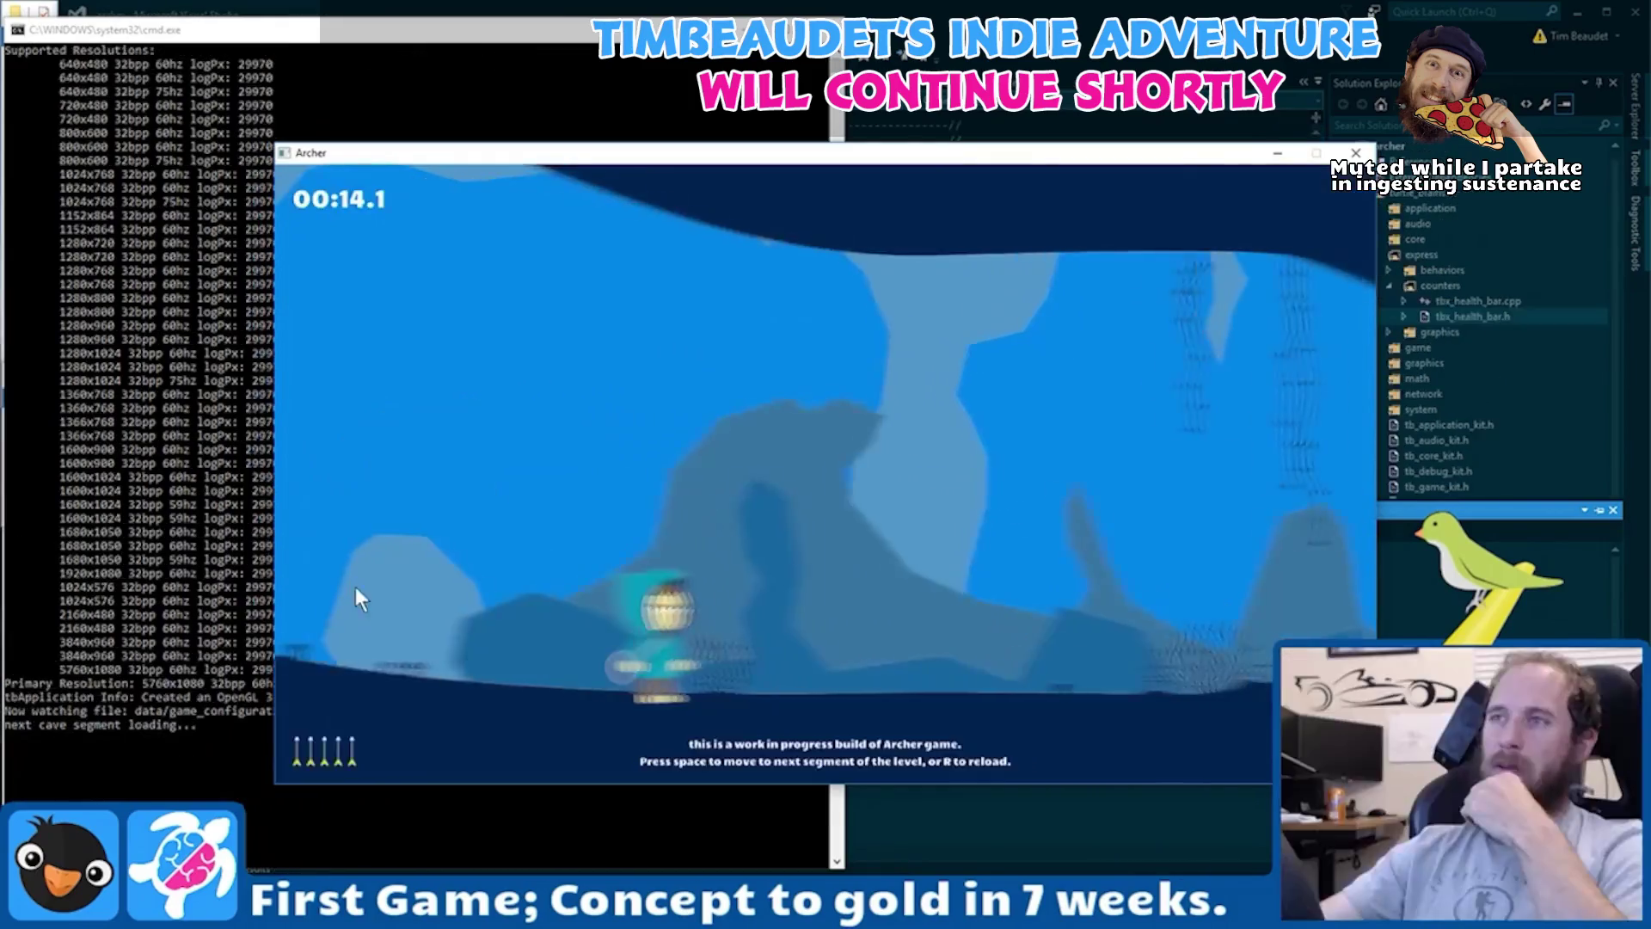
left_click(365, 642)
left_click(369, 640)
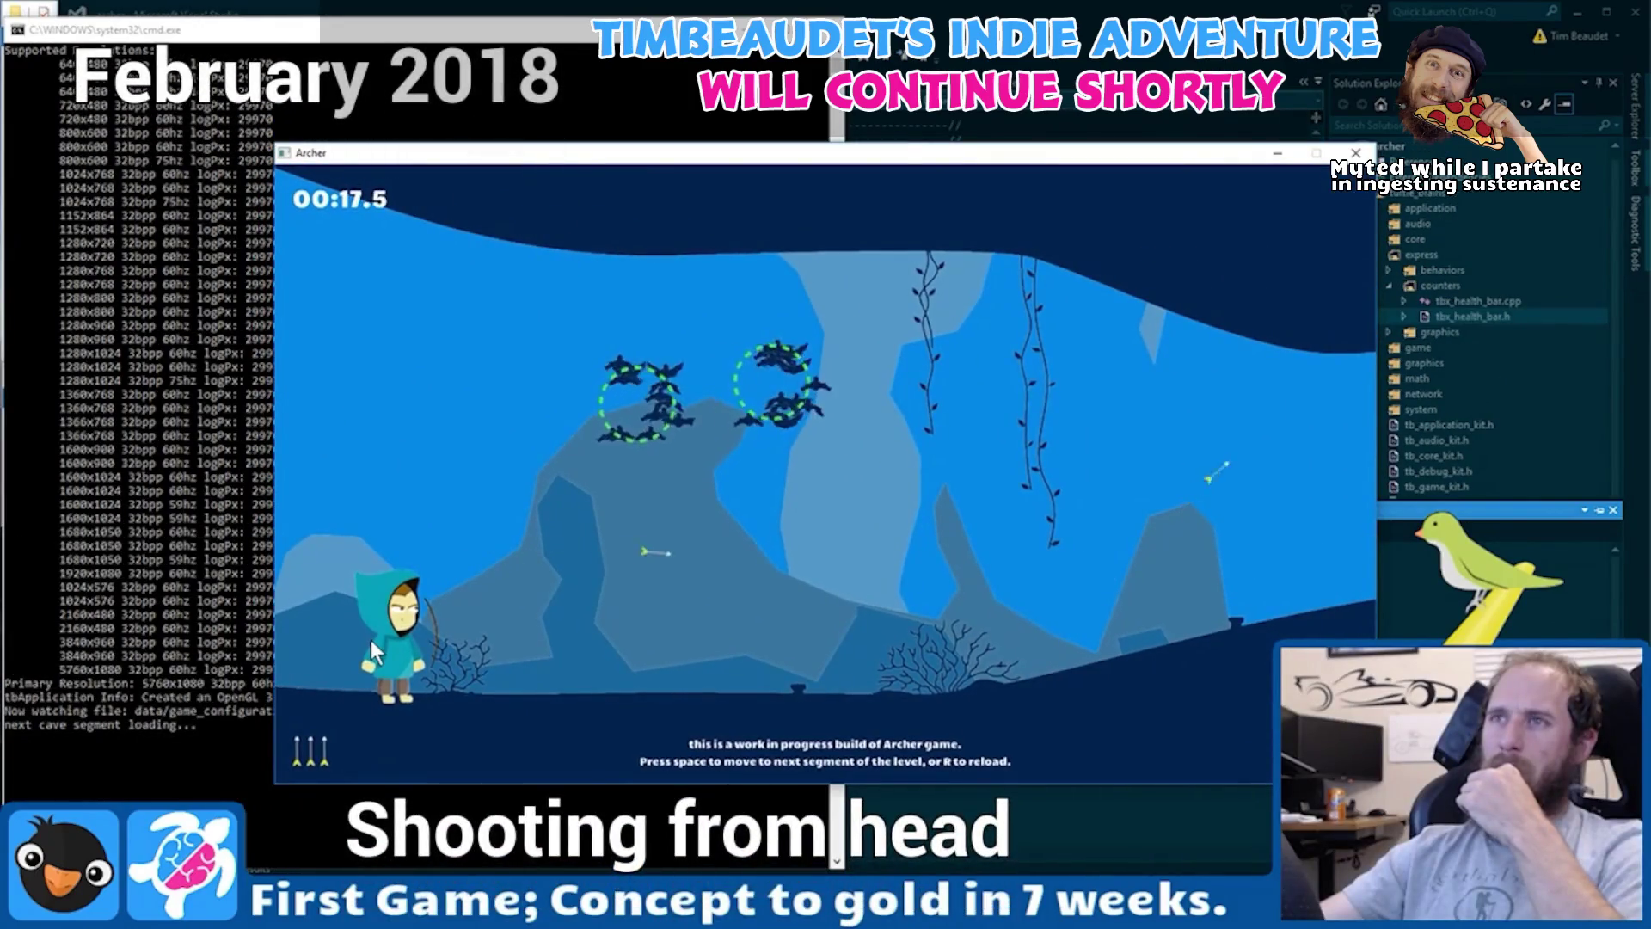
left_click(370, 640)
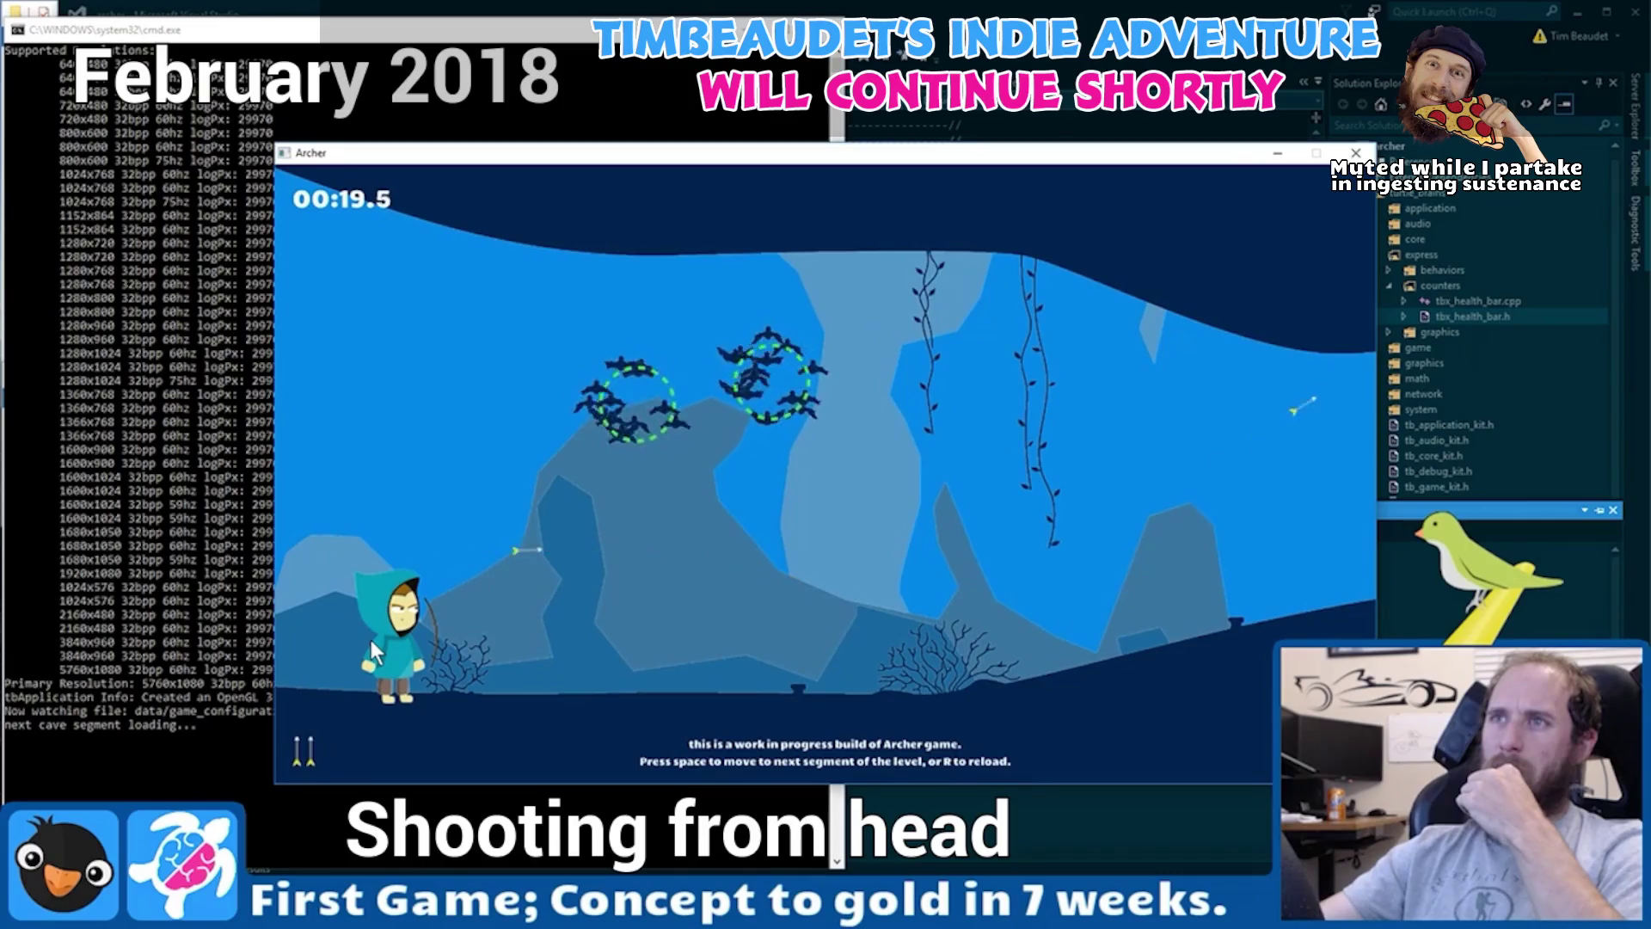
left_click(391, 623)
left_click(394, 660)
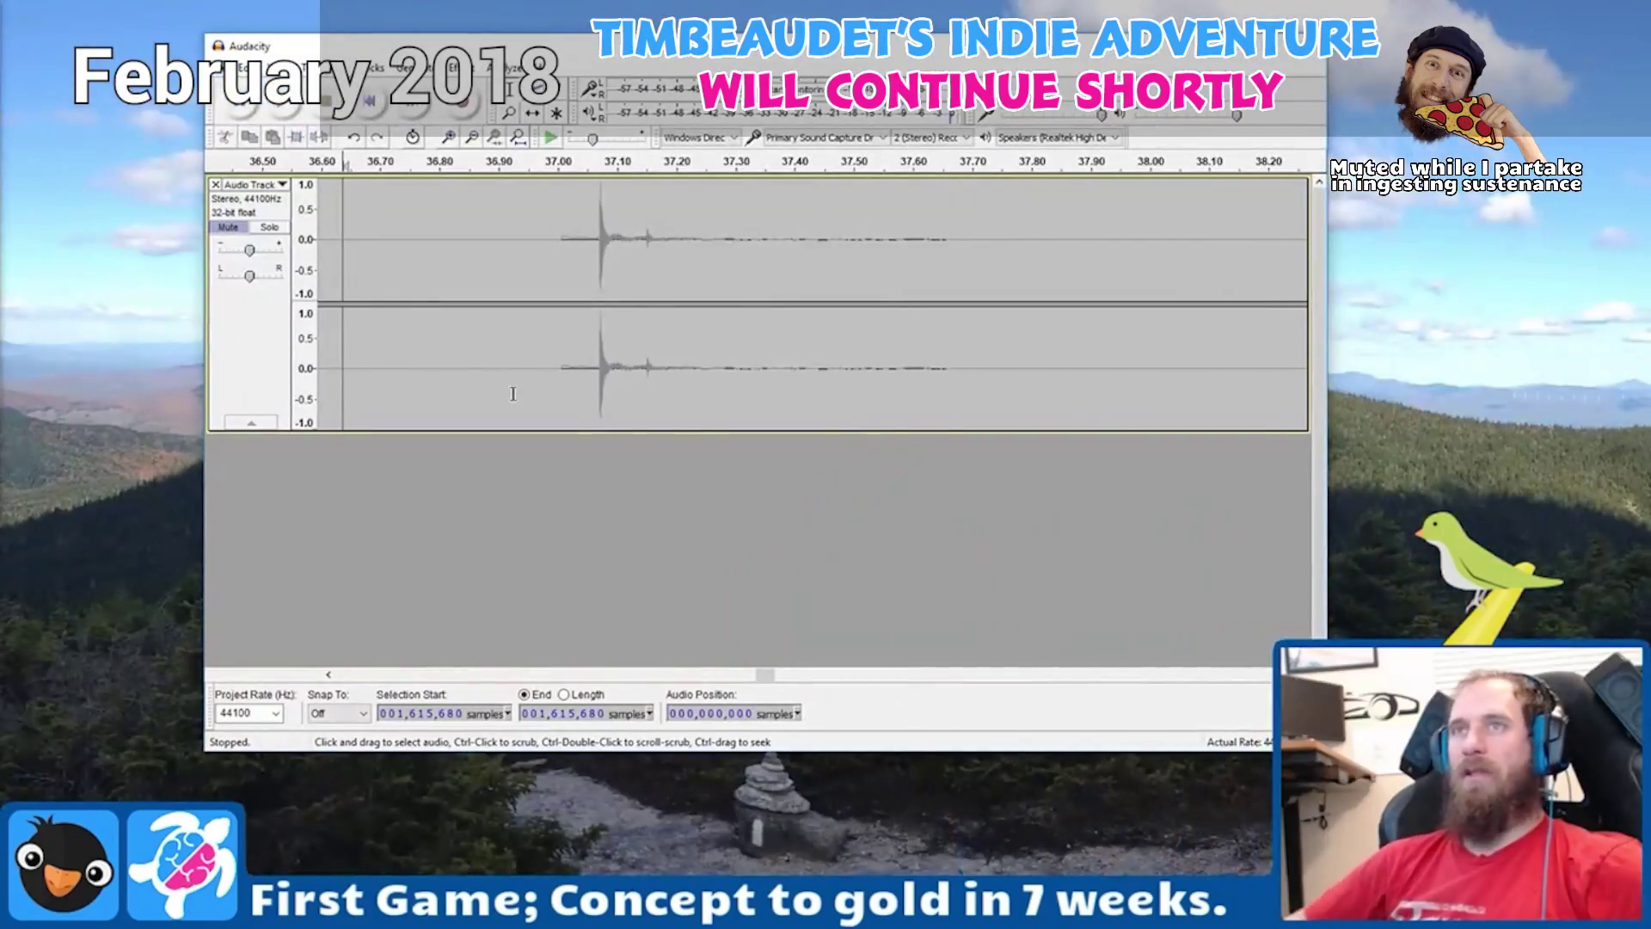
Record a sound effect onto a new stereo track, then aim the bow toward the upper right.
key("r")
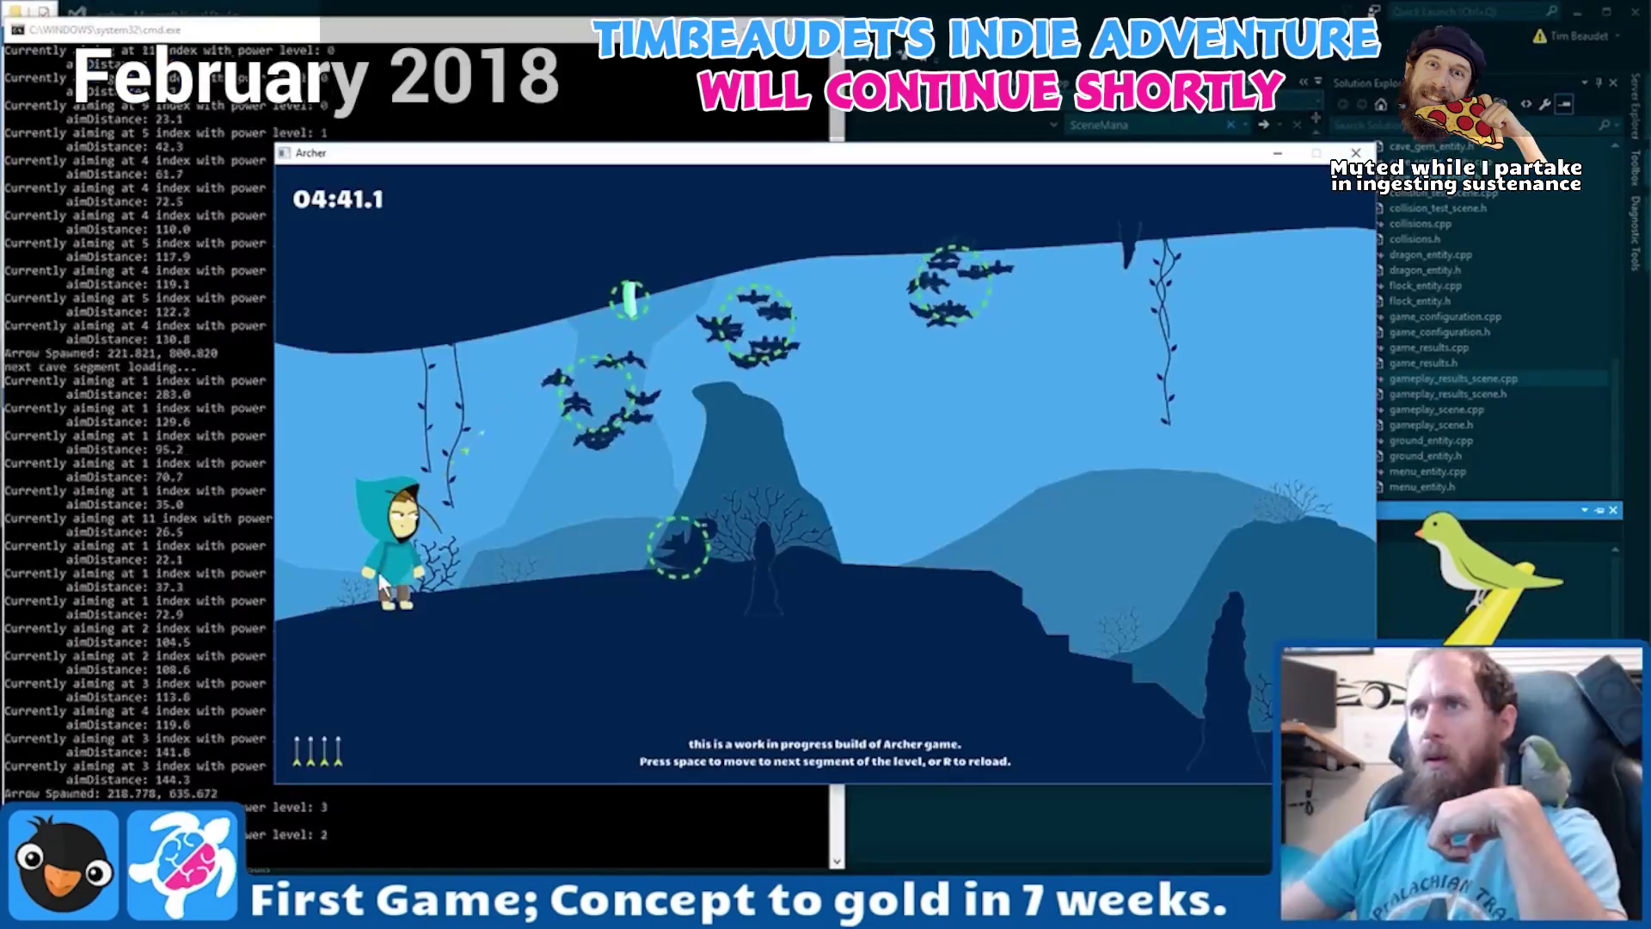
mouse_move(378, 572)
left_mouse_down()
mouse_move(315, 583)
mouse_move(287, 607)
mouse_move(289, 640)
left_mouse_up()
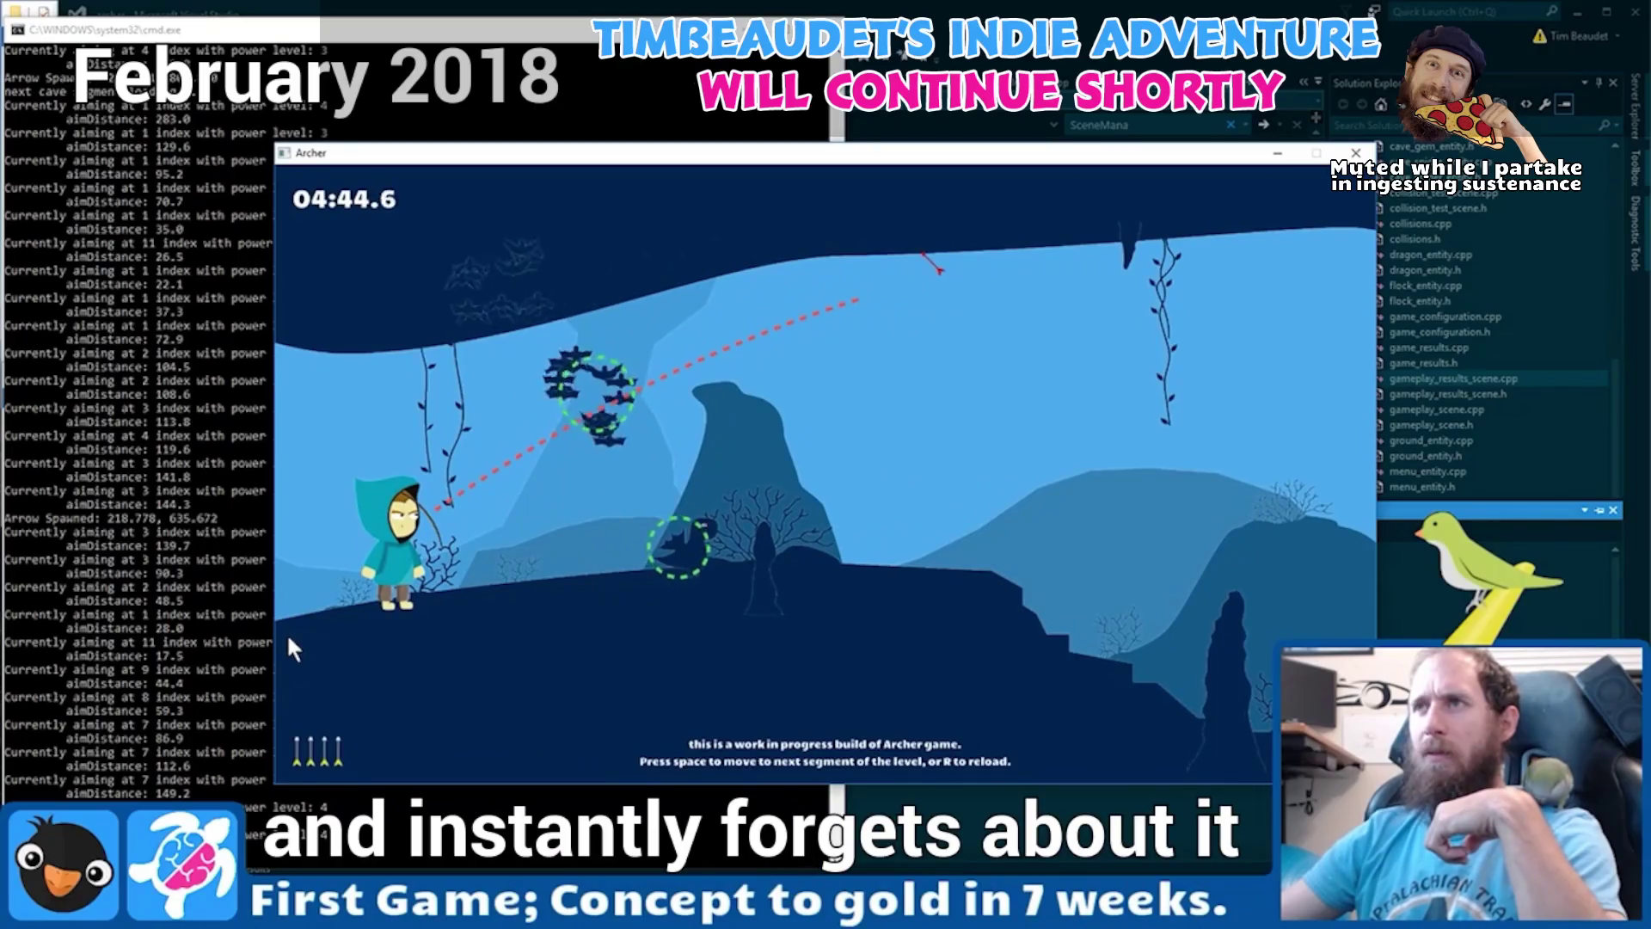
Fire two arrows at the bat flocks, reload the level to refill 10 arrows, and walk right.
left_click_drag(288, 640, 288, 640)
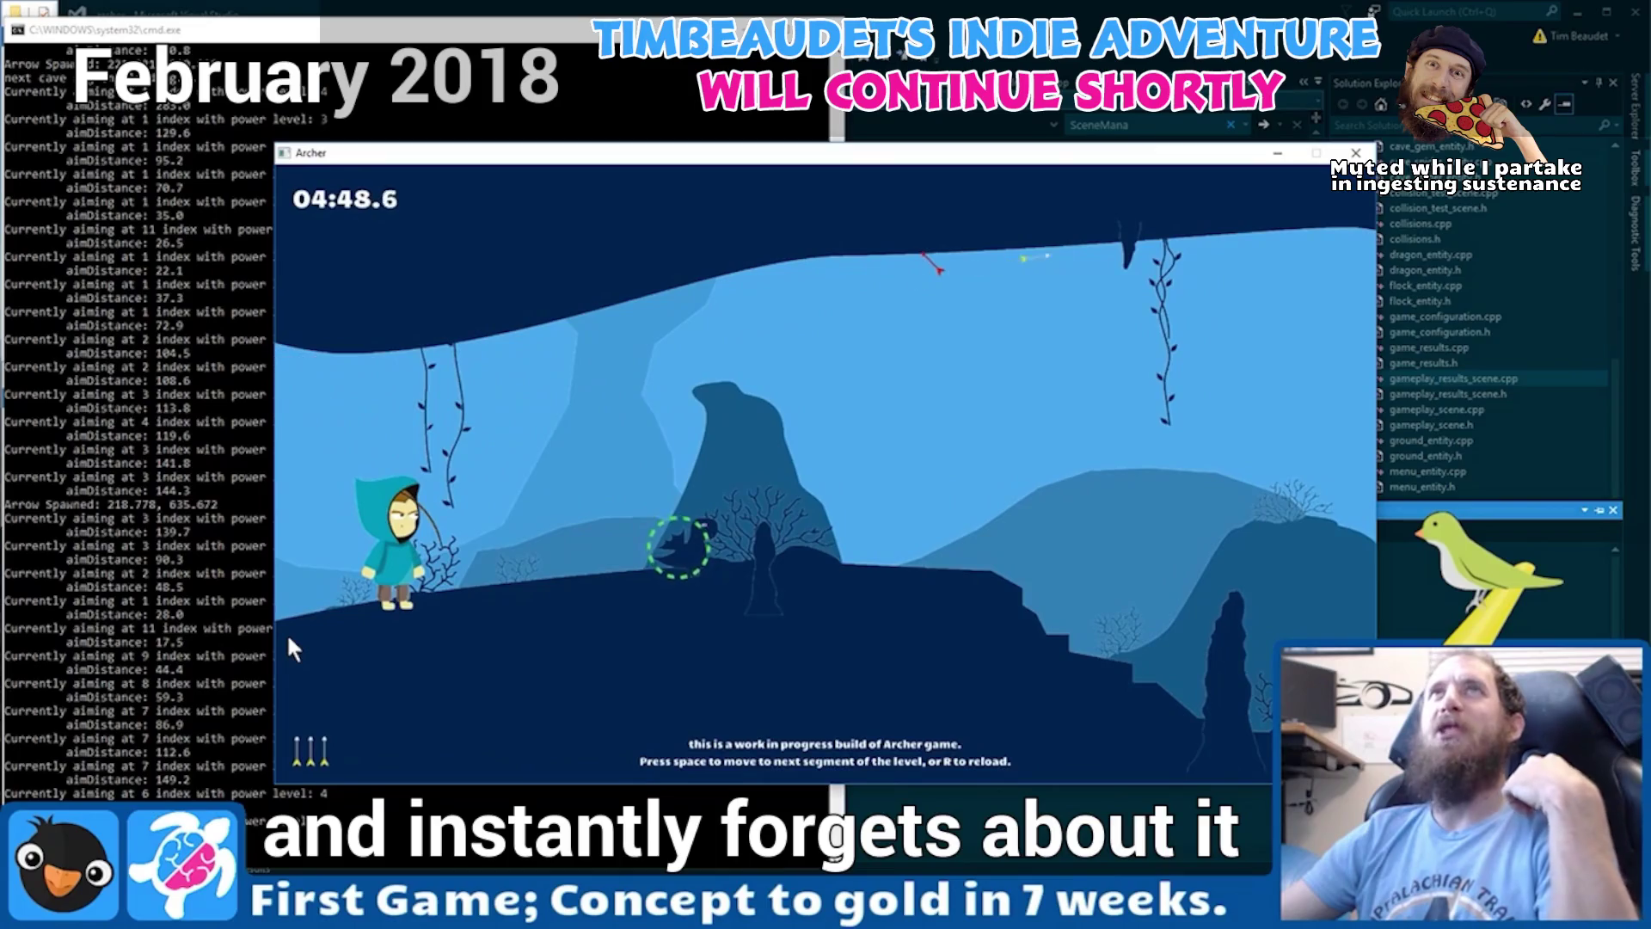
mouse_move(321, 607)
left_mouse_down()
mouse_move(371, 569)
mouse_move(358, 546)
left_mouse_up()
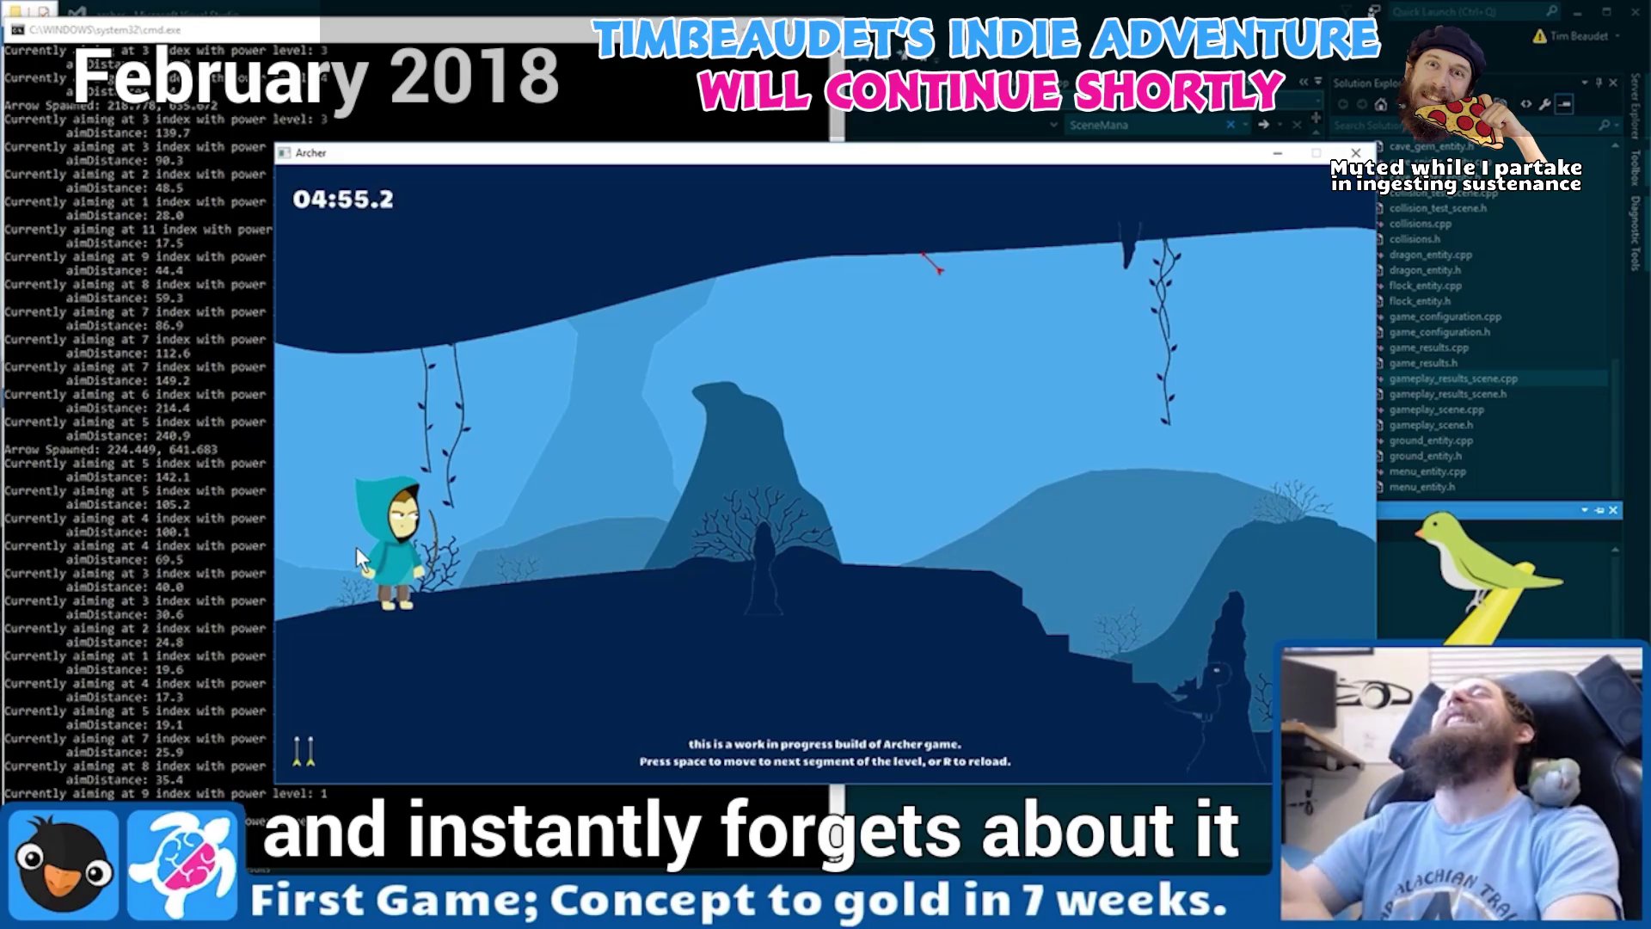
key("r")
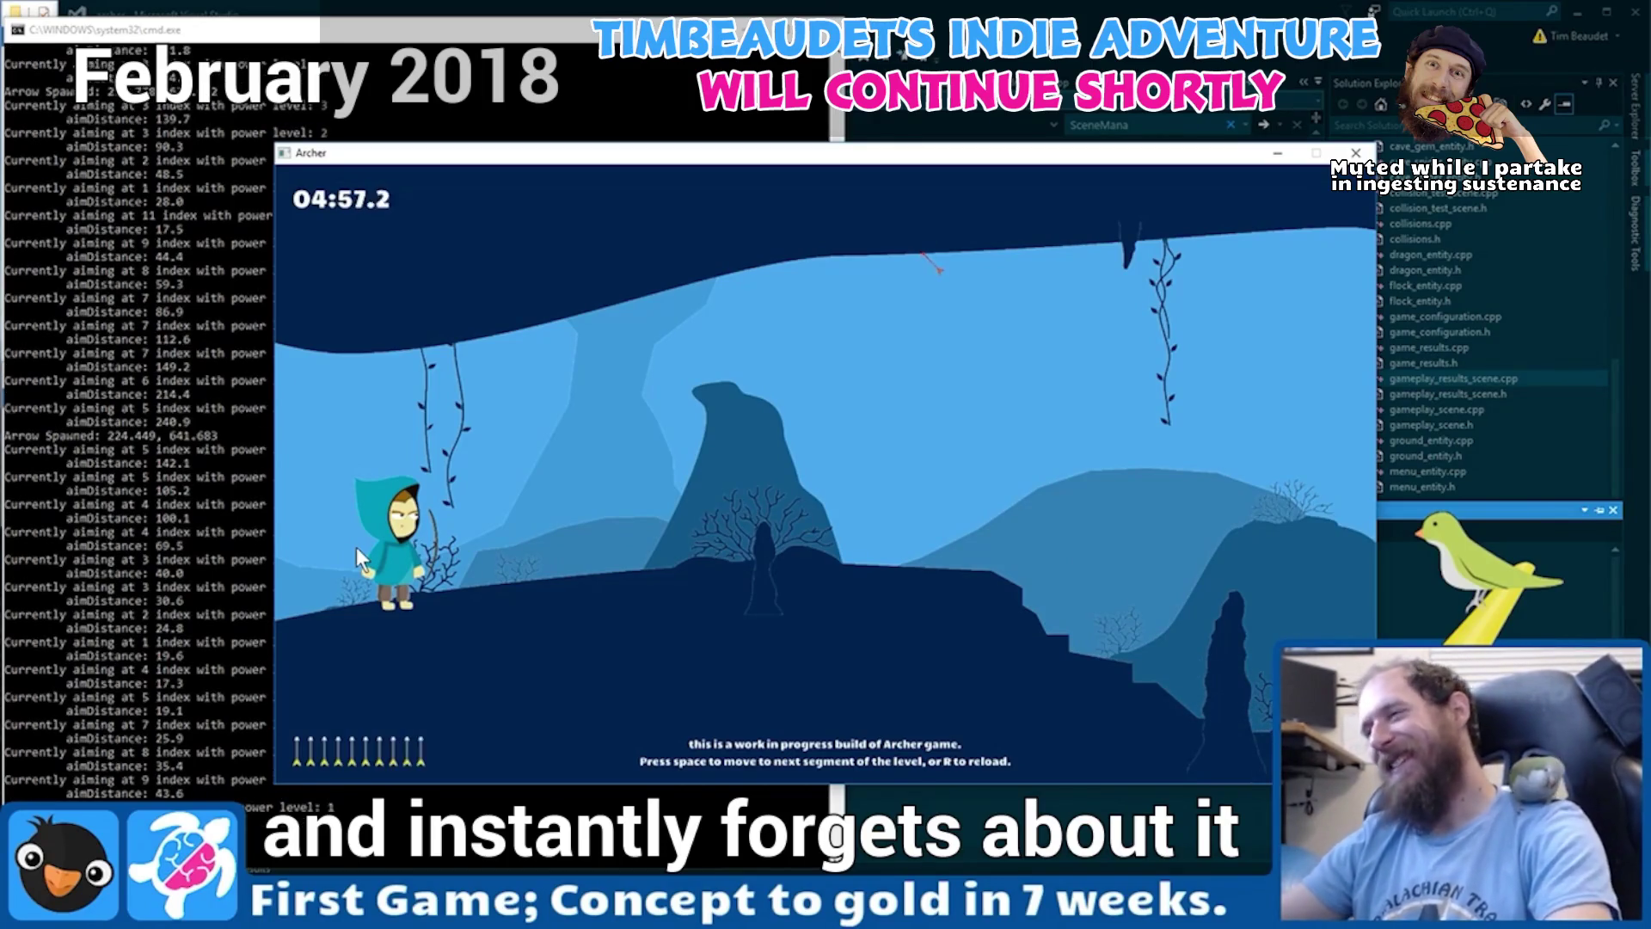
key("d")
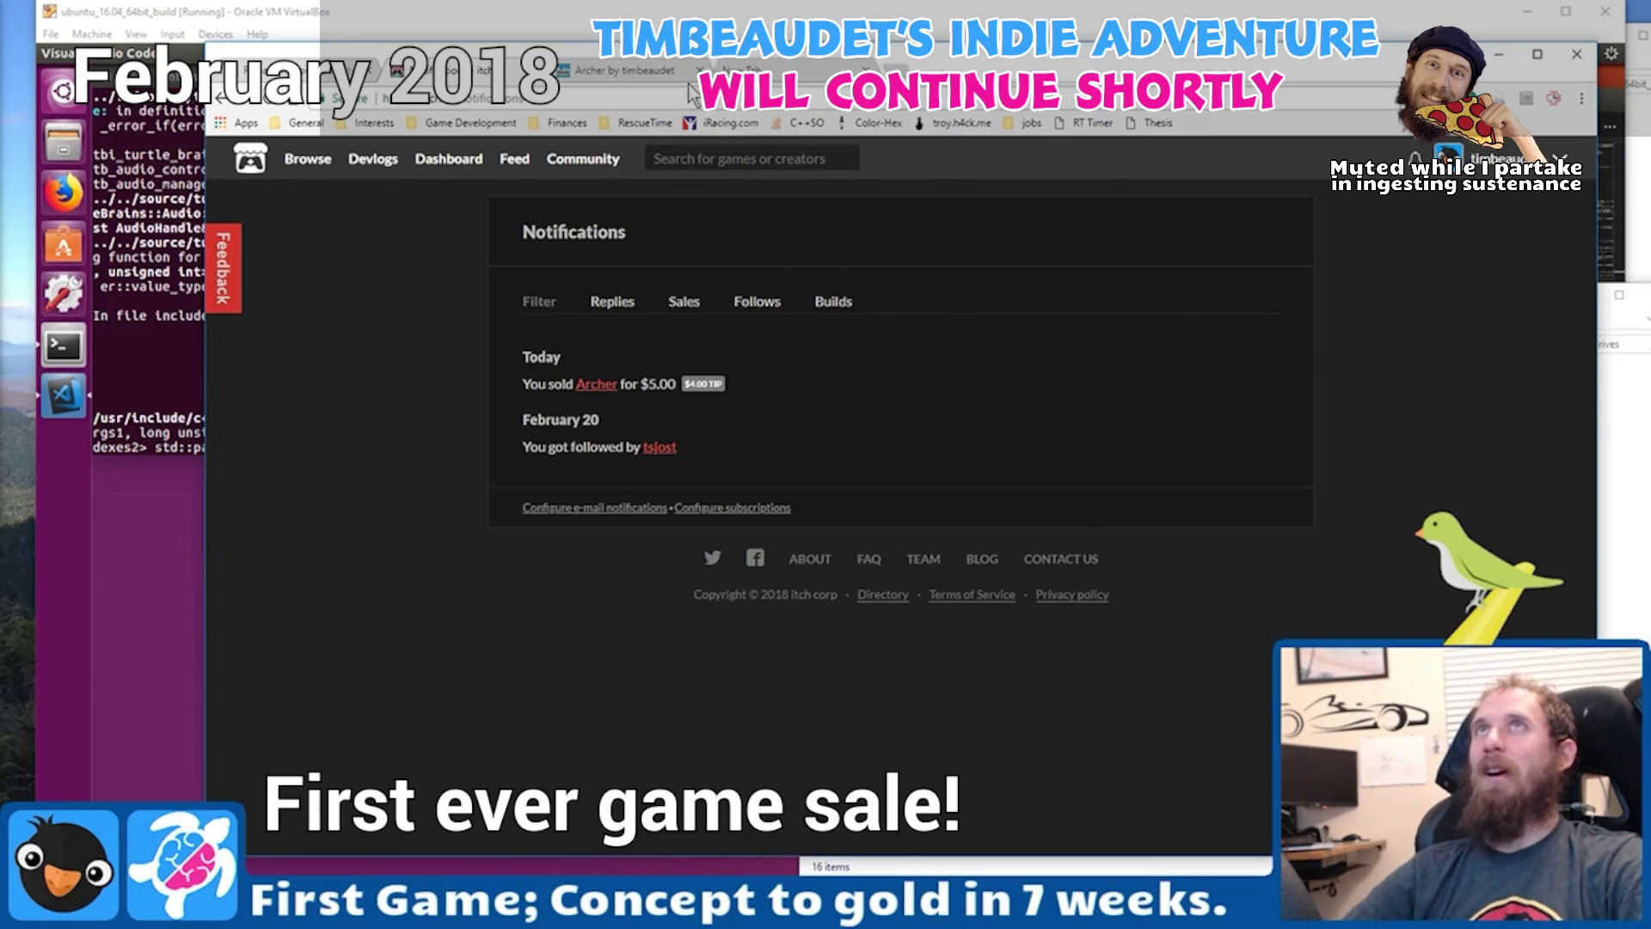
Return to the Release Announcements forum, open the Archer game page, then slide the door edge along X.
key("alt+Left")
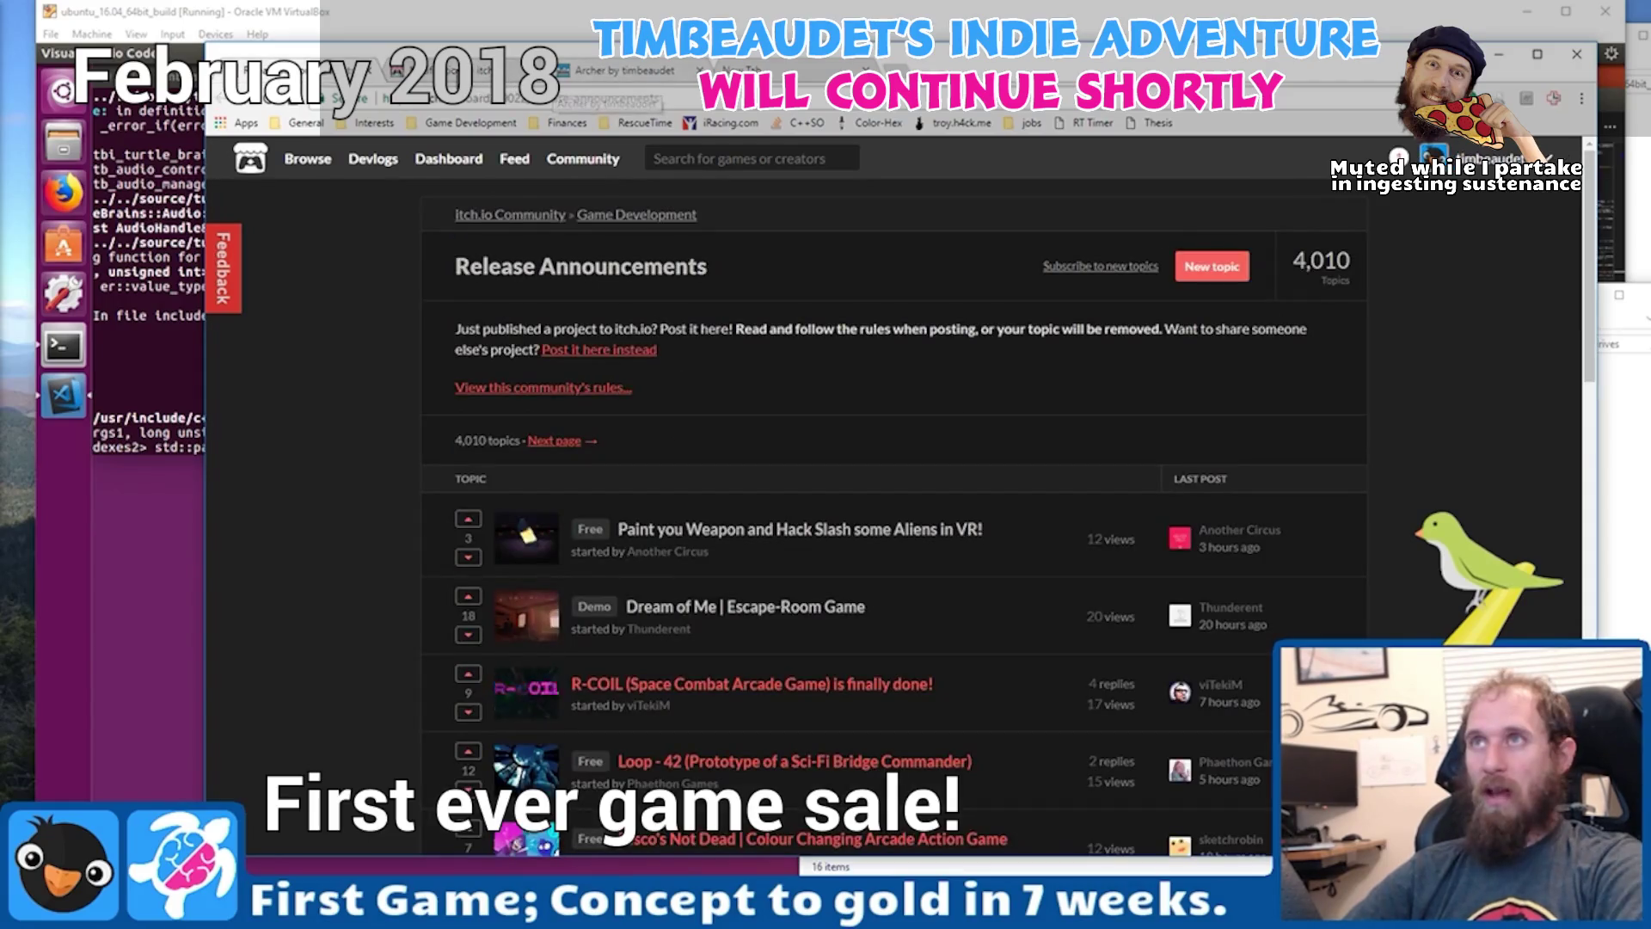
left_click(632, 69)
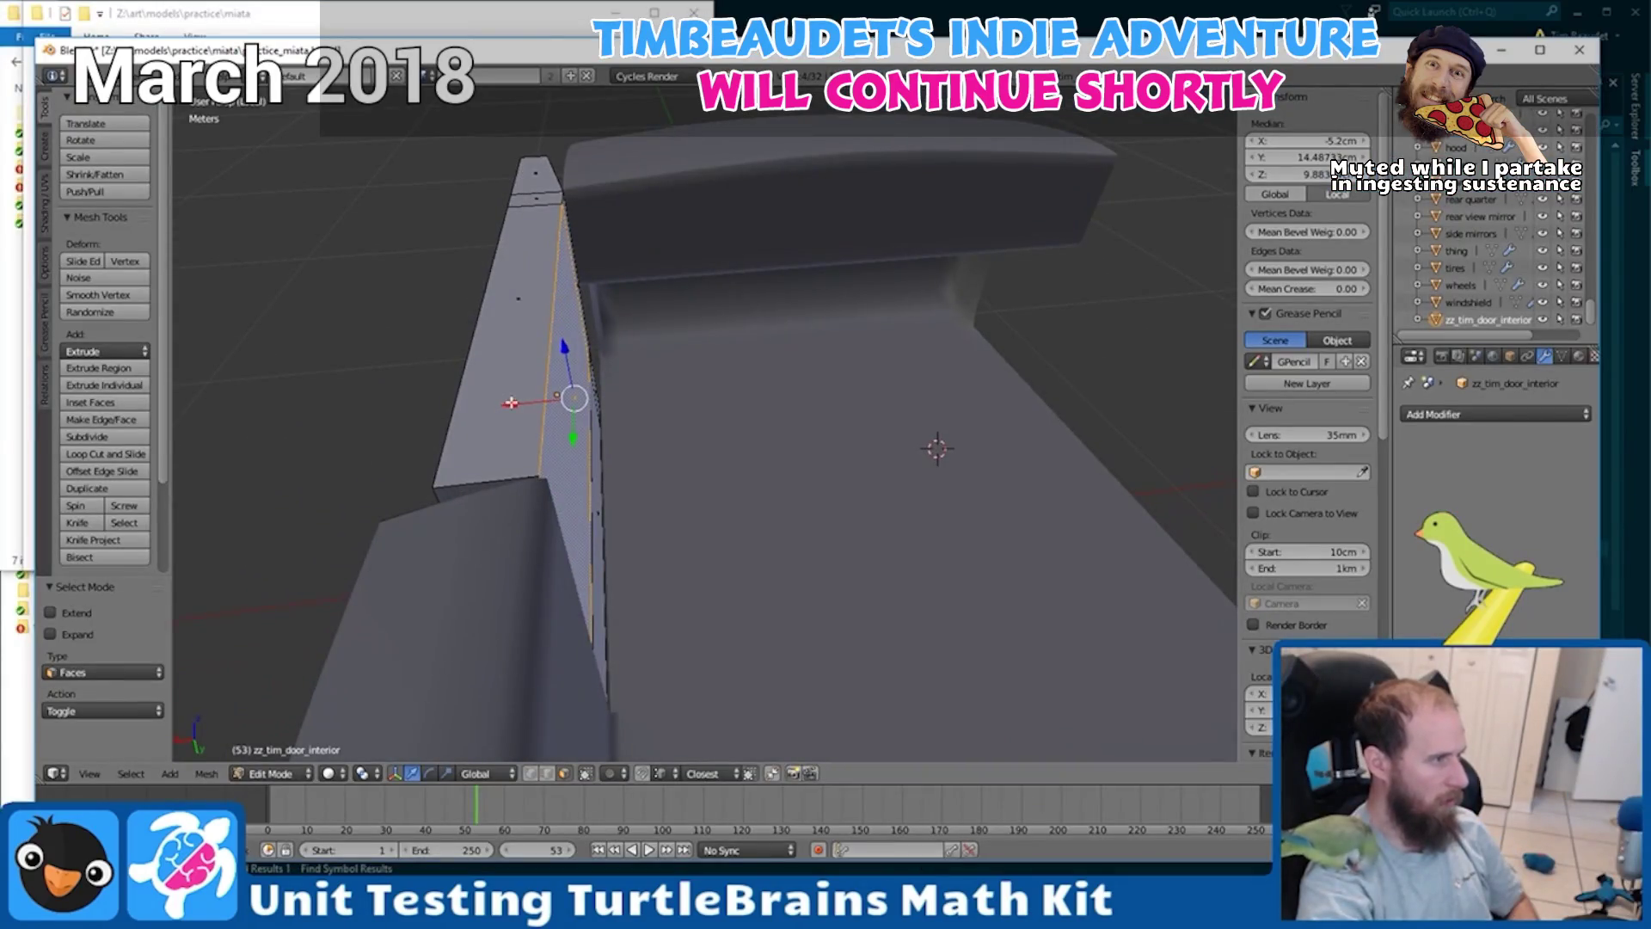
left_click_drag(511, 403, 468, 405)
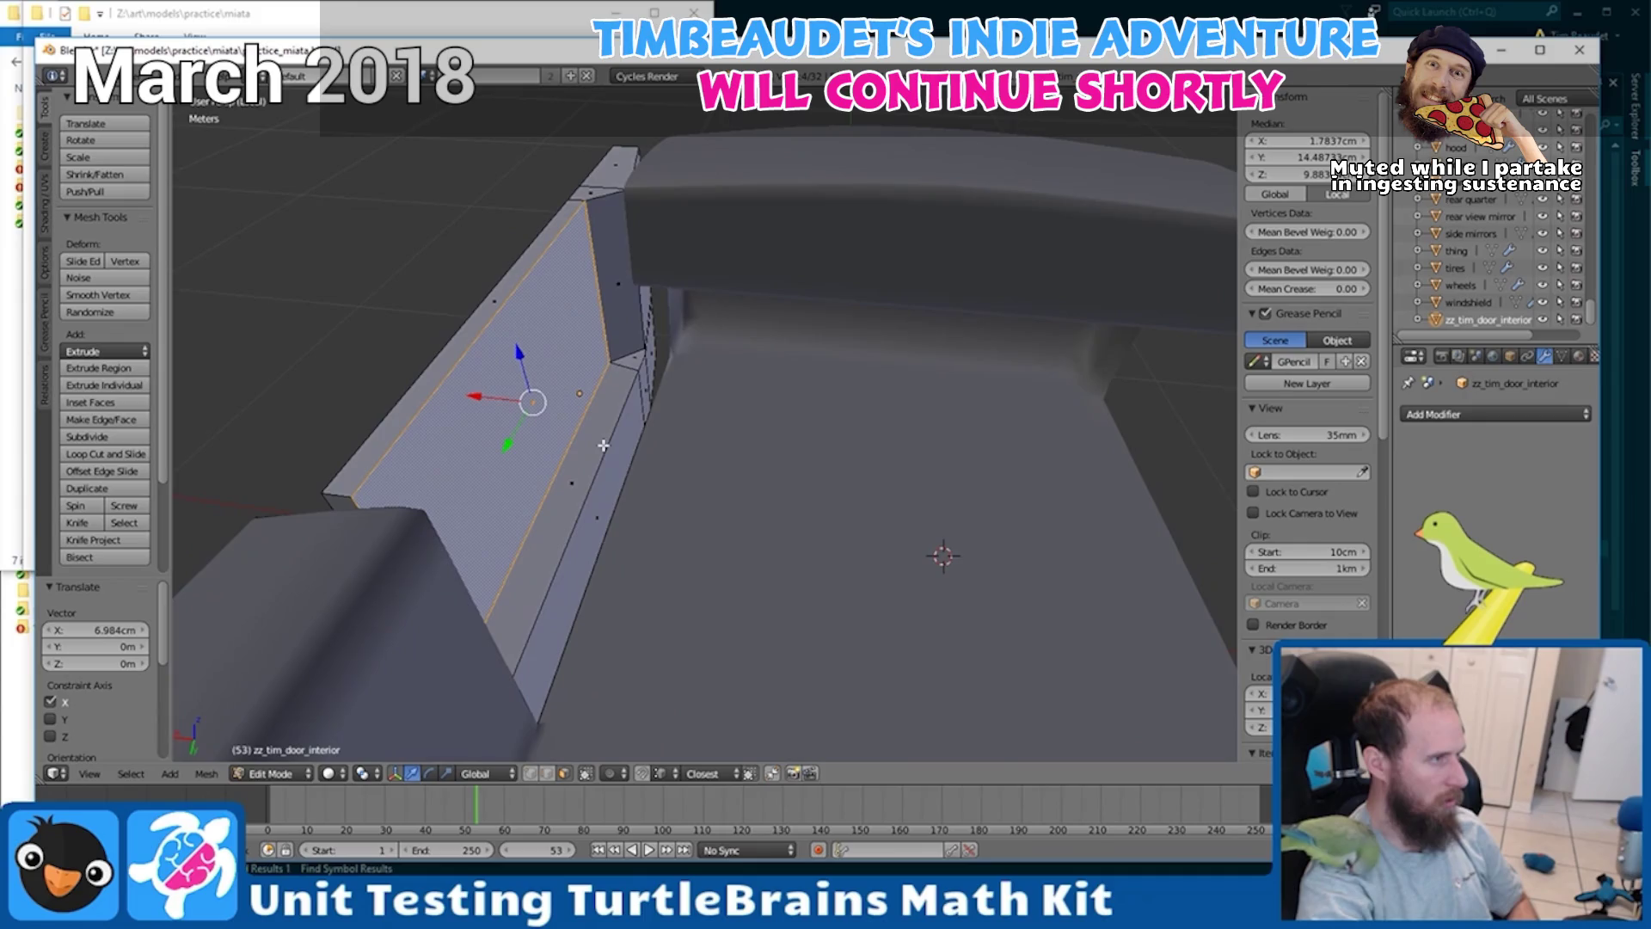
Nudge the Miata door edge slightly further along X and select the narrow strip face beside it.
left_click_drag(467, 414, 471, 414)
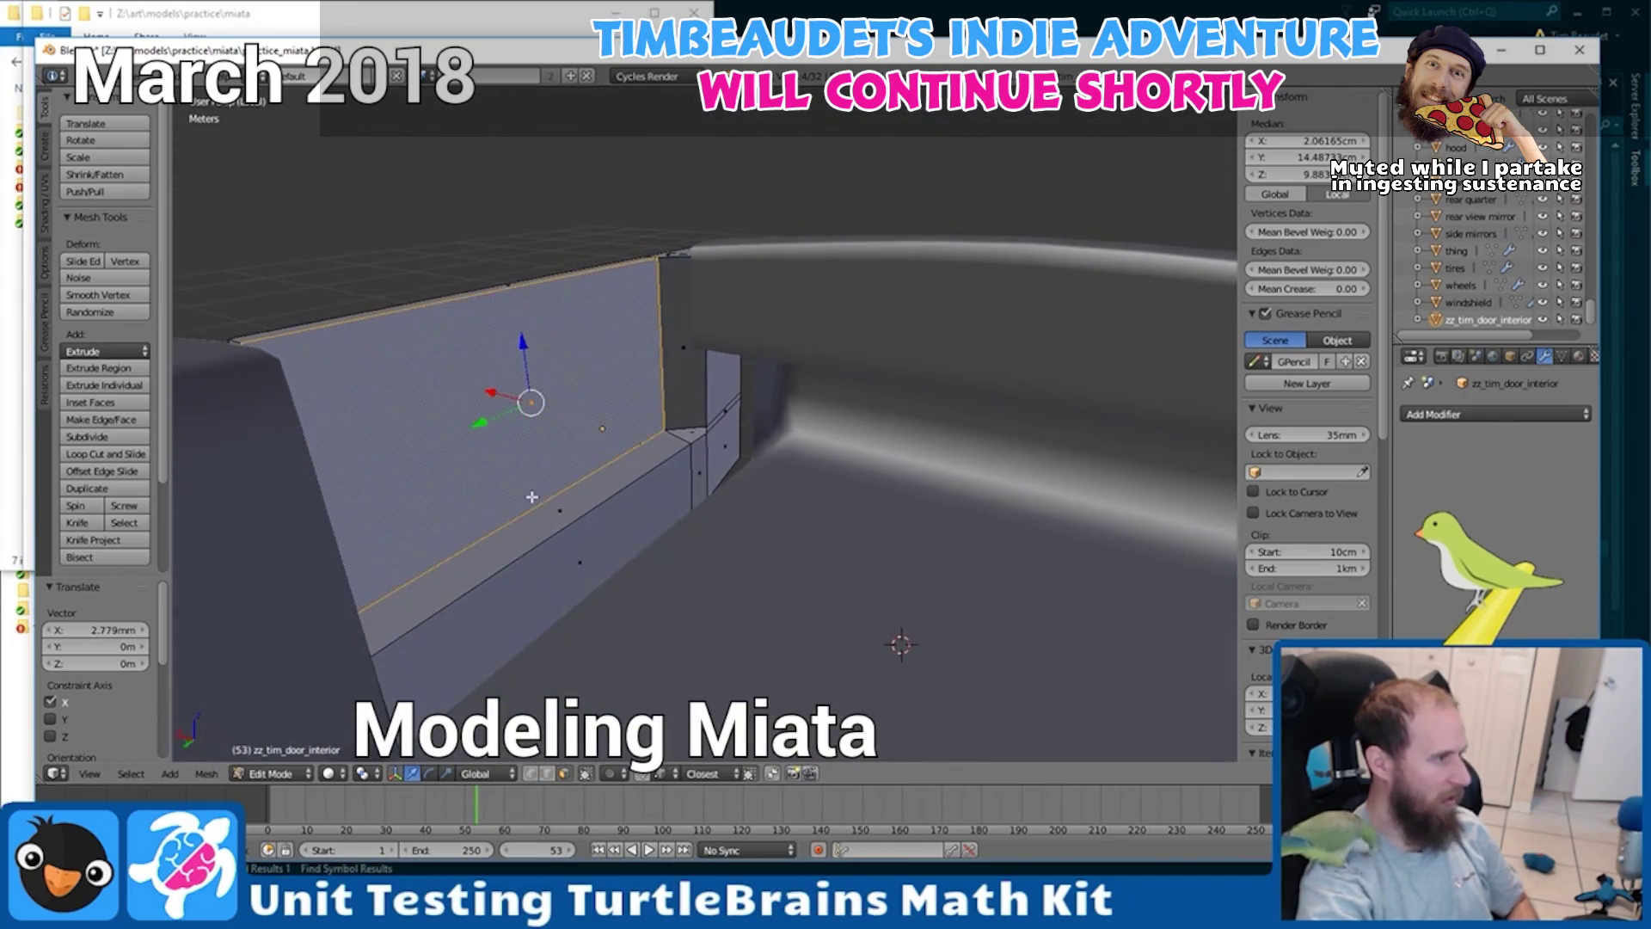
right_click(560, 506)
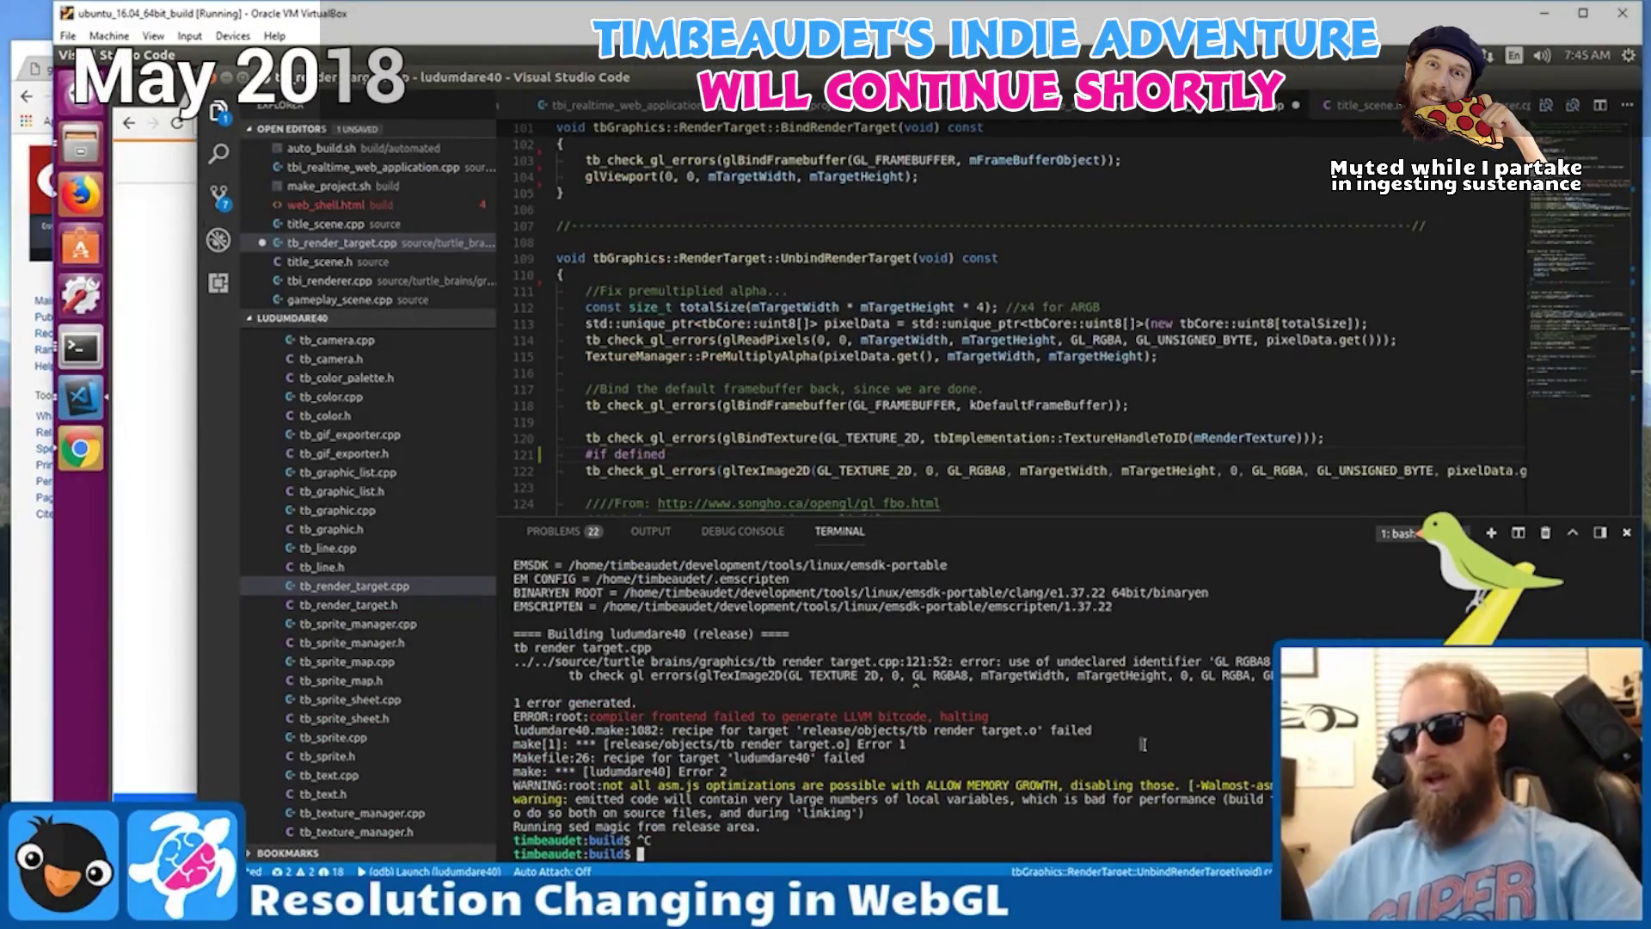
Recall the Python SimpleHTTPServer command that serves web/release on port 4321.
key("Return")
key("Return")
key("Up")
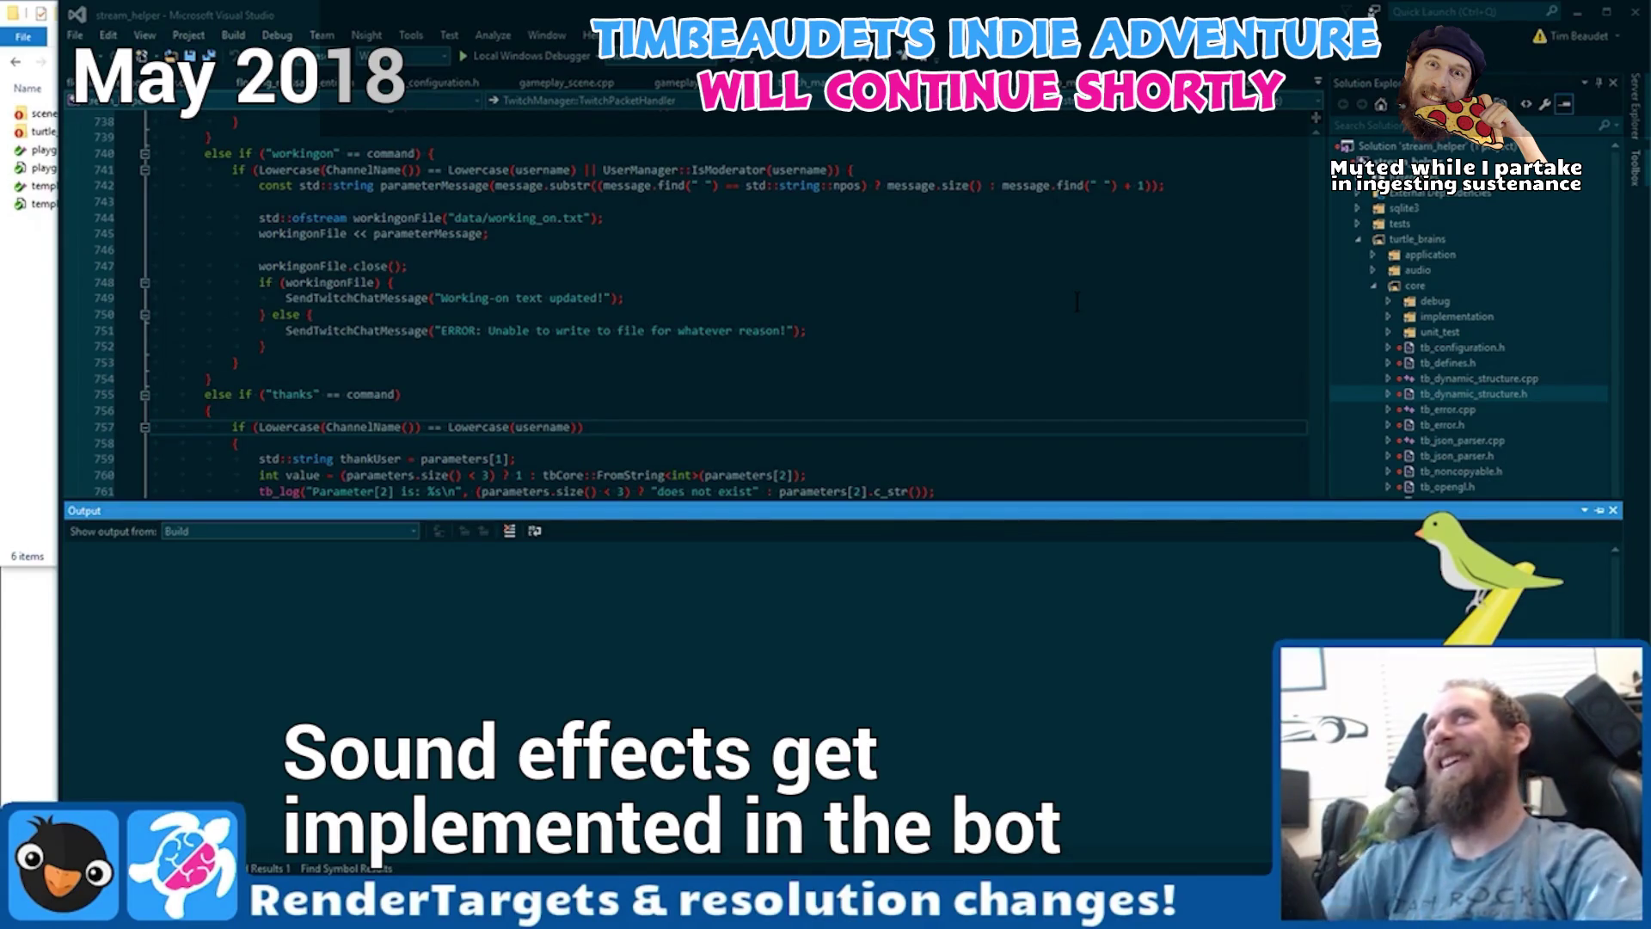
Close the Output window so the Twitch chat-command handler fills the editor.
left_click(678, 347)
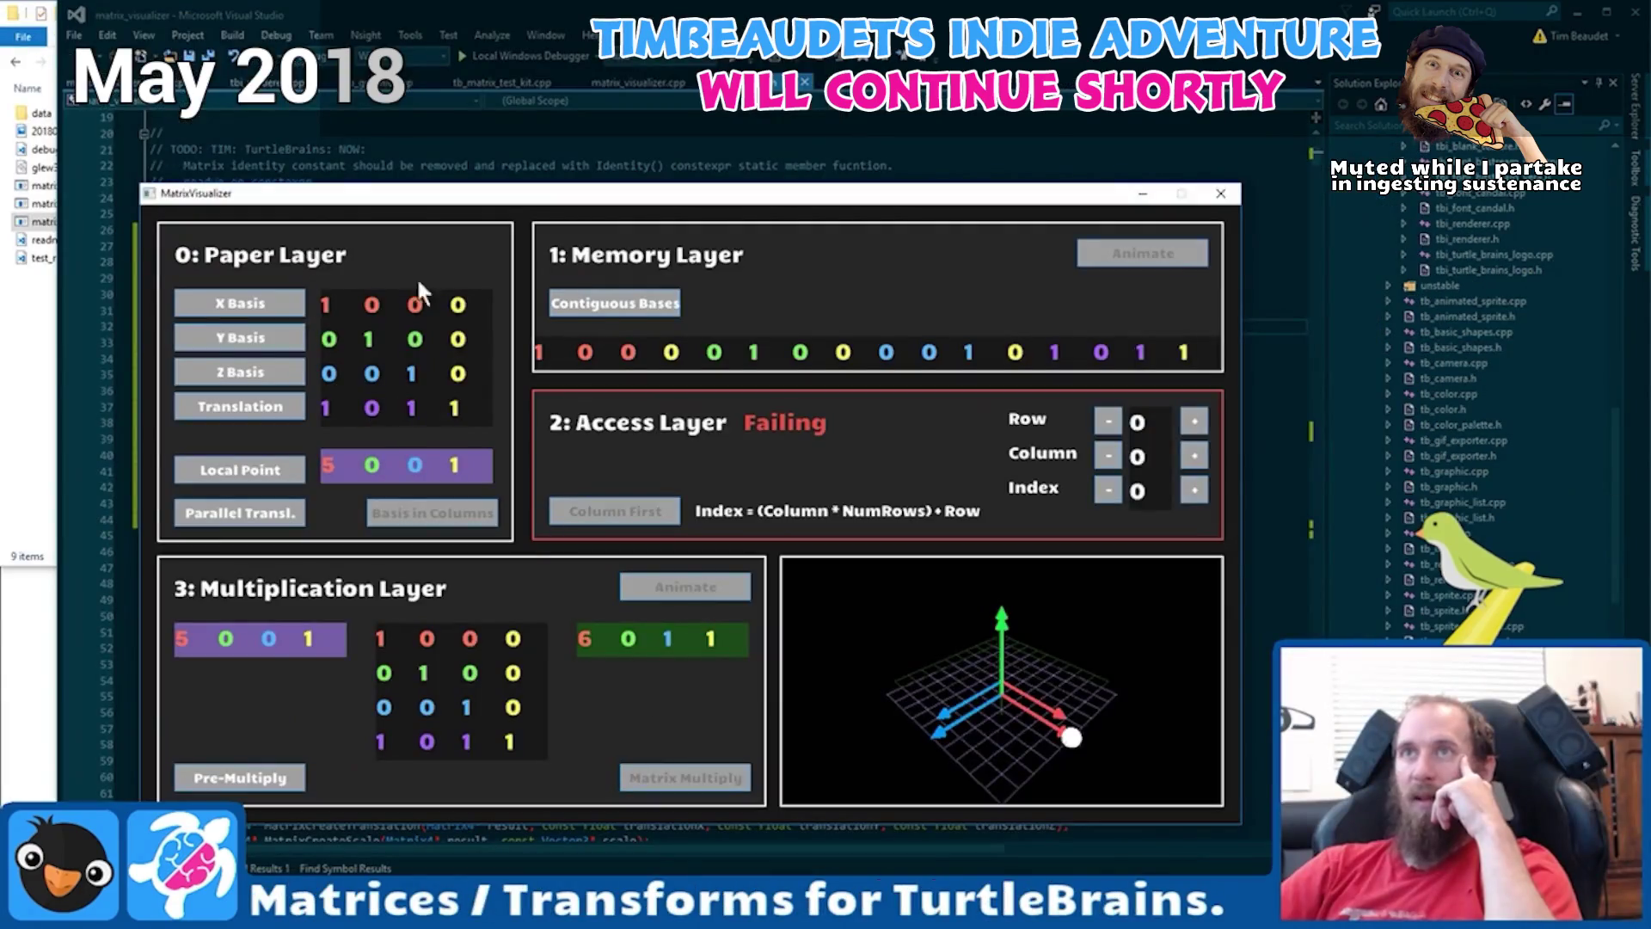
Lay out basis vectors and translation as matrix columns, then select the MatrixCreateRotationTest output line.
left_click(433, 513)
left_click(194, 521)
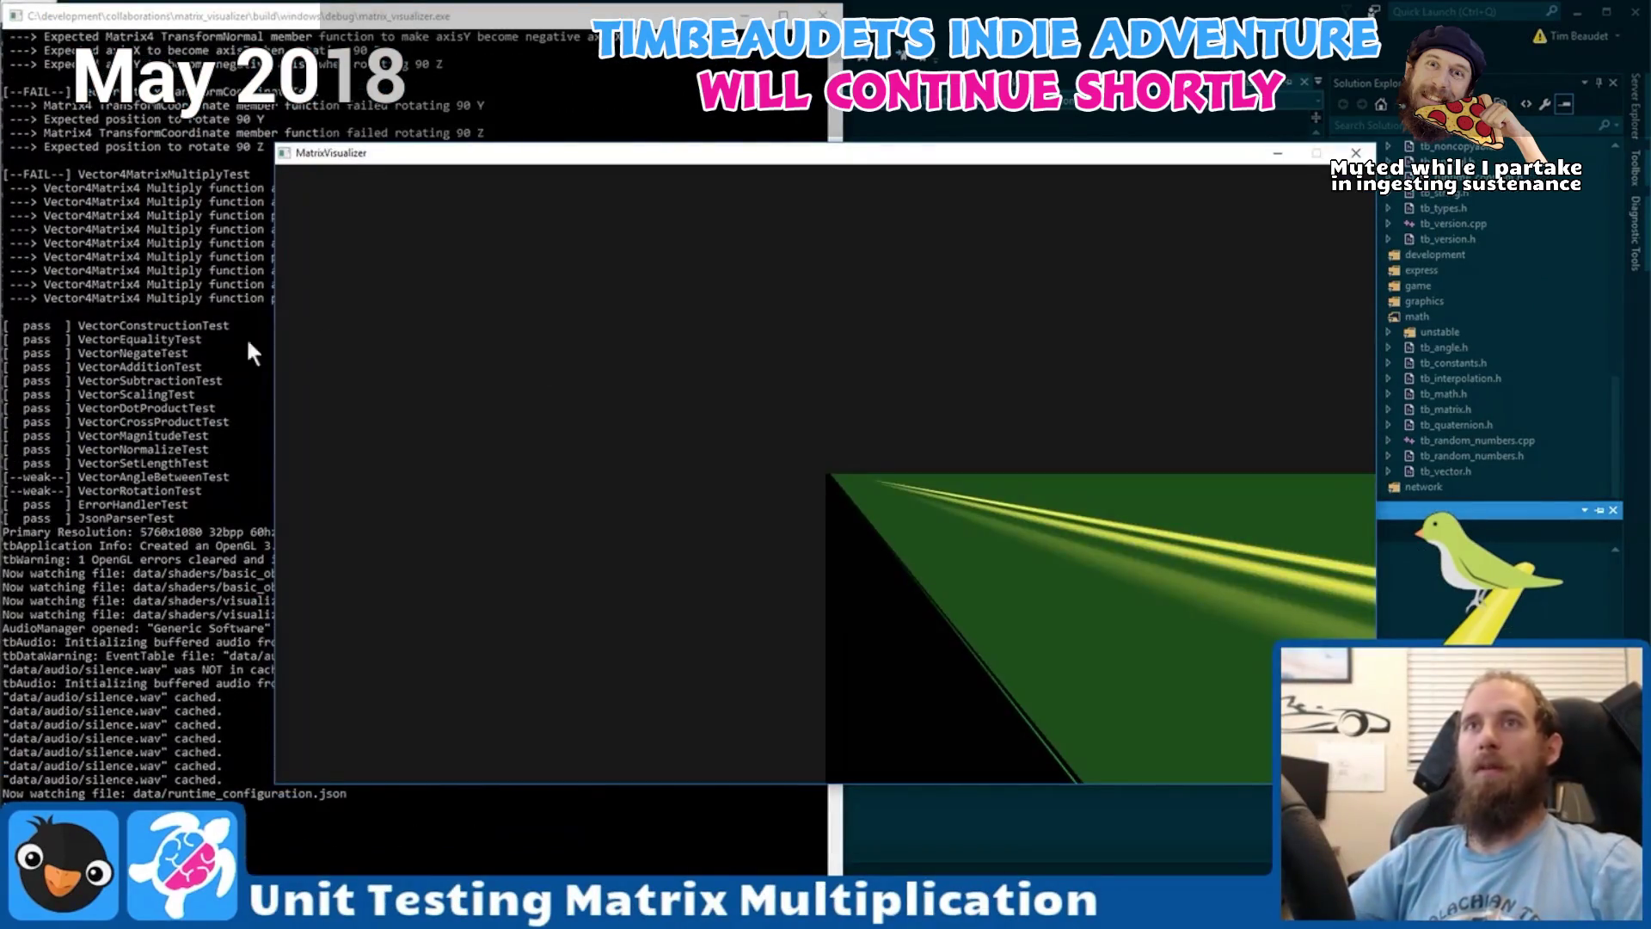
scroll(187, 425, "up", 15)
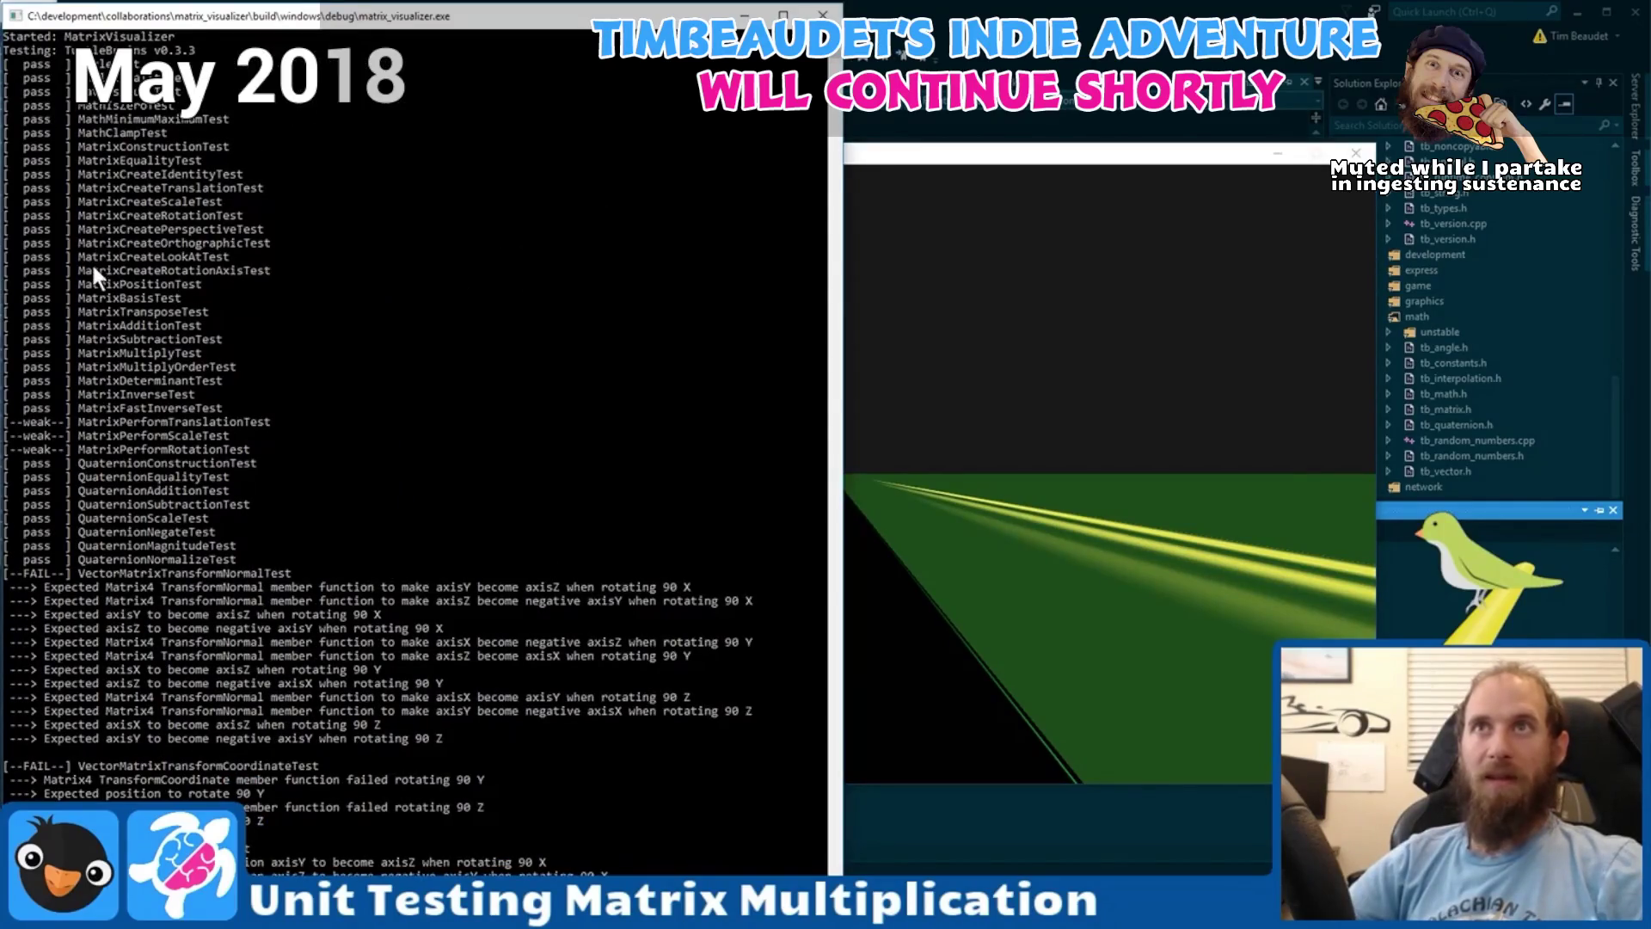
left_click_drag(72, 216, 290, 216)
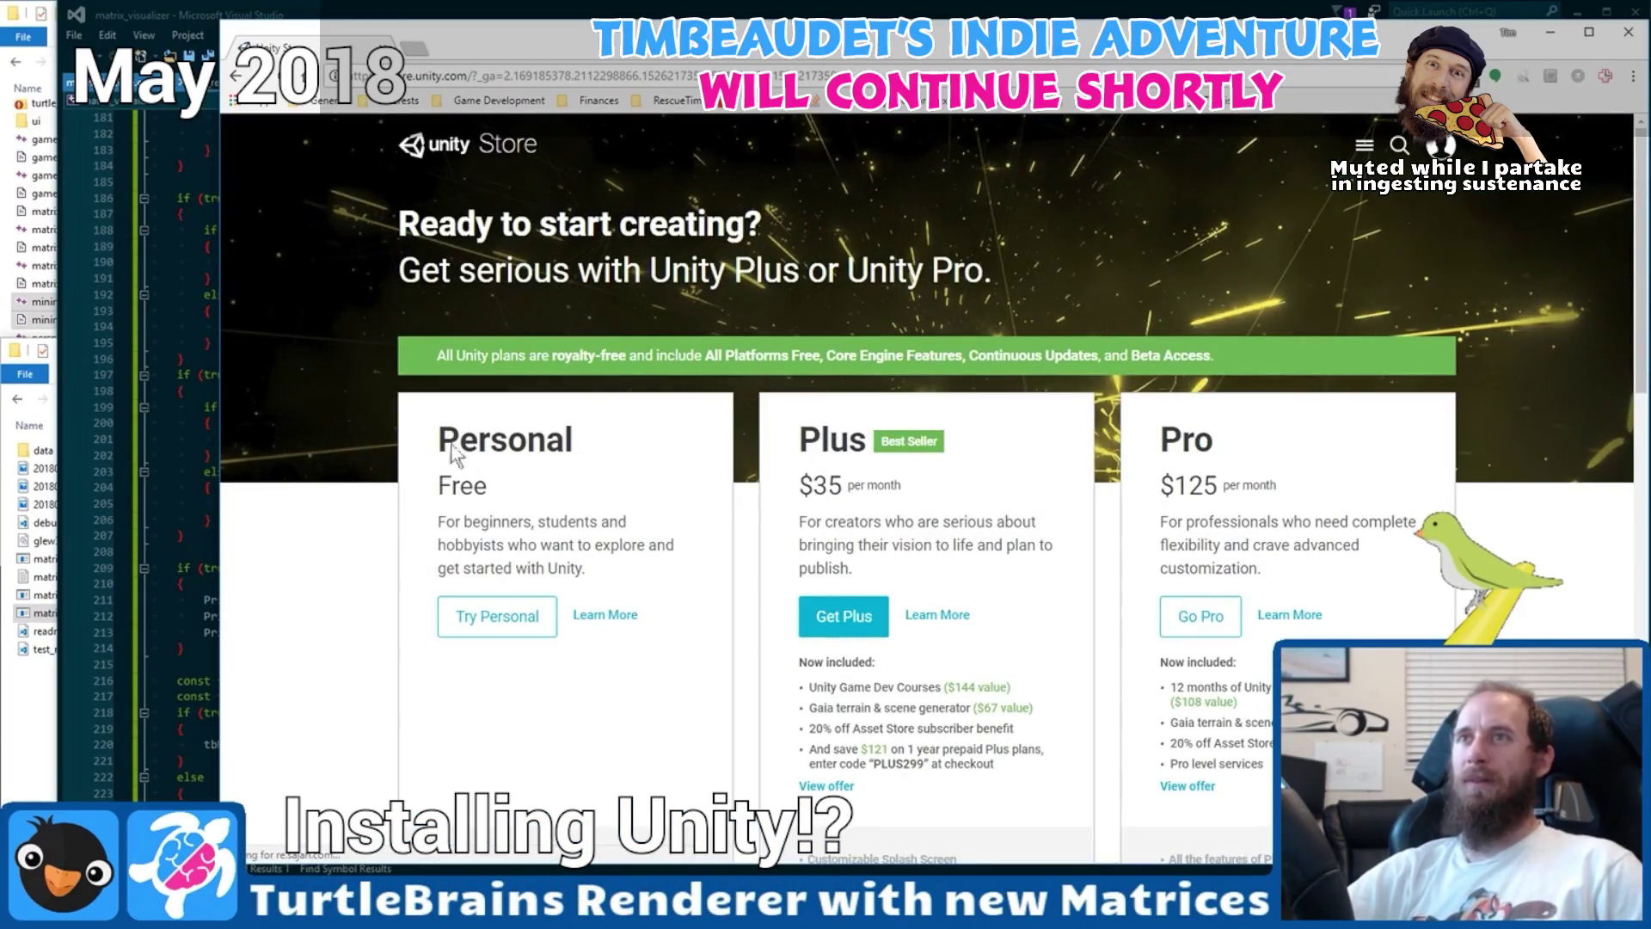
Pick Try Personal under the free Personal plan on the Unity pricing page.
scroll(663, 516, "down", 2)
left_click(476, 447)
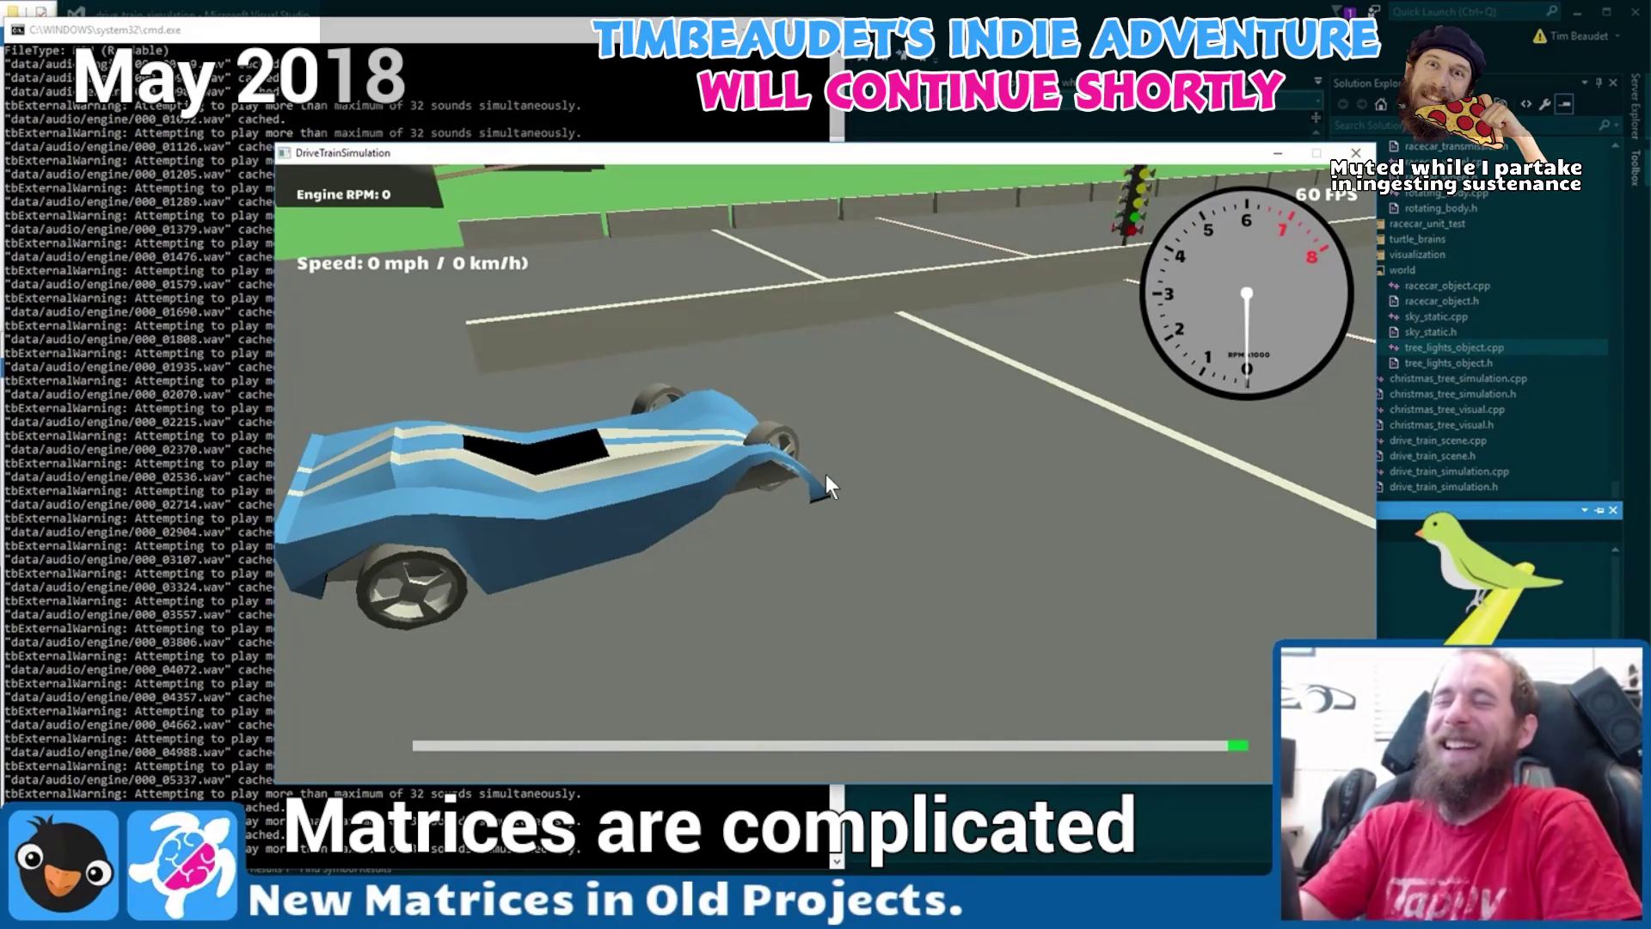
Reset the blue car with R, then view it from the side and chase cameras.
key("r")
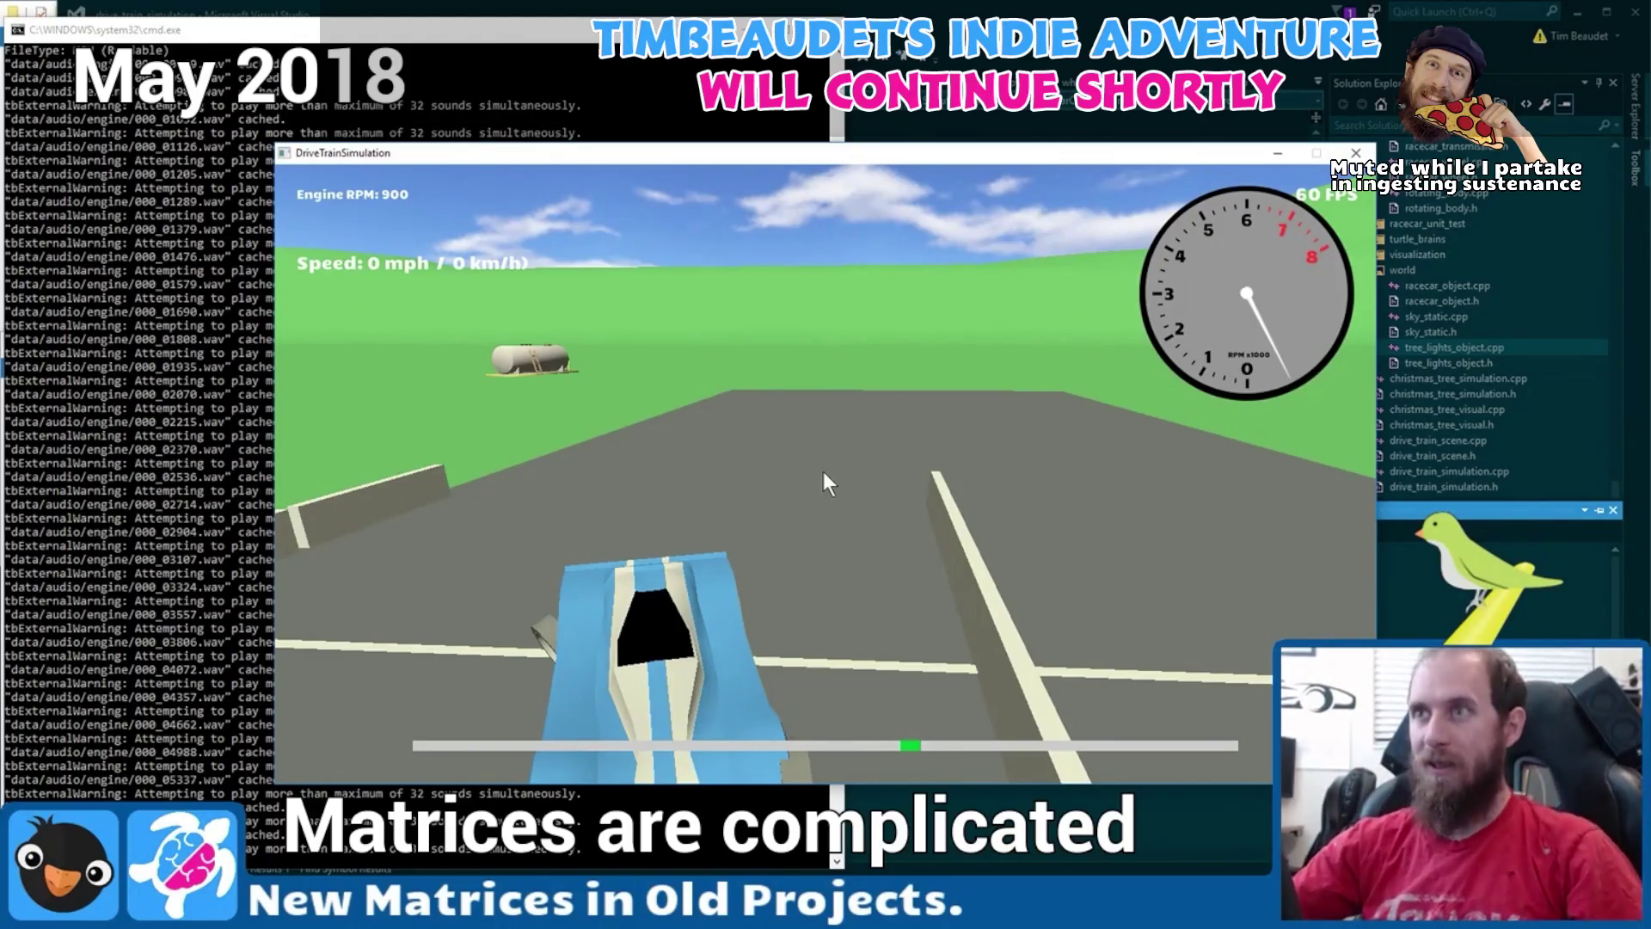
key("r")
key("c")
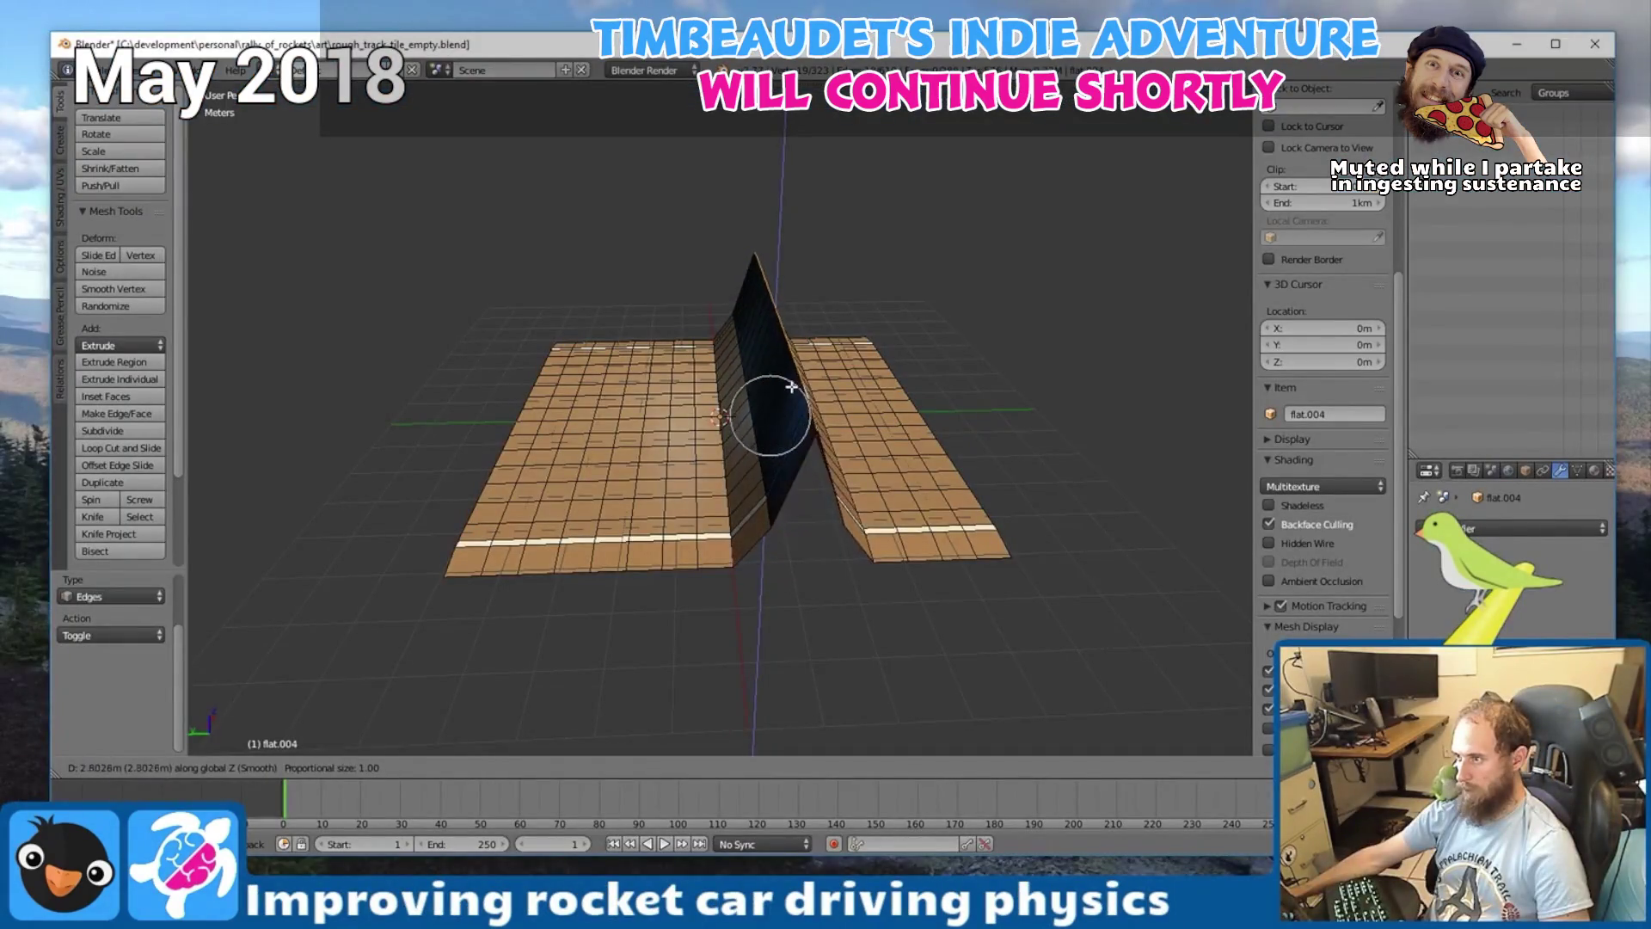
Adjust the proportional size, confirm the ridge as a smooth hill, and orbit to inspect it from below.
scroll(800, 421, "down", 15)
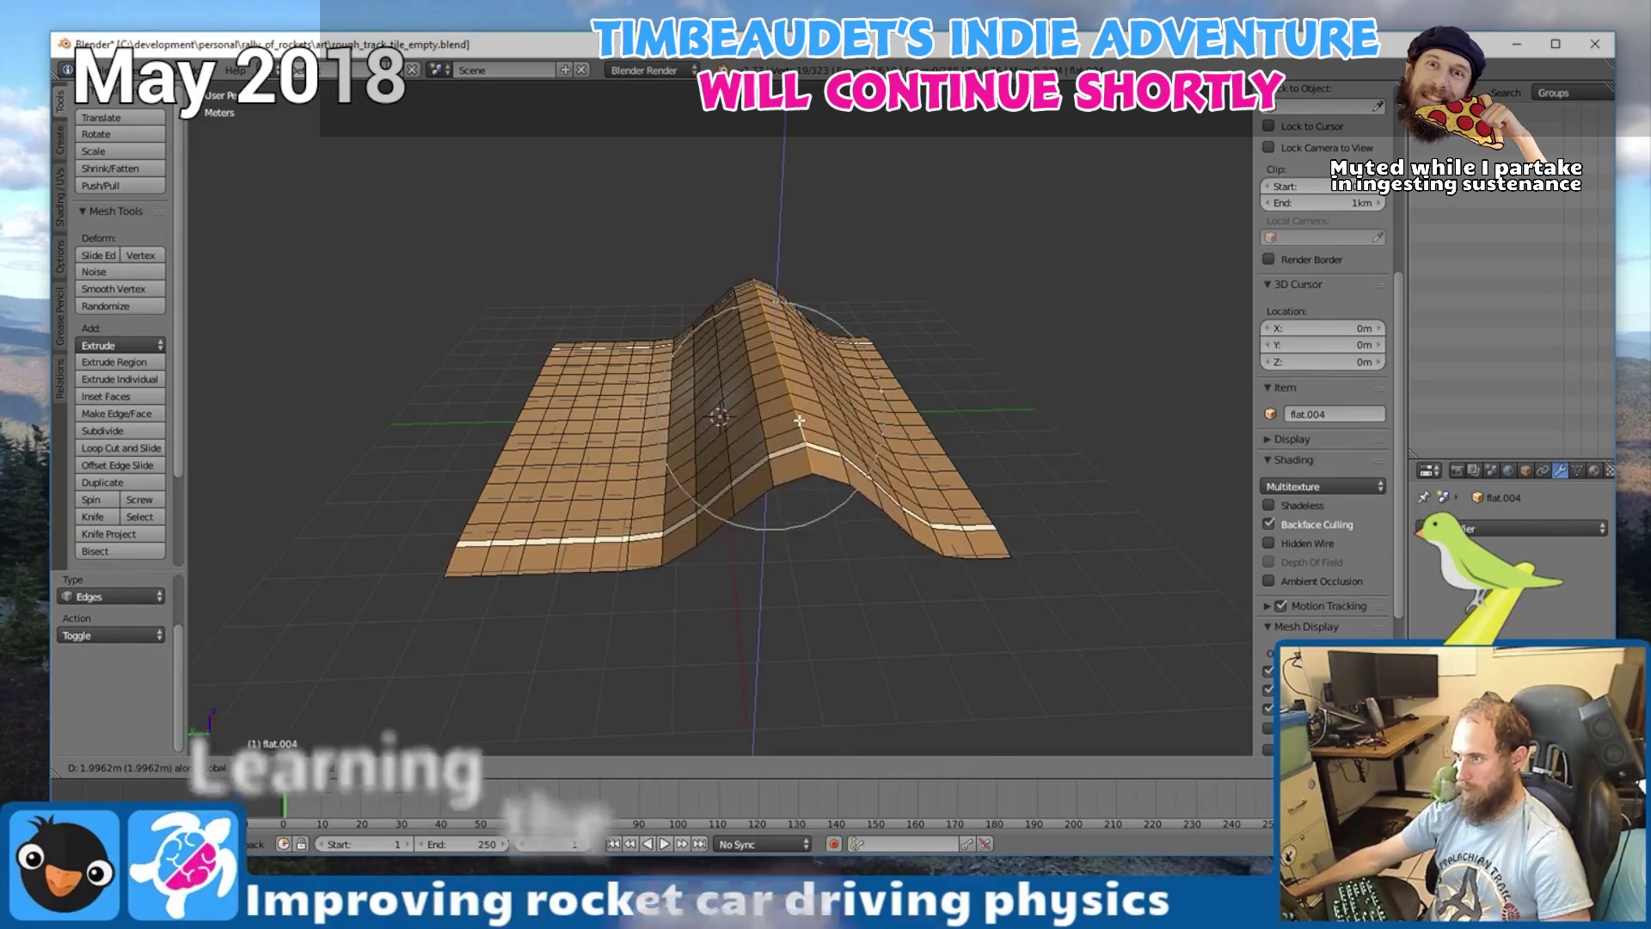
scroll(800, 421, "up", 1)
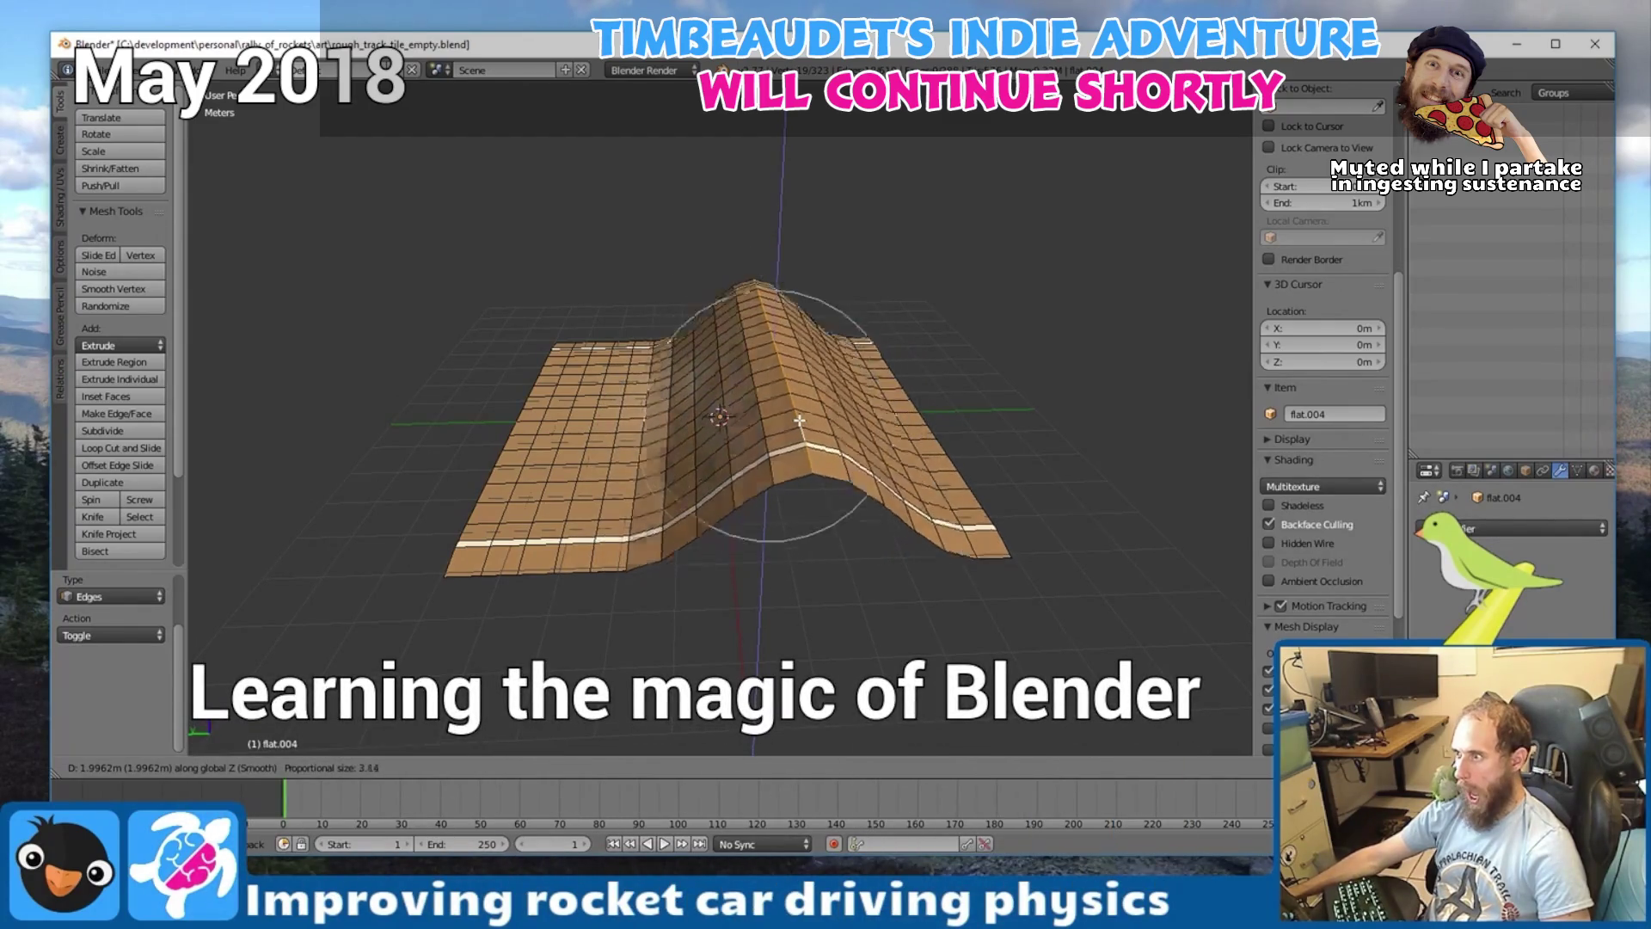
left_click(800, 420)
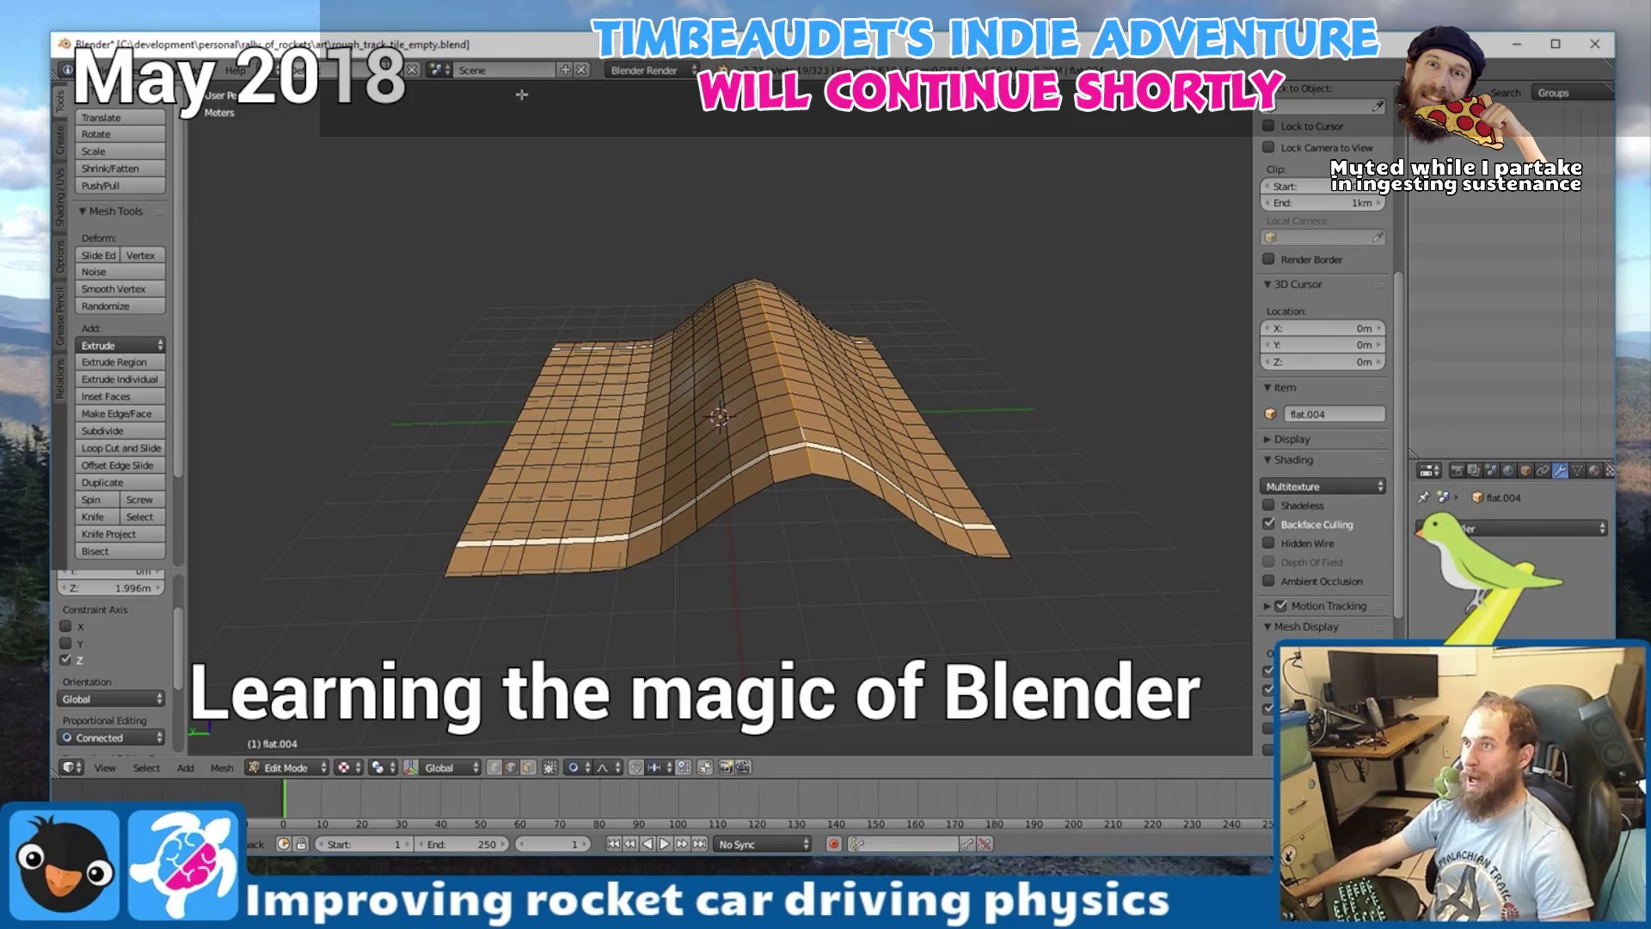
mouse_move(817, 223)
left_mouse_down()
mouse_move(955, 377)
mouse_move(864, 372)
mouse_move(739, 543)
left_mouse_up()
left_click_drag(811, 469, 730, 490)
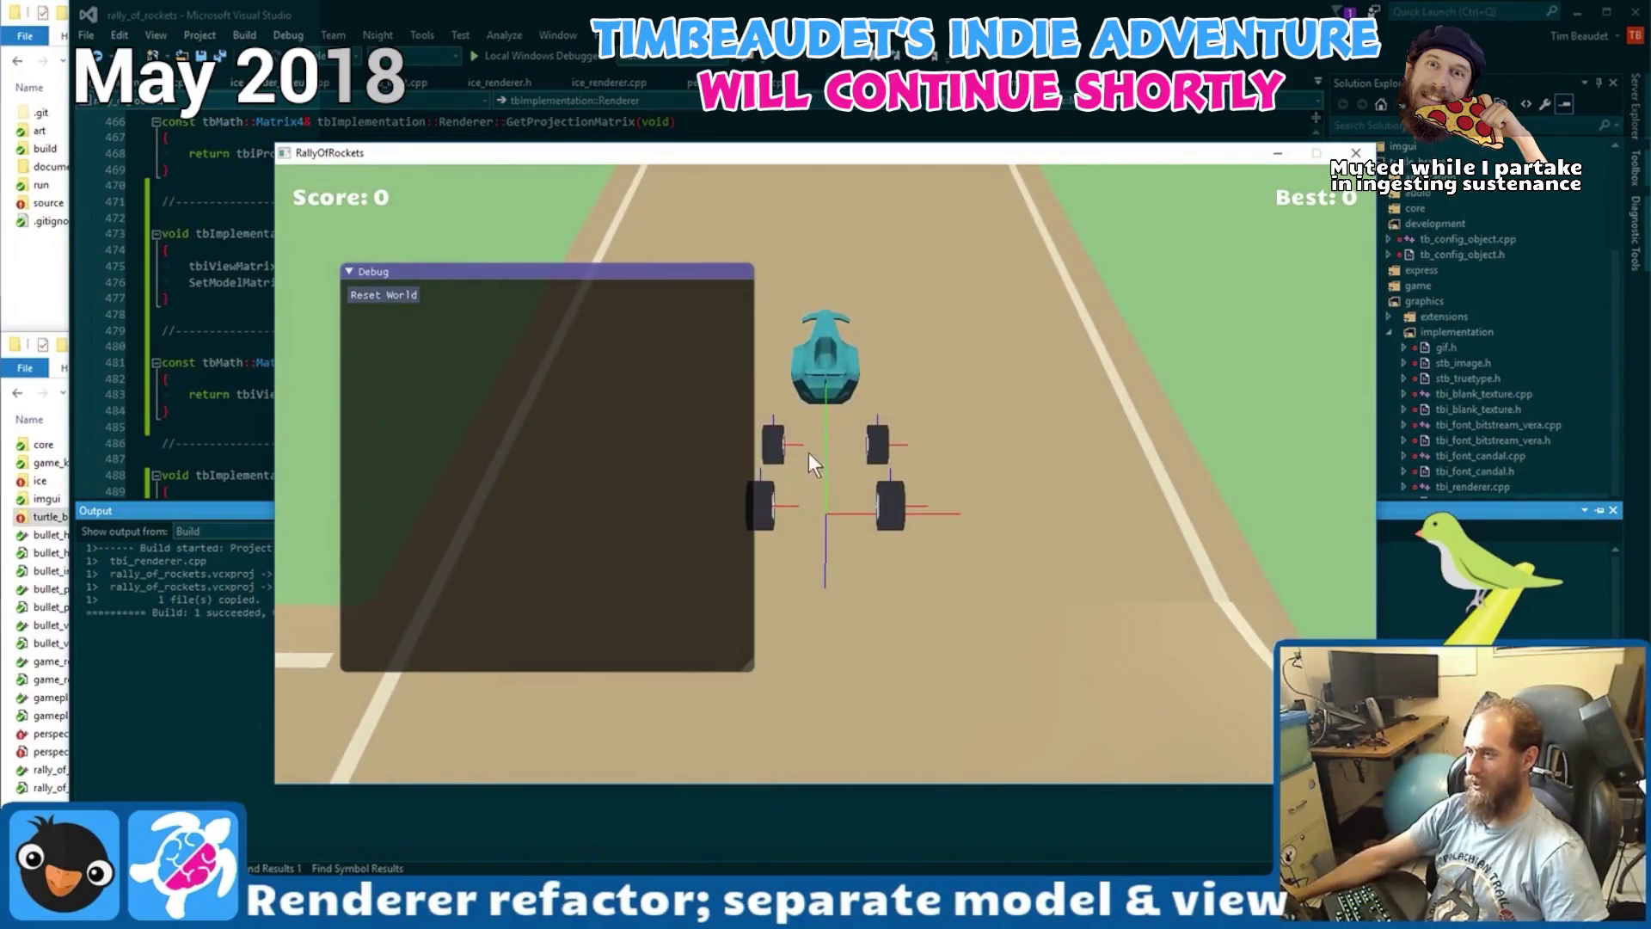
Collapse the ImGui Debug window in the running Rally of Rockets game.
key("grave")
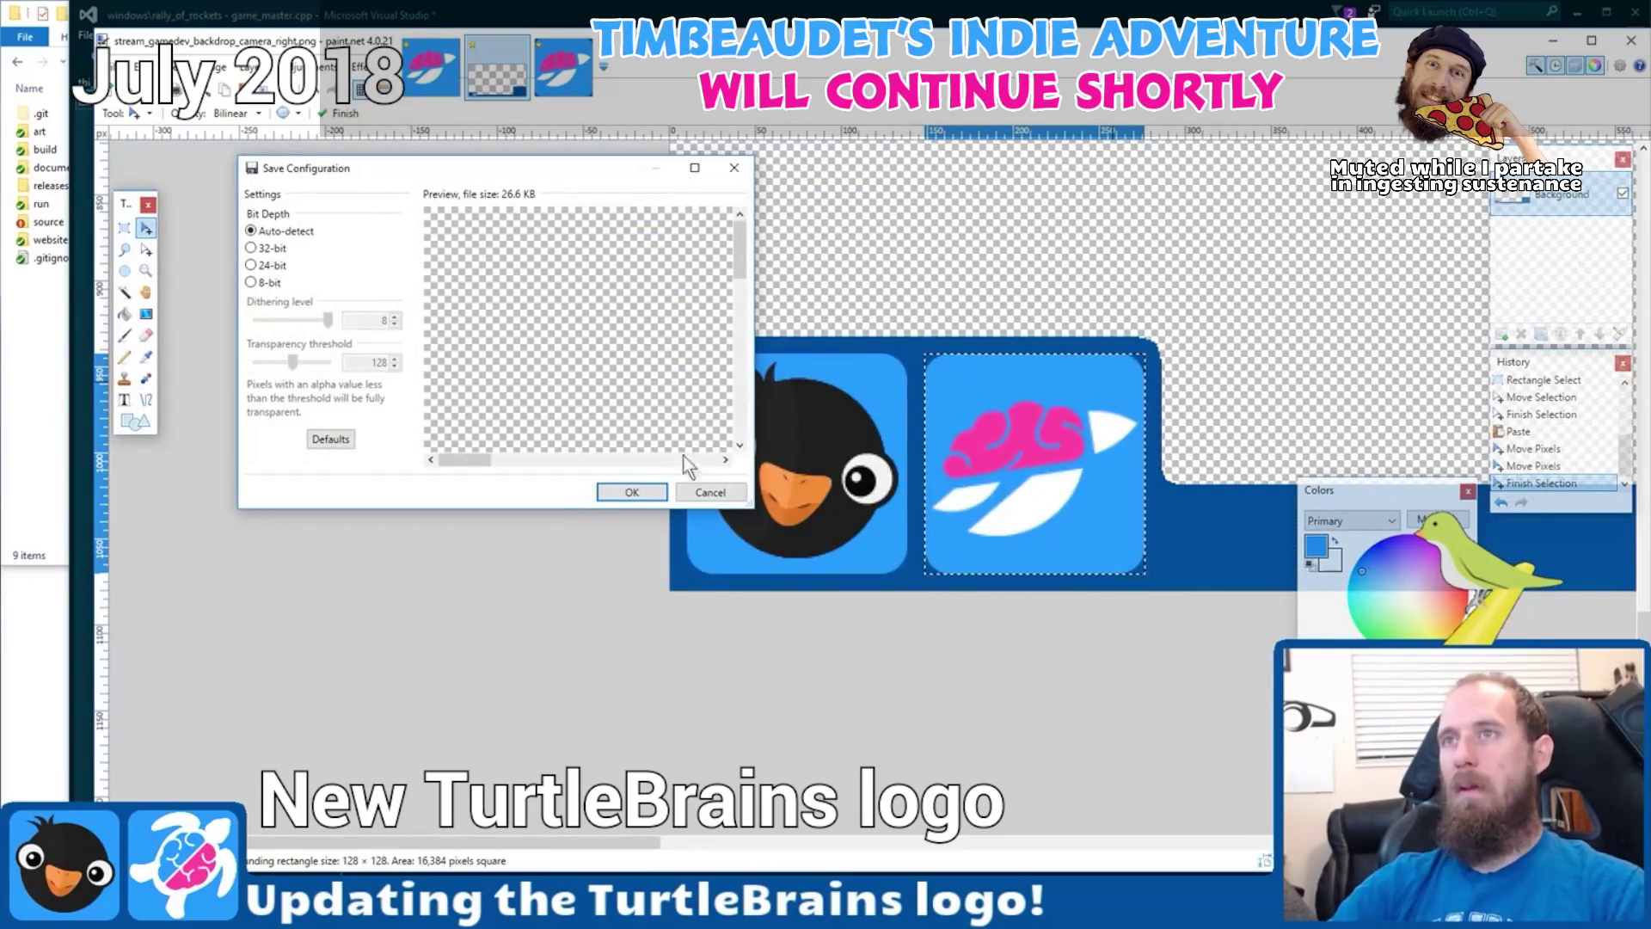
Confirm the PNG save with Bit Depth left on Auto-detect.
left_click(641, 487)
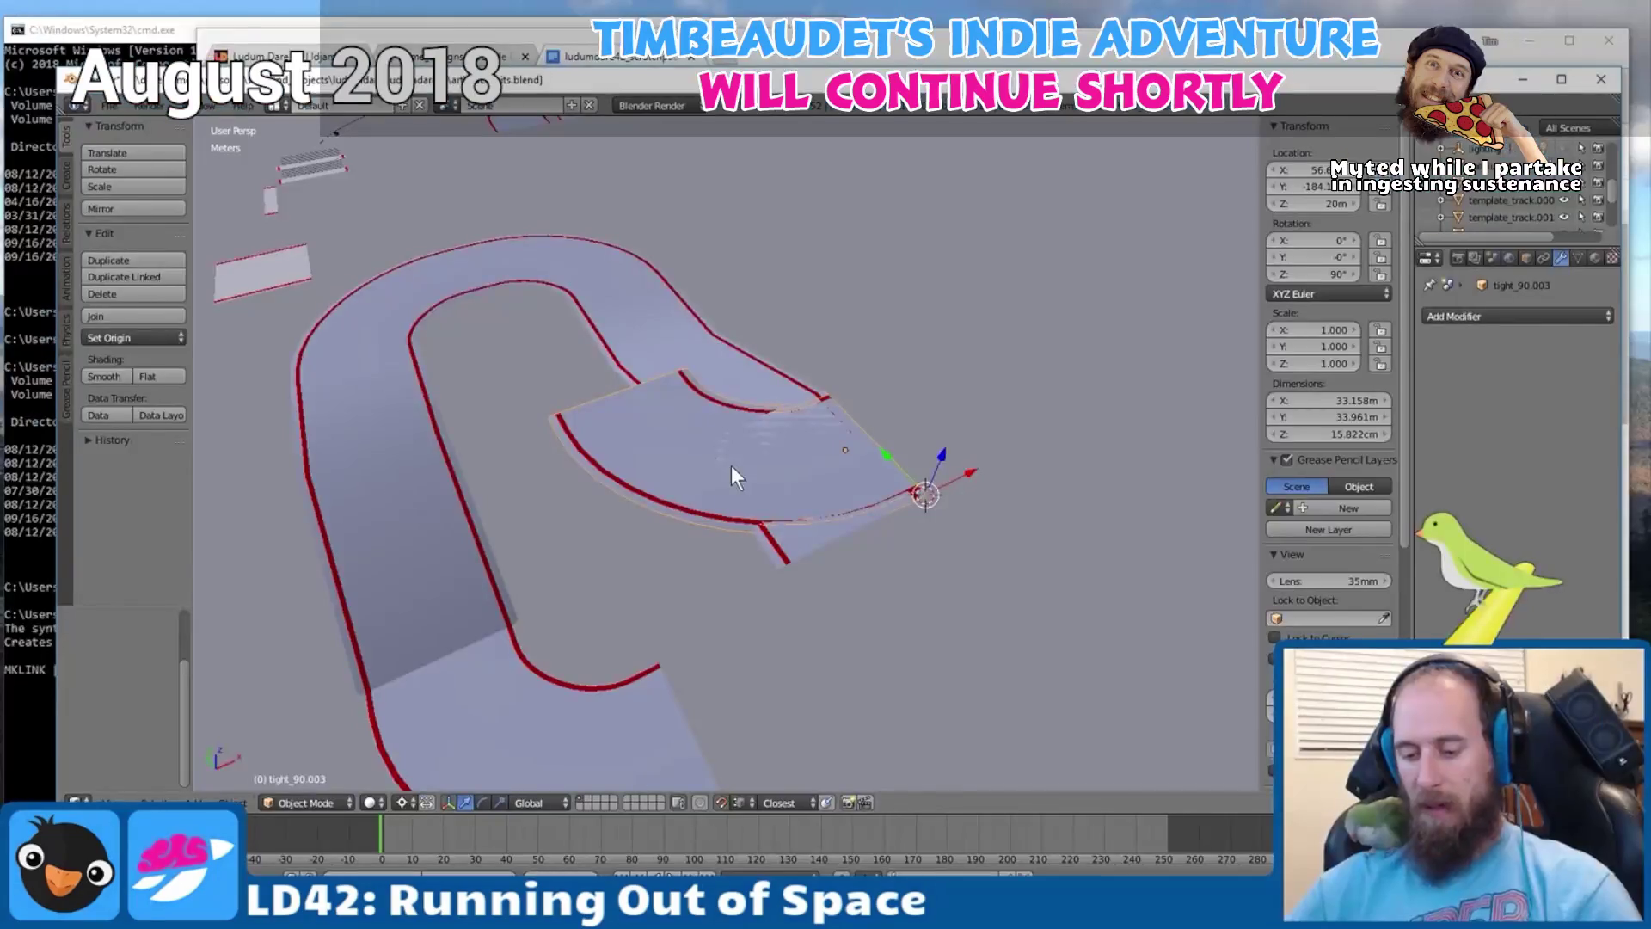
Rotate tight_90.003 another 90° about Z to close the loop, then view the whole track from the side.
type("r")
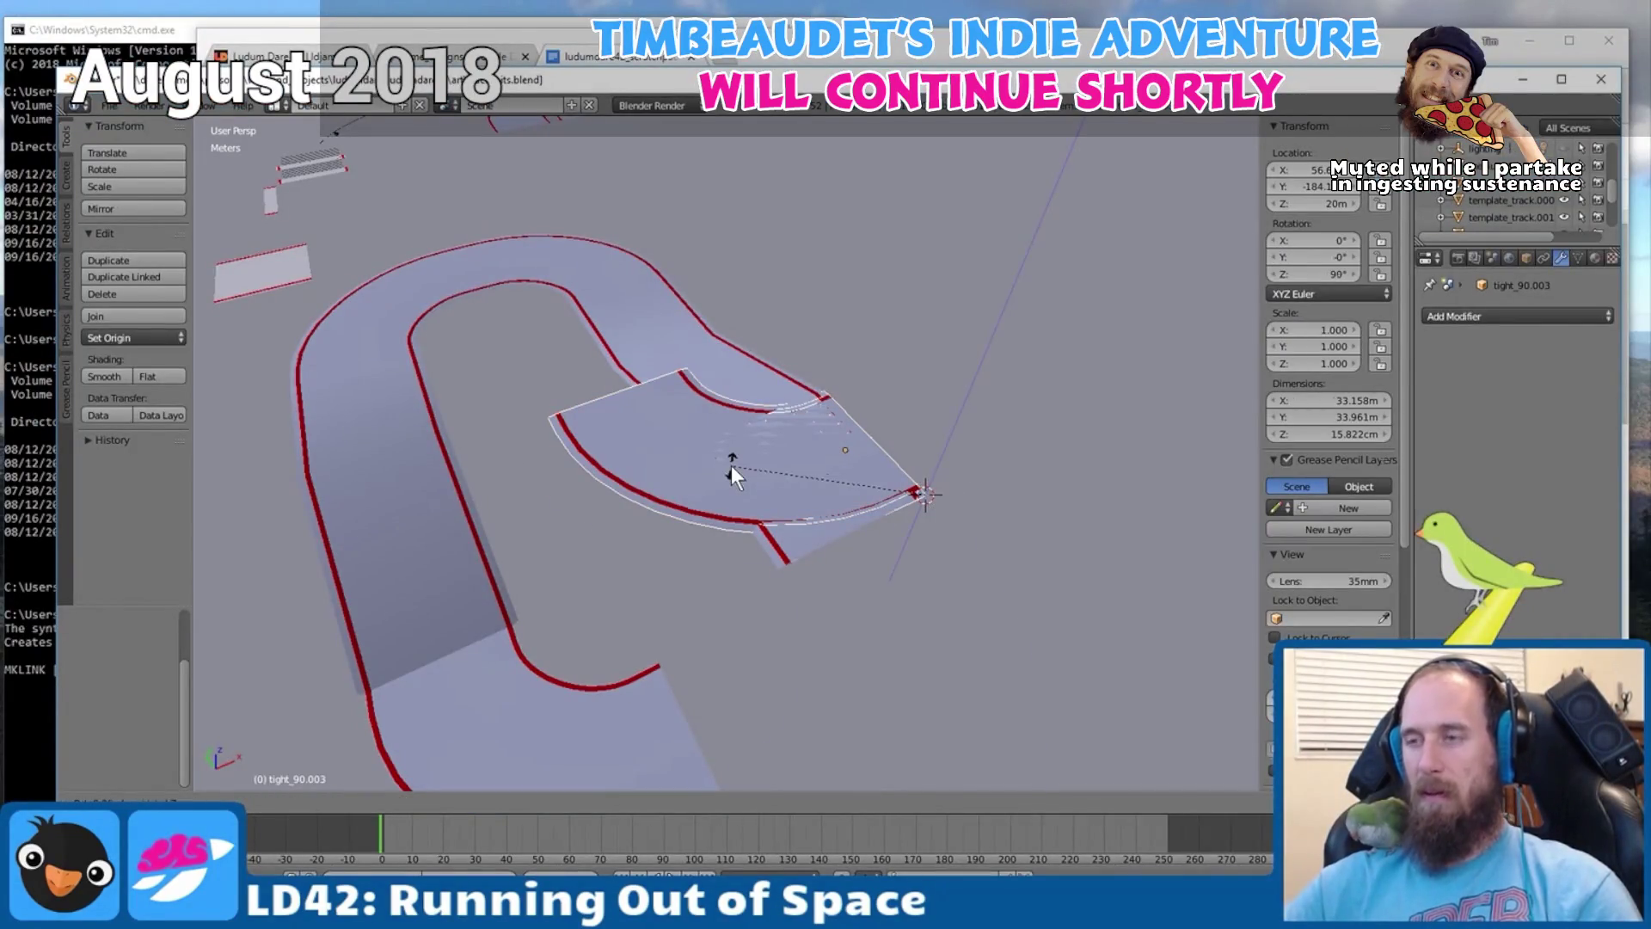
type("z90")
key("Return")
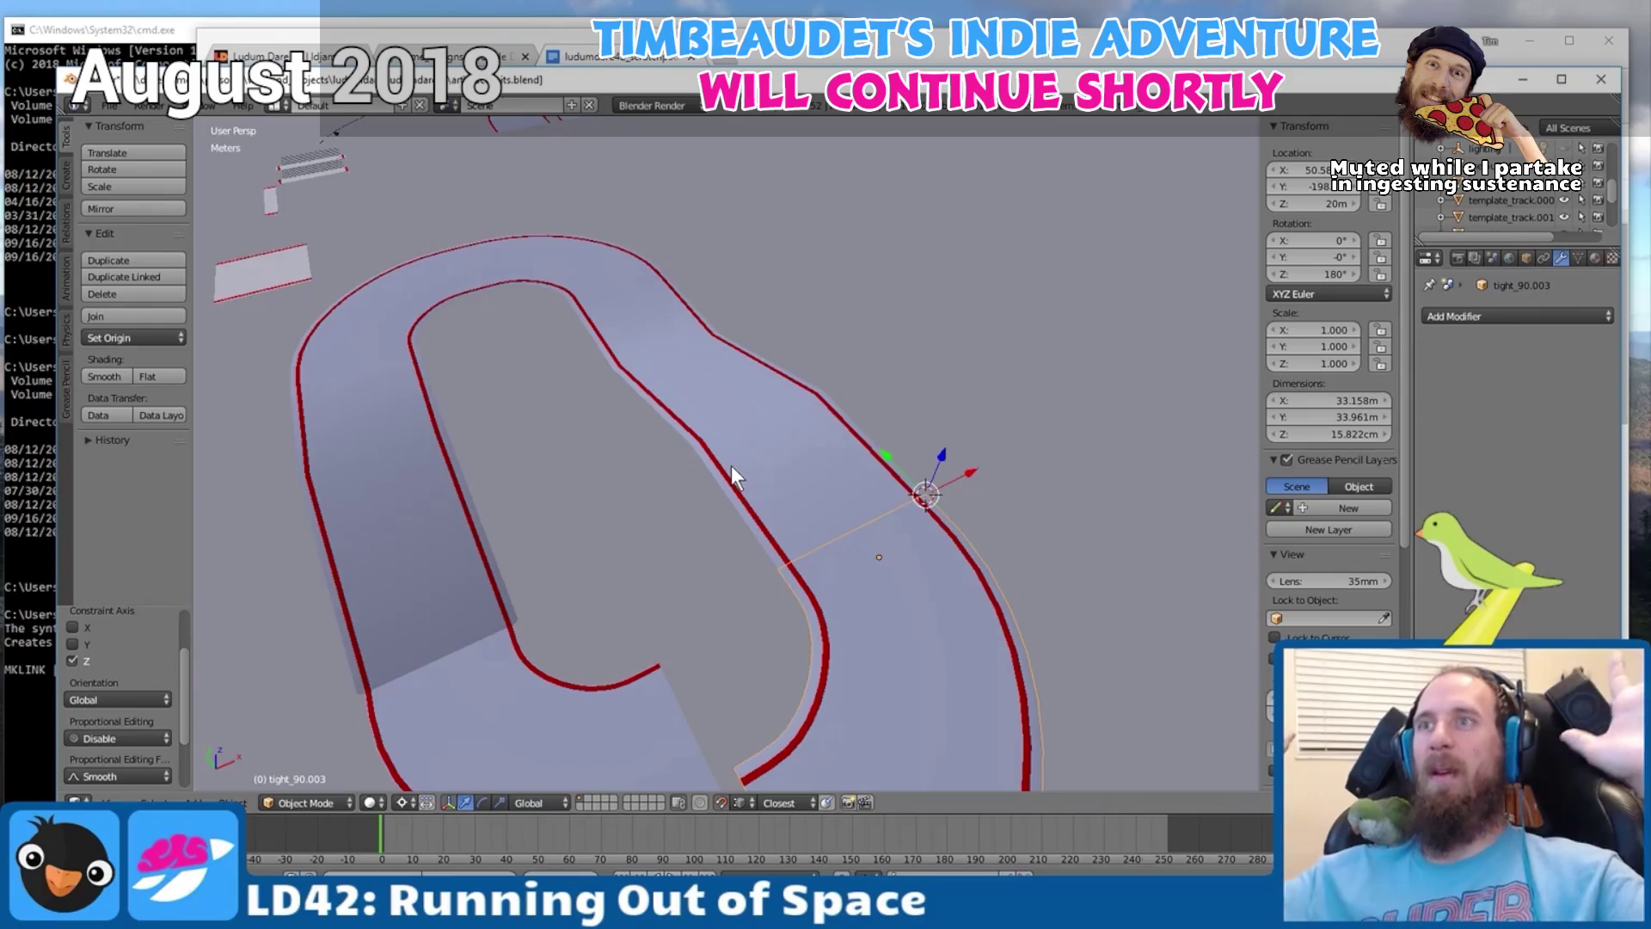
scroll(731, 466, "down", 3)
mouse_move(607, 469)
left_mouse_down()
mouse_move(737, 405)
mouse_move(729, 455)
left_mouse_up()
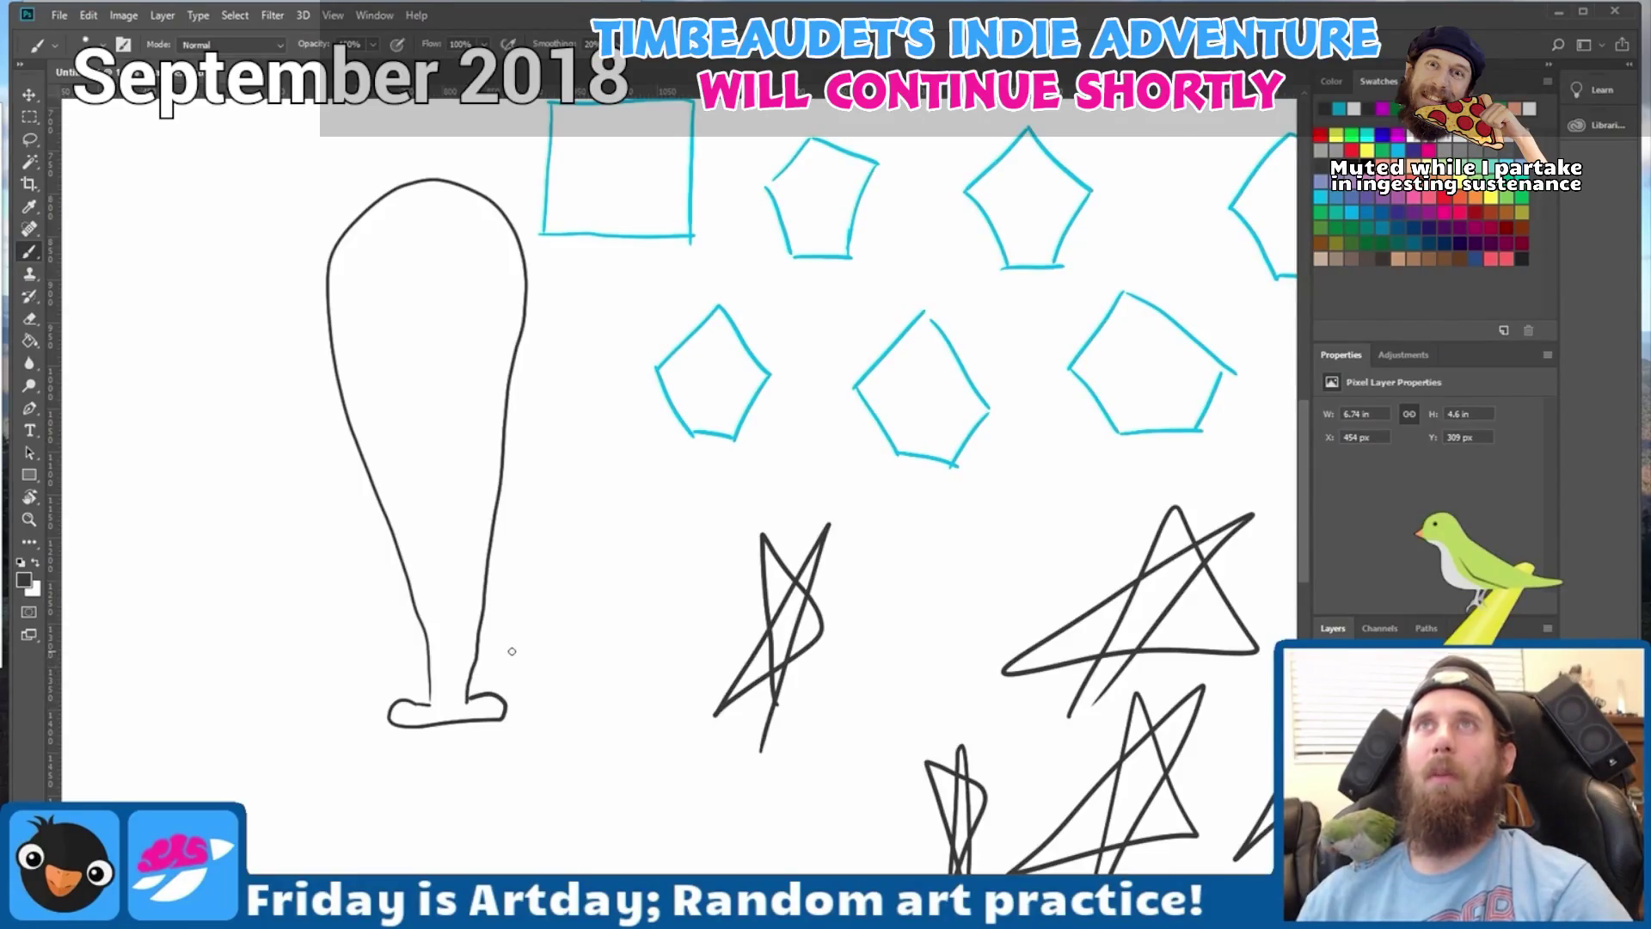
Sketch another black stroke on the practice canvas, then move the Tombstone Boo ghost down over the coffin.
left_click_drag(512, 651, 648, 639)
left_click_drag(489, 307, 519, 307)
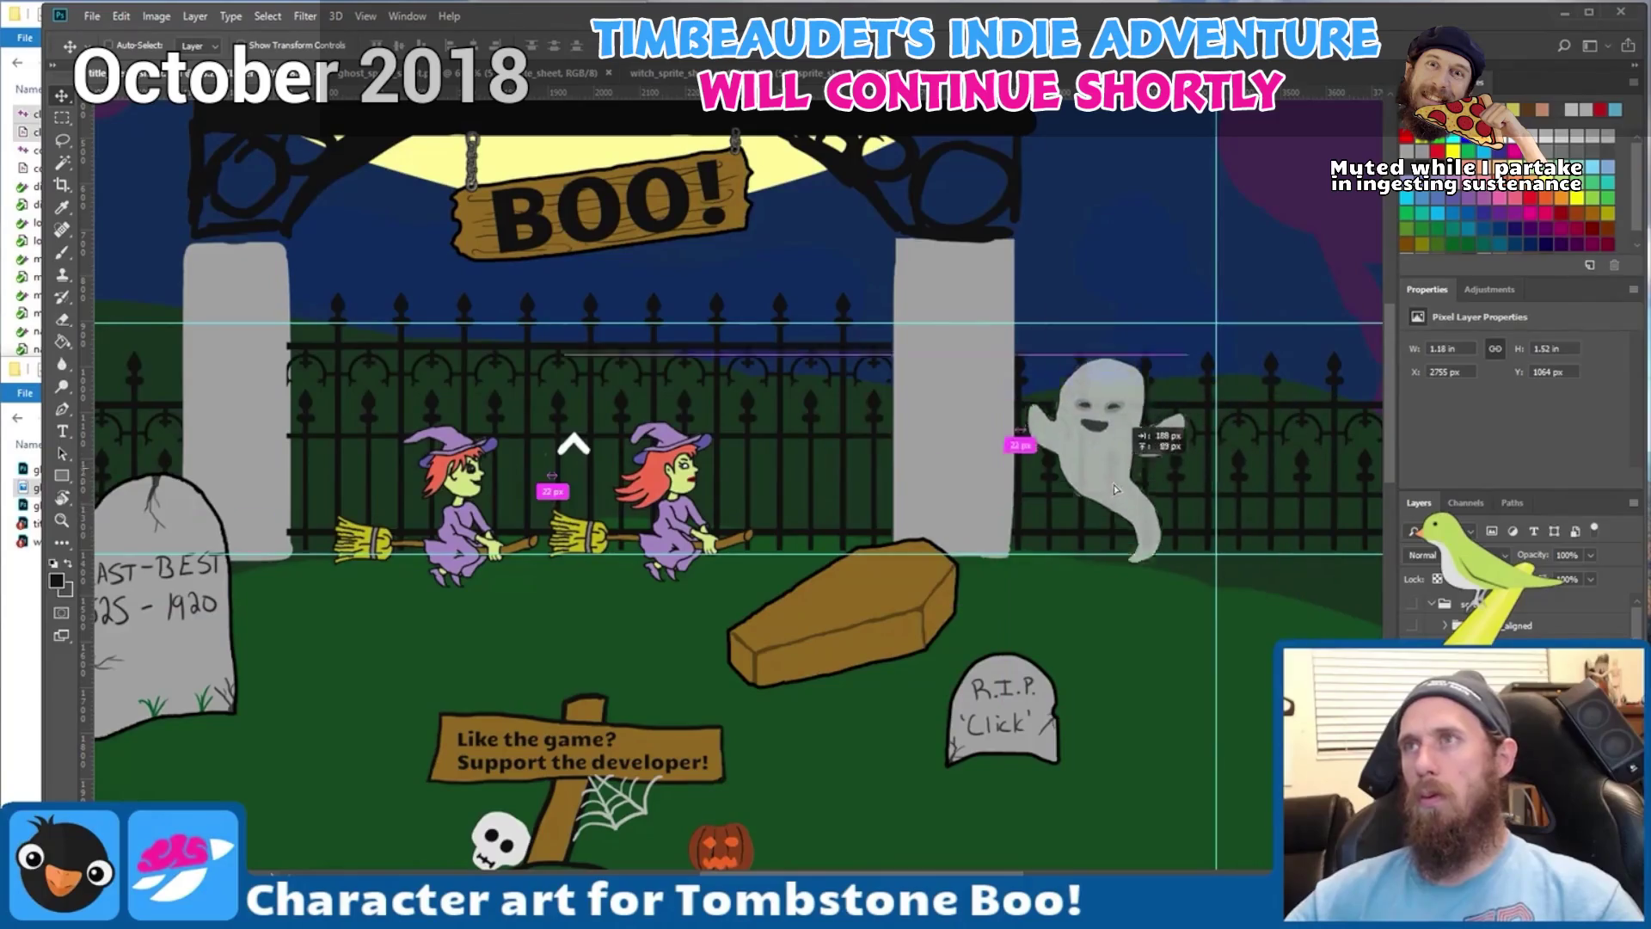
left_click_drag(1116, 490, 982, 580)
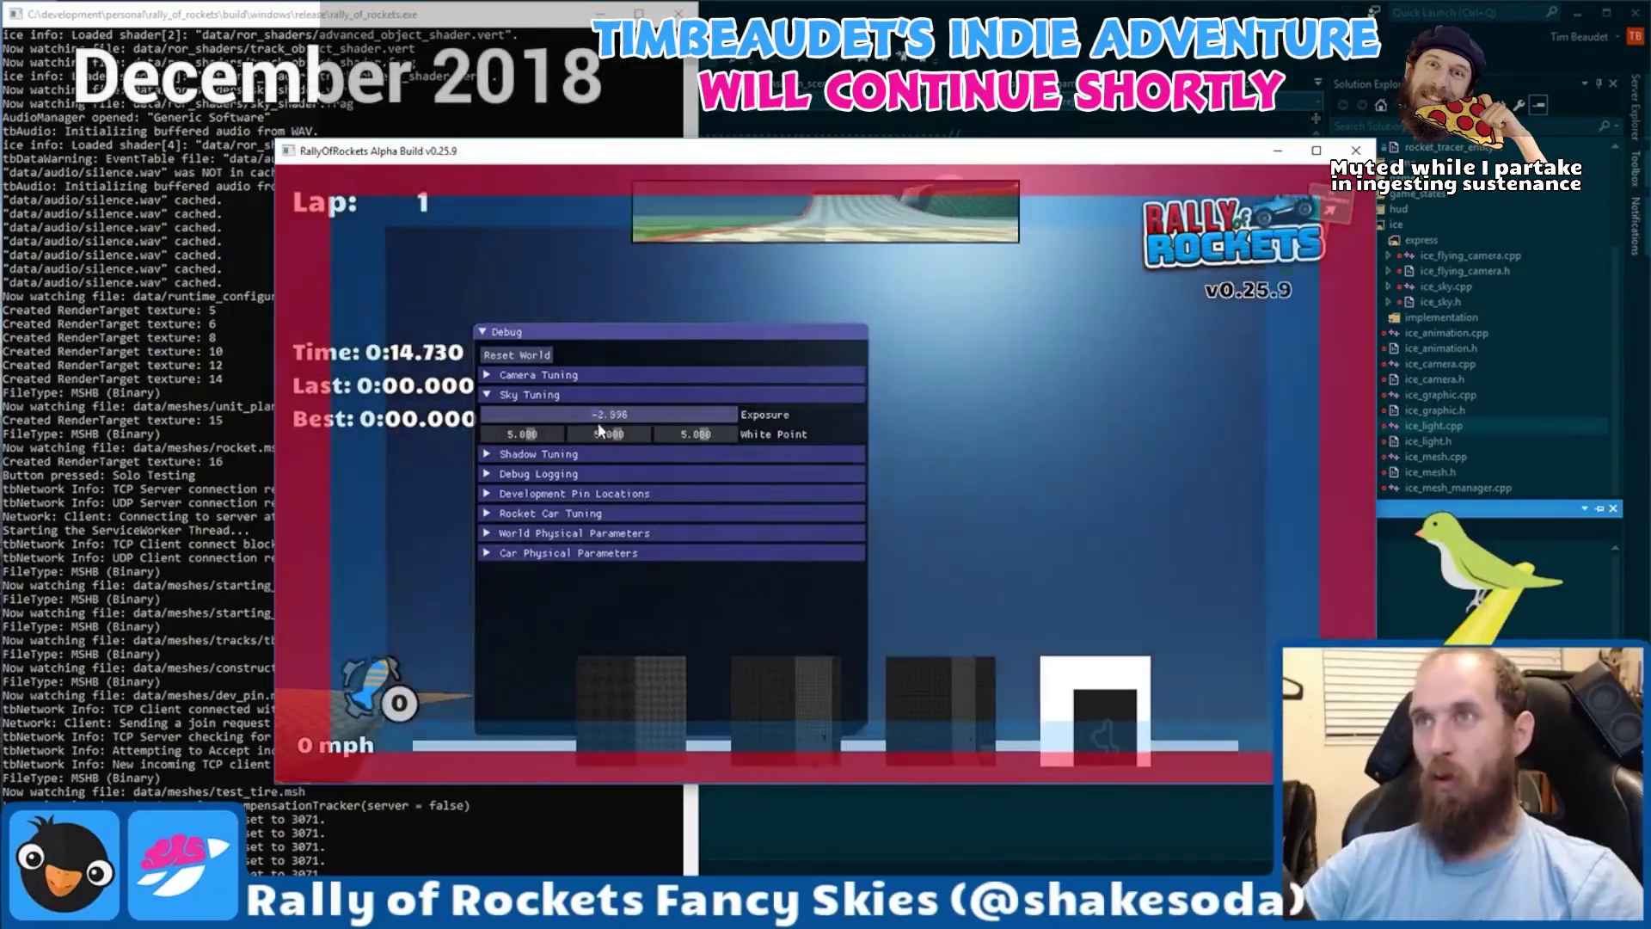
Raise the debug Exposure slider from -2.996 to about -1.953 to brighten the track.
mouse_move(603, 415)
left_mouse_down()
mouse_move(654, 415)
mouse_move(605, 416)
left_mouse_up()
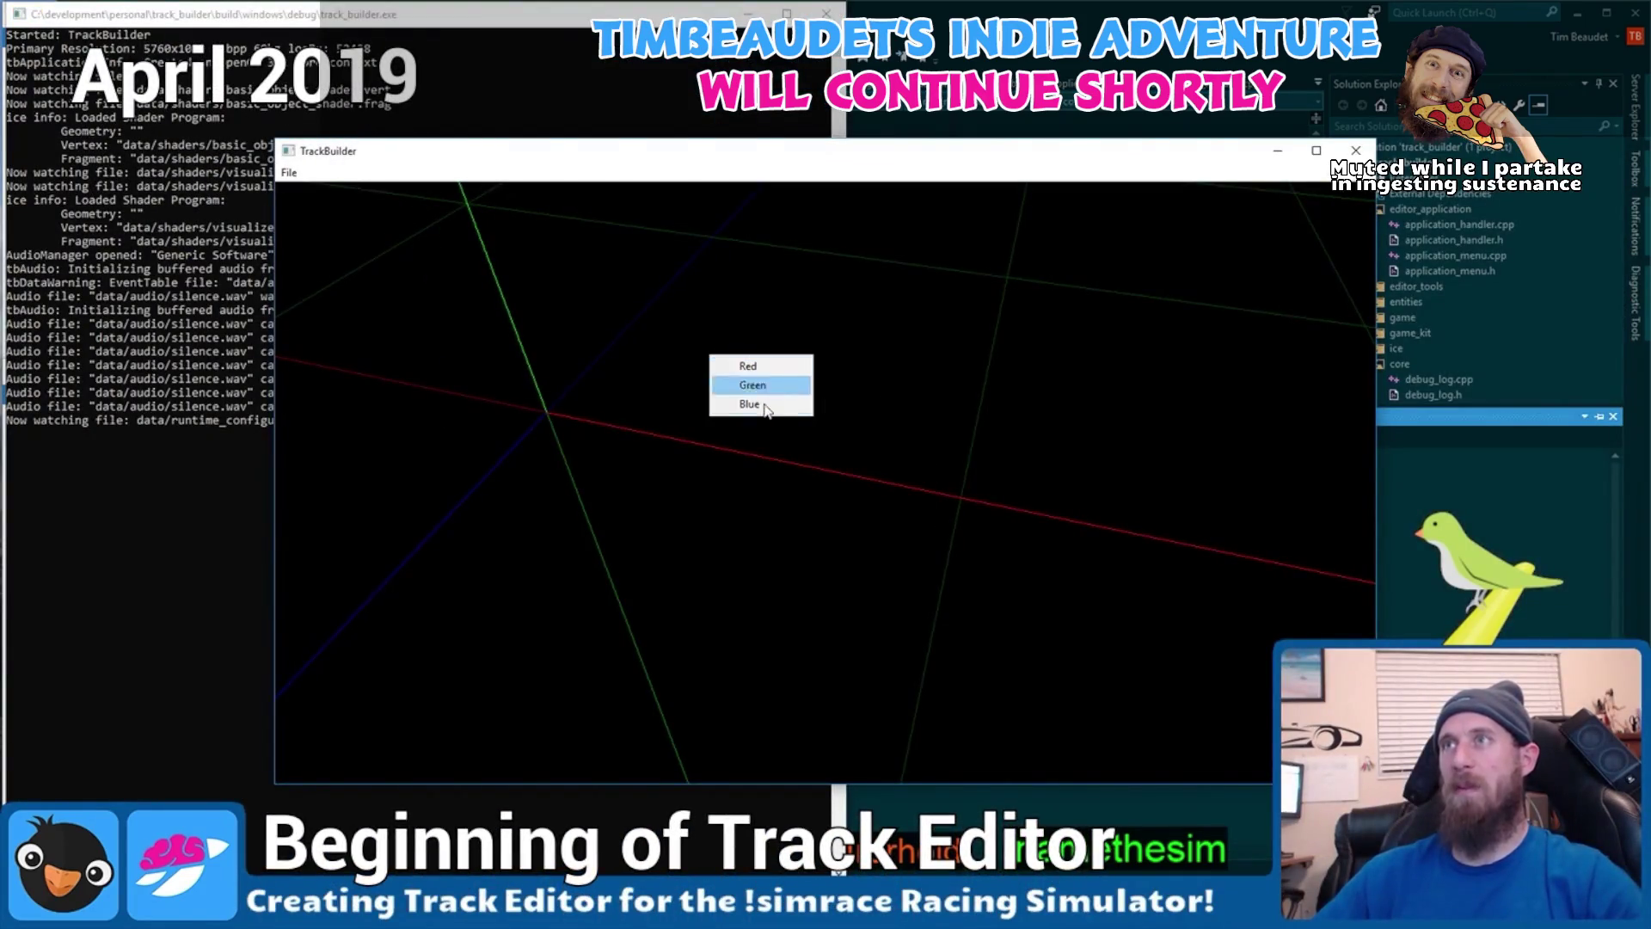
Pick Blue in the TrackBuilder colour list and dismiss the duplicate menu item error.
left_click(764, 404)
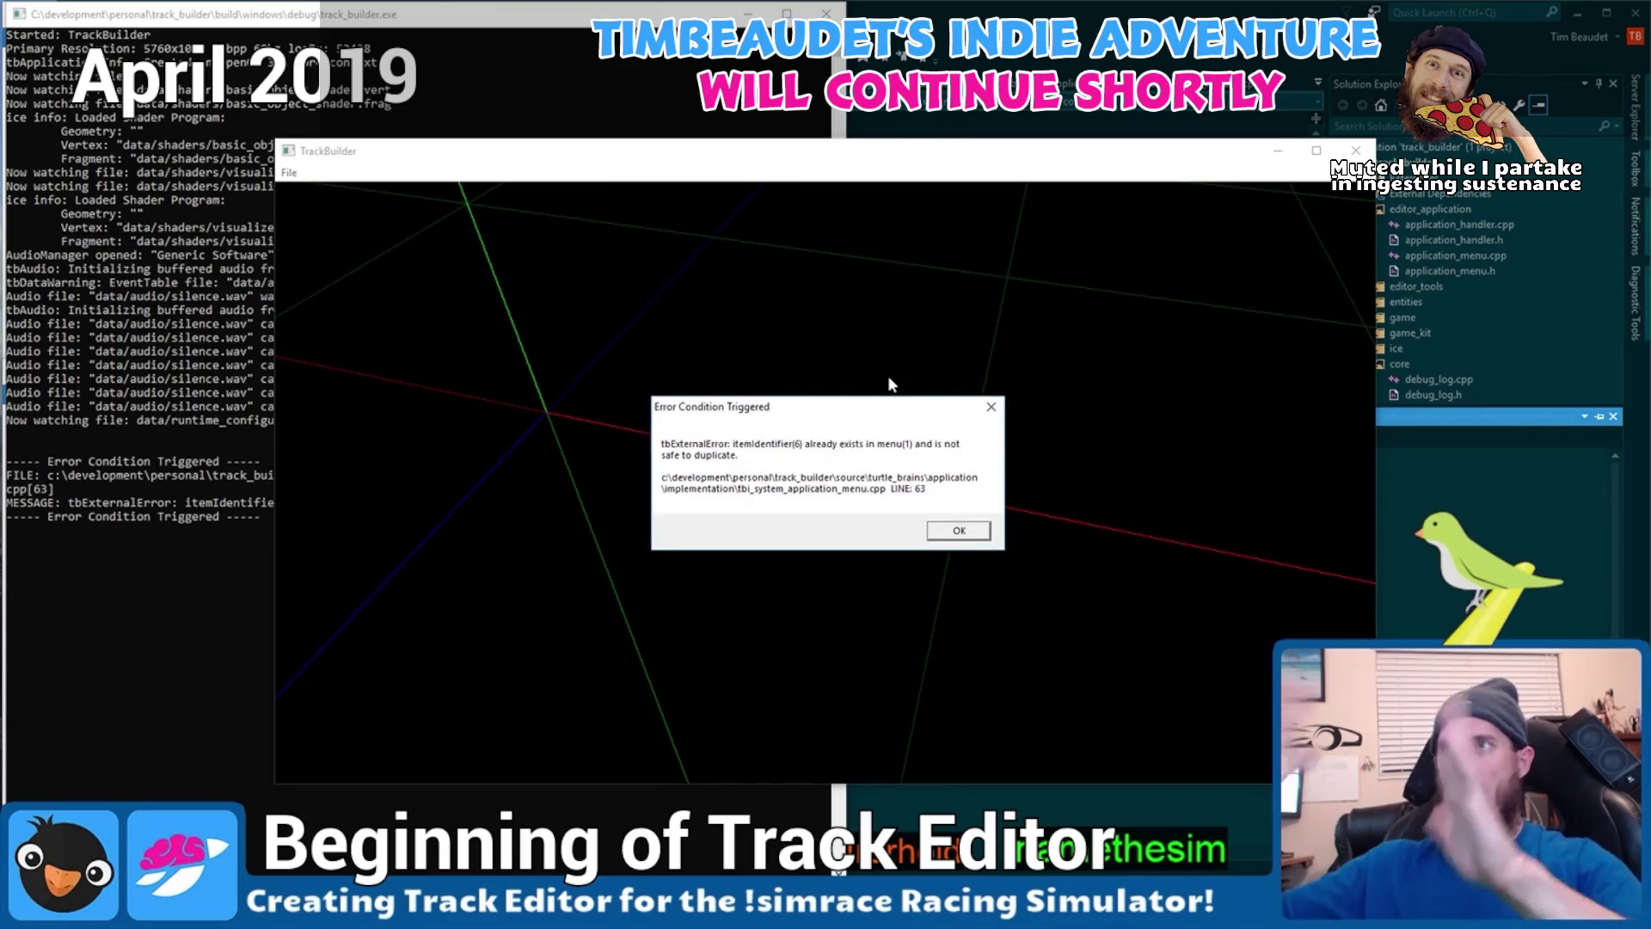
left_click(991, 406)
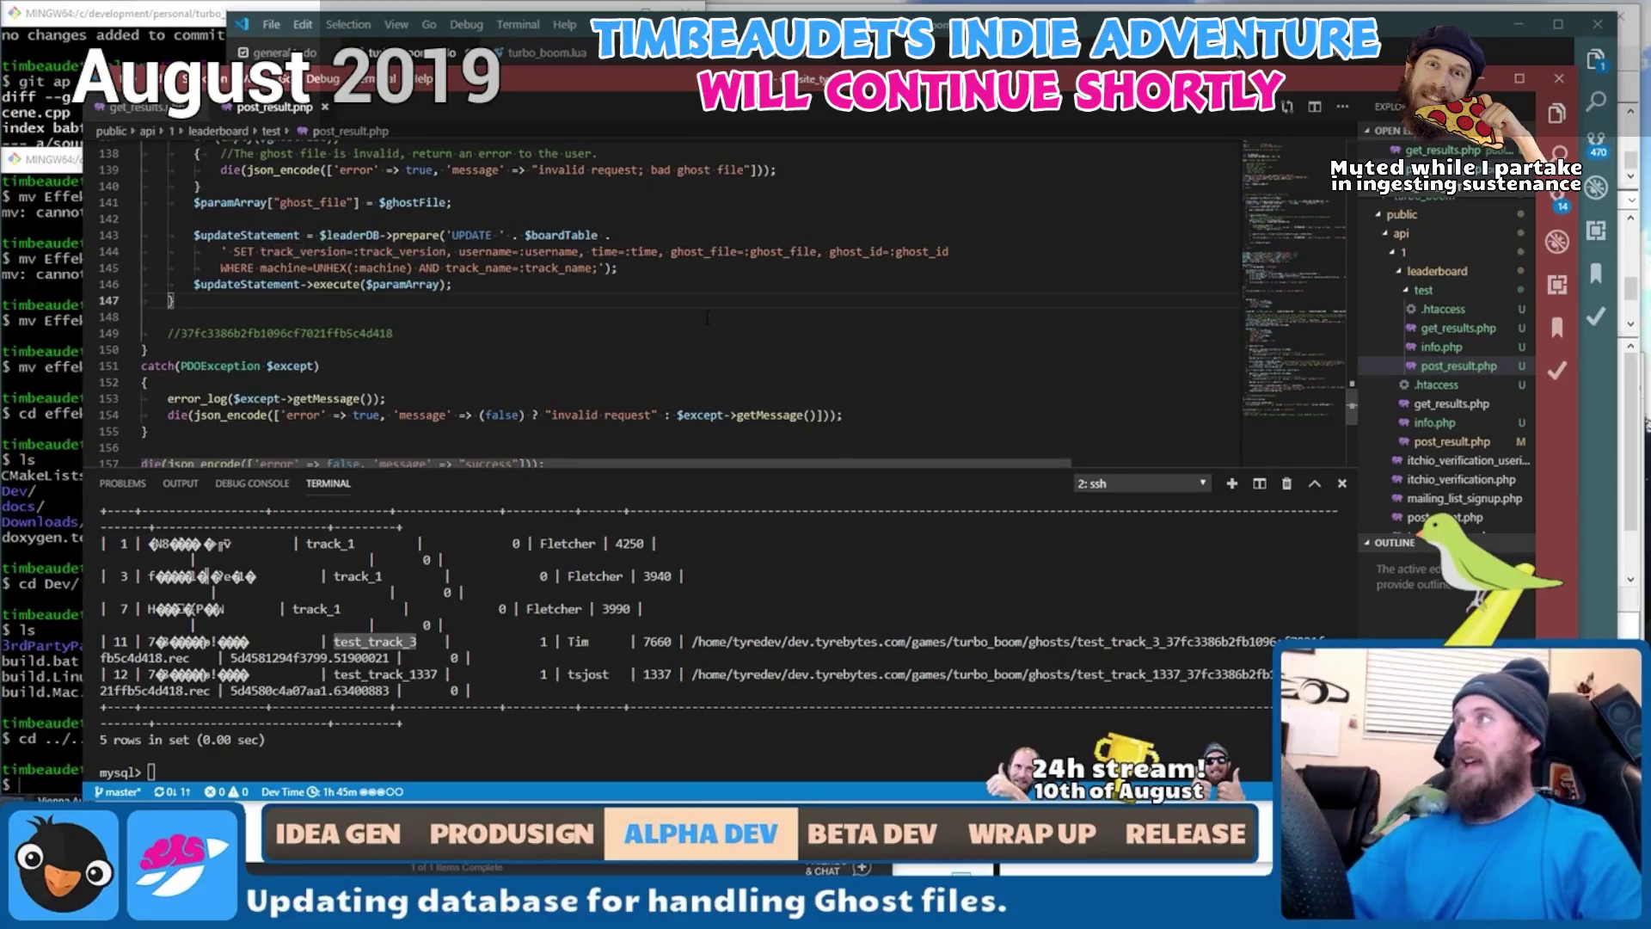
Scroll up through post_result.php, then start a race on the Merry Go Round level.
scroll(707, 317, "up", 18)
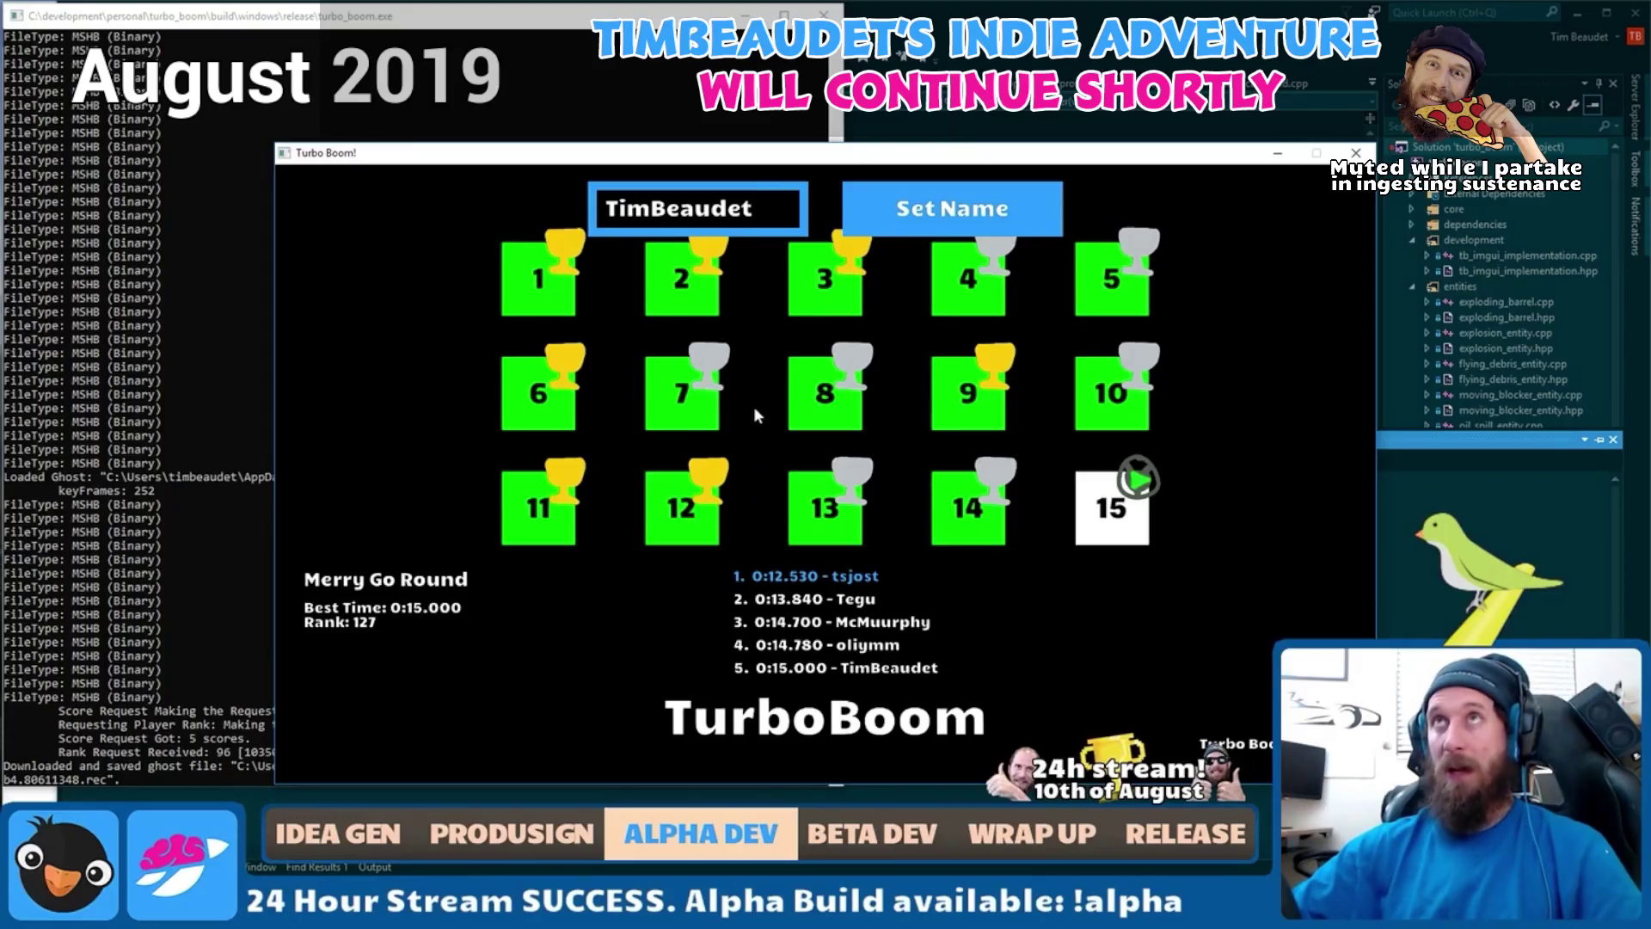
left_click(818, 398)
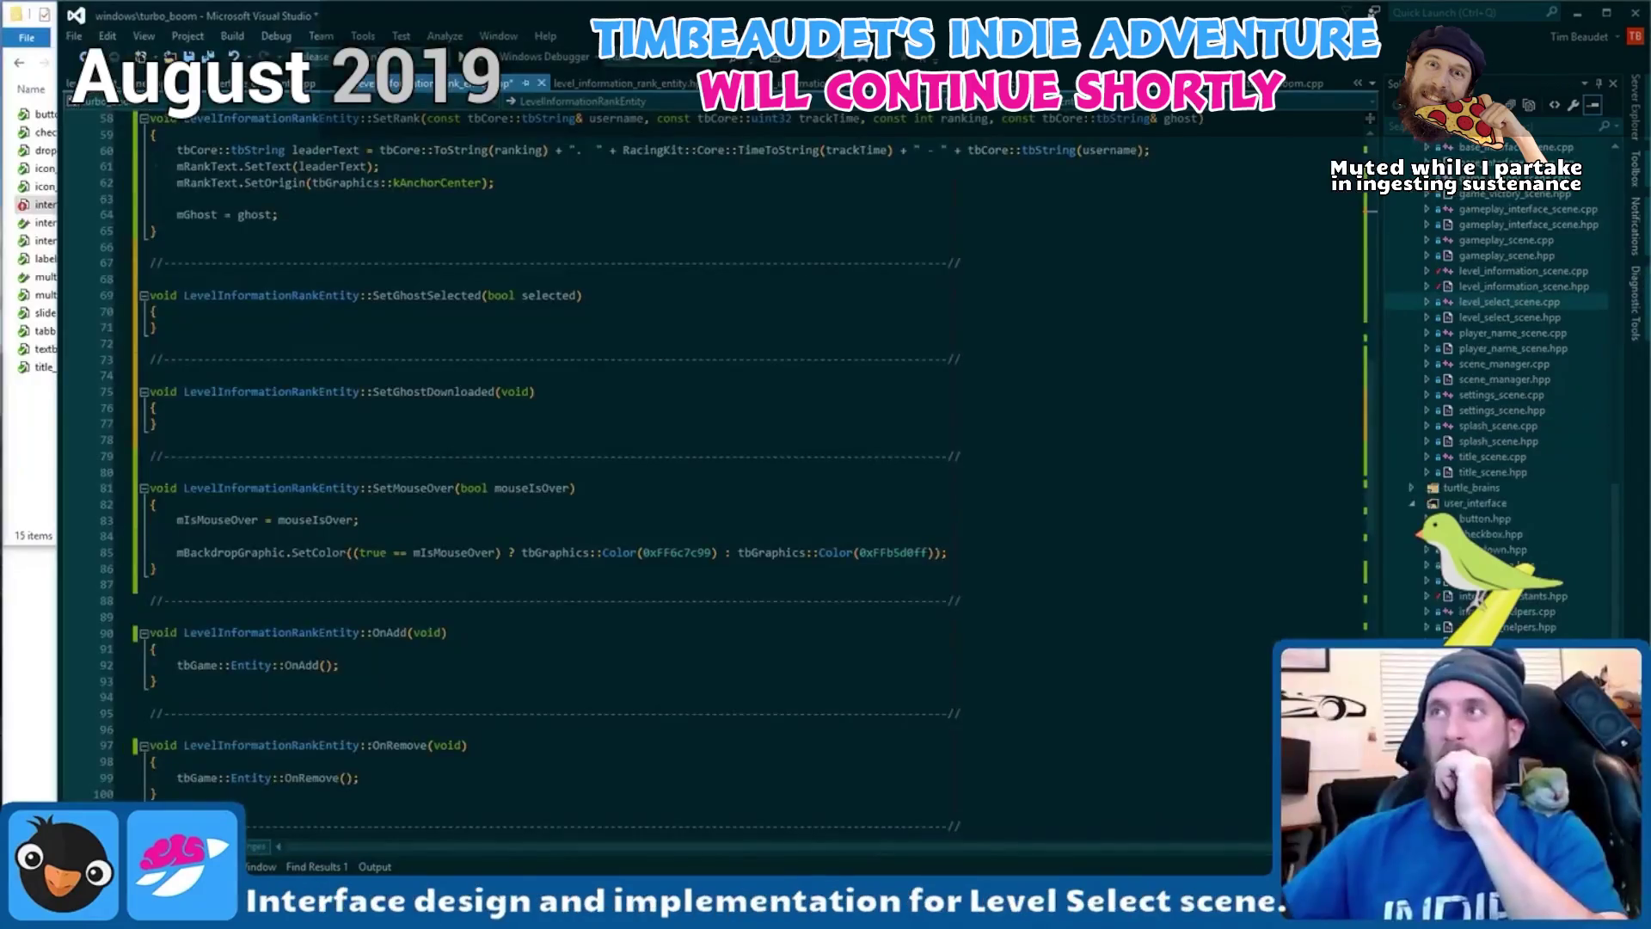
Scroll down through the LevelInformationRankEntity.cpp code.
scroll(714, 465, "down", 12)
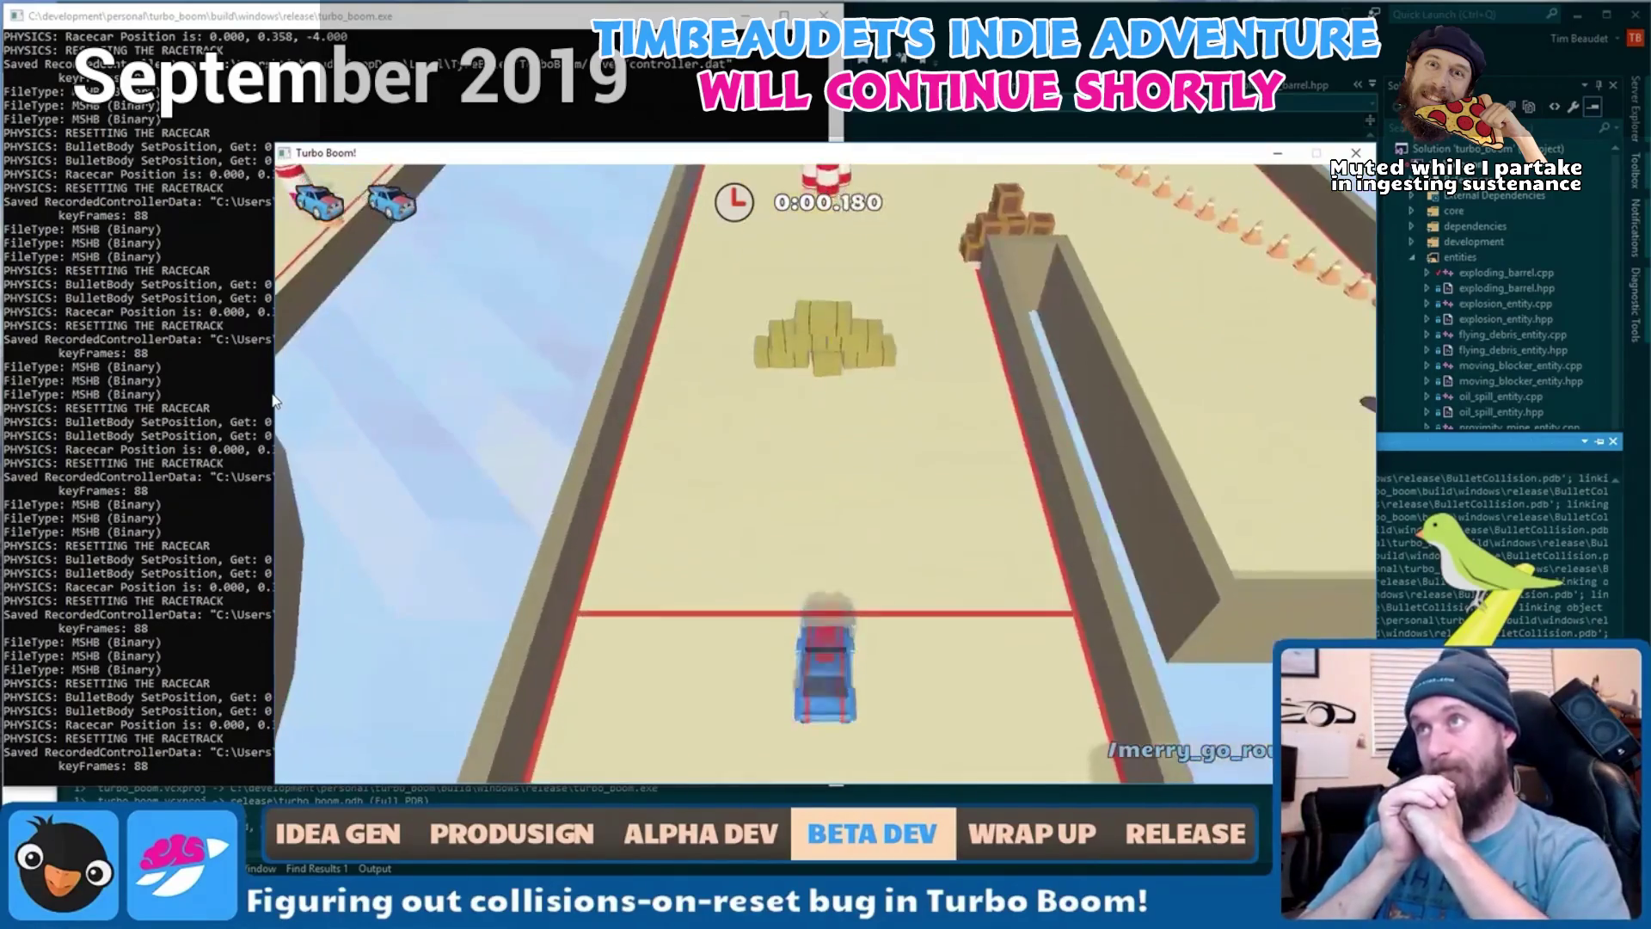
Reset the racecar and track to the start several times, then close the running game.
key("Escape")
key("r")
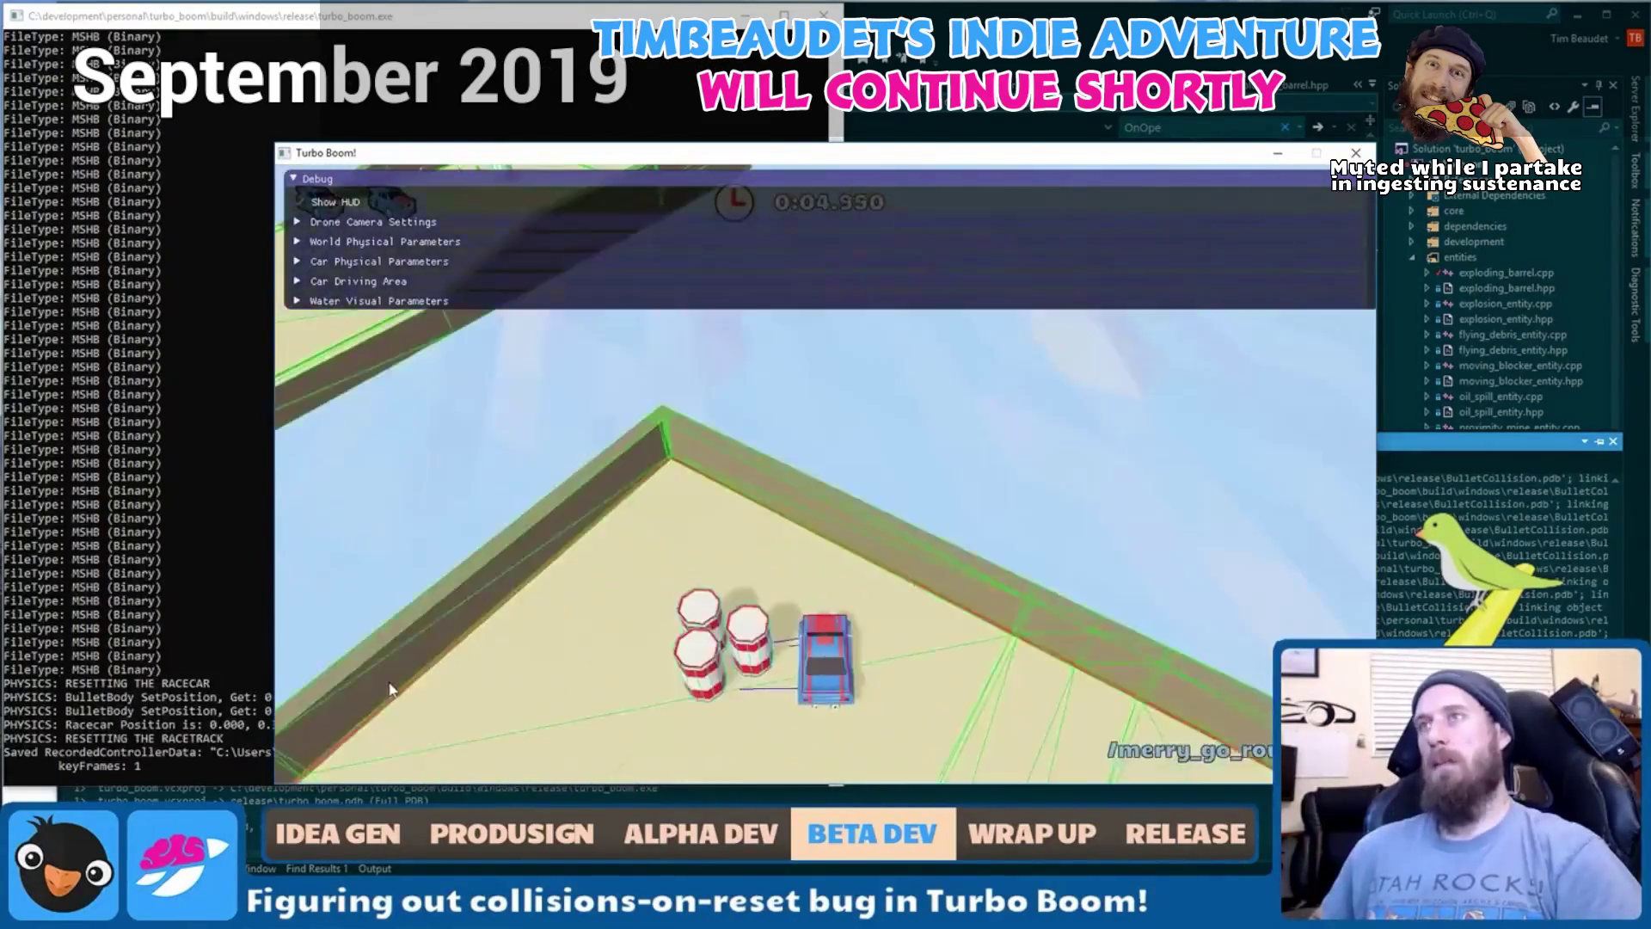
key("r")
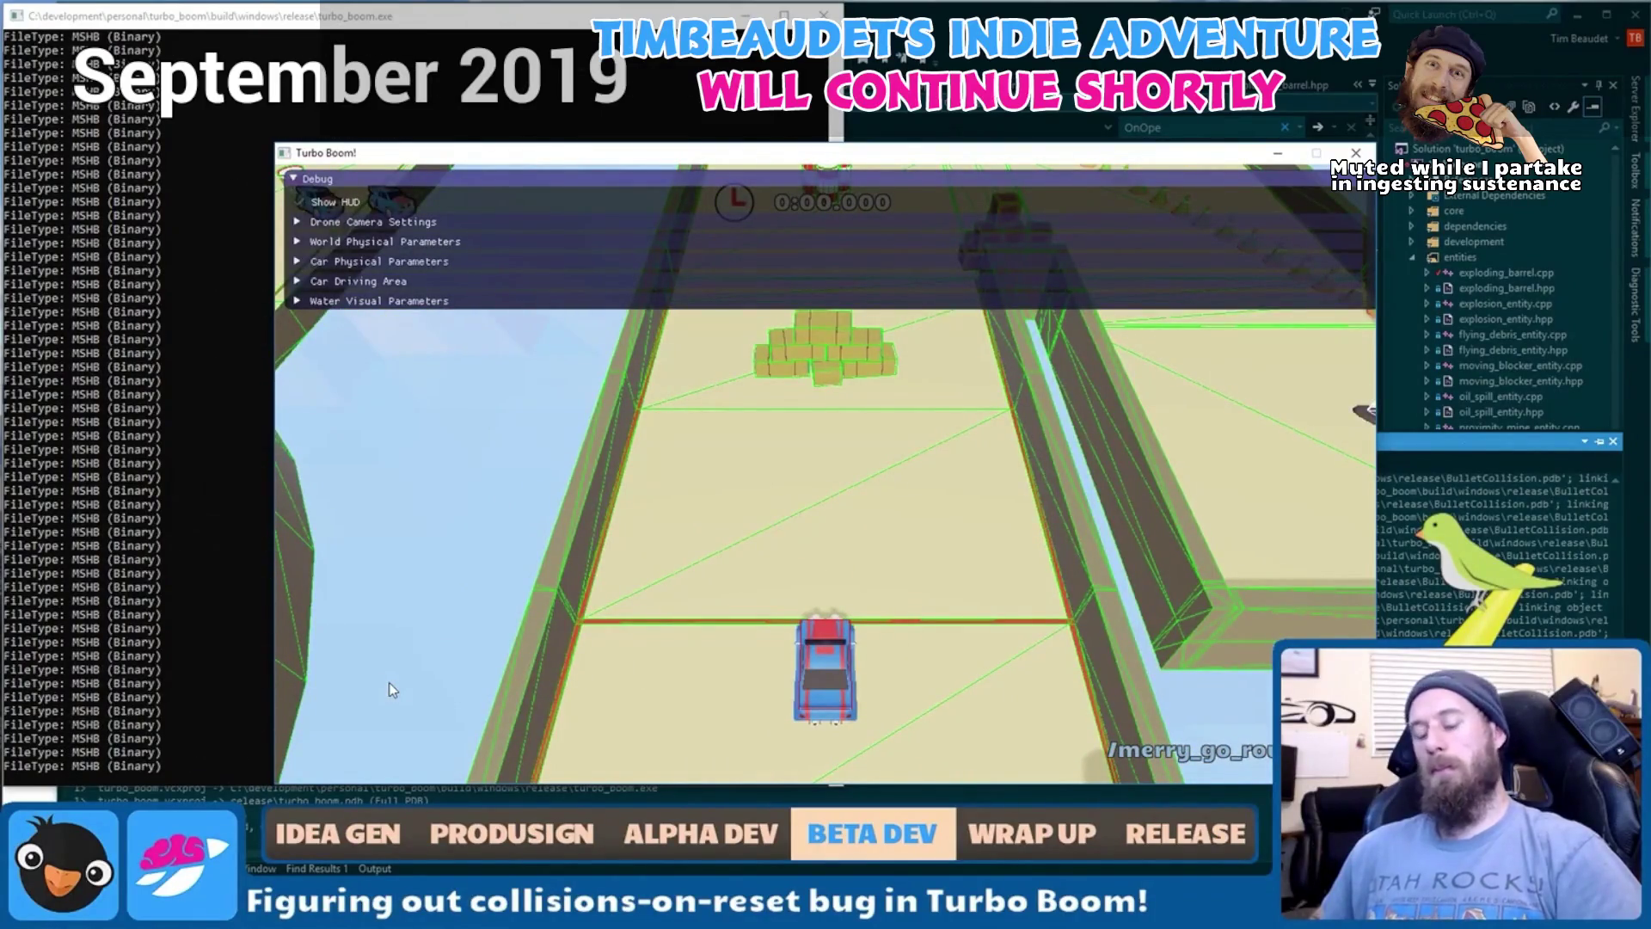
key("r")
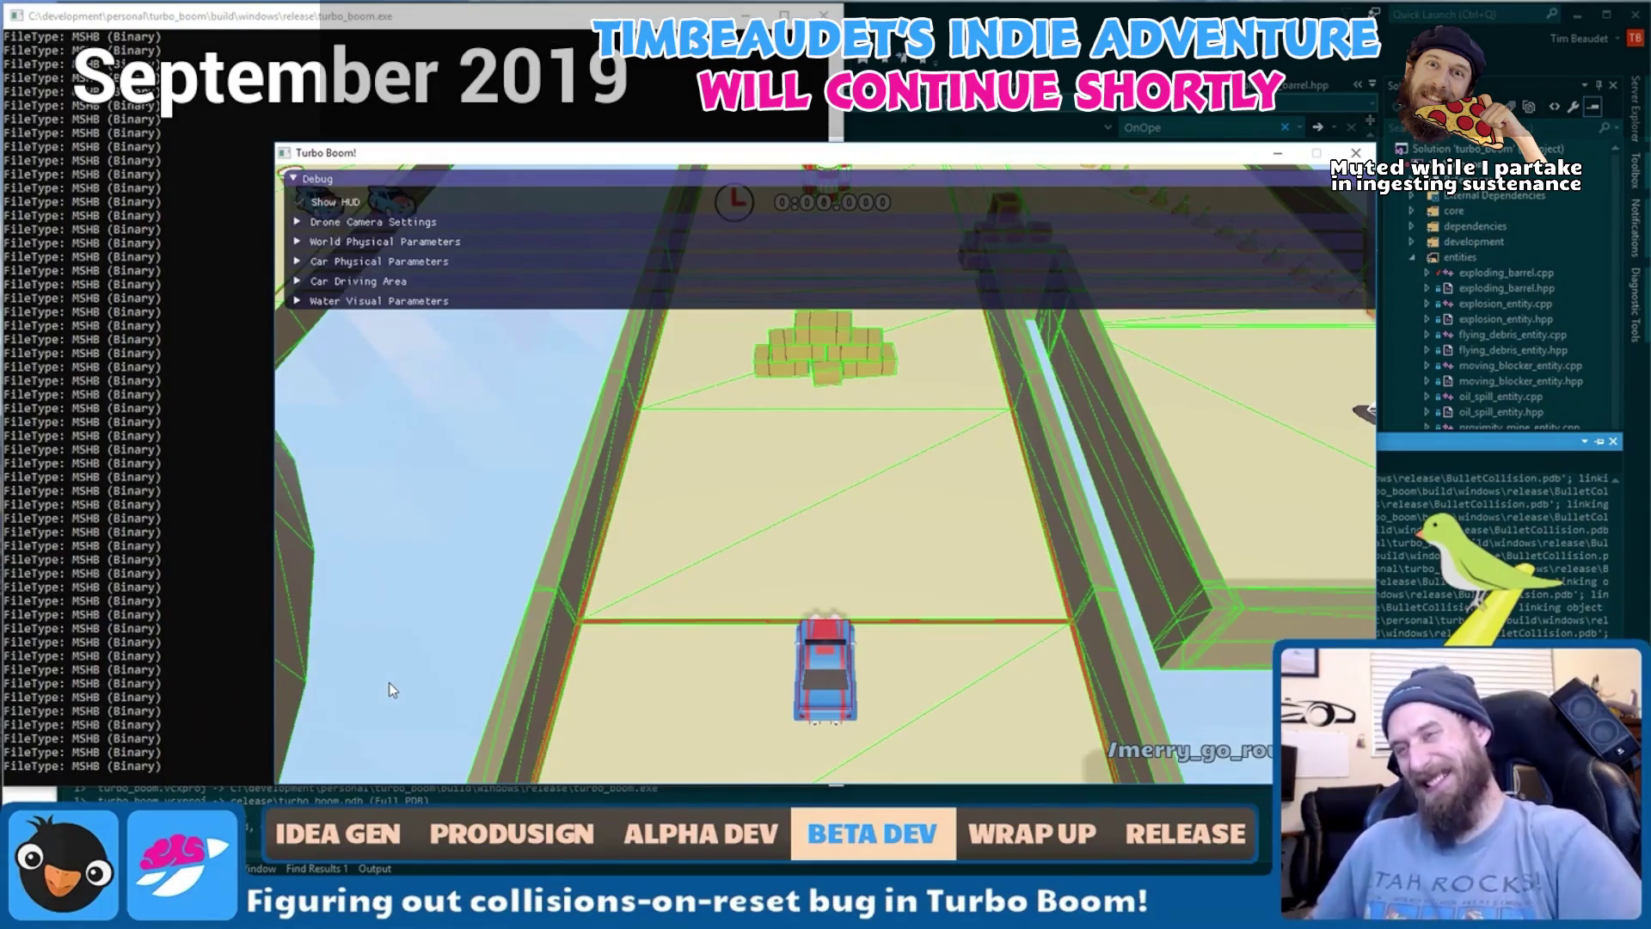
key("Escape")
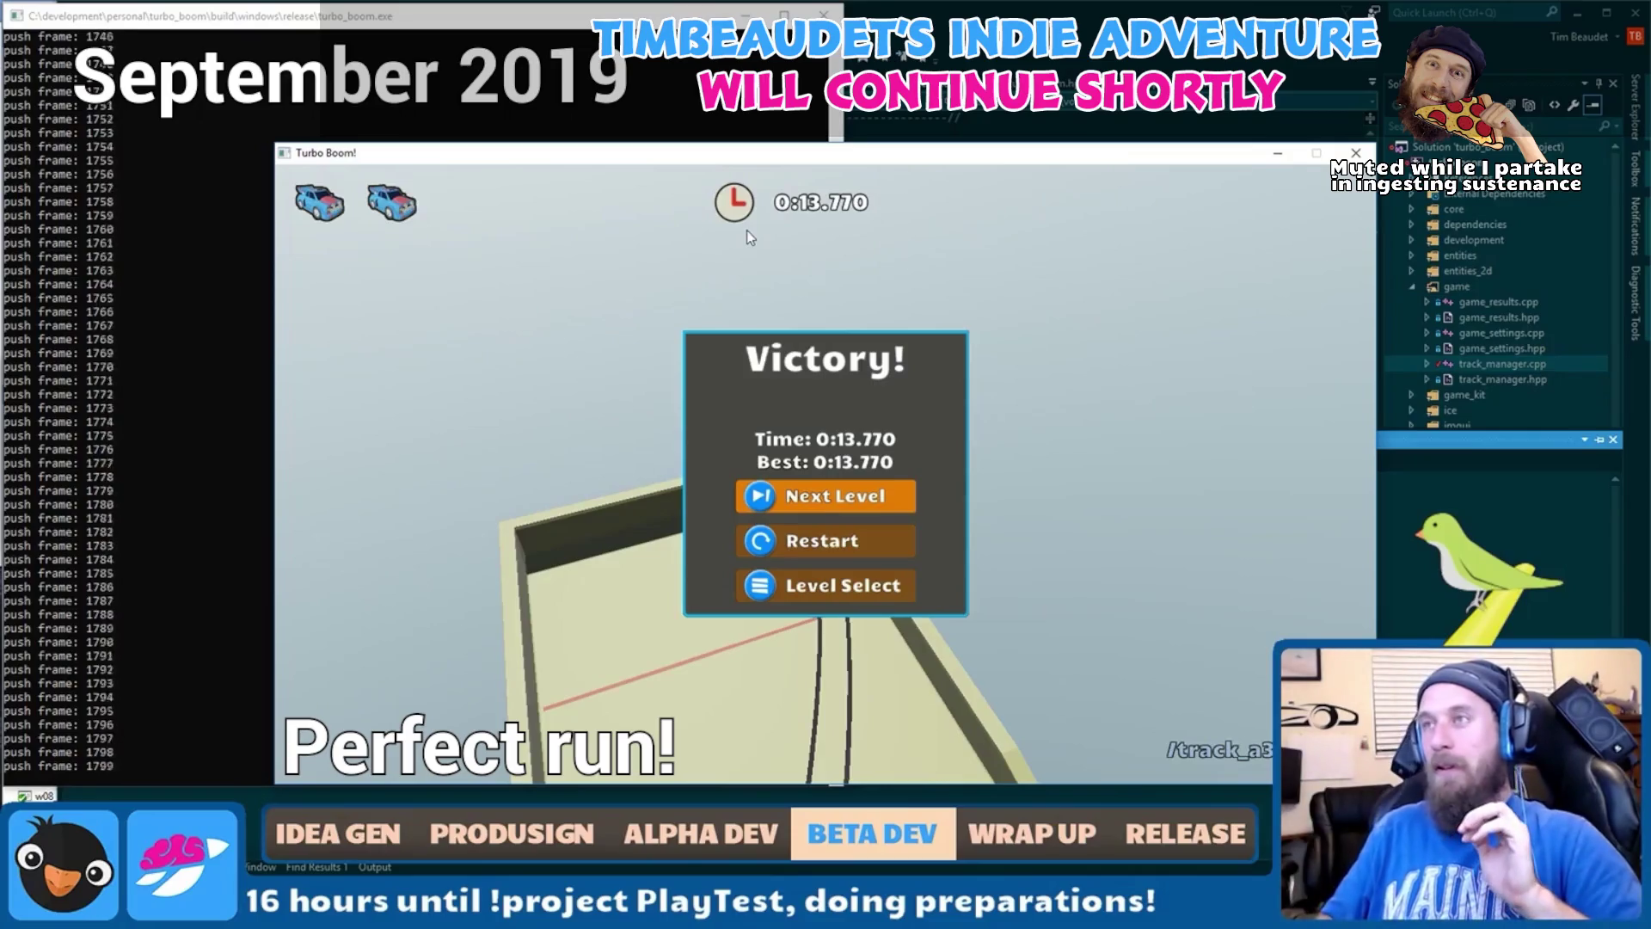
Choose Restart on the Victory dialog to replay the level.
key("Down")
key("Return")
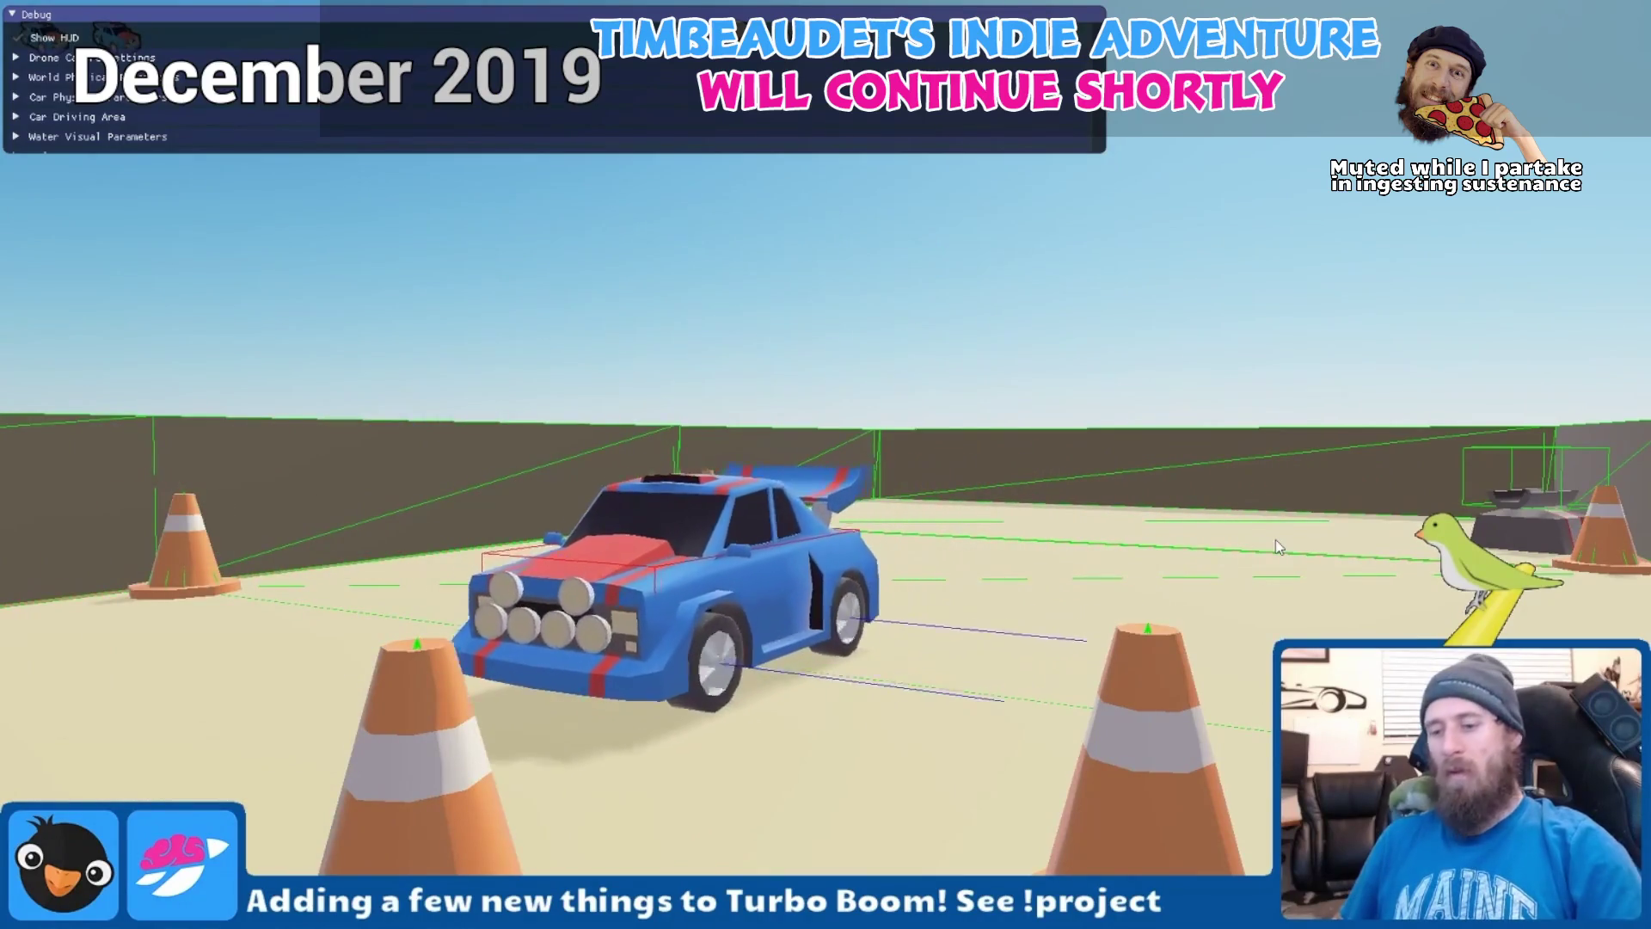
Close the Turbo Boom game window with Escape.
key("Escape")
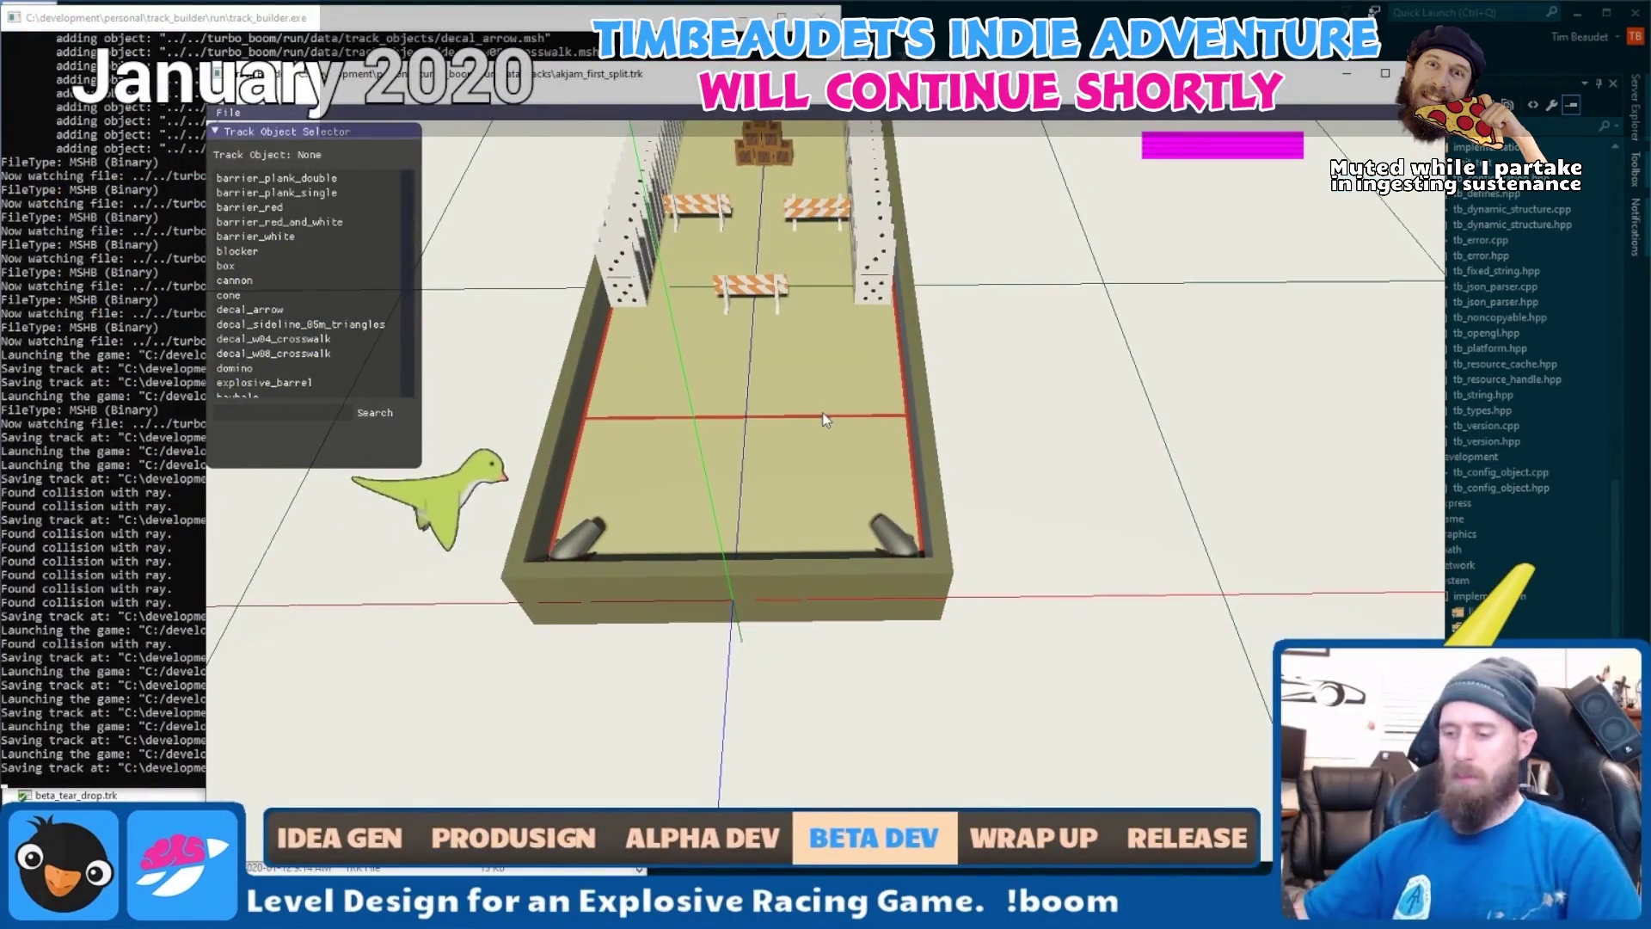
Launch the game fullscreen from Track Builder with F5 to test-drive the current track.
key("F5")
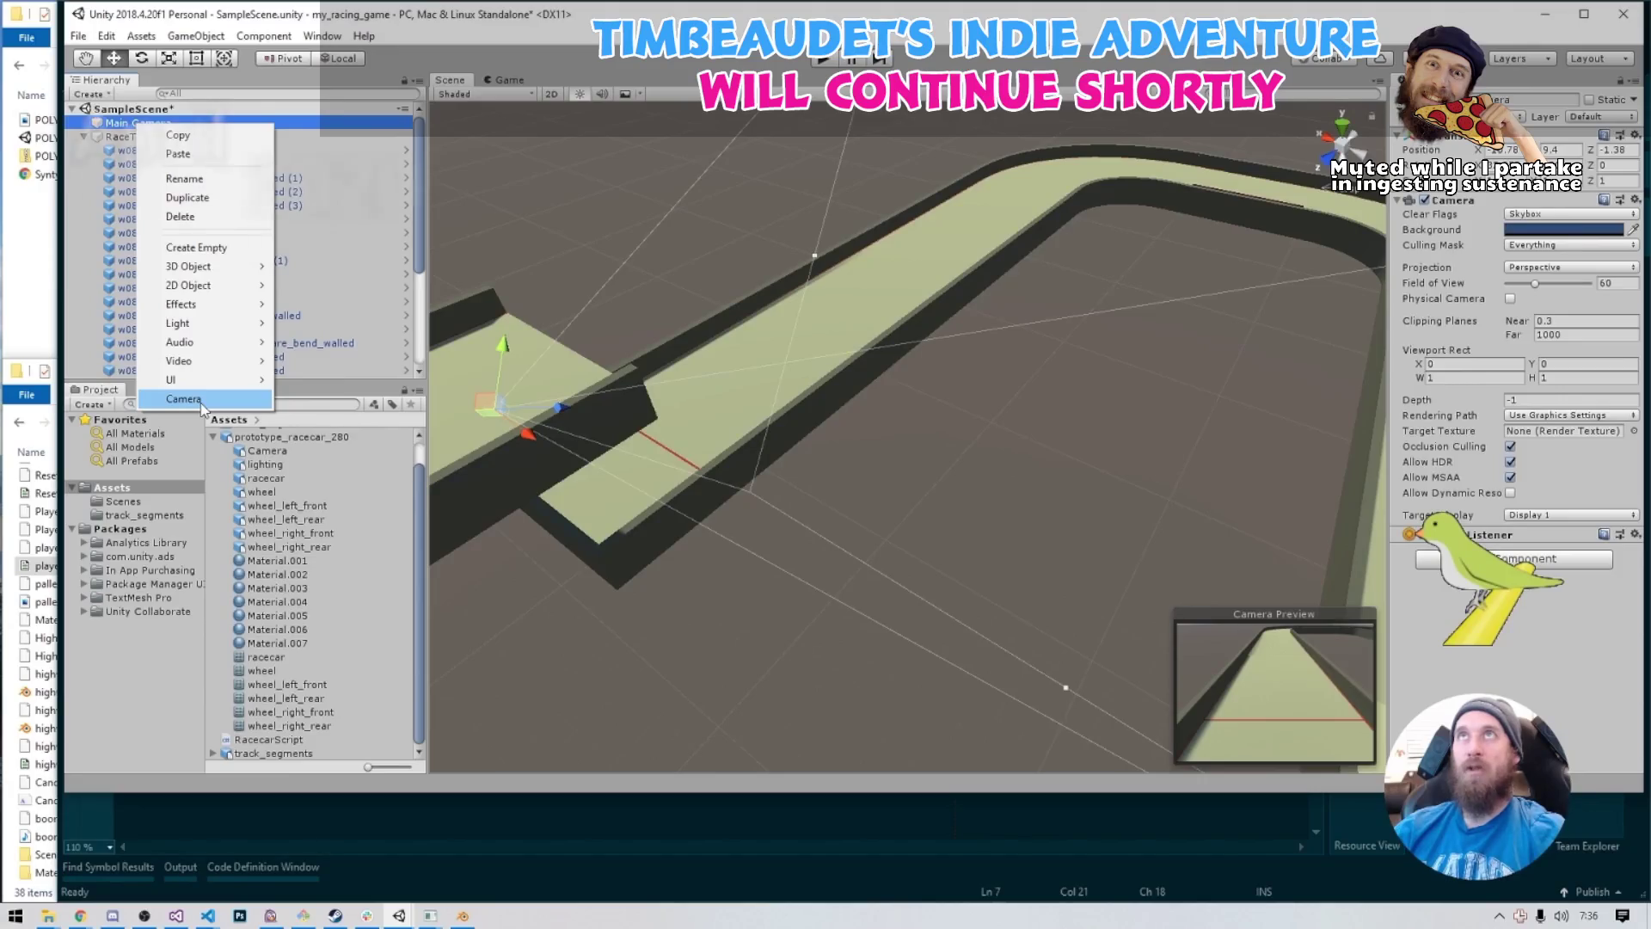
Dismiss the Hierarchy context menu without choosing any option.
left_click(421, 213)
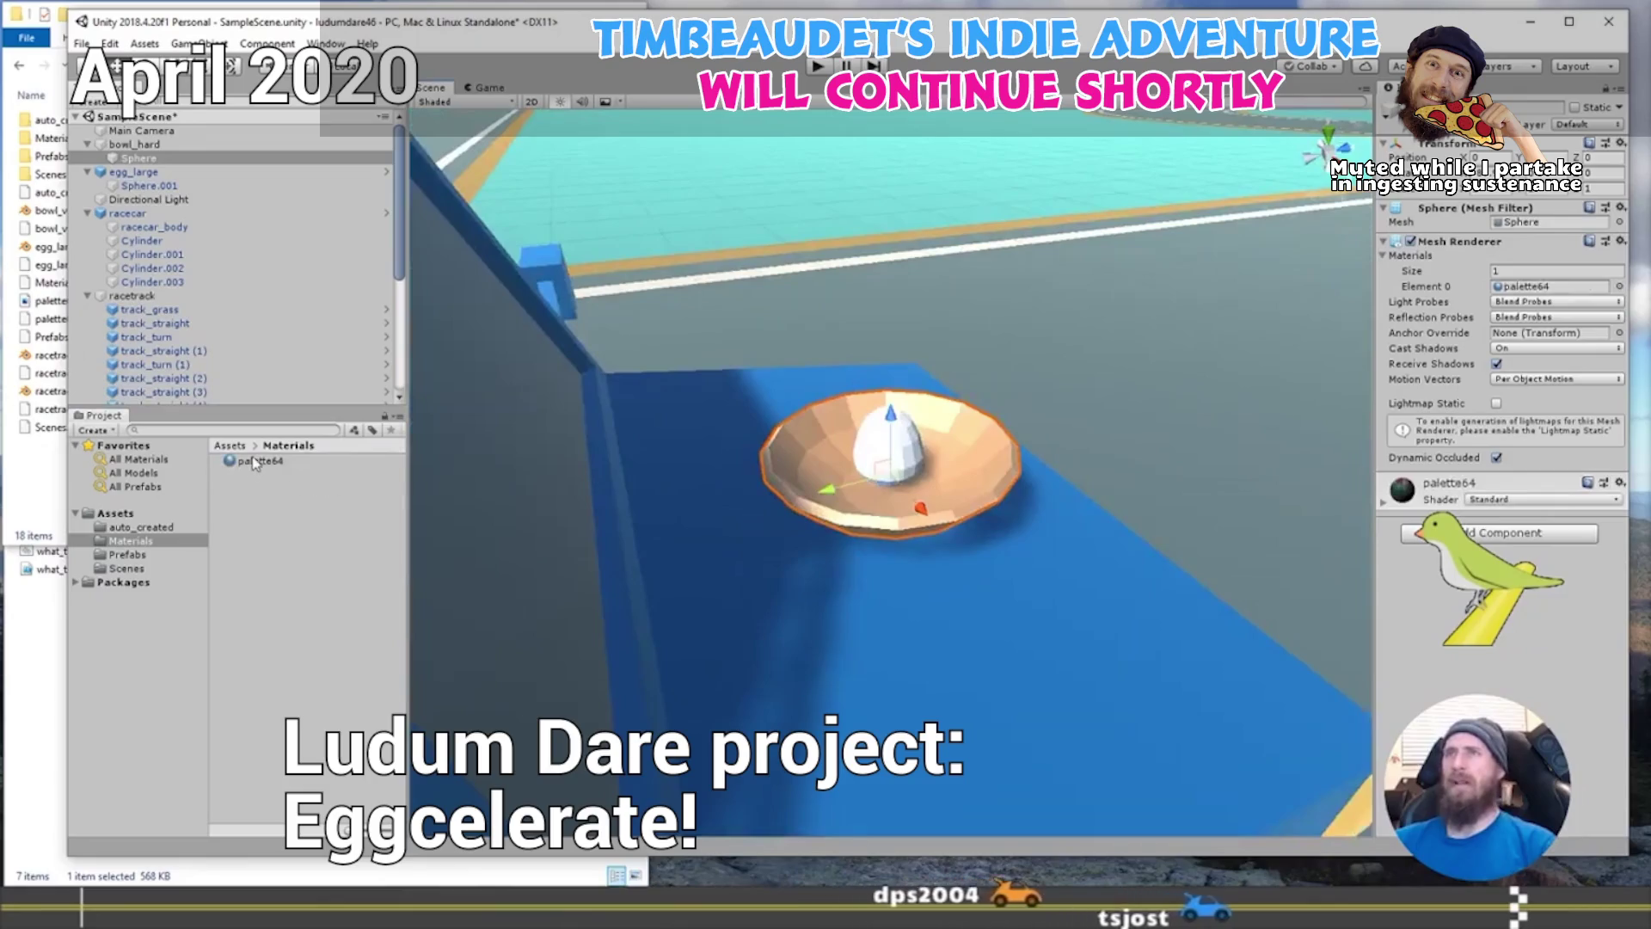
Attach the straight track piece to the curve's end, then test-drive the car and stop the game.
scroll(871, 446, "up", 2)
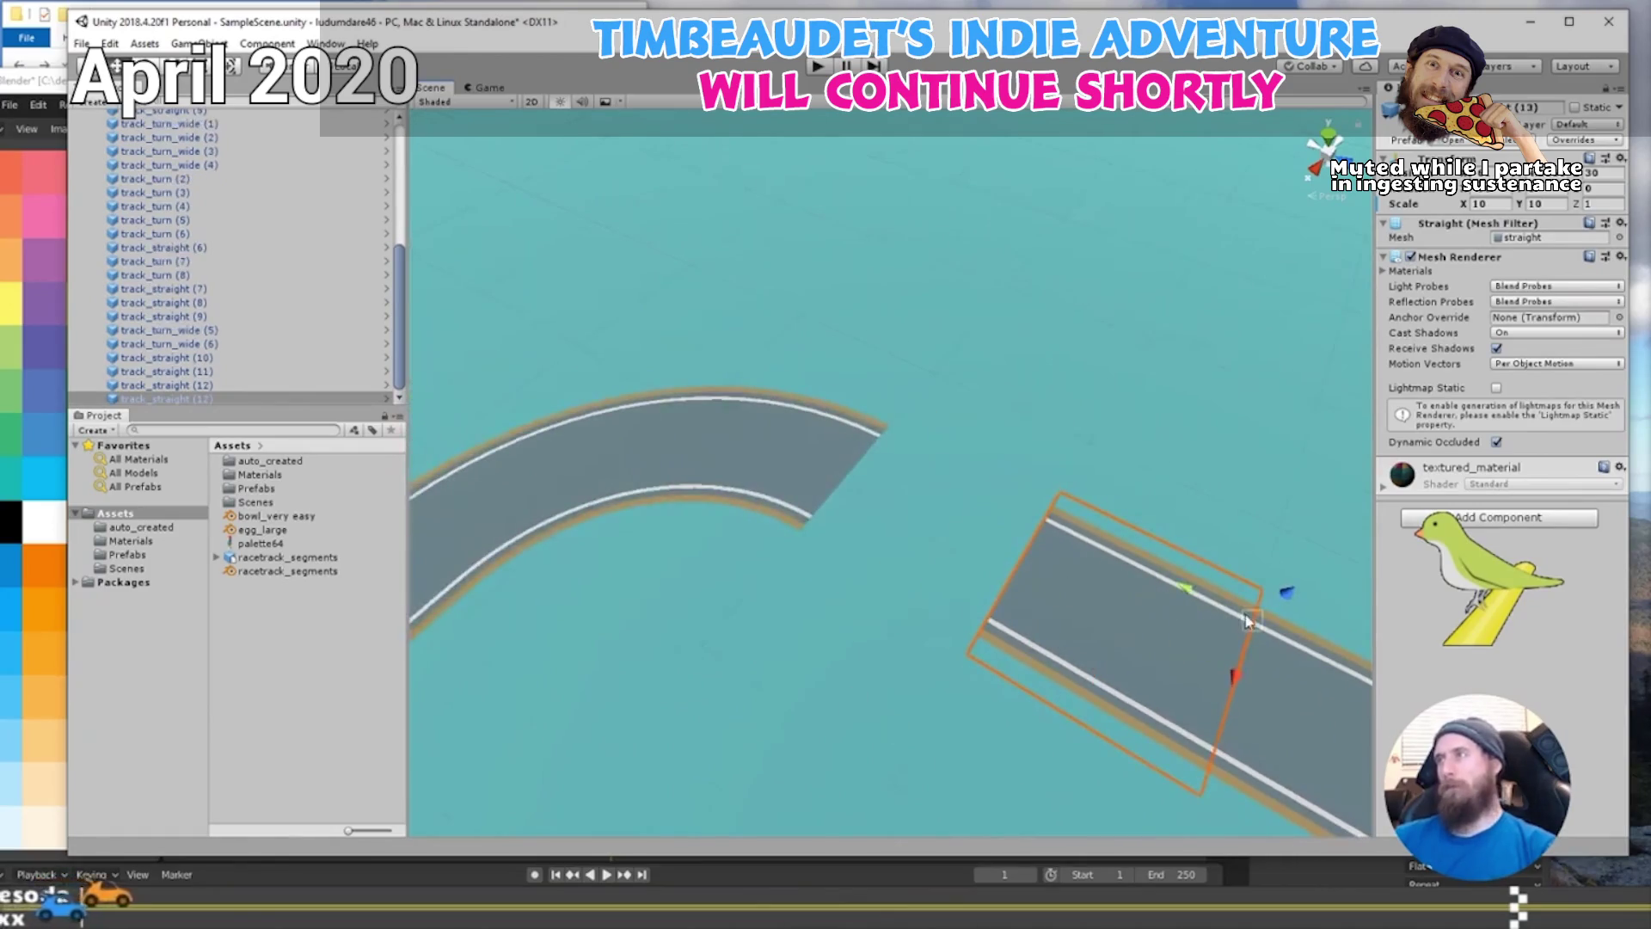
left_click_drag(1252, 634, 1051, 563)
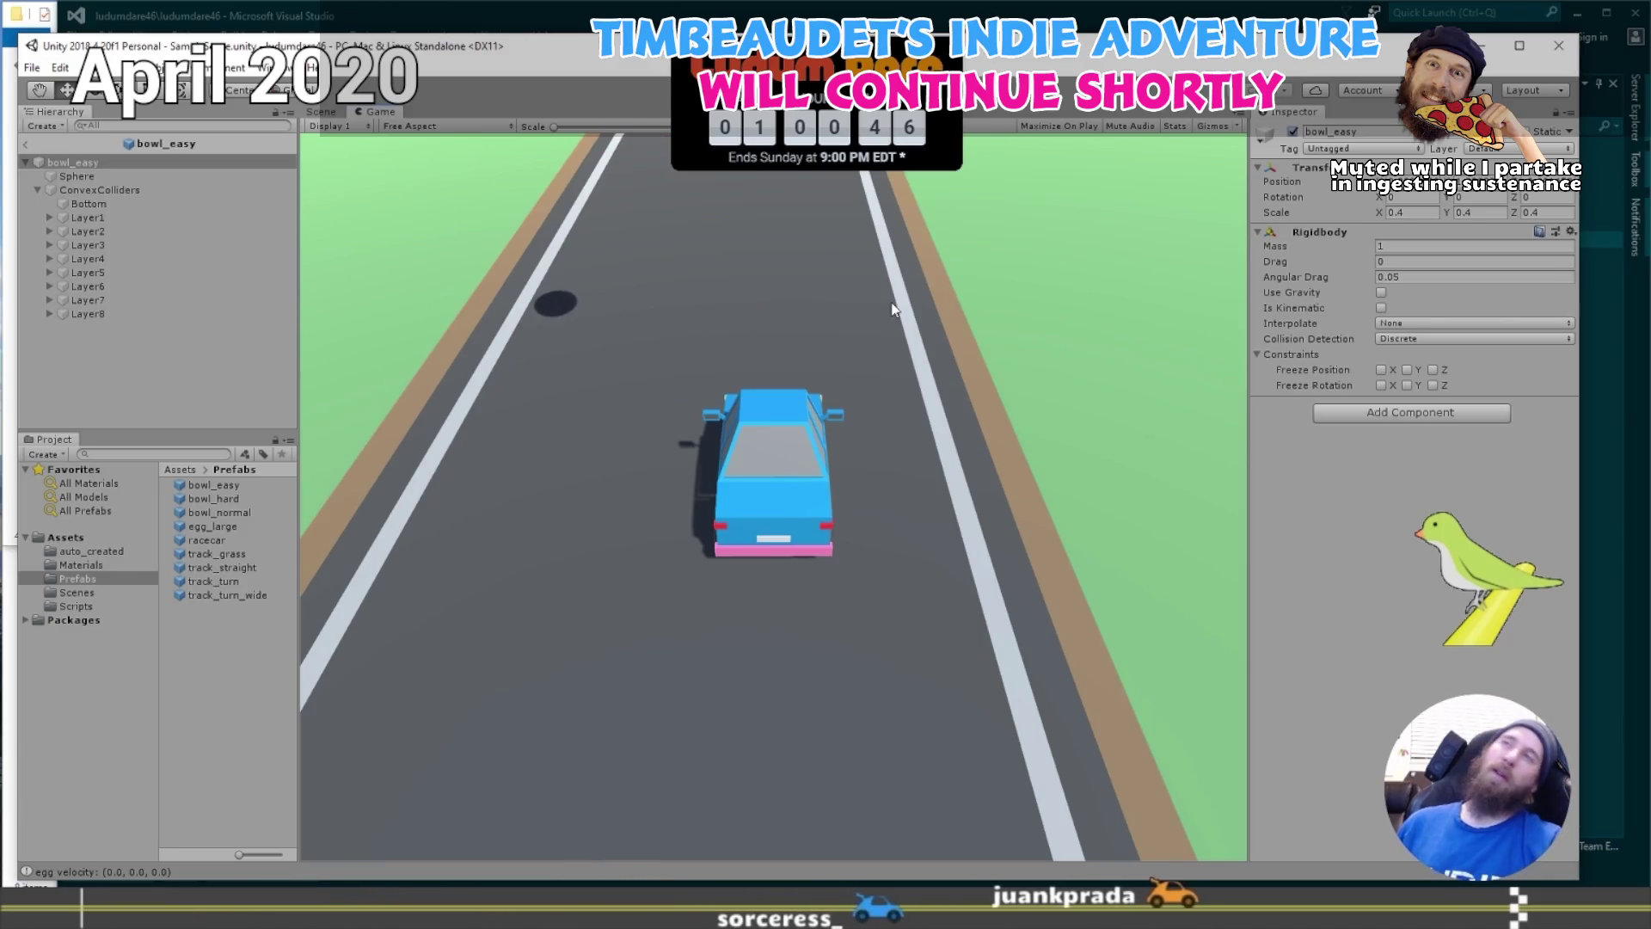
key("Left")
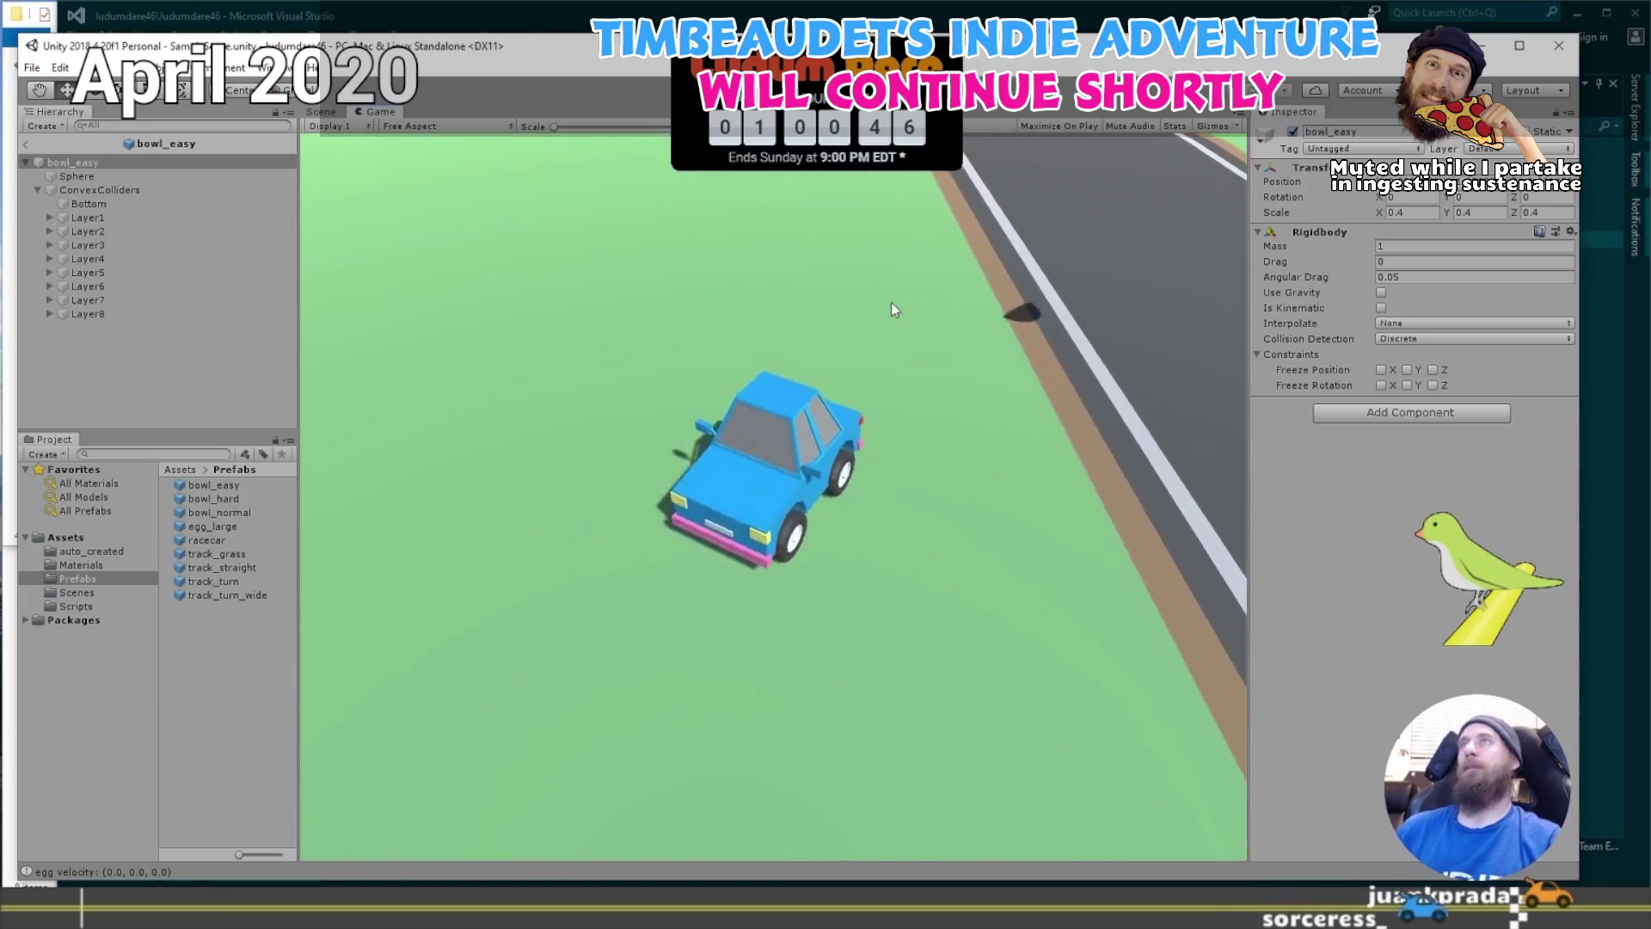
key("ctrl+p")
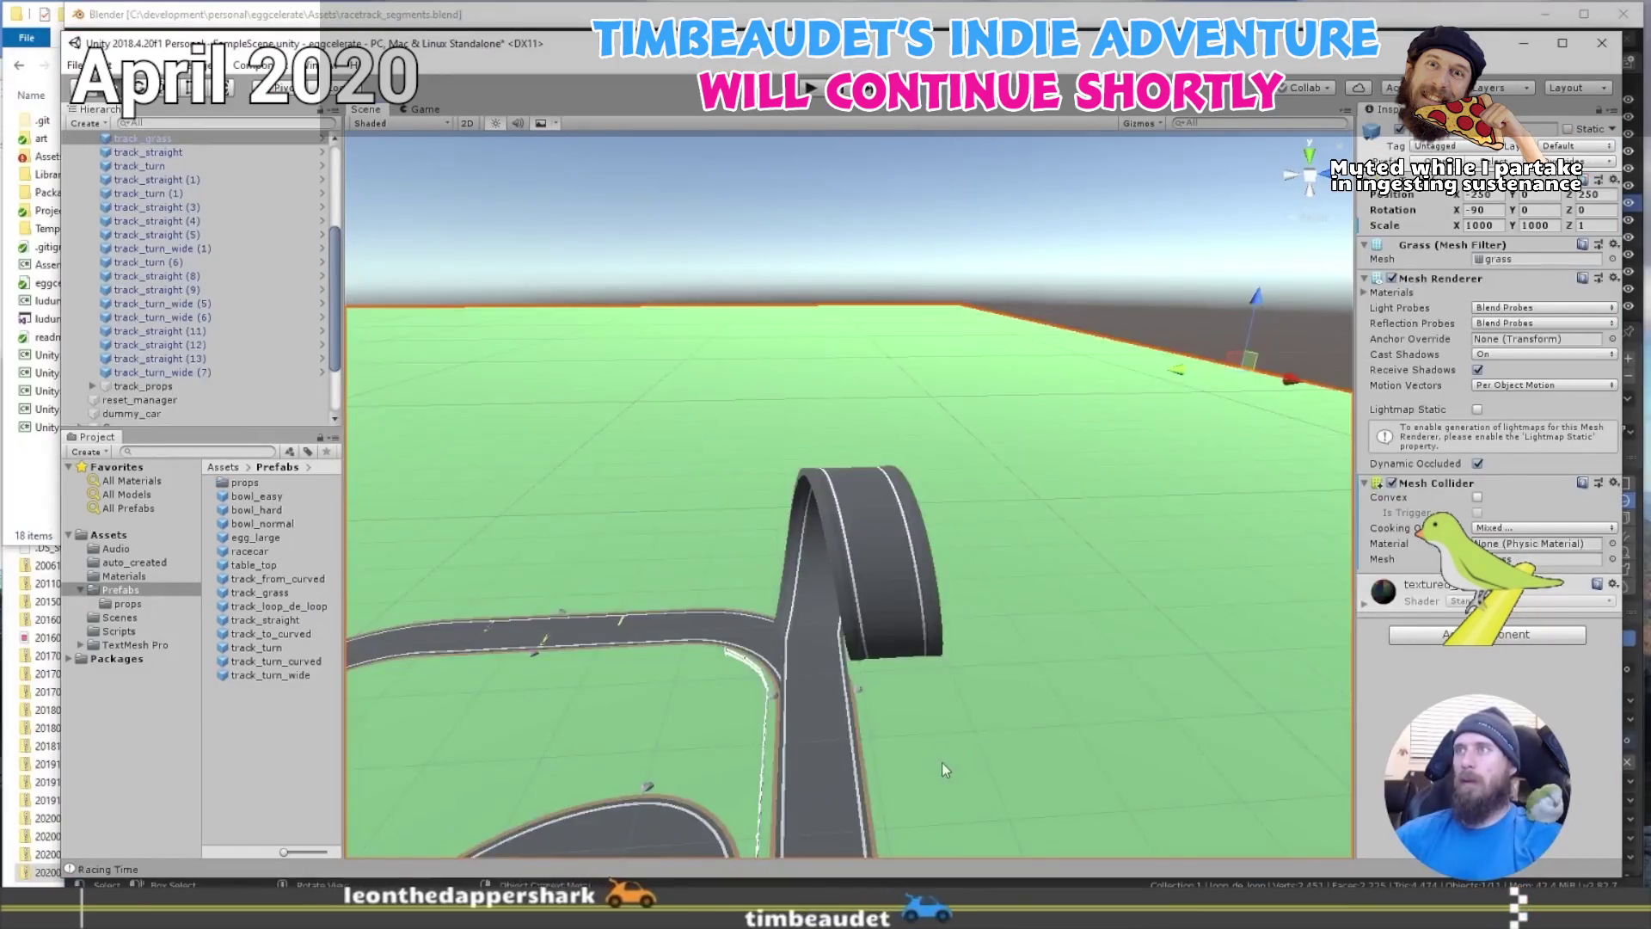
Test-drive the track again, then add a Physics > Mesh Collider to track_loop_de_loop.
left_click(808, 84)
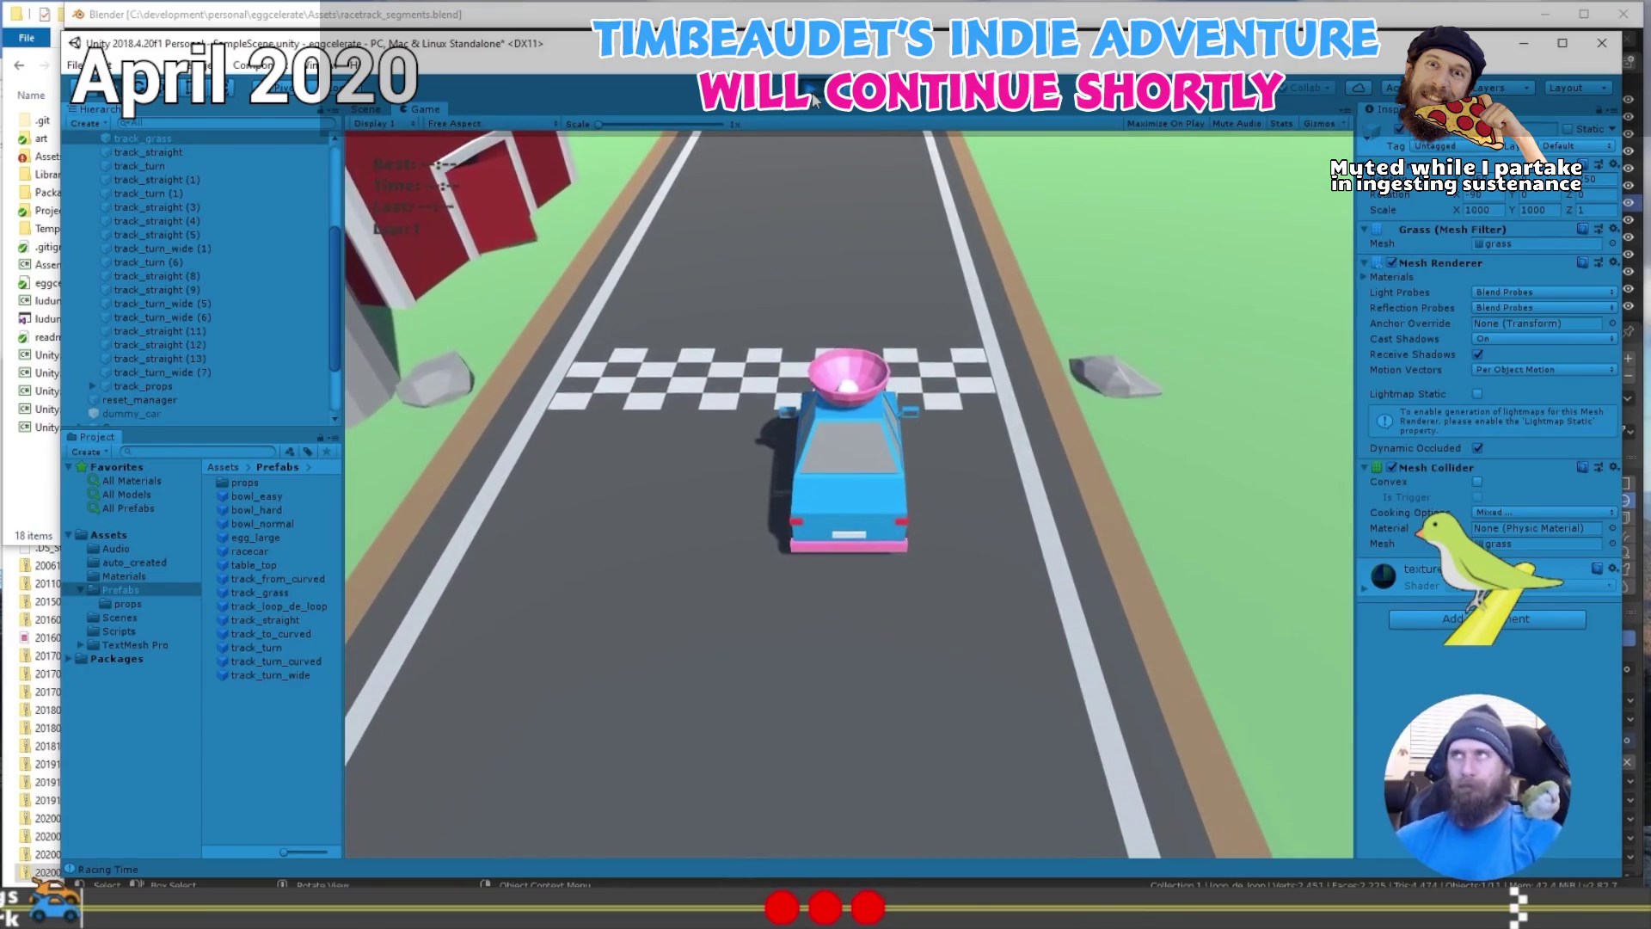
left_click(811, 93)
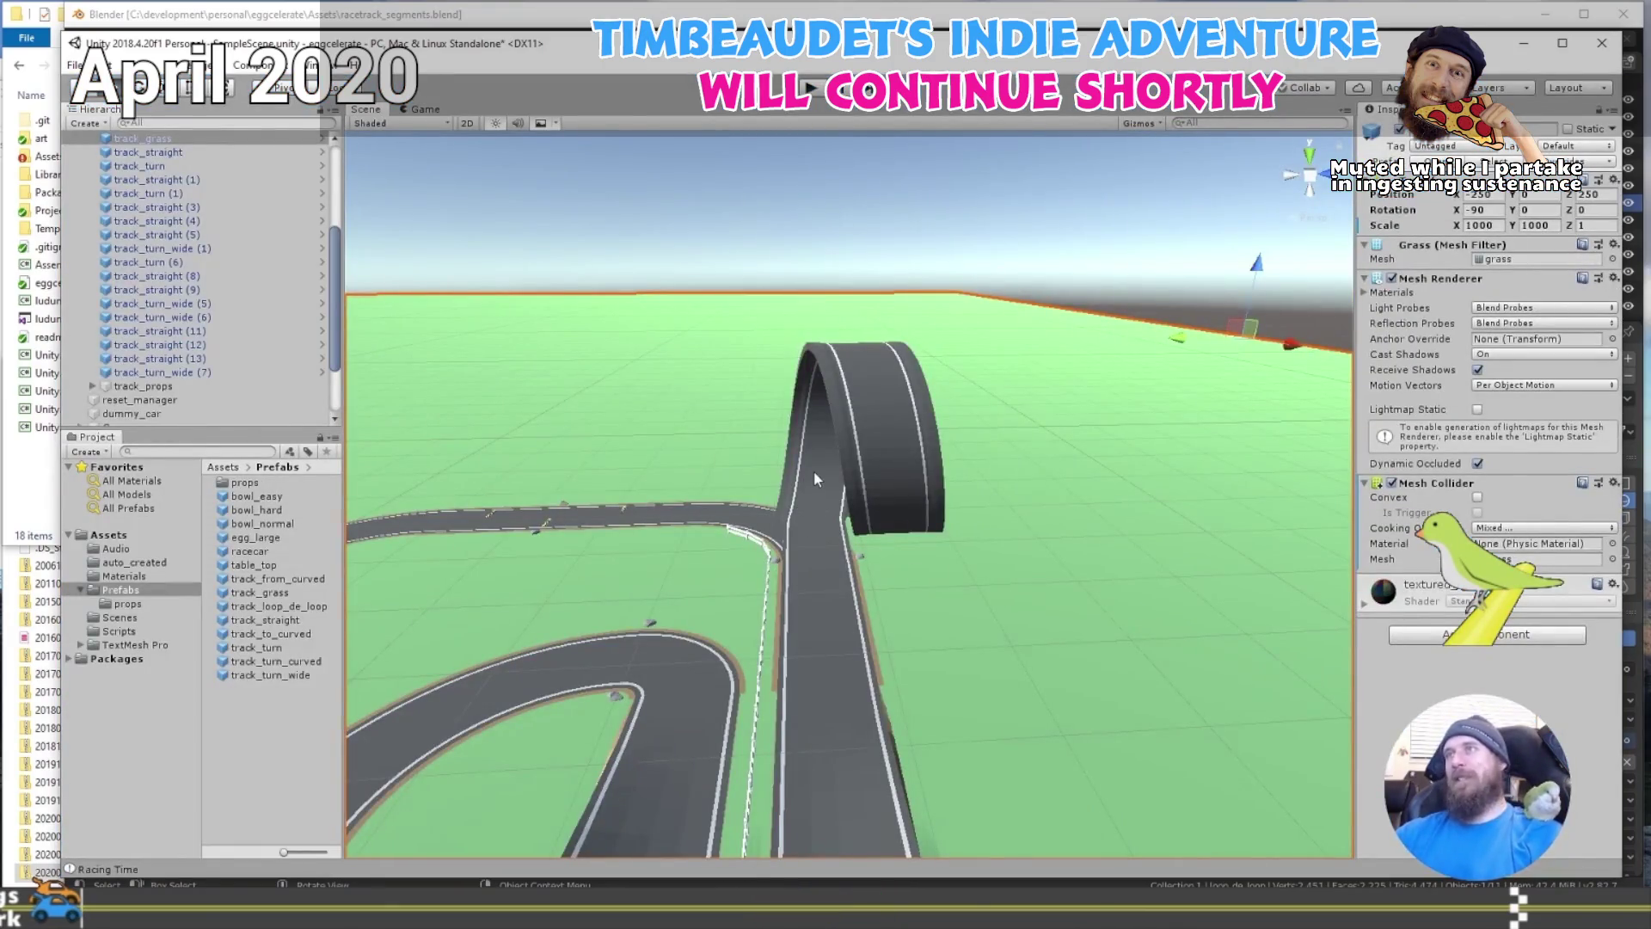
left_click(815, 474)
left_click(1500, 538)
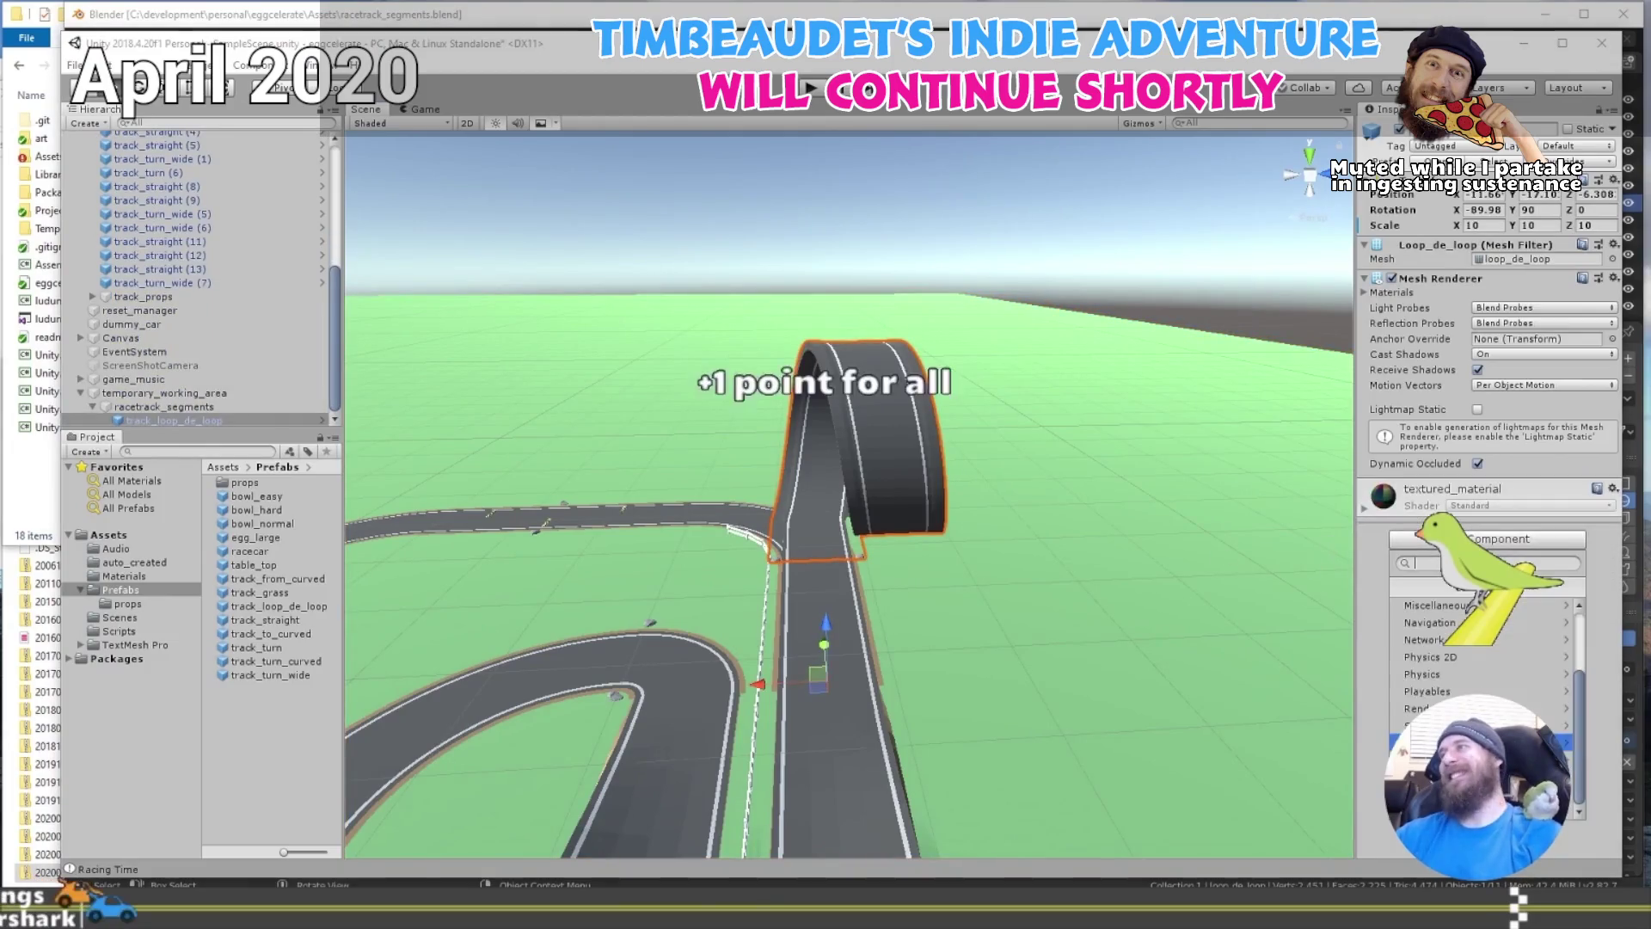
left_click(1462, 674)
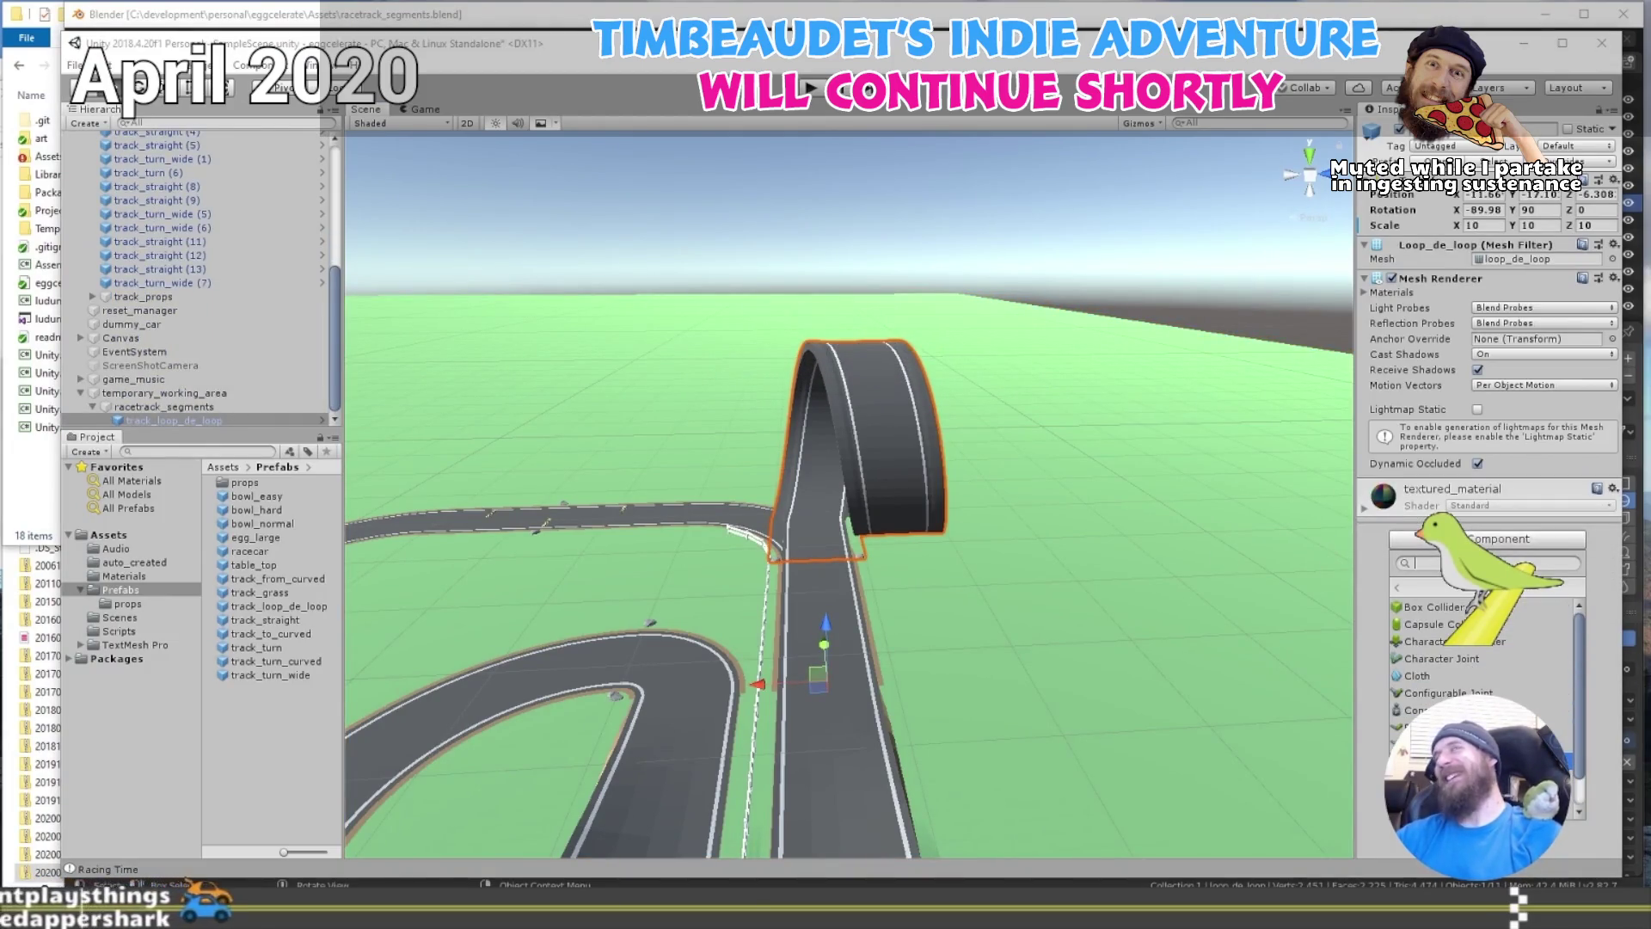
left_click(1462, 761)
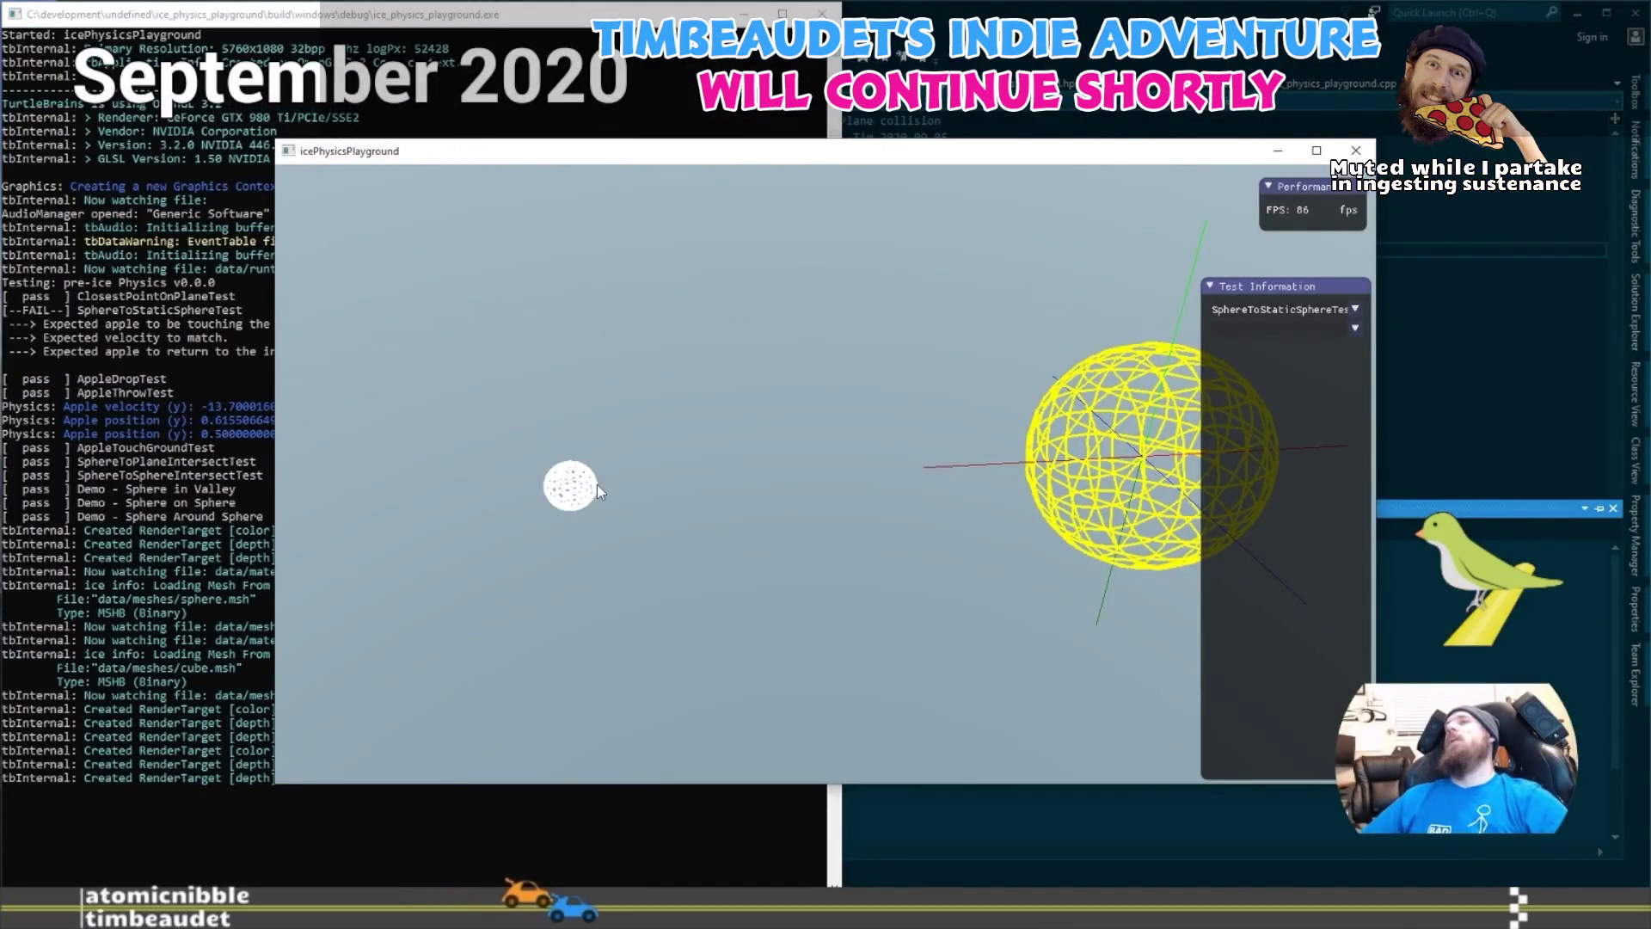
Drag the white sphere toward the yellow sphere in icePhysicsPlayground.
left_click_drag(597, 484, 826, 473)
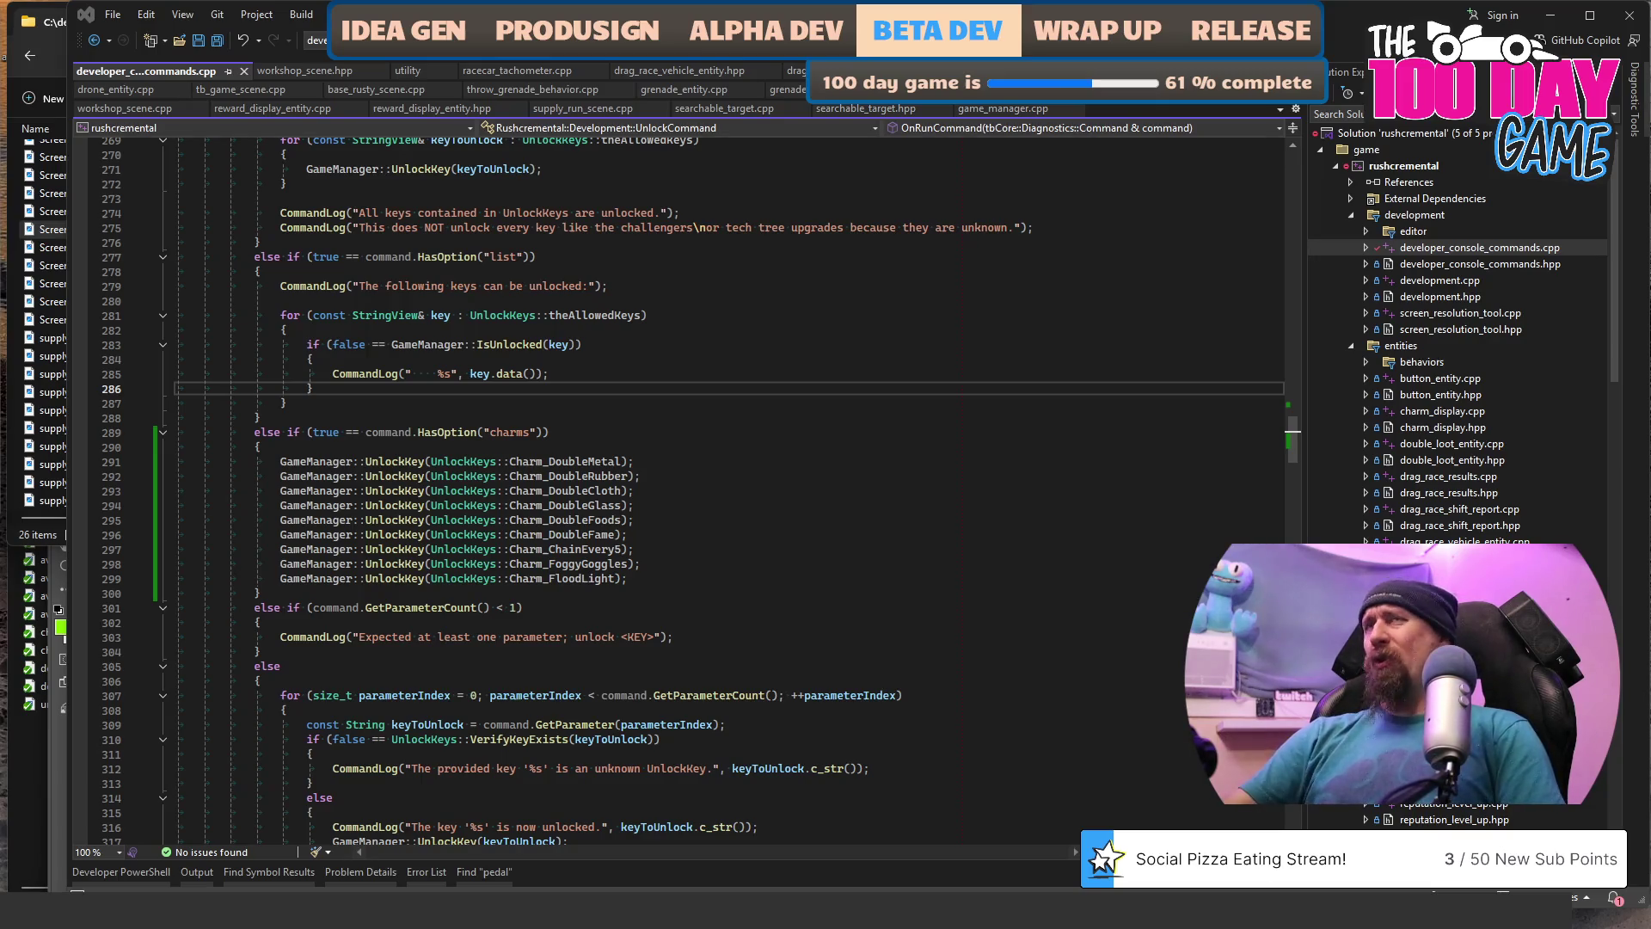
Put the caret on the list option's code, then drag within the window.
left_click(735, 269)
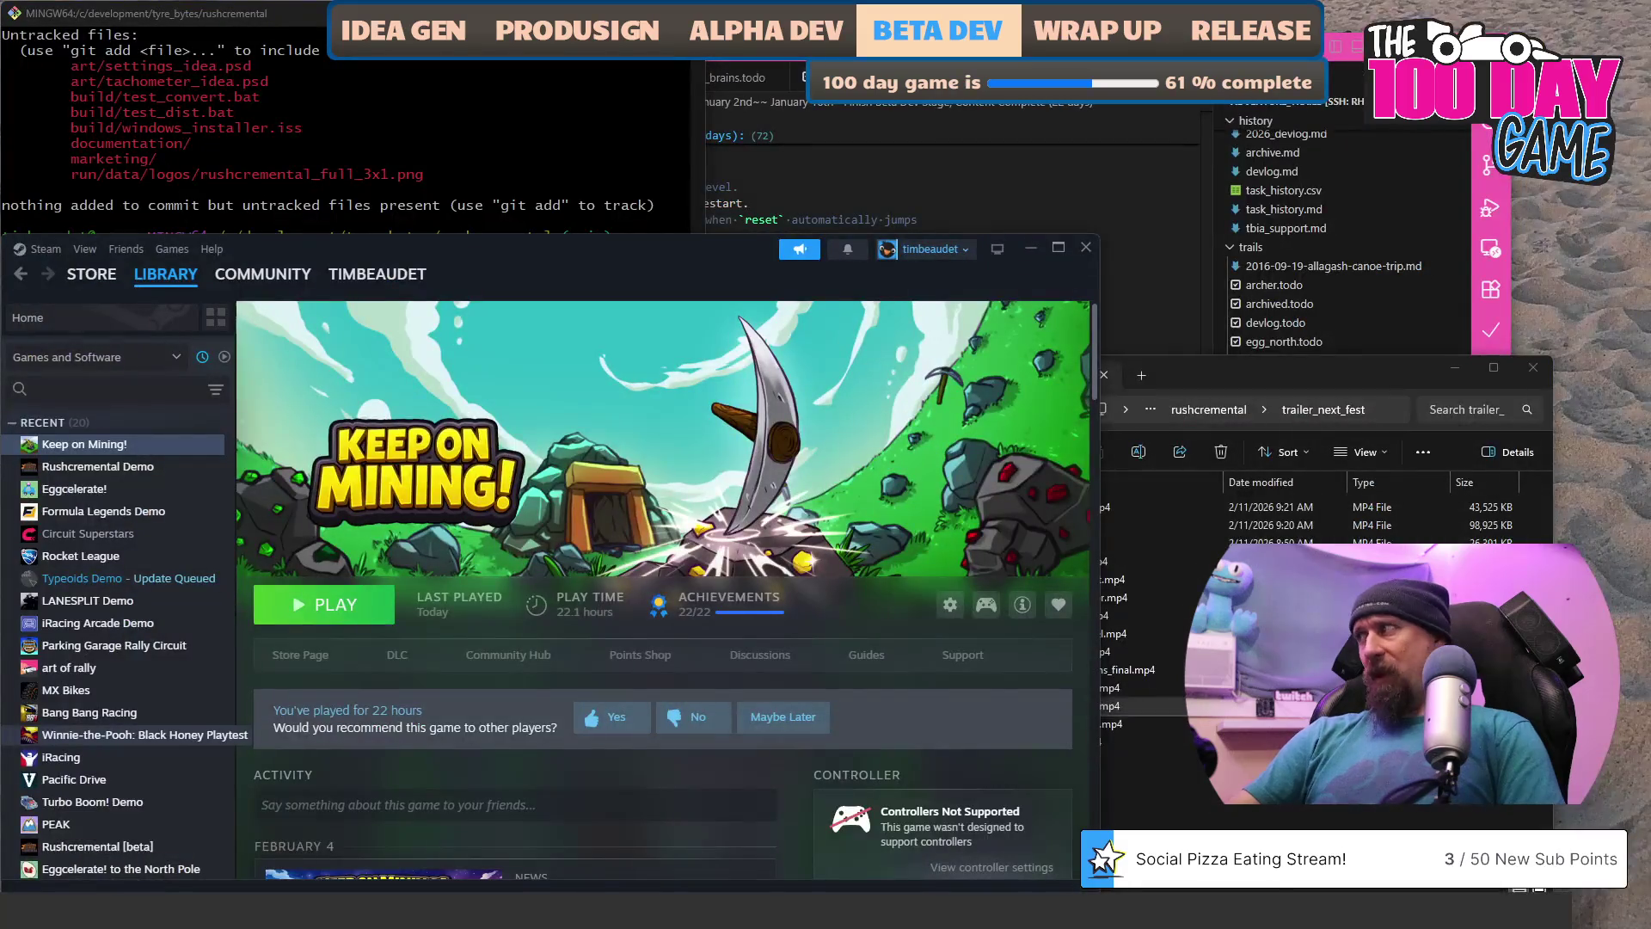
mouse_move(1075, 821)
left_mouse_down()
mouse_move(998, 661)
mouse_move(984, 492)
left_mouse_up()
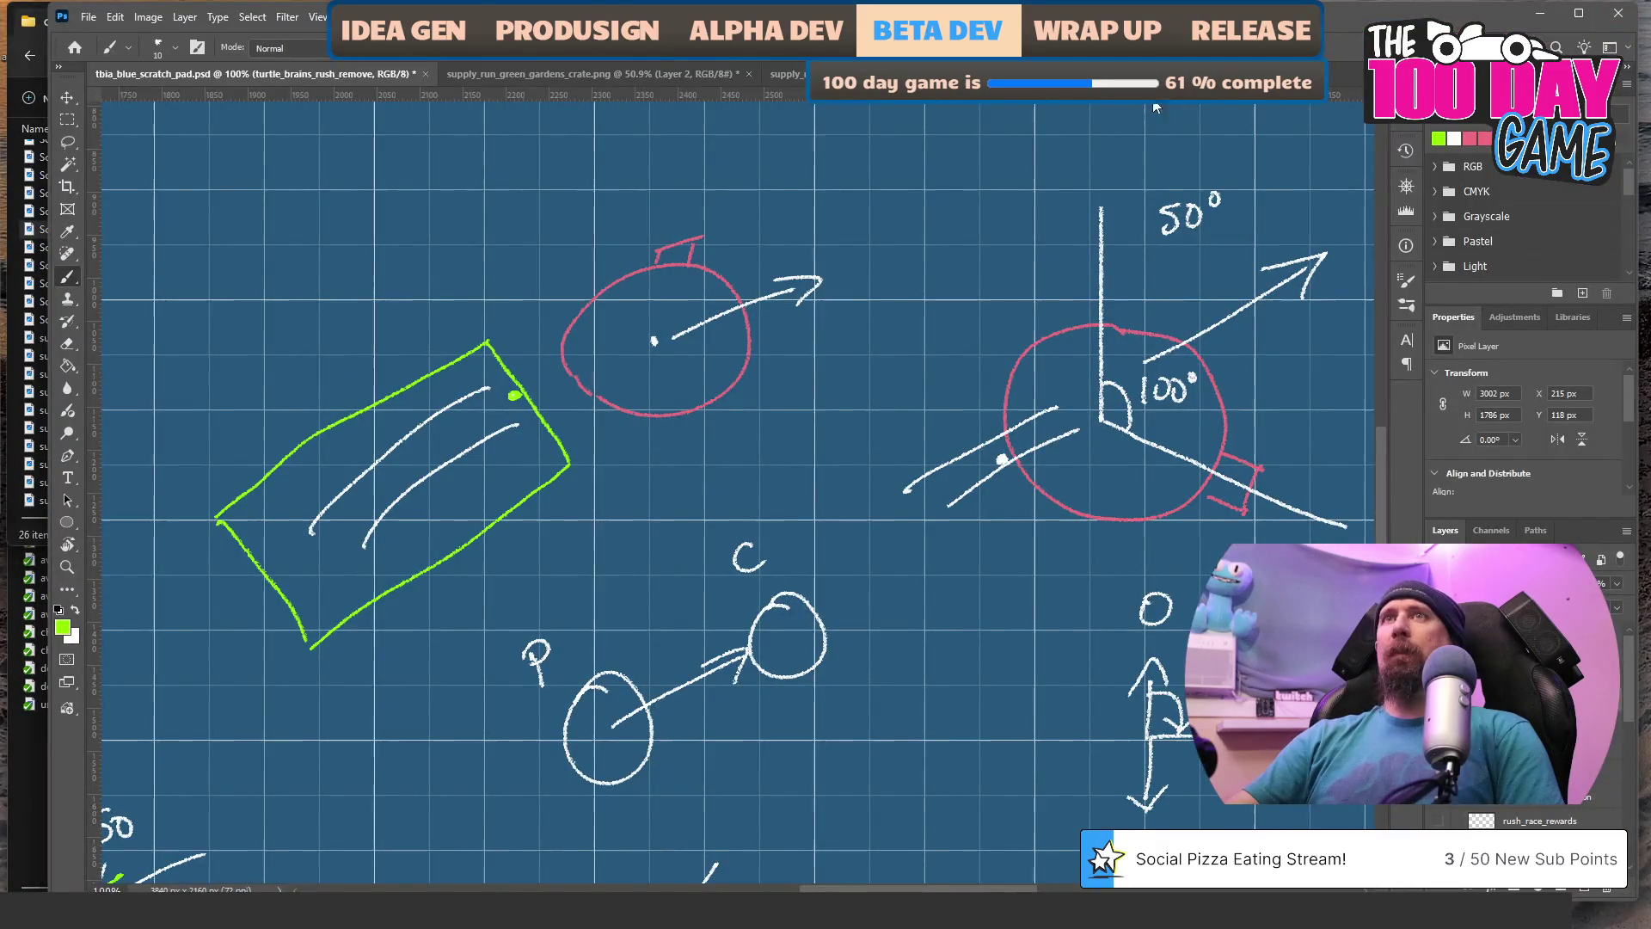
Save the blueprint sketch and switch to the supply_run_green_gardens_crate.png screenshot.
key("ctrl+s")
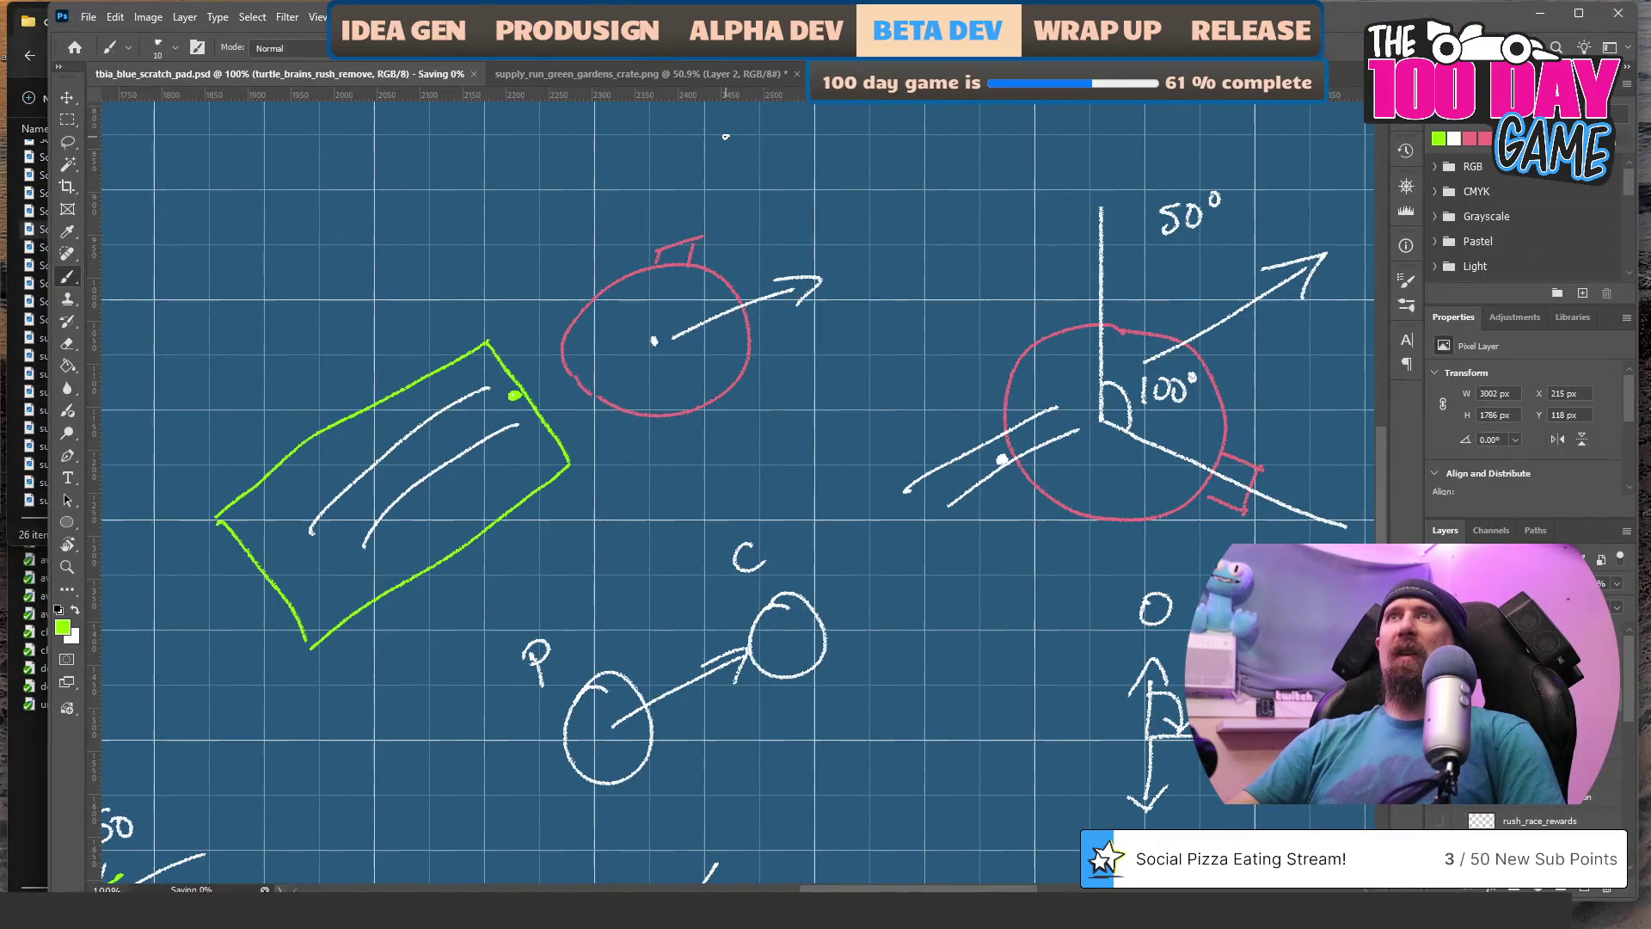
left_click(703, 70)
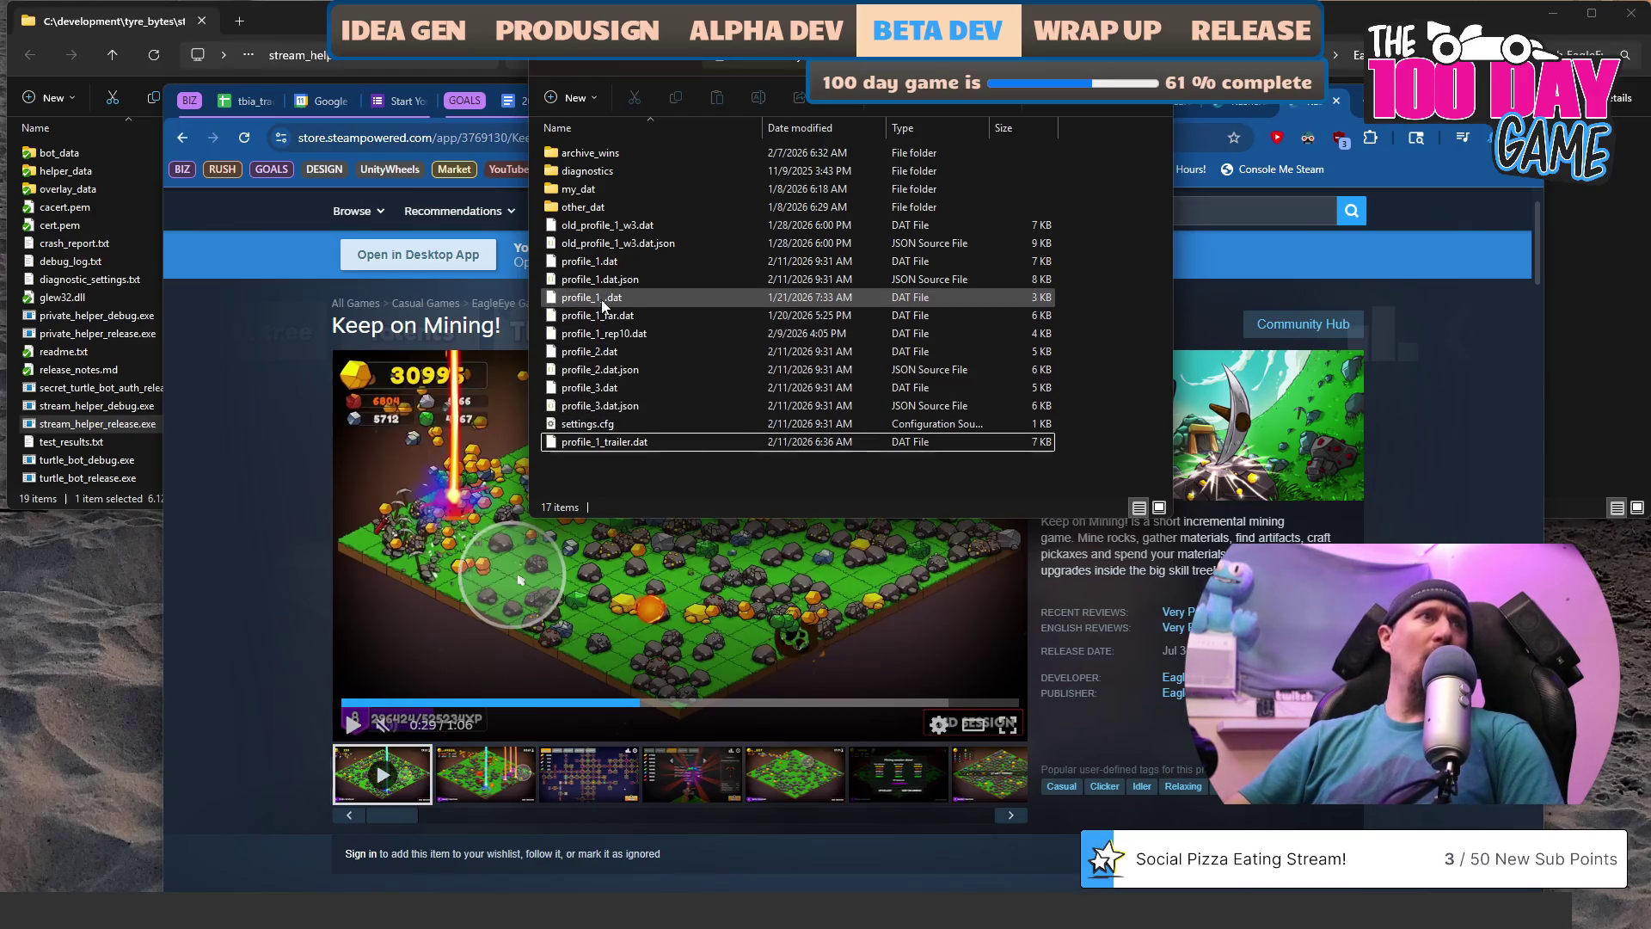
Delete the old profile_1.dat save, then rename profile_1_trail.dat to profile_1.dat.
left_click(610, 261)
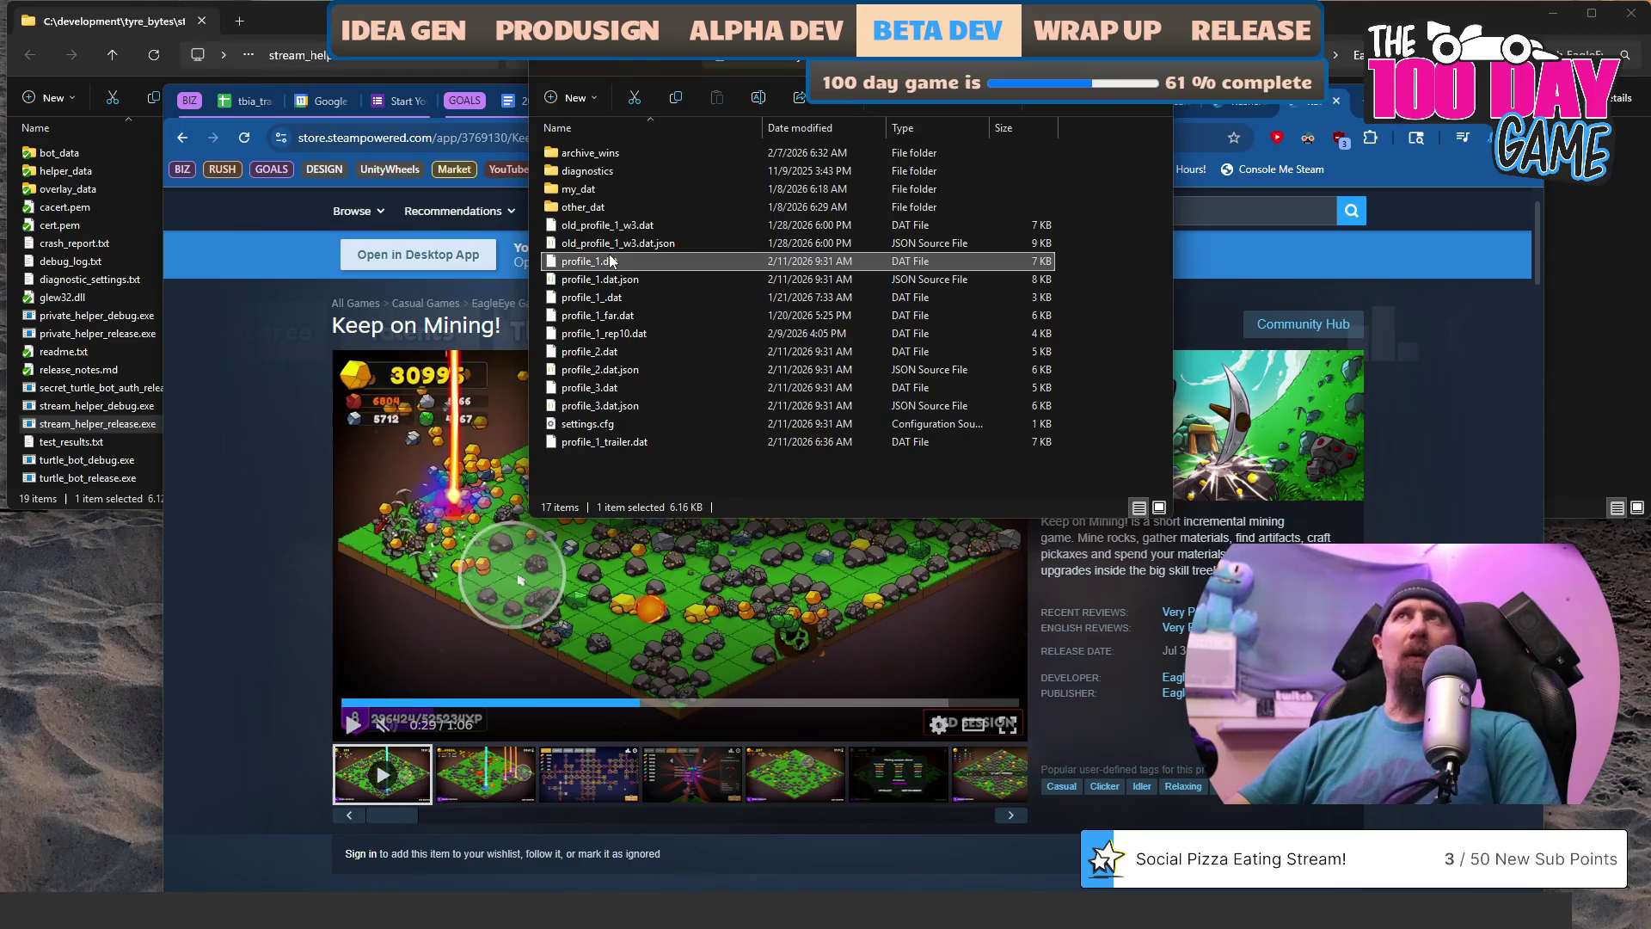
key("Delete")
left_click(617, 424)
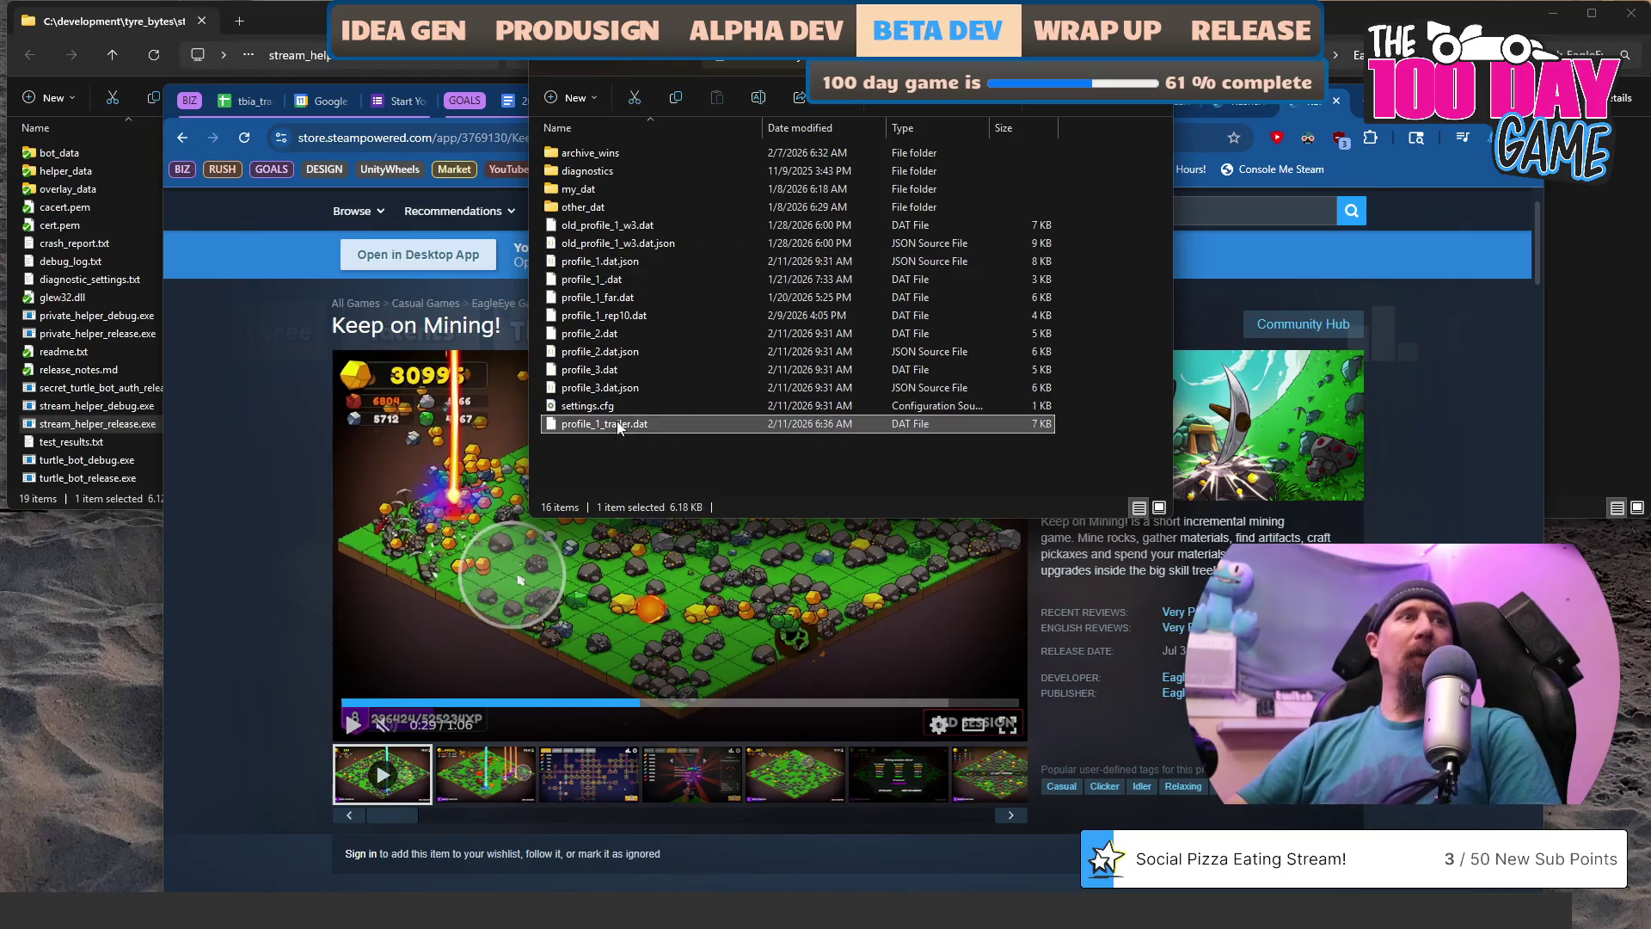
key("F2")
key("Right")
key("BackSpace")
key("BackSpace")
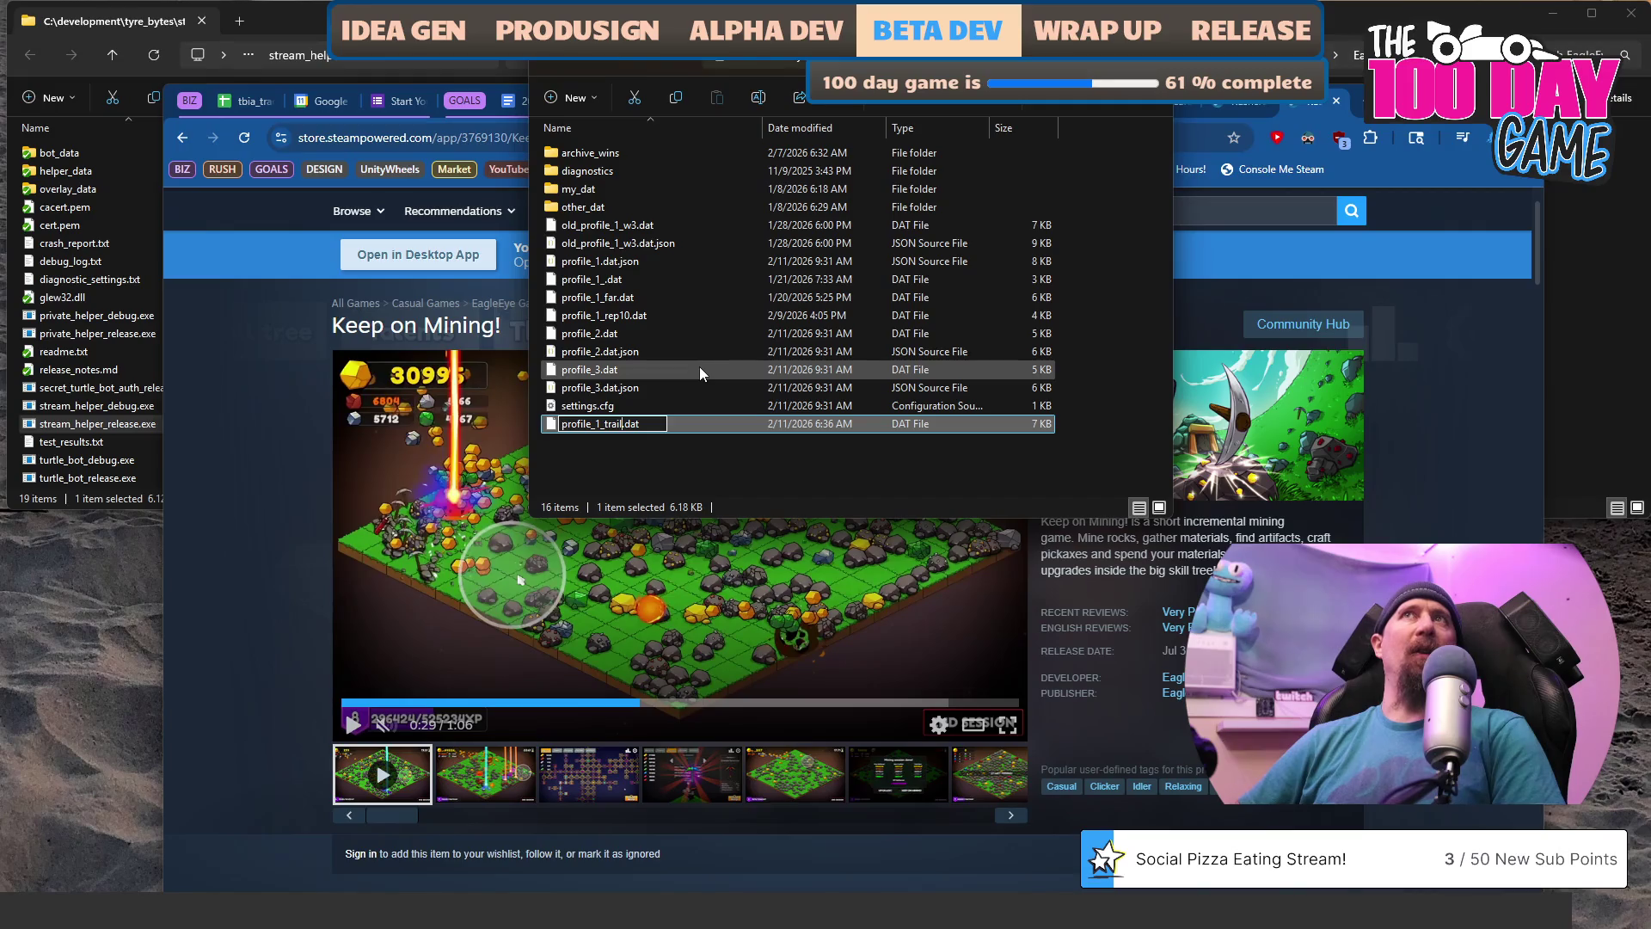
key("Delete")
key("BackSpace")
key("BackSpace")
key("BackSpace")
key("Return")
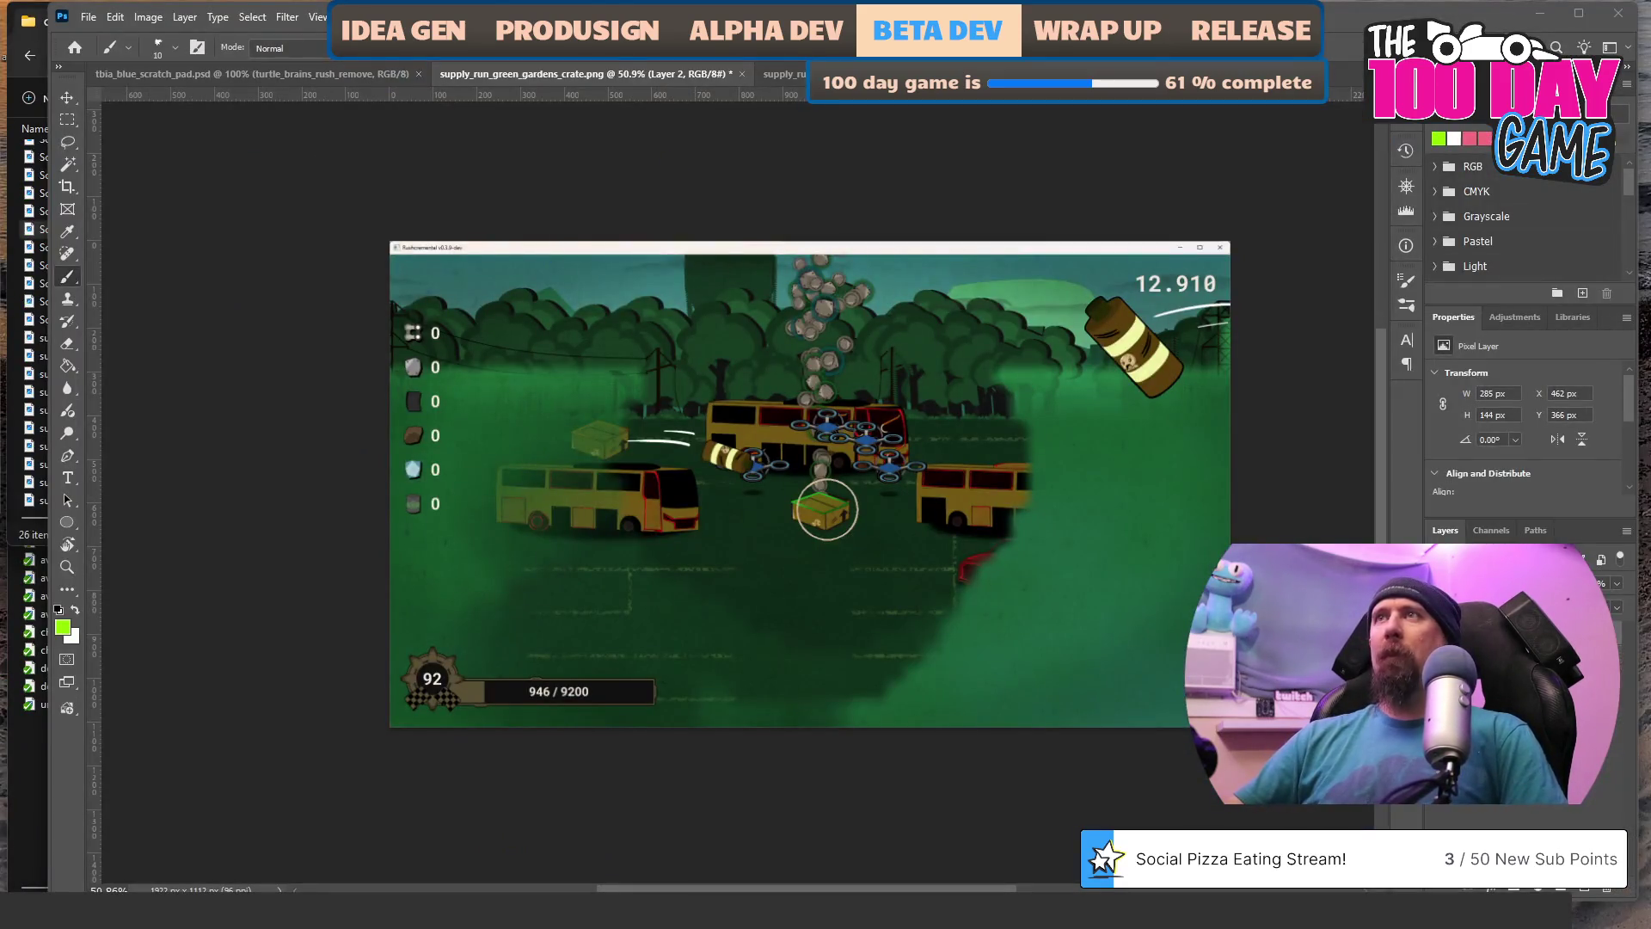
Select the crate layer's pixels in Photoshop and stay in Photoshop.
left_click(1462, 602, "ctrl")
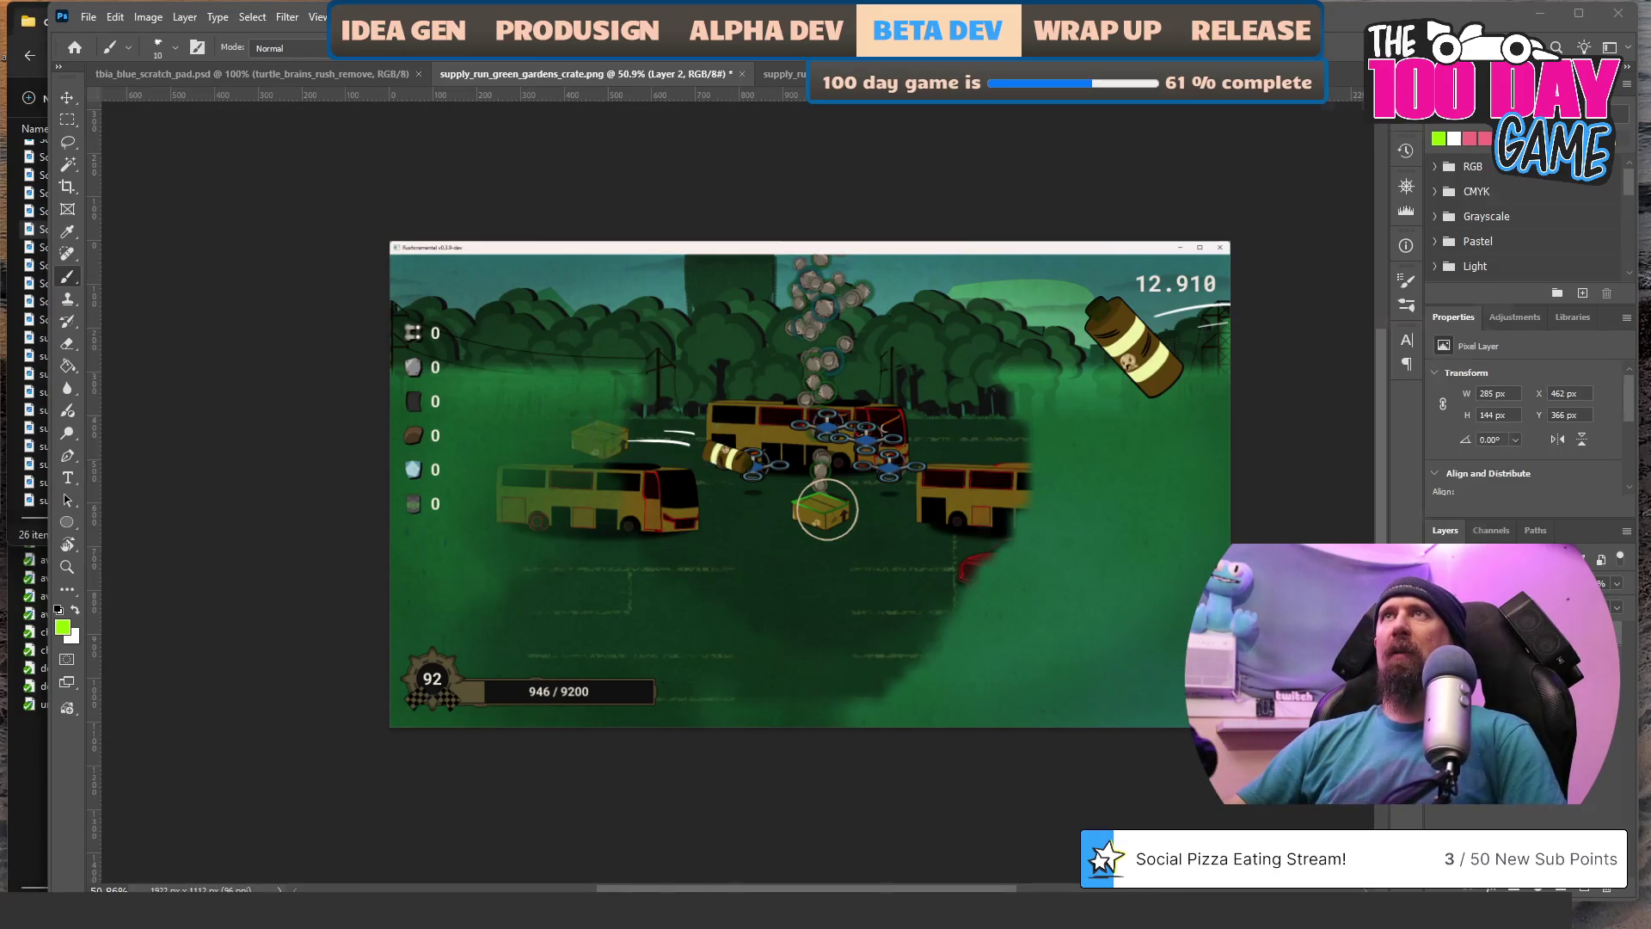
key("alt+Tab")
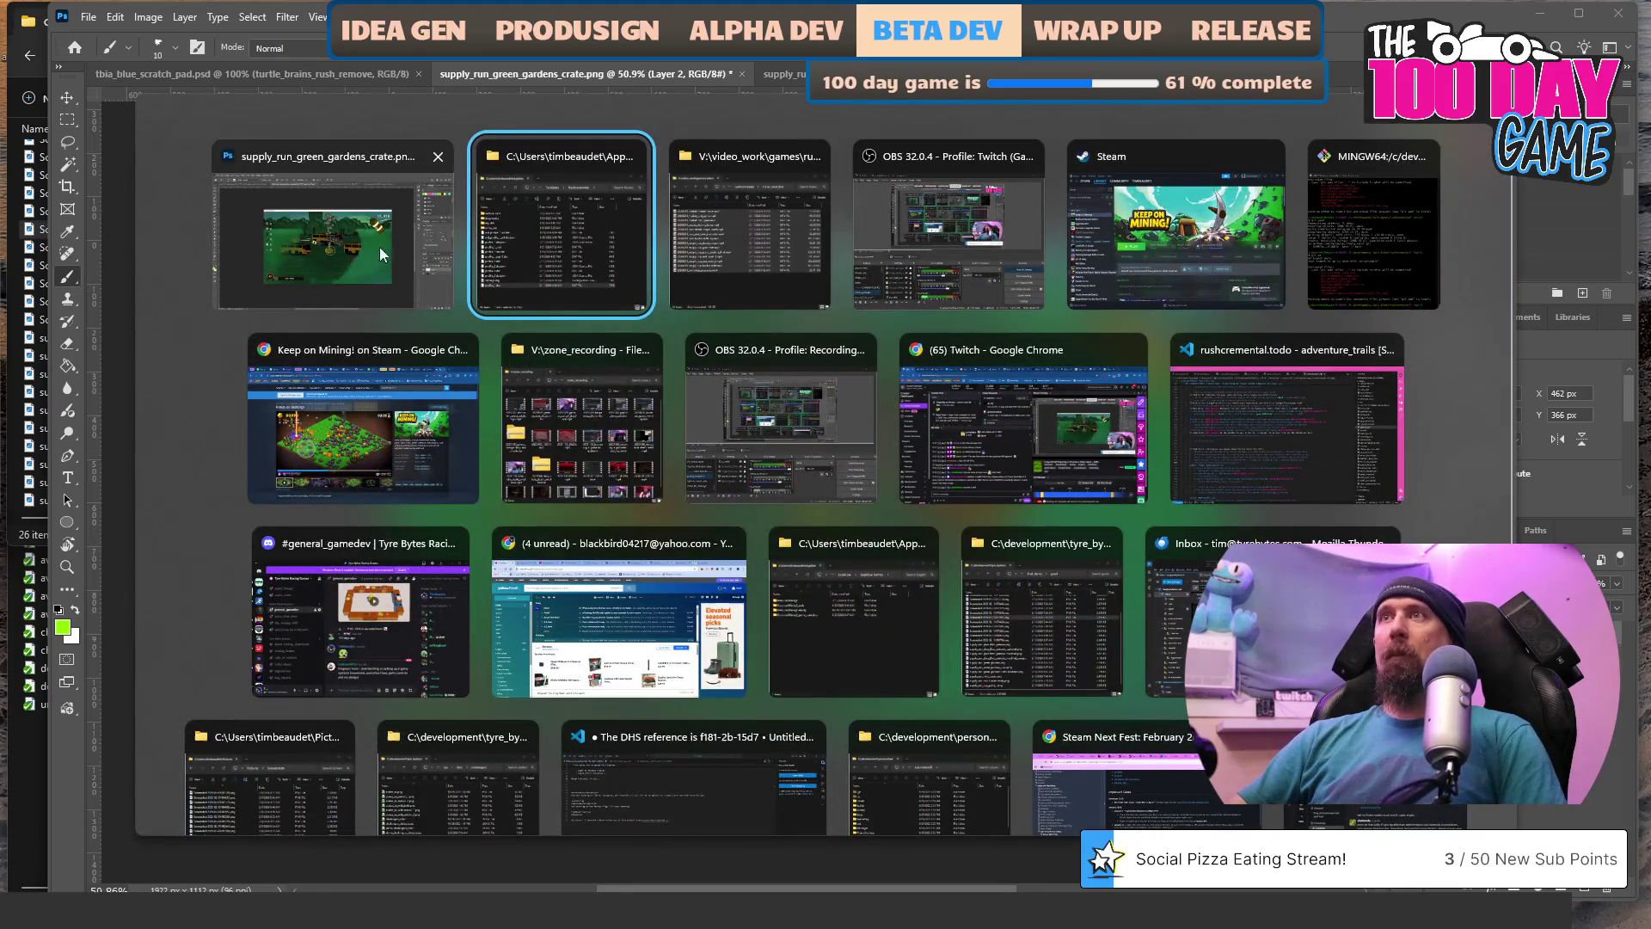
left_click(434, 256)
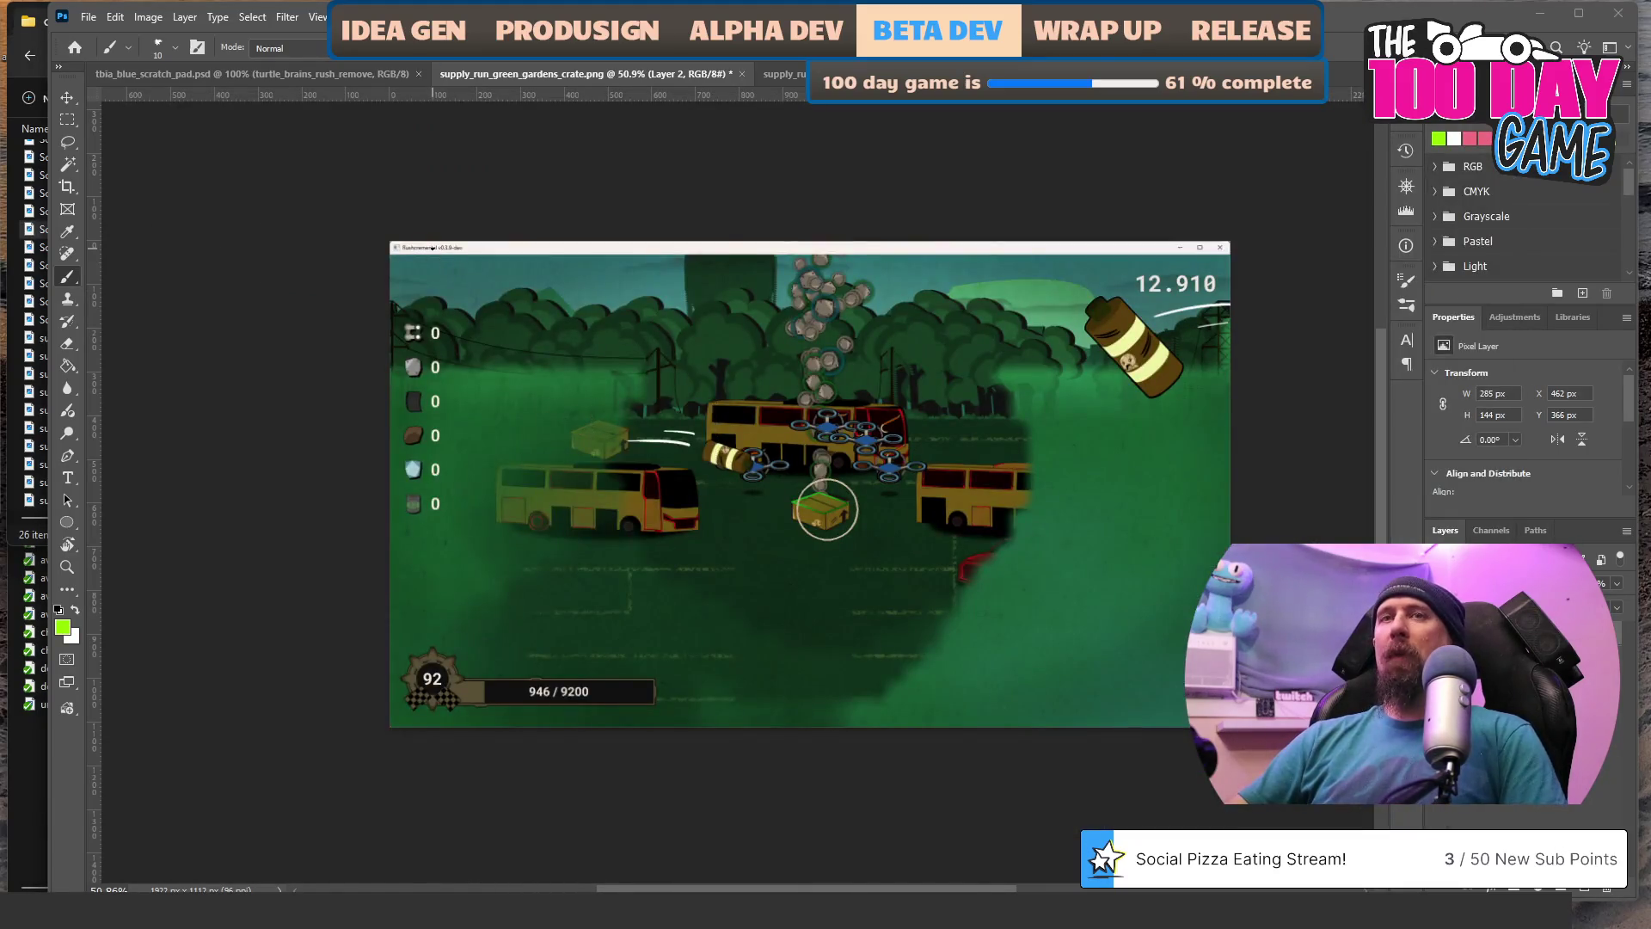
Search 'vis' from Start and open the recent rushcremental solution in Visual Studio 2022.
key("super")
type("vis")
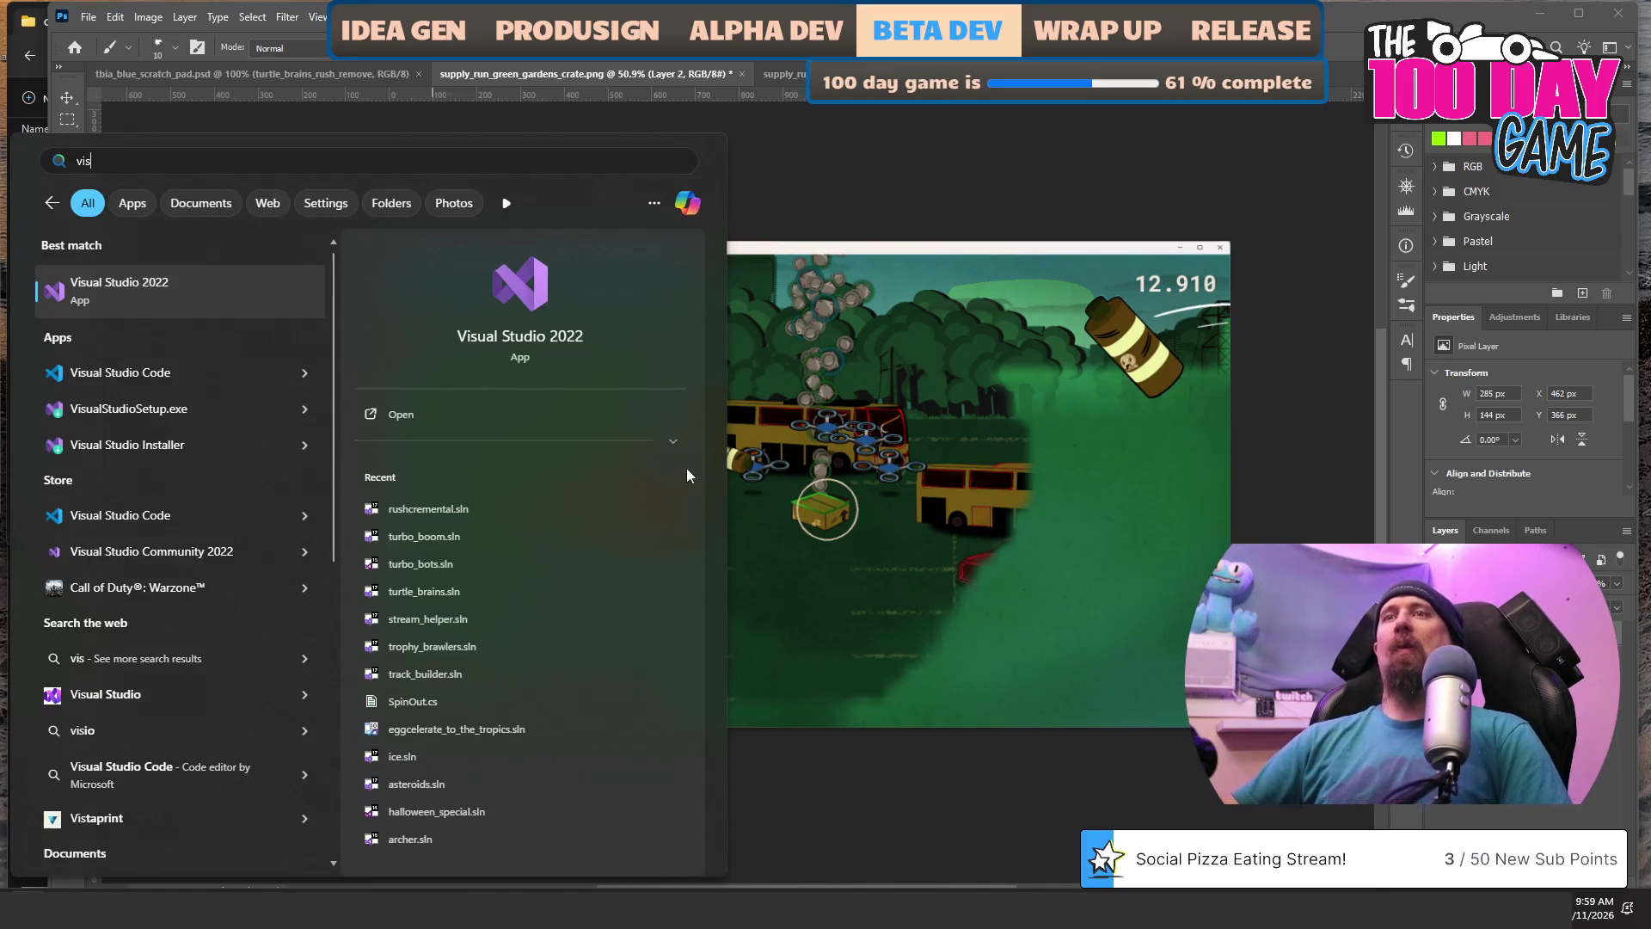
left_click(494, 516)
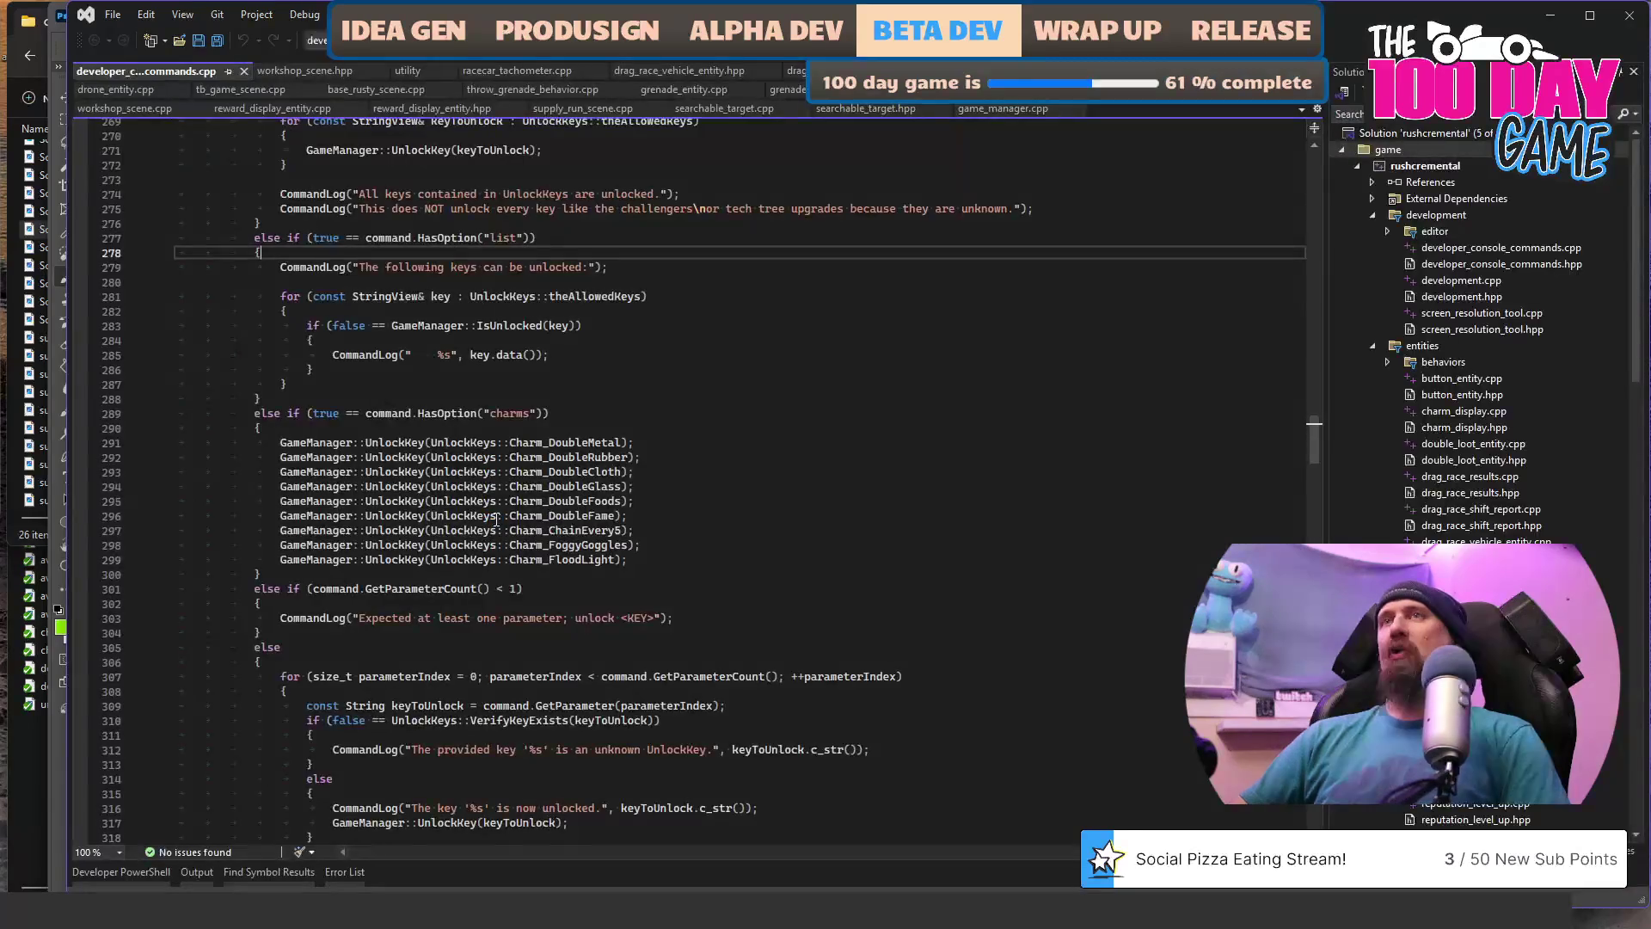
Focus the code at line 288 and close the Visual Studio sign-in prompt.
left_click(754, 414)
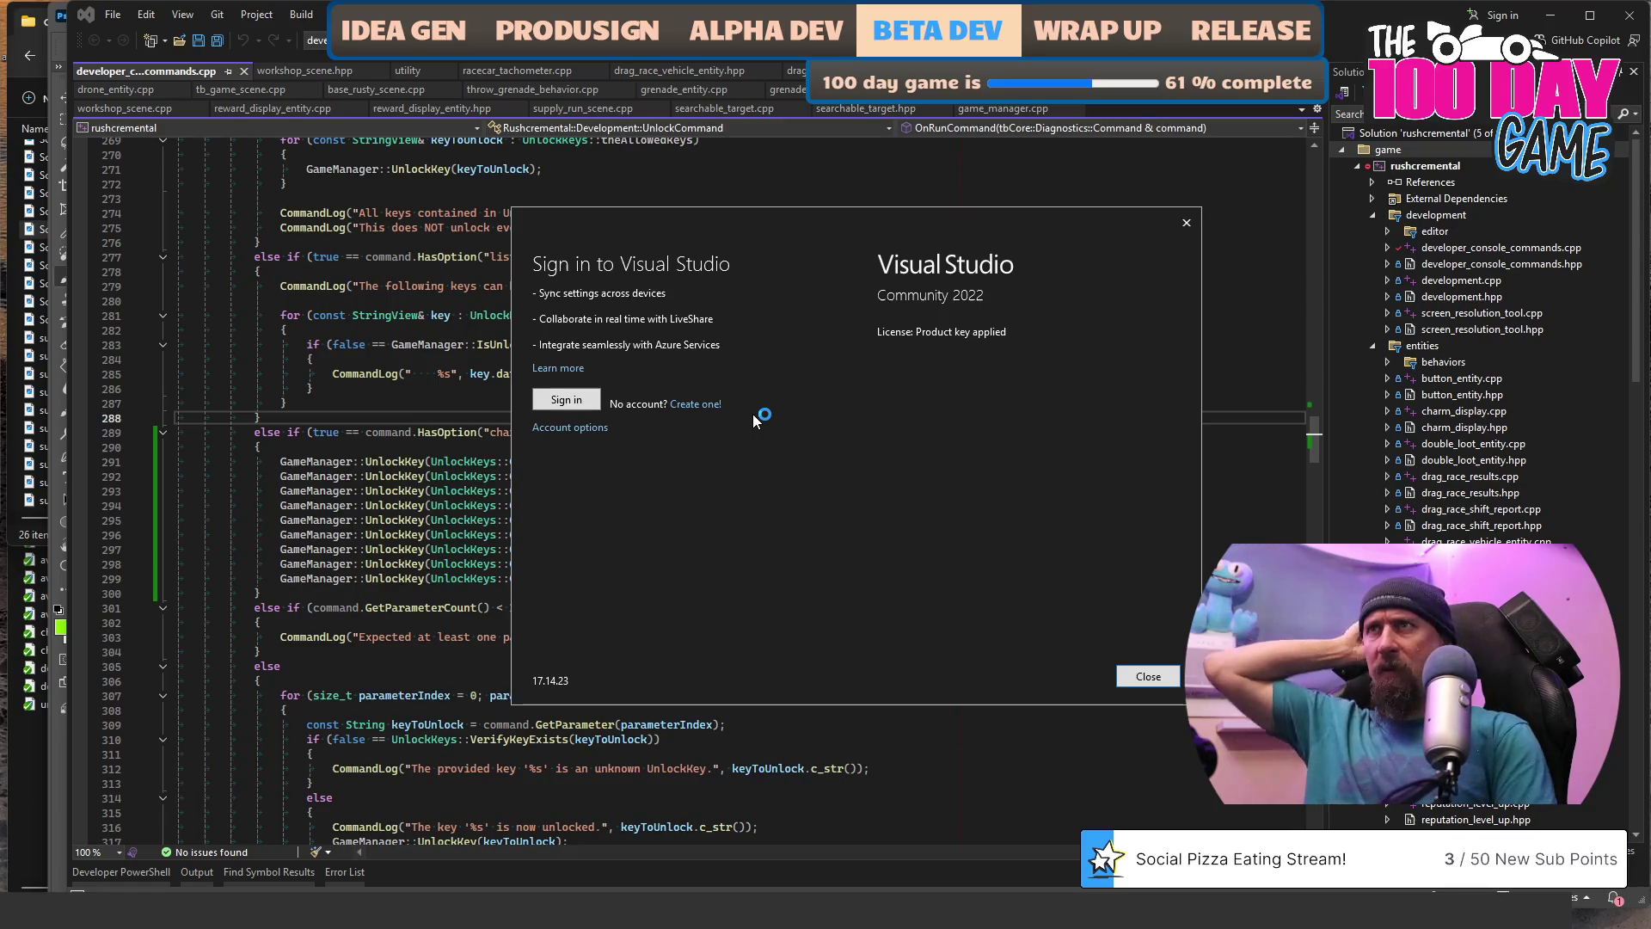
left_click(1144, 678)
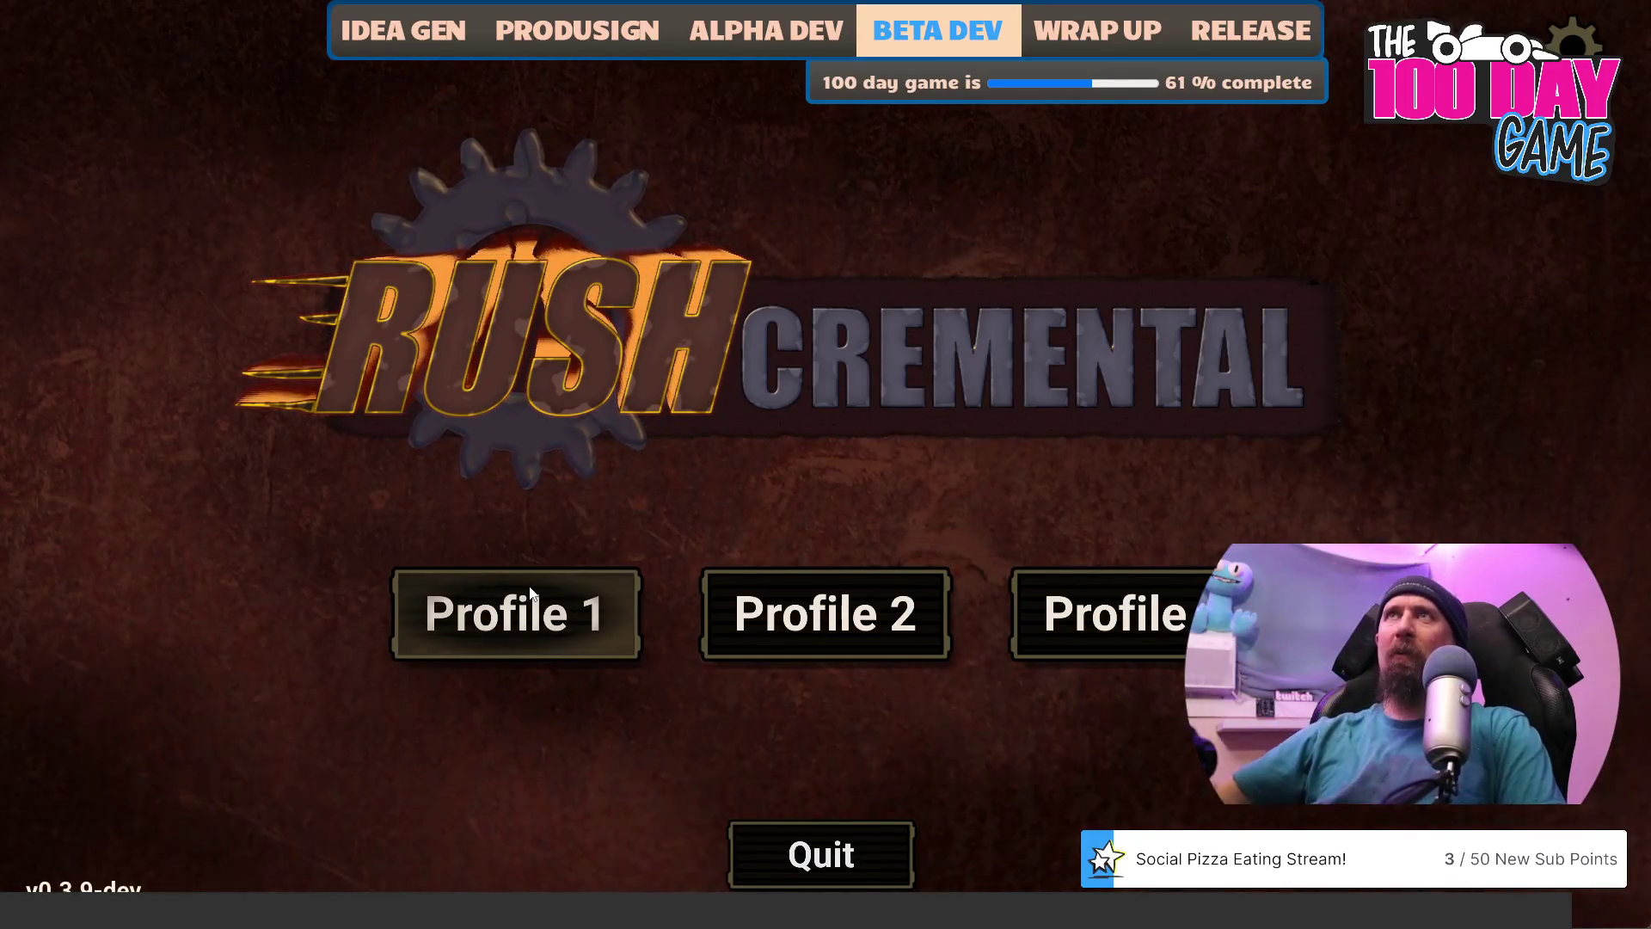
Load the Profile 1 save and start a supply run from the upgrade tree.
left_click(531, 596)
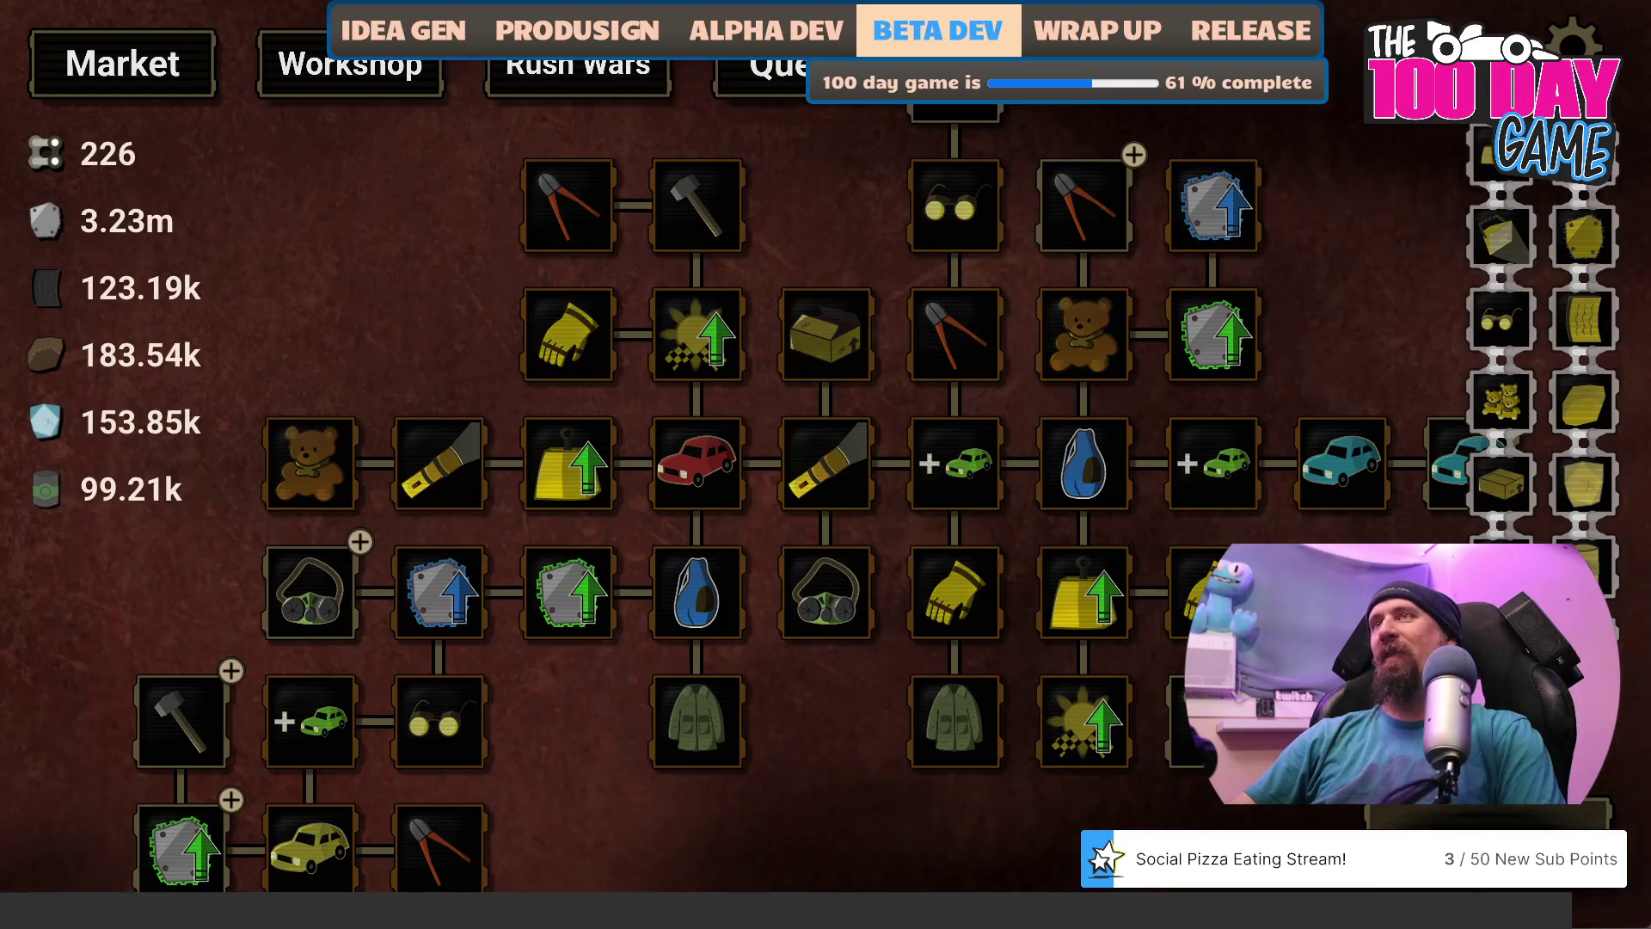
key("space")
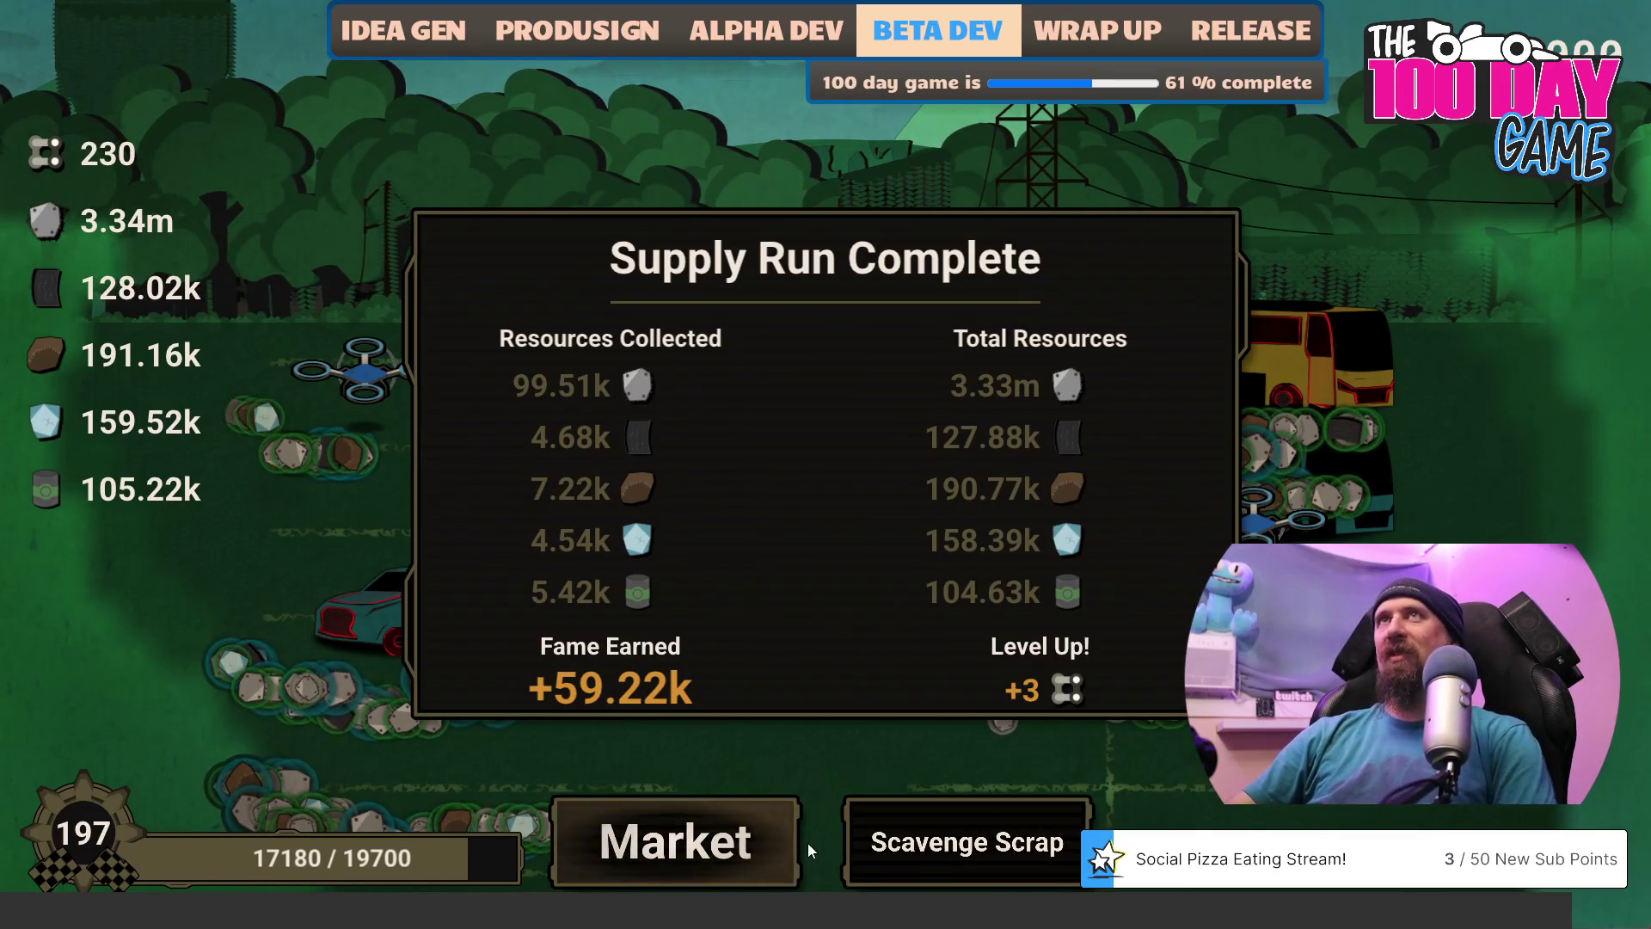
Complete another Scavenge Scrap run to level 201, then return to the Market upgrade tree.
left_click(860, 843)
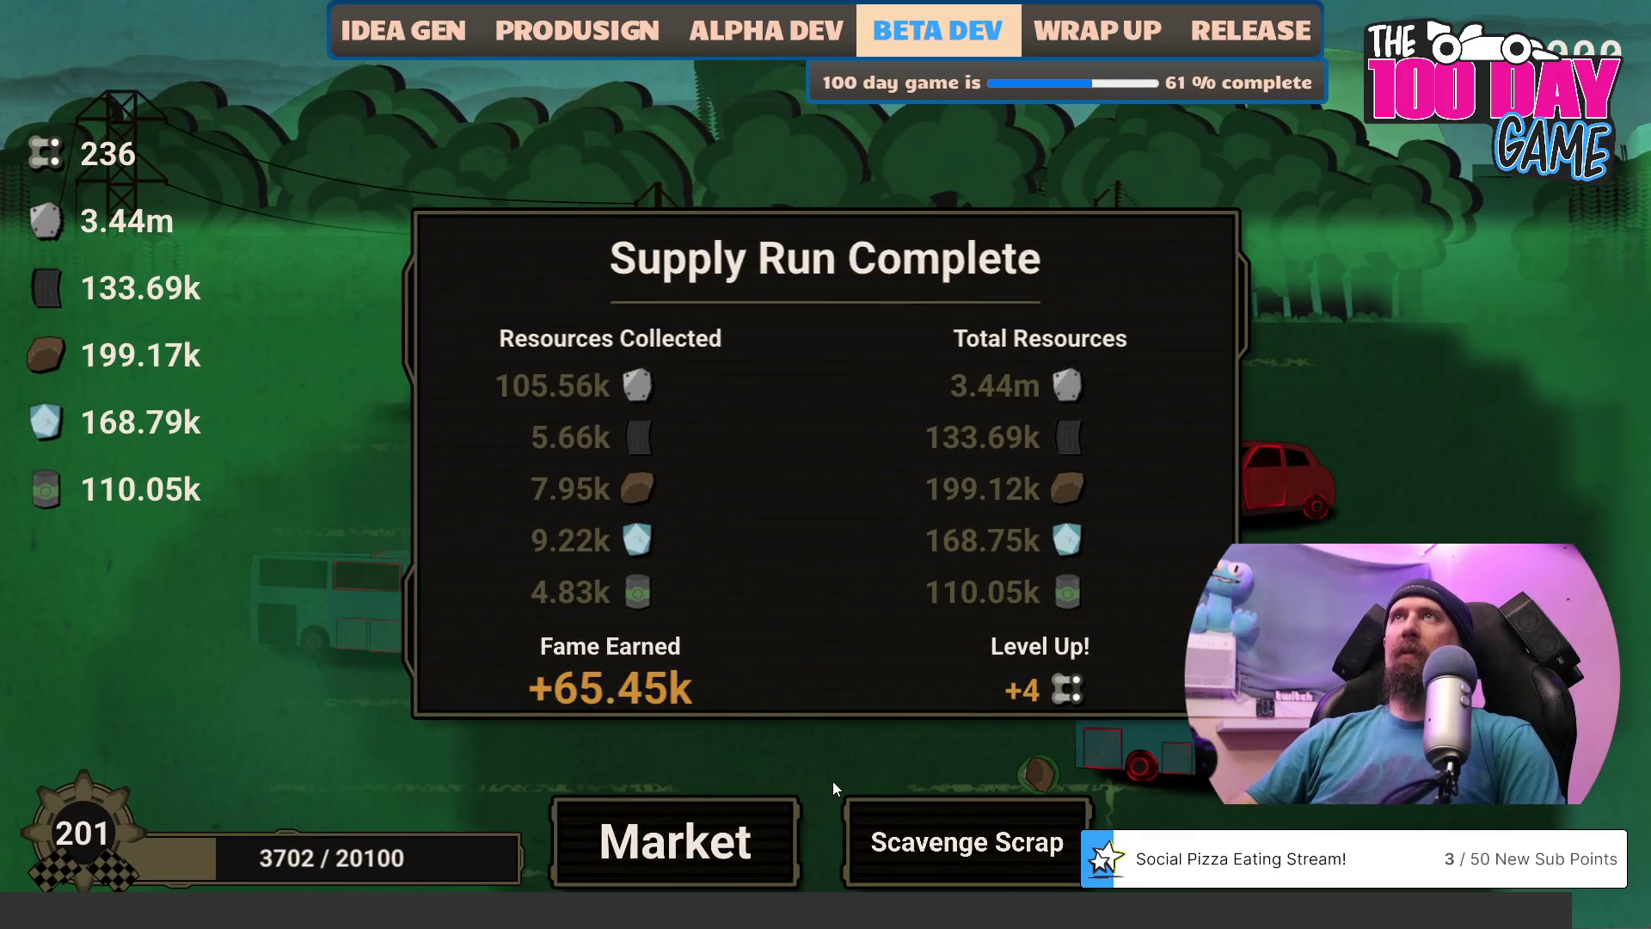
left_click(760, 826)
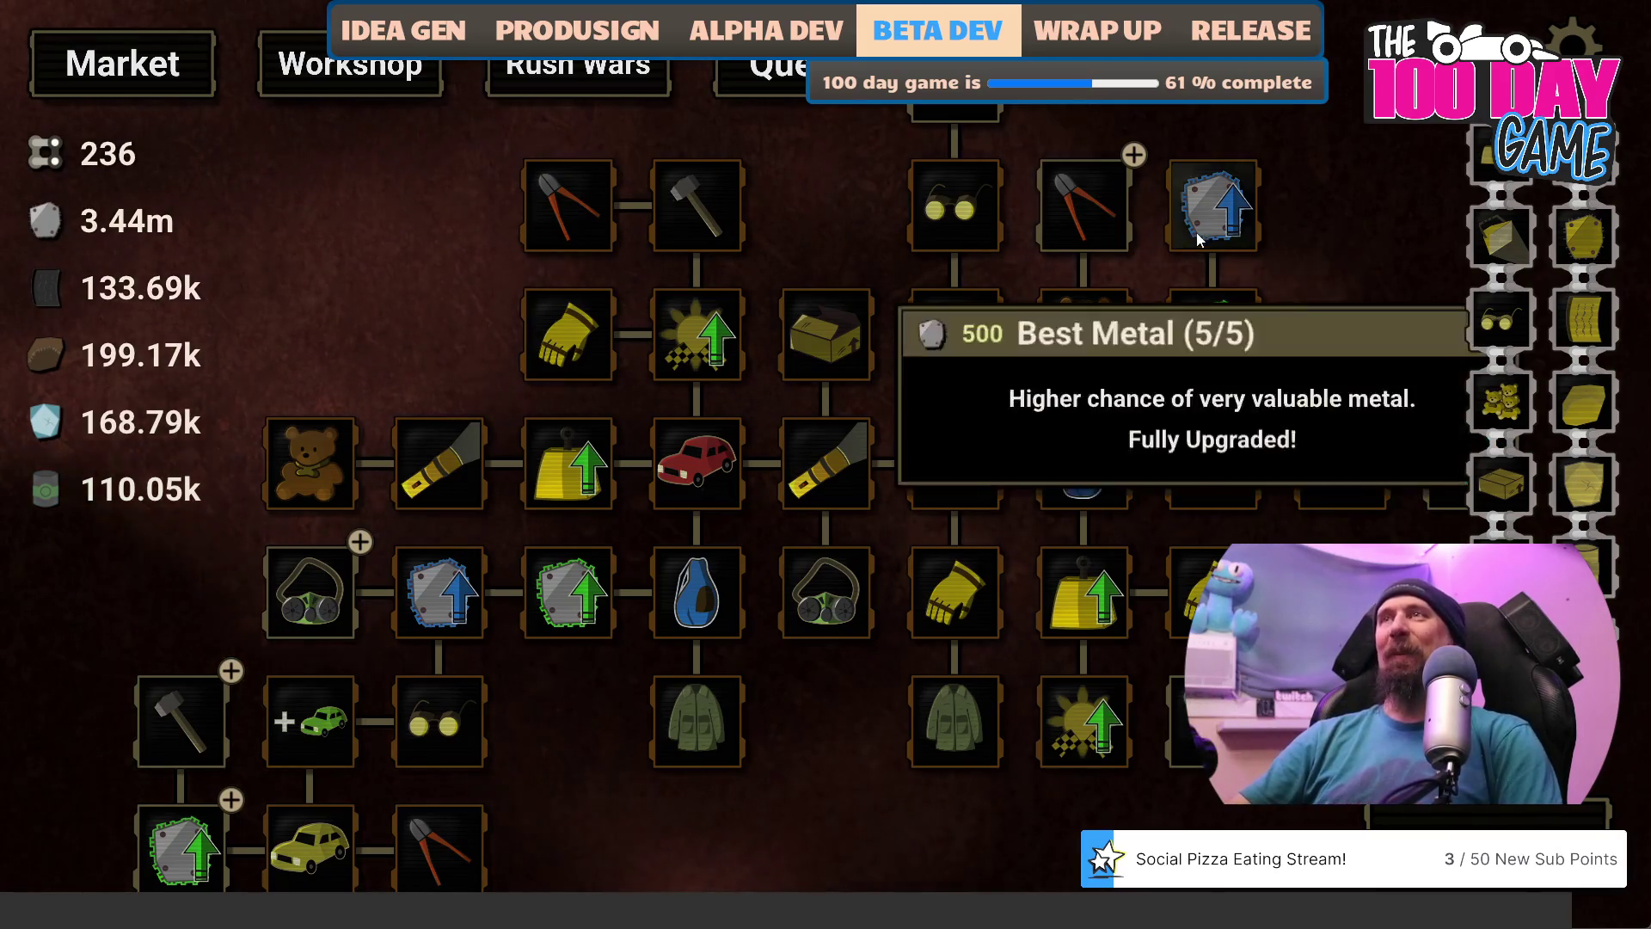
Scroll through the Quests list and back, checking the claimable Master Leader quest.
left_click(774, 70)
scroll(874, 541, "down", 8)
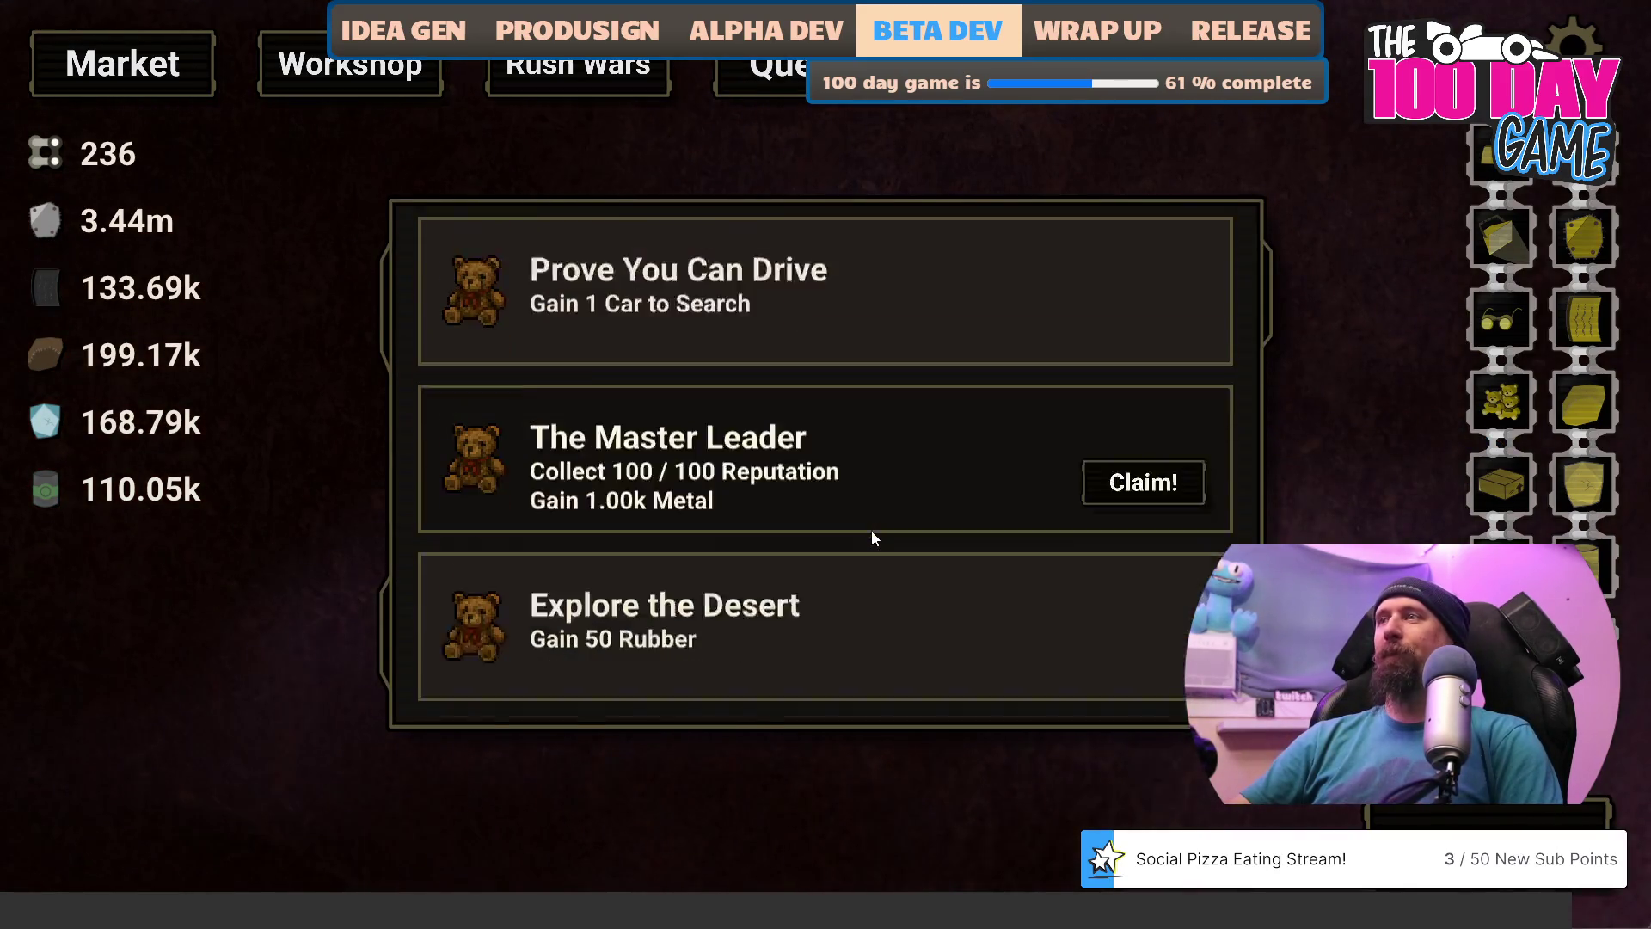
scroll(873, 540, "up", 8)
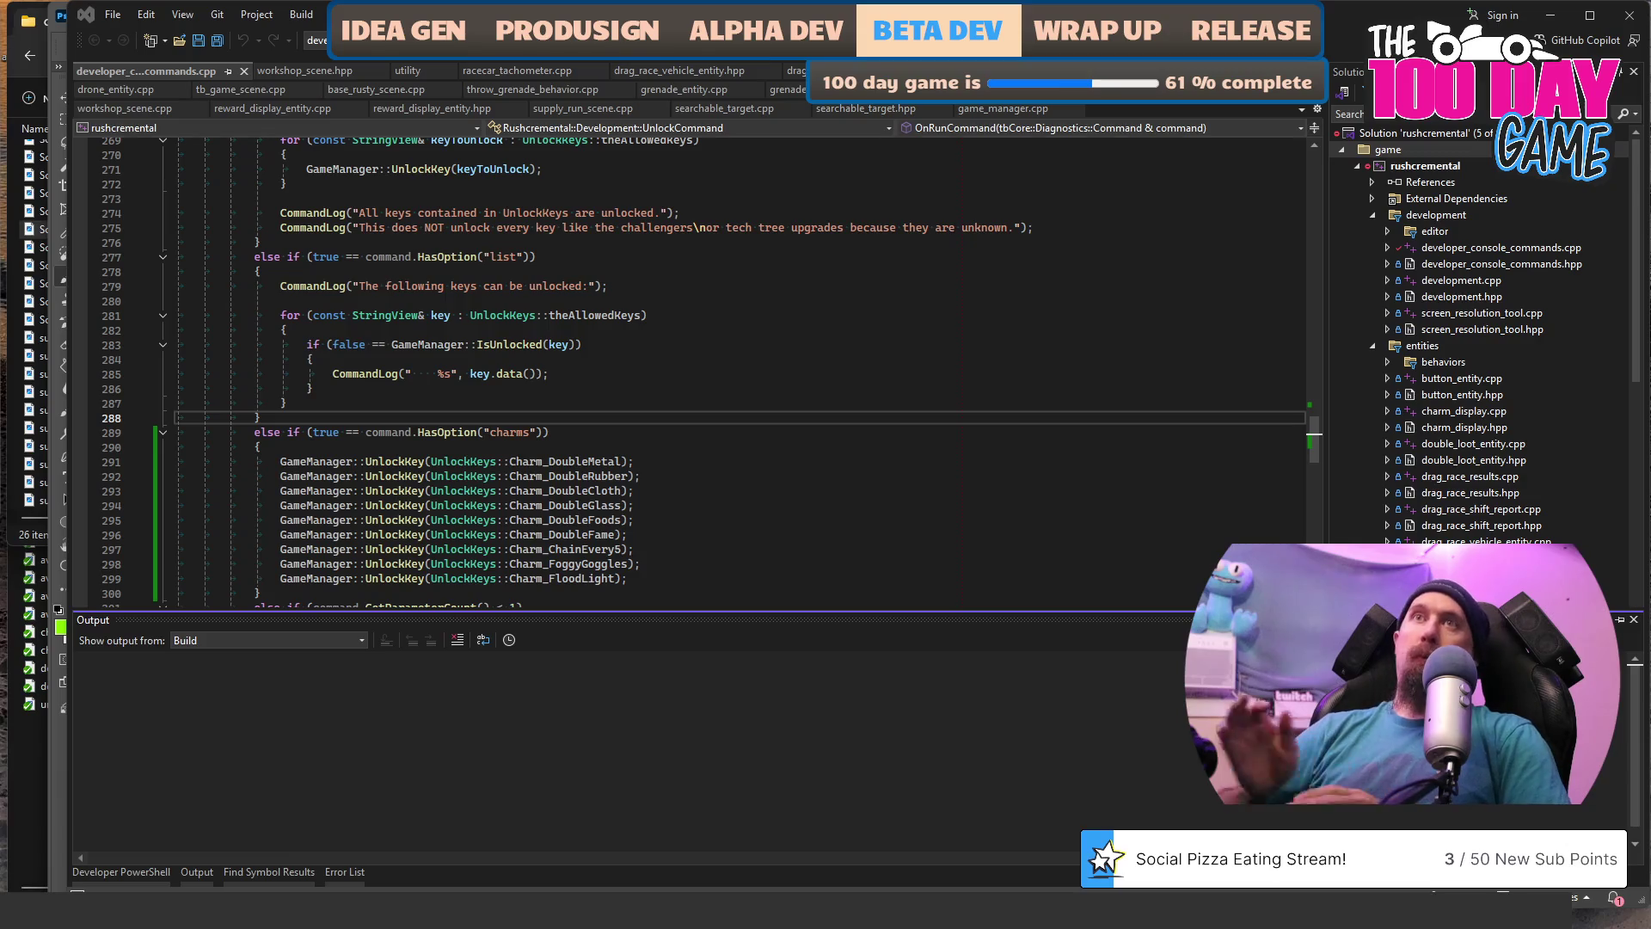
Close Visual Studio, open Printers & scanners via Start search, then close Settings.
left_click(1632, 13)
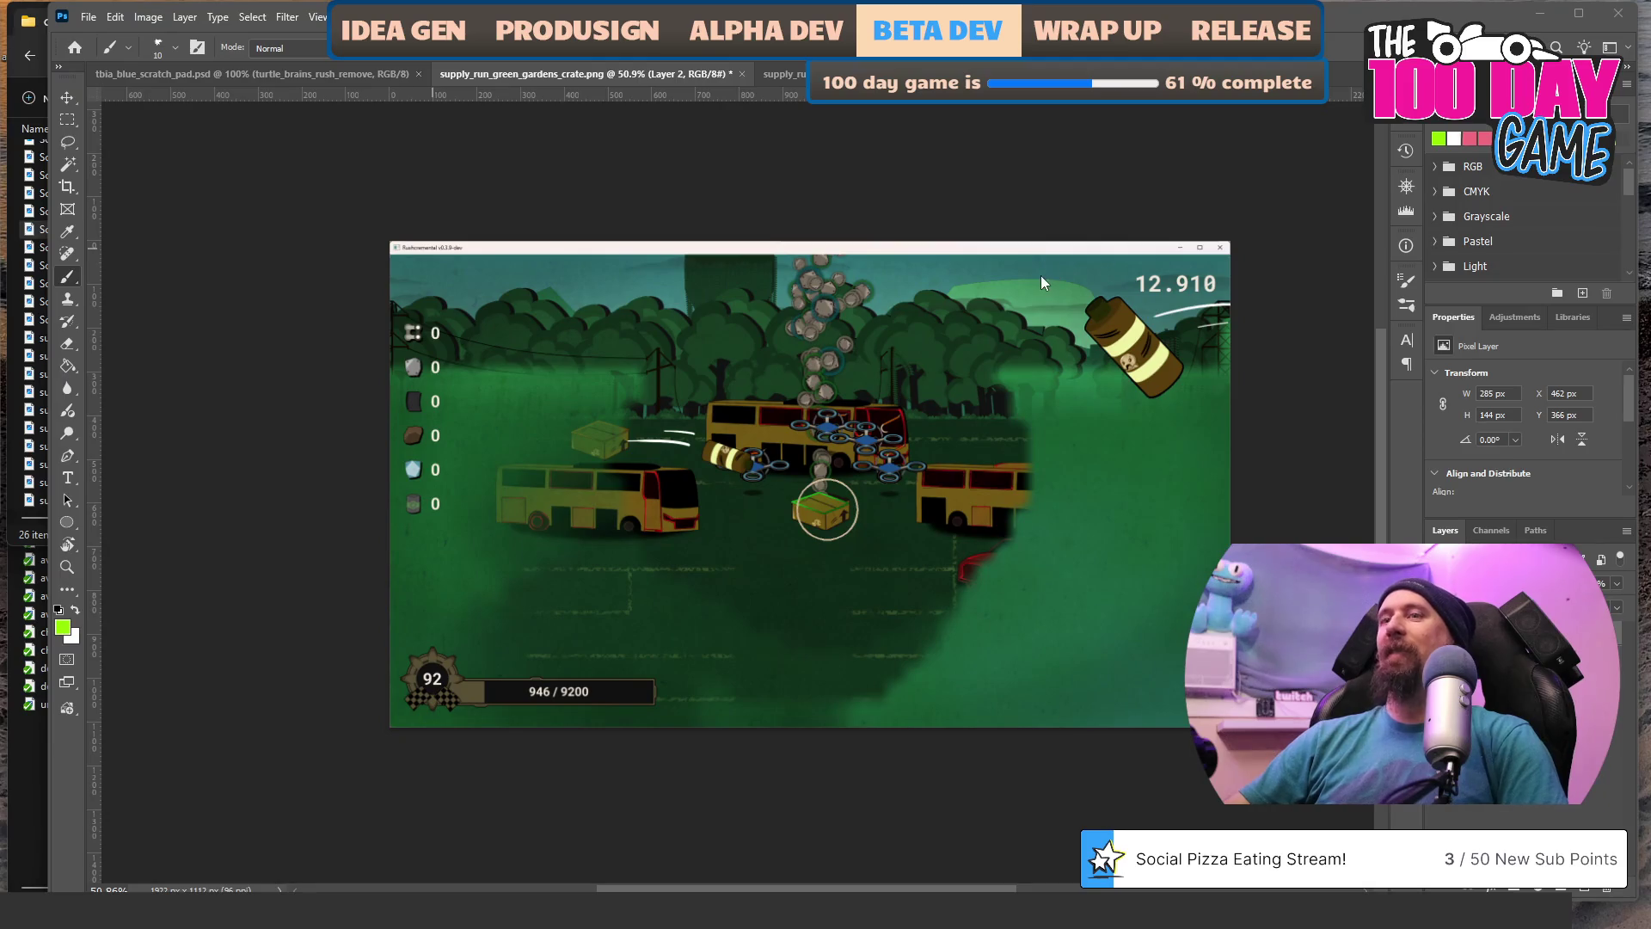
key("super")
type("vi")
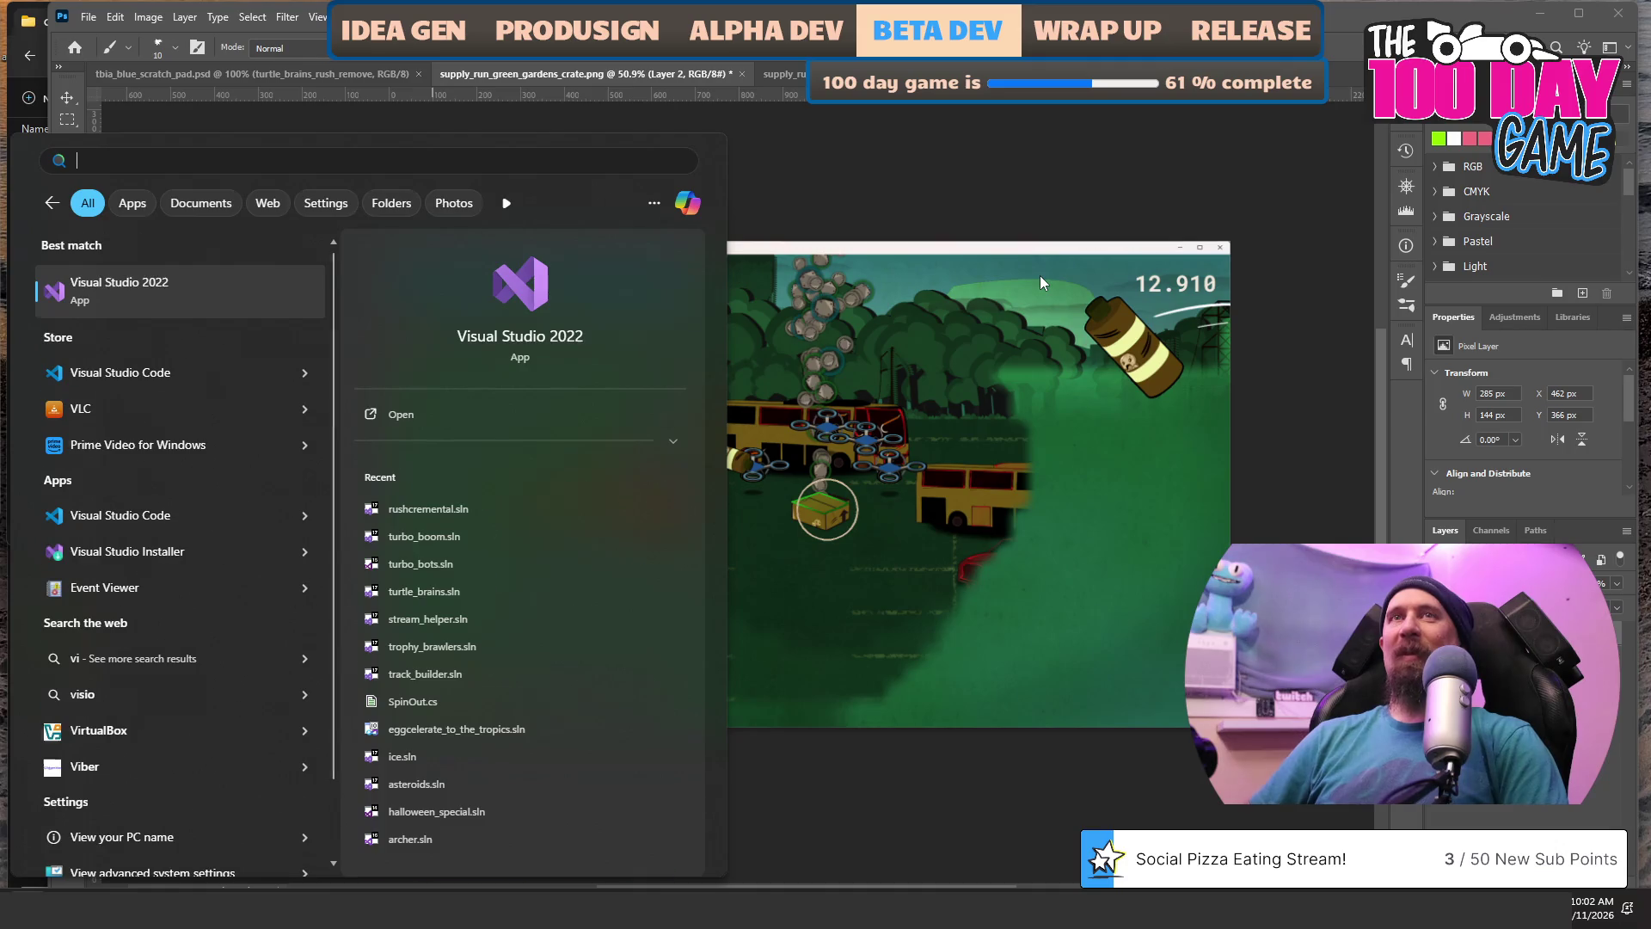
type("printers")
key("Return")
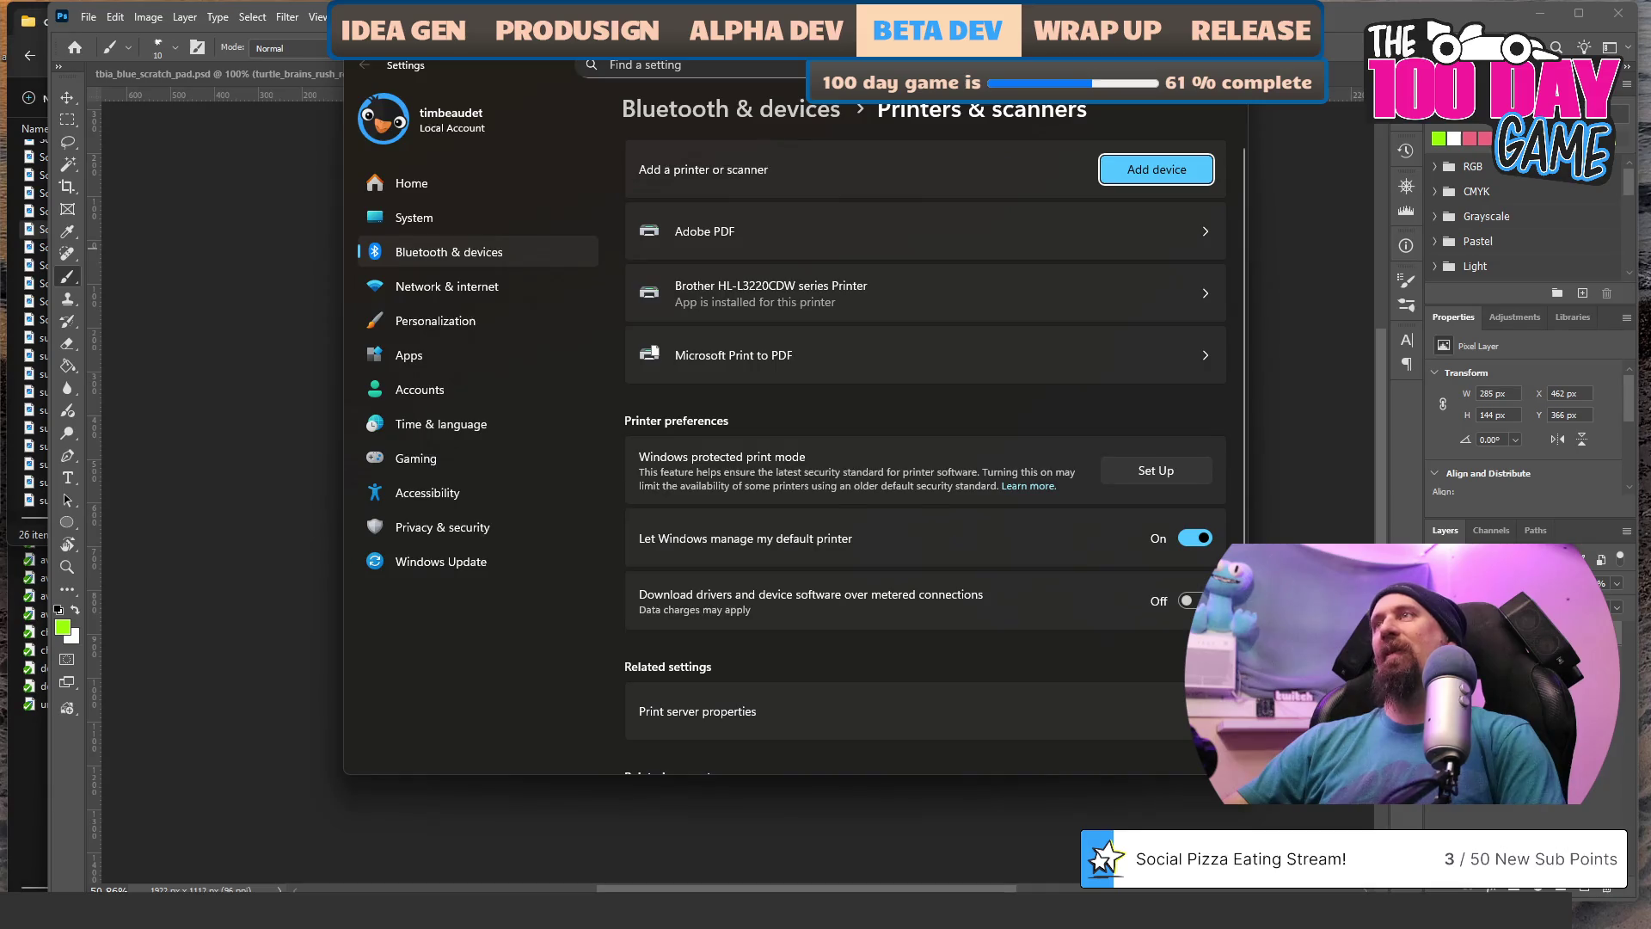
key("alt+F4")
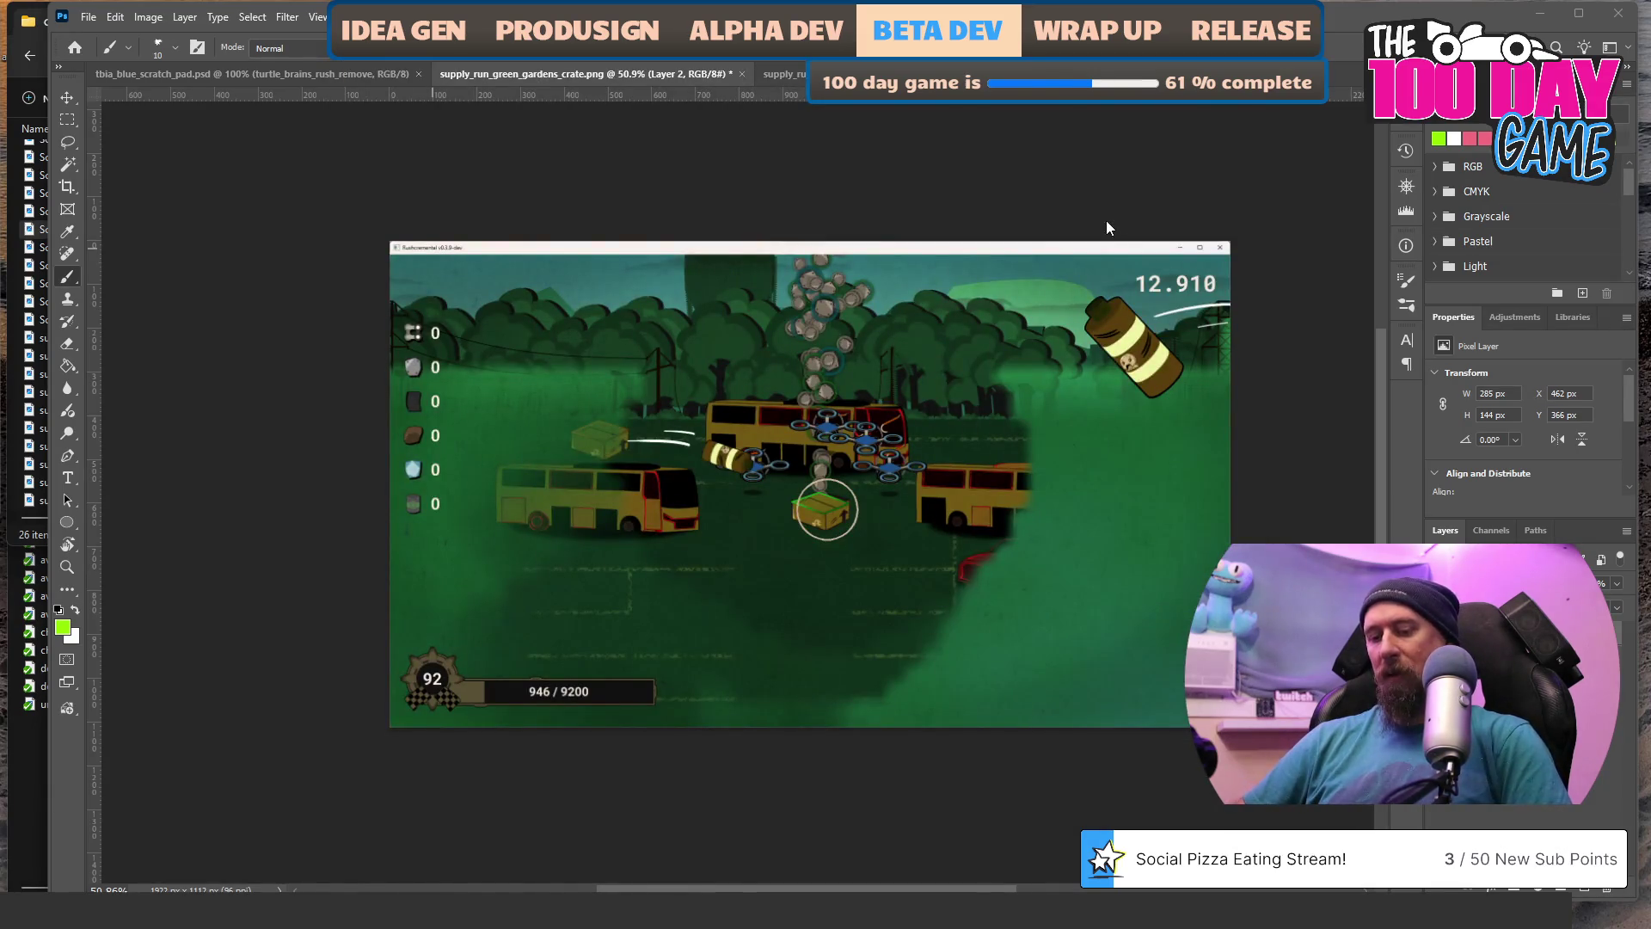
Search Start for 'pr' and open the best-matching result.
key("super")
type("pre")
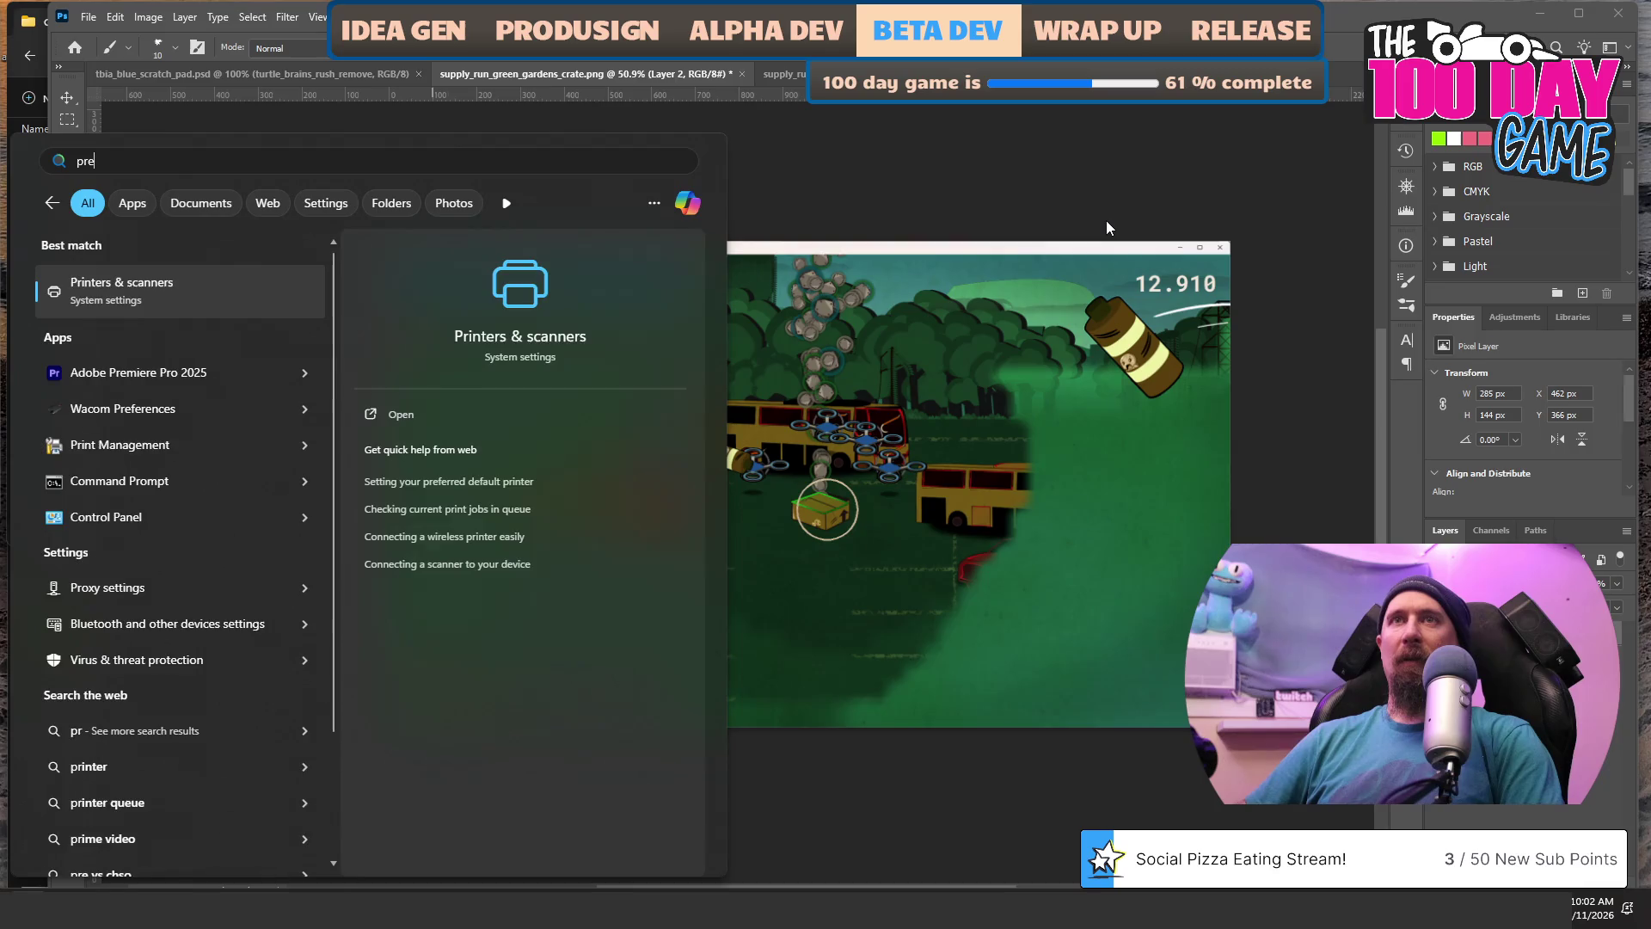
key("Return")
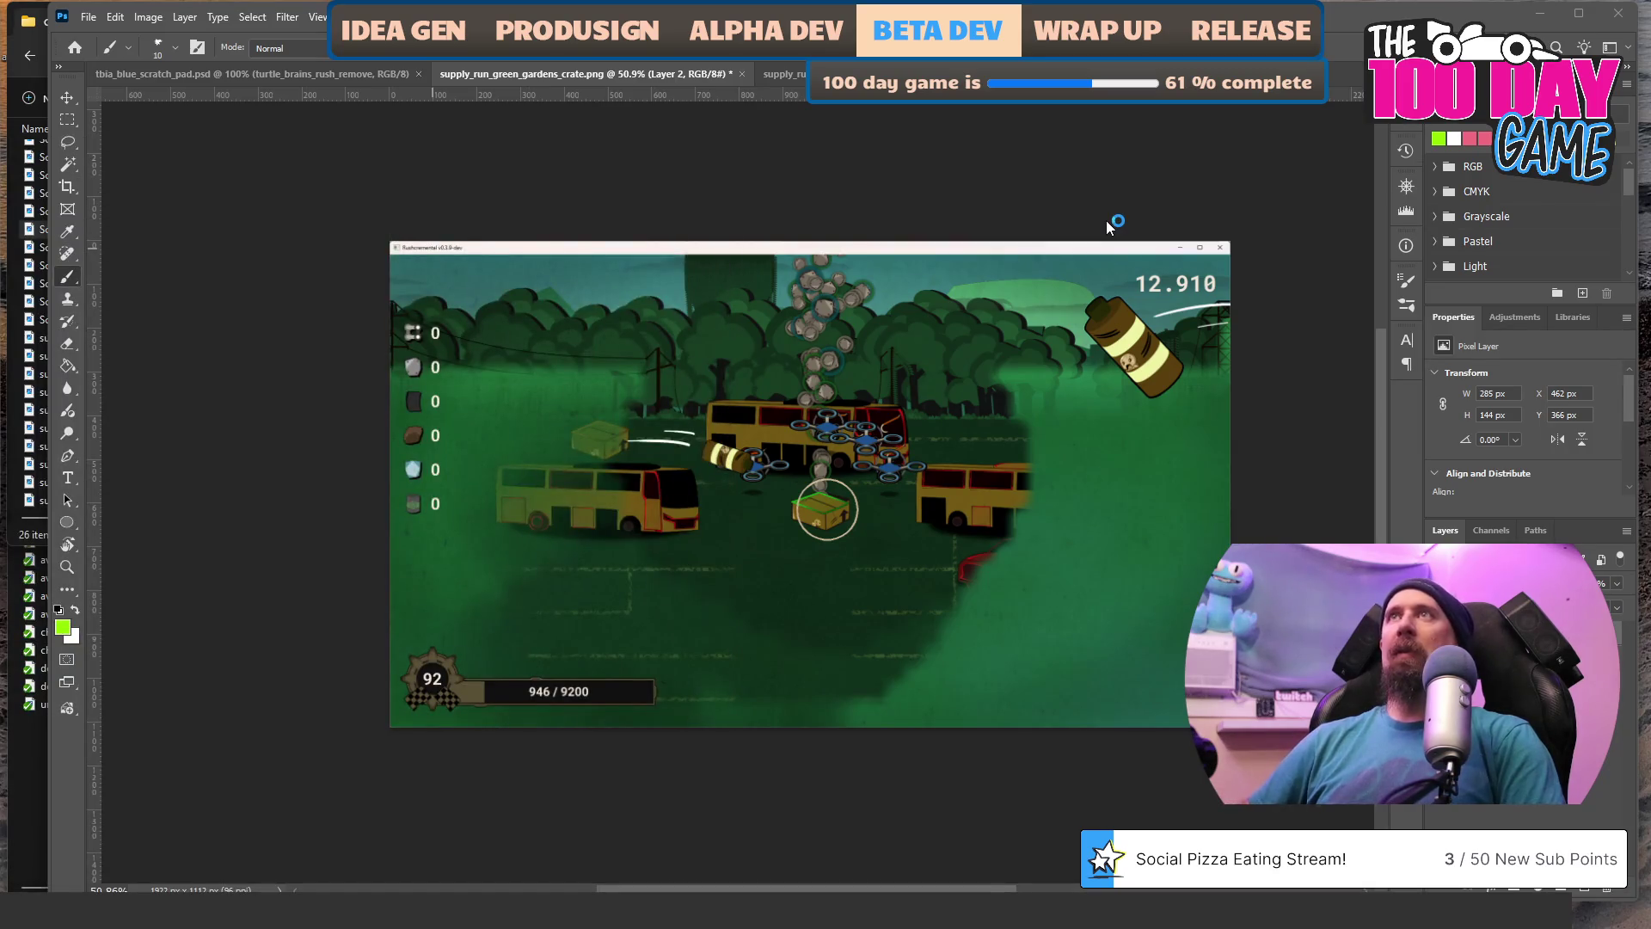
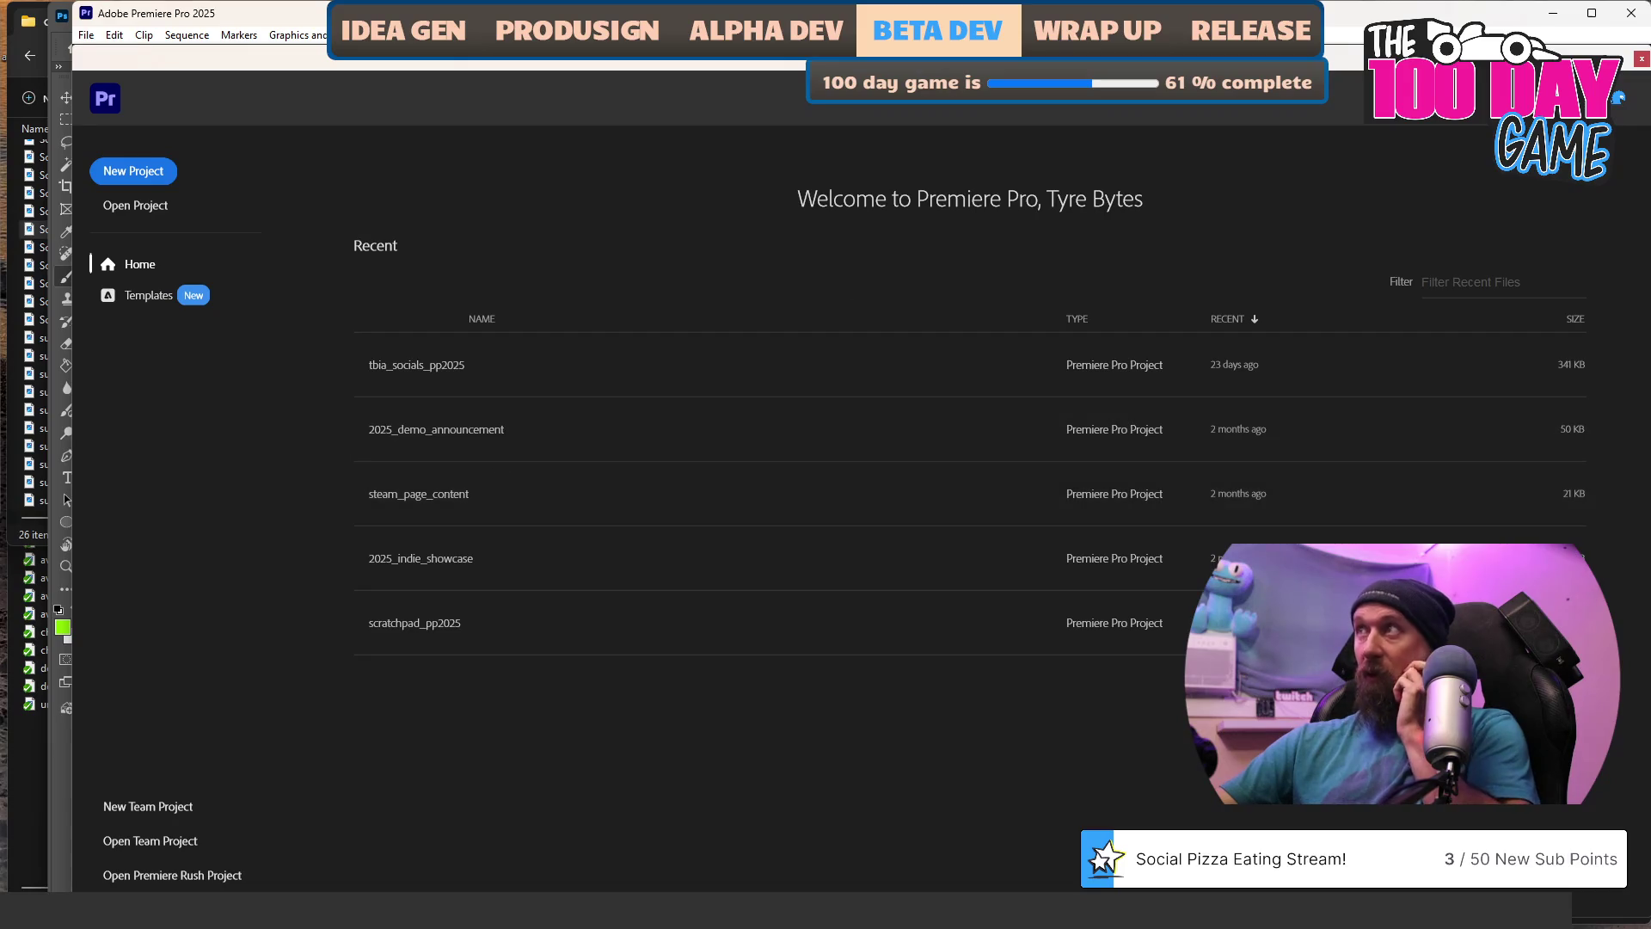
Close Premiere Pro and the development, video and ludumdare50 folder windows, bringing zone_recording forward.
left_click(1631, 14)
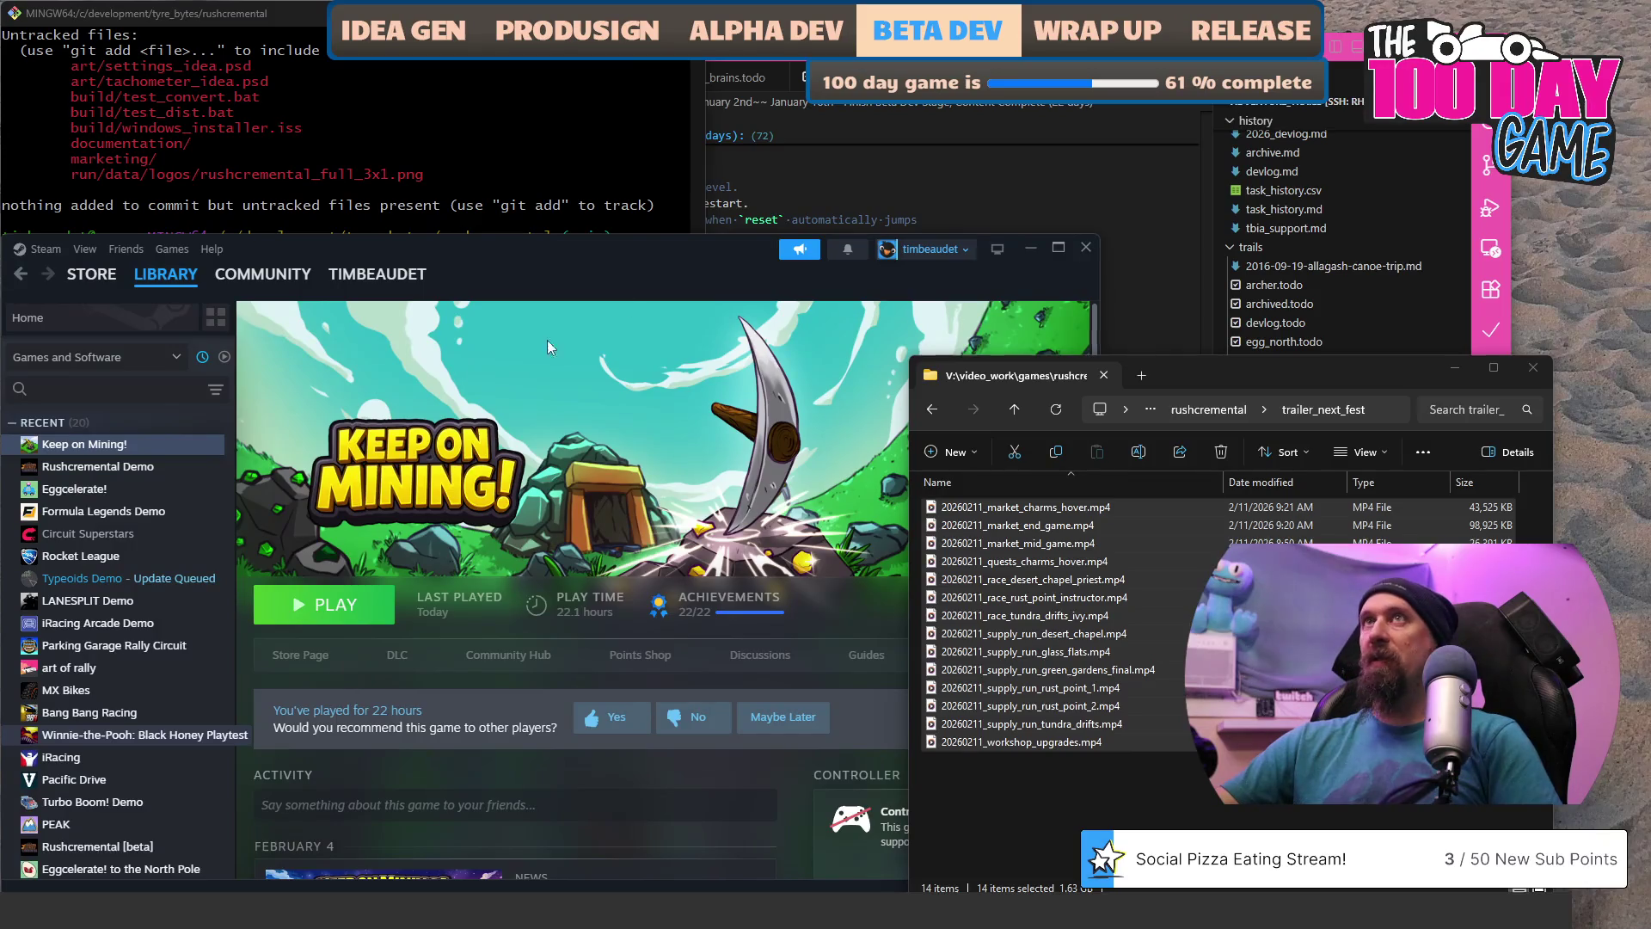
key("alt+Tab")
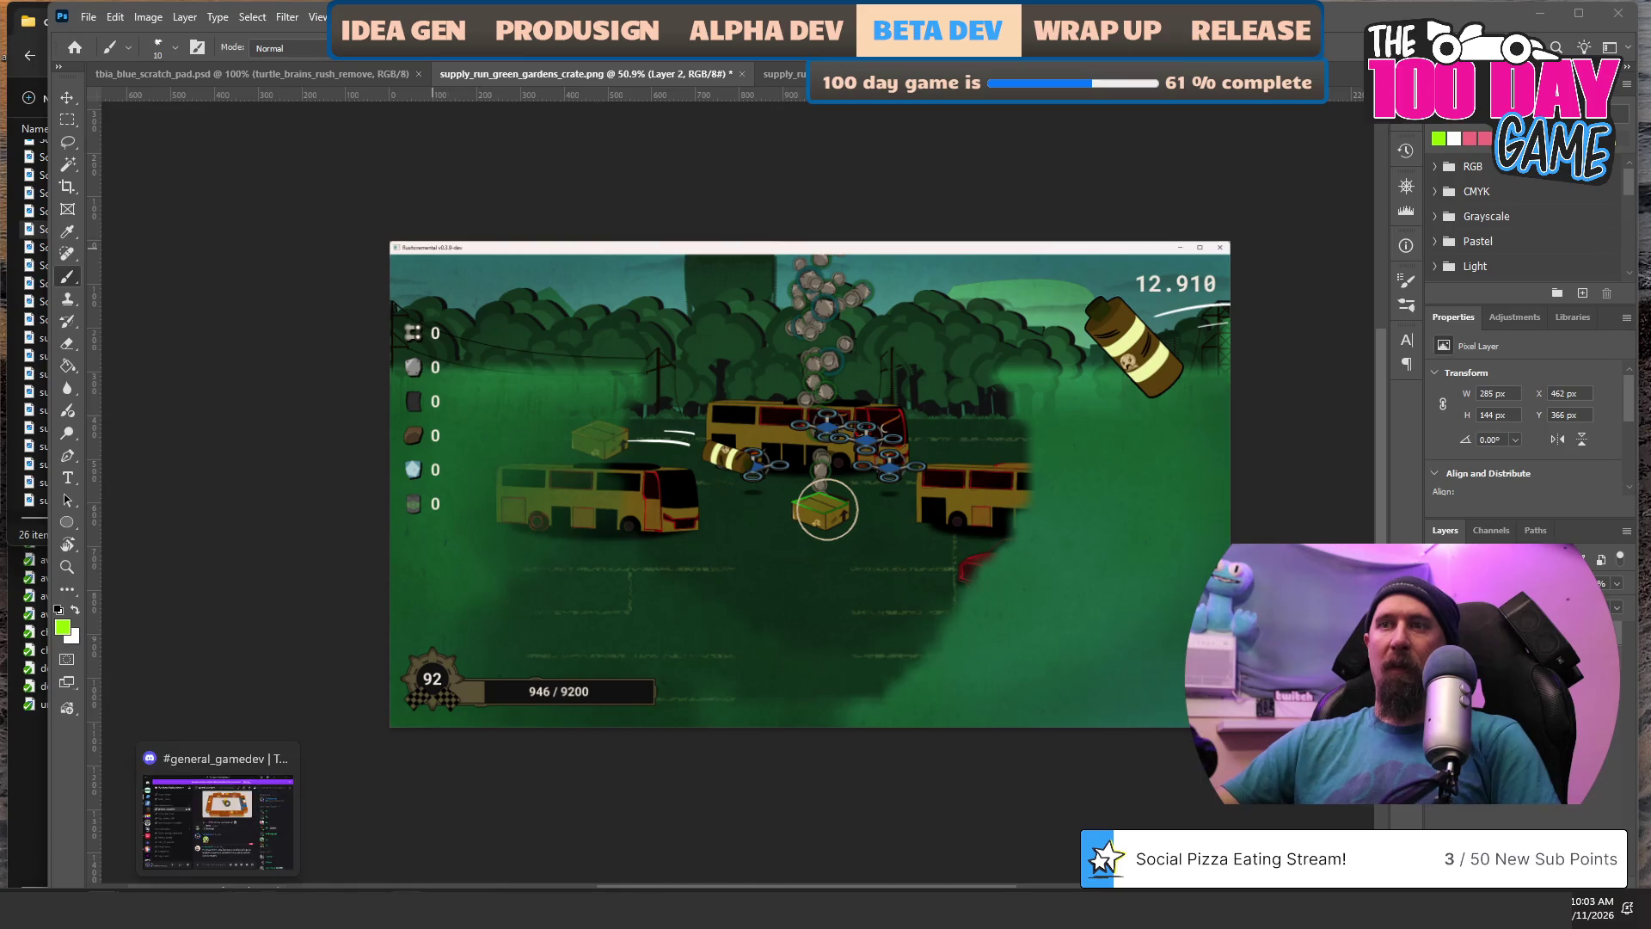
mouse_move(445, 910)
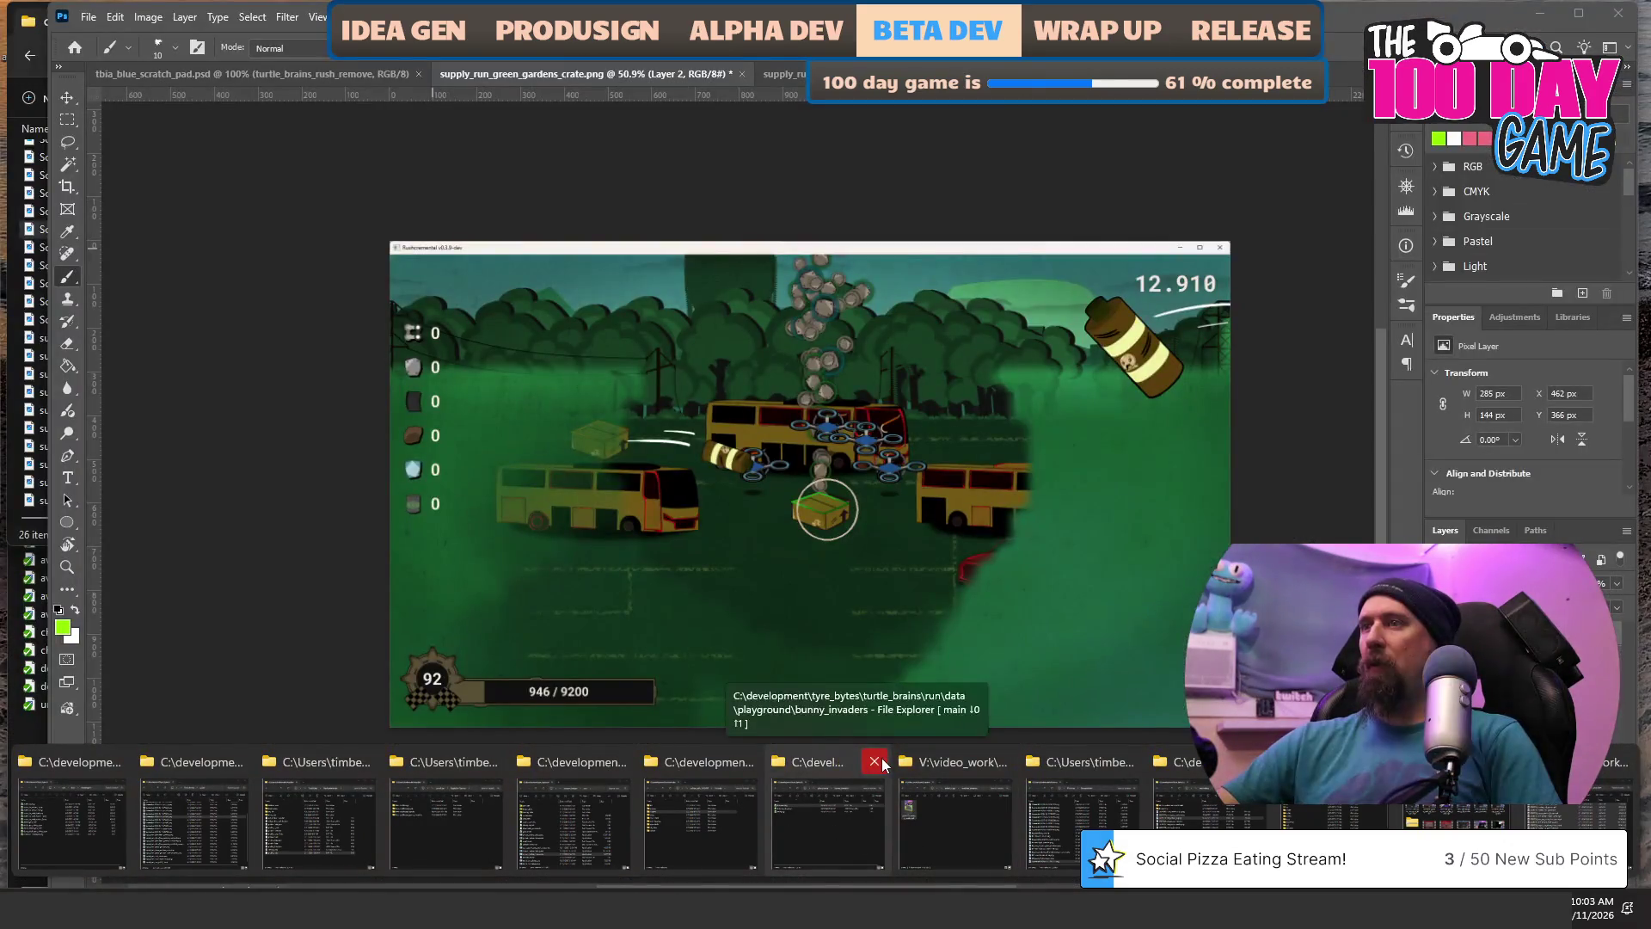
left_click(878, 761)
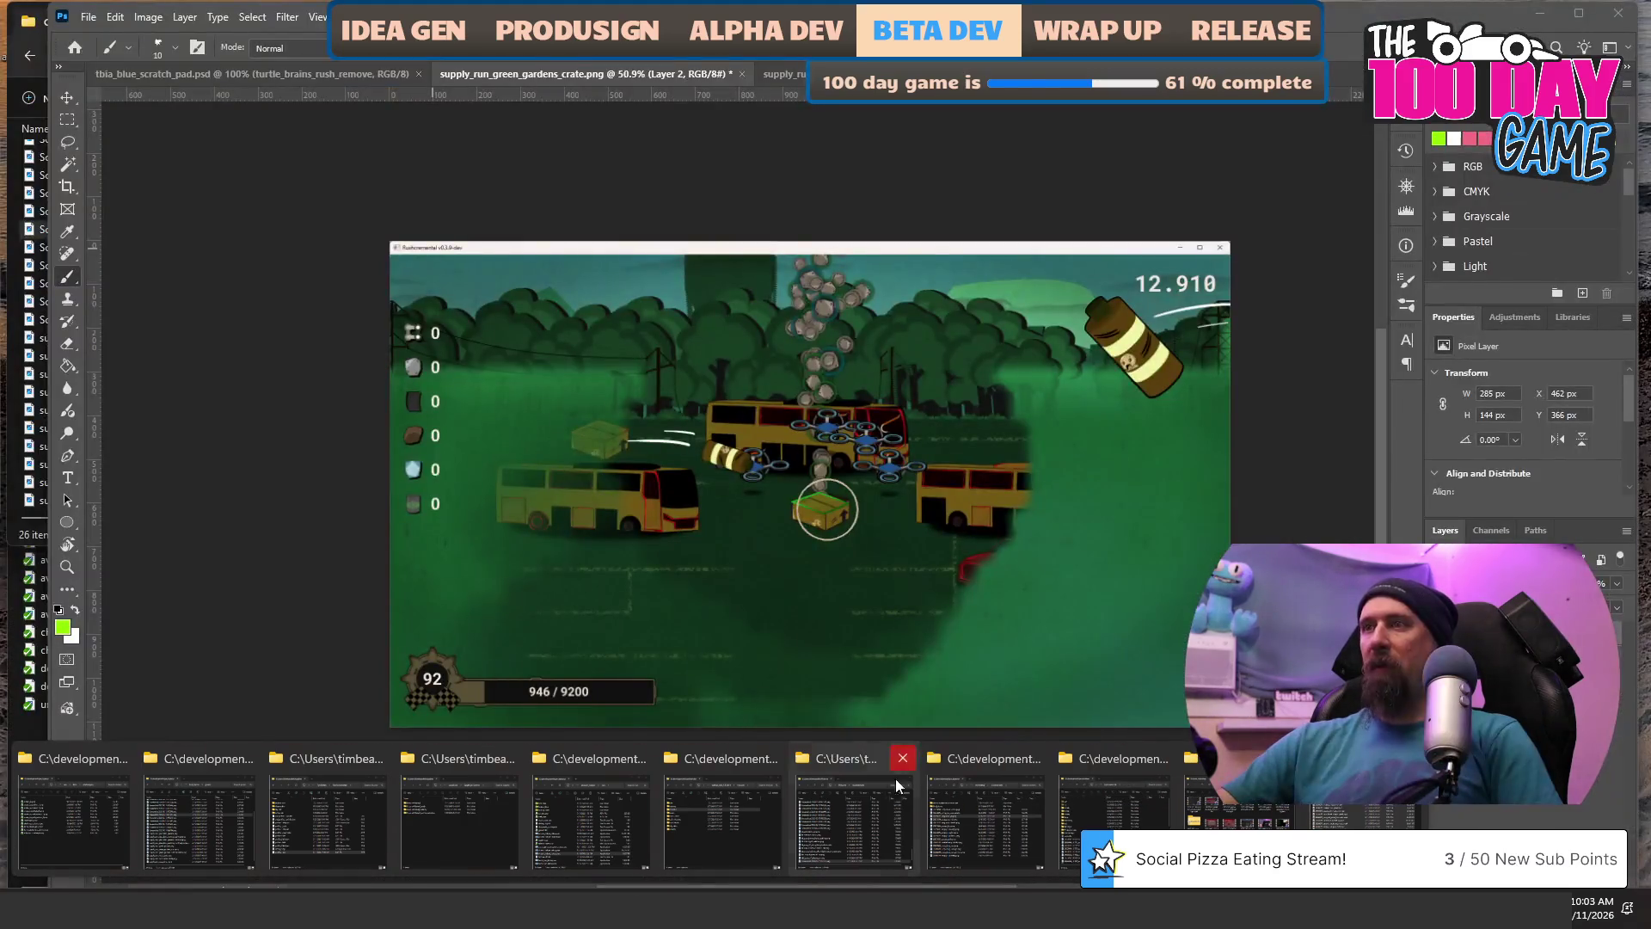
left_click(902, 759)
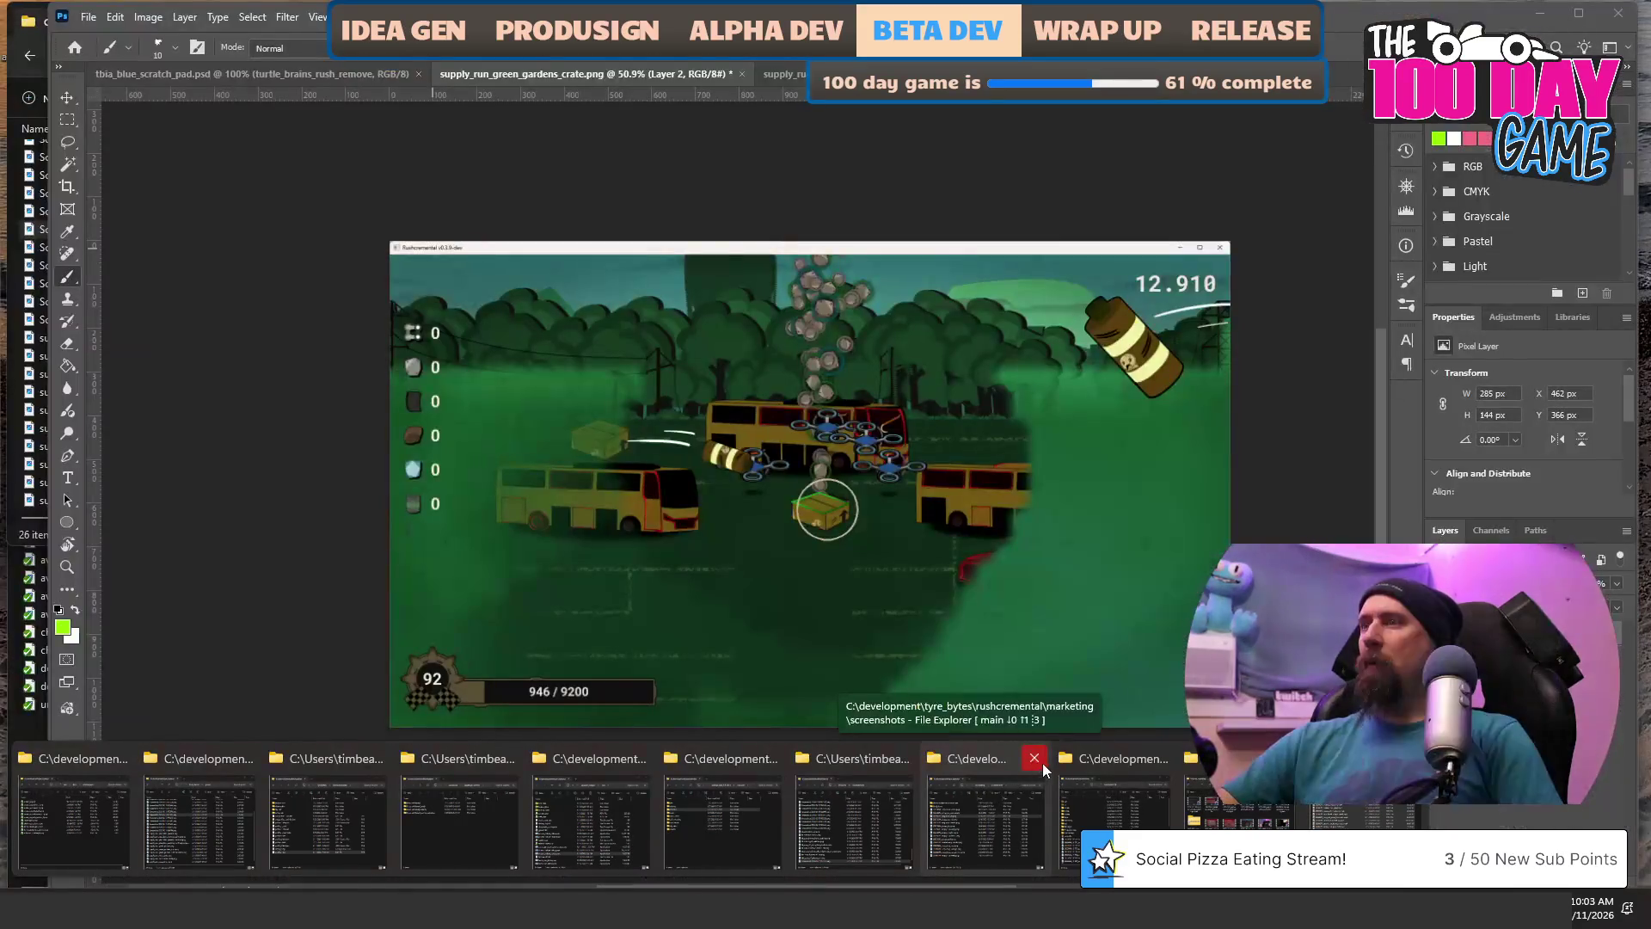
left_click(1034, 757)
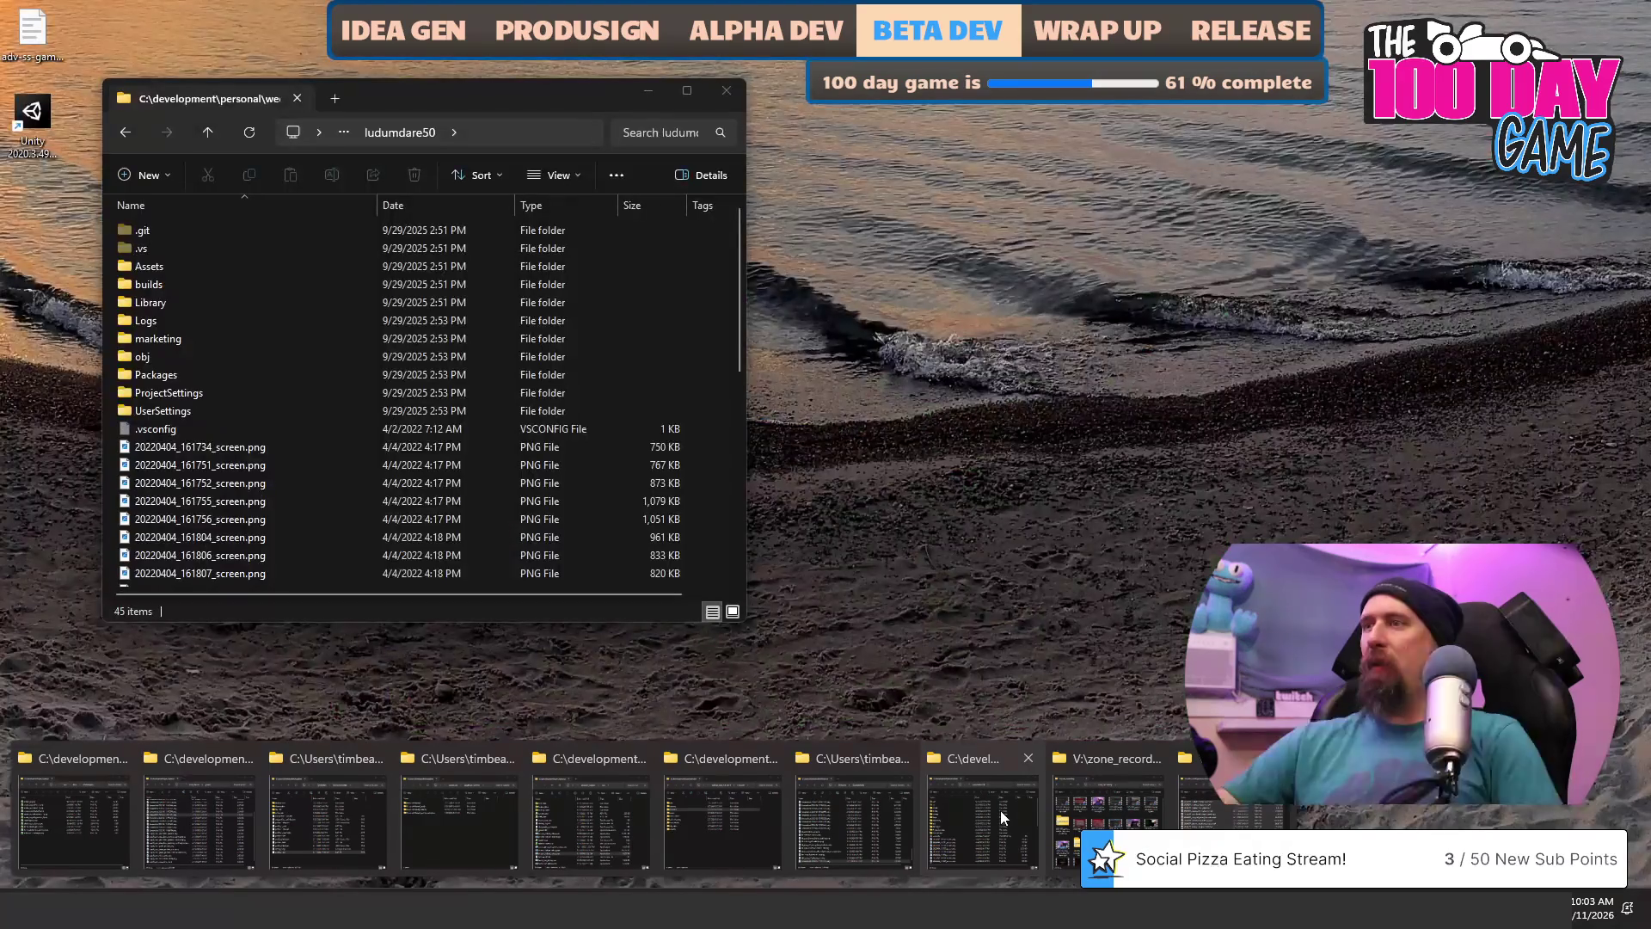
middle_click(1002, 813)
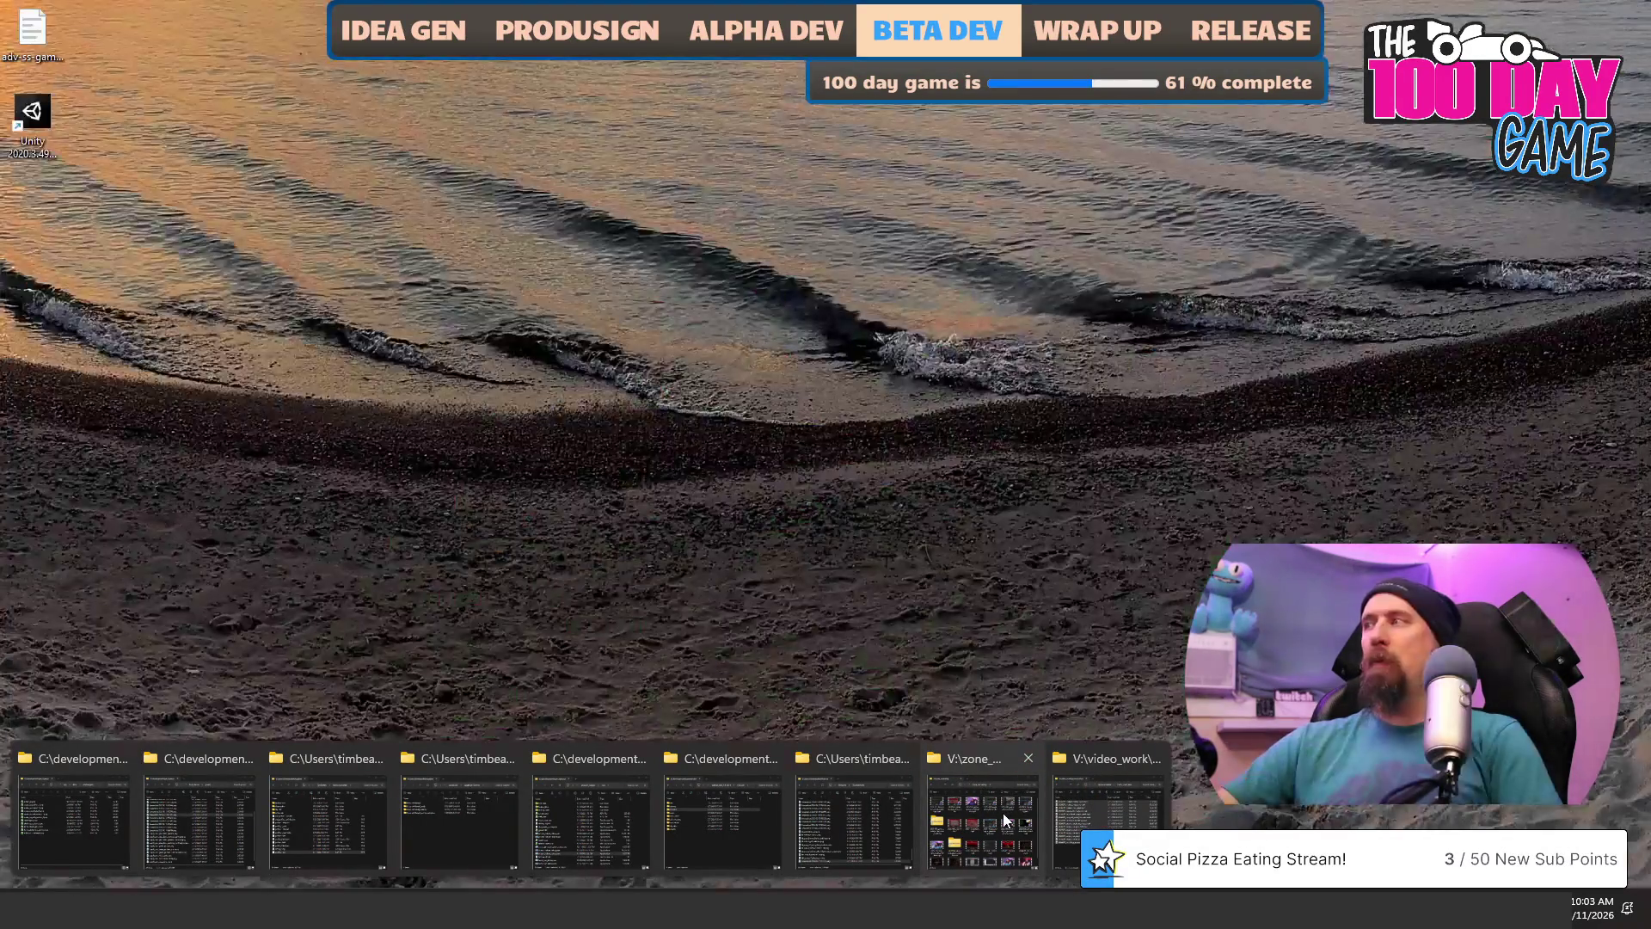
left_click(1002, 817)
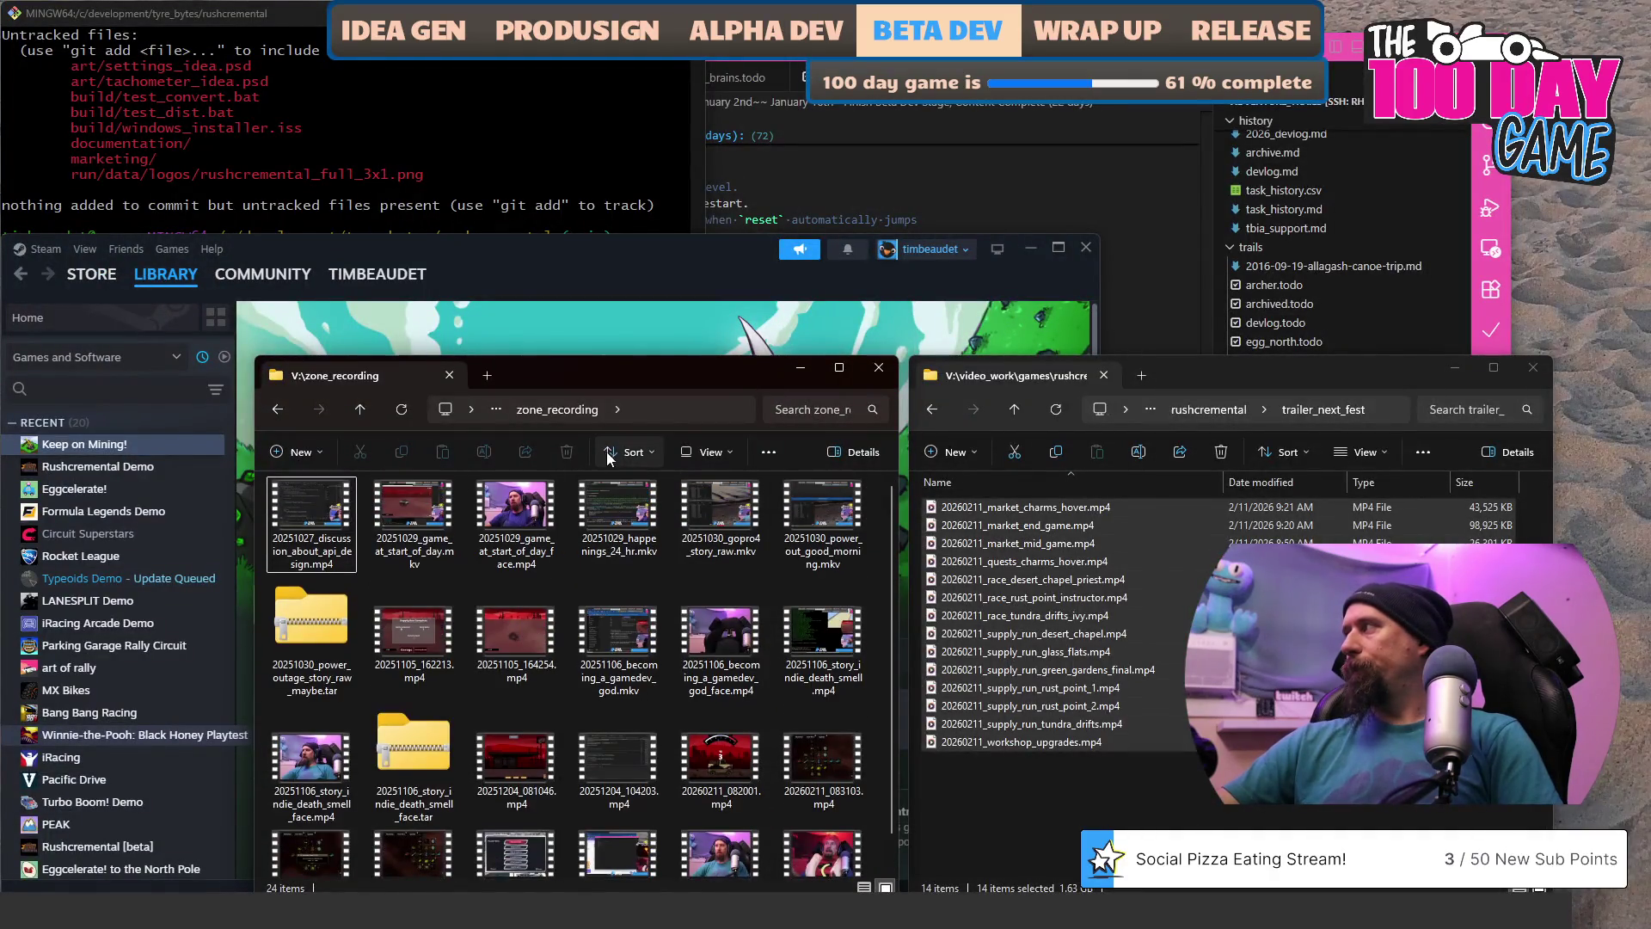
Navigate up to V:\ and into video_work, selecting the hiking_and_roadtrips folder.
left_click(699, 411)
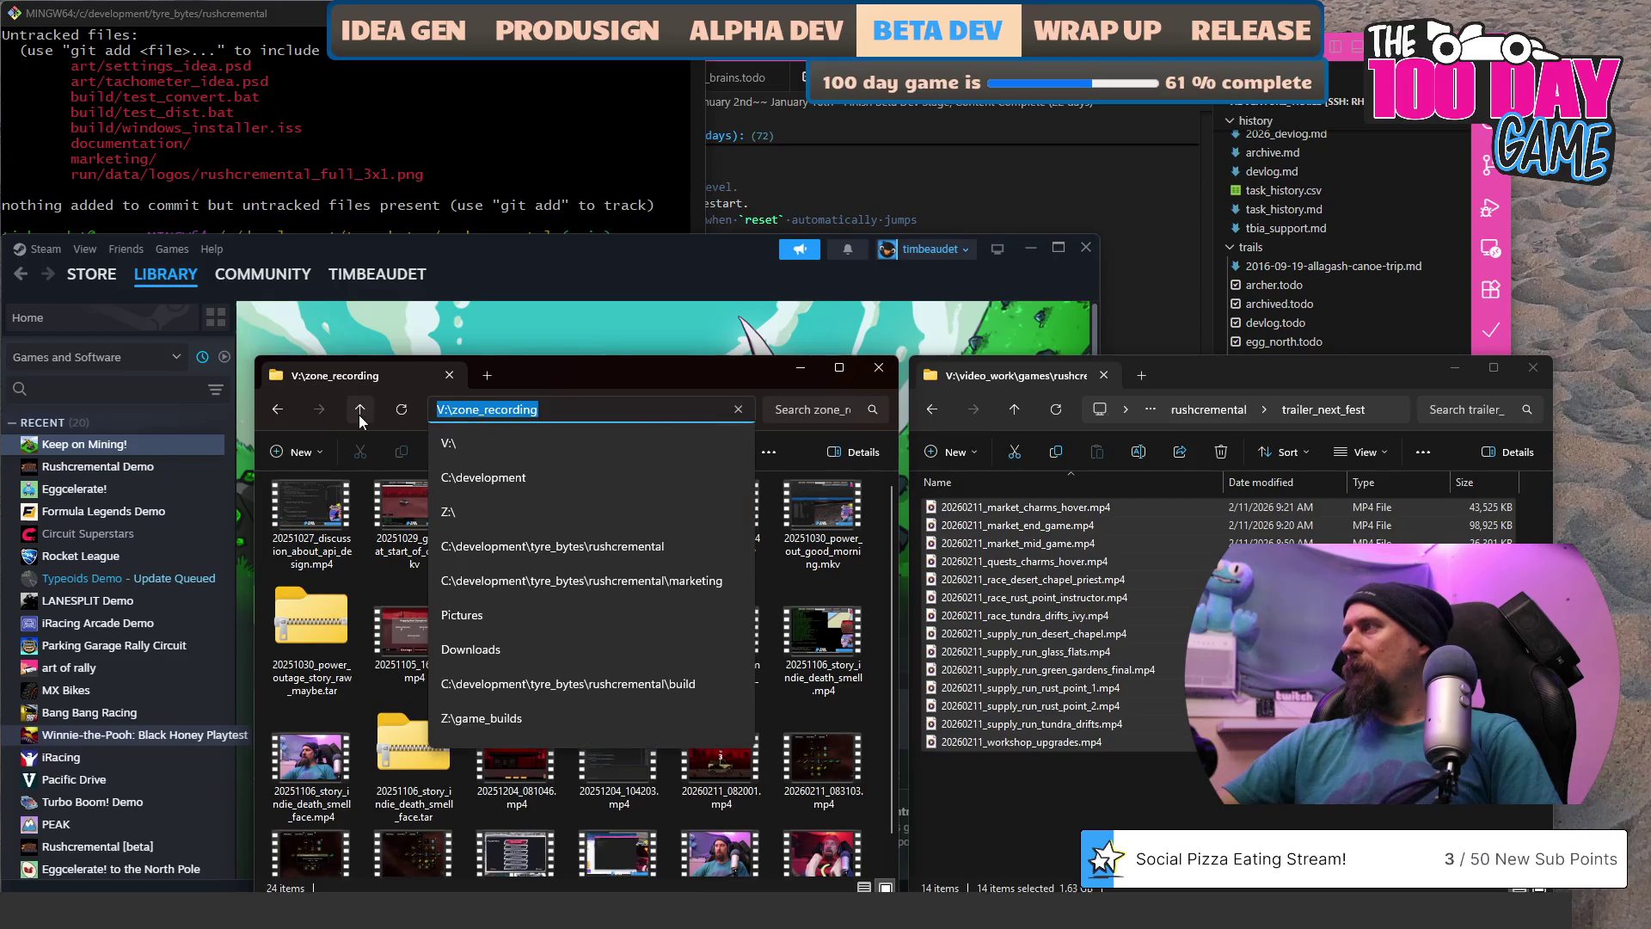
left_click(359, 413)
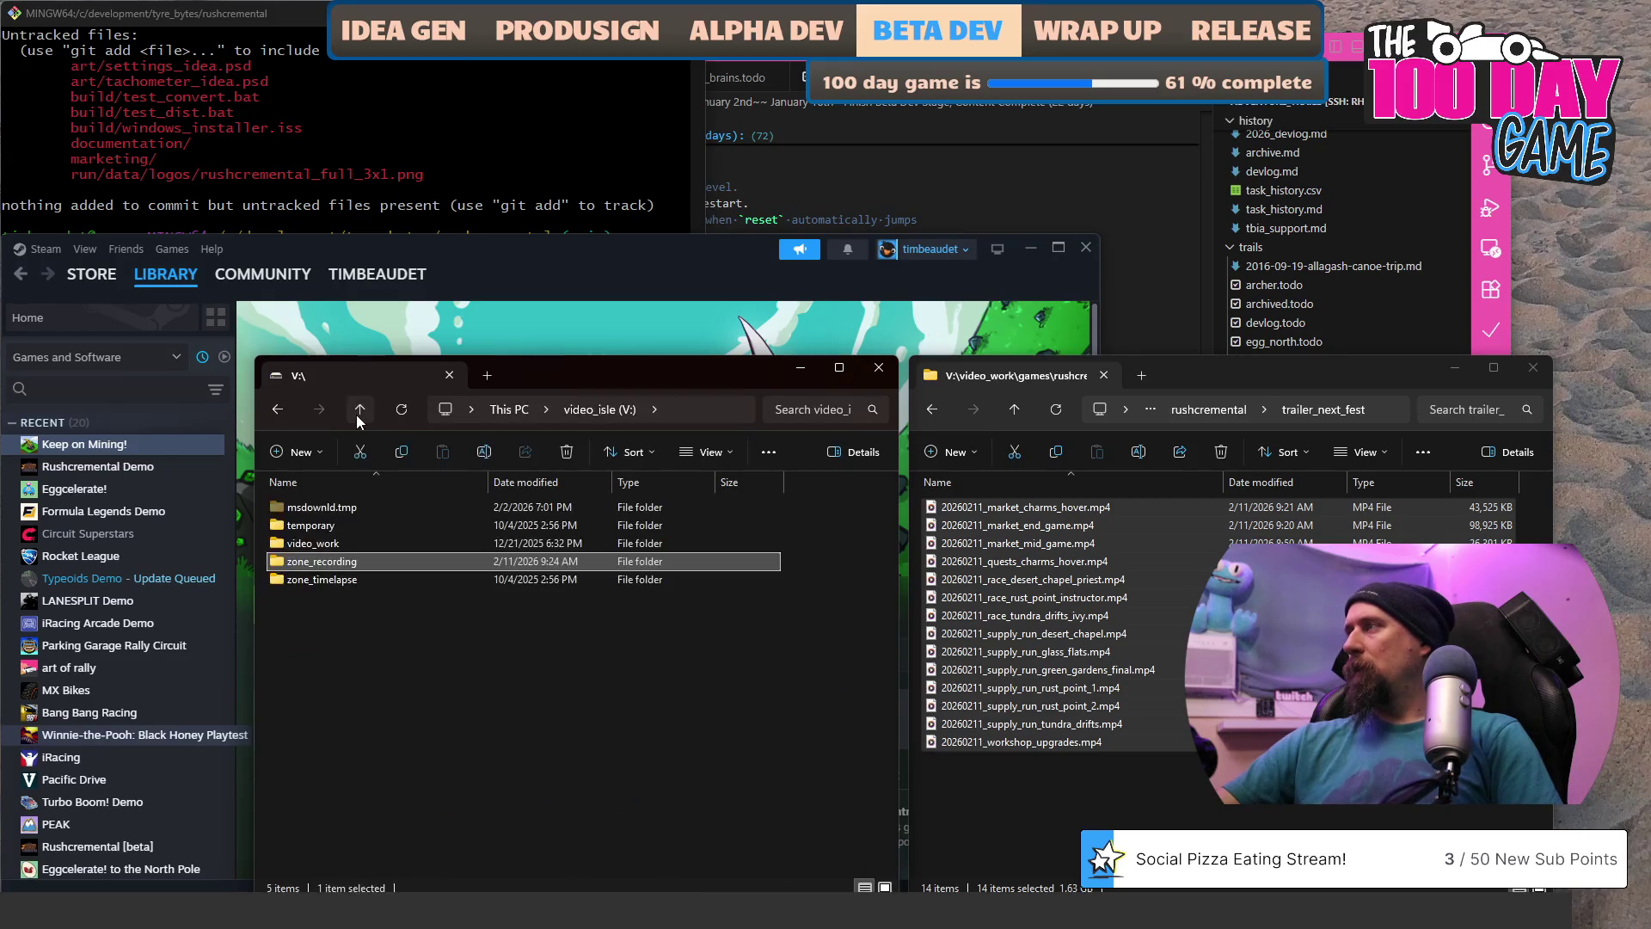
double_click(332, 543)
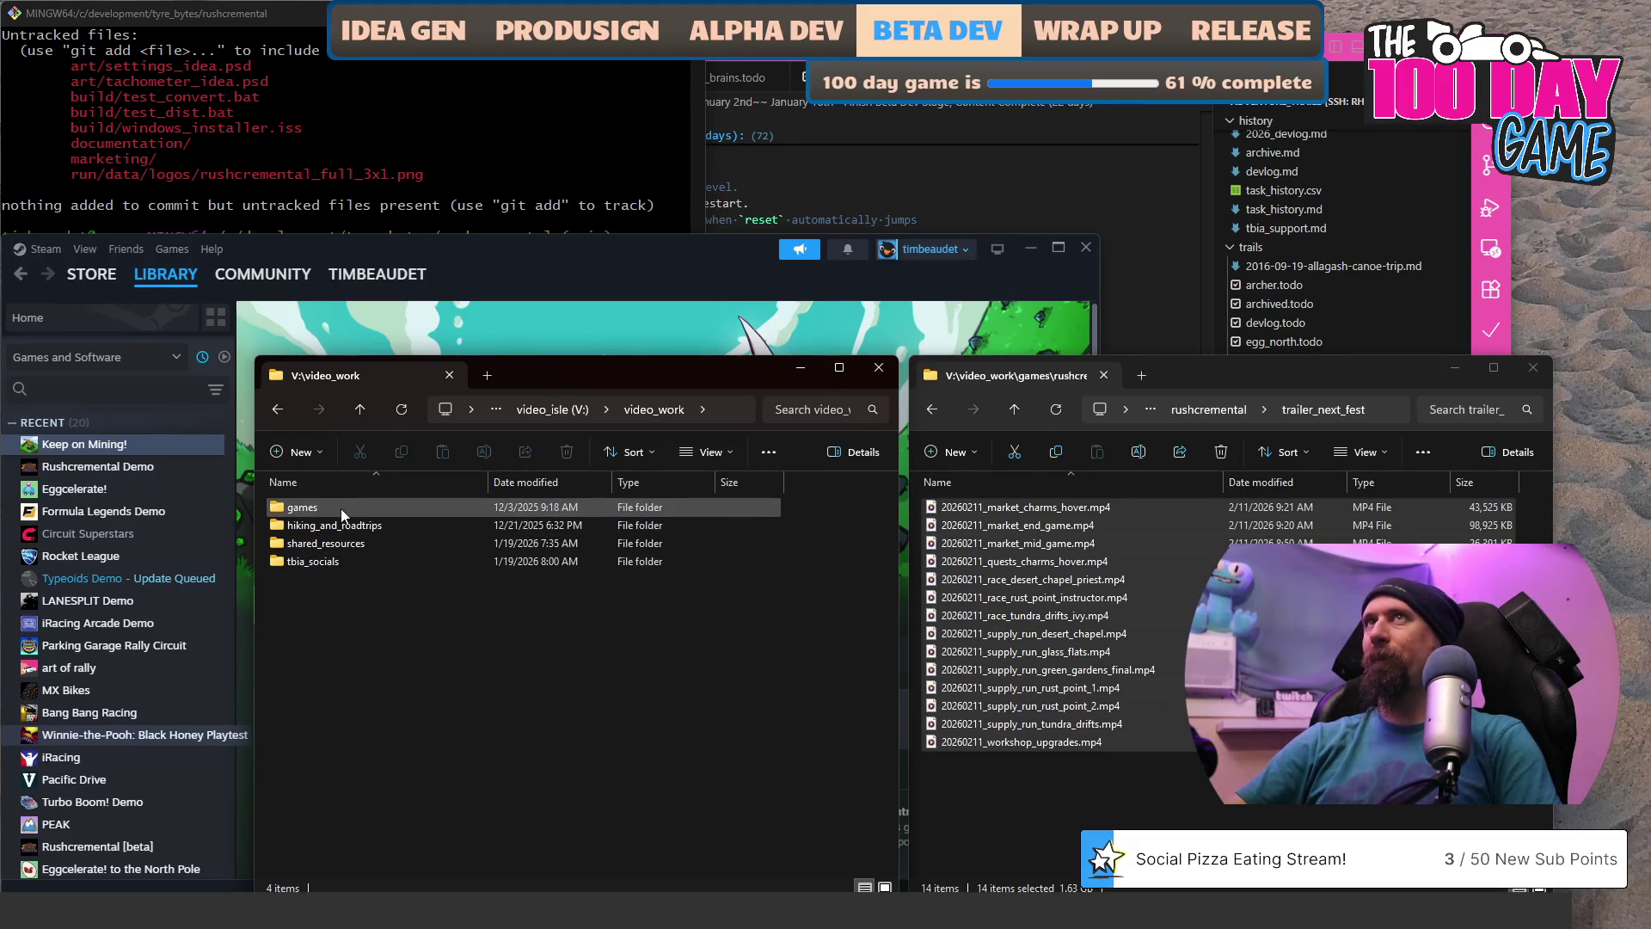
left_click(361, 532)
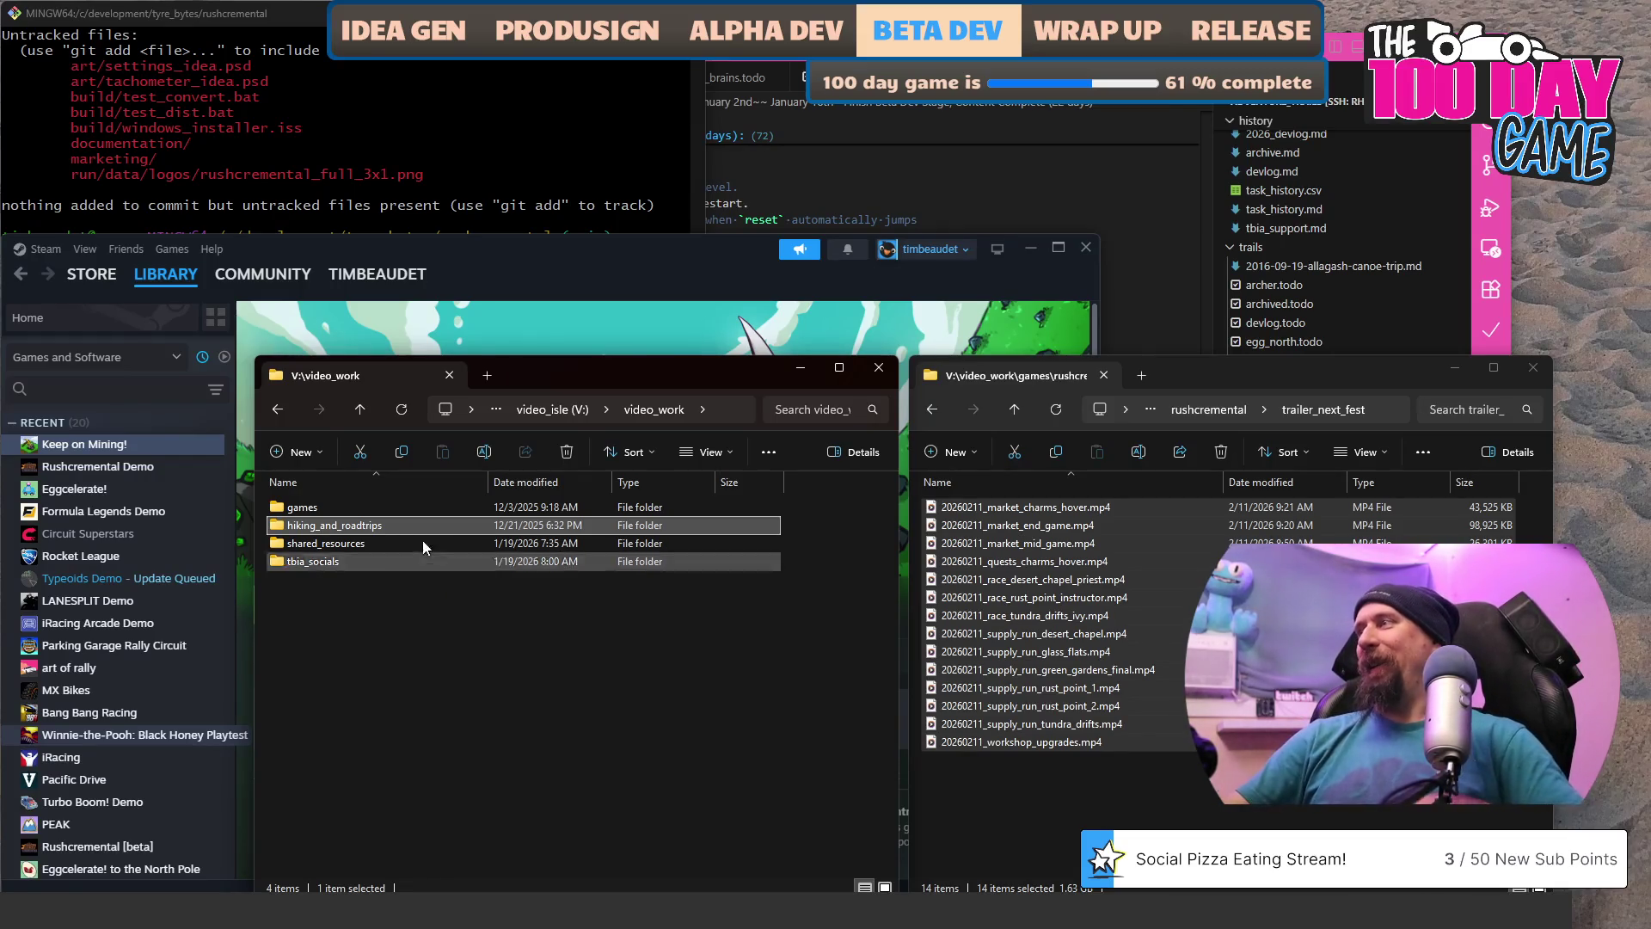
mouse_move(417, 525)
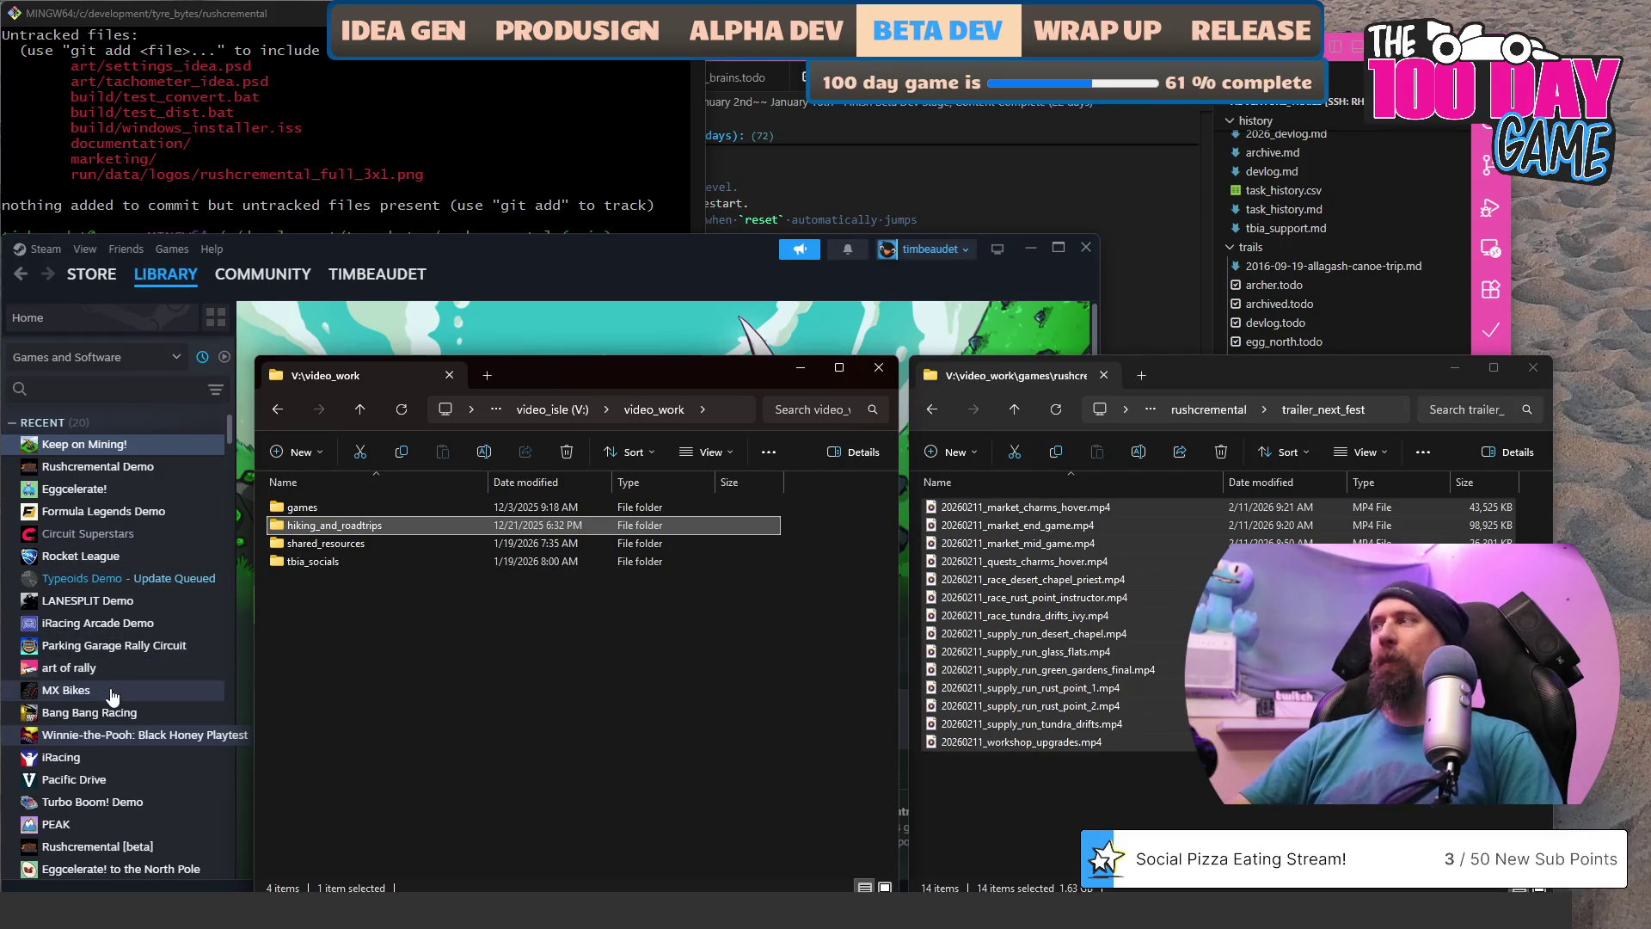
scroll(111, 619, "down", 1)
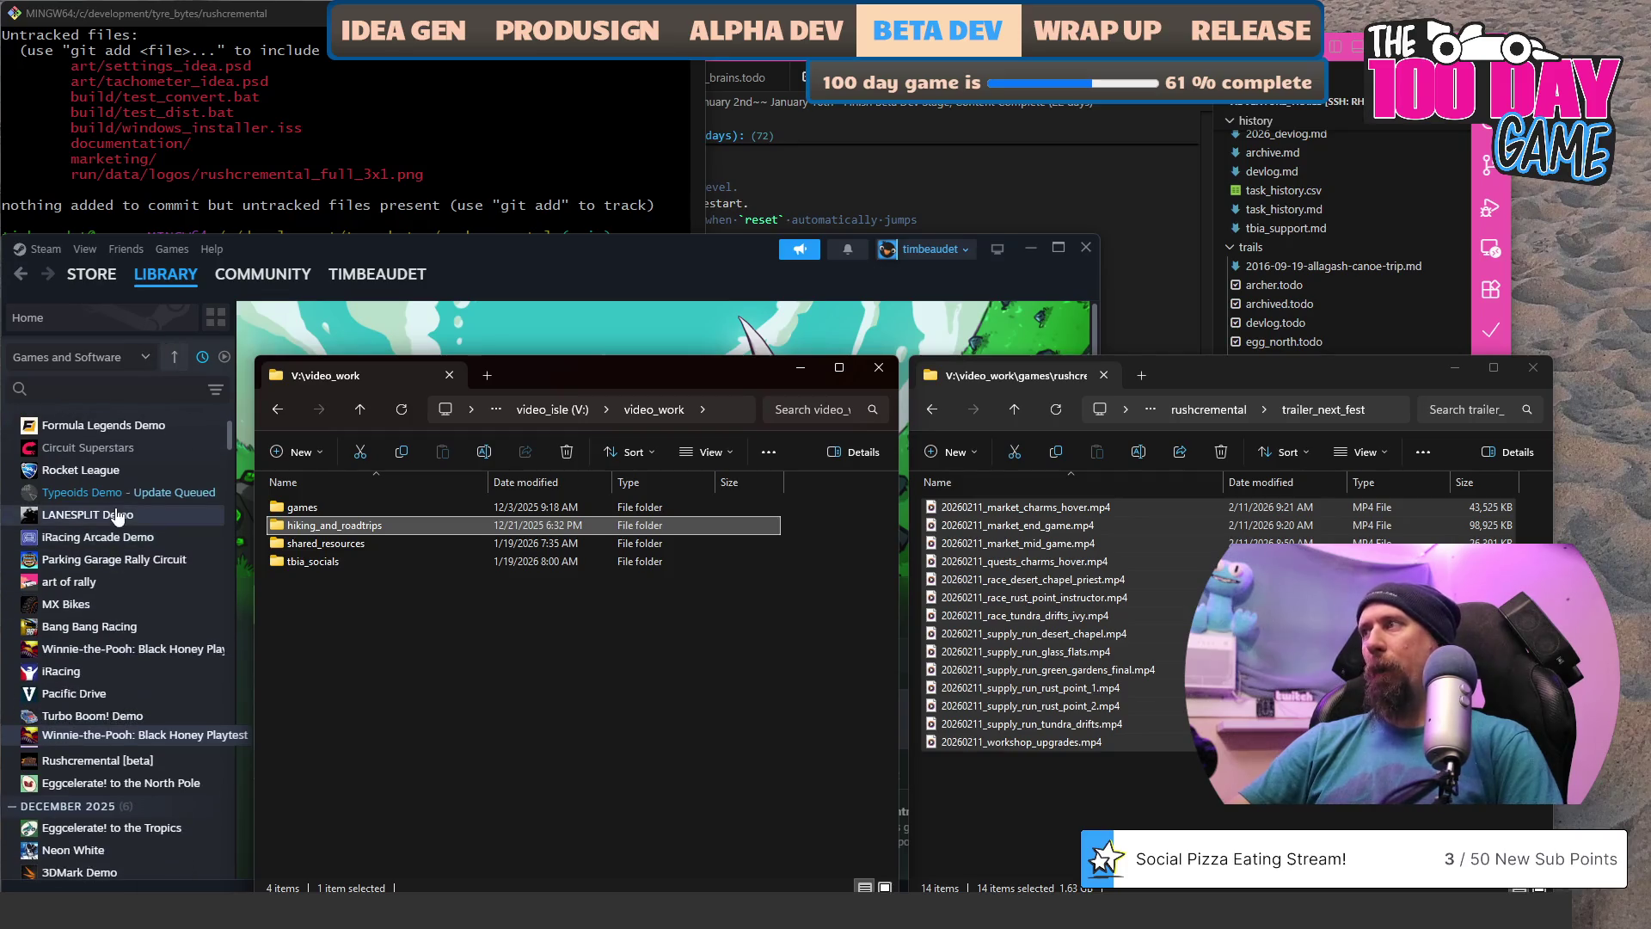
Update the Typeoids Demo from its Steam library page, launch it, and start a new game.
left_click(115, 493)
left_click(114, 493)
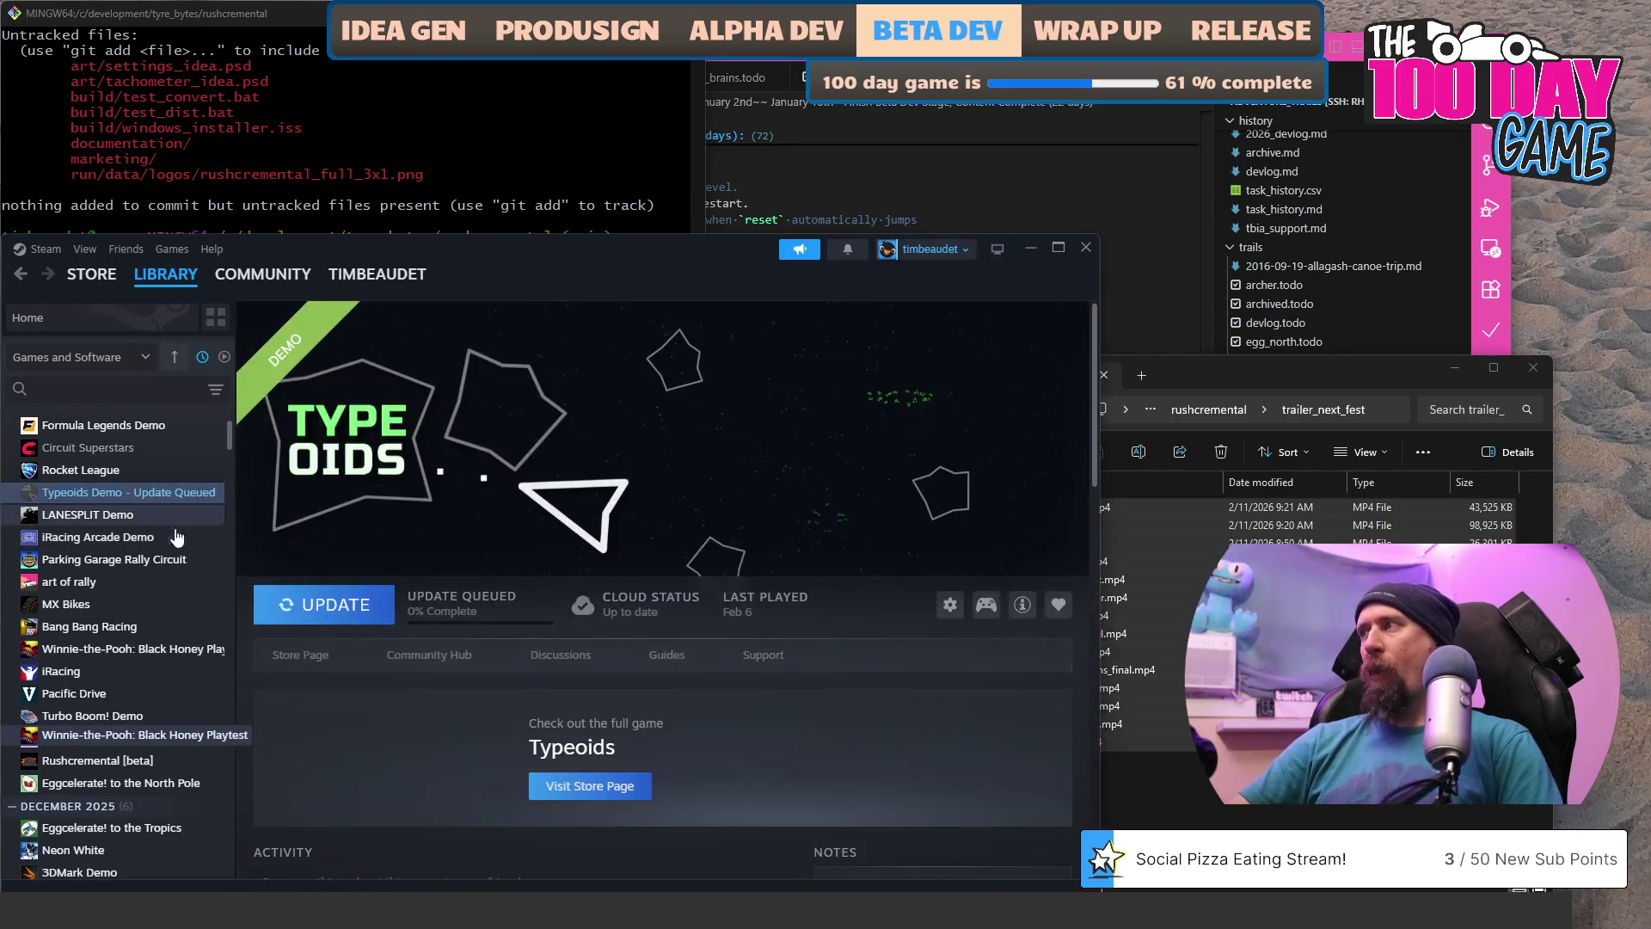
left_click(318, 608)
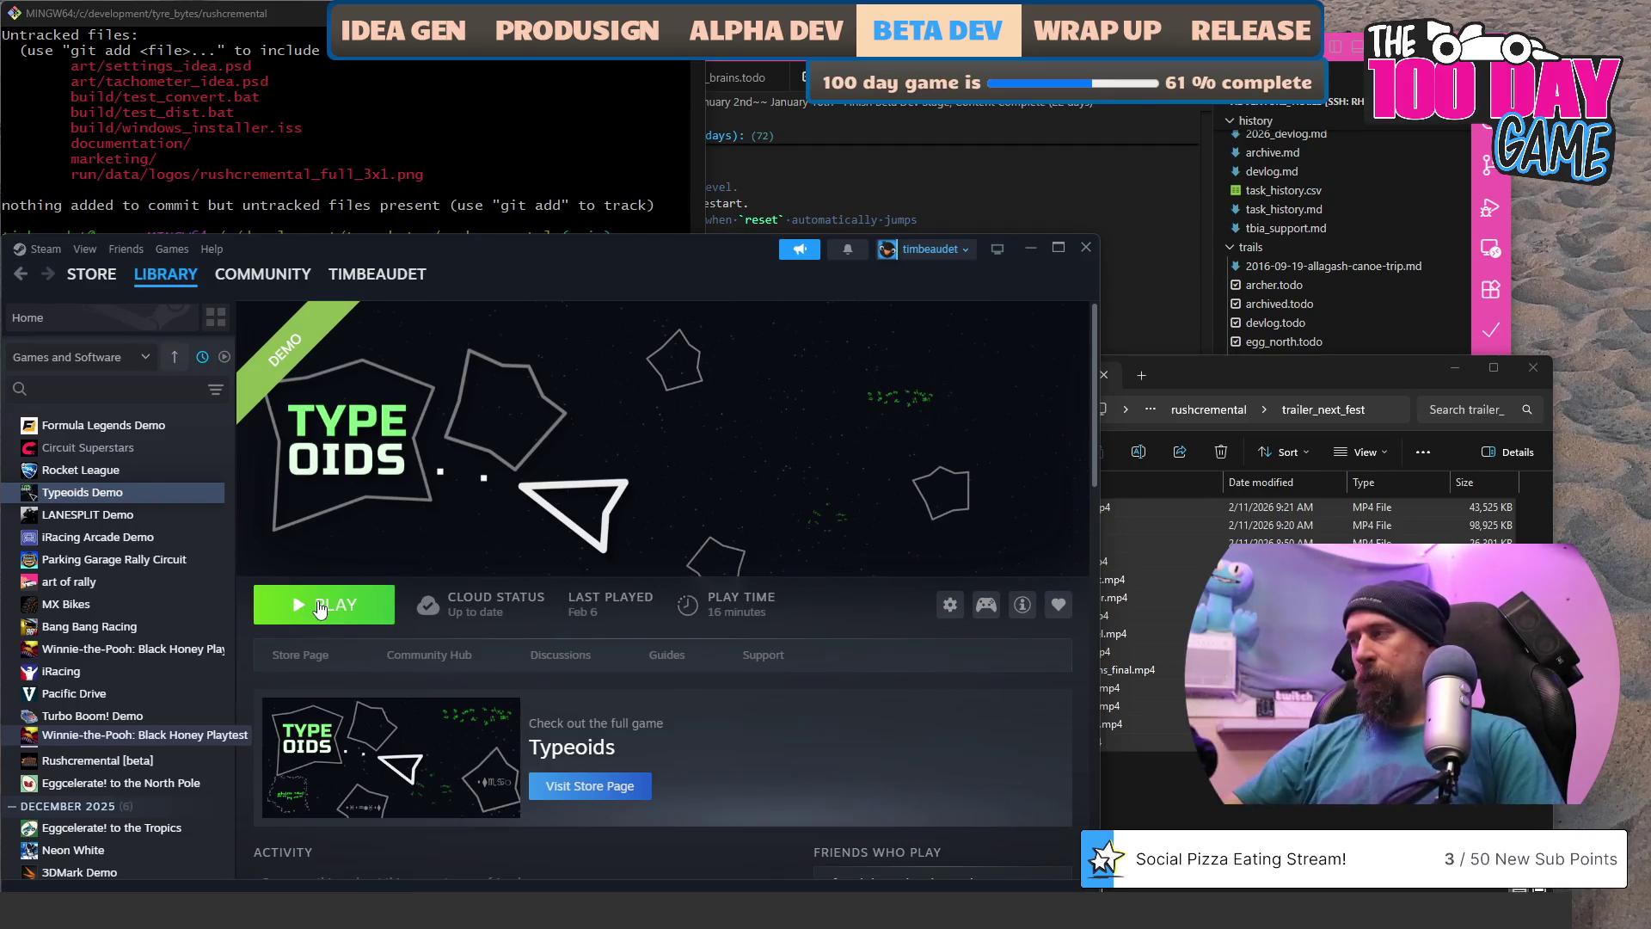
left_click(318, 608)
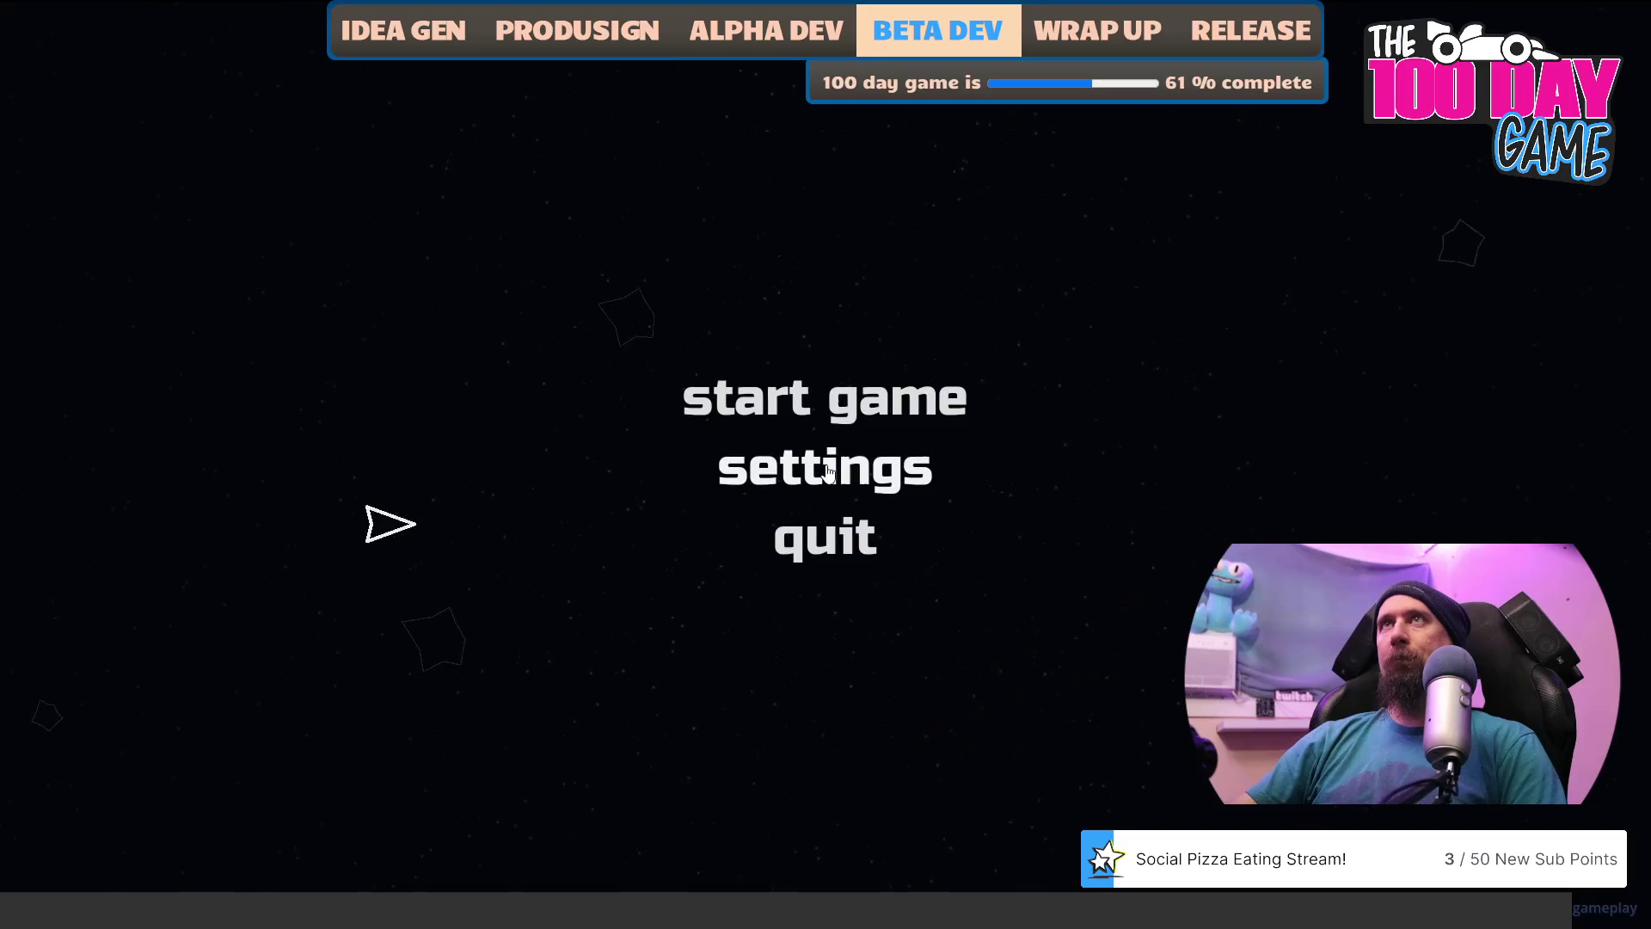
left_click(932, 411)
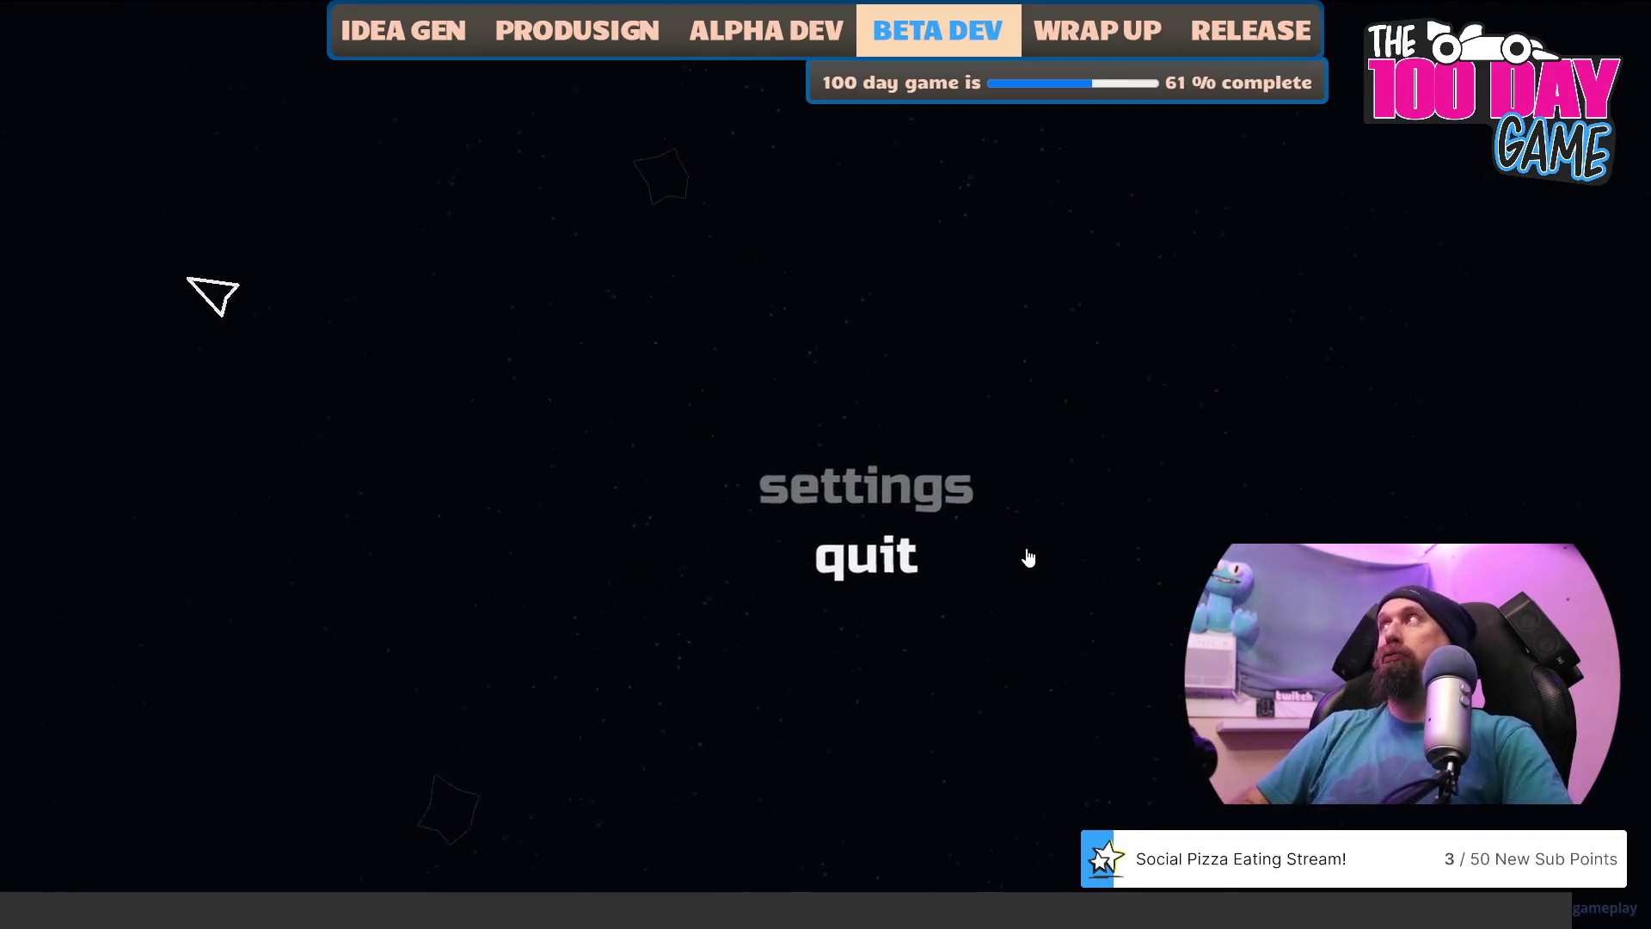
Destroy asteroids by typing their words, such as river, blood, grass, calling, enough and grill.
type("riverblood")
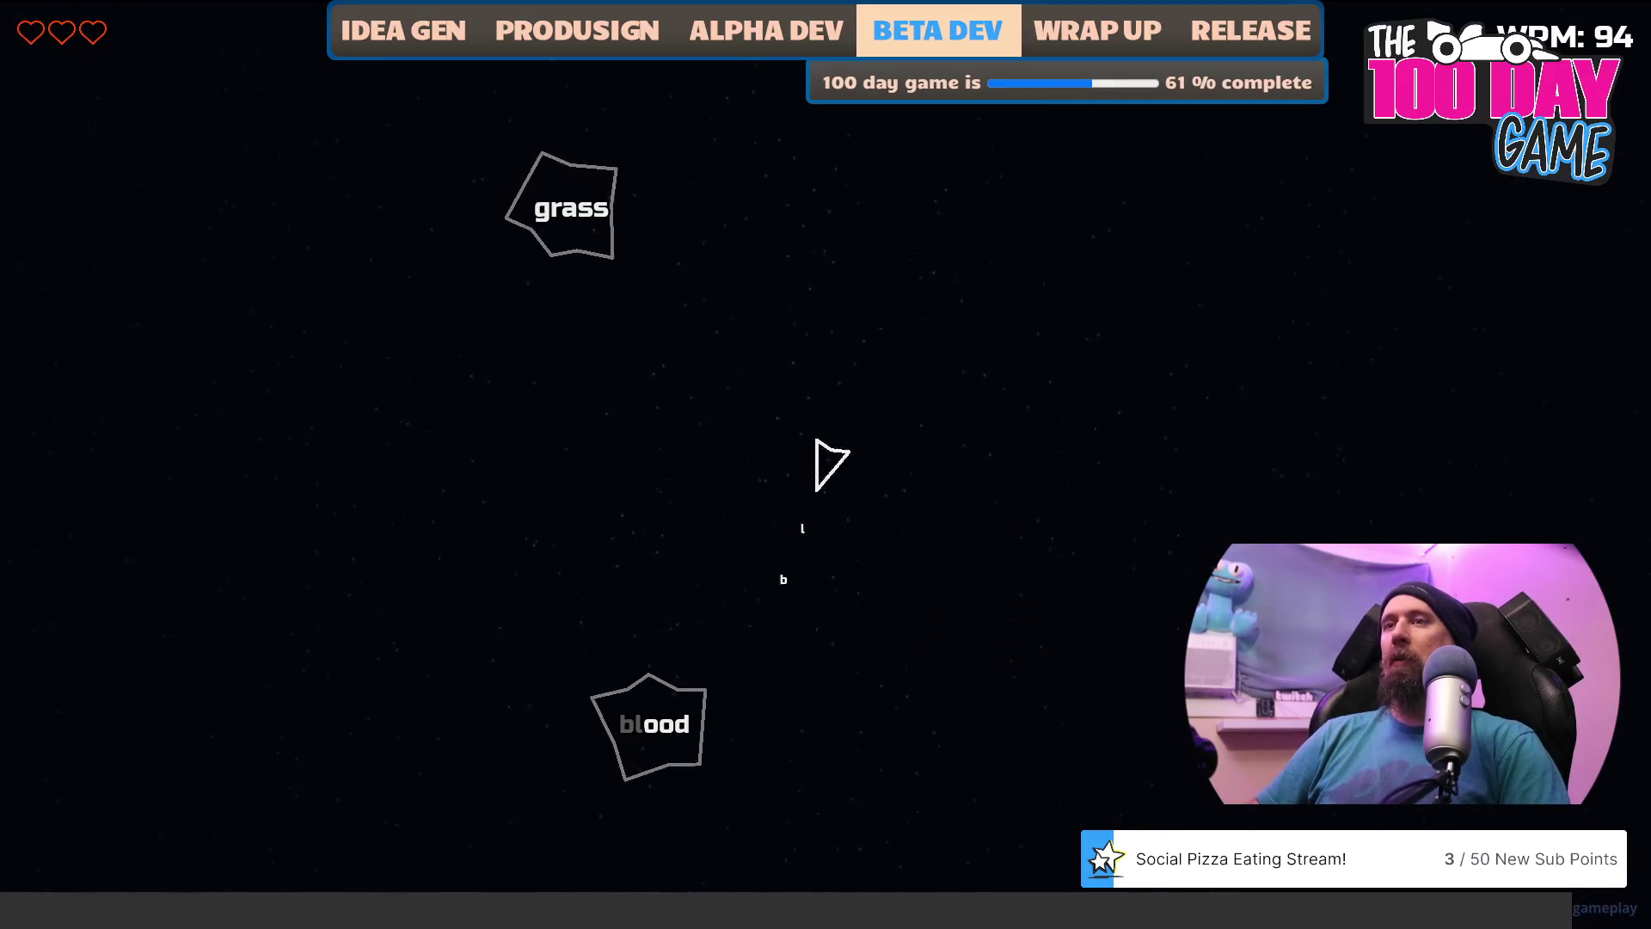
type("grass")
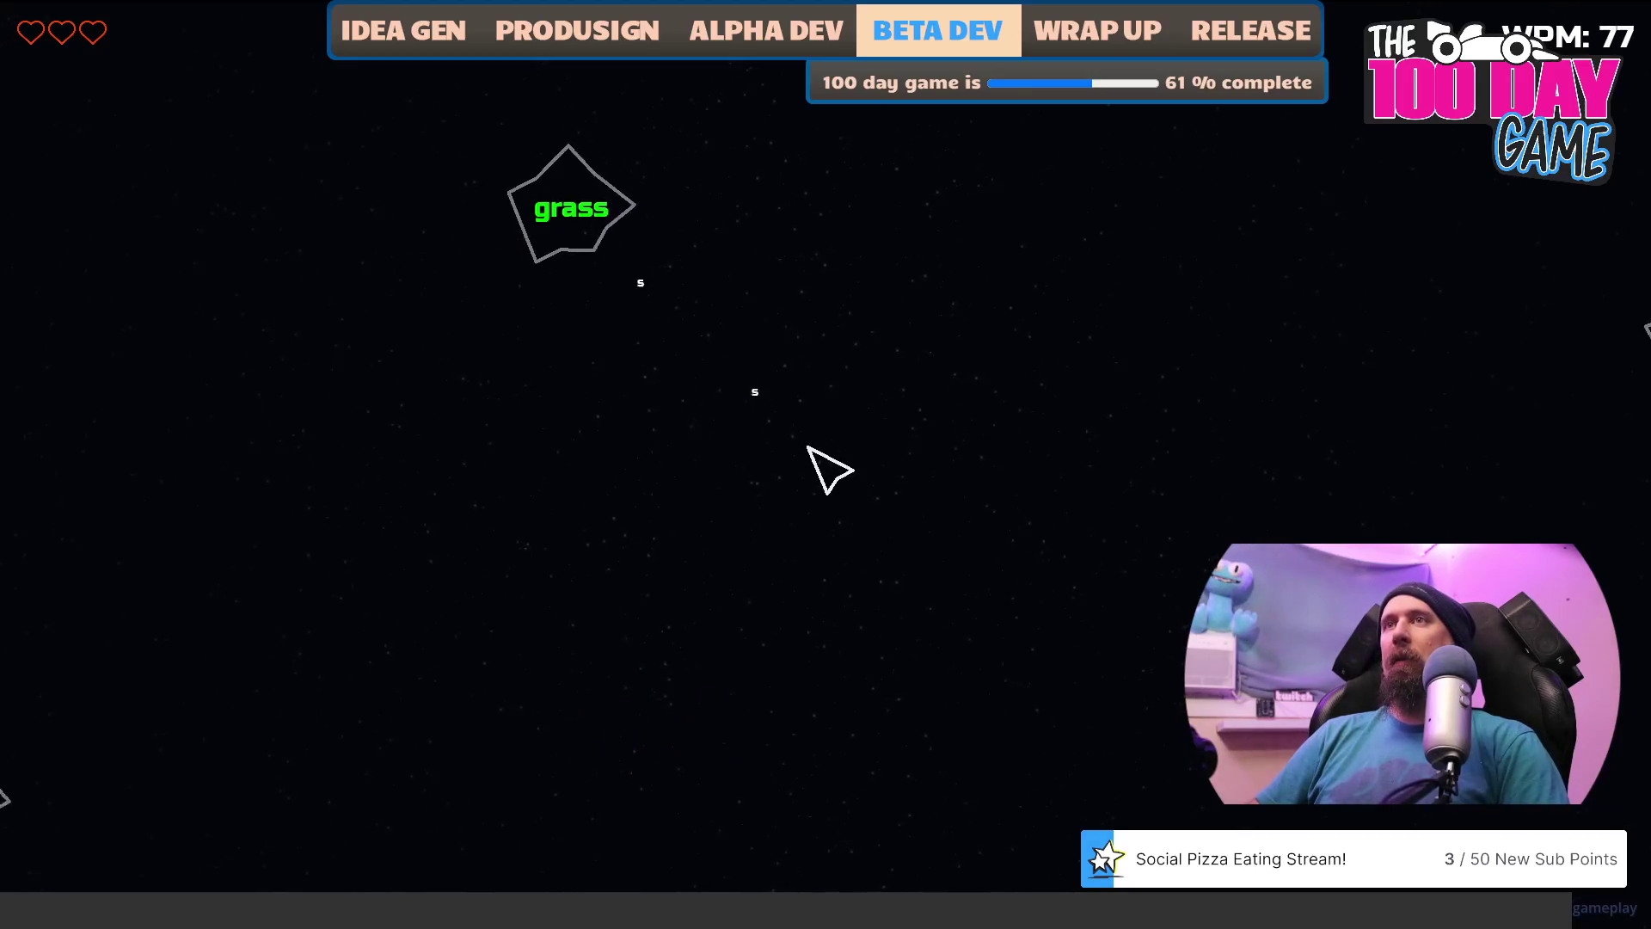
type("calling")
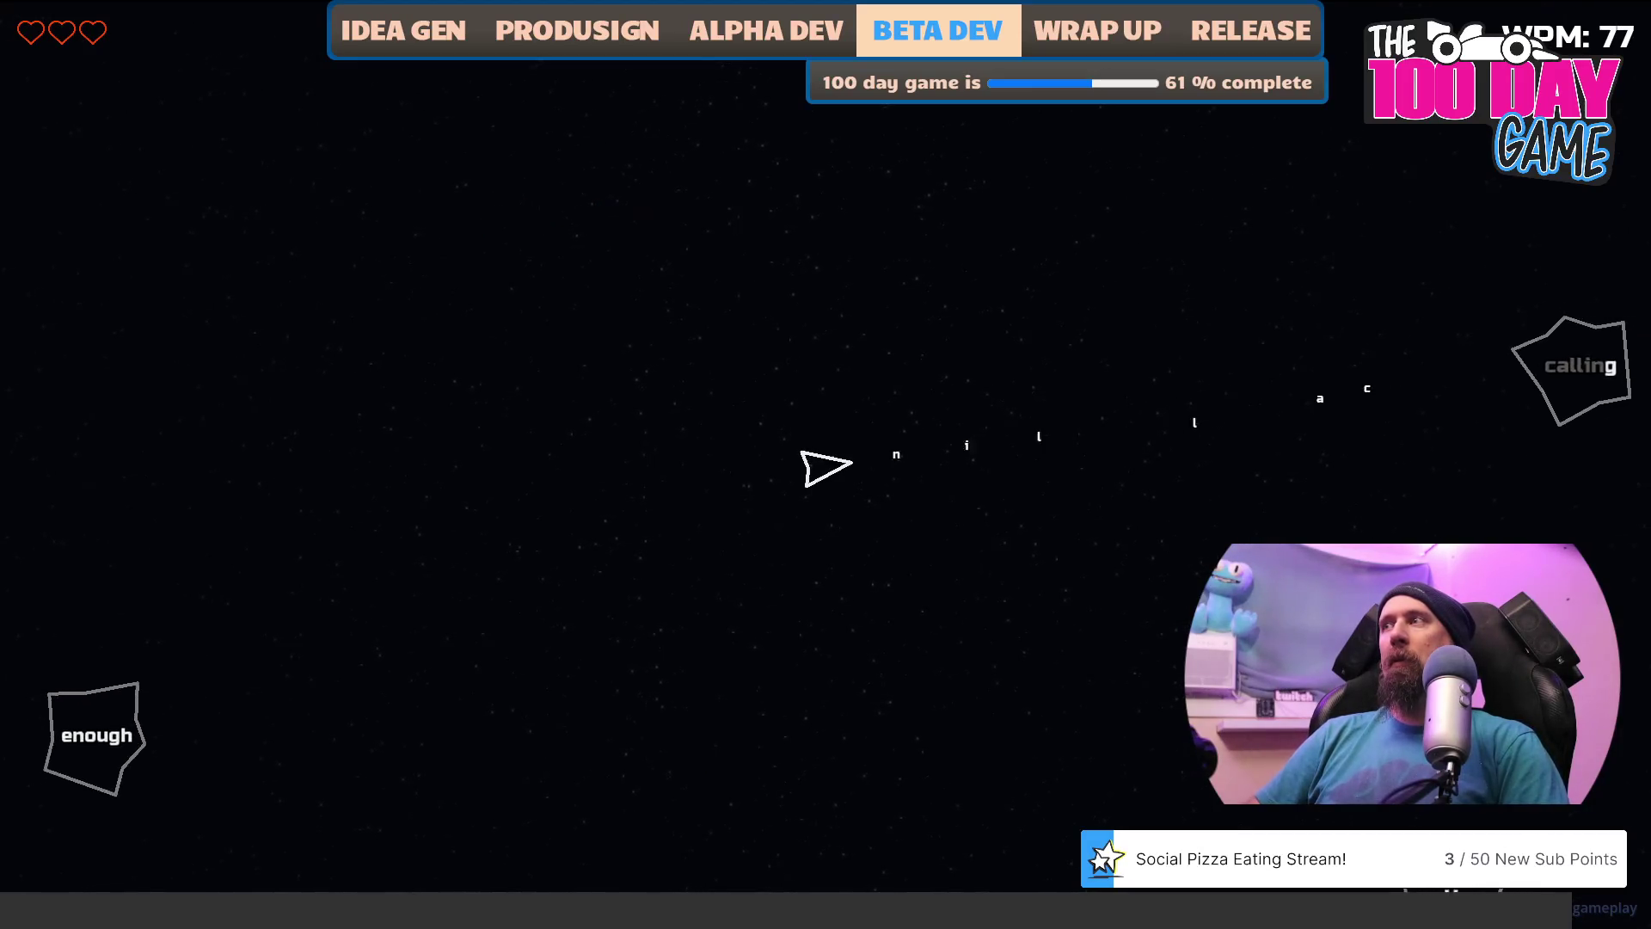
type("enoughgrillruling")
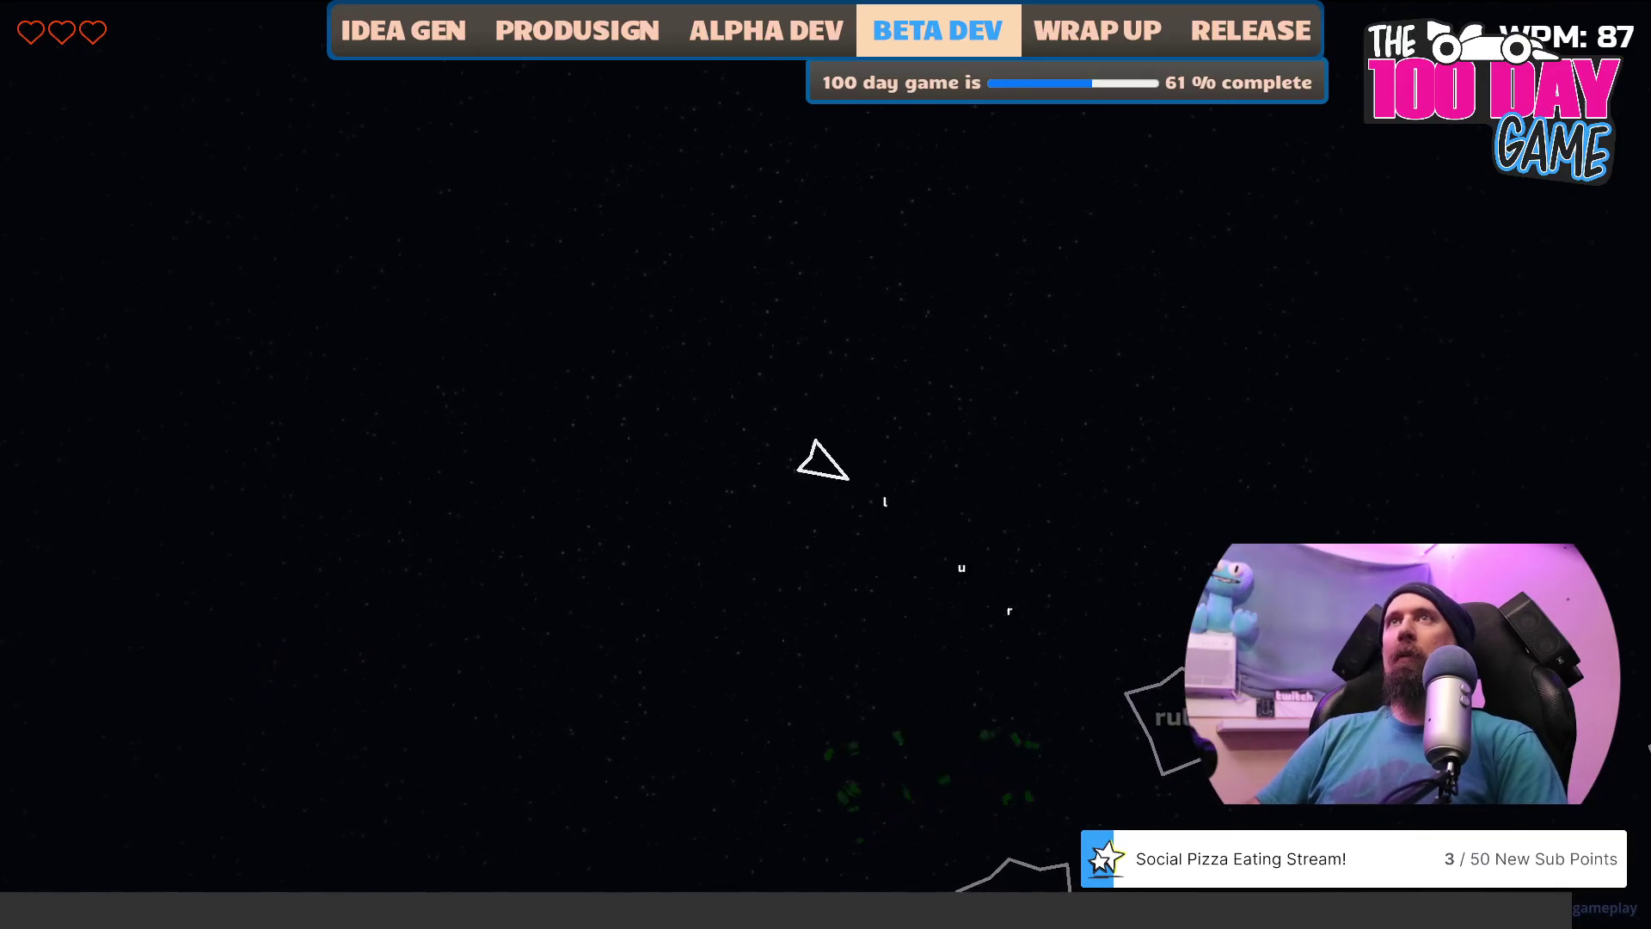
type("camping")
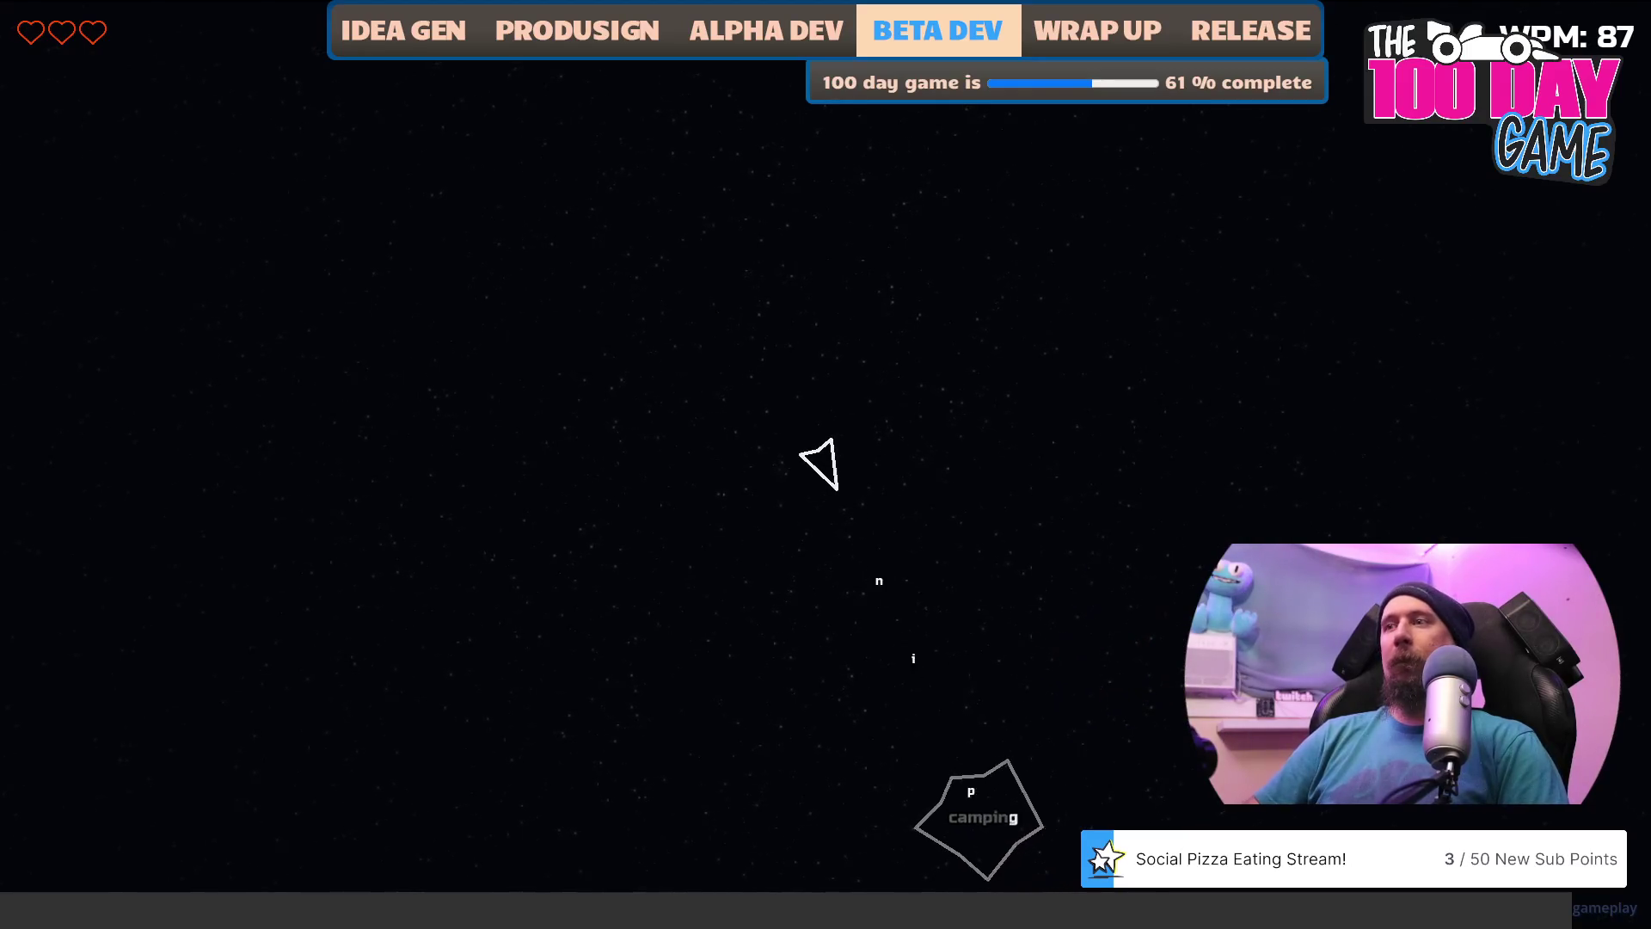
type("l")
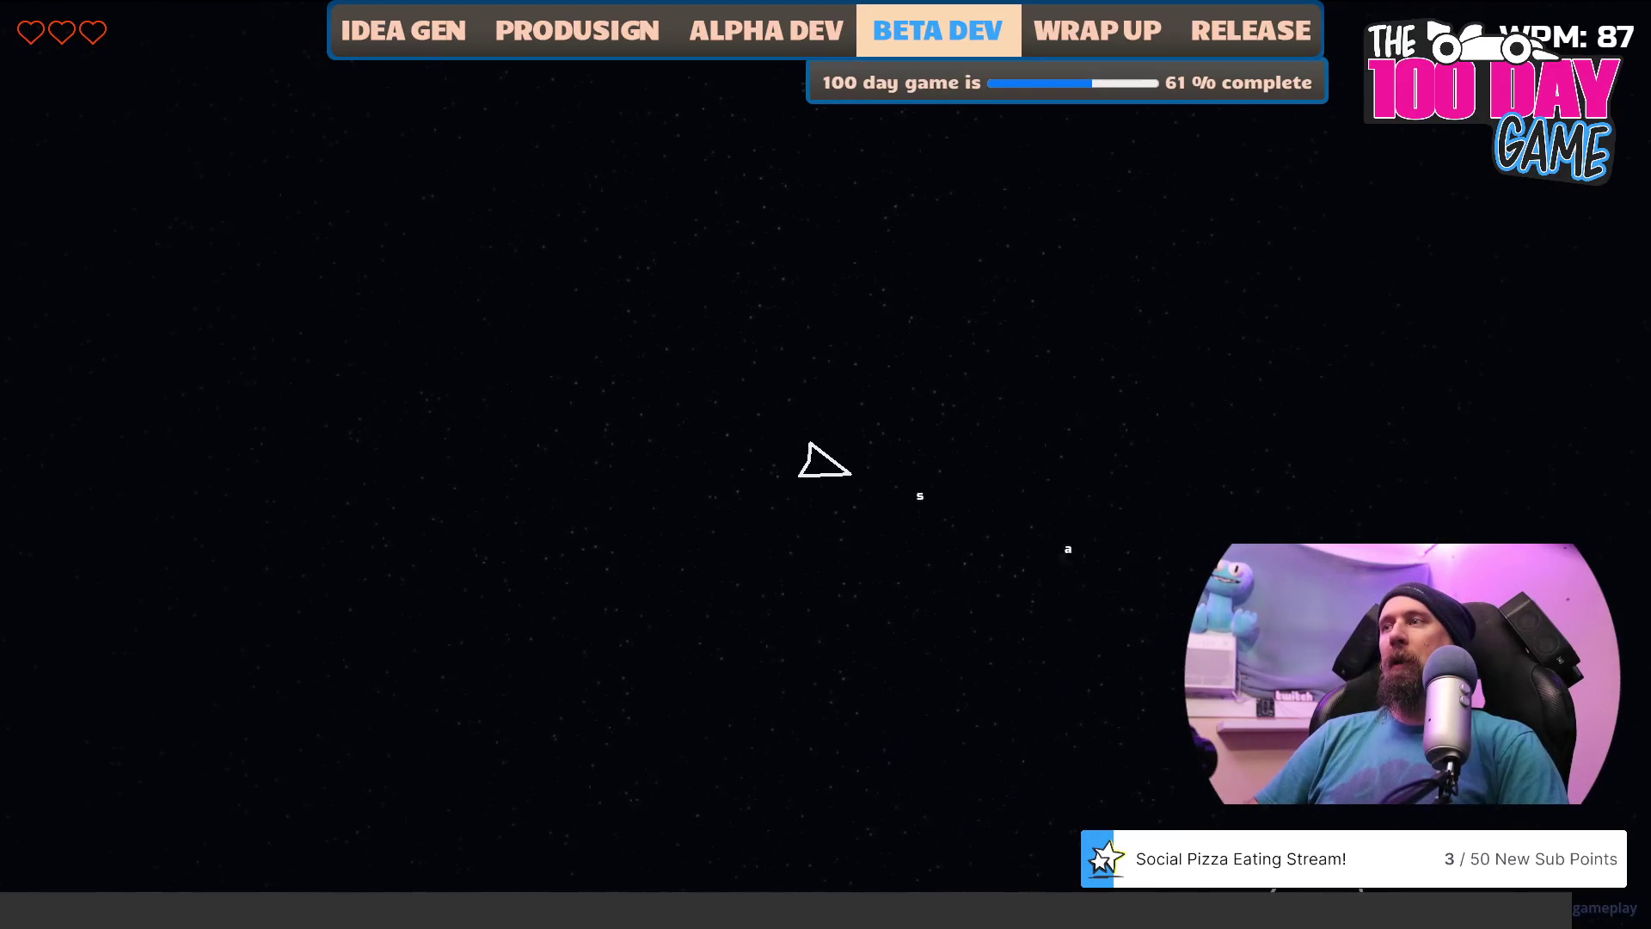
type("depends")
type("forest")
type("jac")
type("kets")
type("surv")
type("ive")
type("dietary")
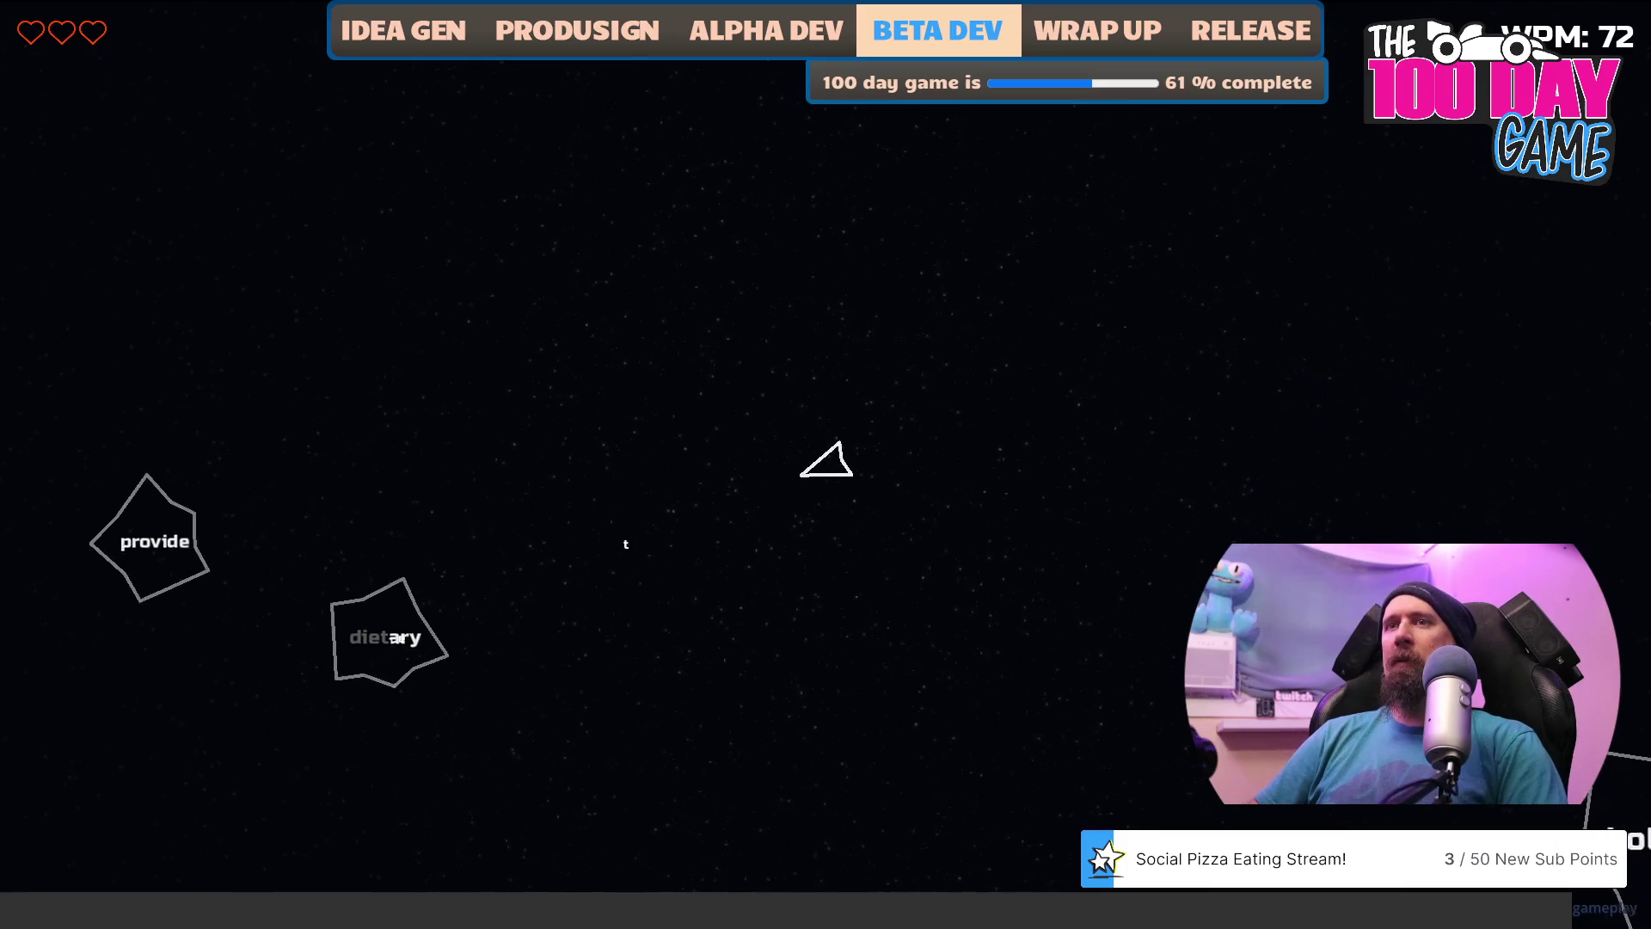
type("provid")
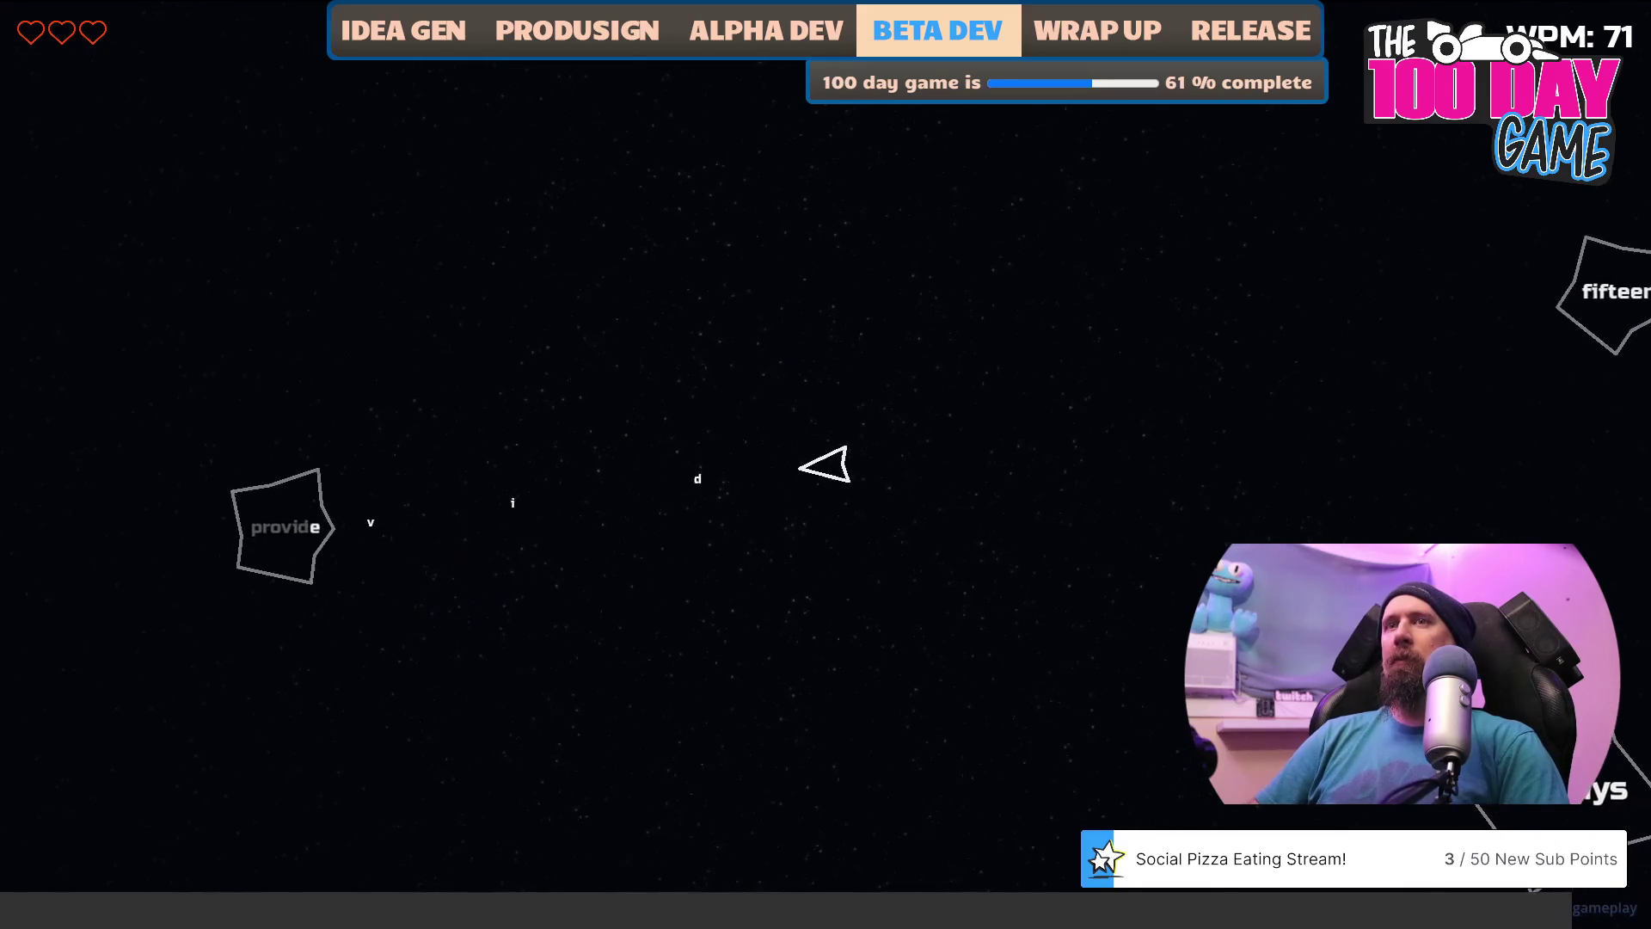
type("efifteen")
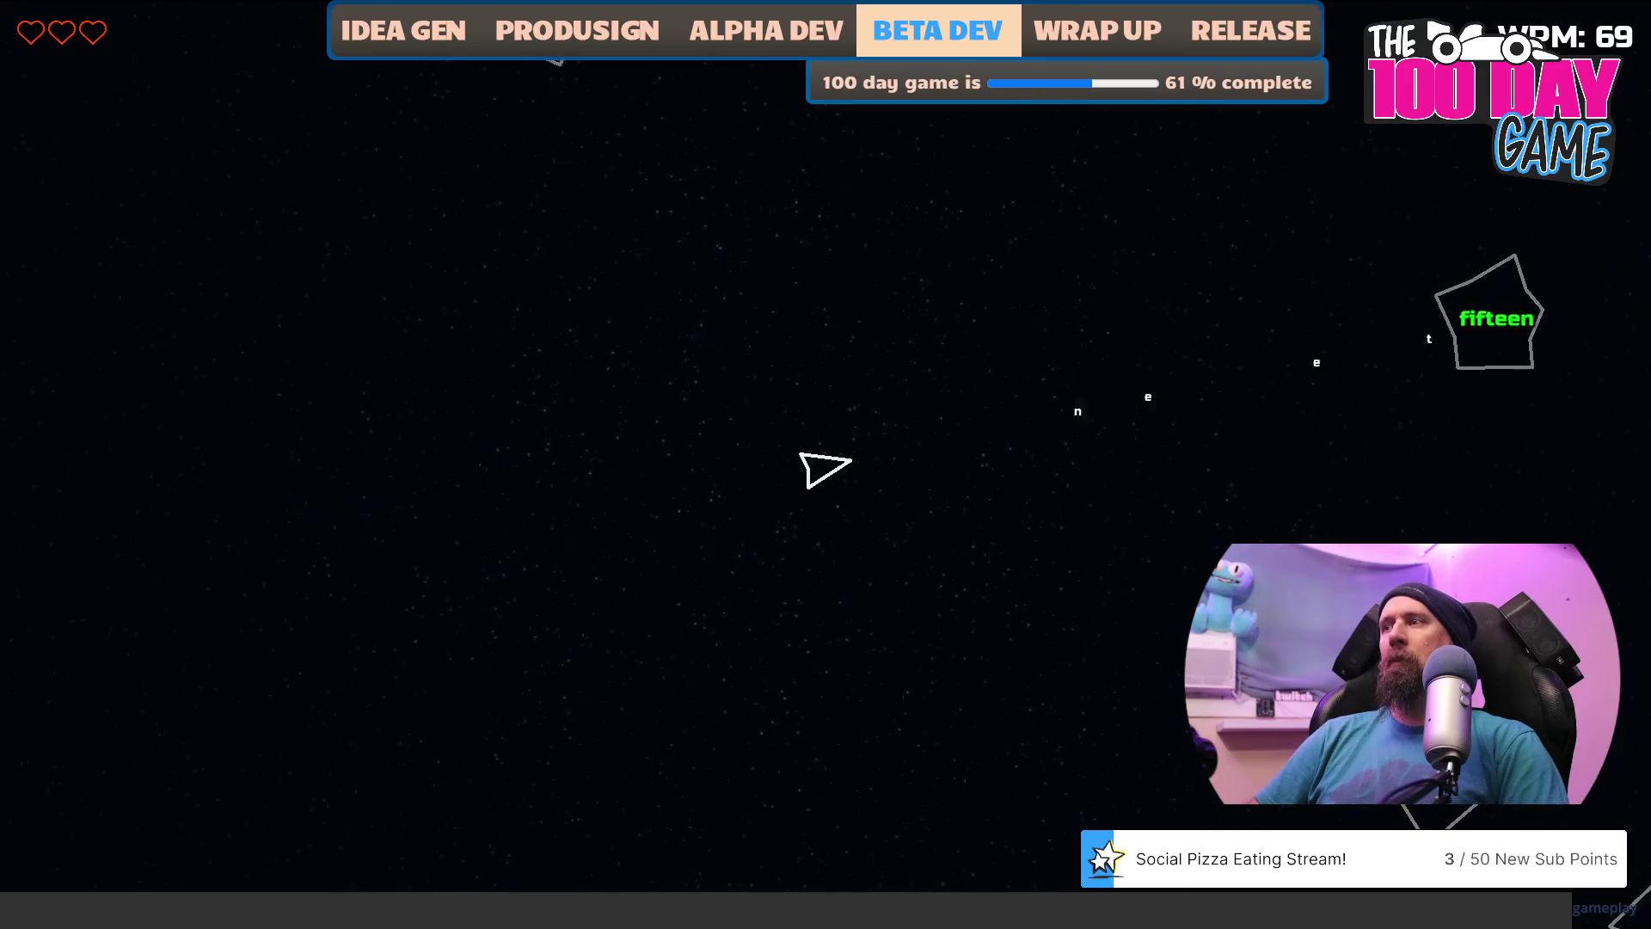
type("displayspremiergau")
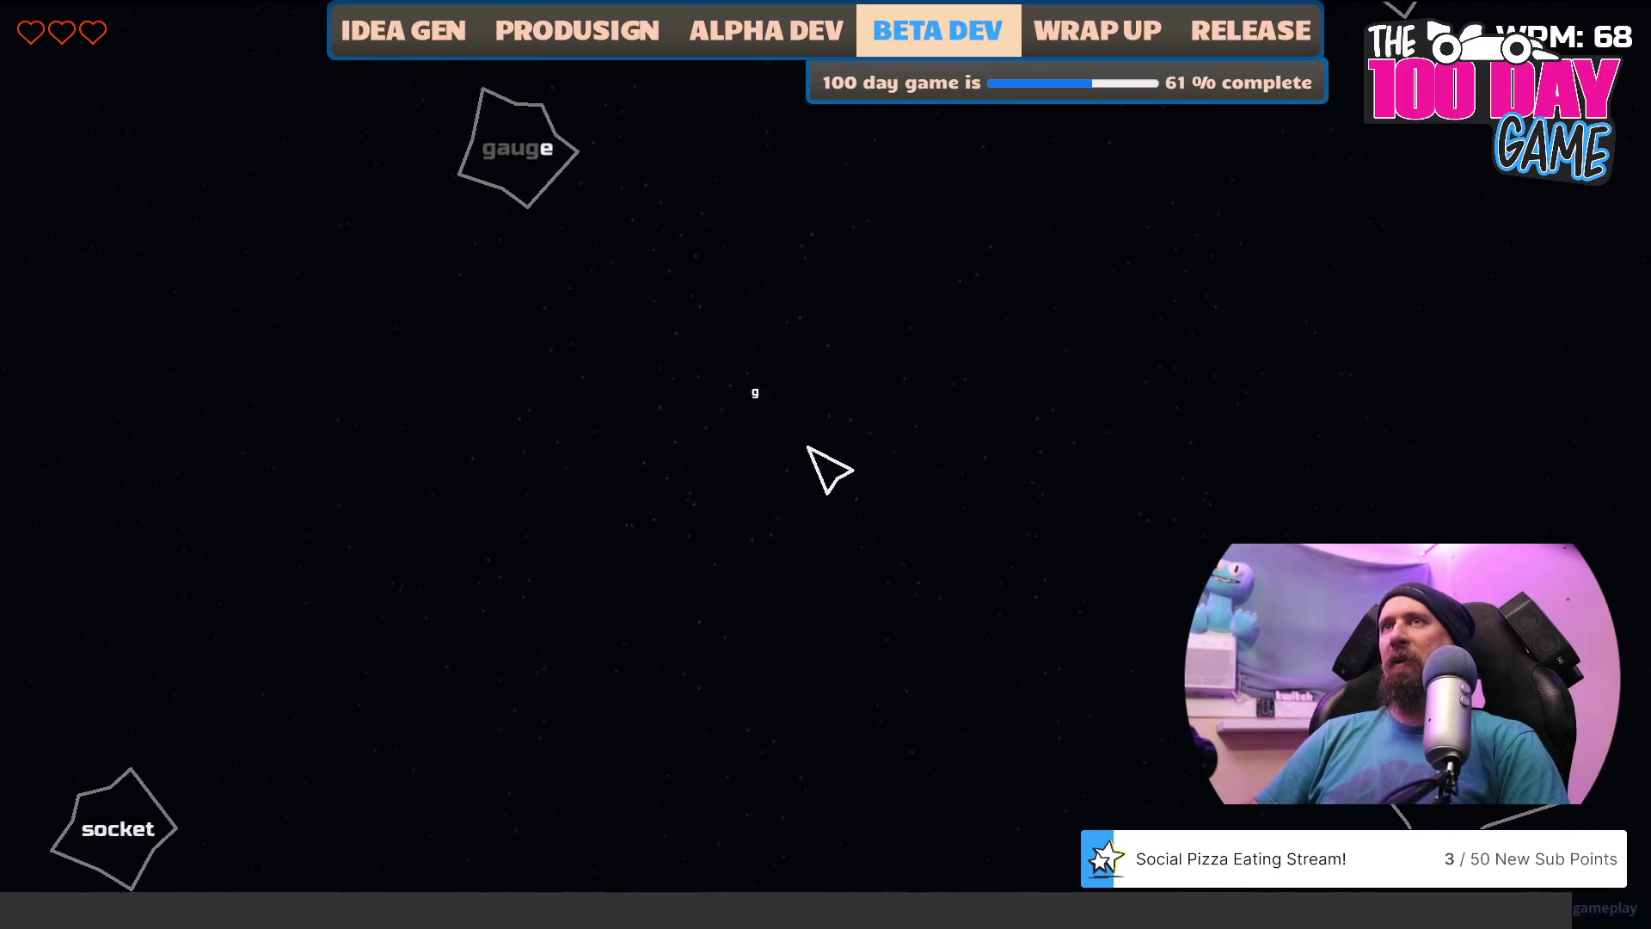
Keep typing asteroid words such as tanks and proceedings until the Game Over summary appears.
type("geme")
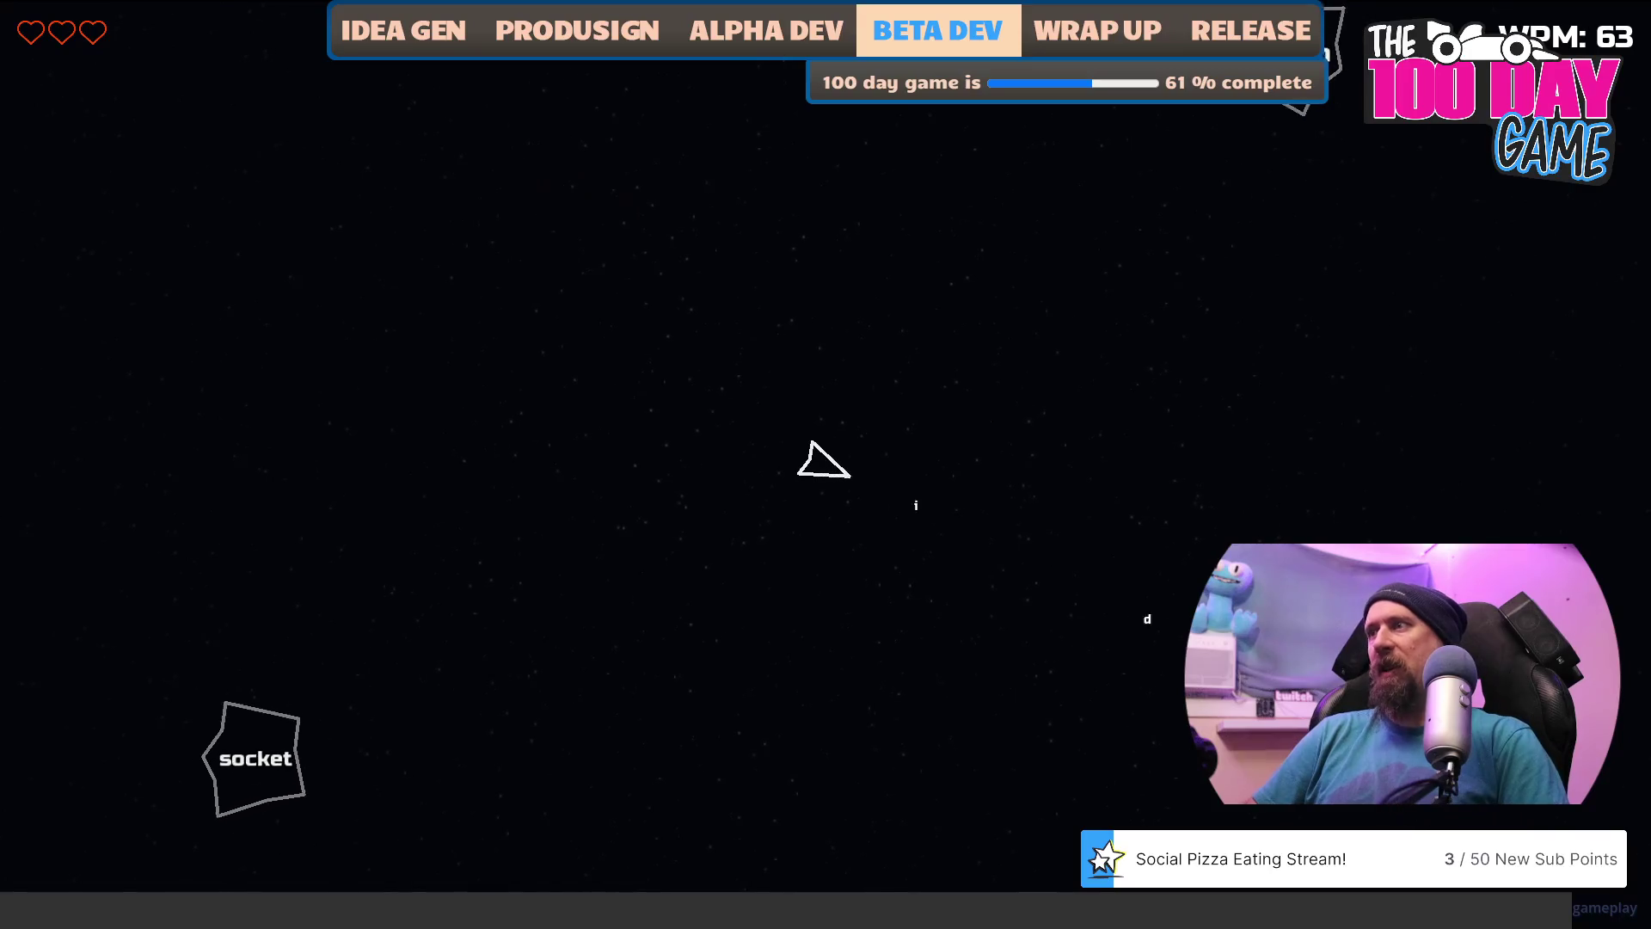
type("chain")
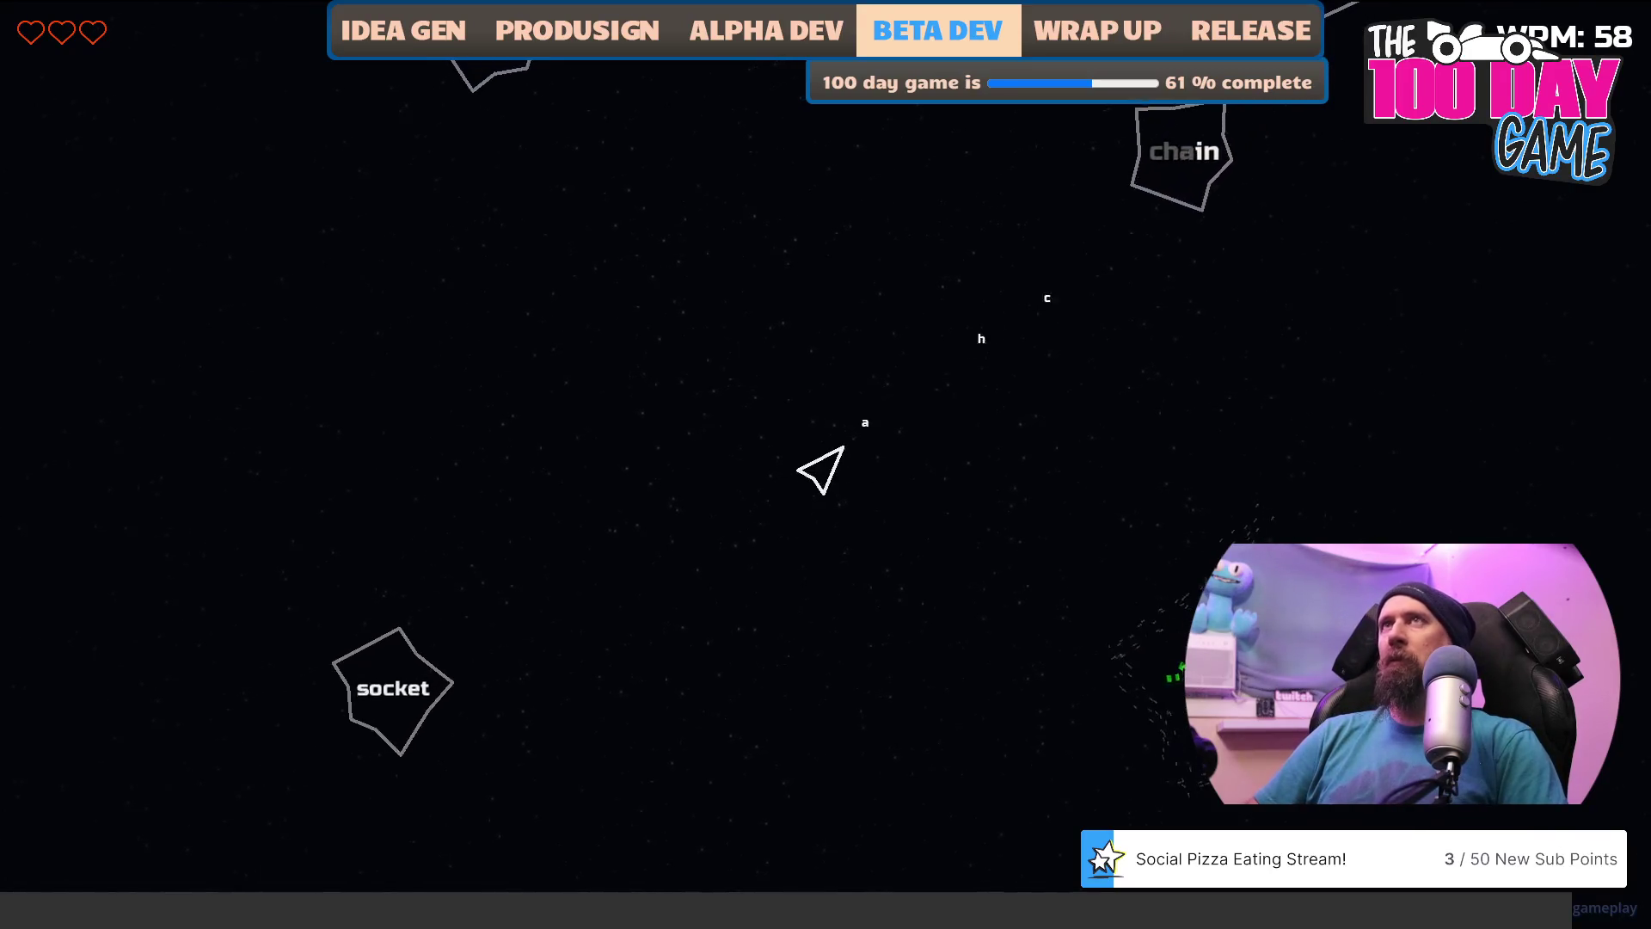
type("tanks")
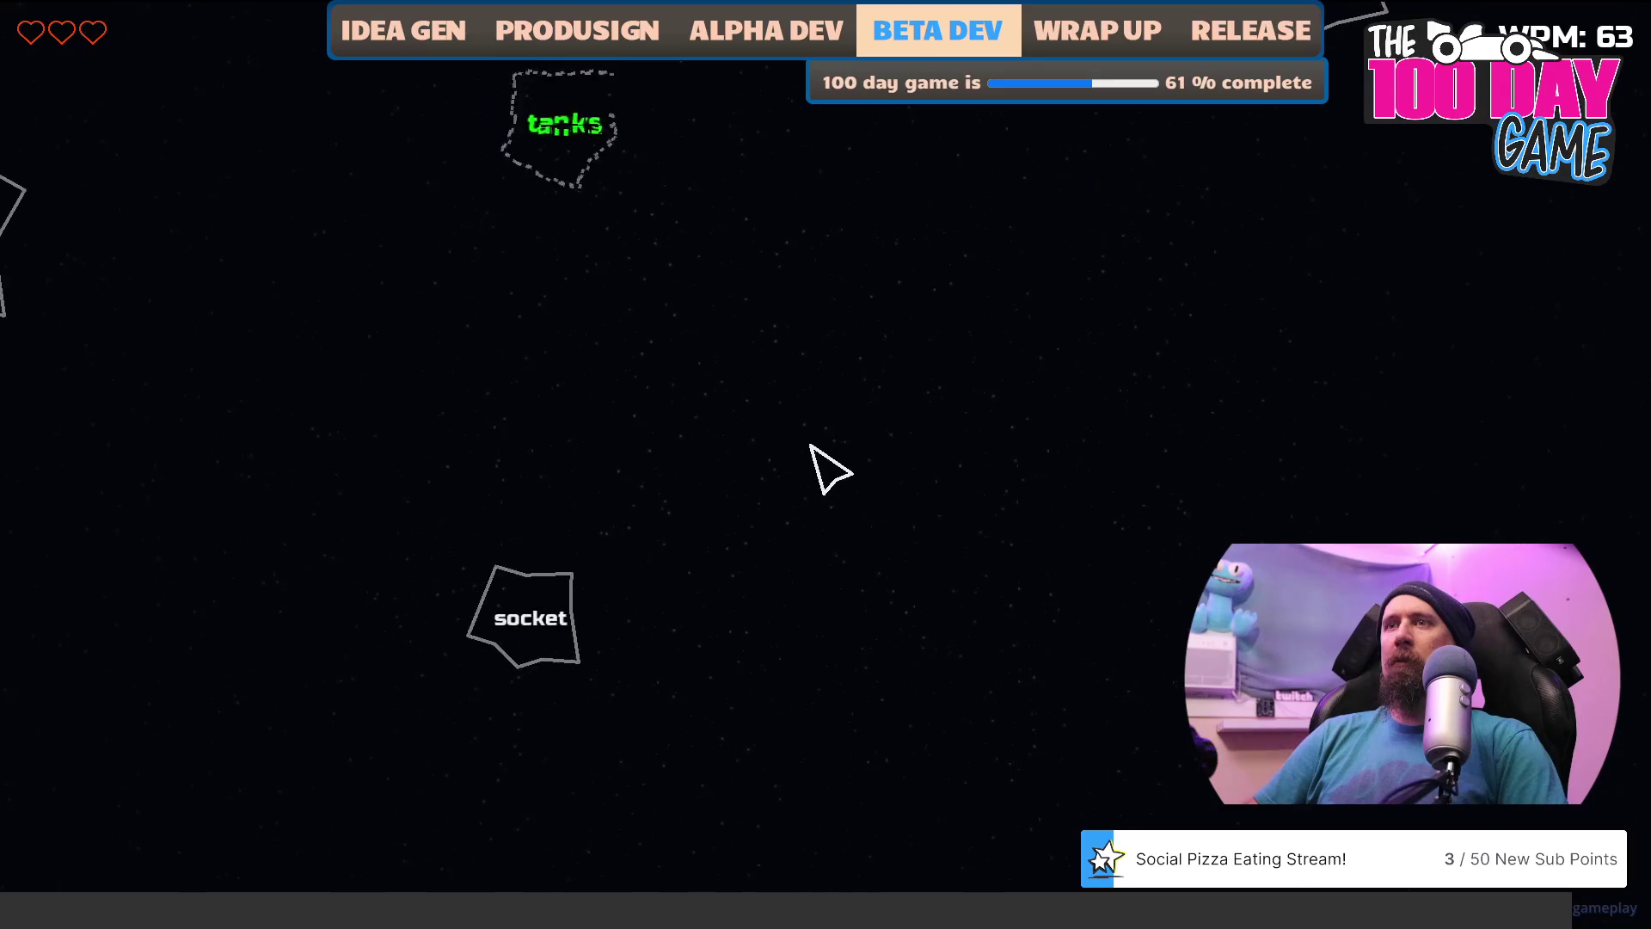
type("set")
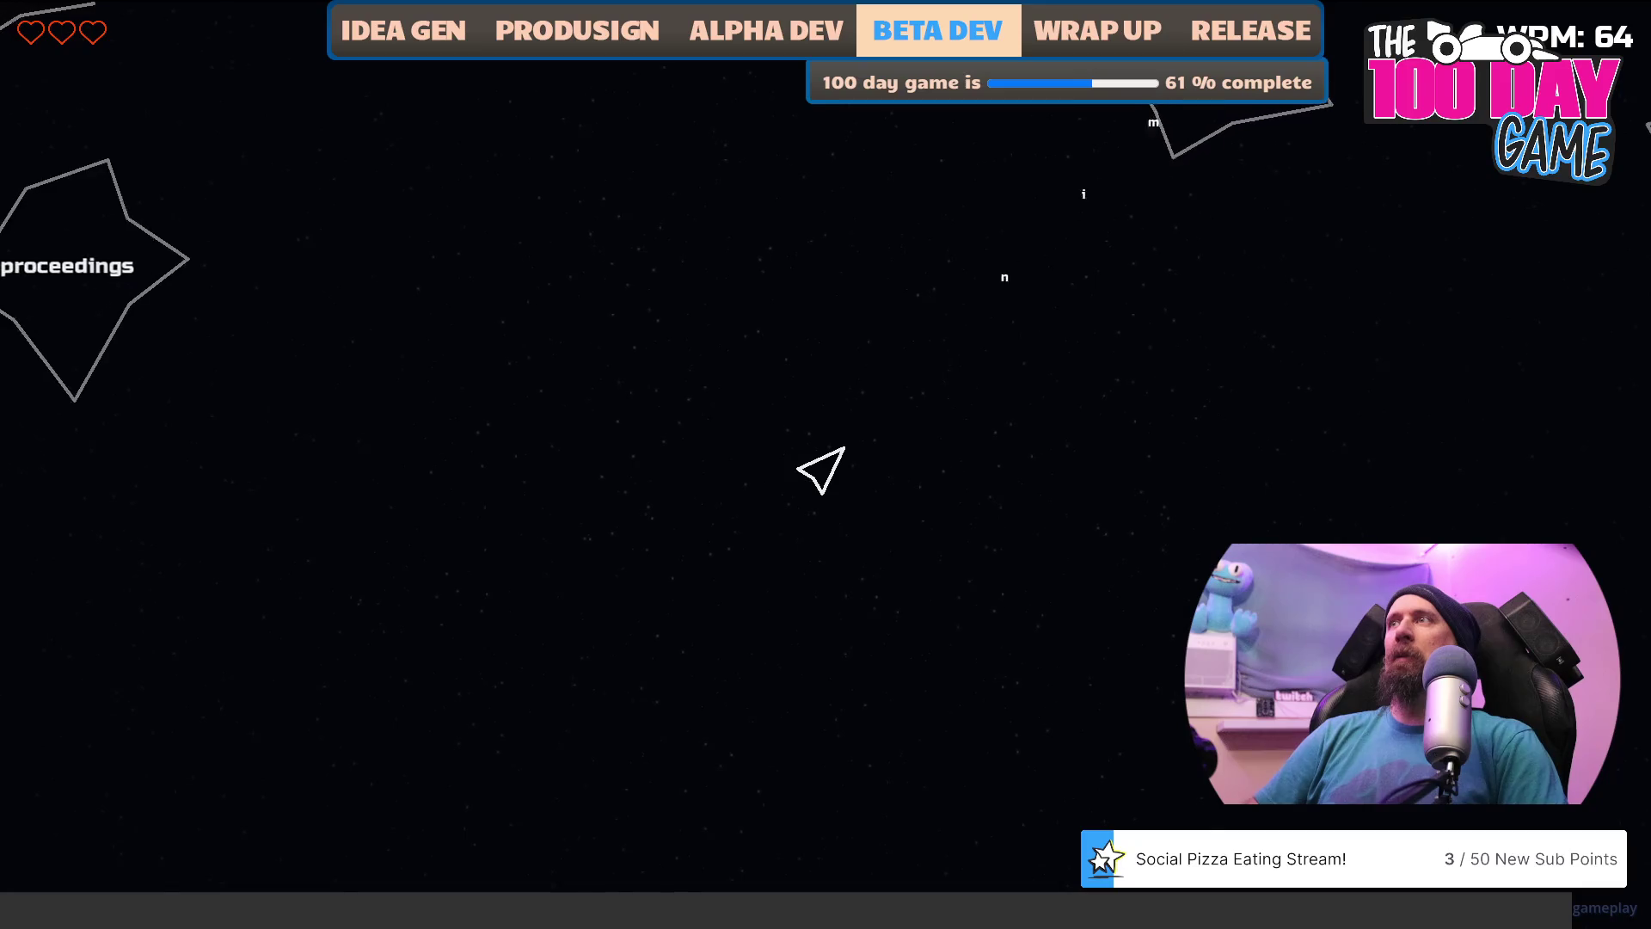
type("proceedings")
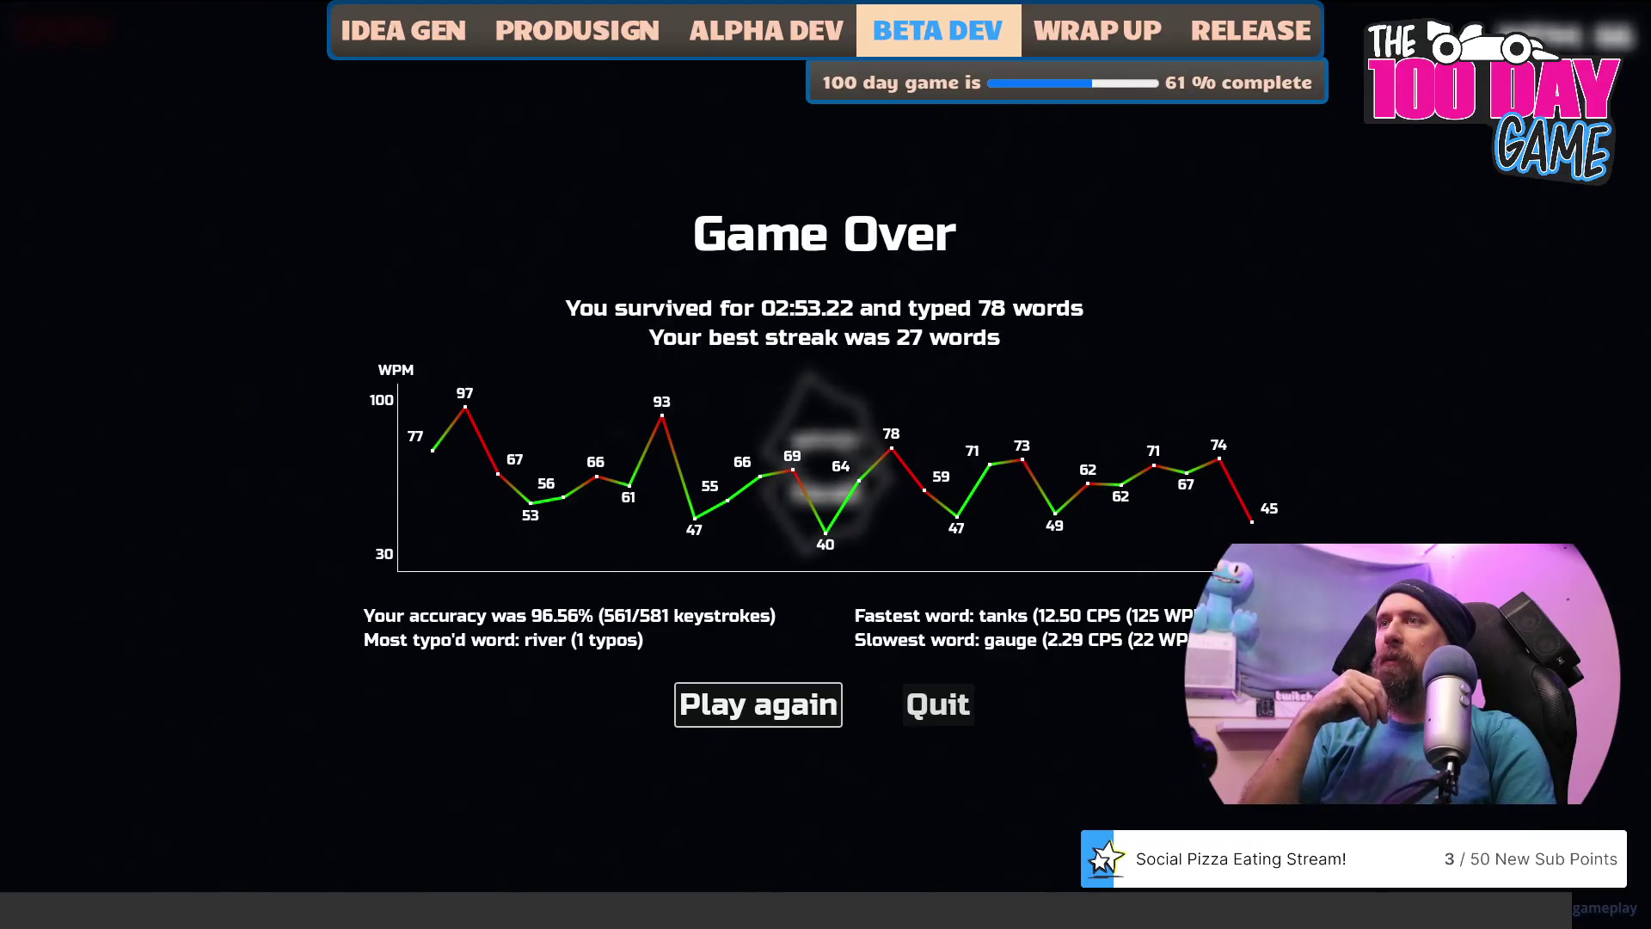
Play again and destroy asteroids by typing notices, caution, plants, reason, medicine and applicants.
left_click(782, 707)
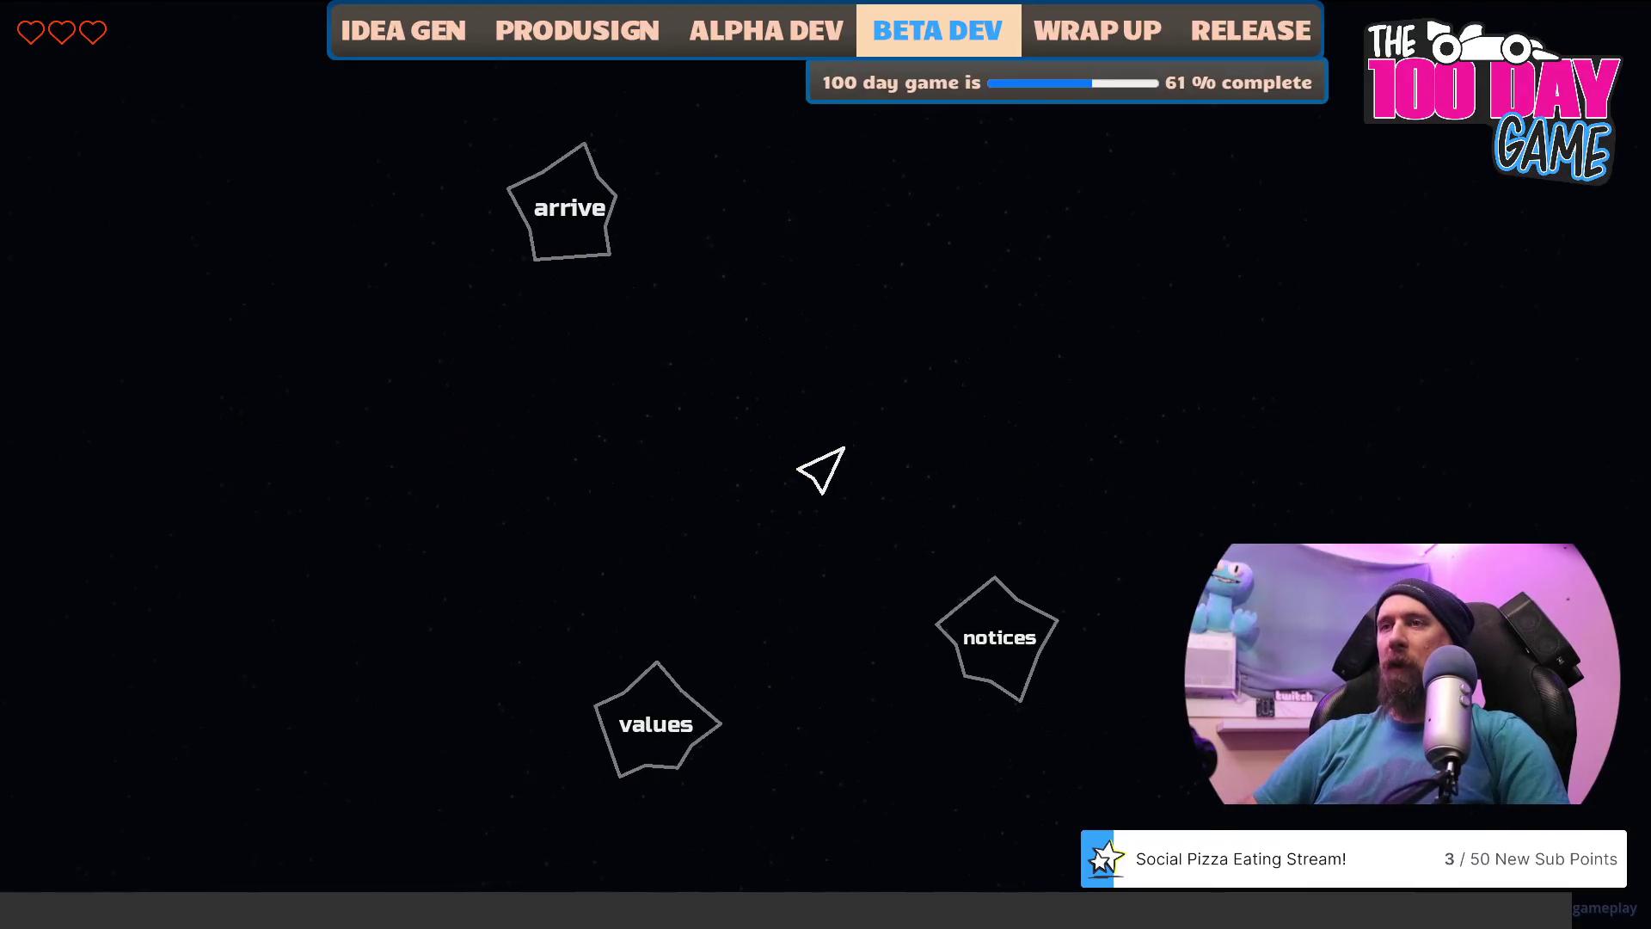
type("ices")
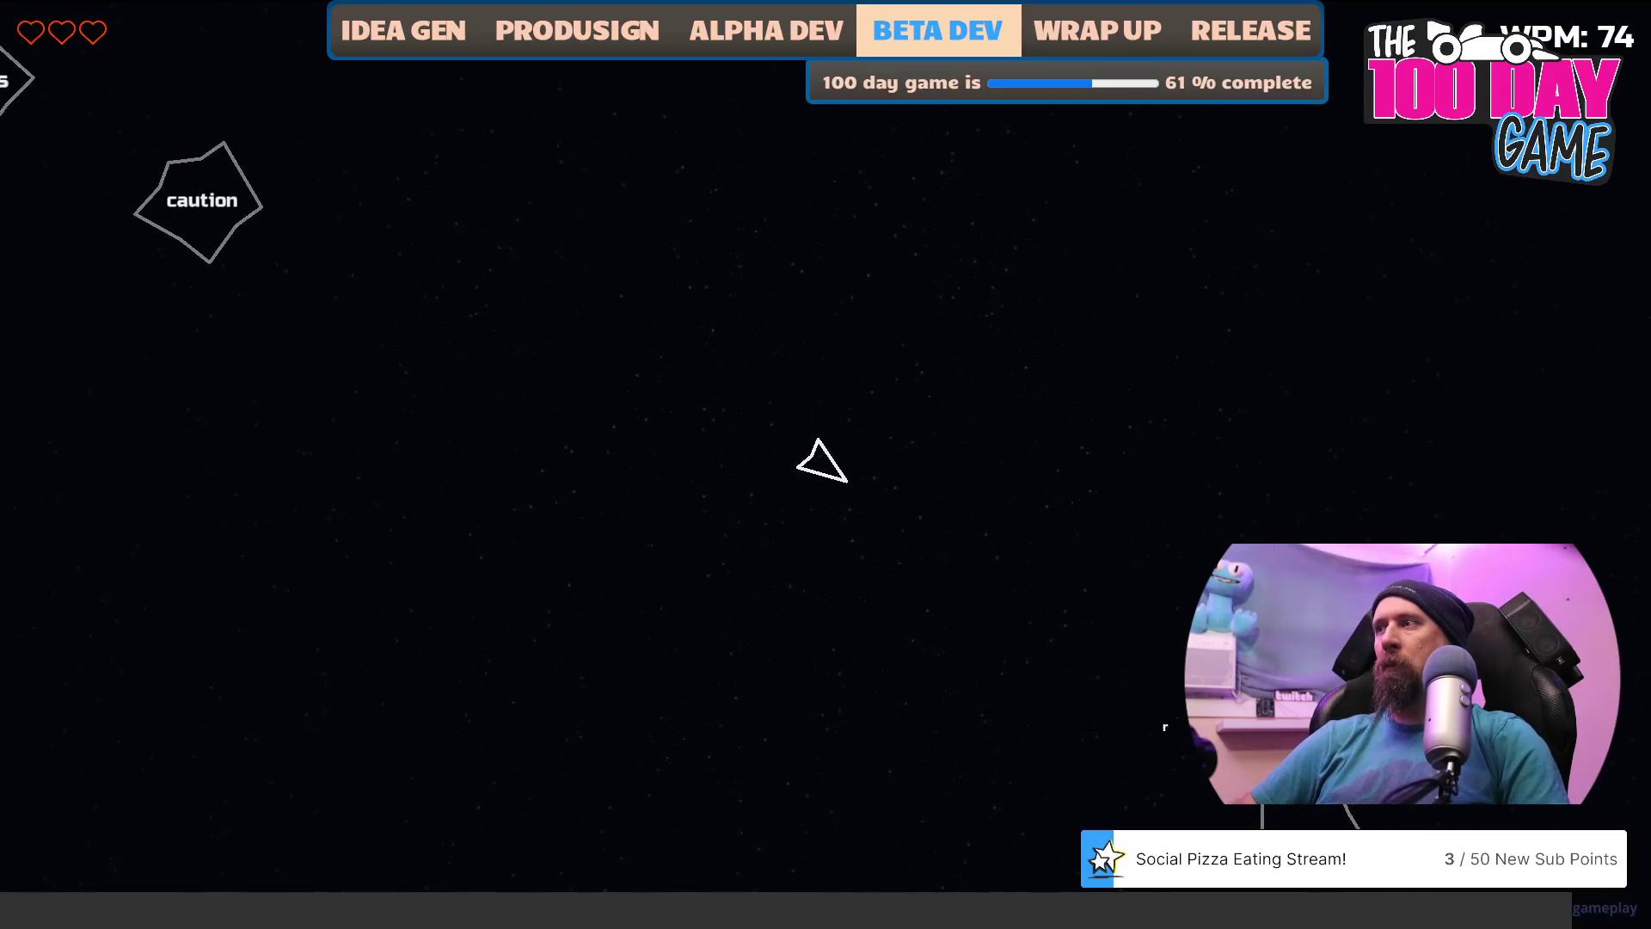
type("caution")
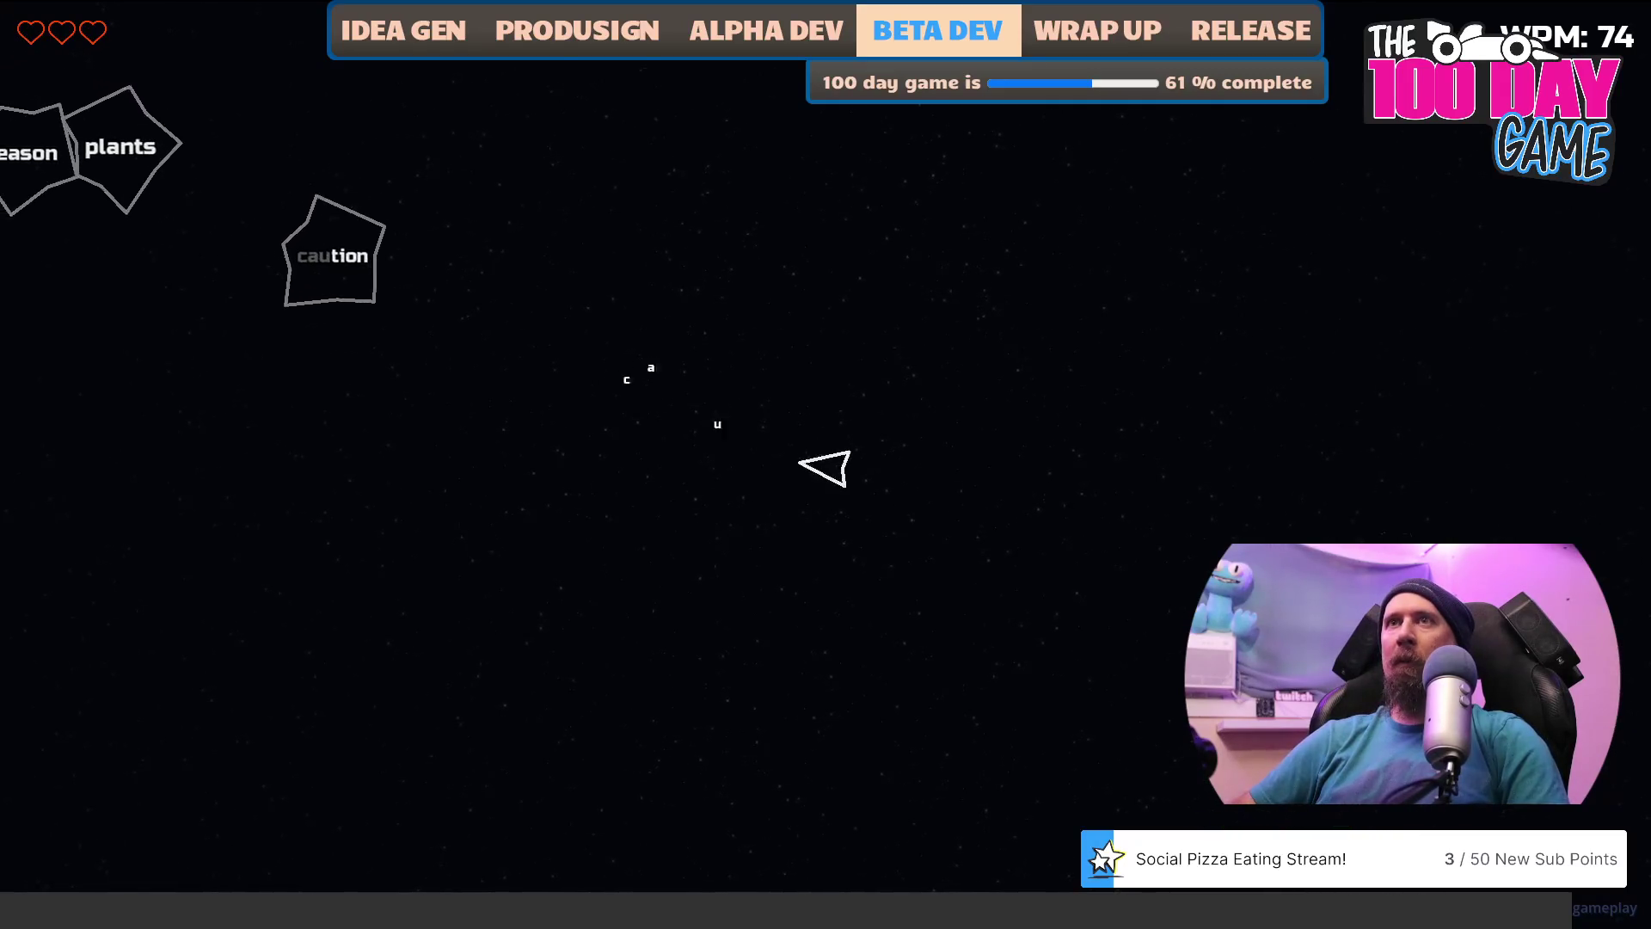
type("plantsrea")
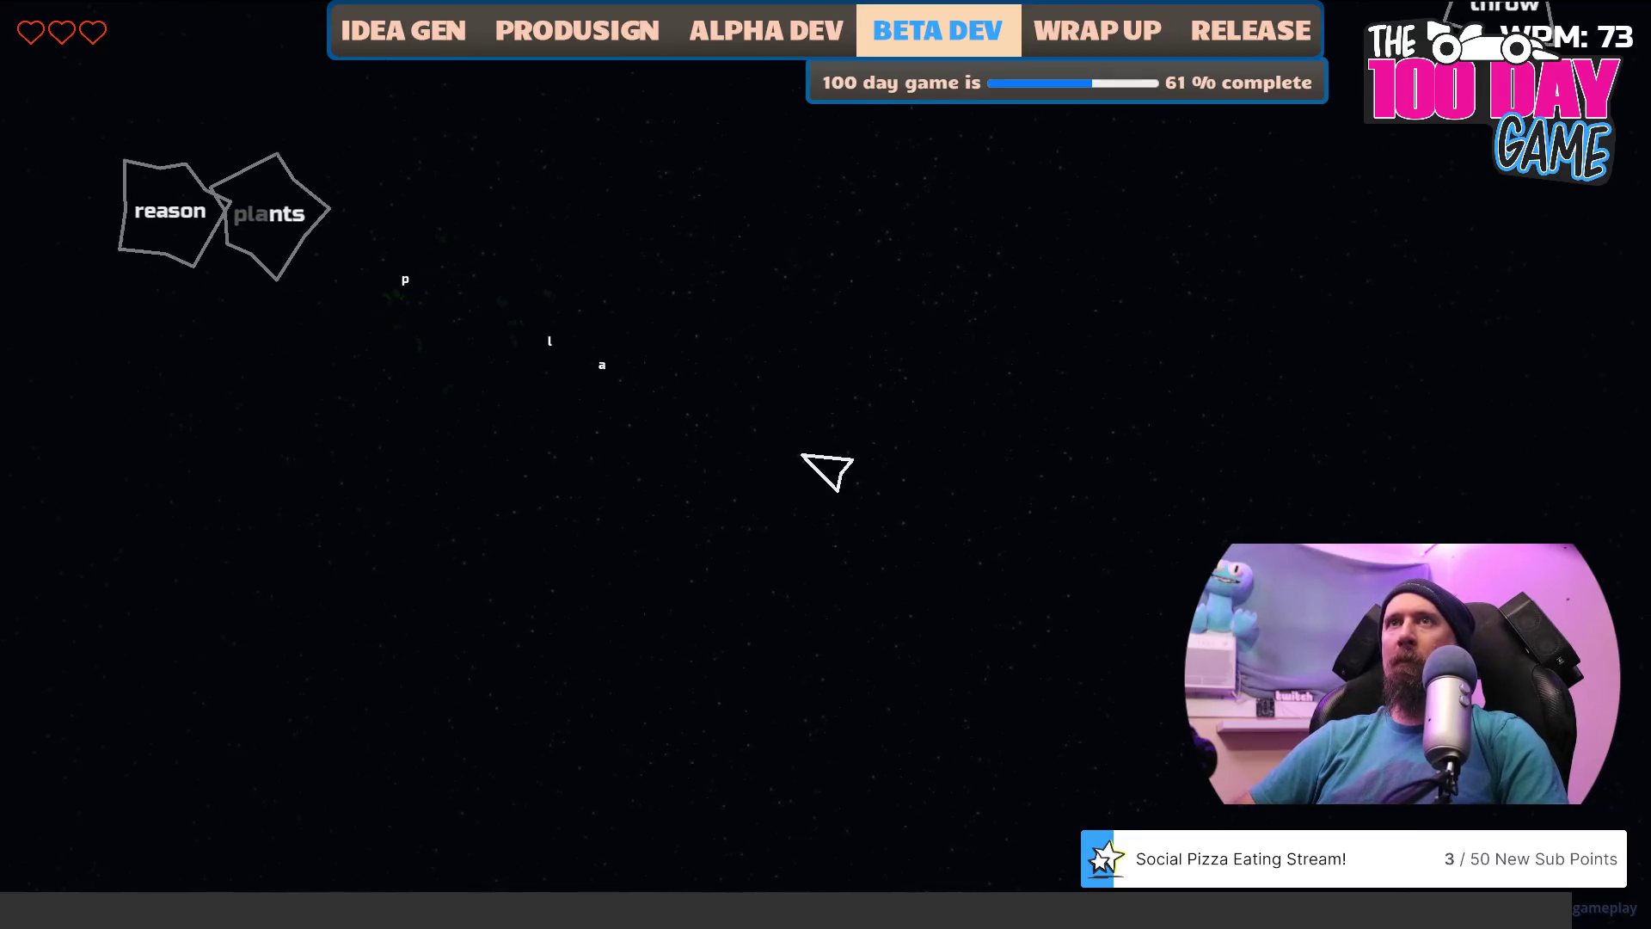
type("son")
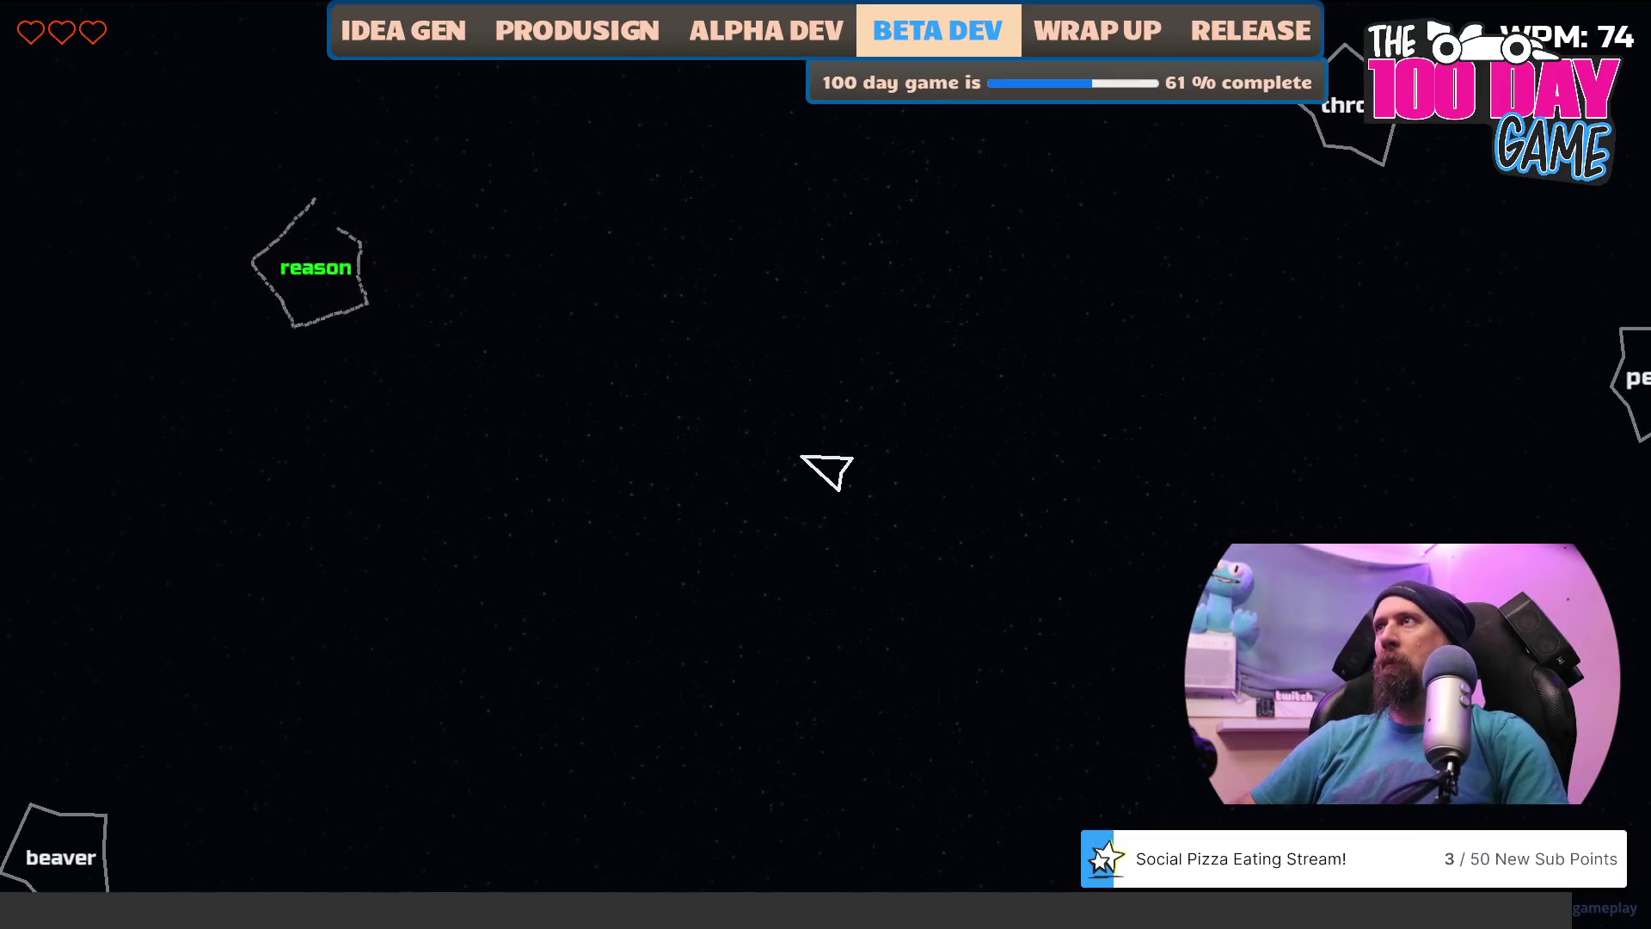
type("throwpeace")
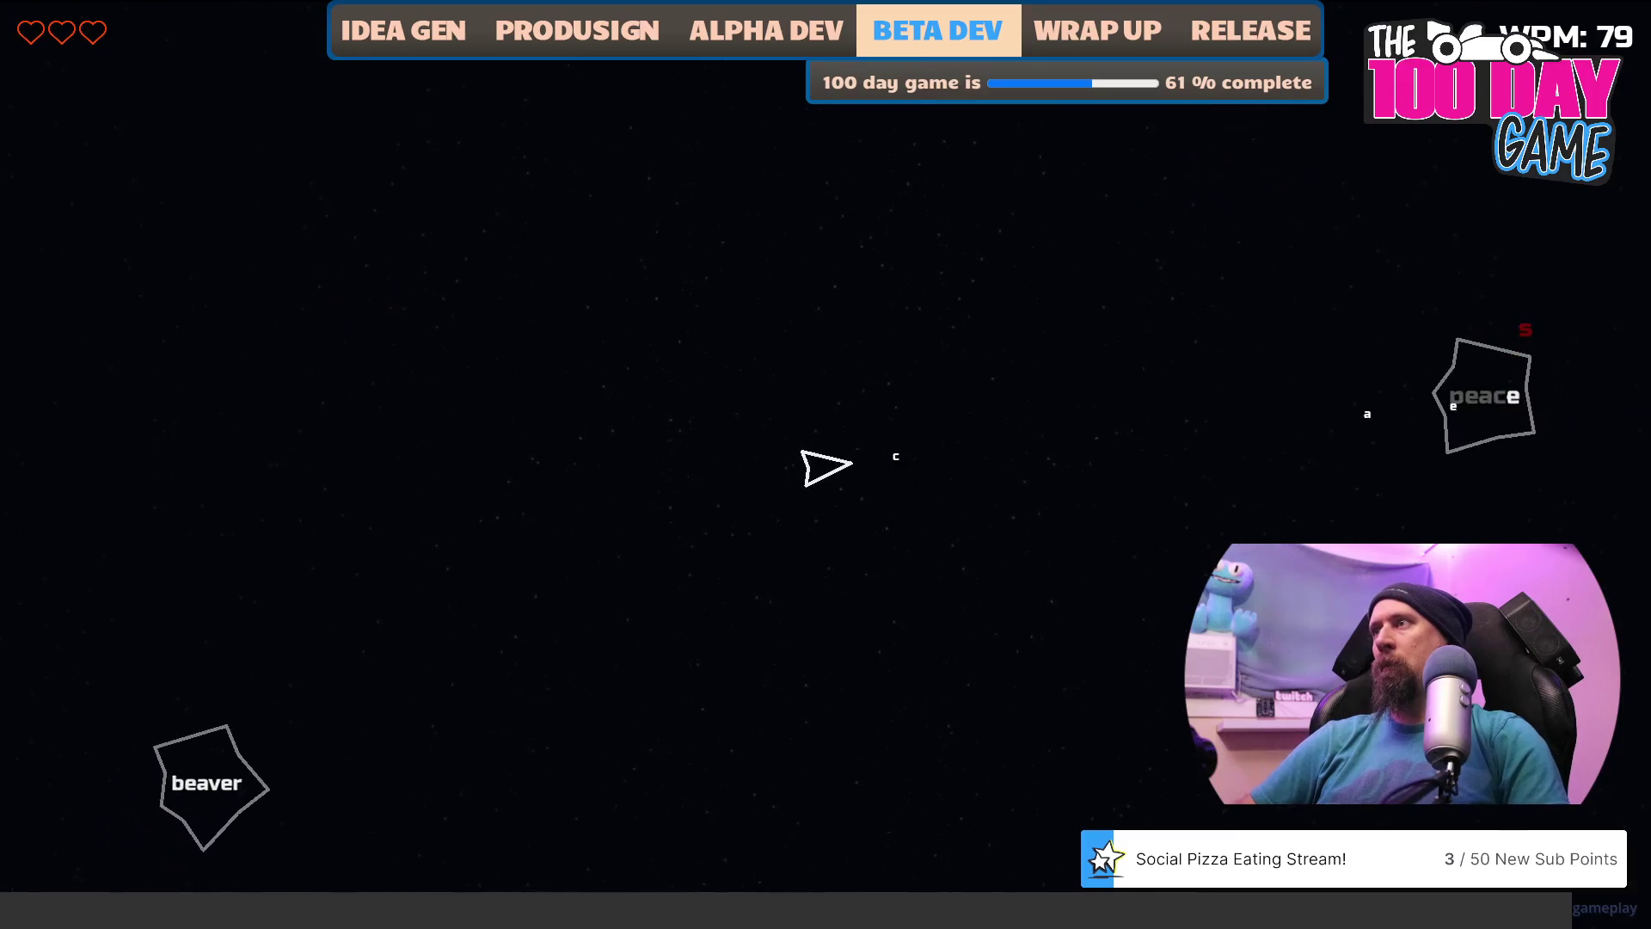
type("check")
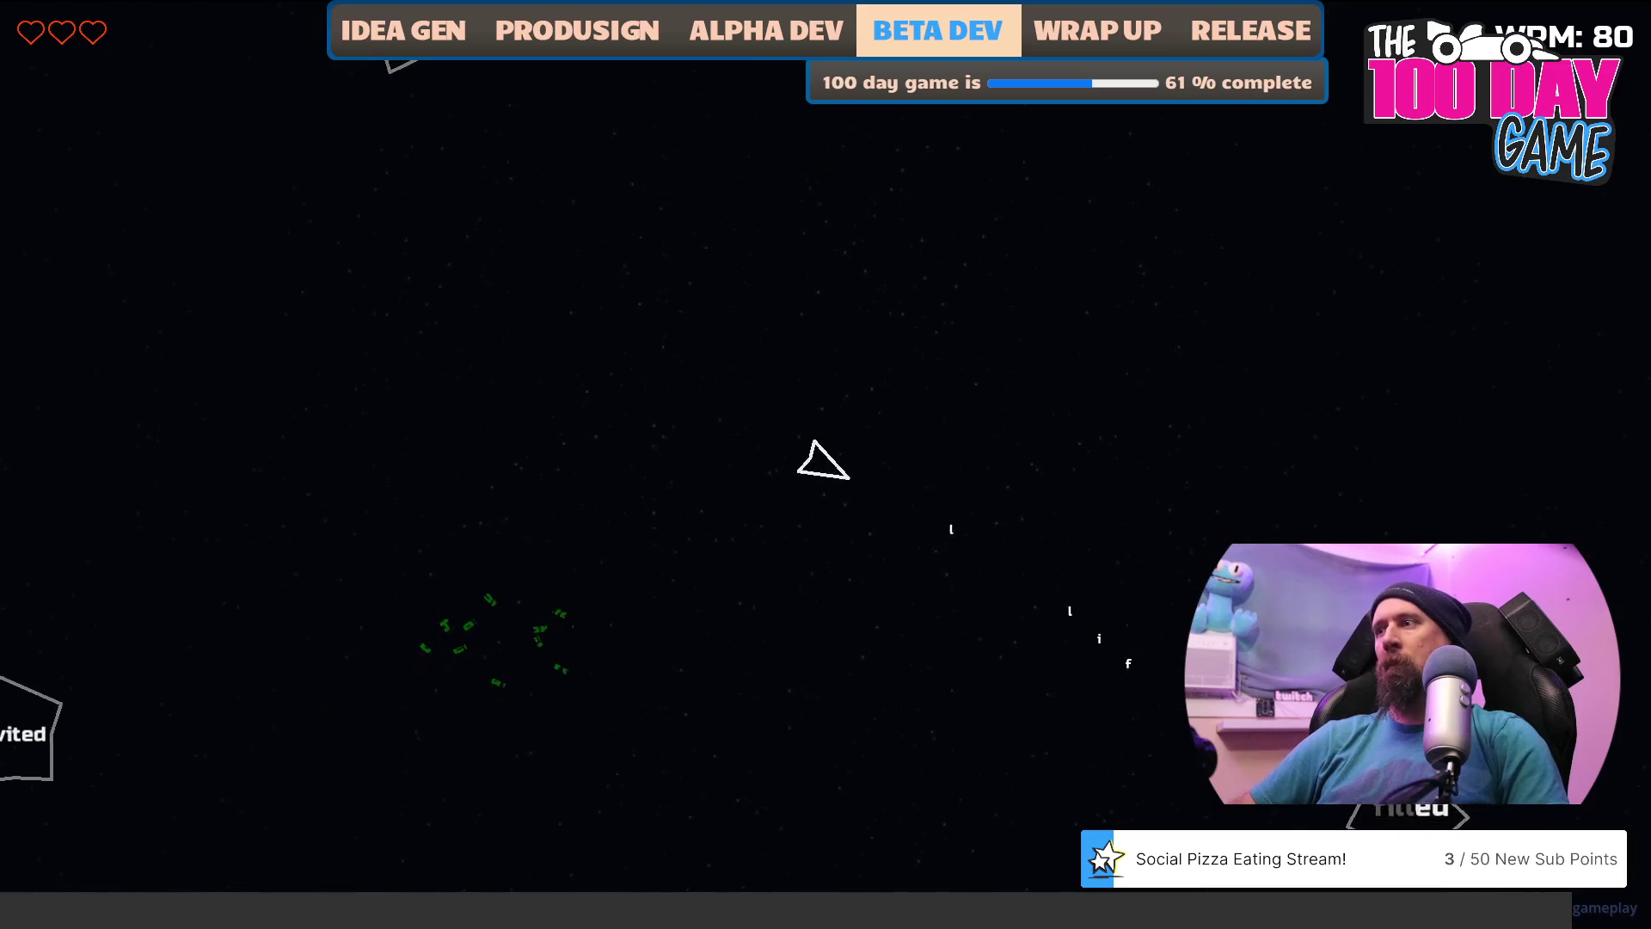
type("edhundr")
type("eds")
type("m")
type("edicine")
type("sender")
type("kgc")
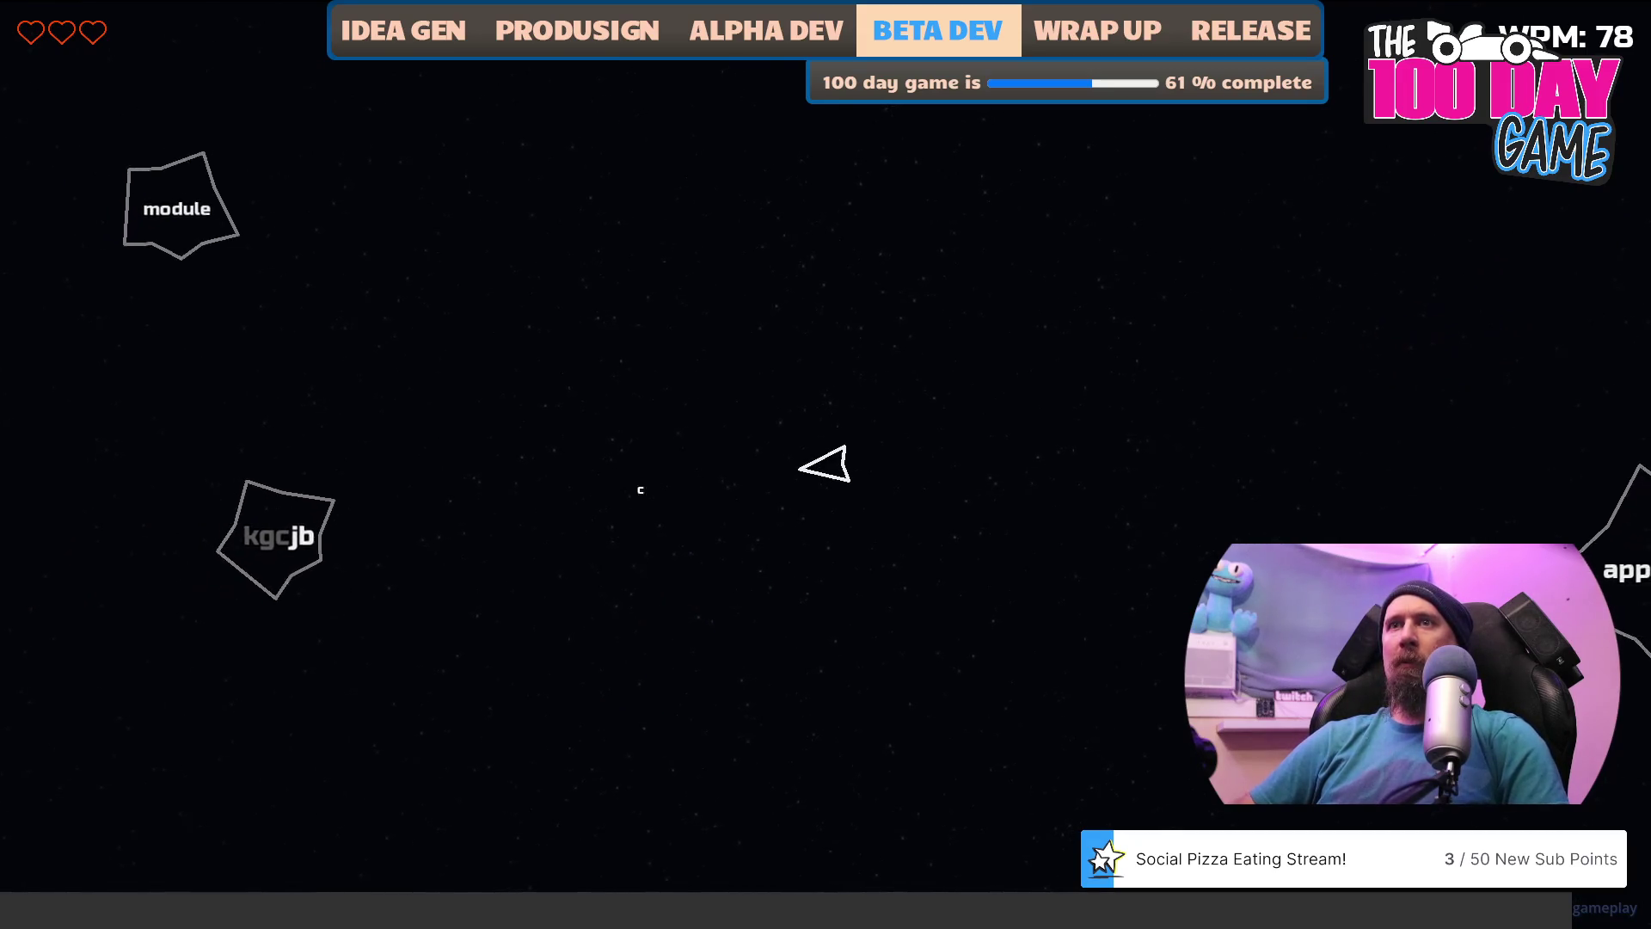
type("jbmodule")
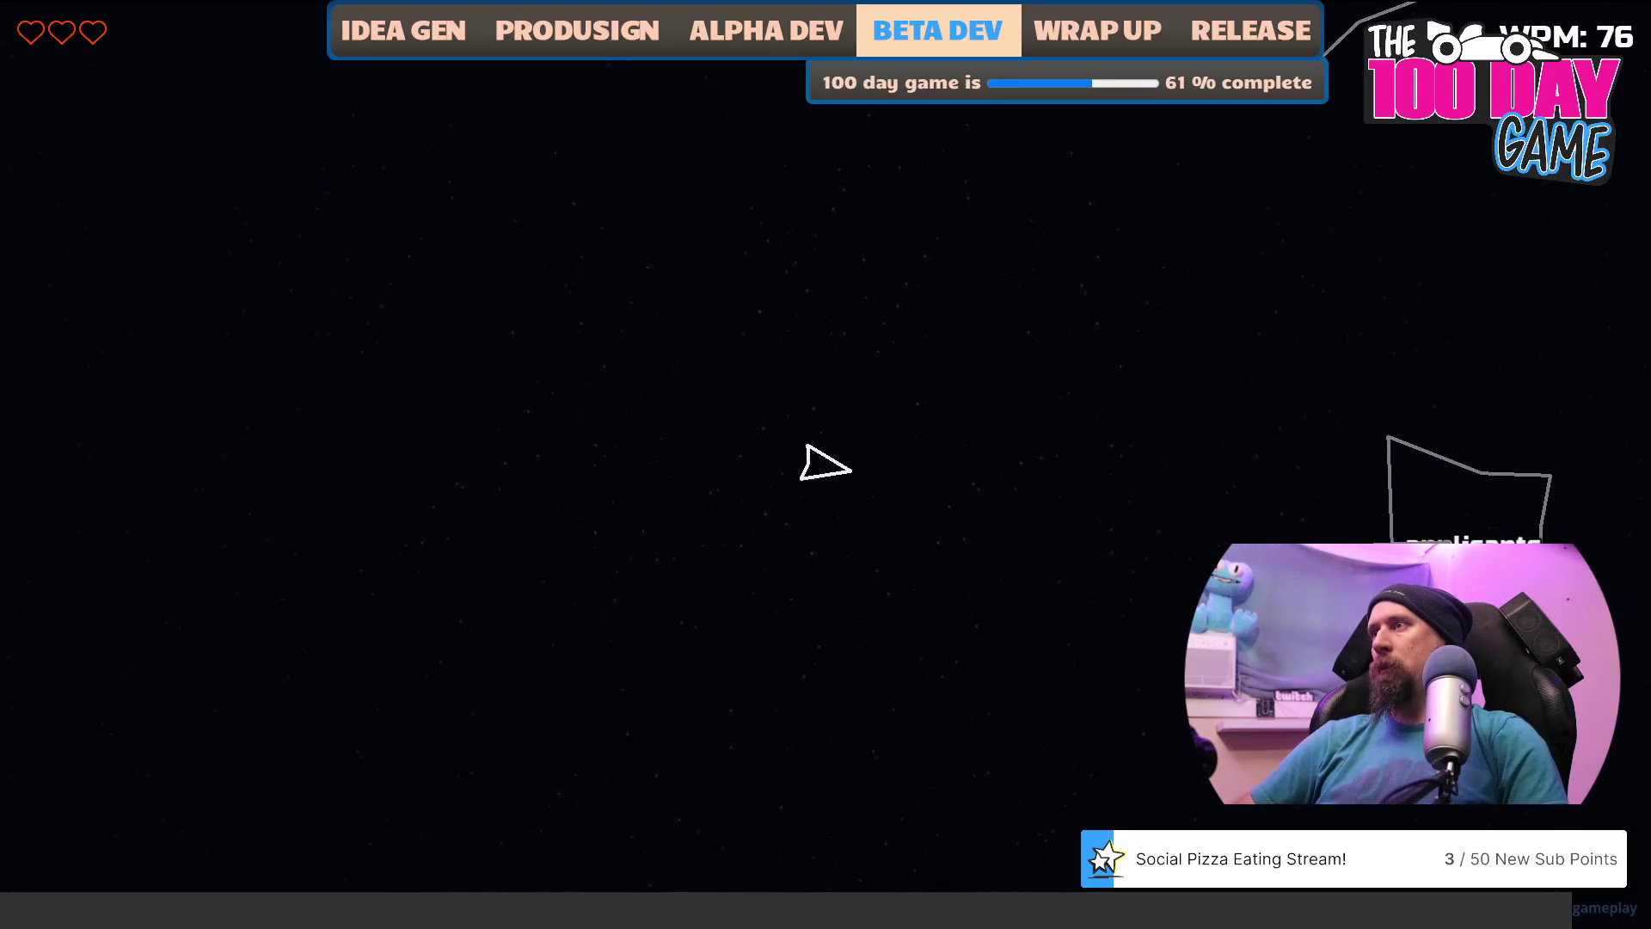
type("applican")
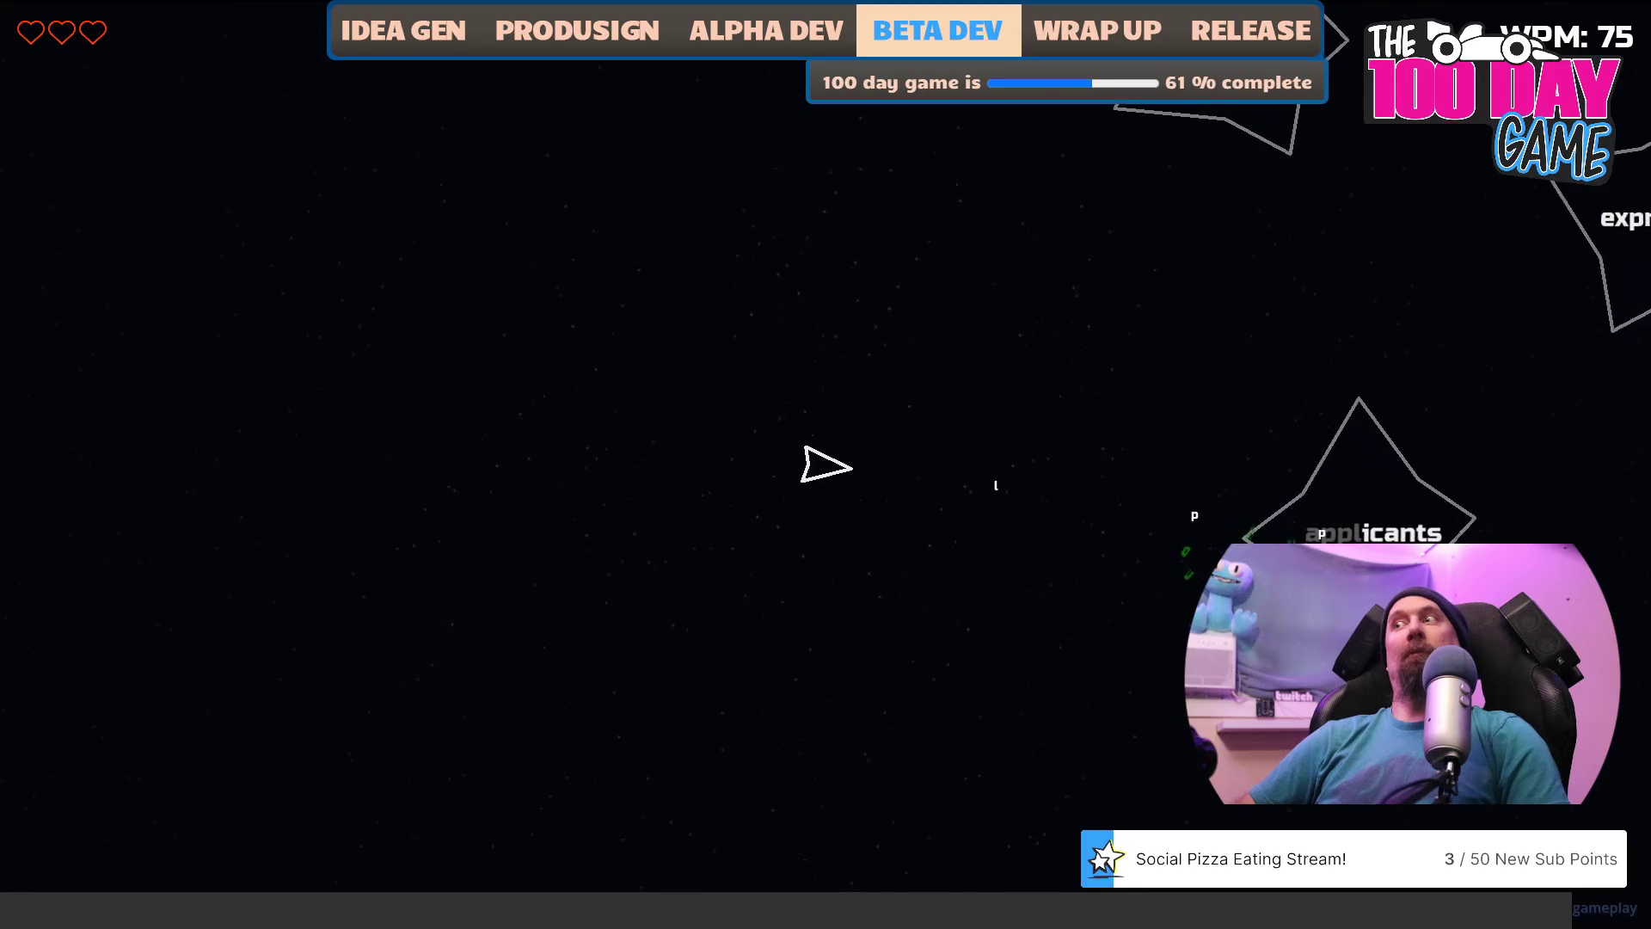
type("ts")
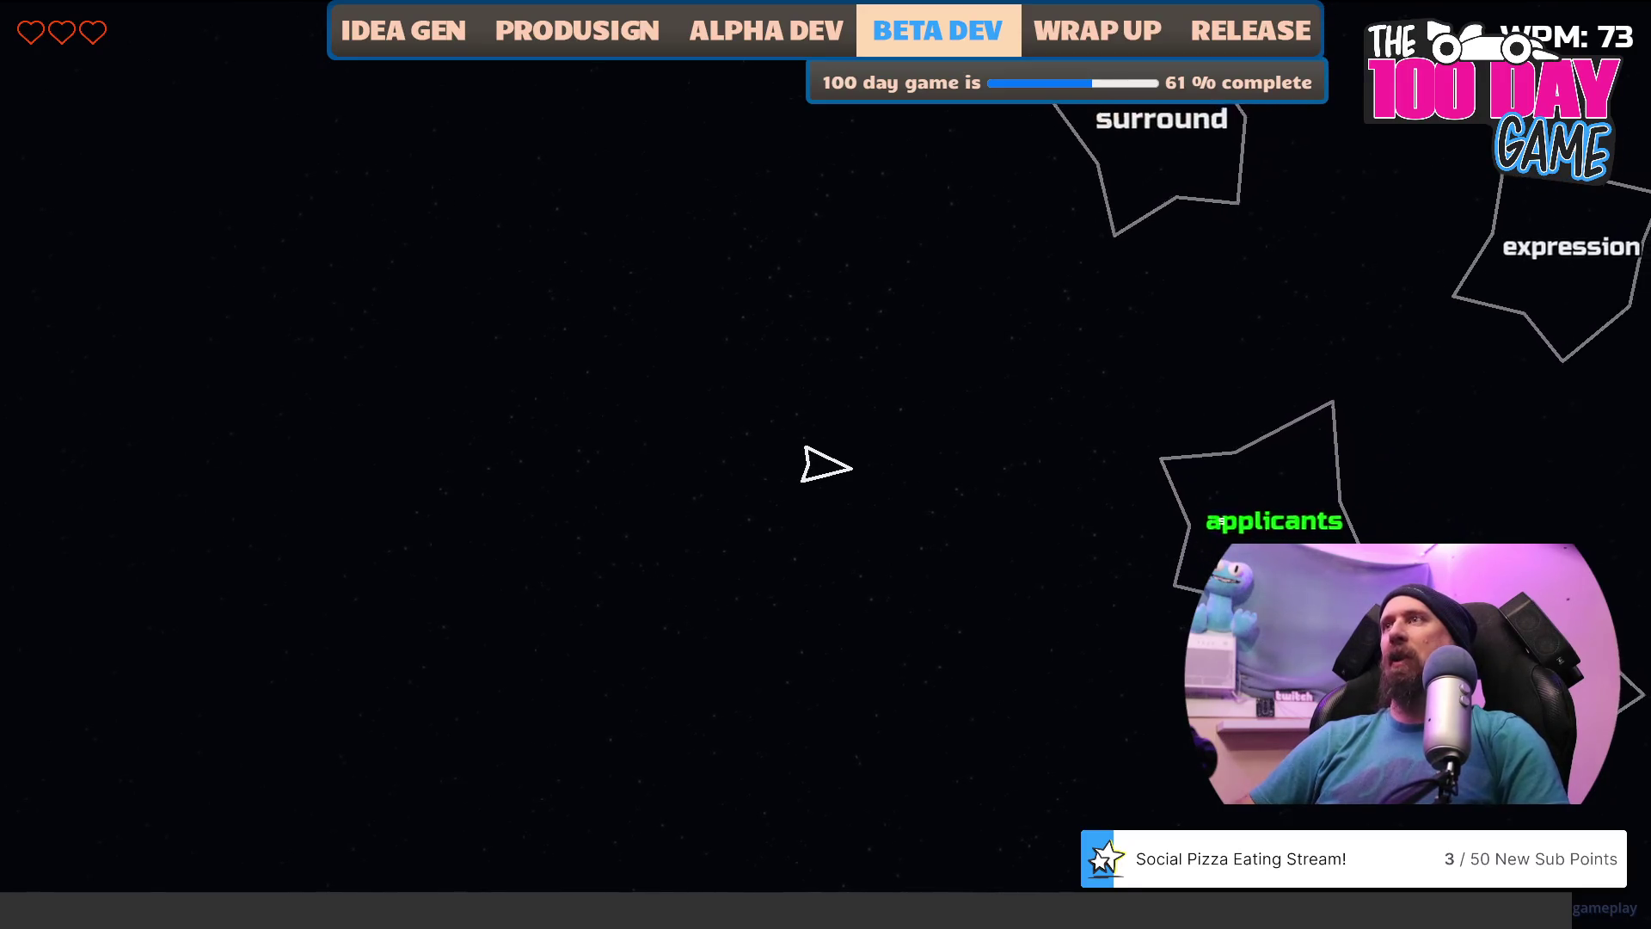
type("surround")
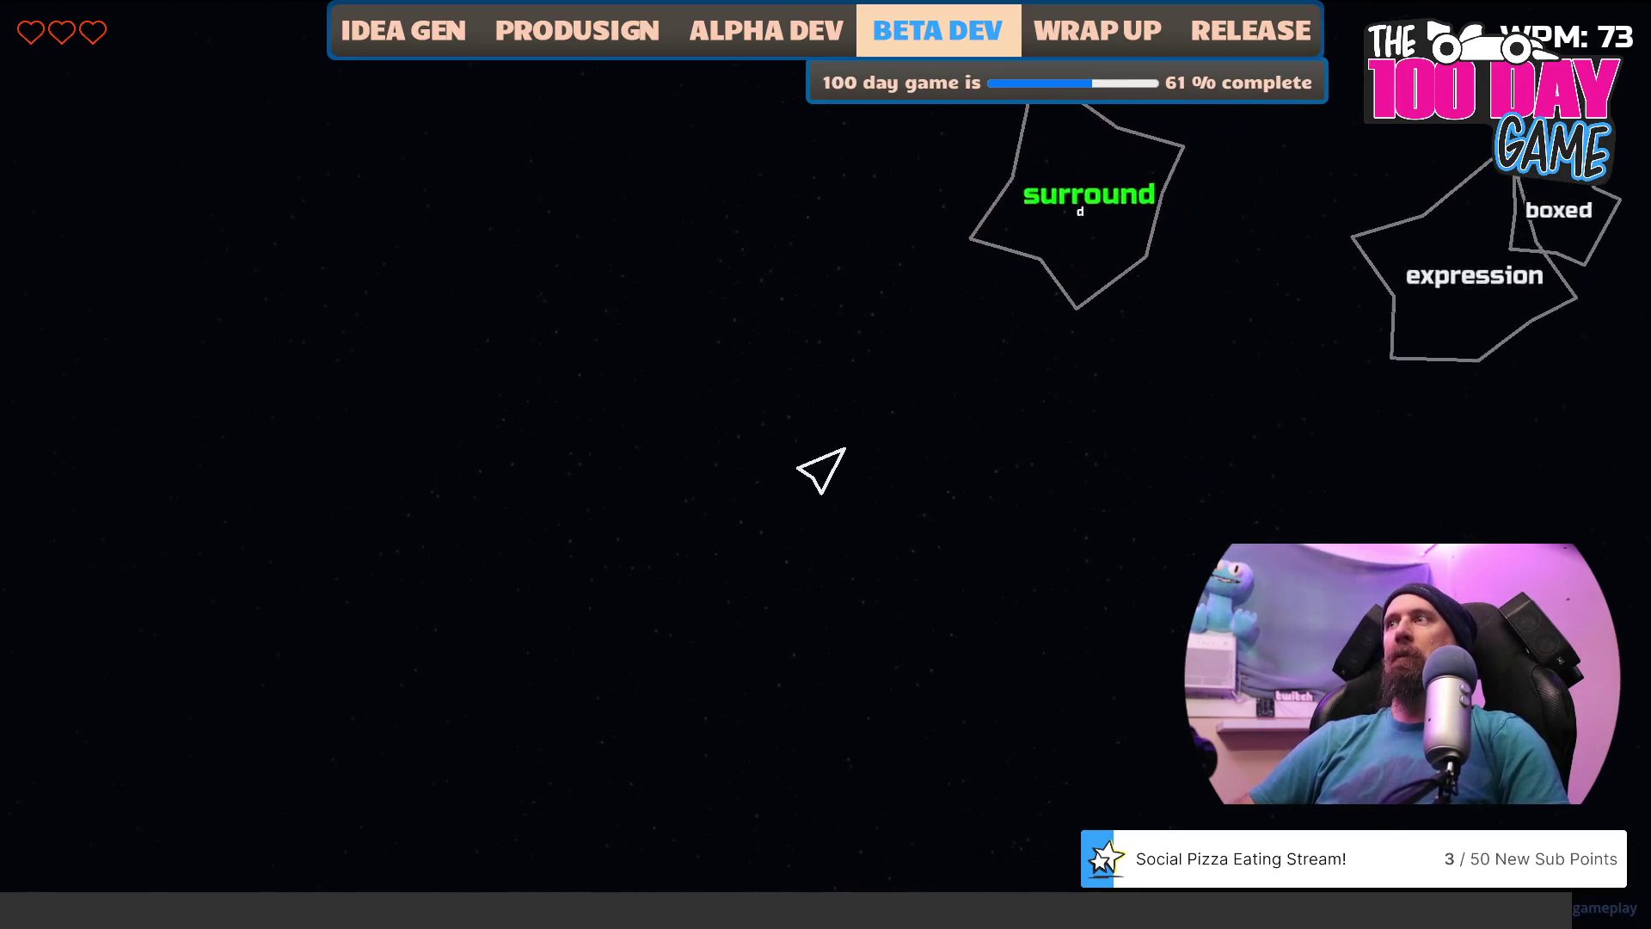
type("ver")
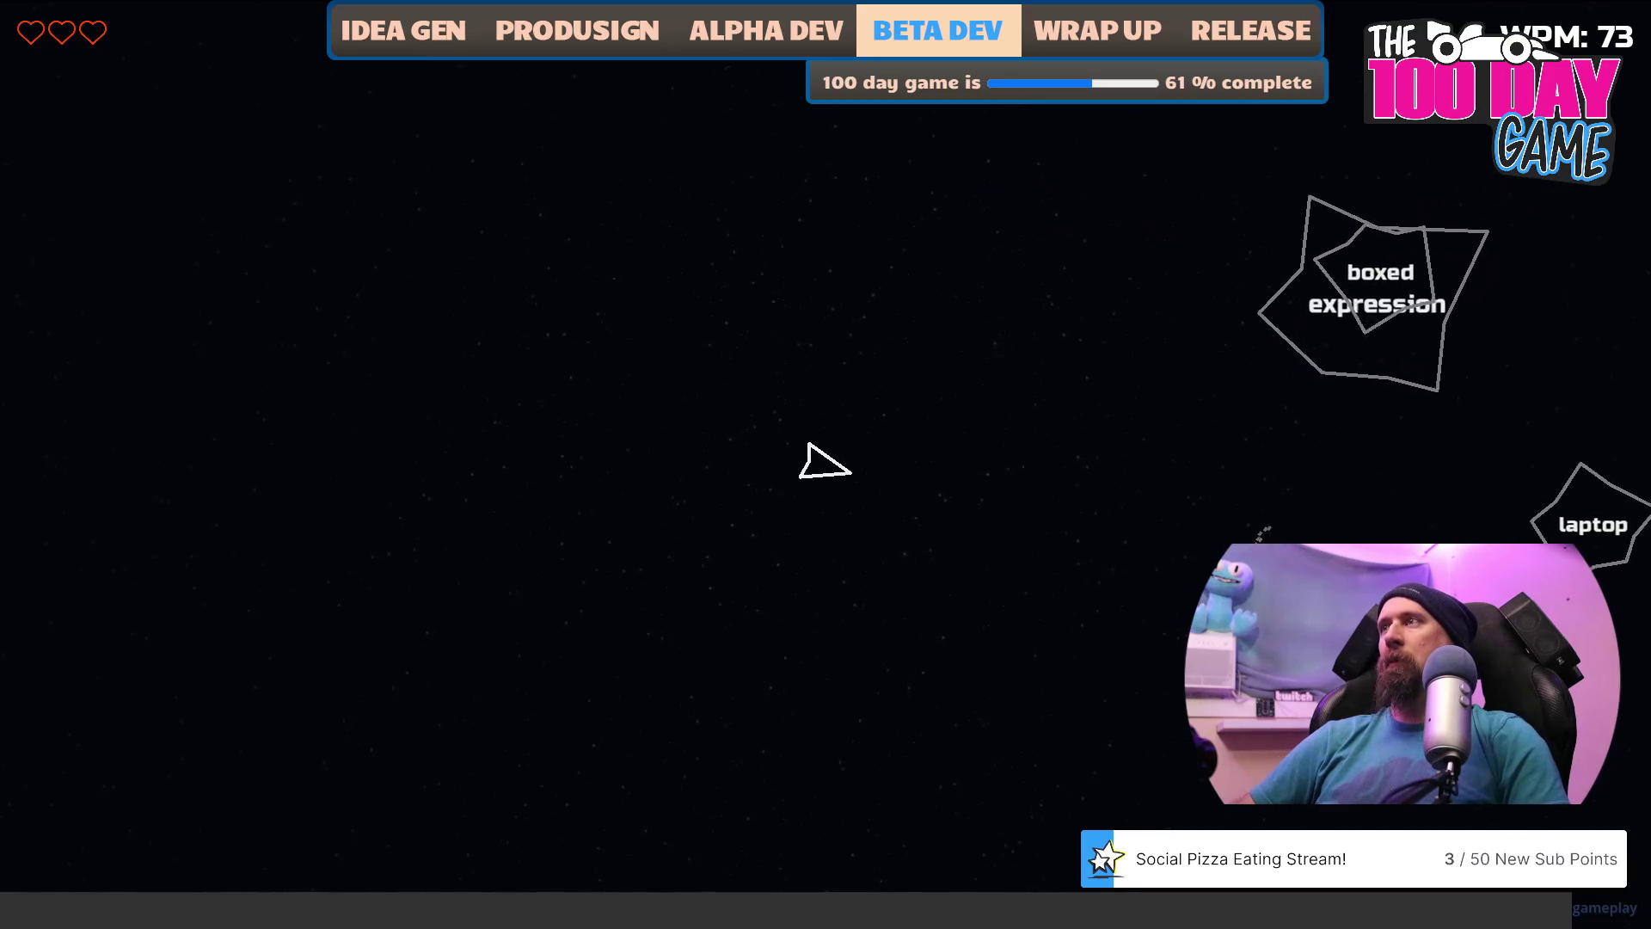
type("boxed")
type("expression")
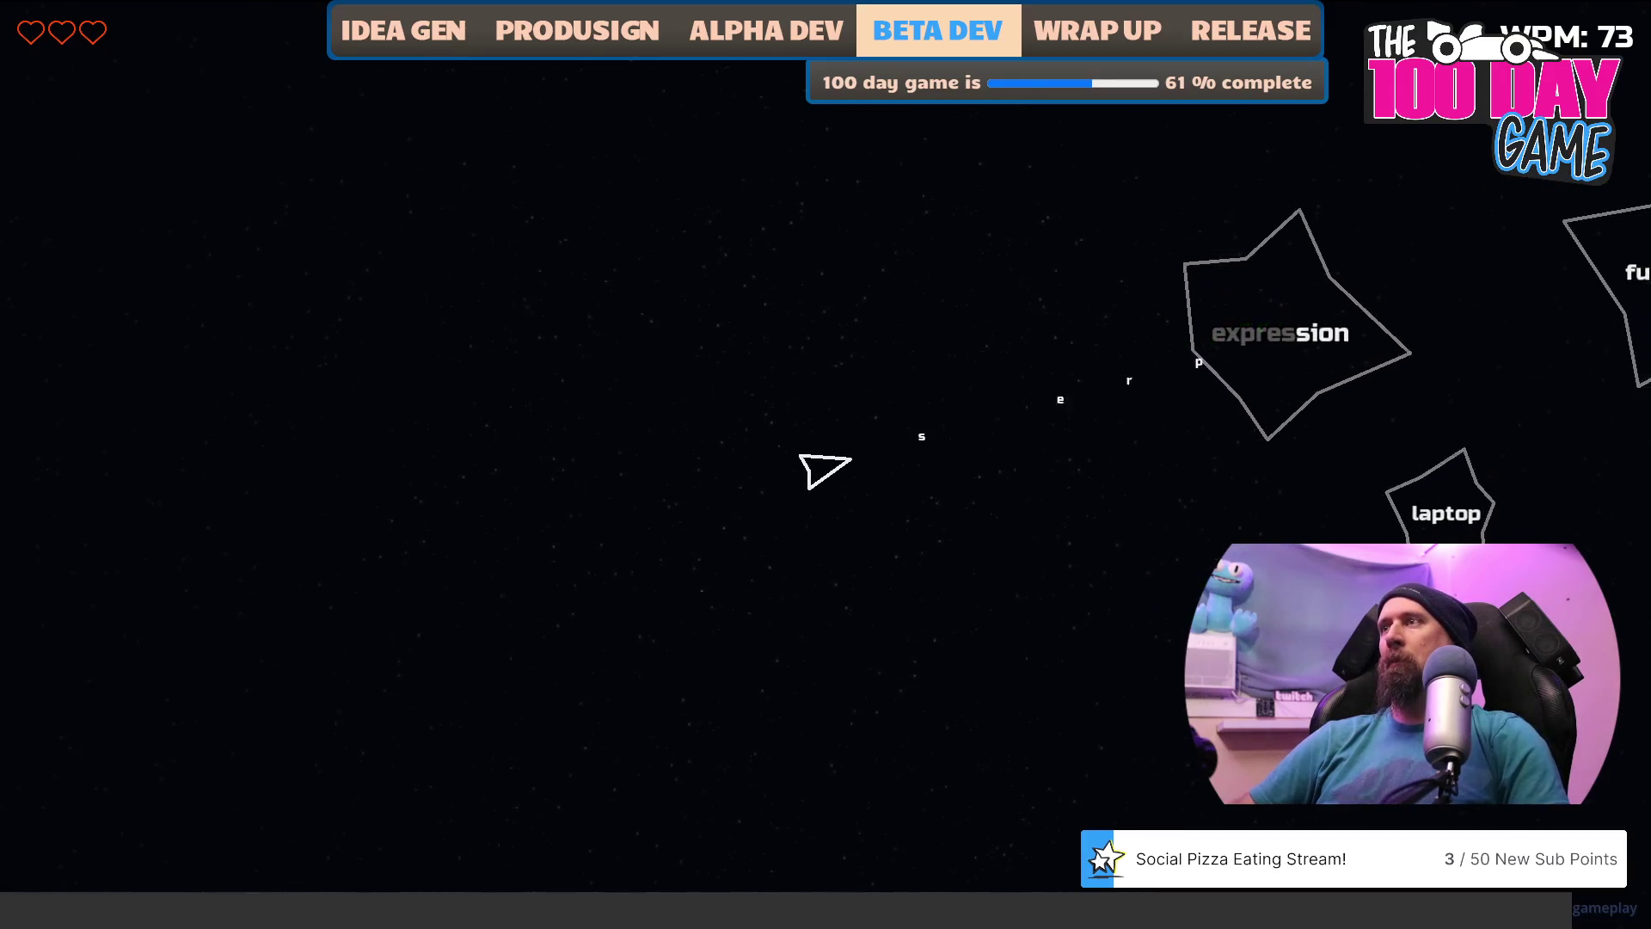
type("blaptop")
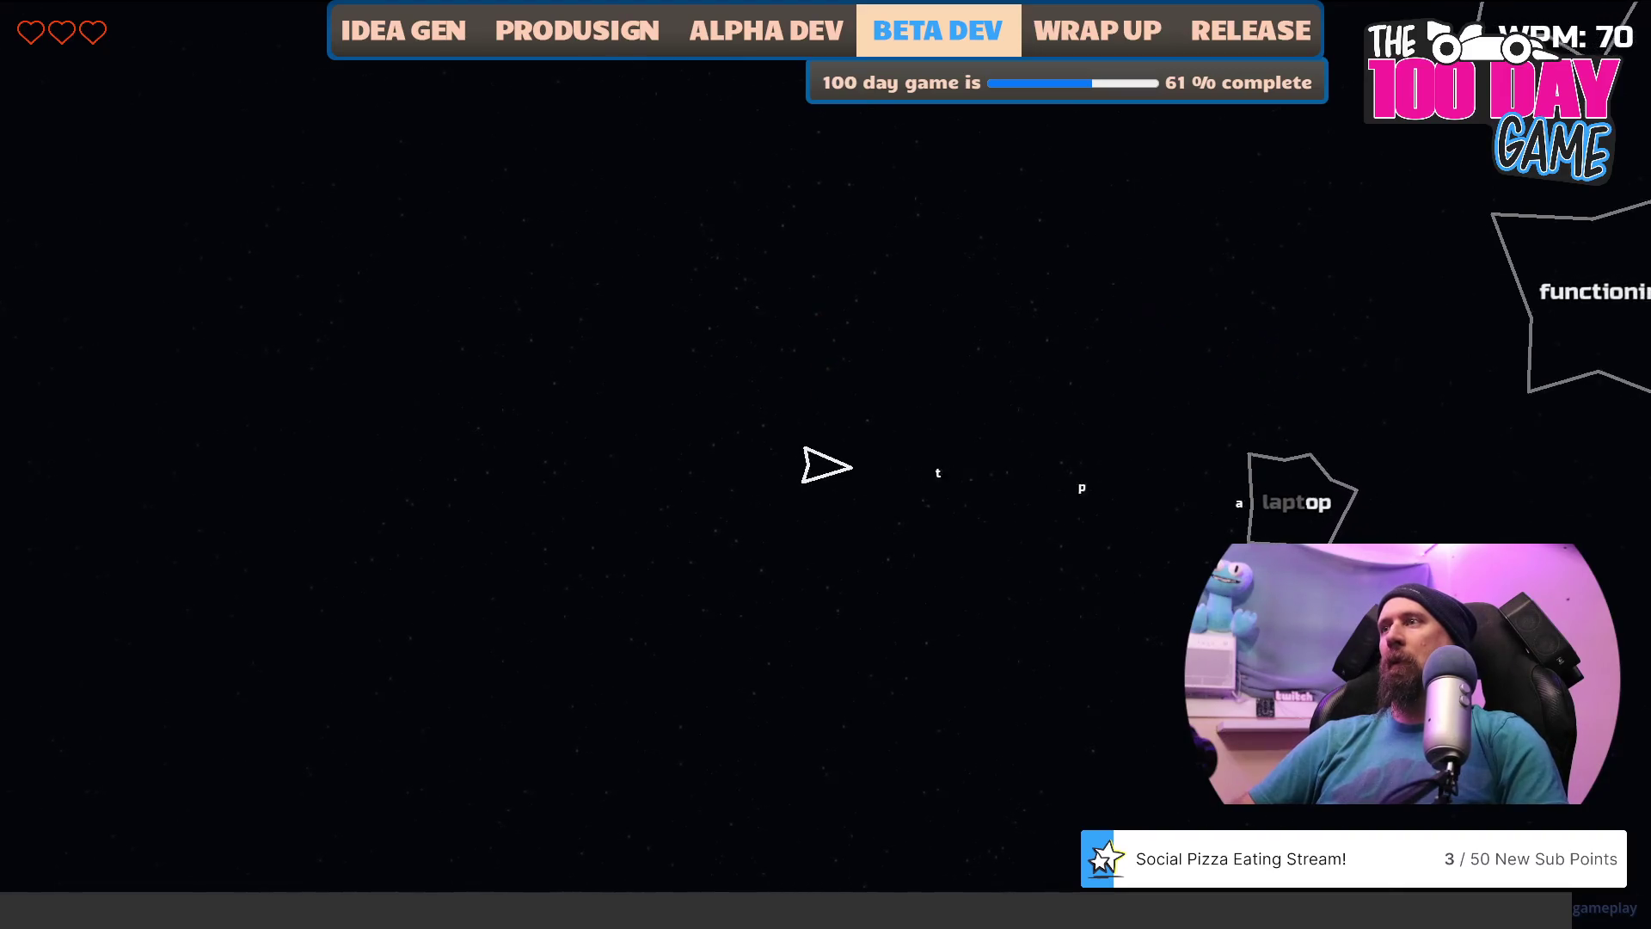
type("functioning")
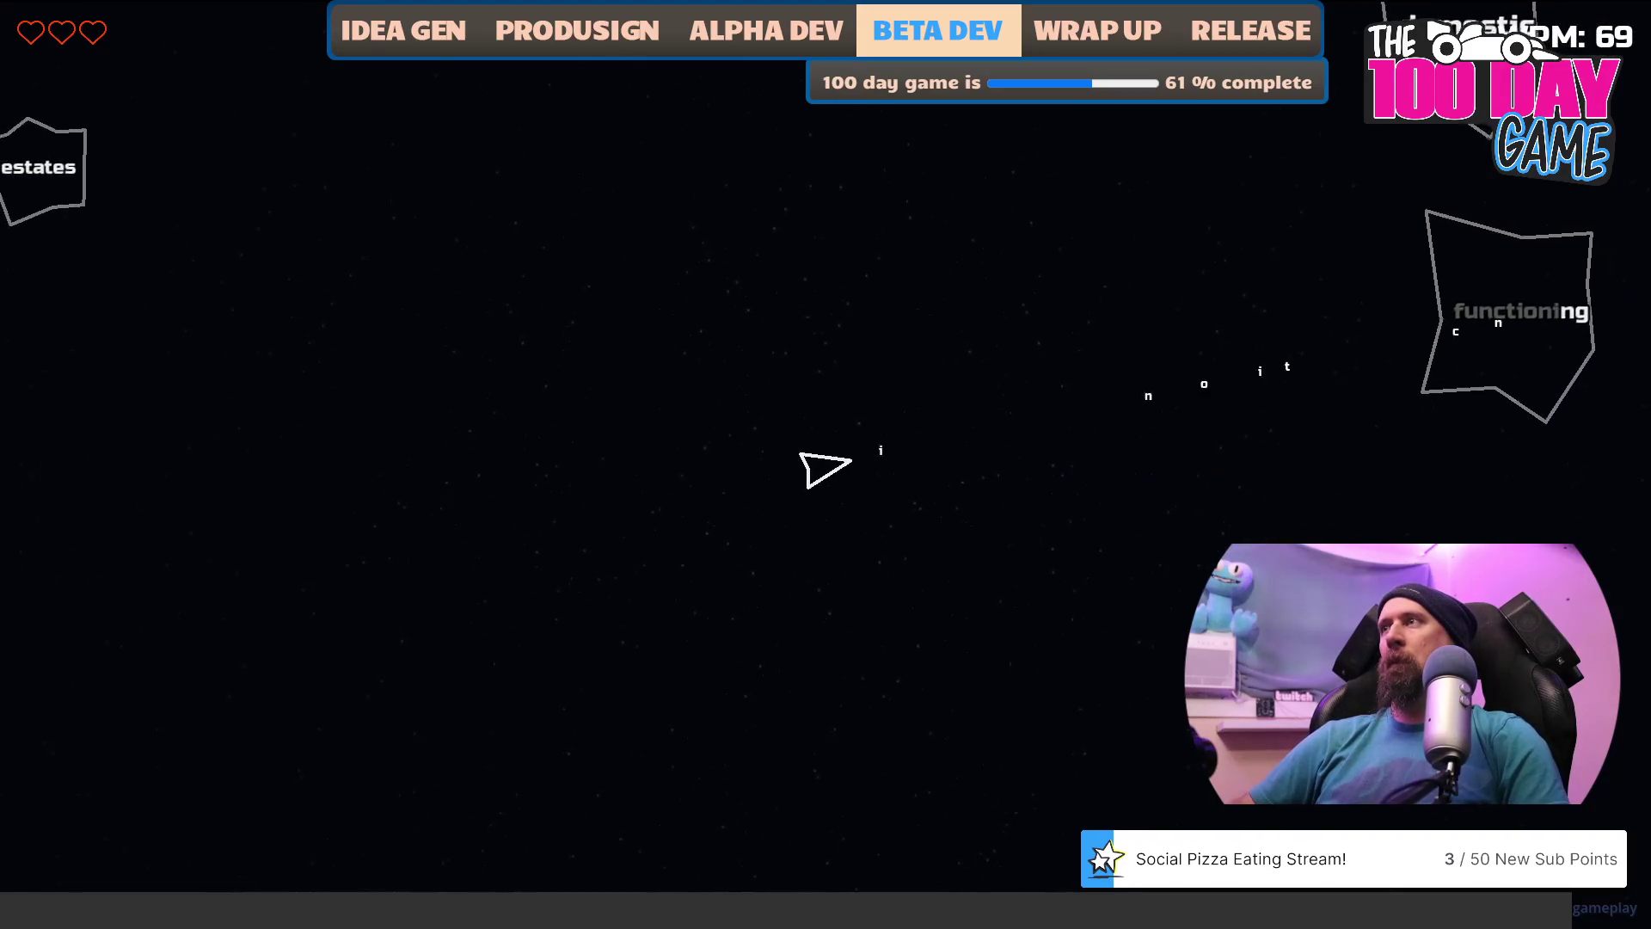
type("domestic")
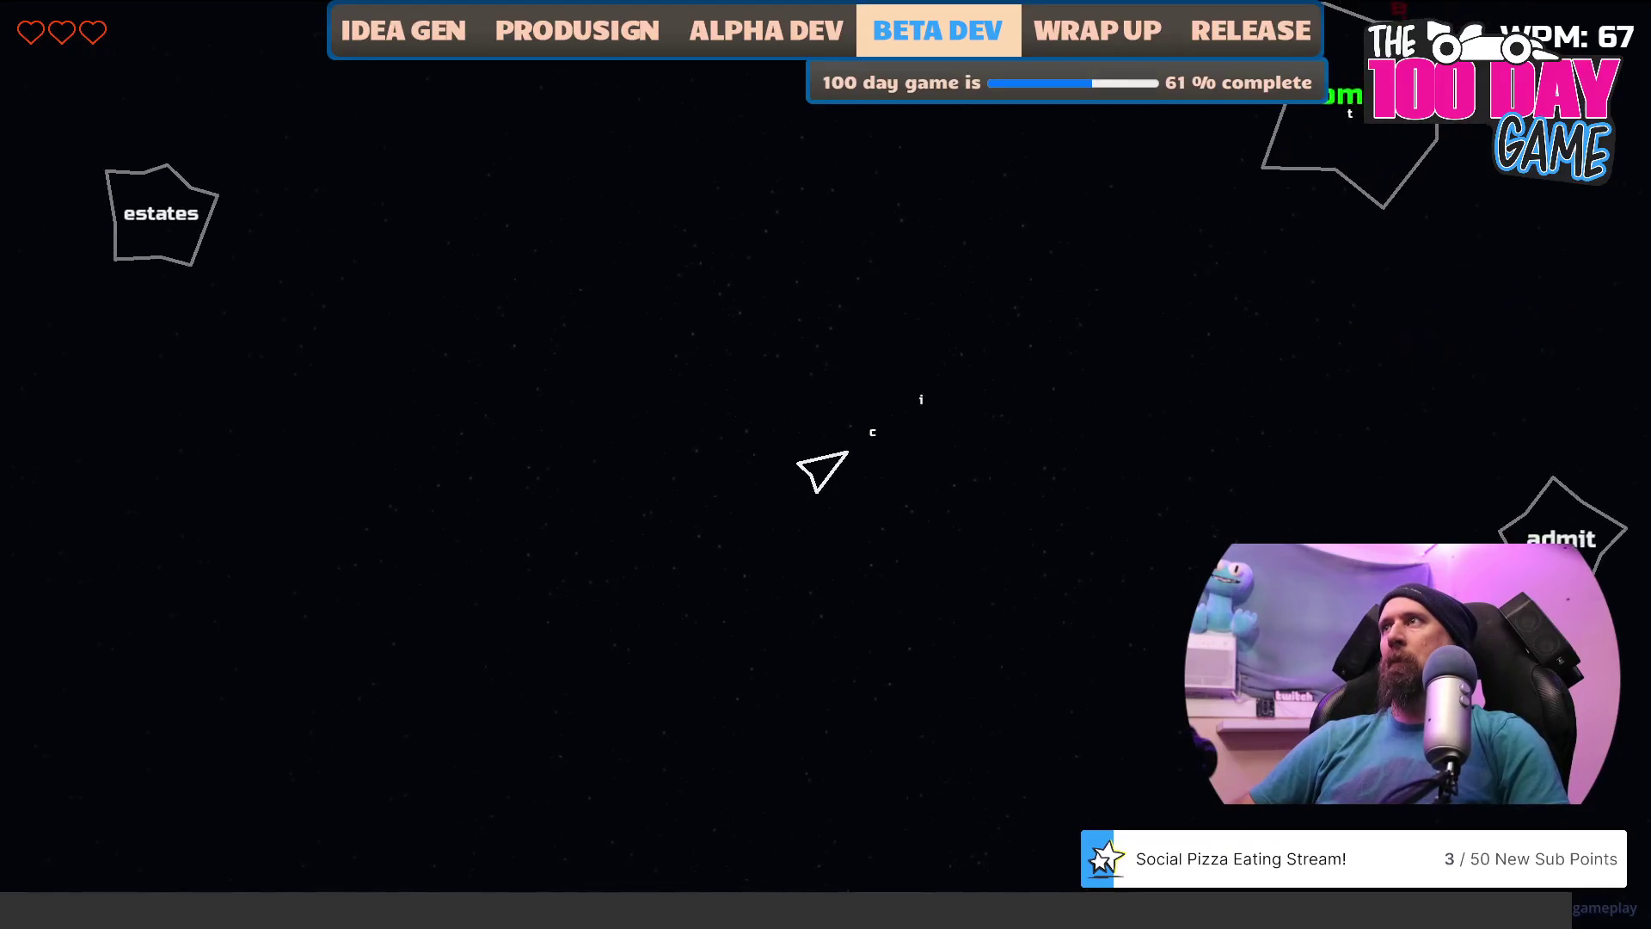
type("admitestates")
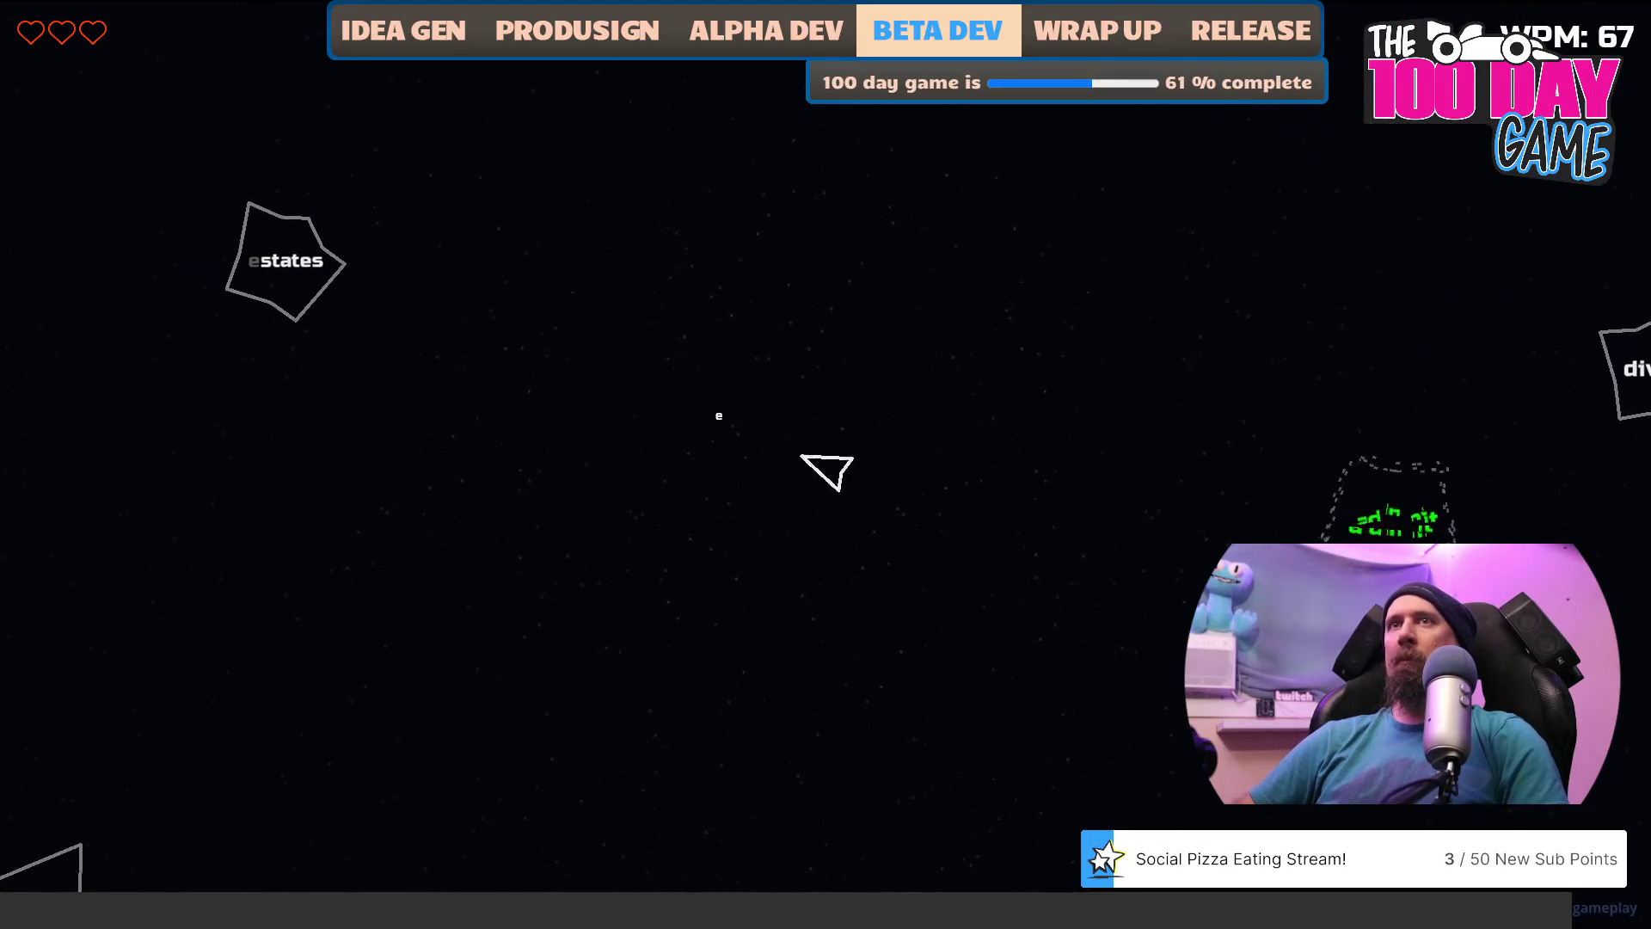
type("divide")
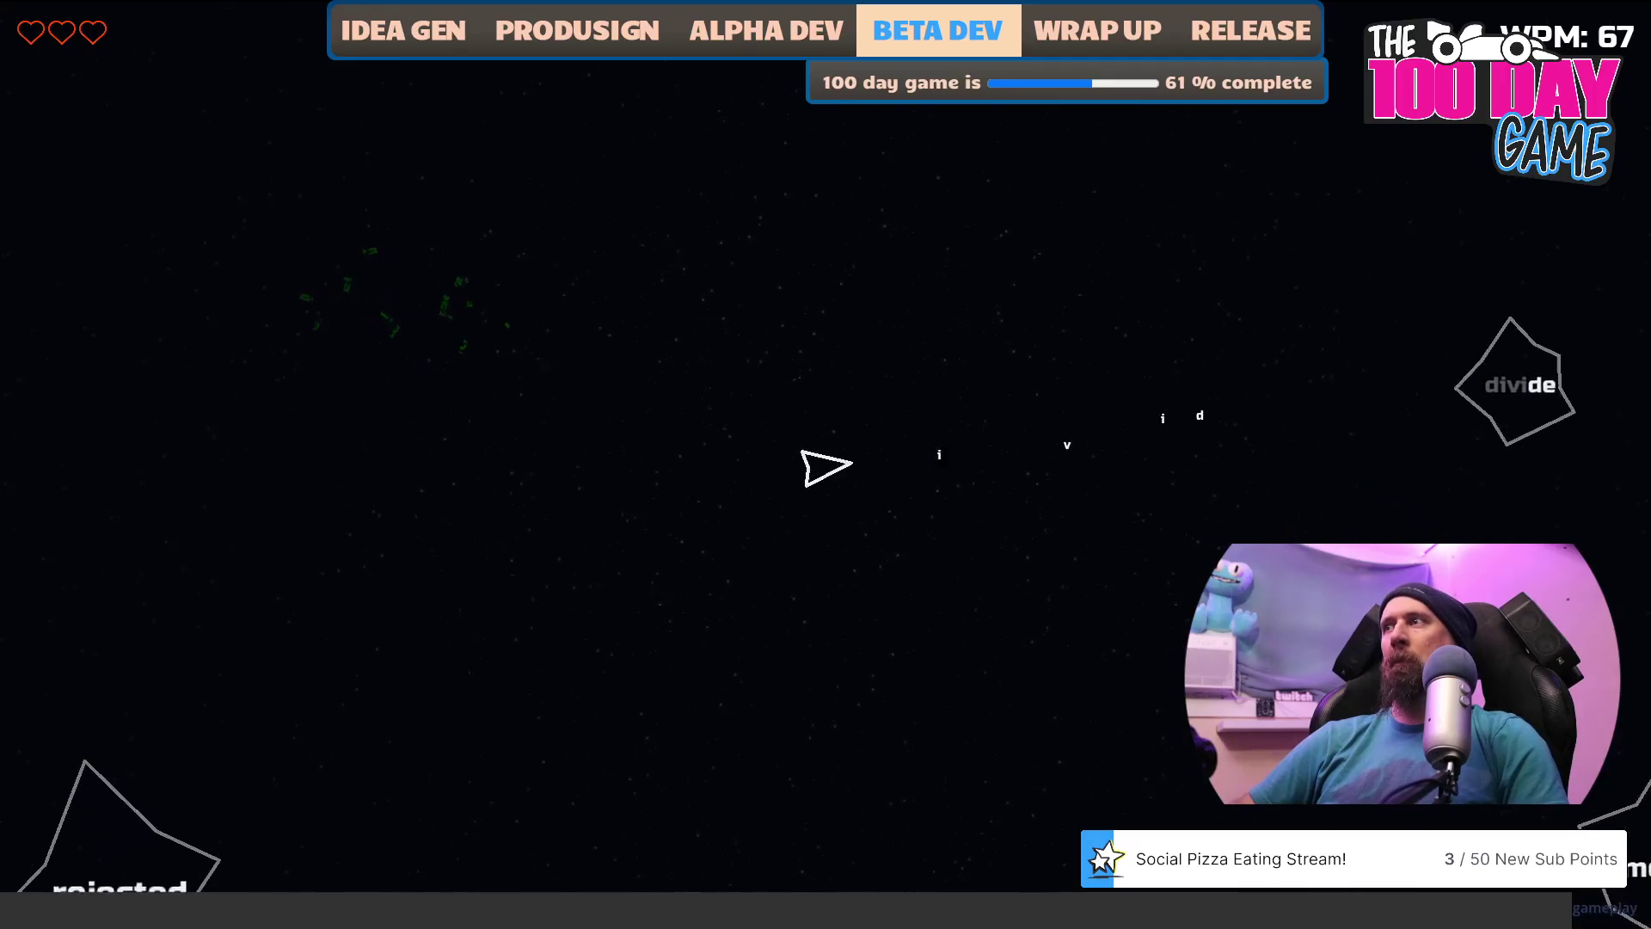
type("mountain")
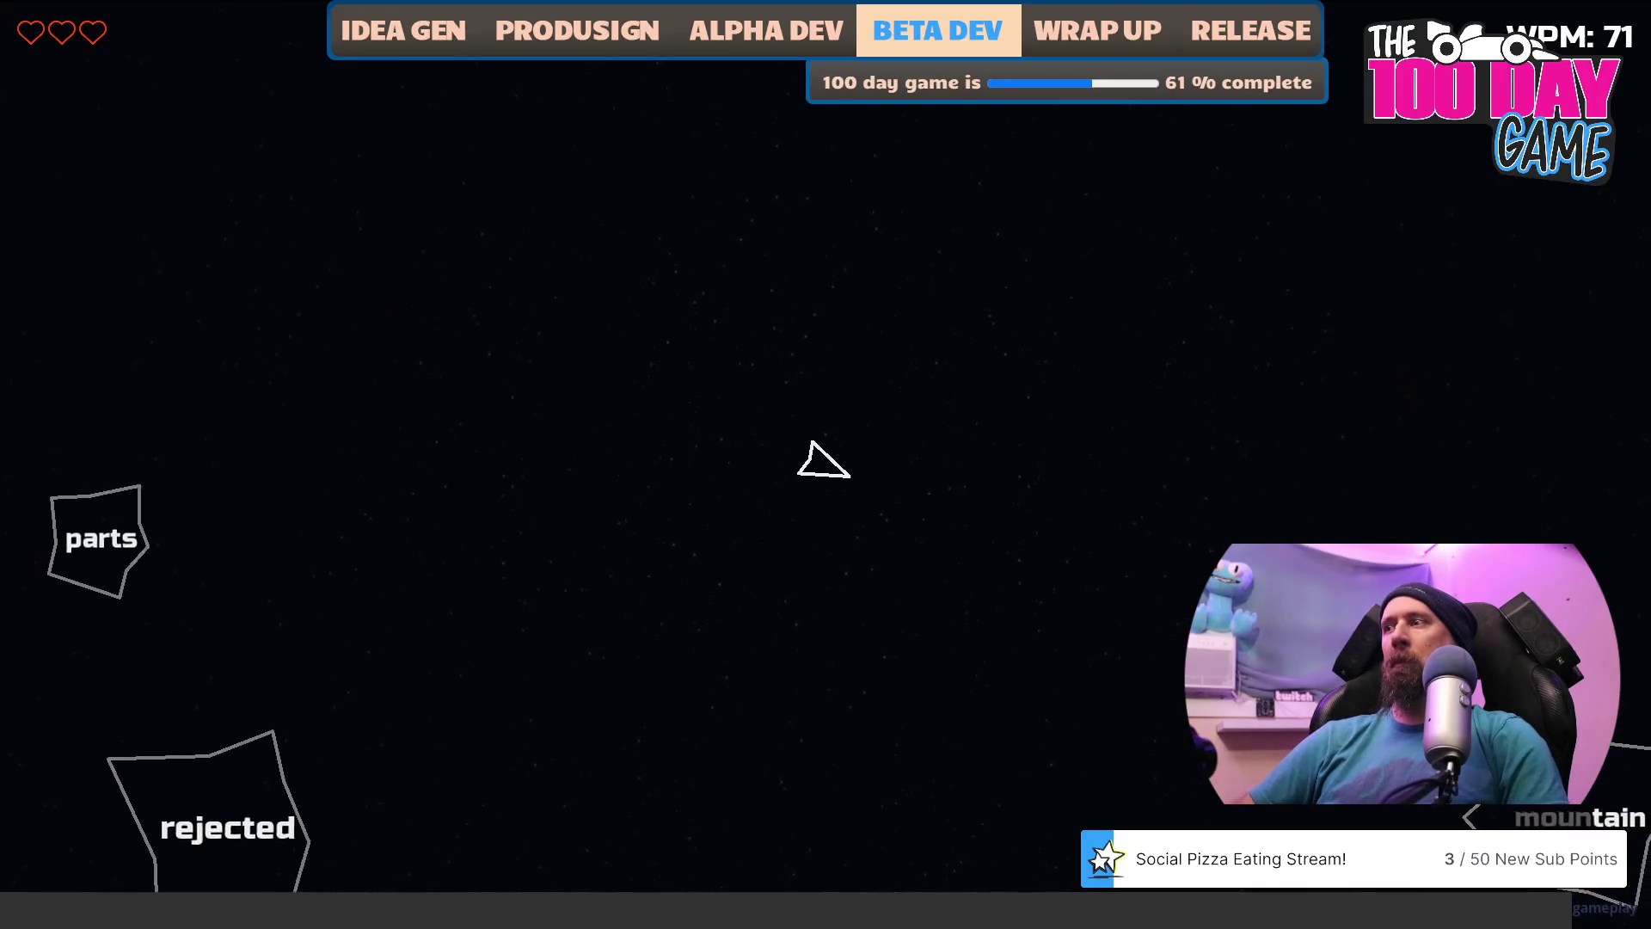
type("parts")
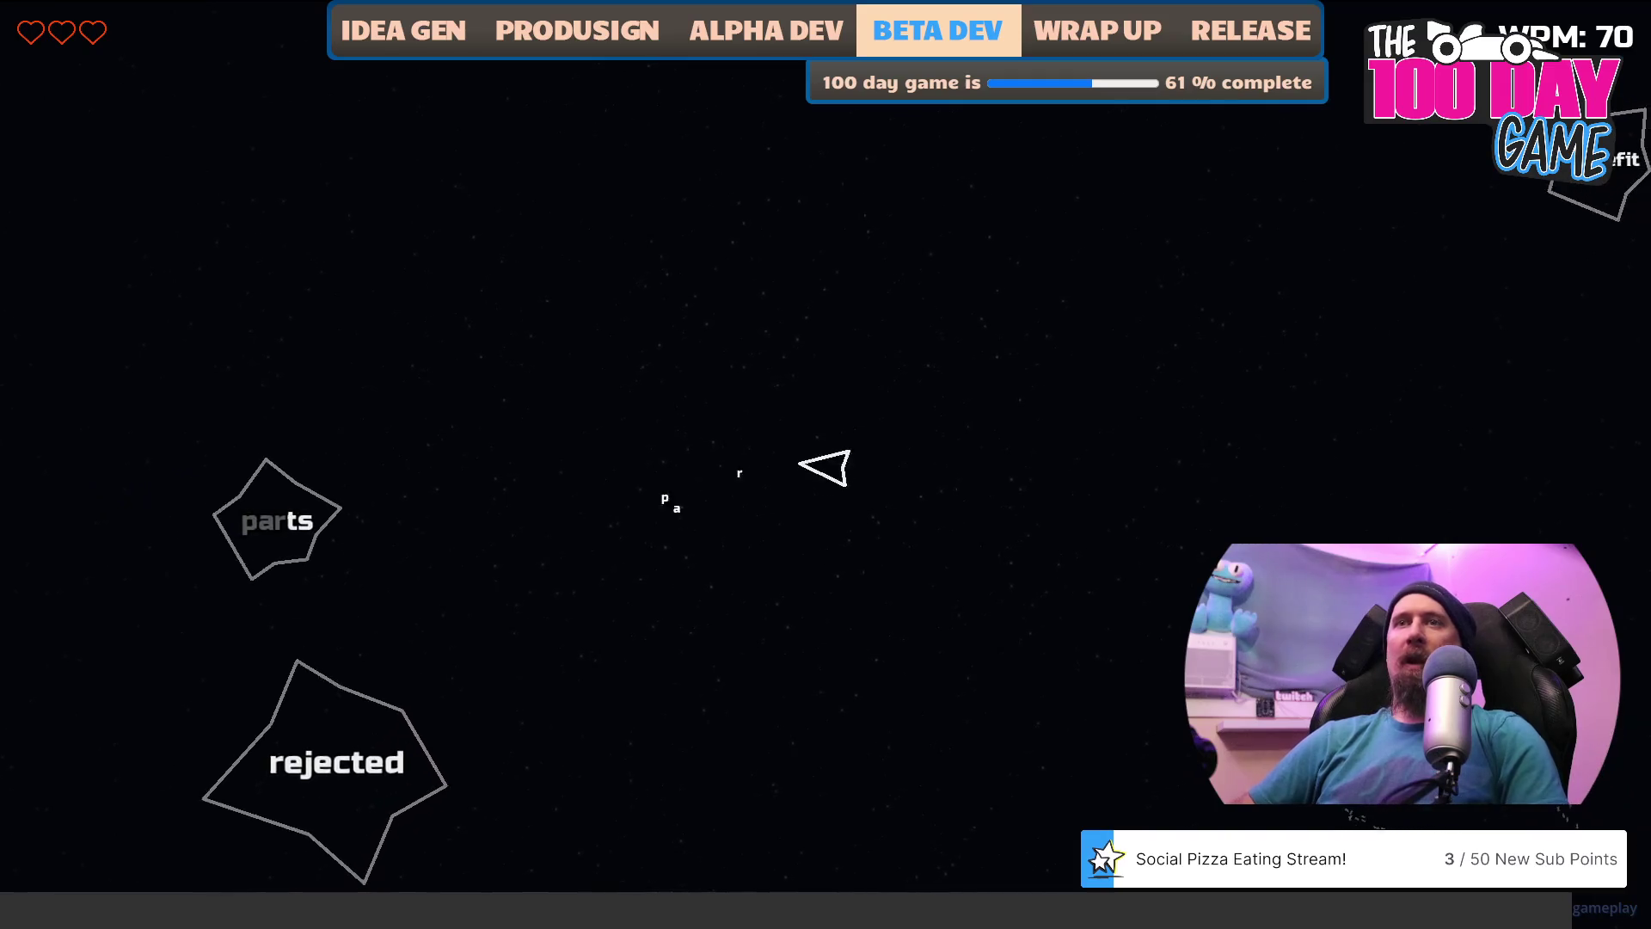
type("rejected")
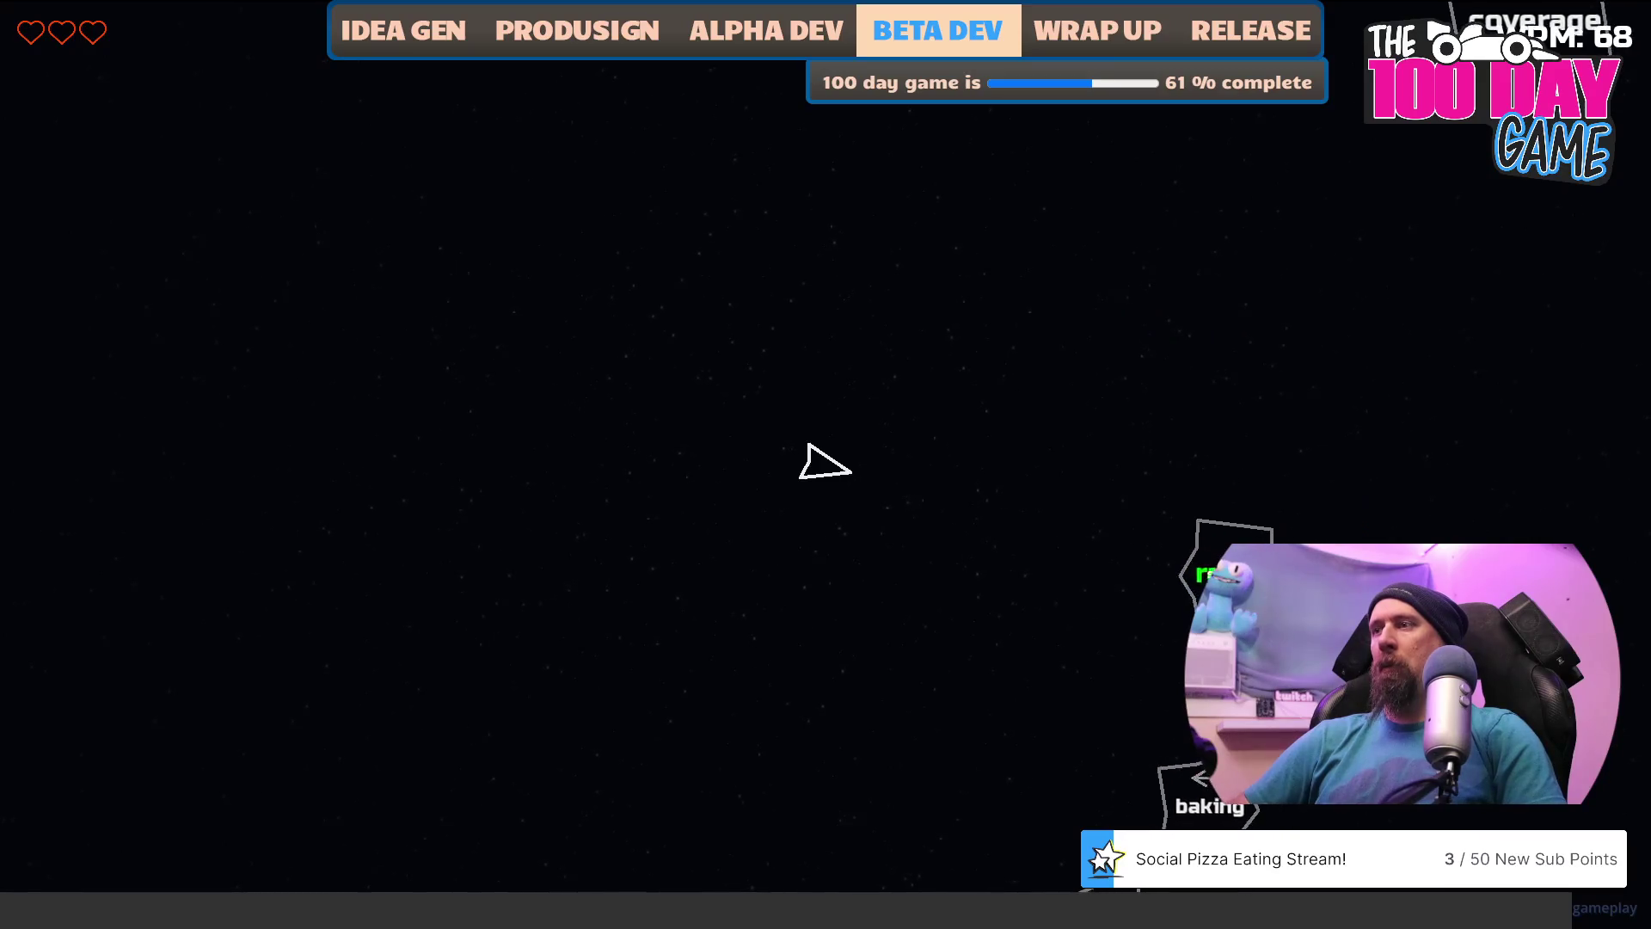
Type baking, coverage, ecology, township, pickup, sciences, accepting, openings and western to destroy those asteroids.
type("baking")
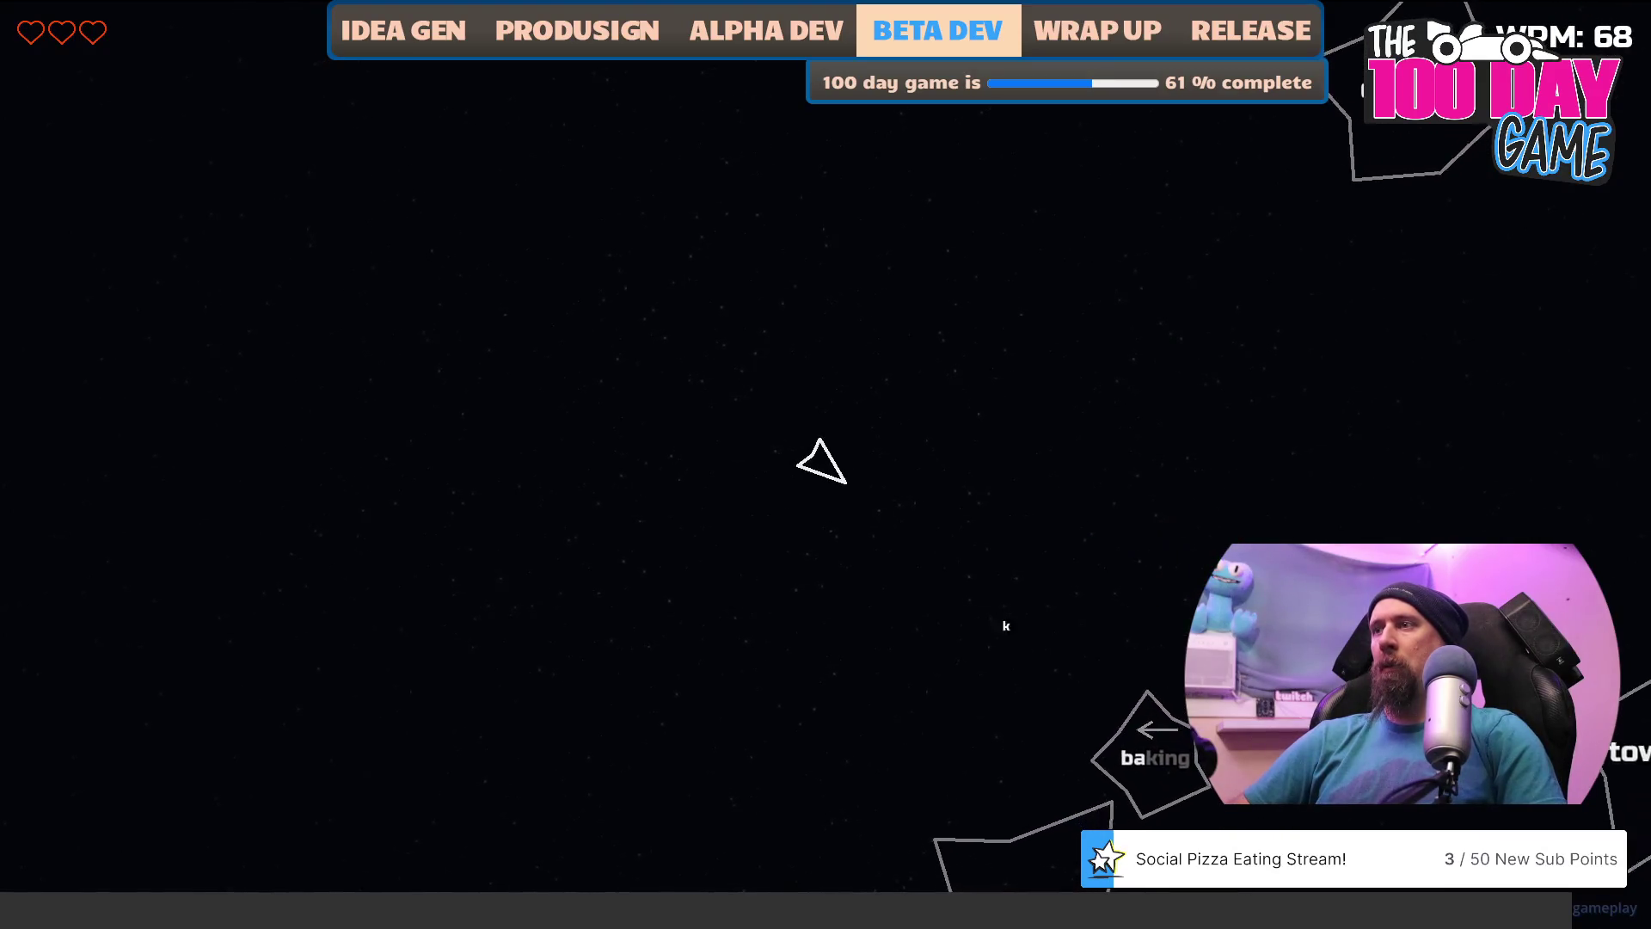
type("oriental")
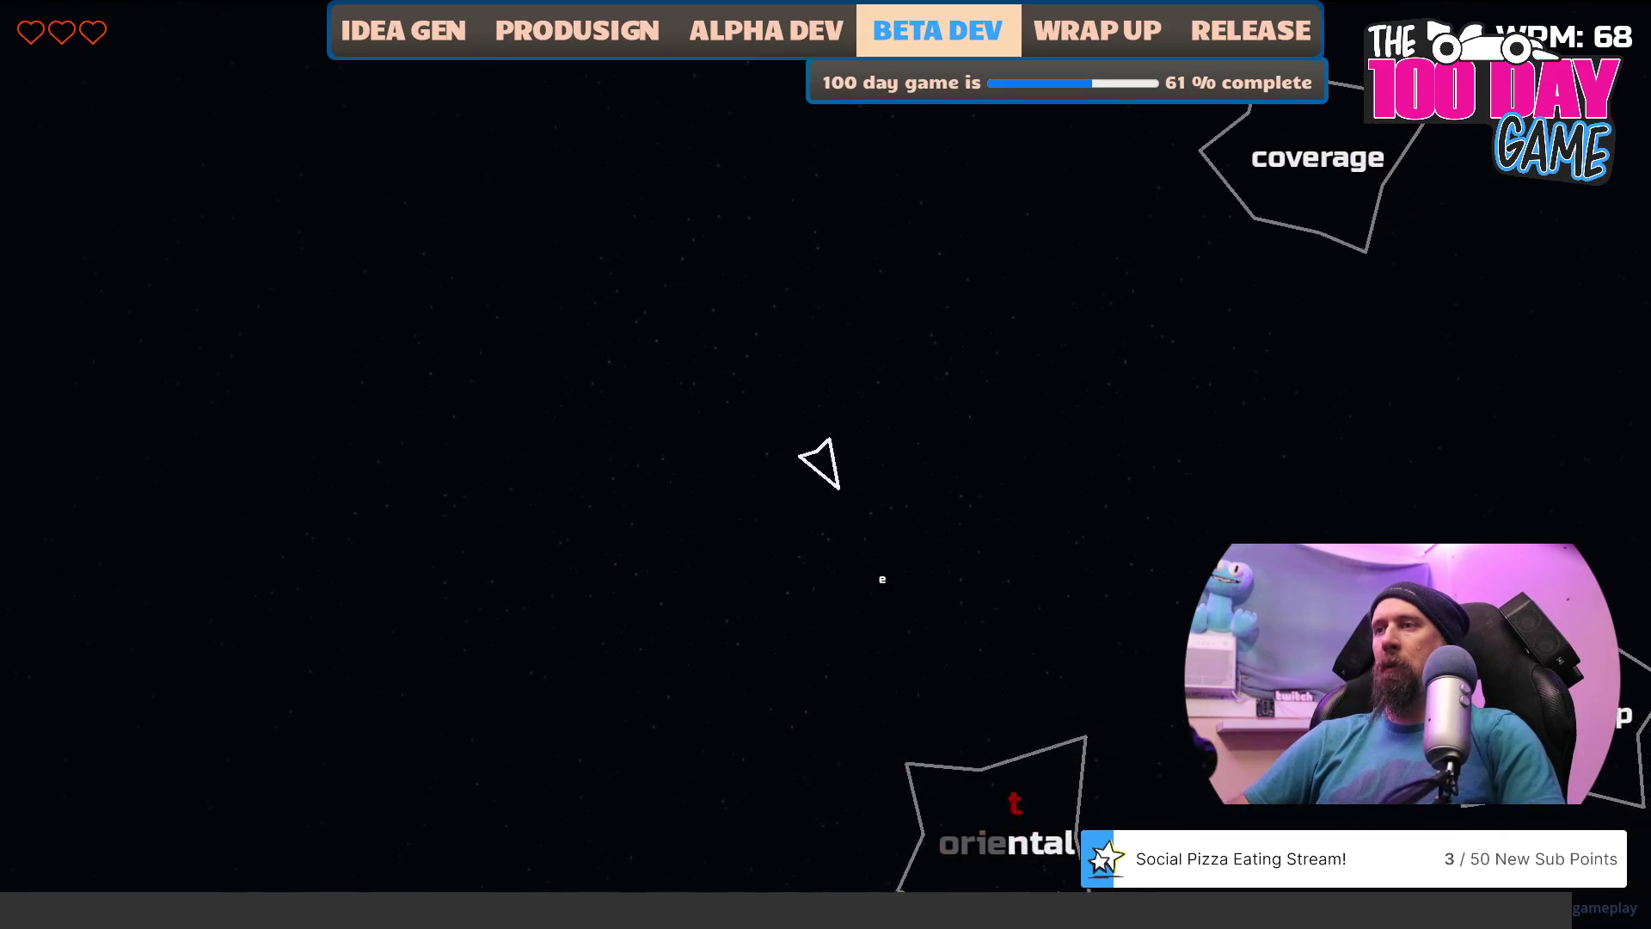
type("covera")
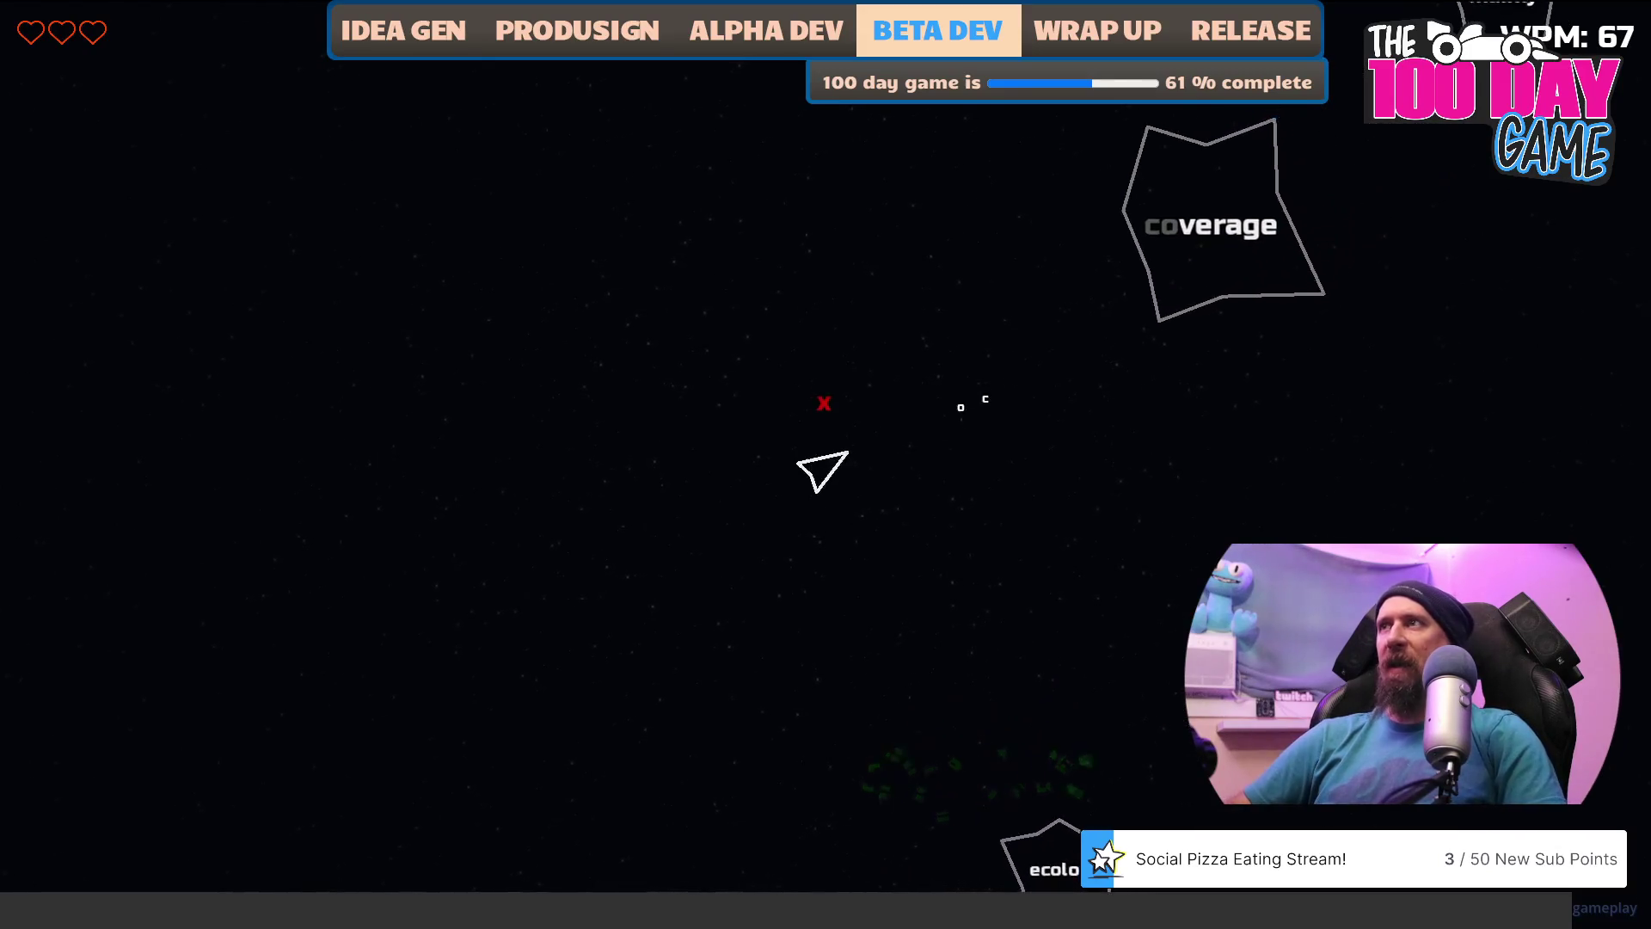
type("ge")
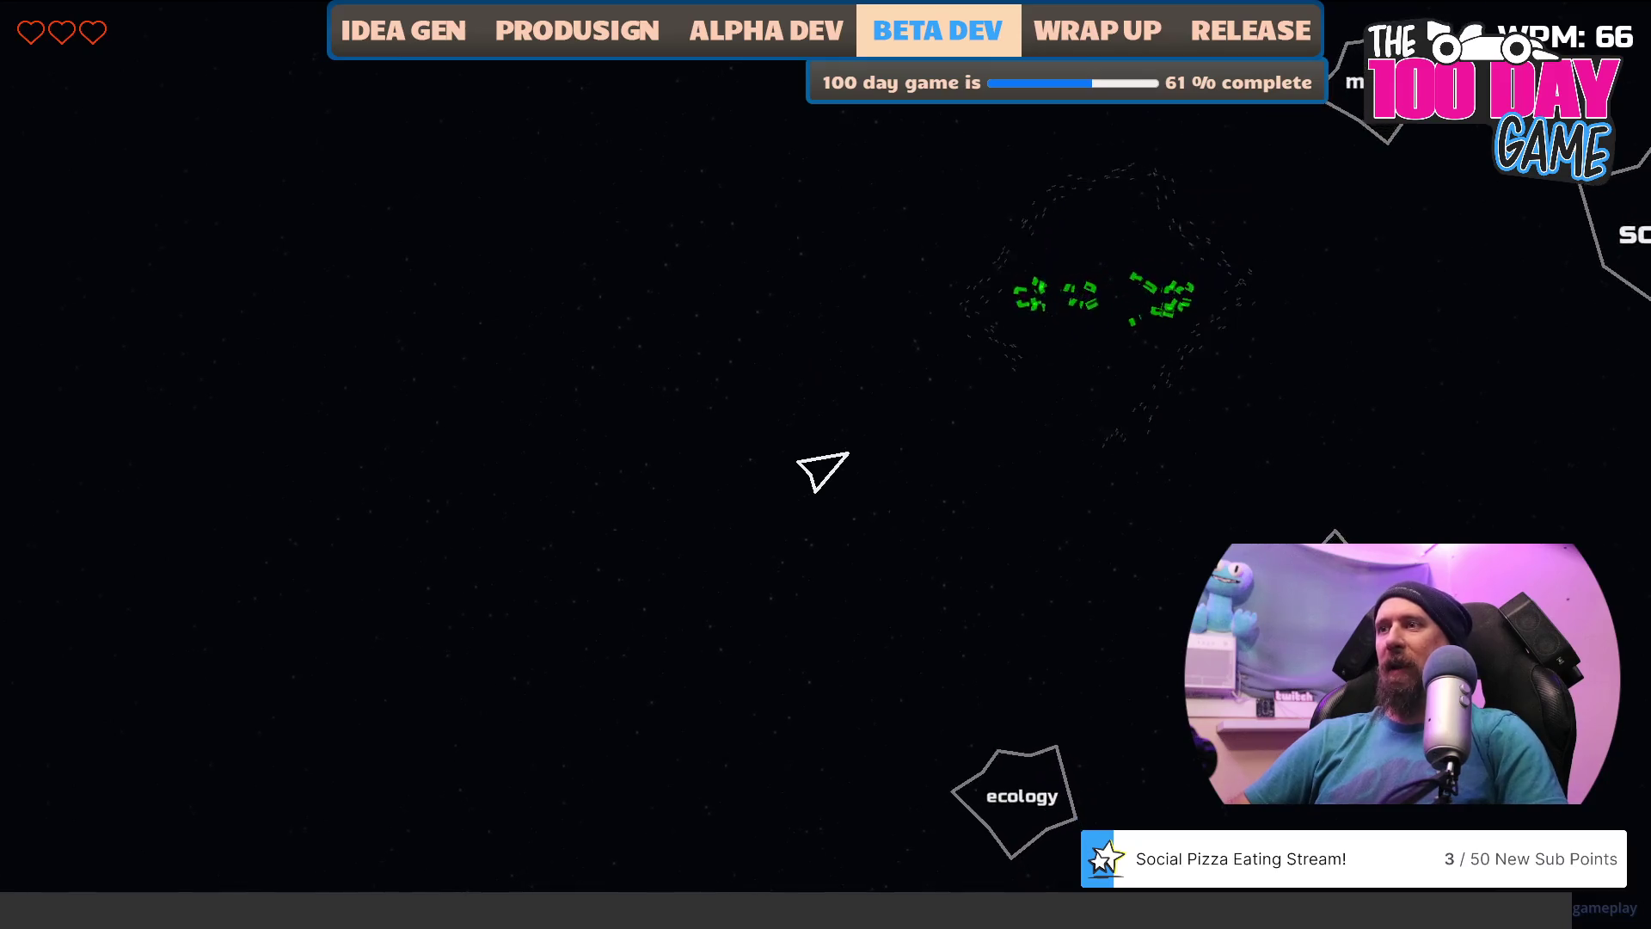
type("ecology")
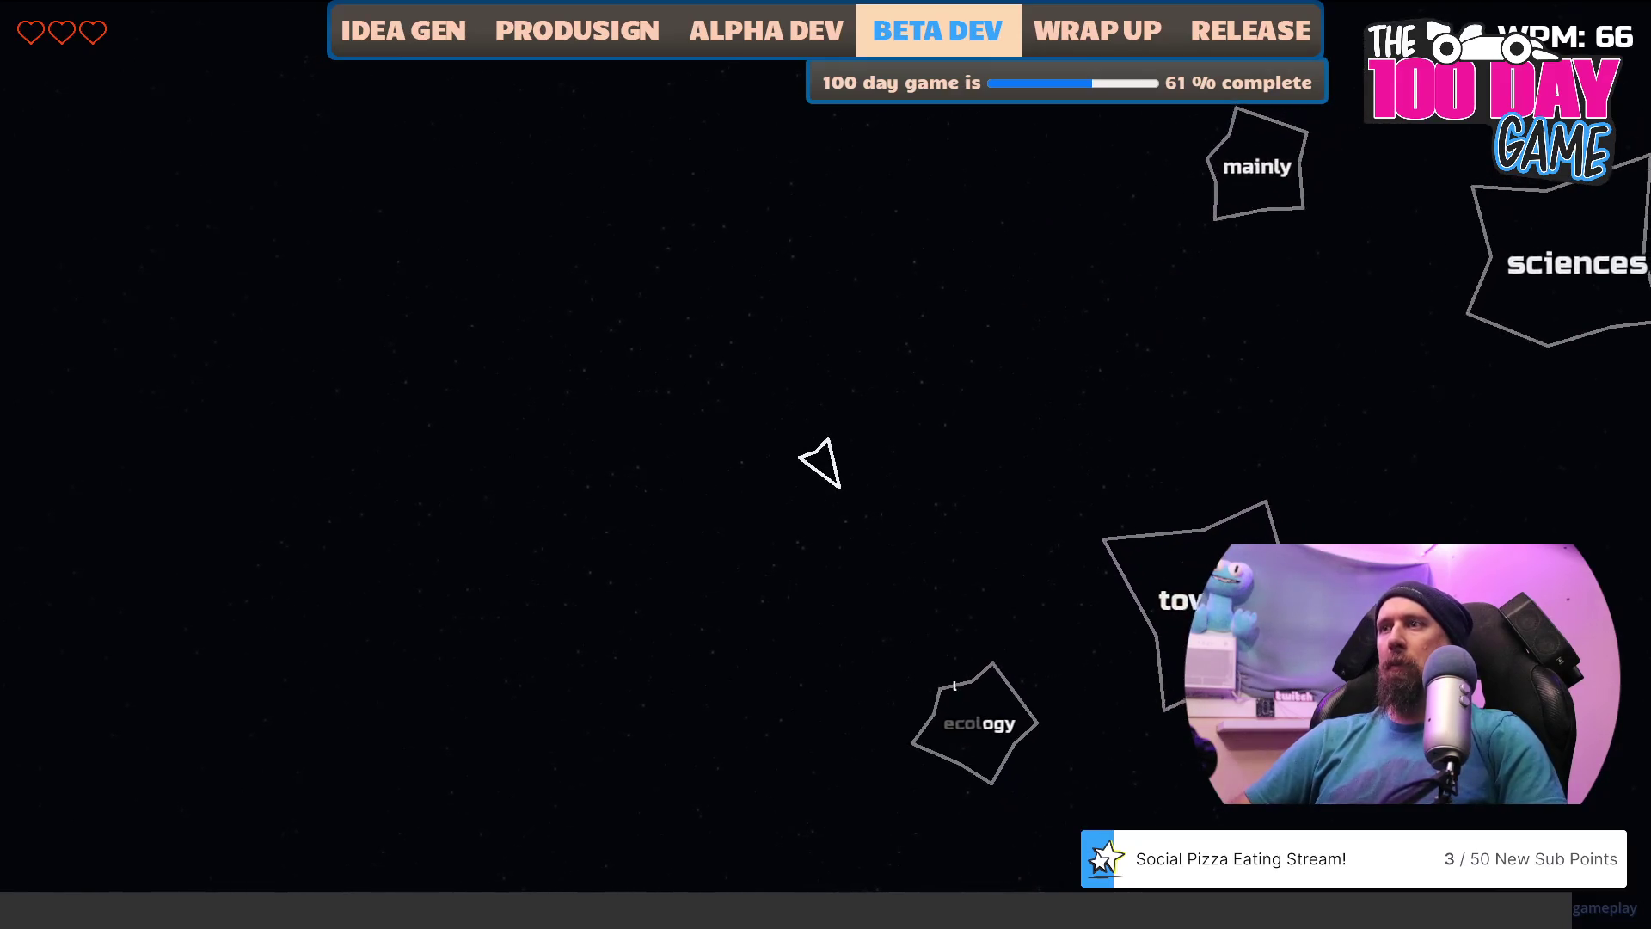
type("townh")
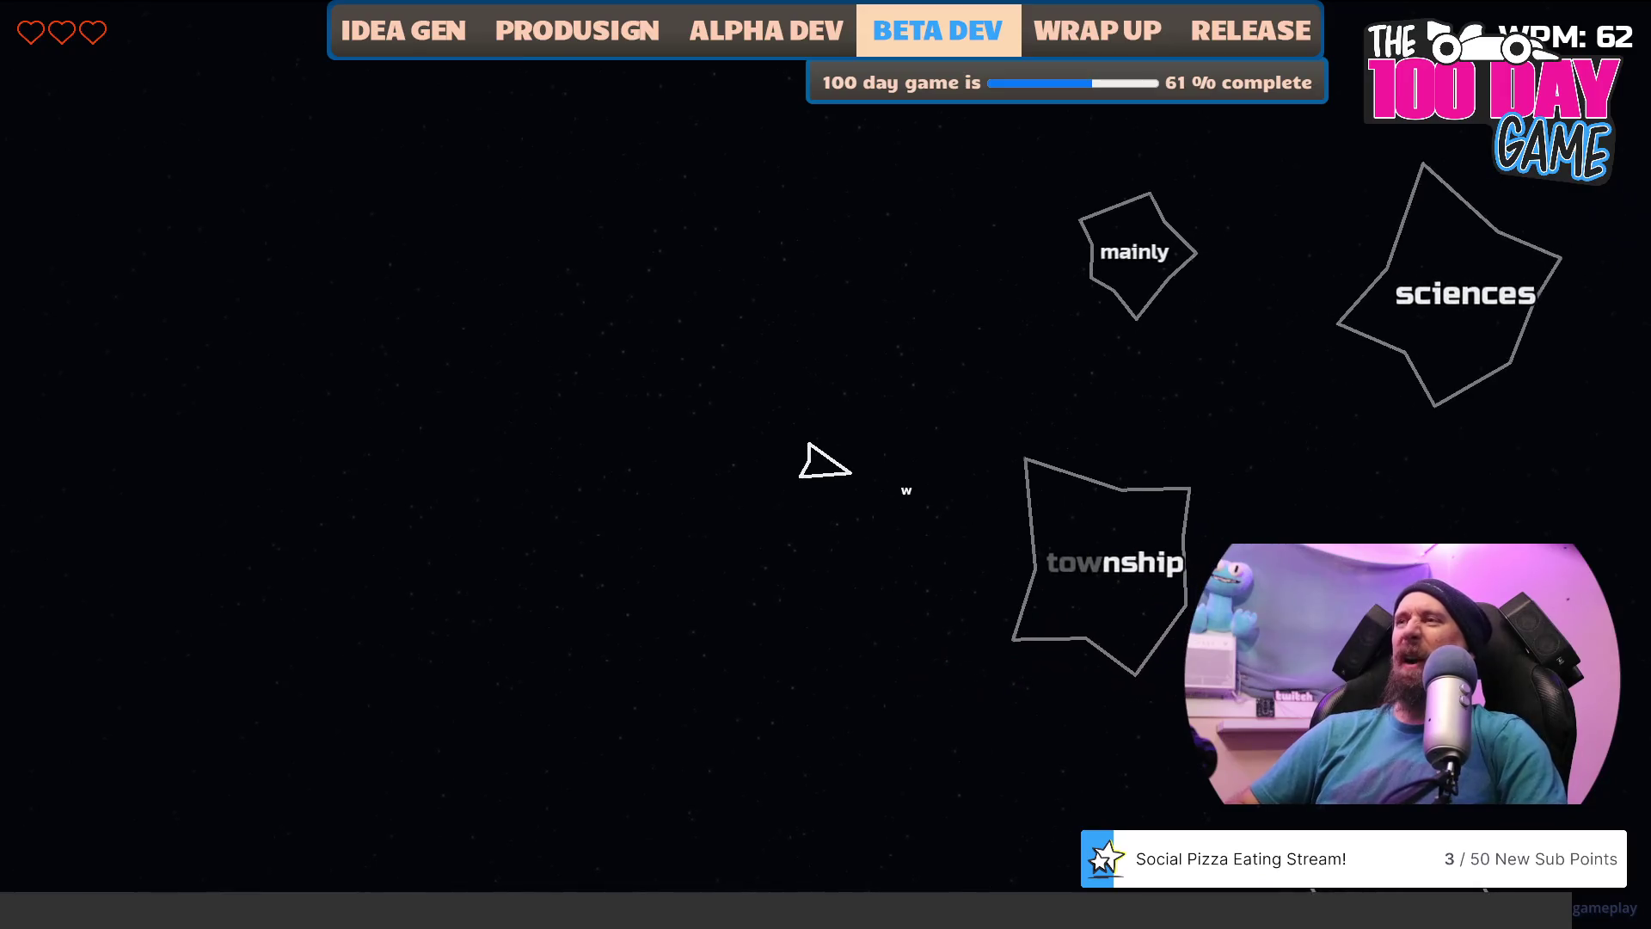
type("shipmainlypickups")
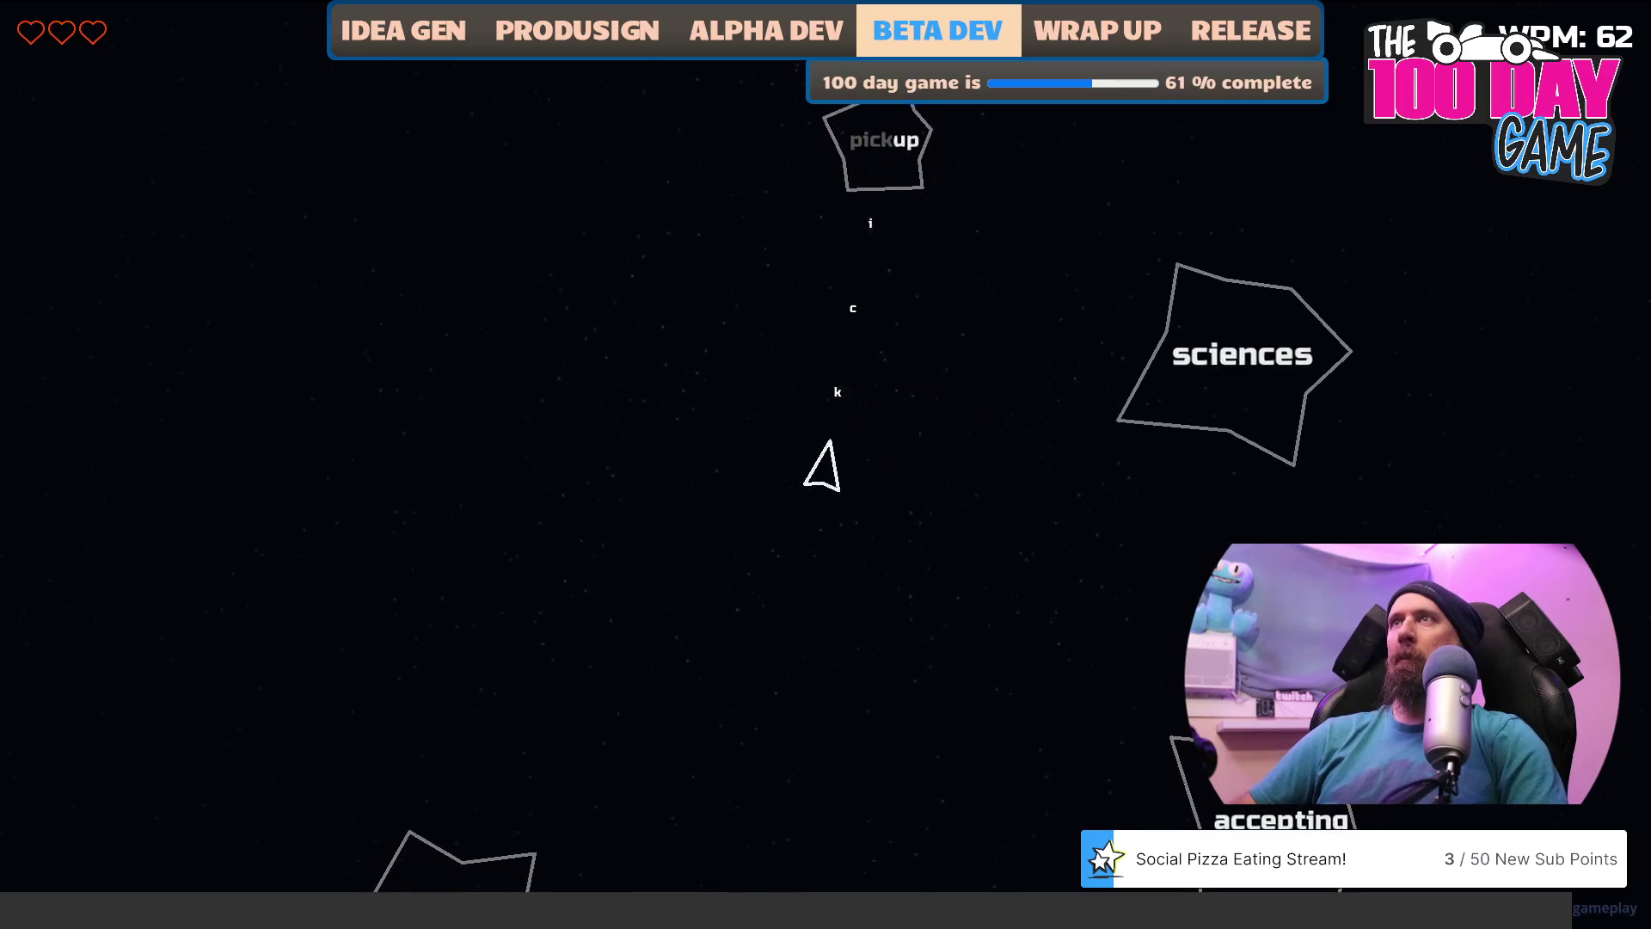
type("ciences")
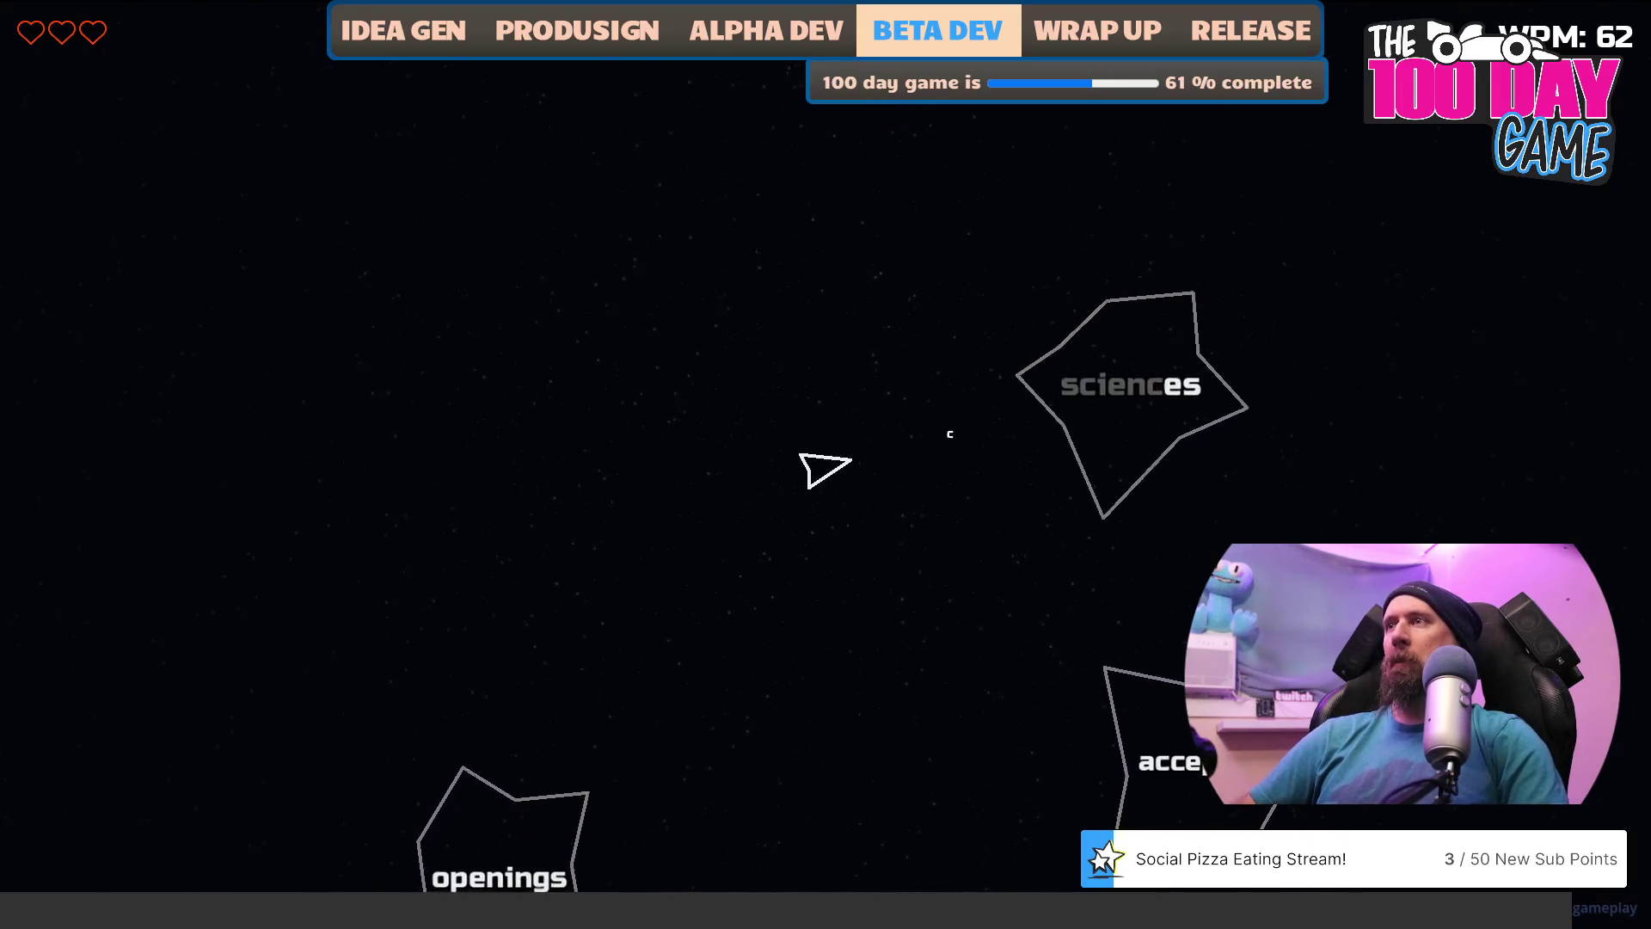
type("c")
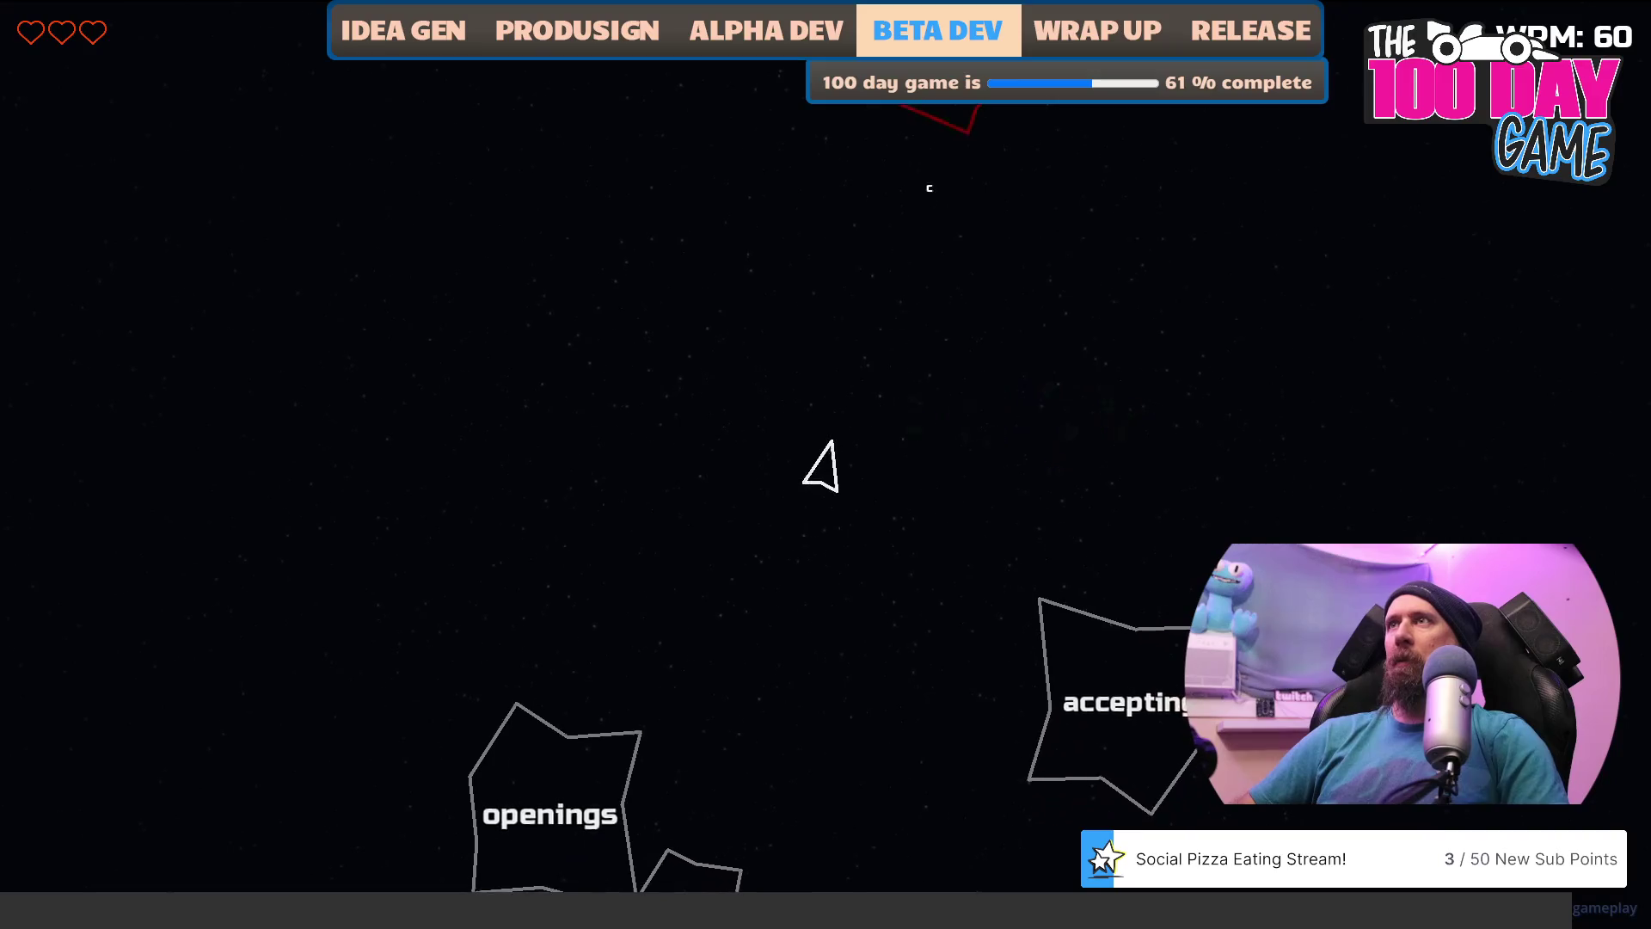
type("redits")
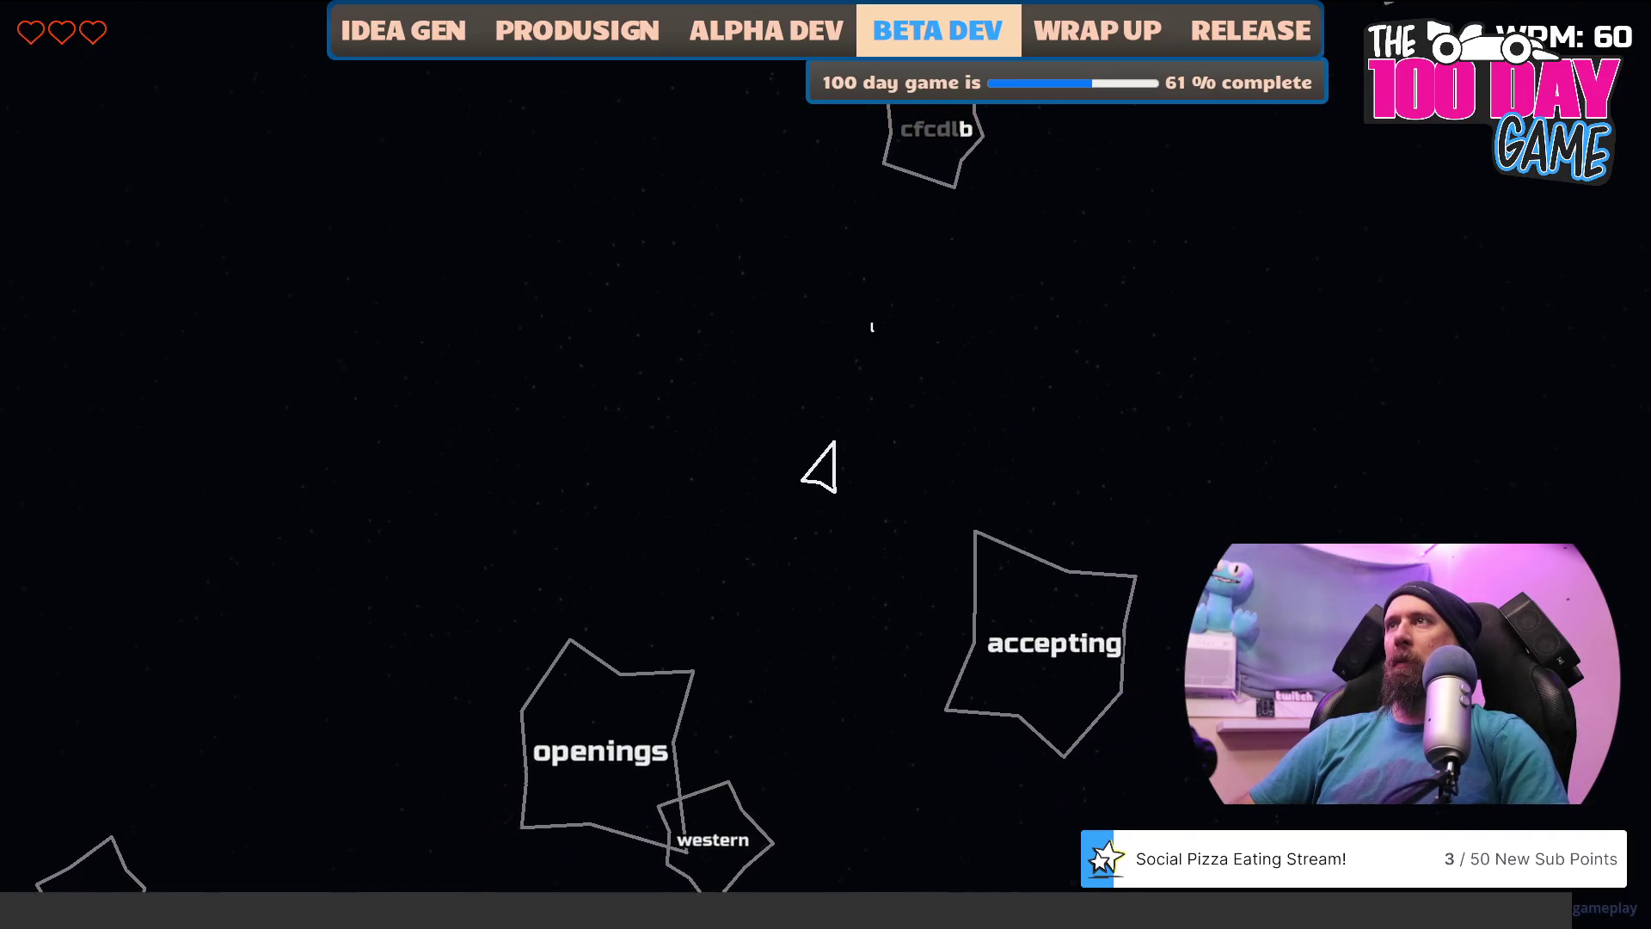
type("accepting")
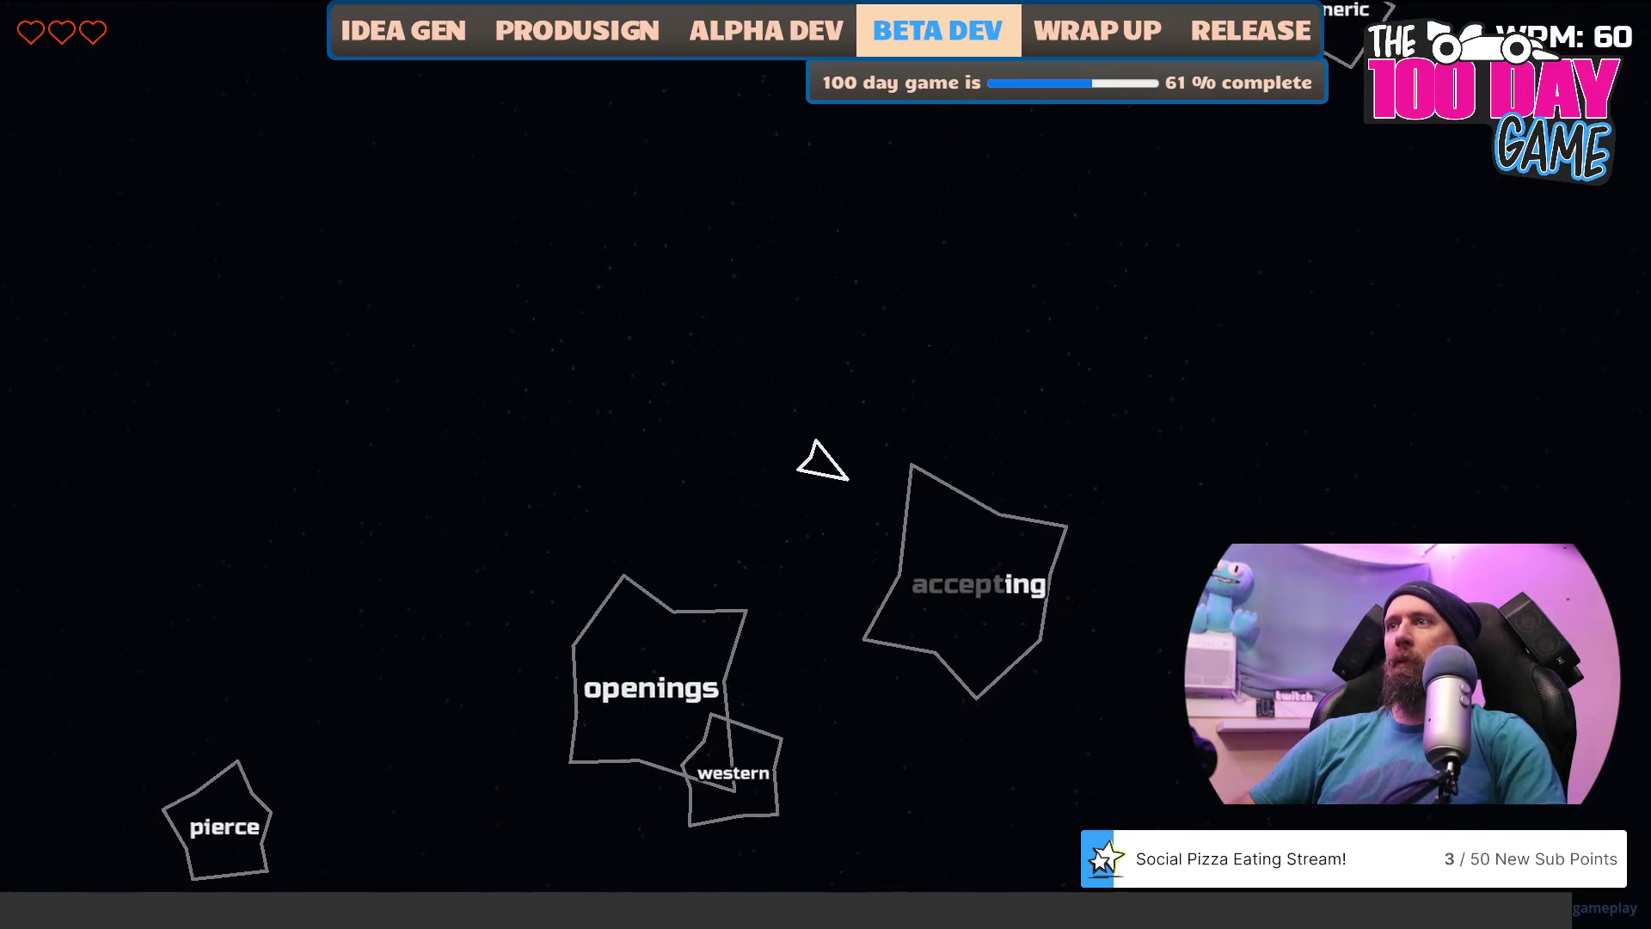
type("openingsw")
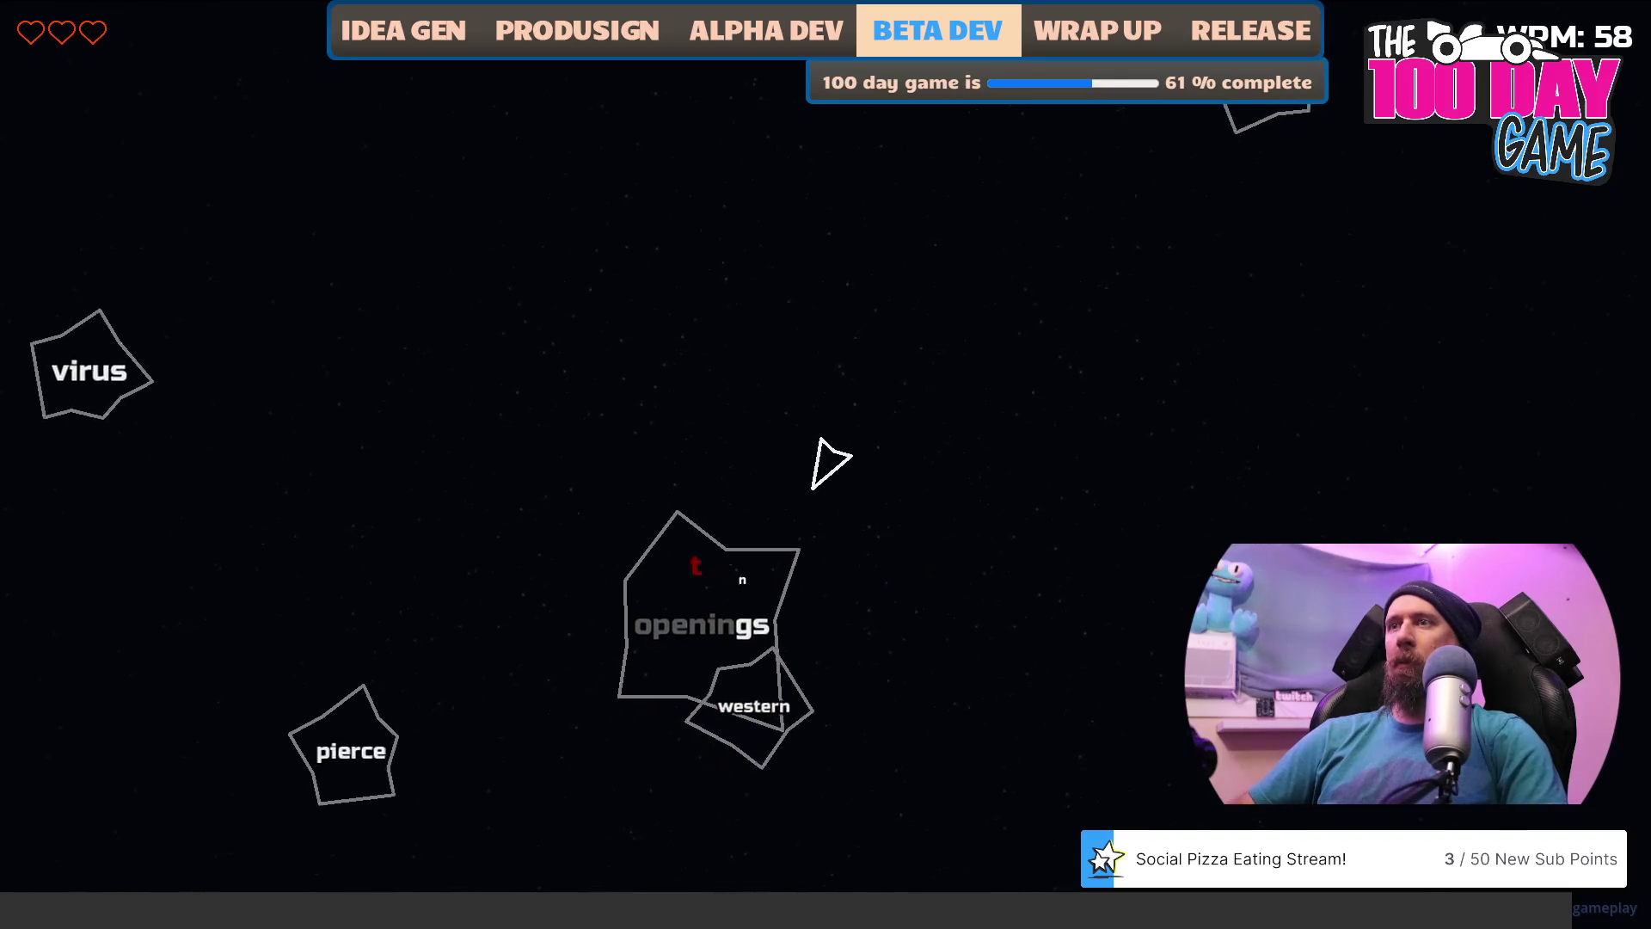
type("esternpie")
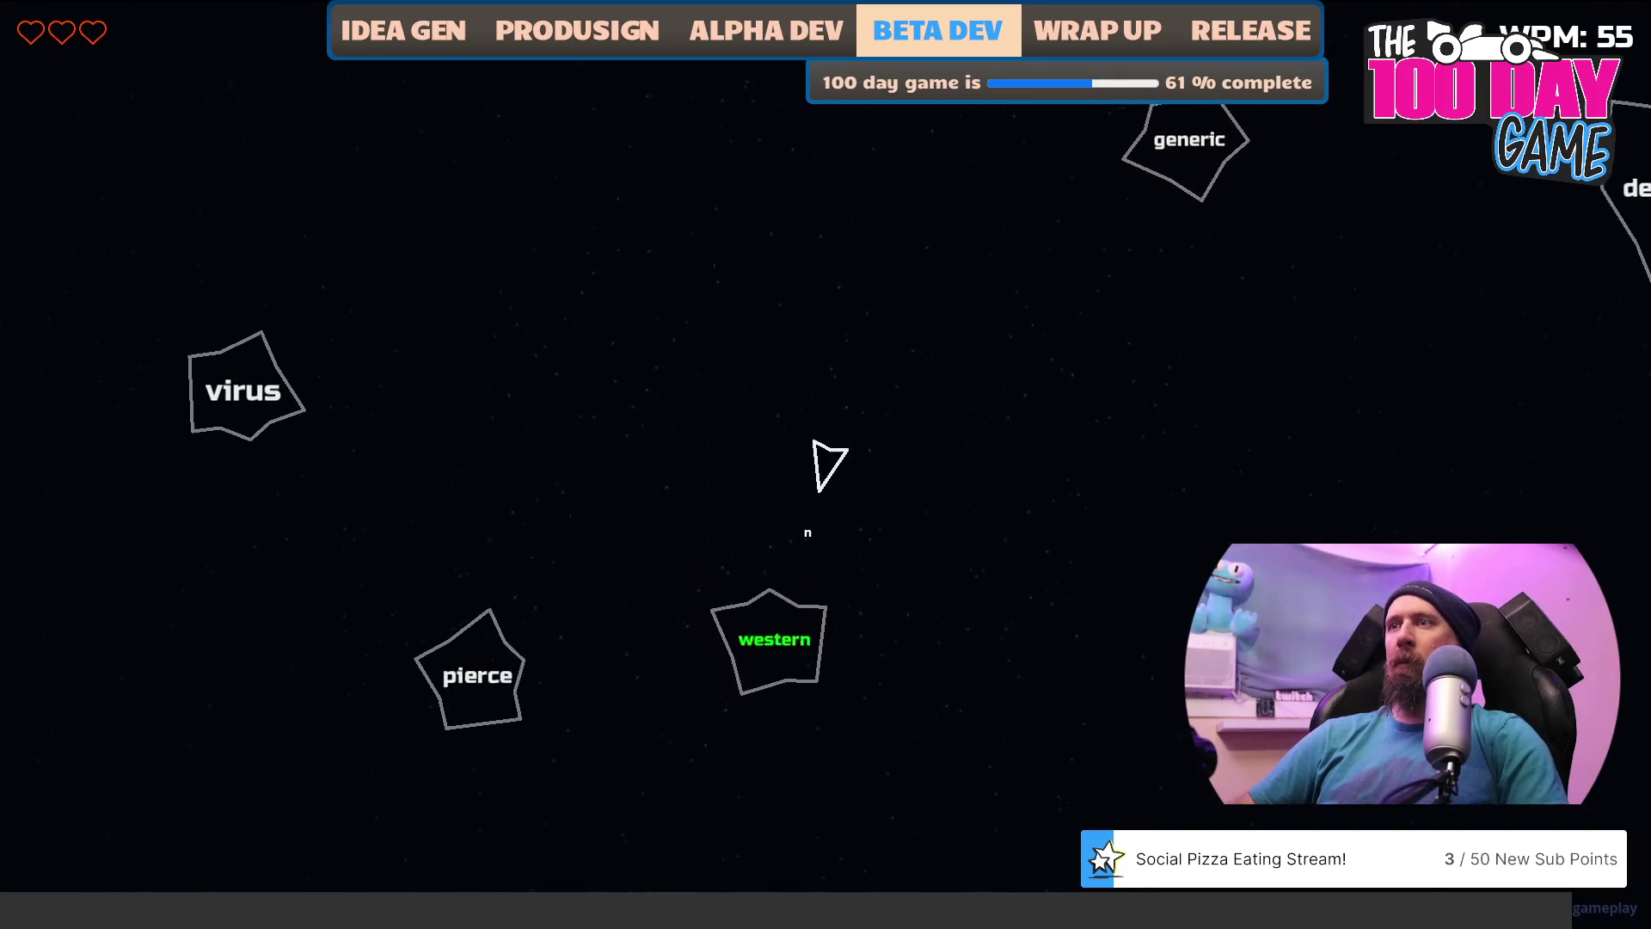
type("rceviru")
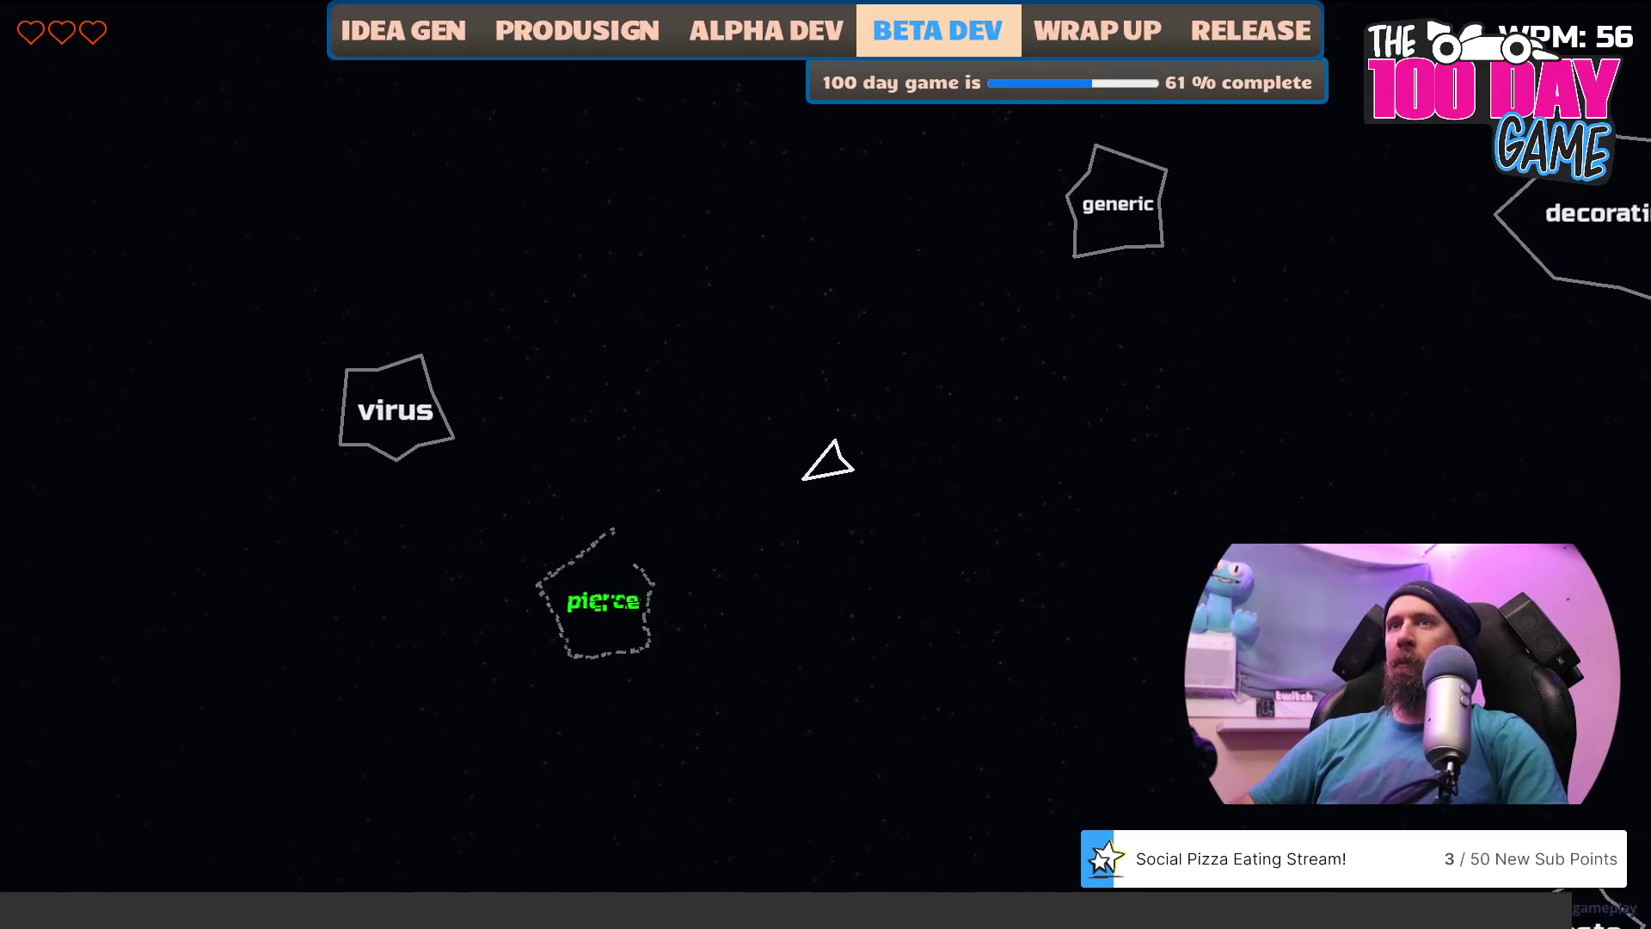
type("sgeneric")
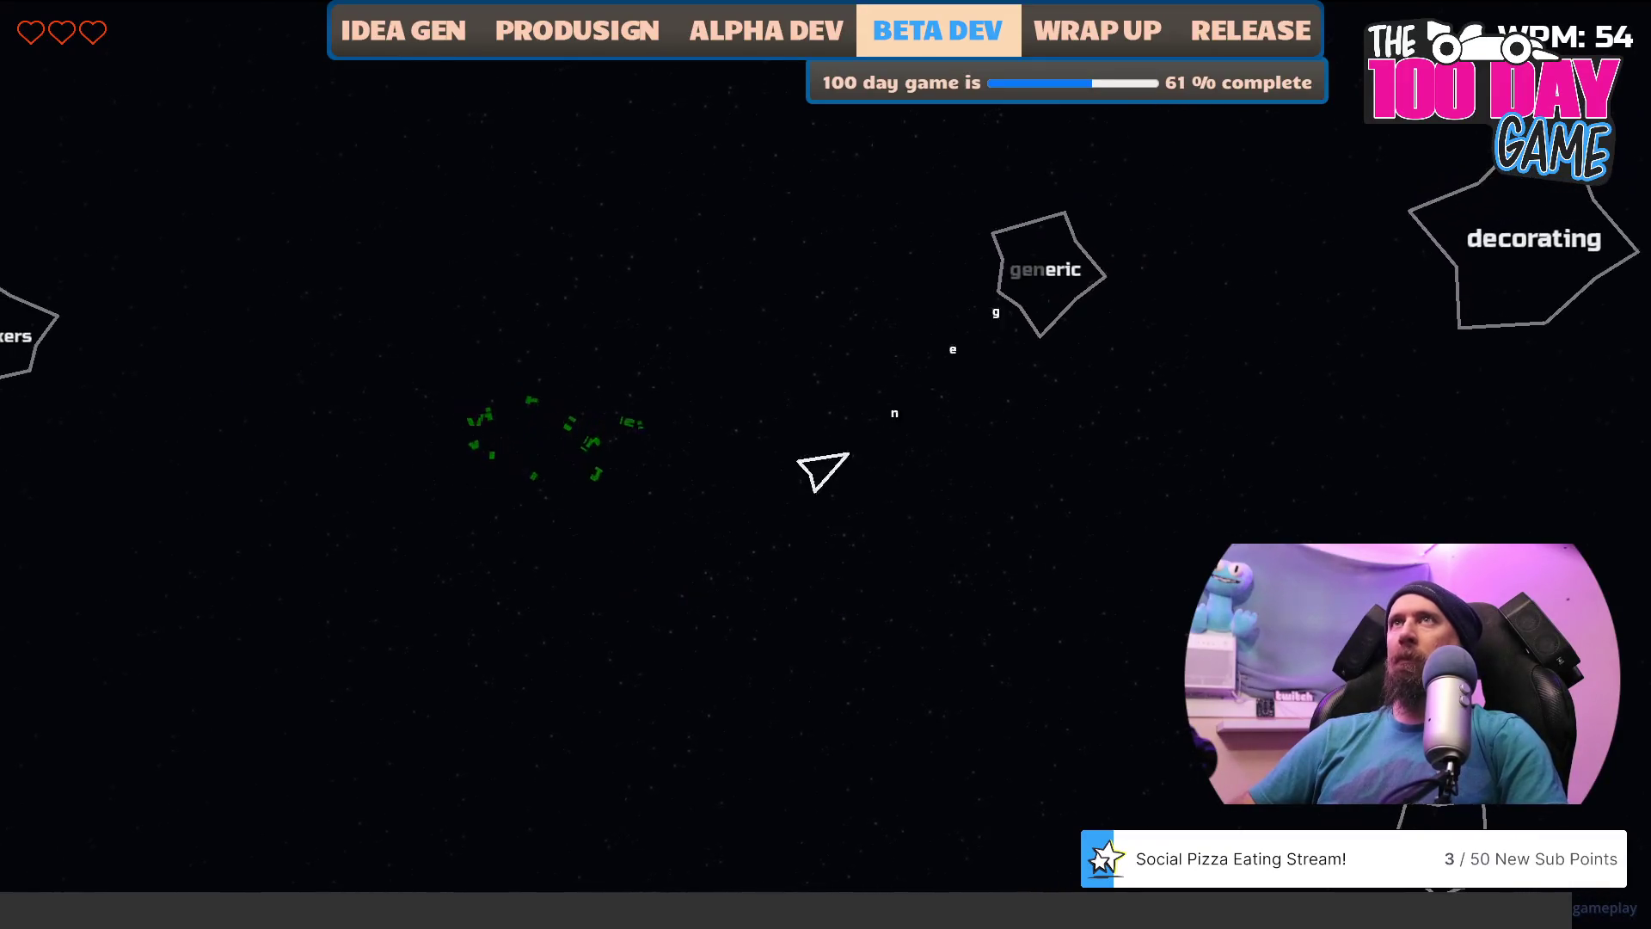
type("decoratin")
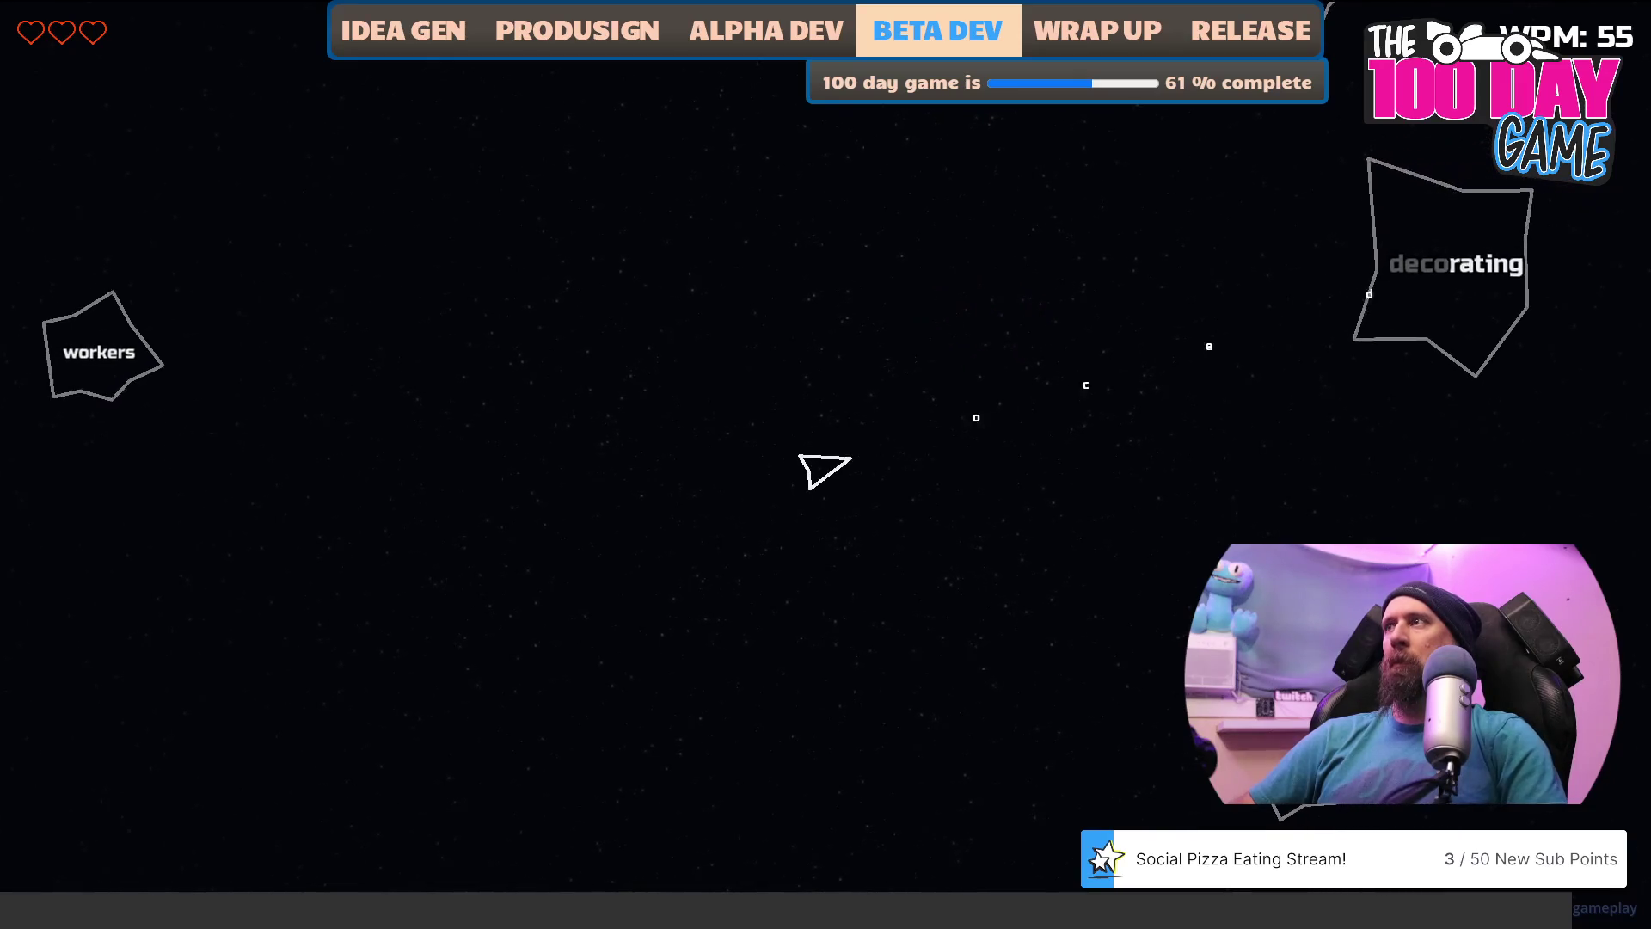
type("g")
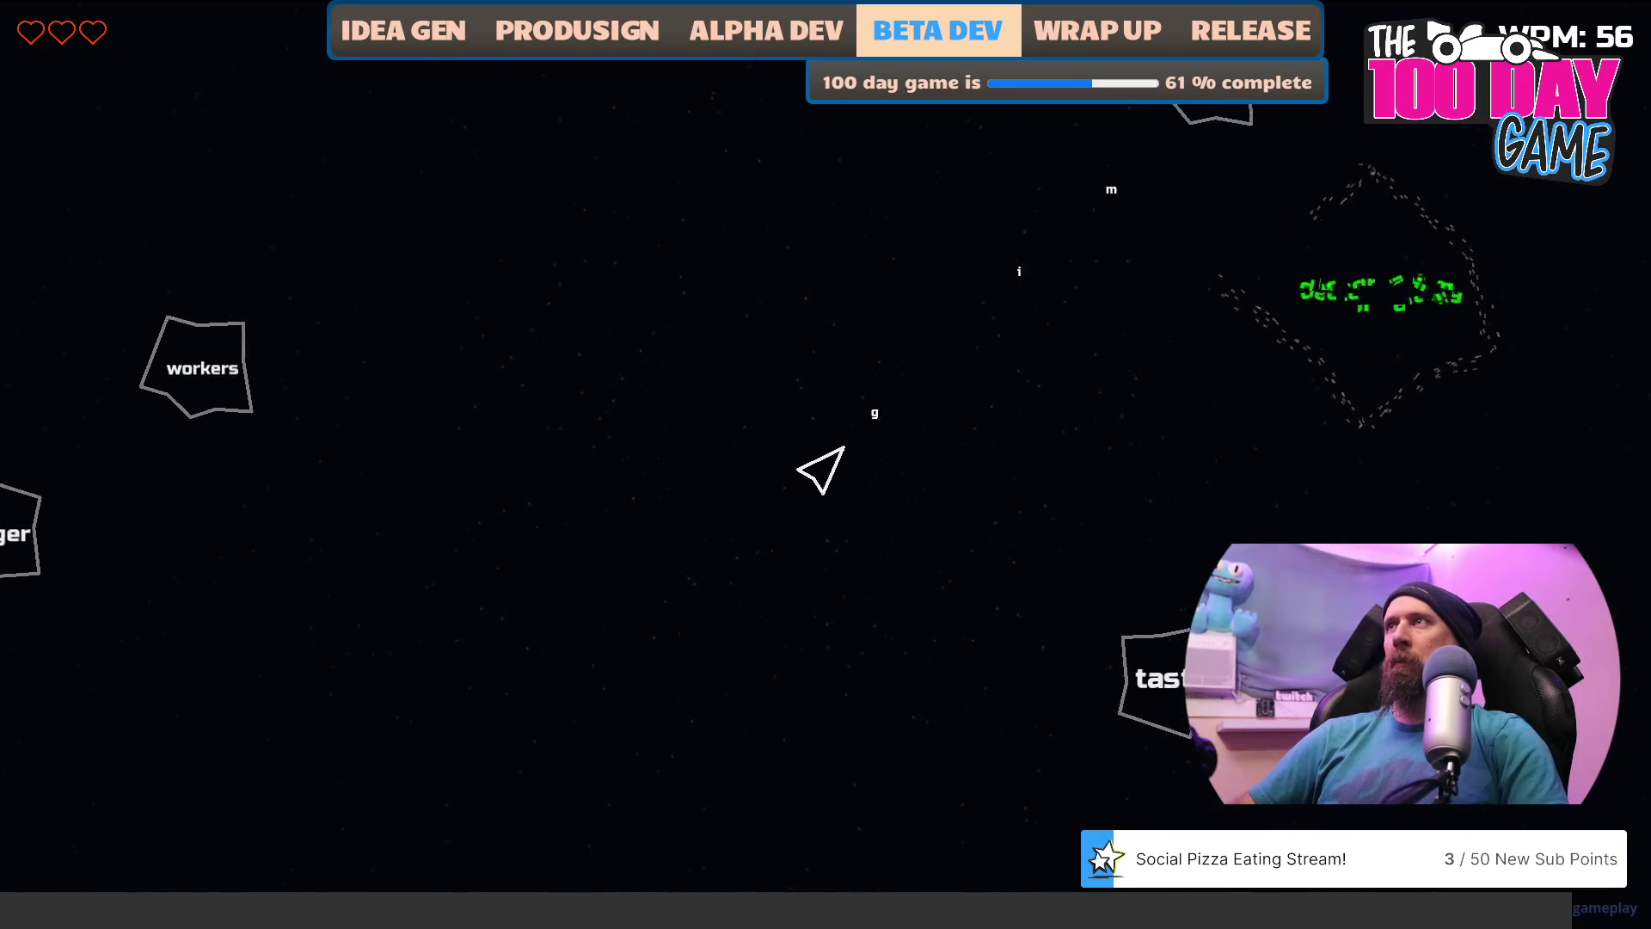
type("tasteworkerssingercom")
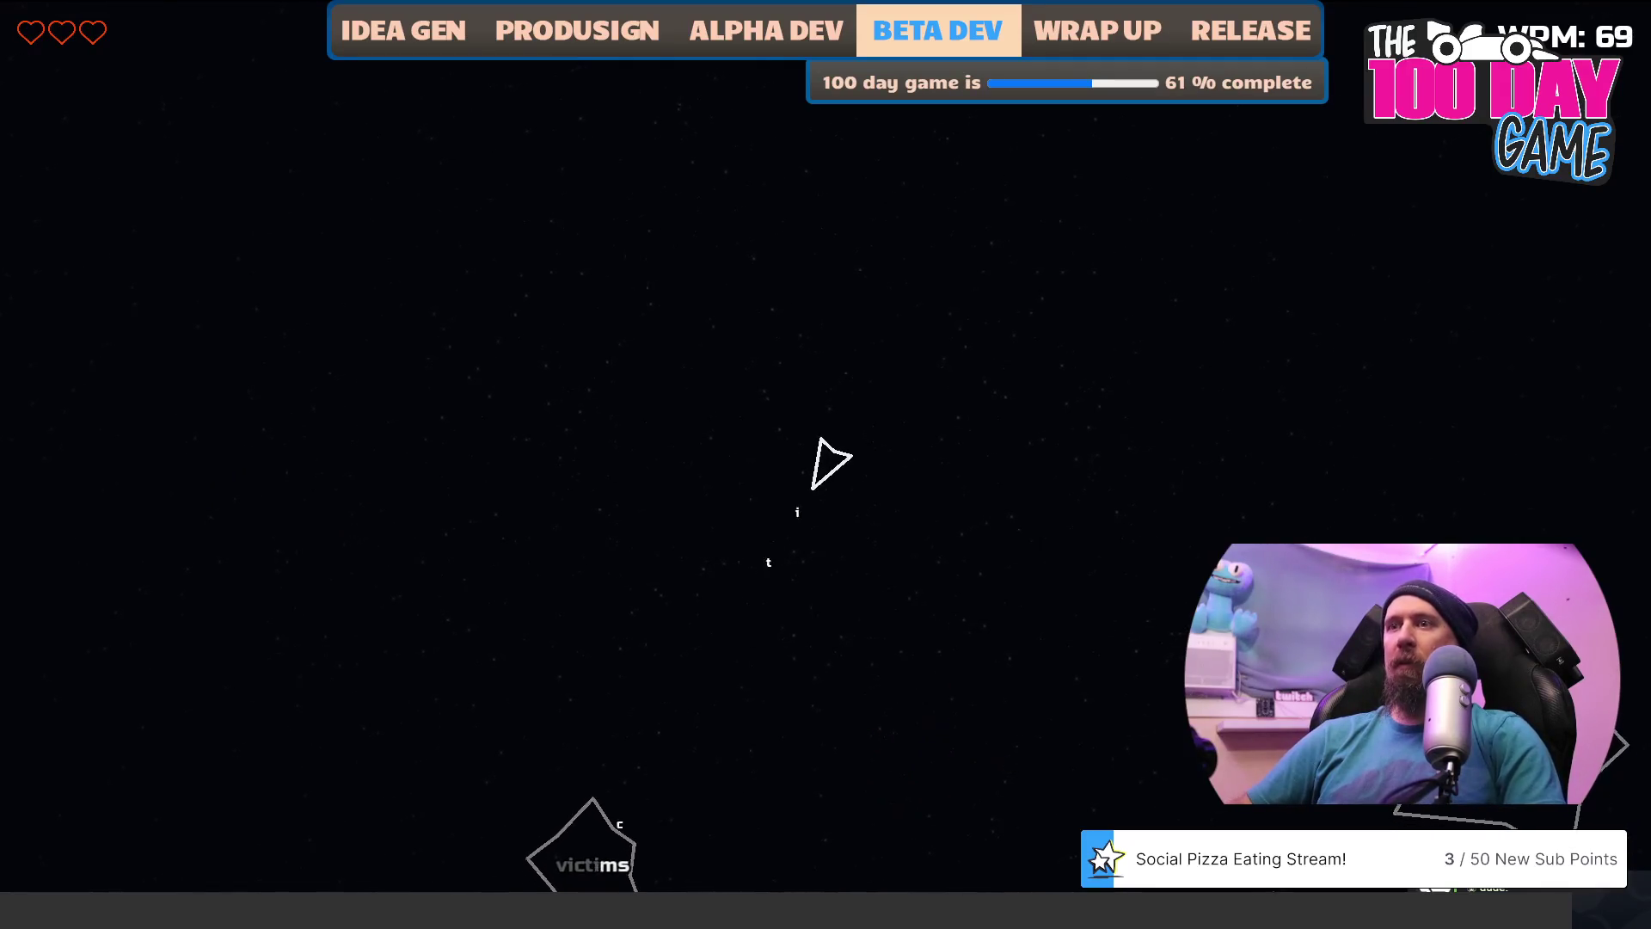
type("s")
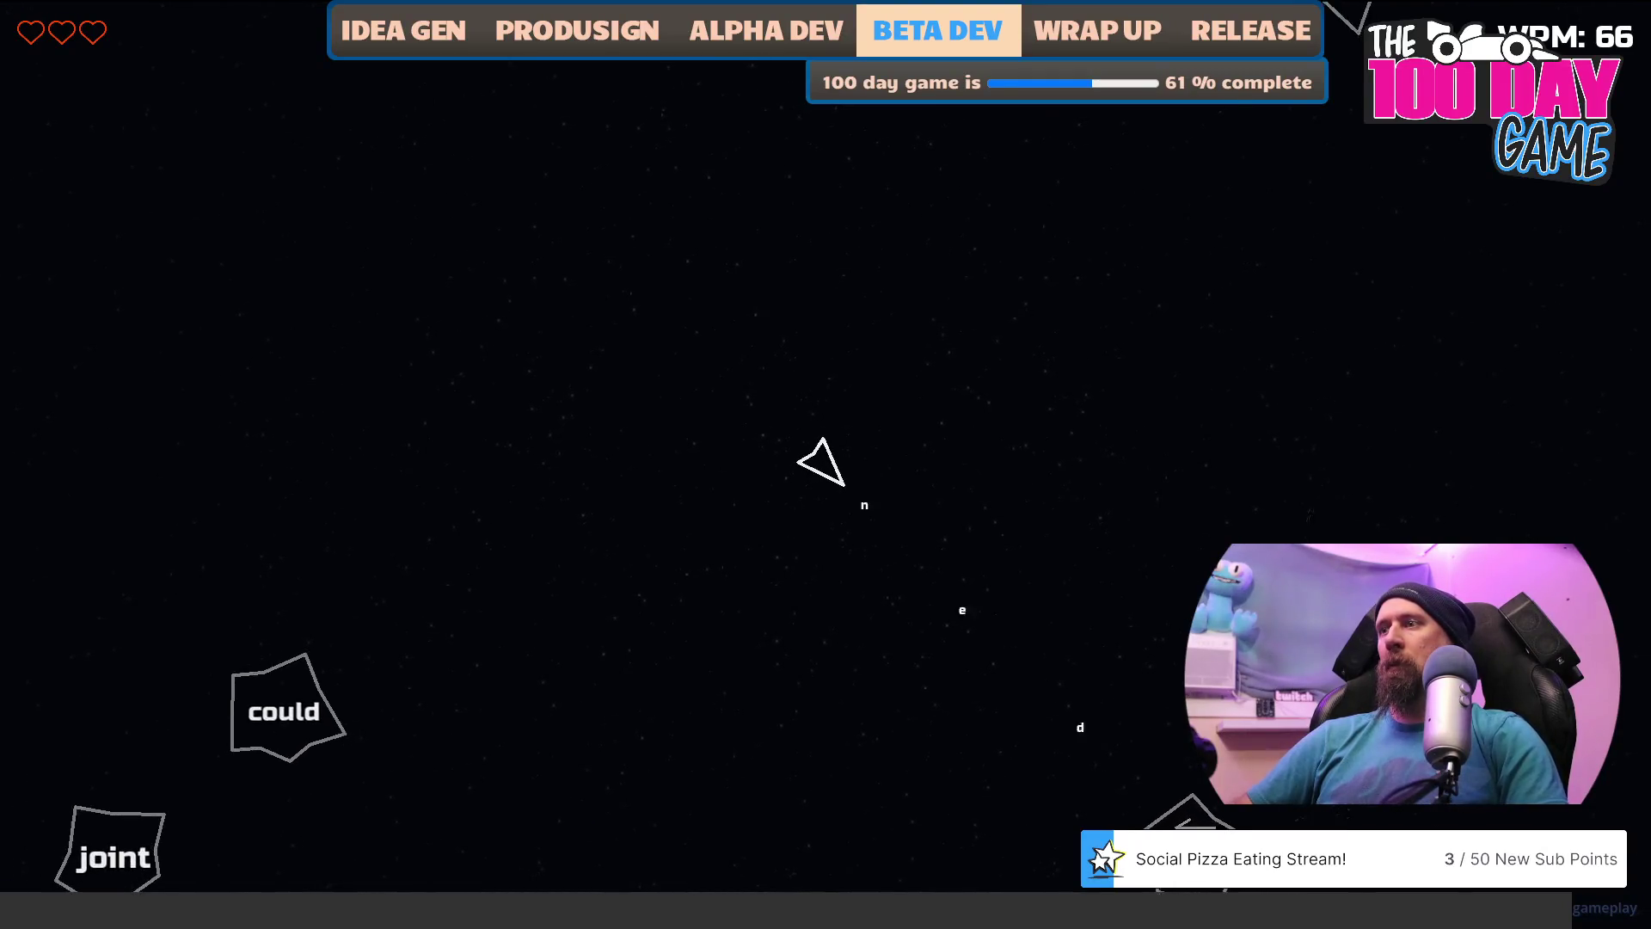
type("hazardcouldjoint")
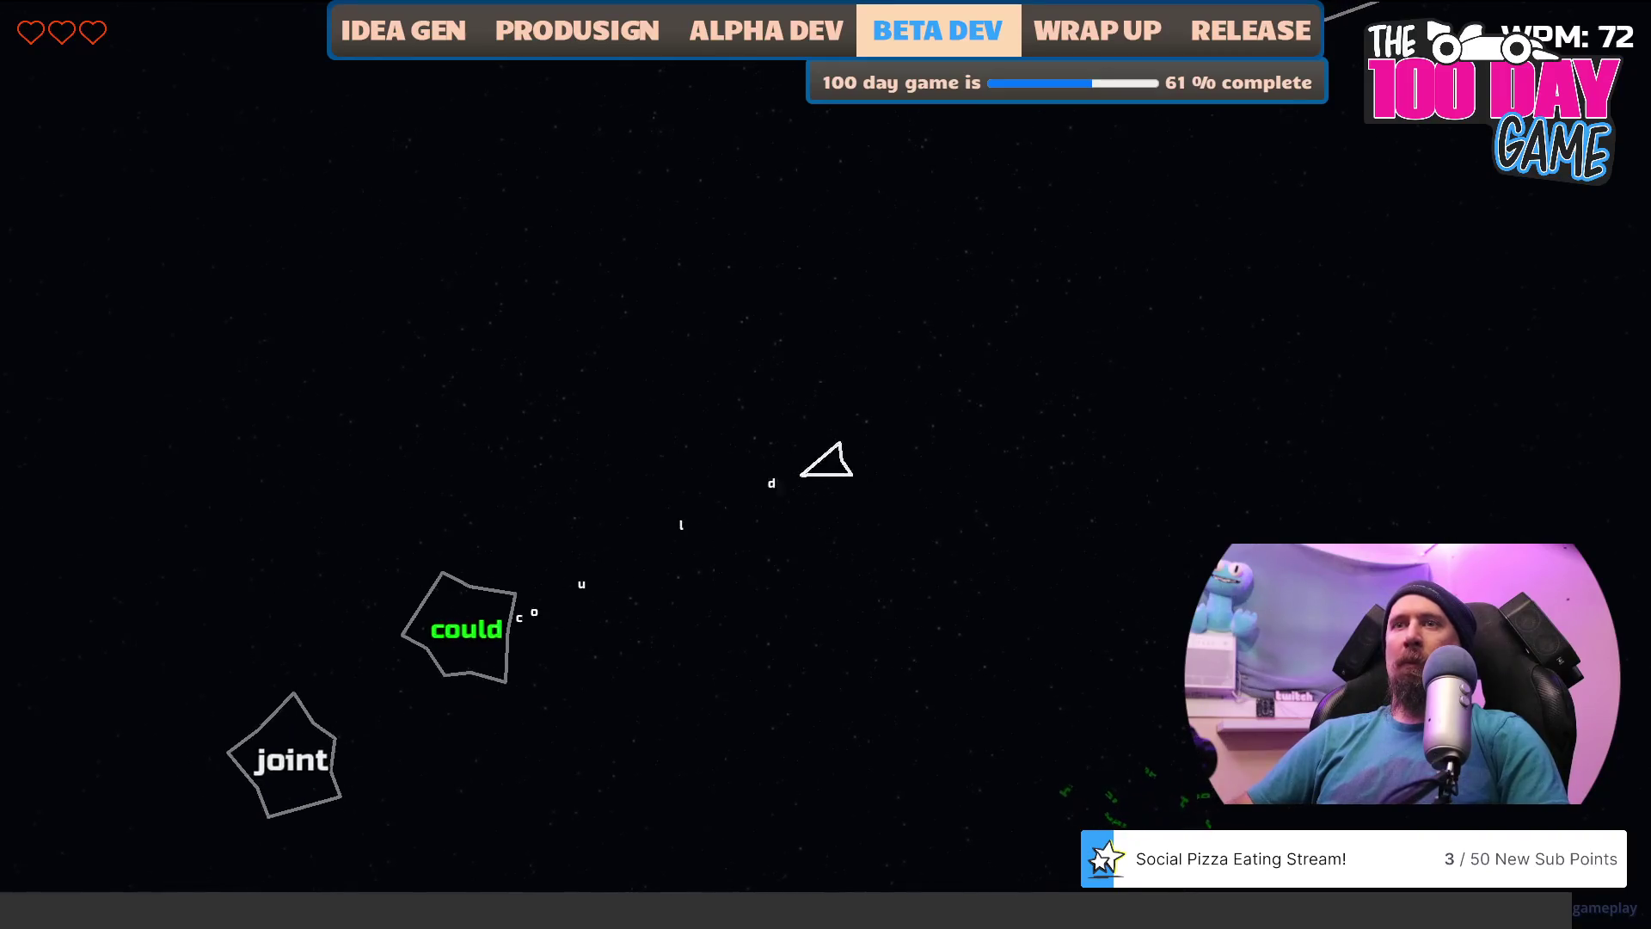
type("fer")
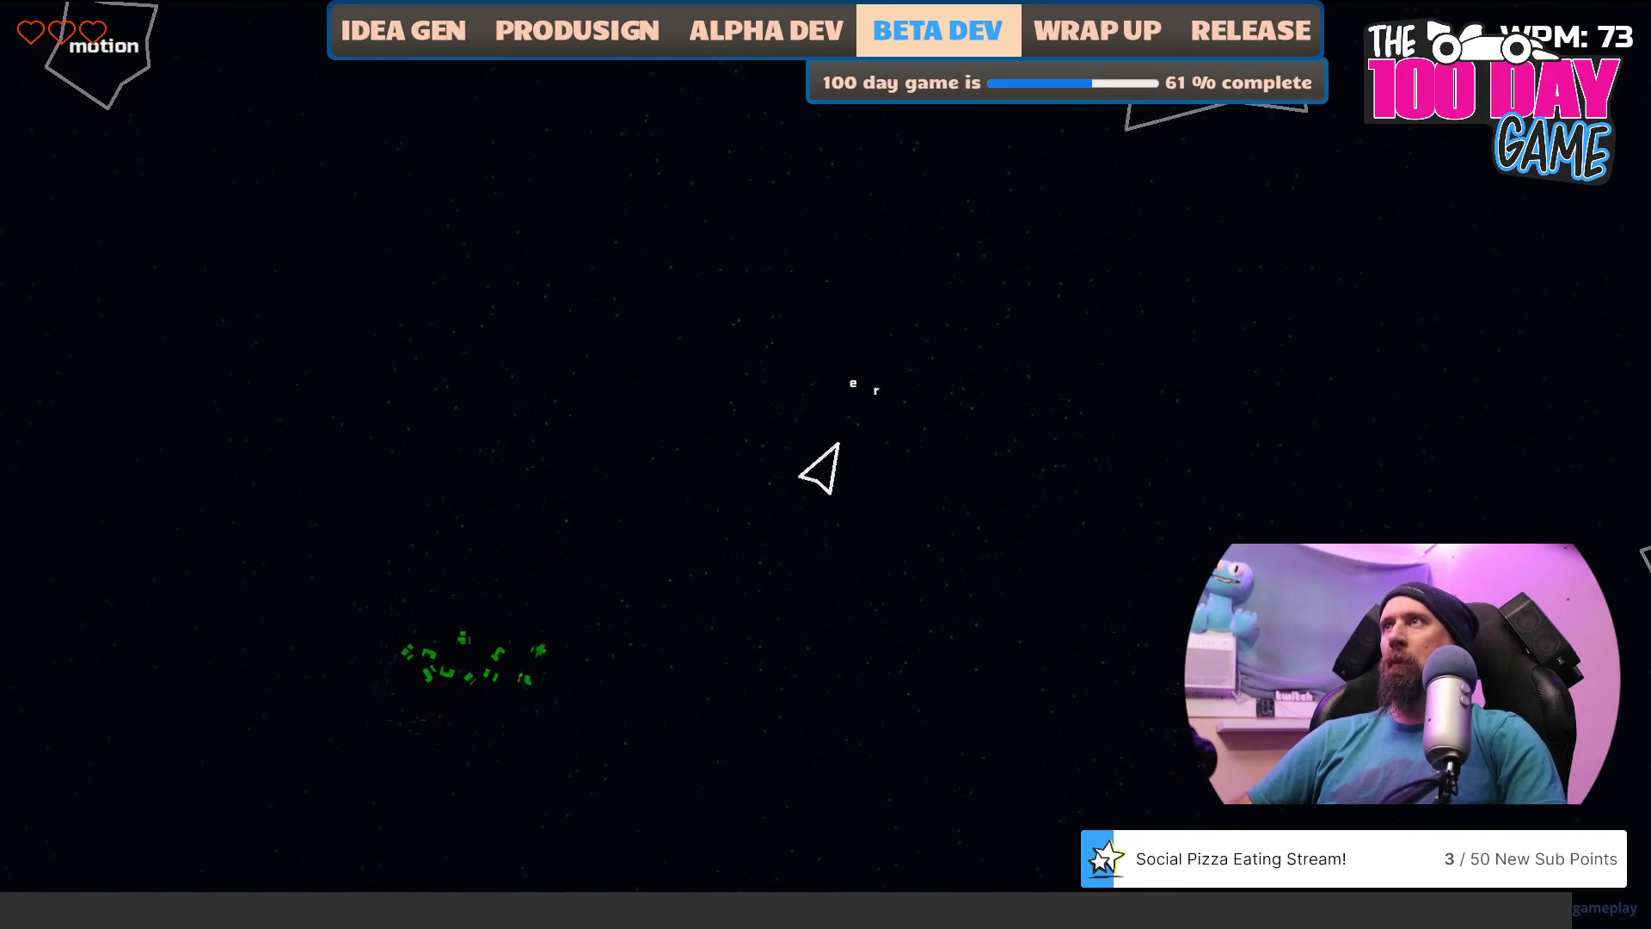
type("moti")
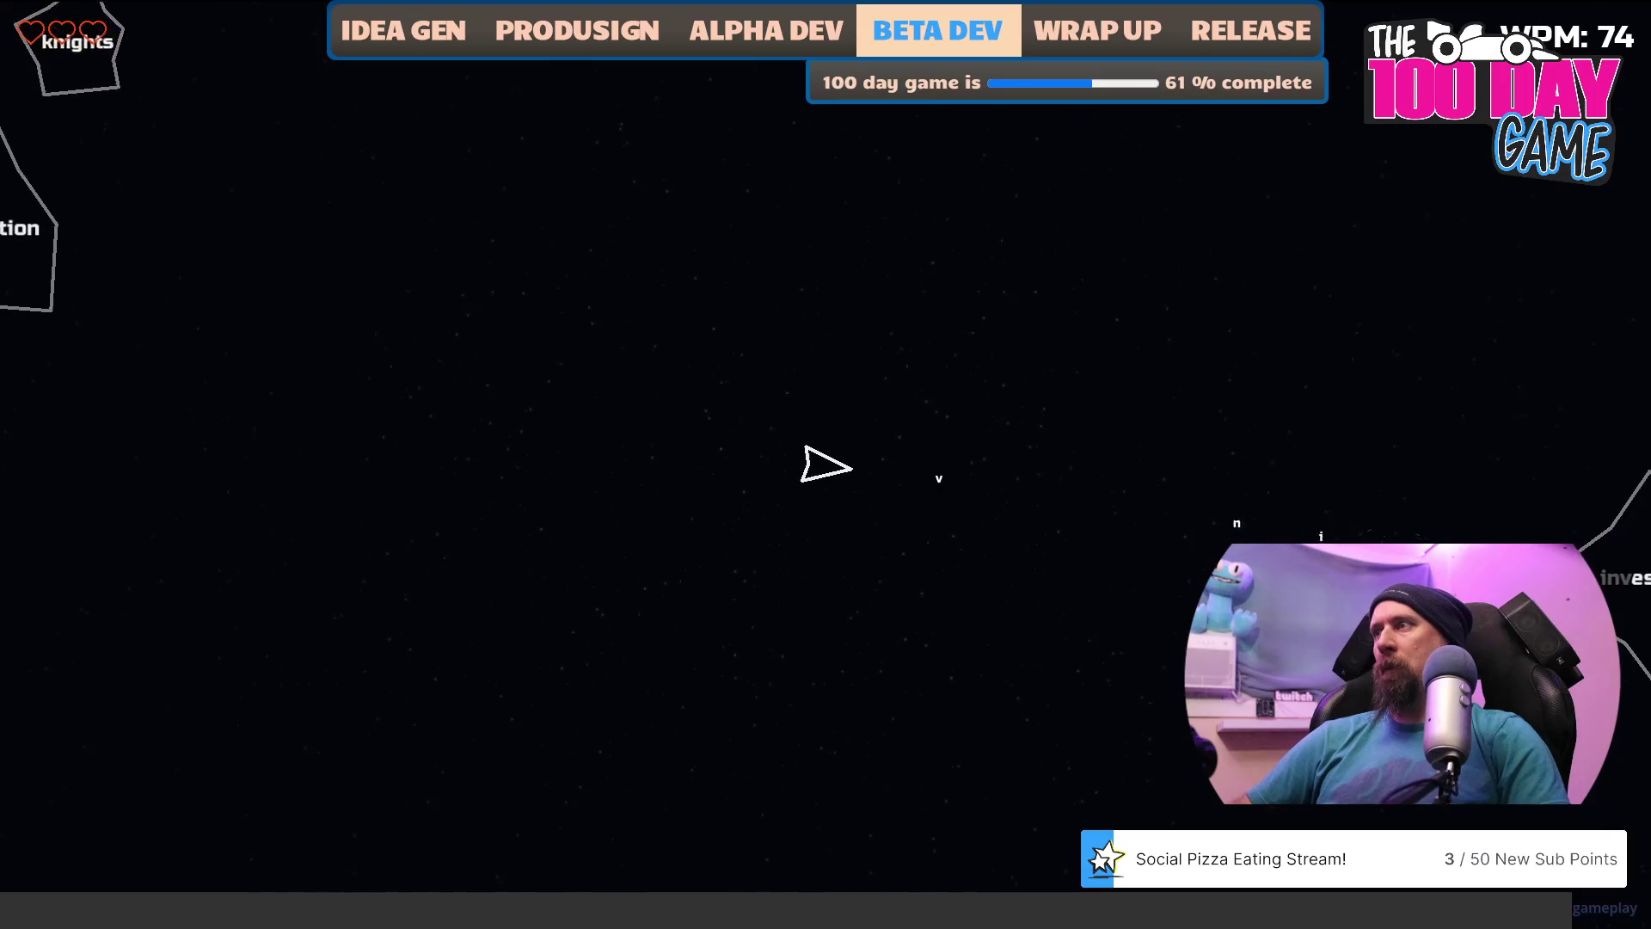
Keep typing words like lists, knights, inquiries and vacancies until the run ends in Game Over.
type("ga")
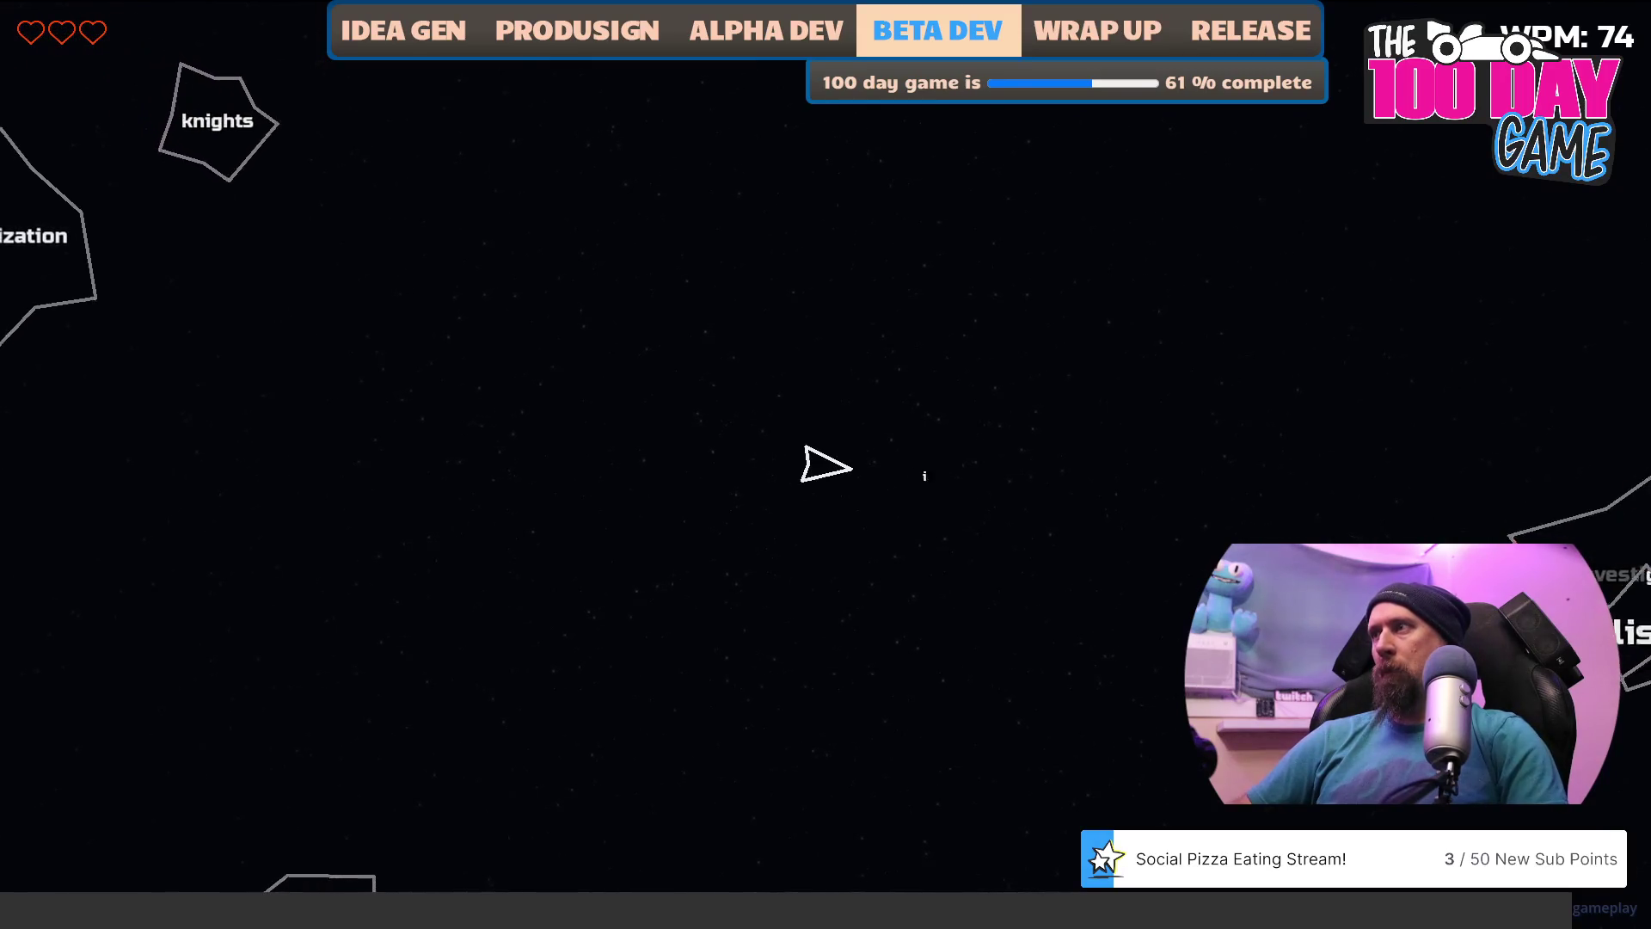
type("tor")
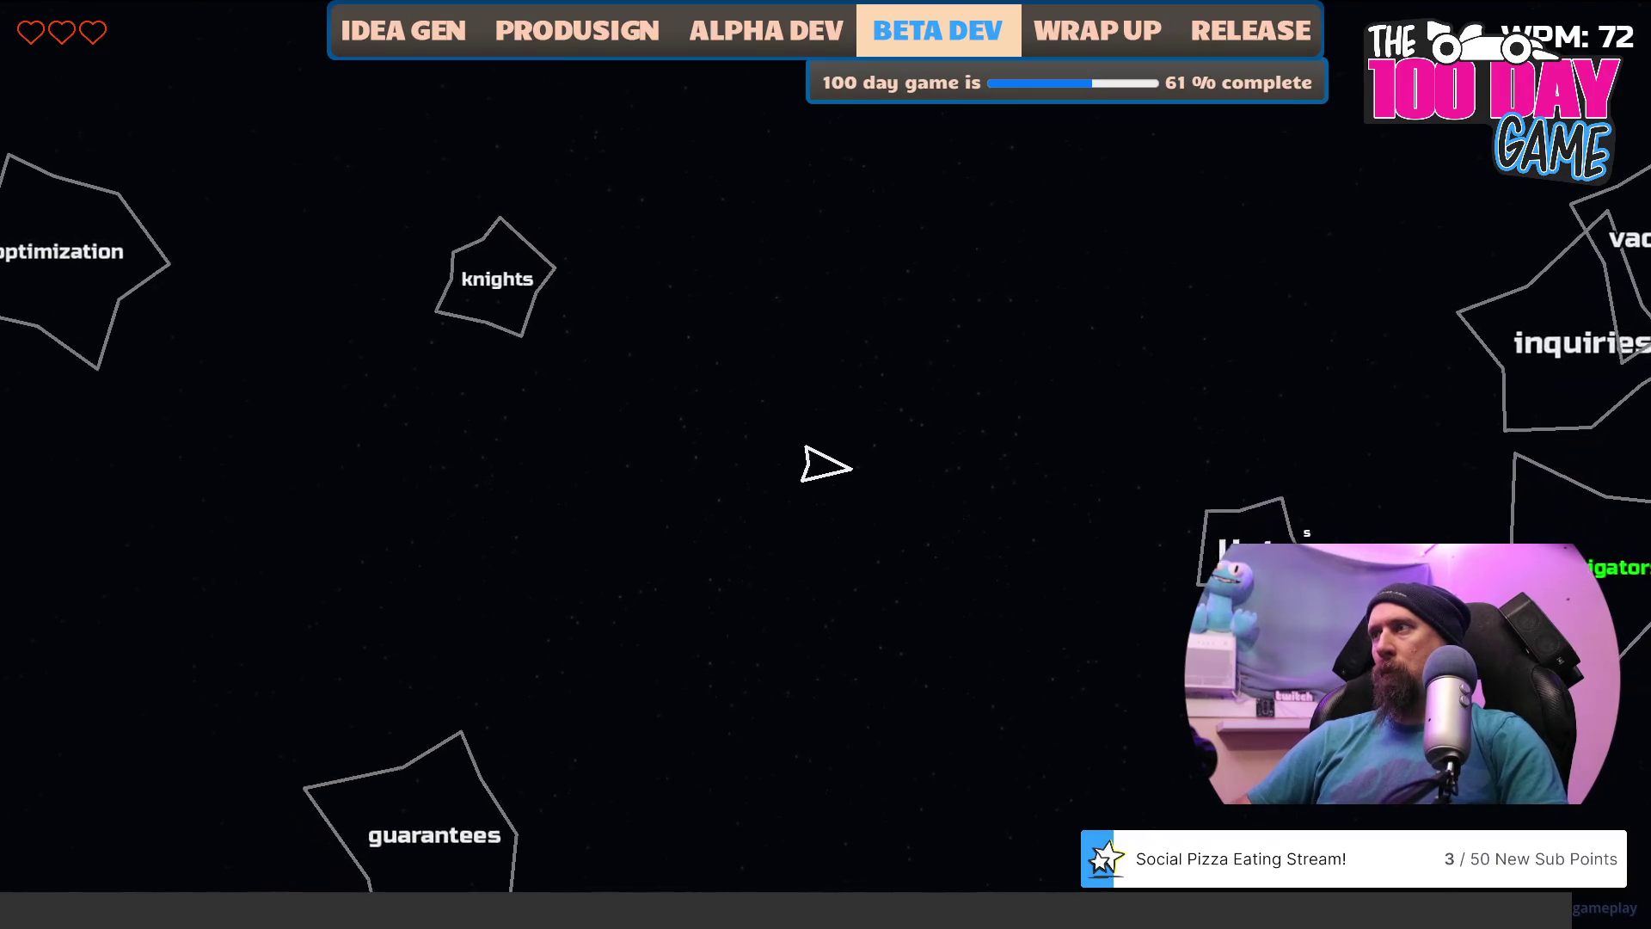
type("listsknightsinquiries")
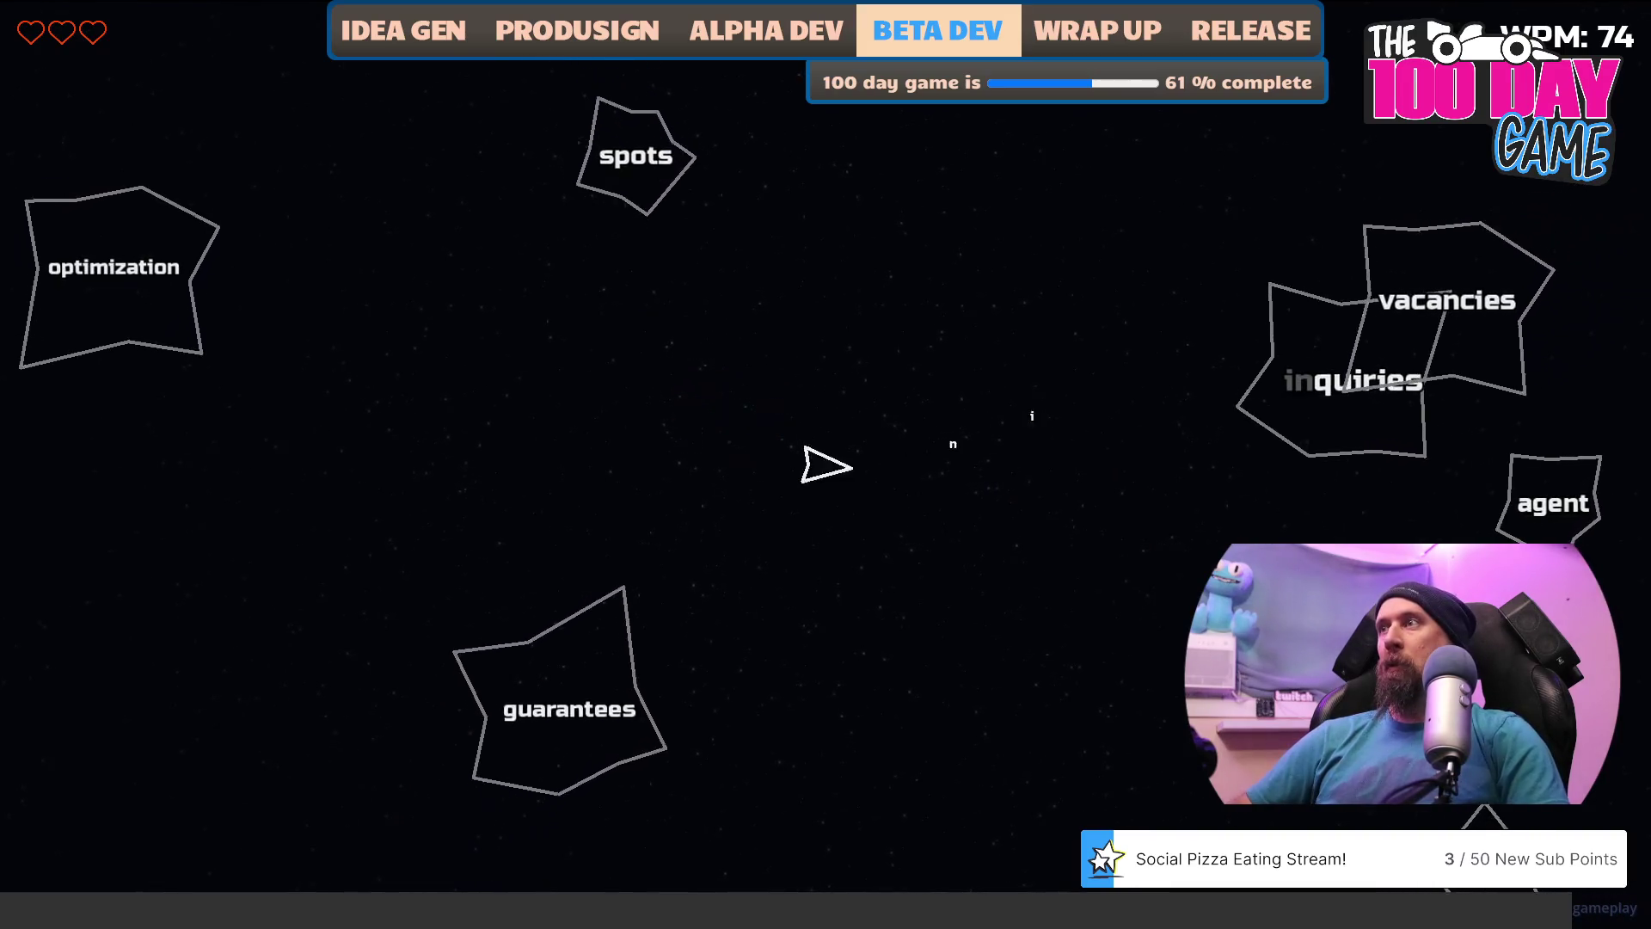
type("vacancies")
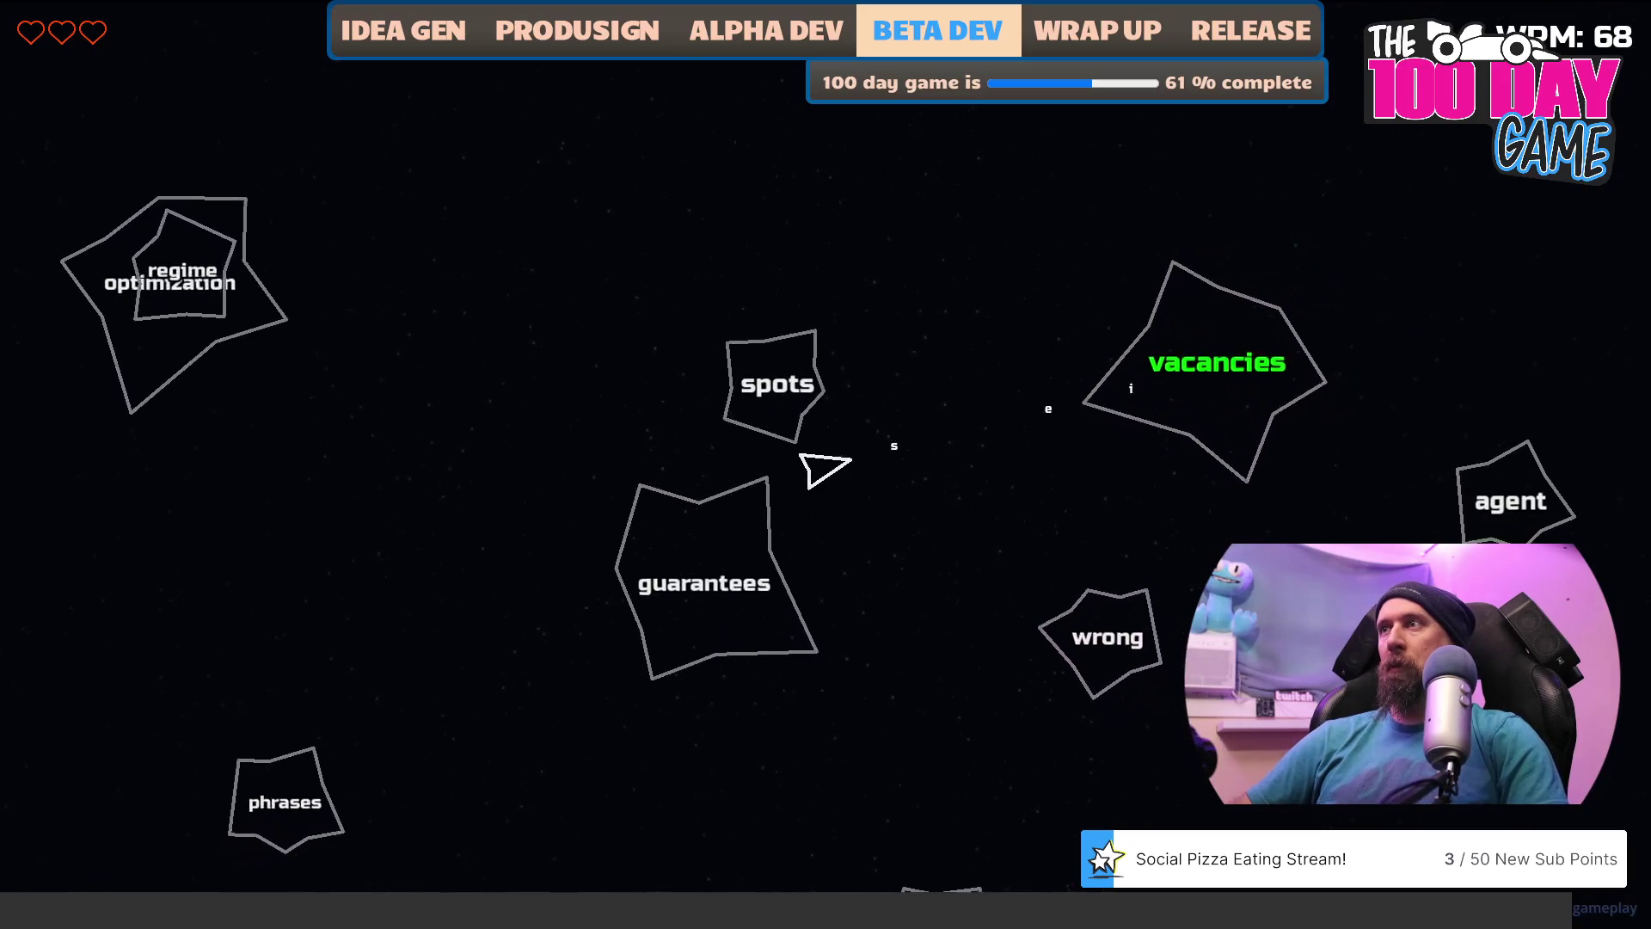
type("p")
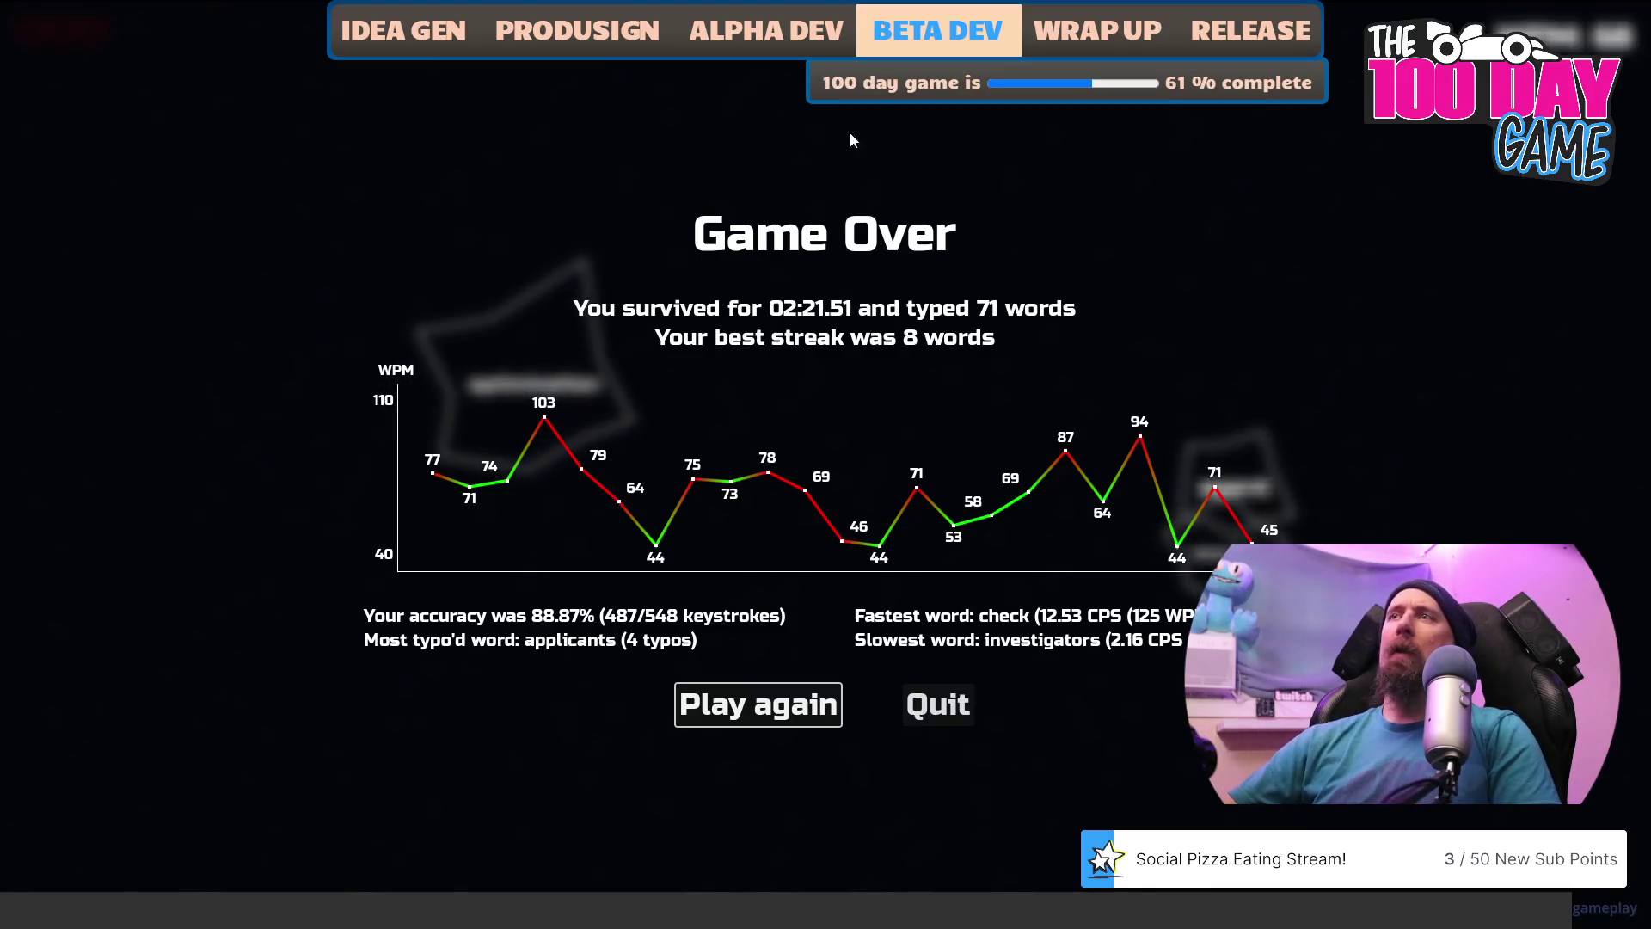
Leave the Game Over screen for the Typeoids main menu.
key("Escape")
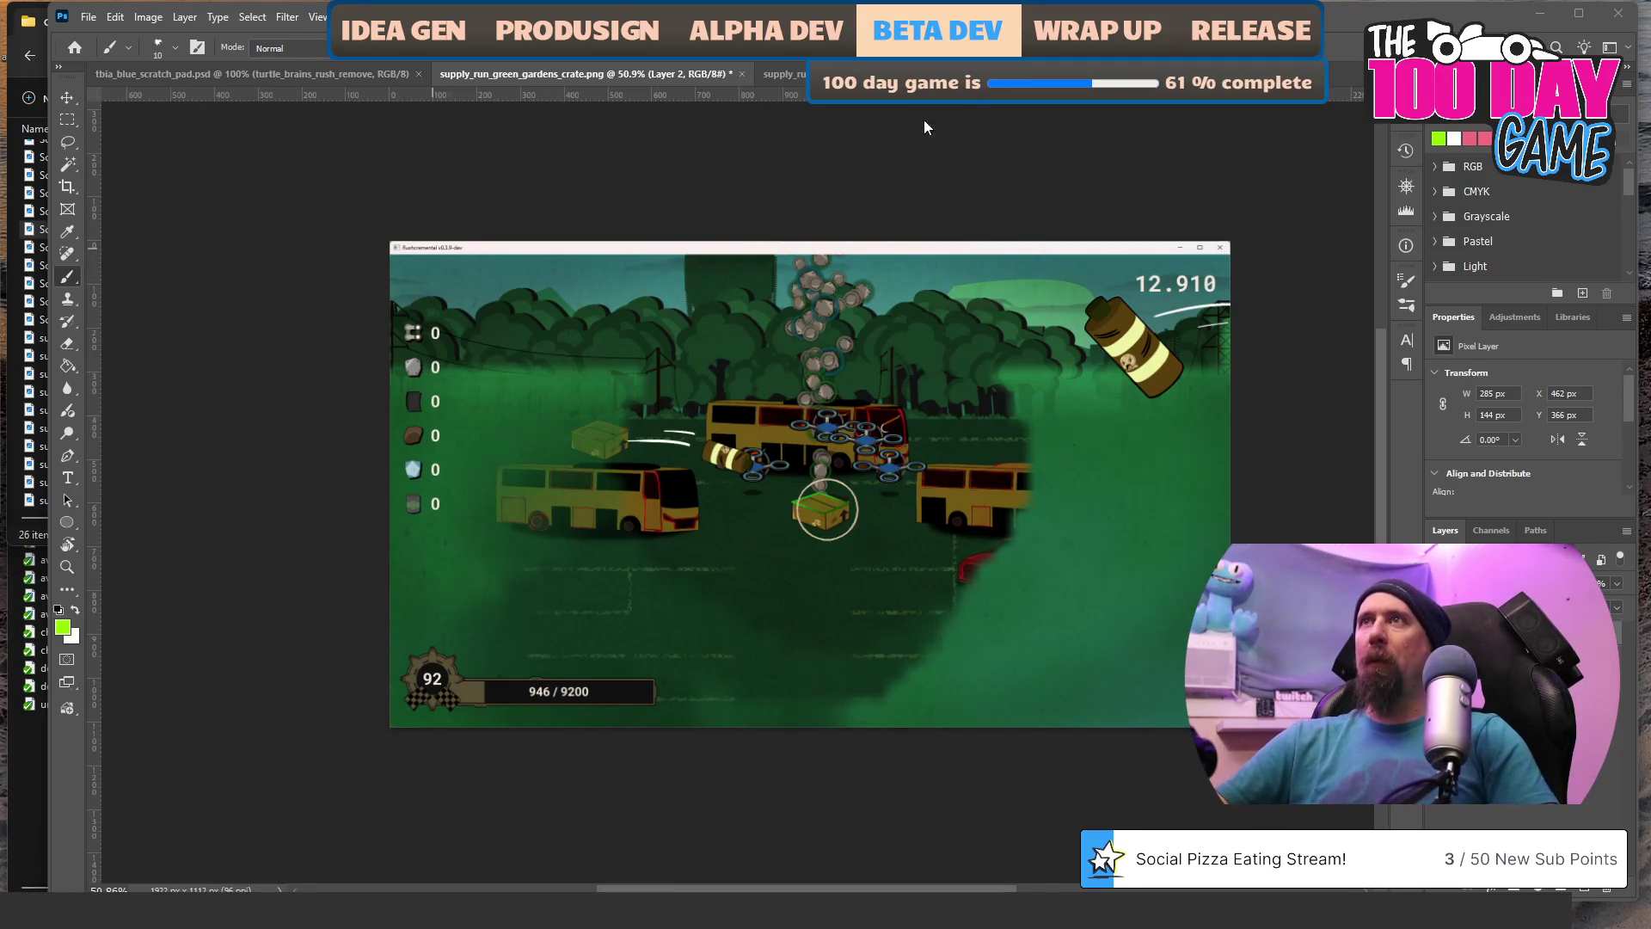
Restore the selection around the flying crate in Photoshop, then minimise everything to the desktop.
key("ctrl+z")
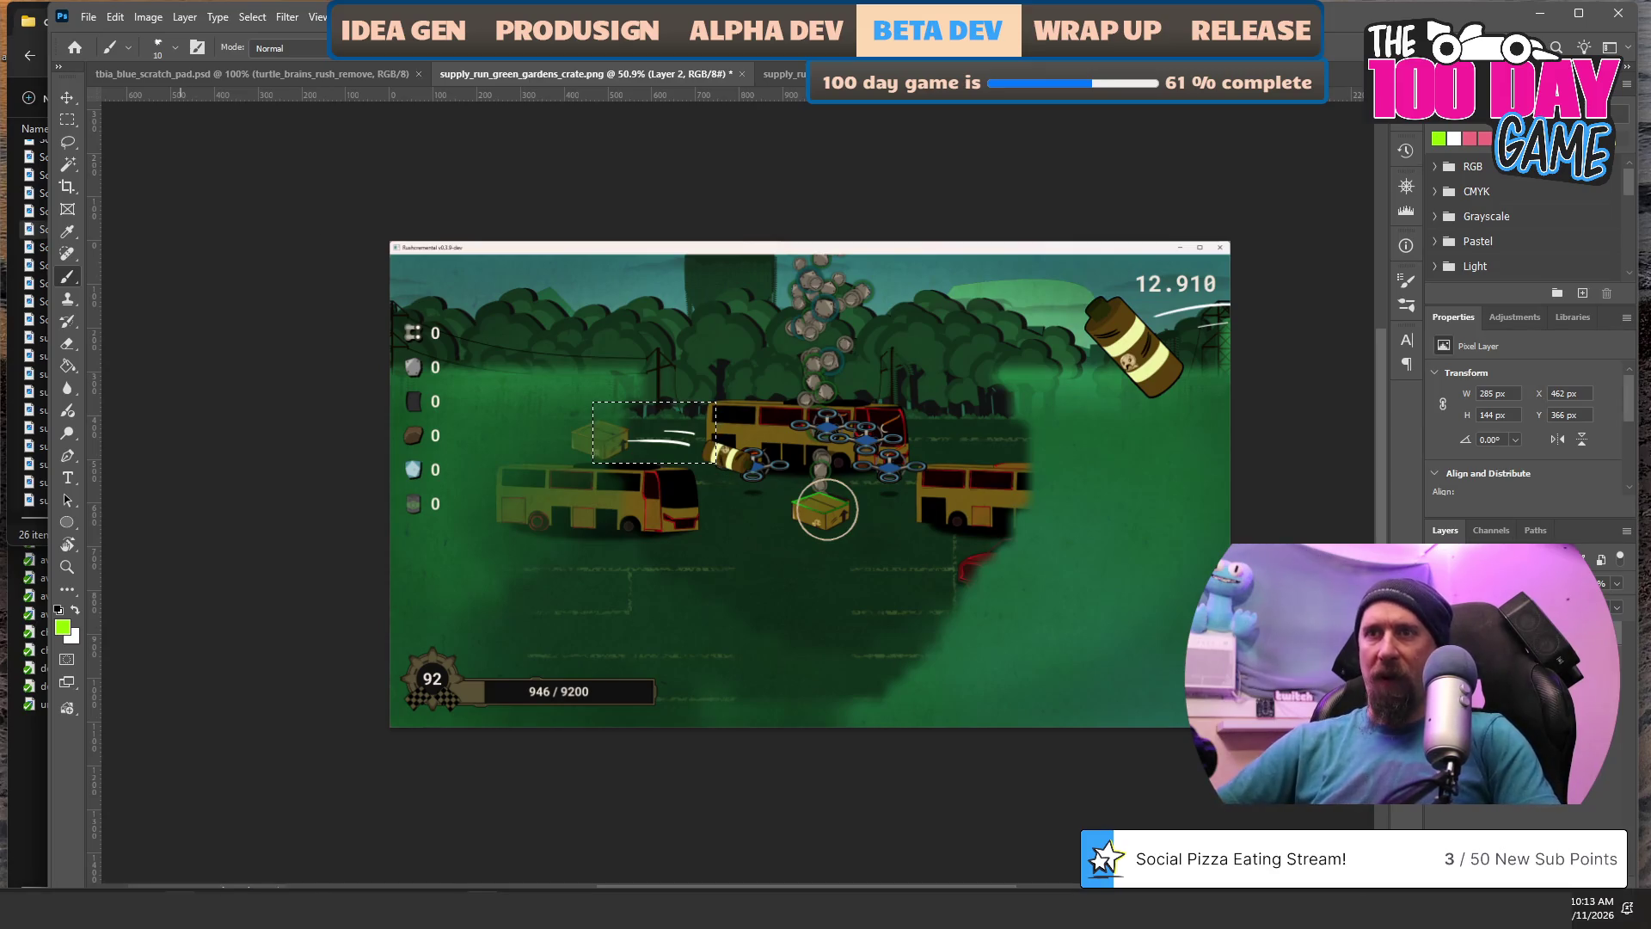
key("super+d")
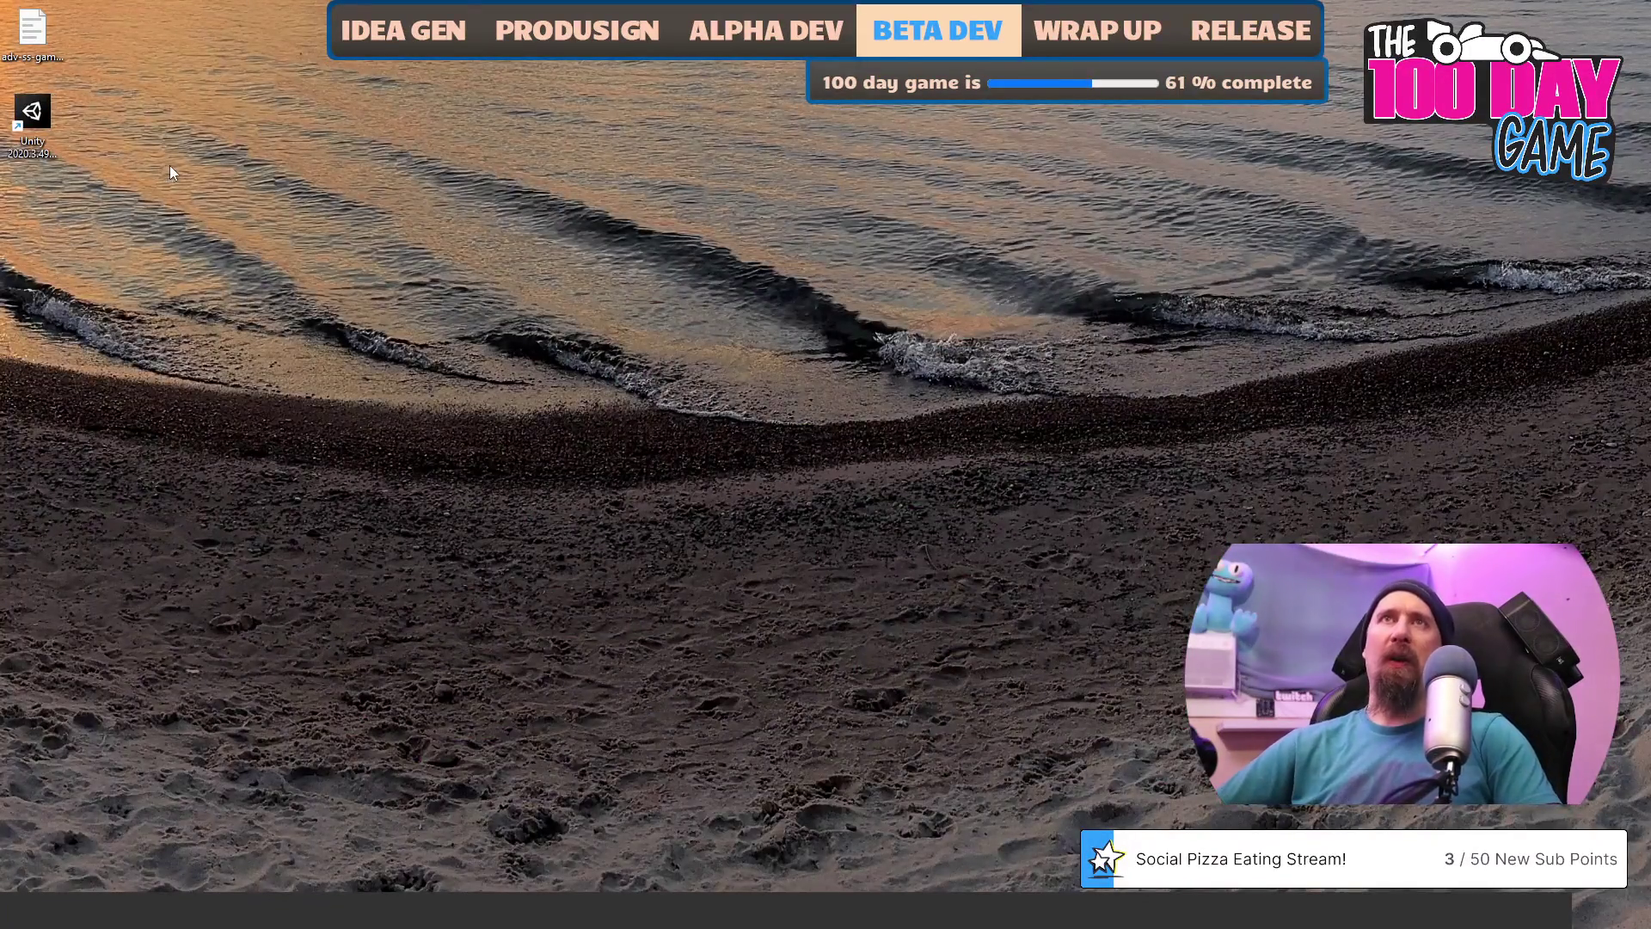
Launch Unity 2020.3.49f1 from its desktop shortcut and bring up the Start menu.
left_click(14, 103)
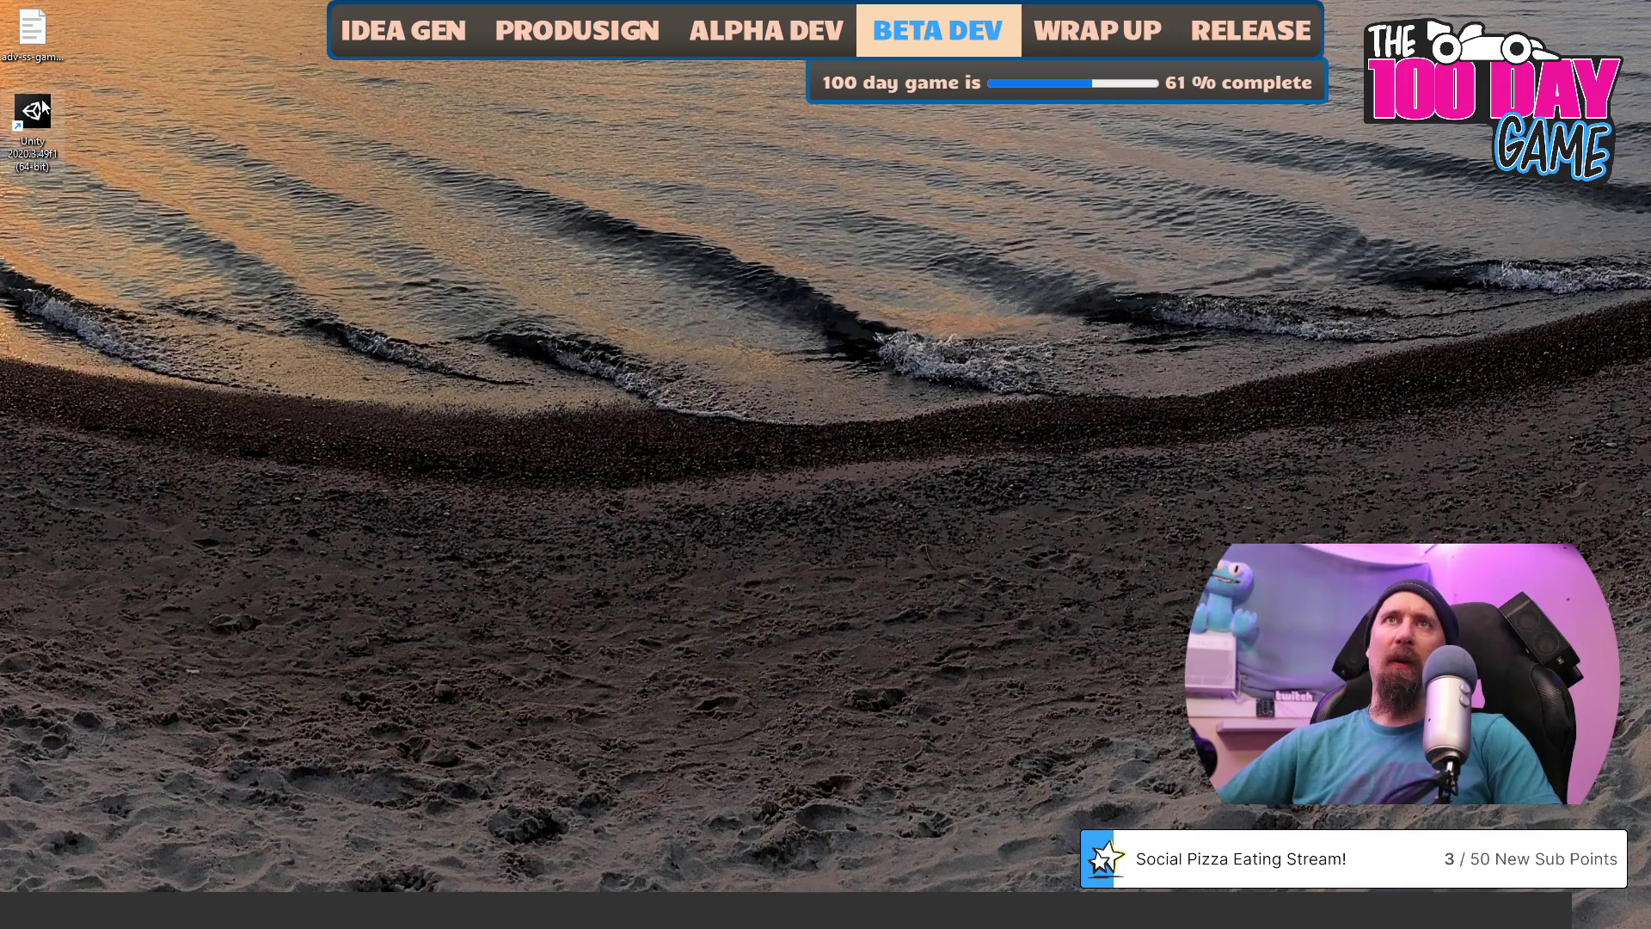
double_click(48, 153)
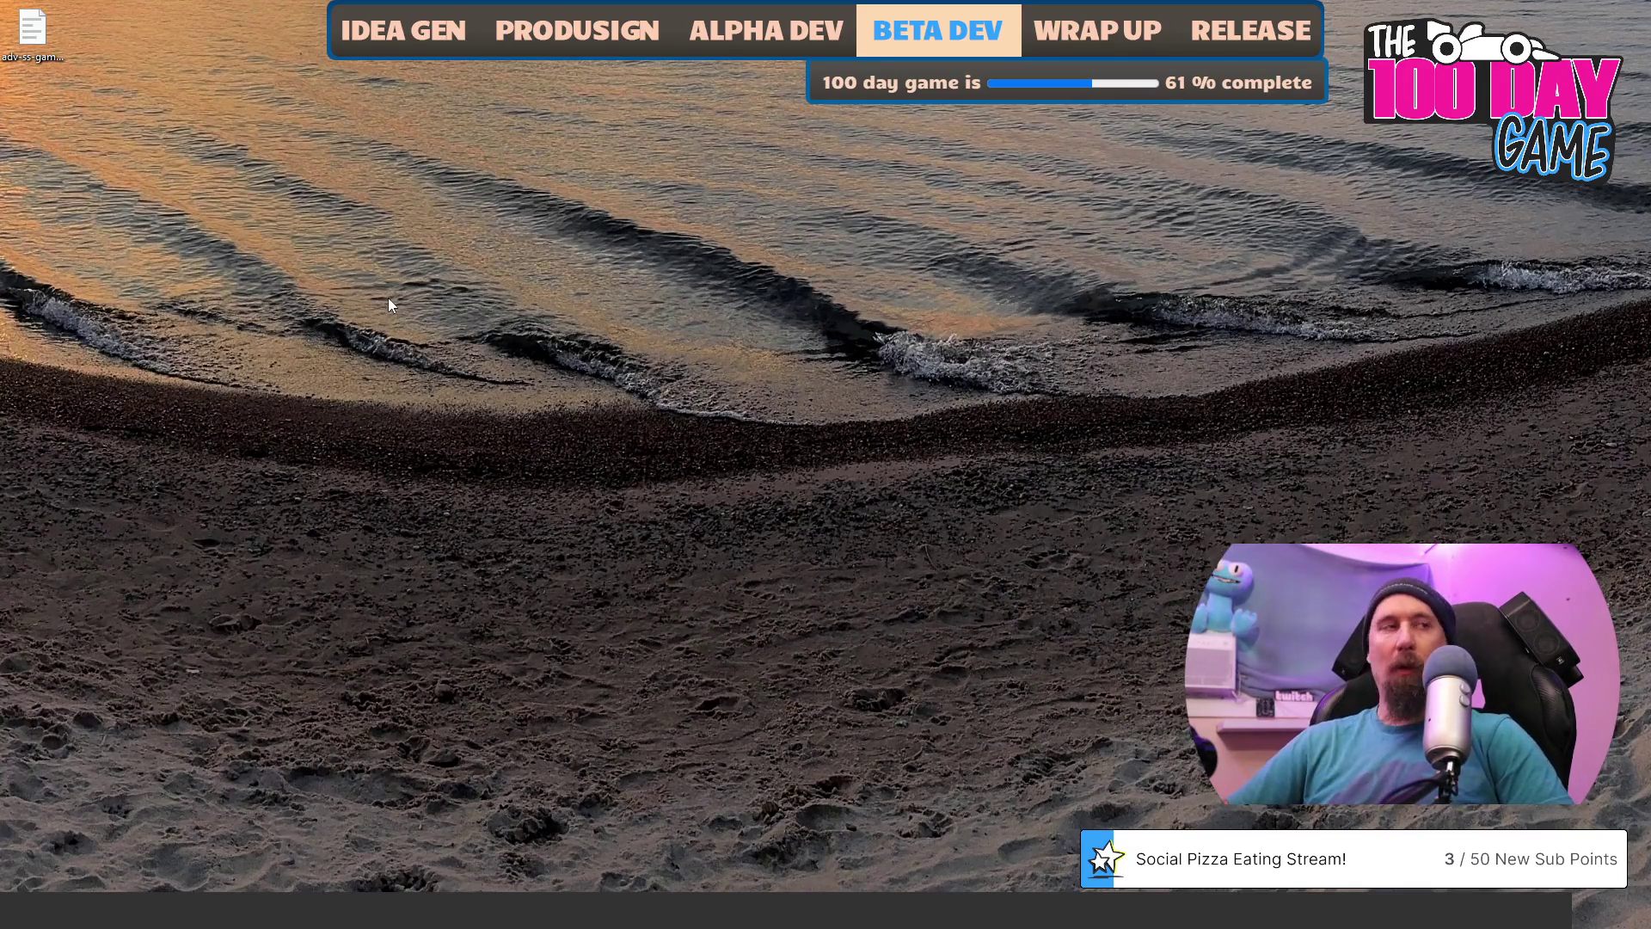
key("super")
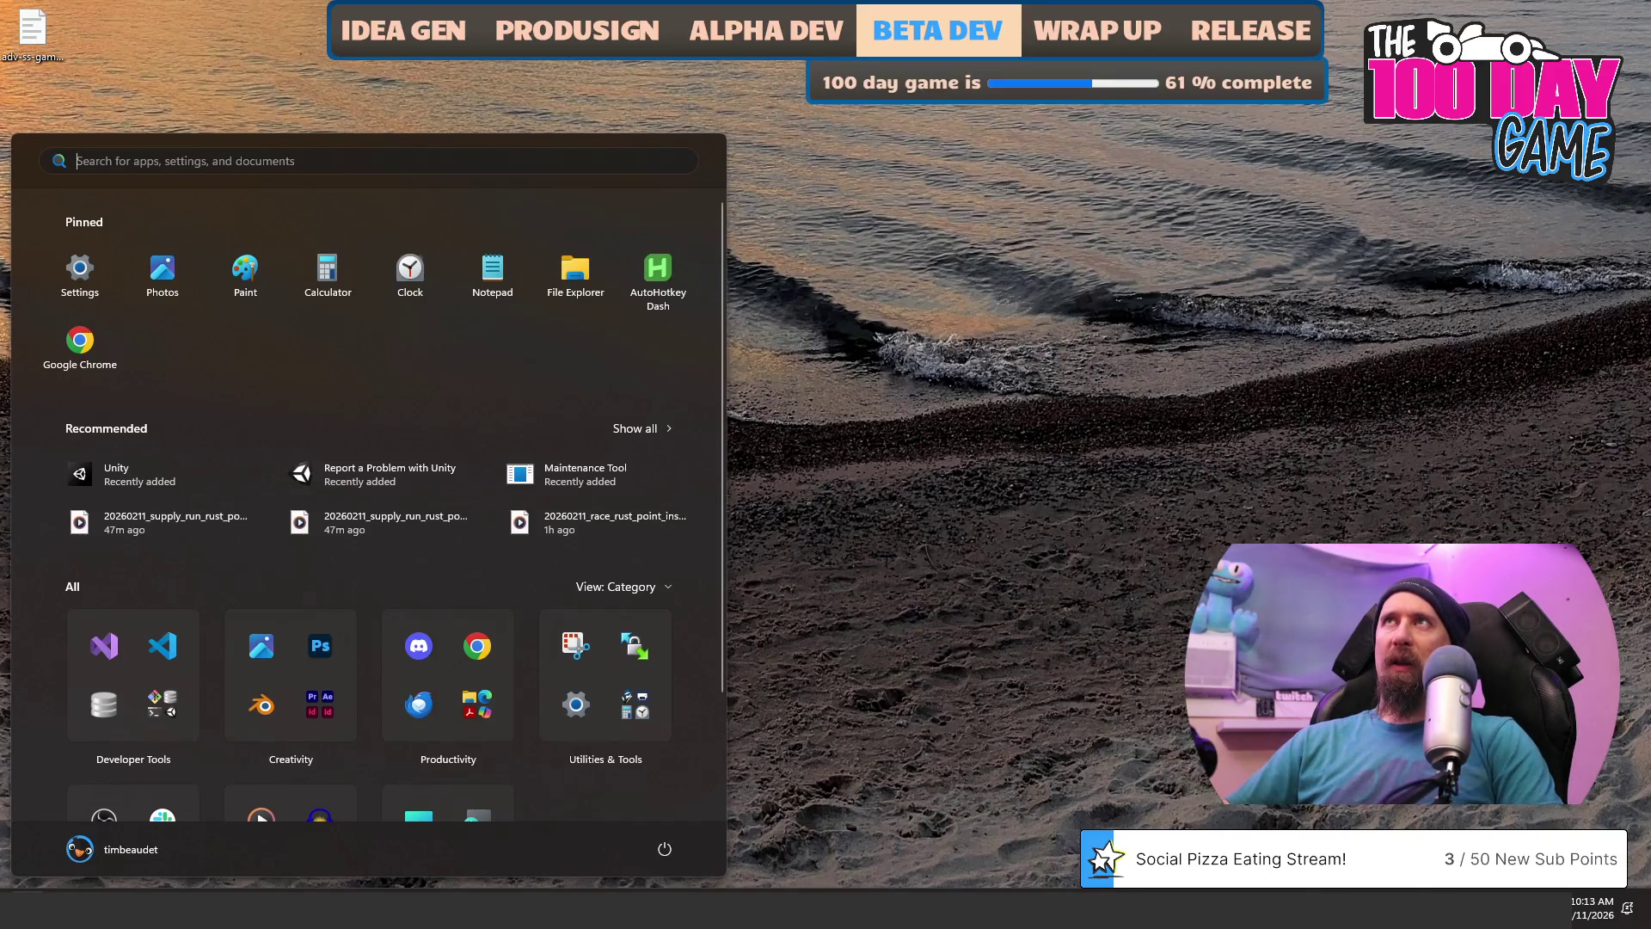
Search the Start menu for 'premiere' and launch Adobe Premiere Pro 2025.
key("Escape")
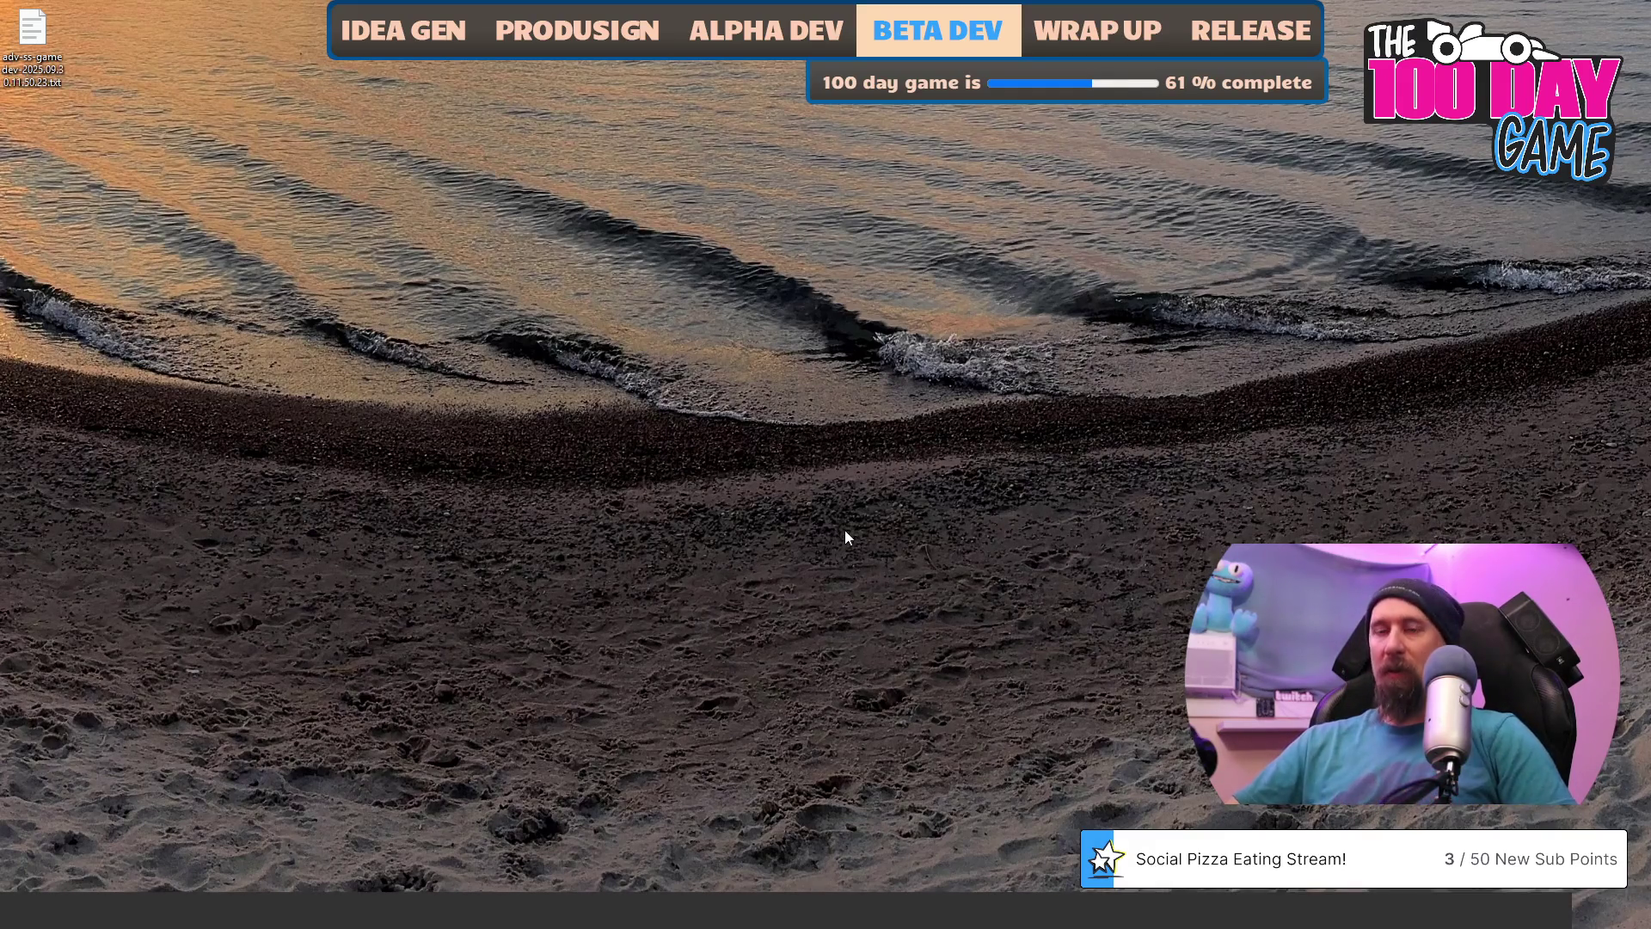
key("super")
type("pri")
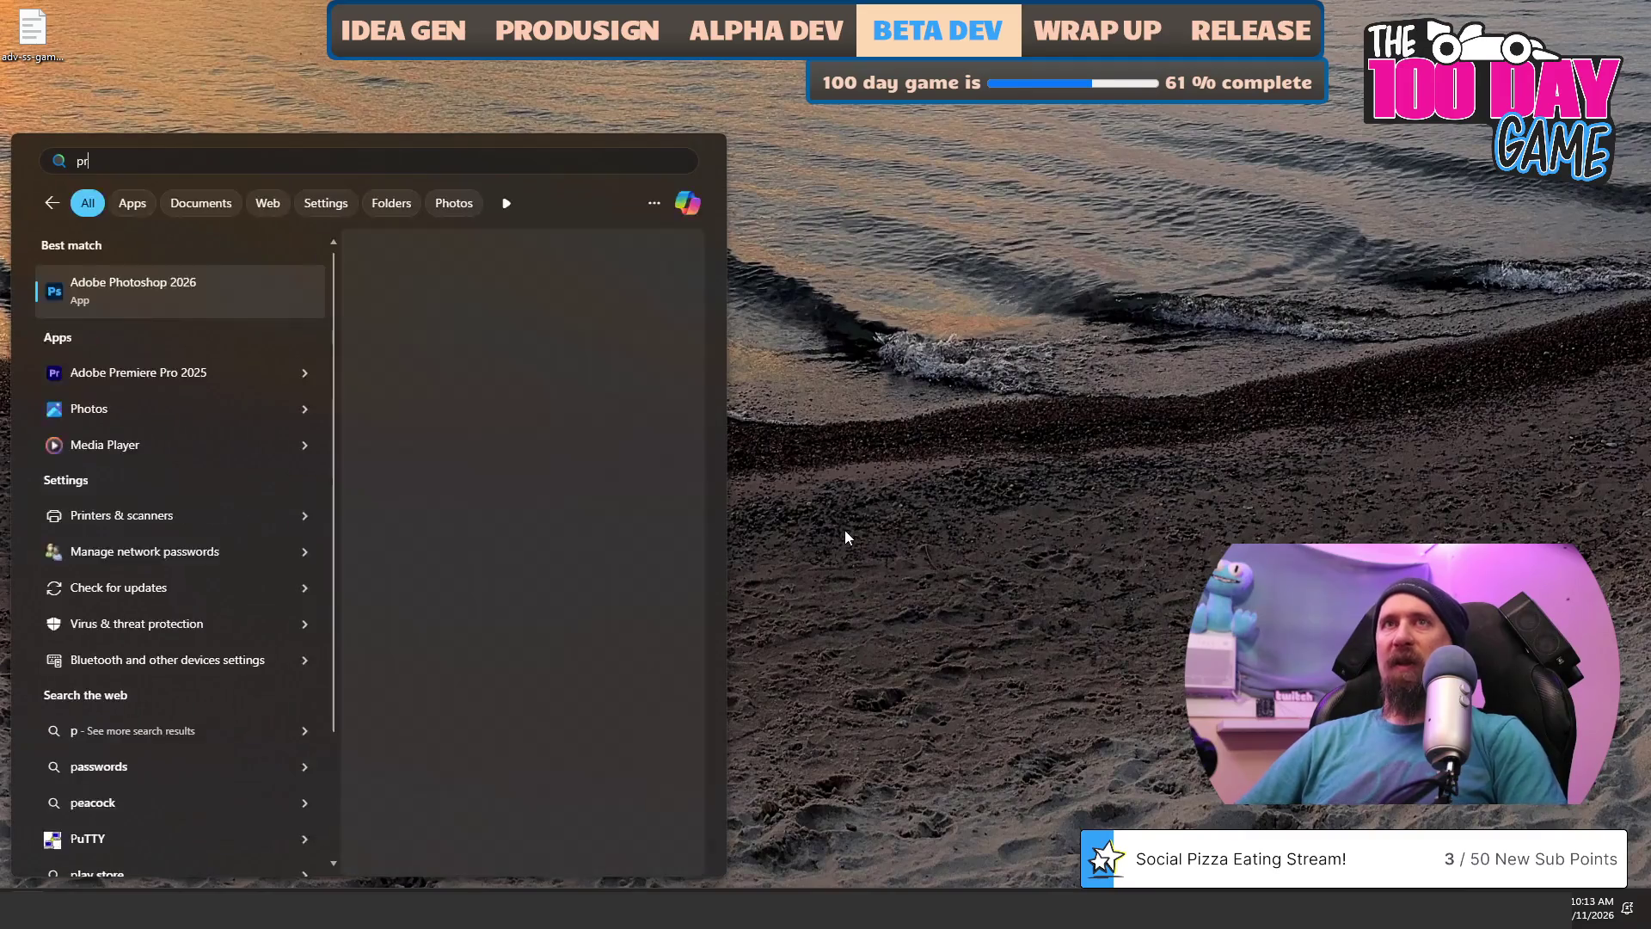
key("BackSpace")
type("emi")
key("Return")
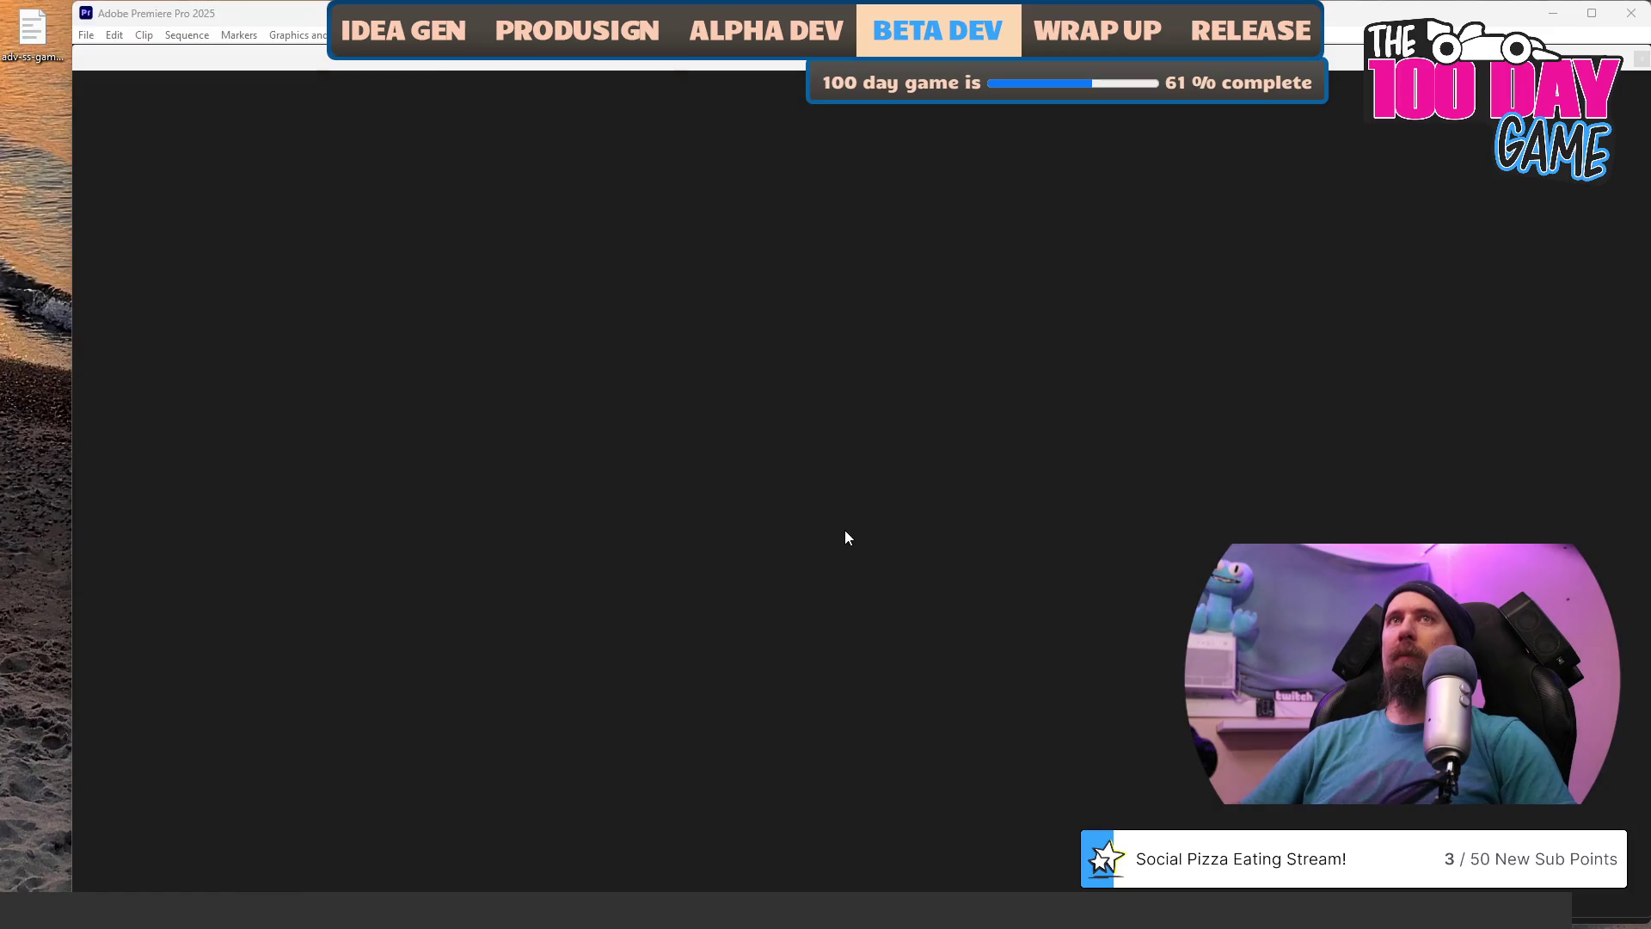
Open V:\video_work\games\rushcremental in a new File Explorer window.
key("super+e")
key("F4")
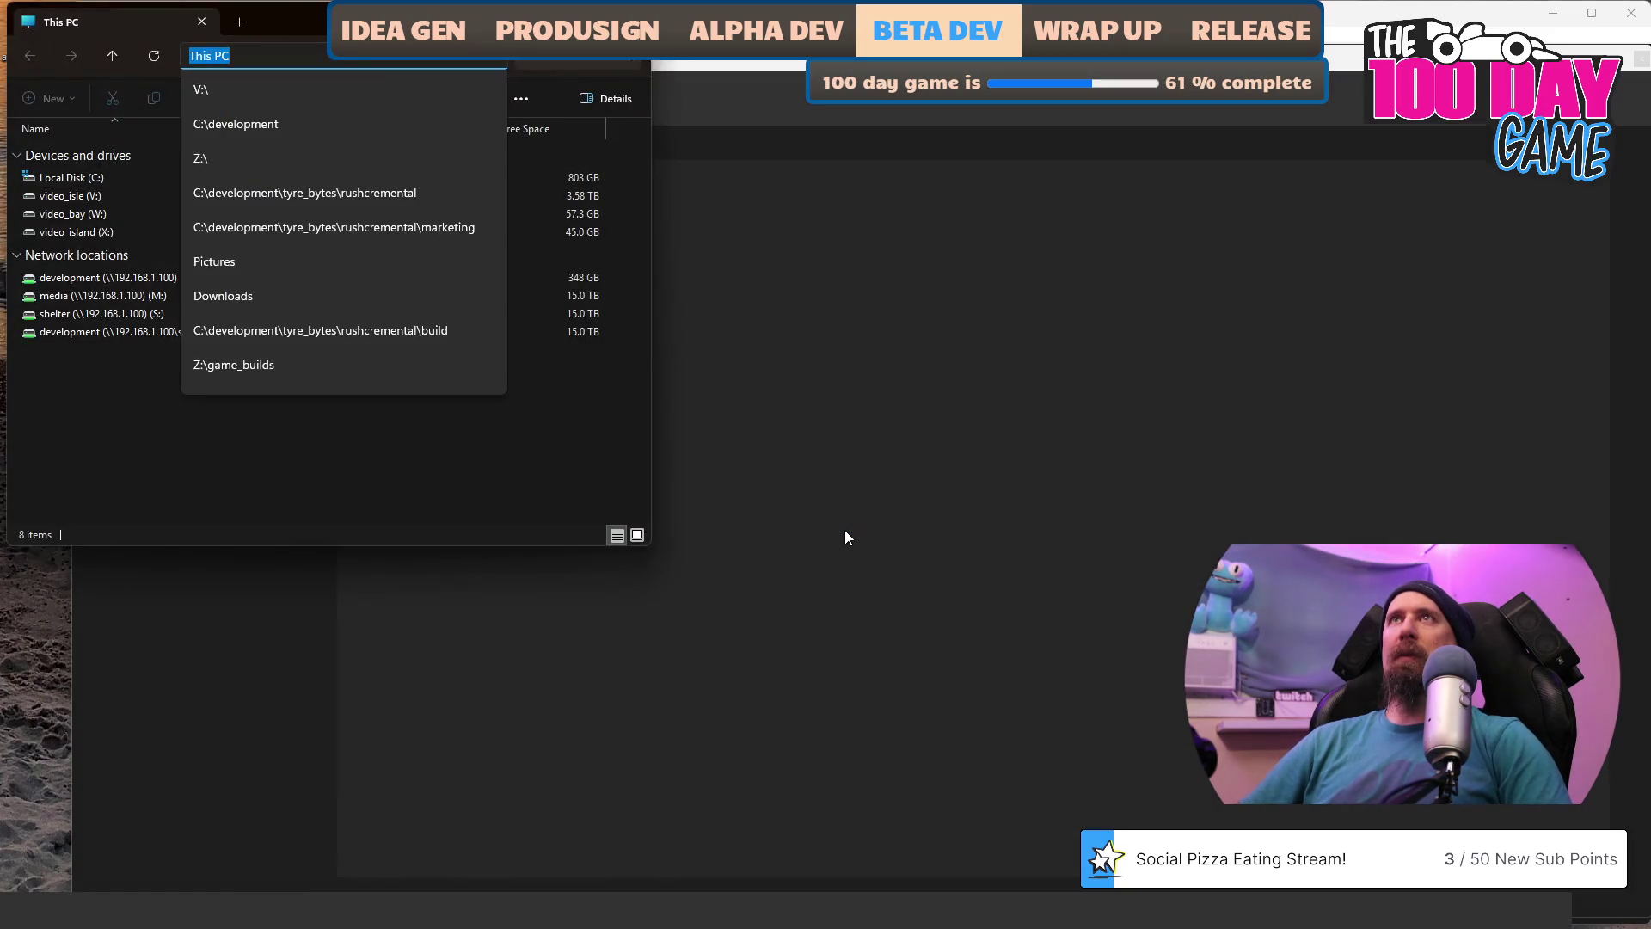
type("C:")
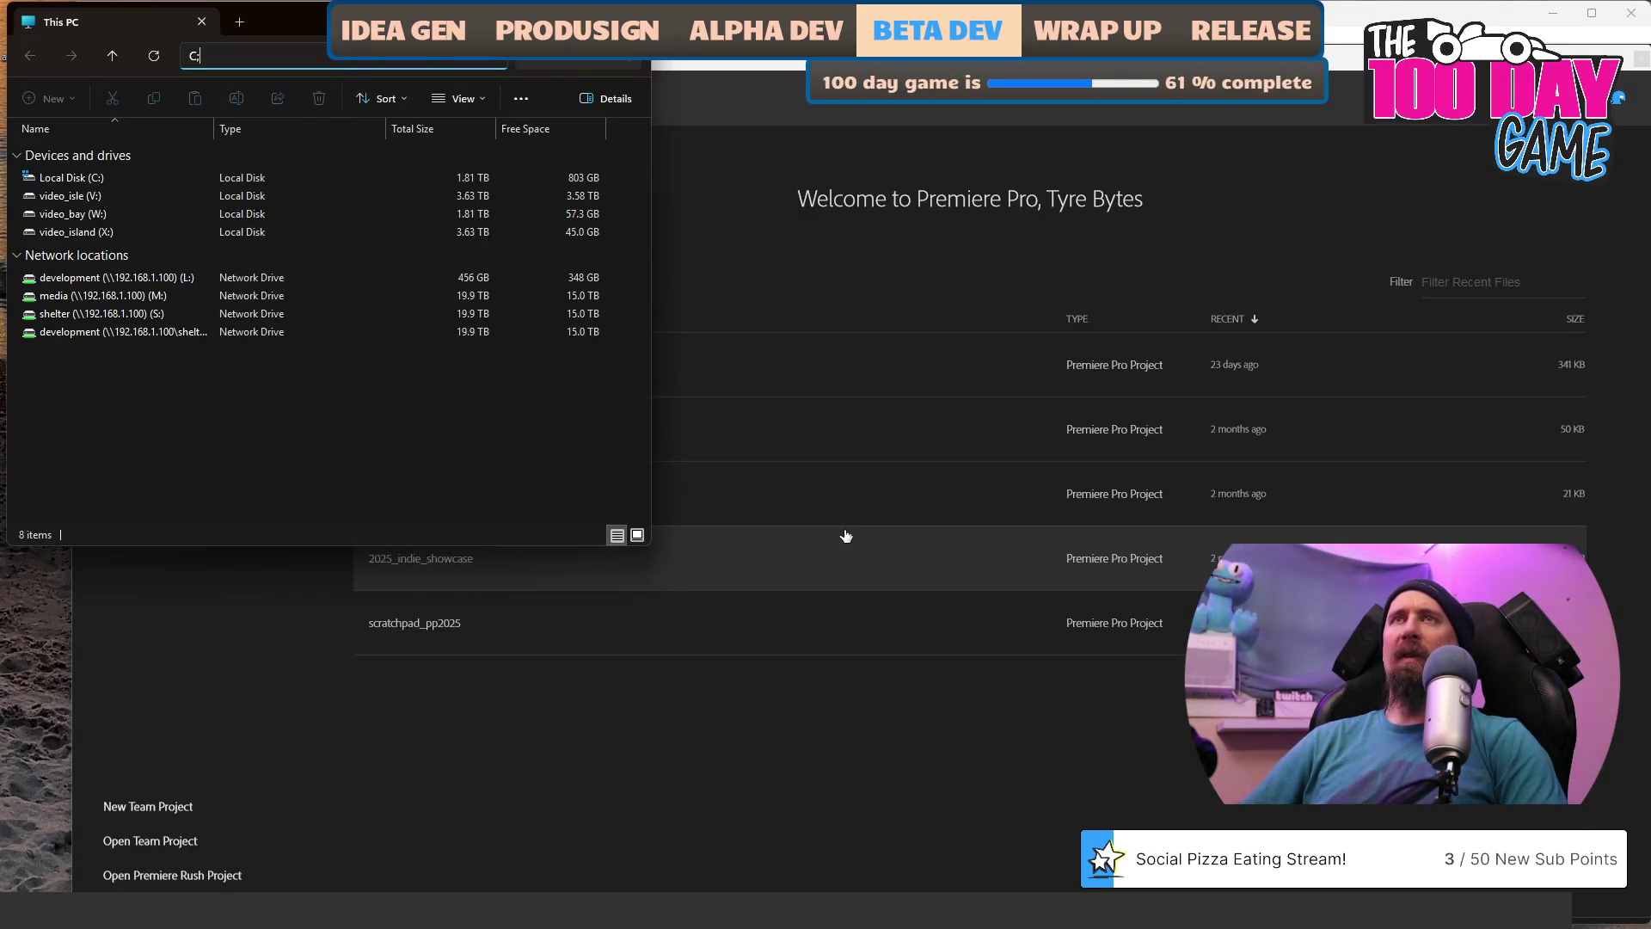
key("BackSpace")
key("BackSpace")
type("V:")
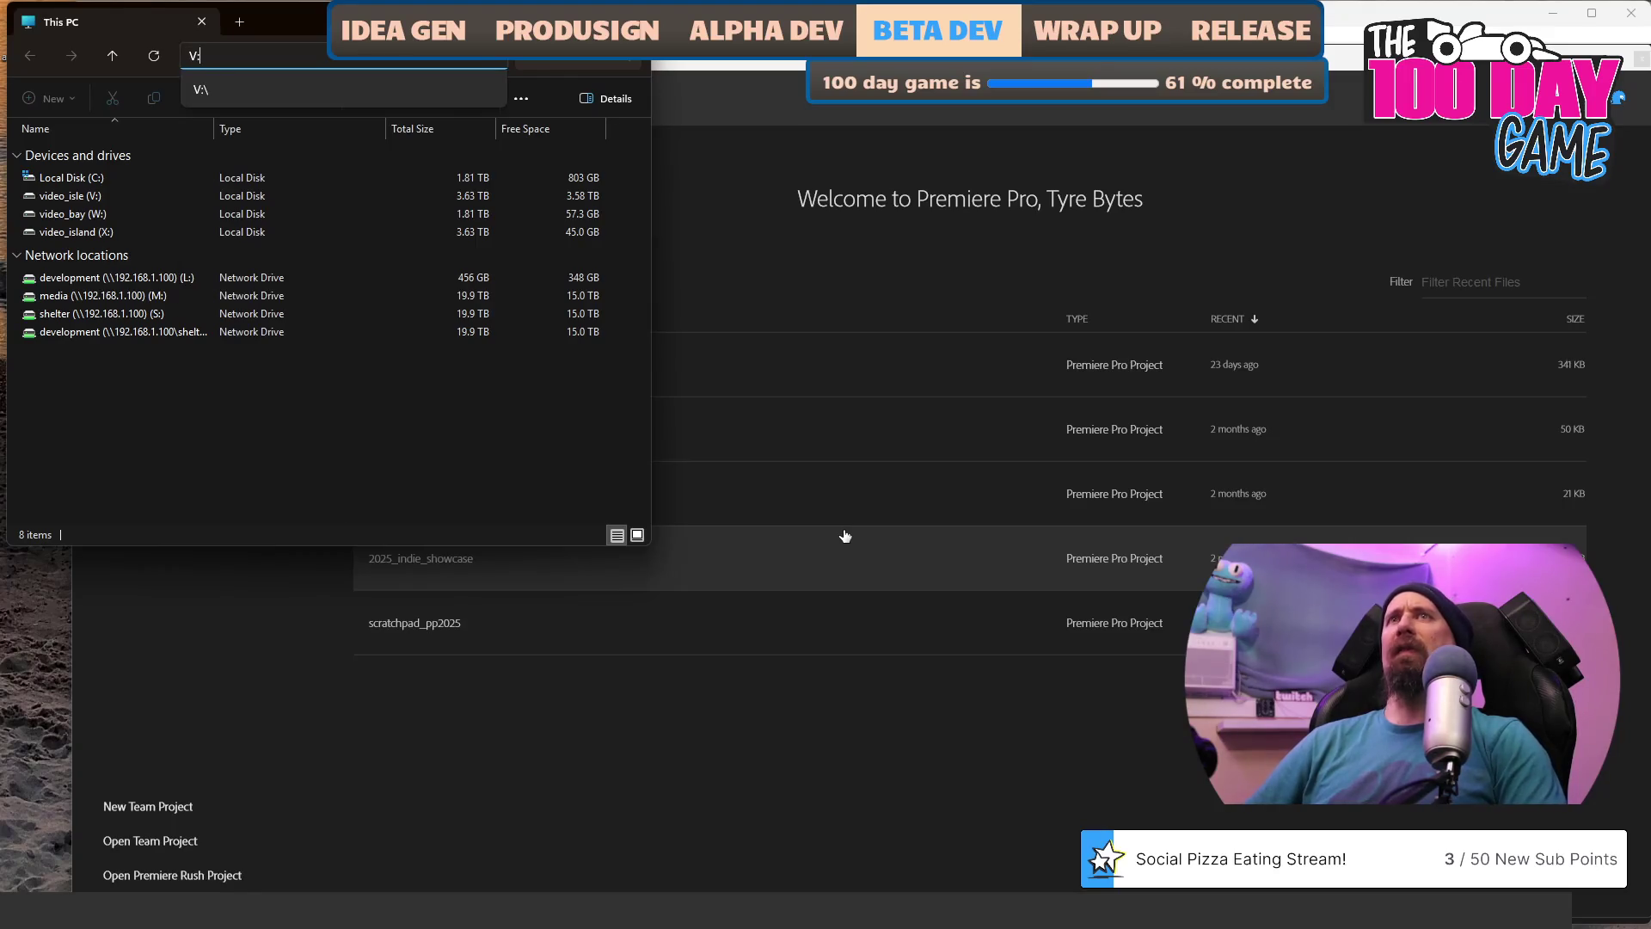
type("\\")
key("Tab")
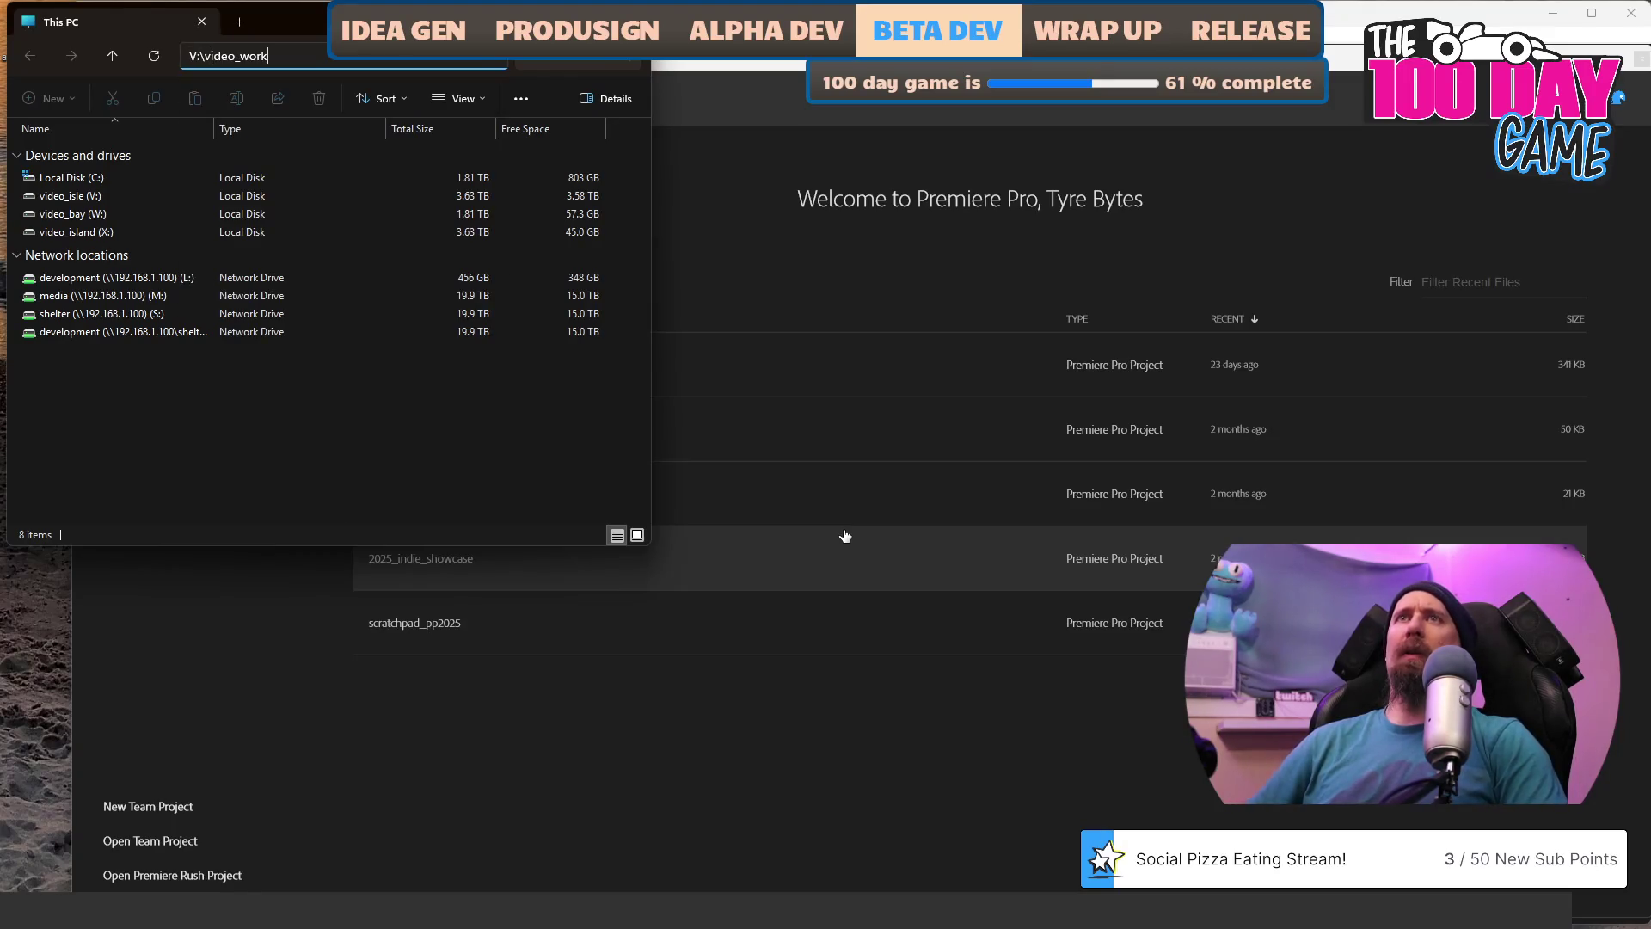
key("Return")
key("Down")
key("Down")
key("Down")
key("Up")
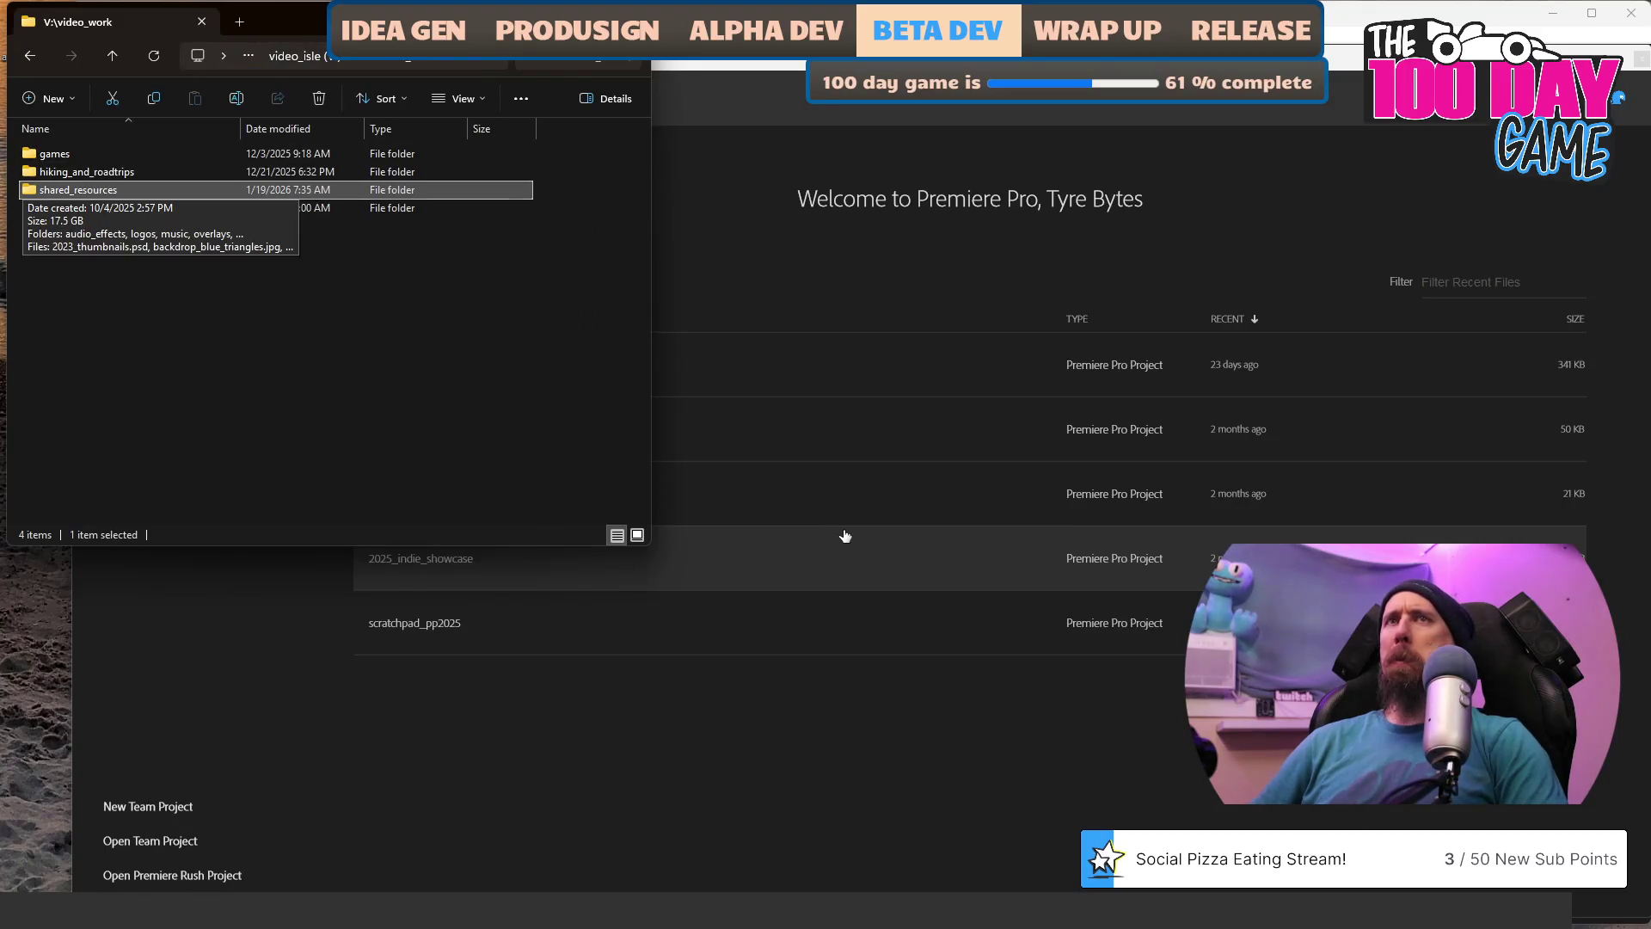
key("Down")
key("Up")
key("Up")
key("Up")
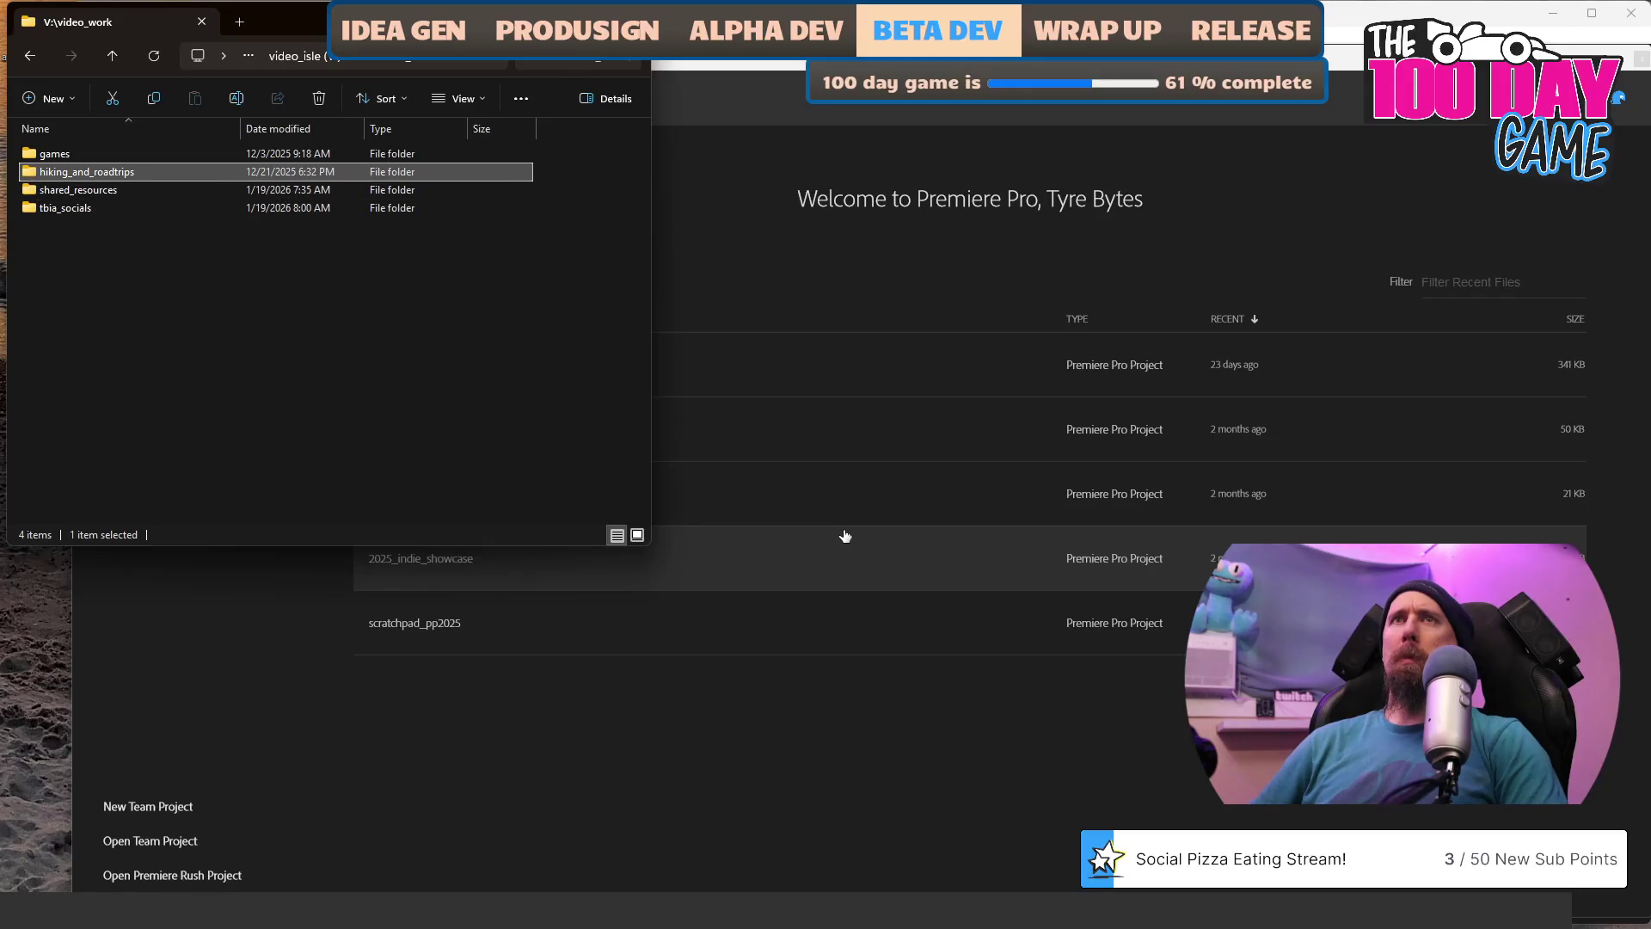
key("Return")
key("Return")
key("Down")
key("Down")
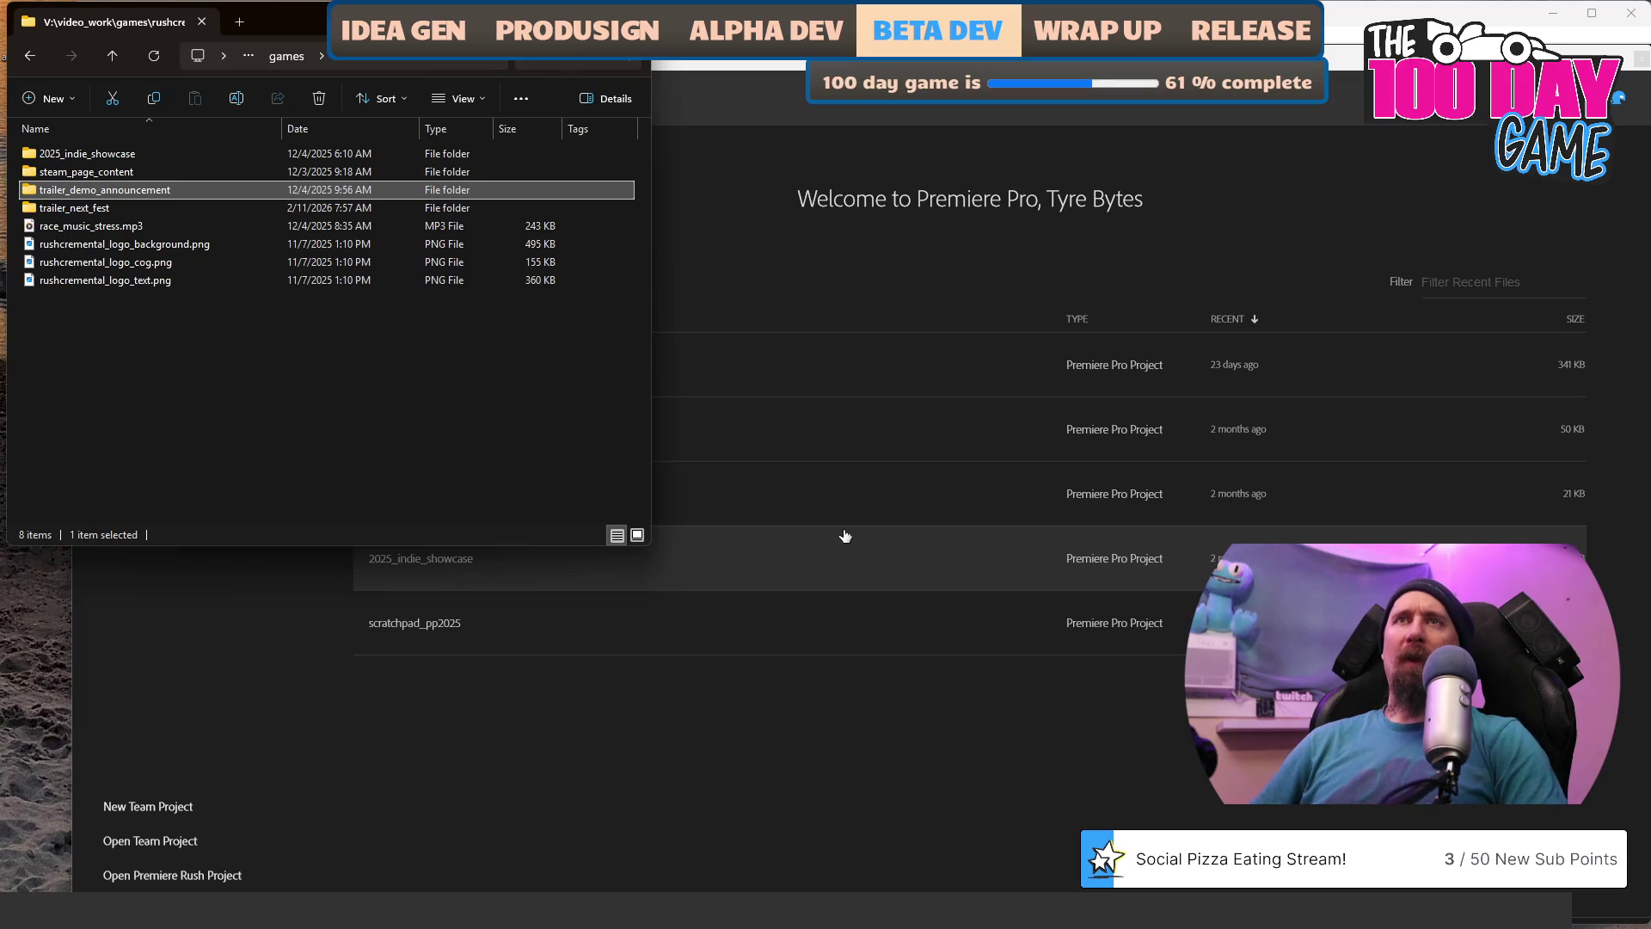
Duplicate the trailer_demo_announcement folder, then permanently delete the accidental copy.
key("ctrl+c")
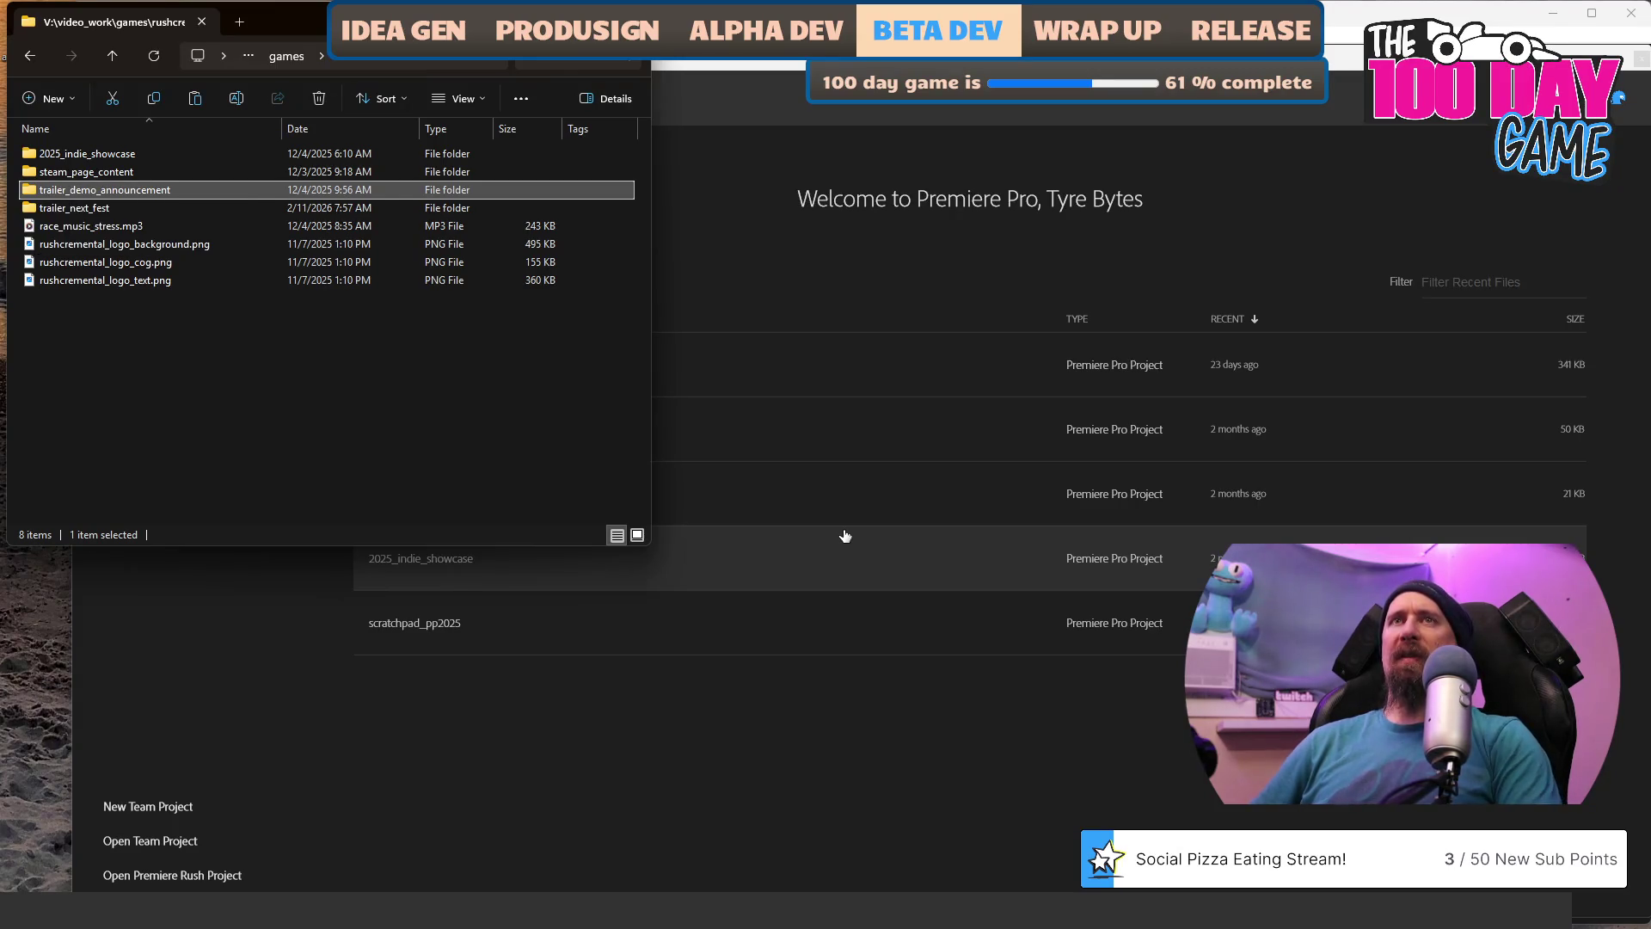
key("ctrl+v")
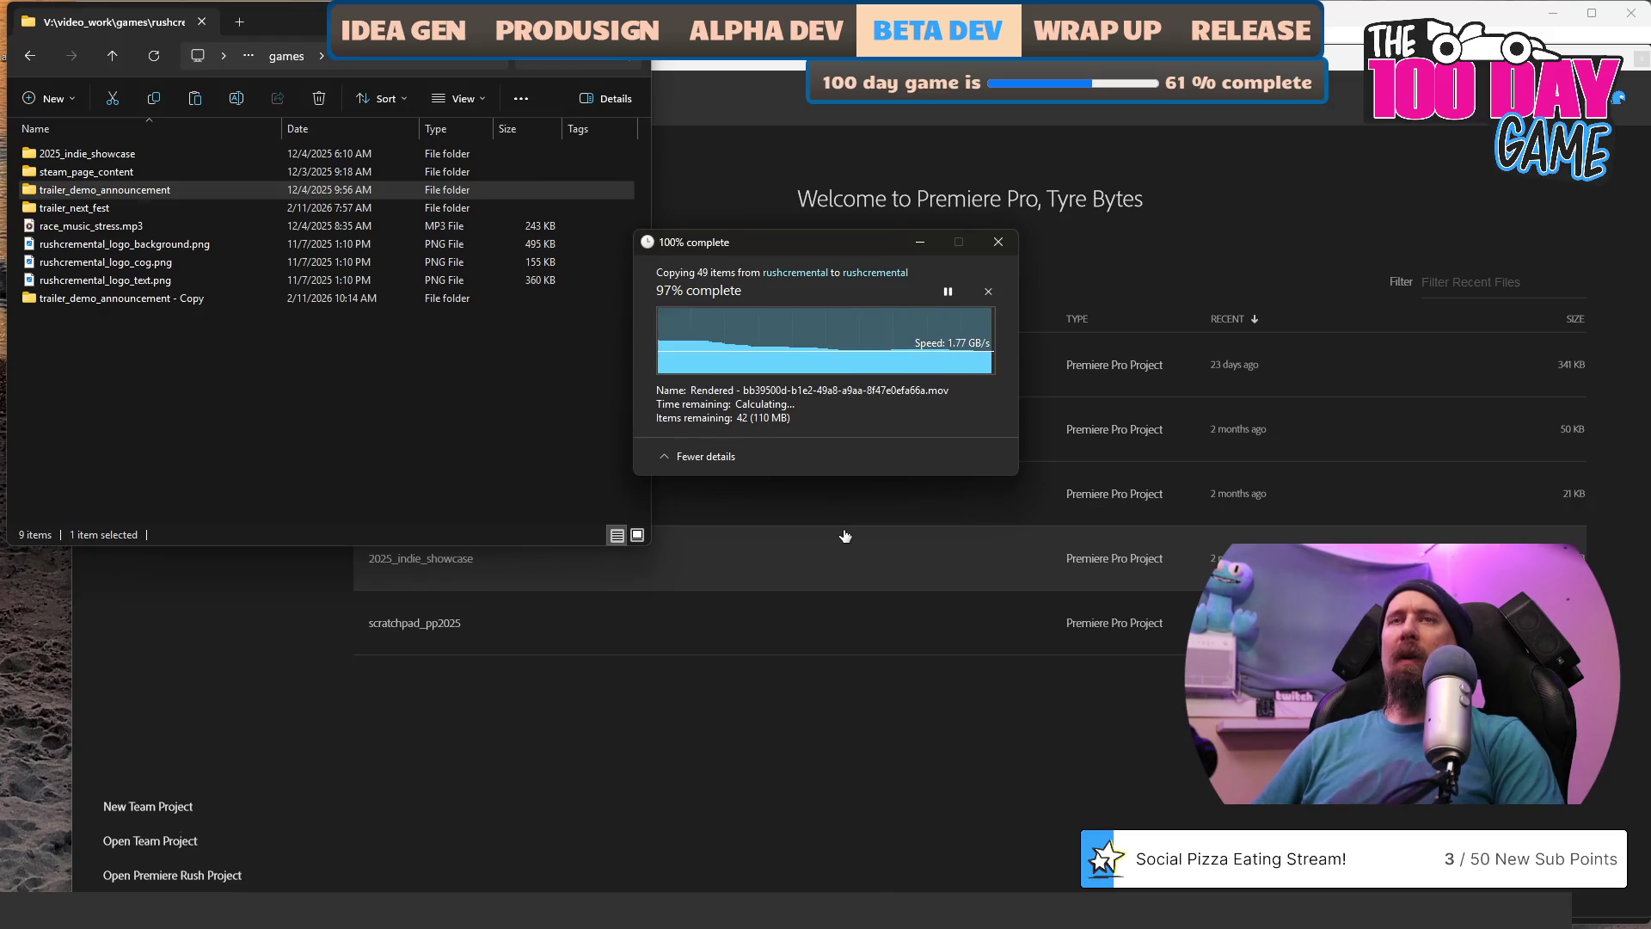
key("Up")
key("Down")
key("Delete")
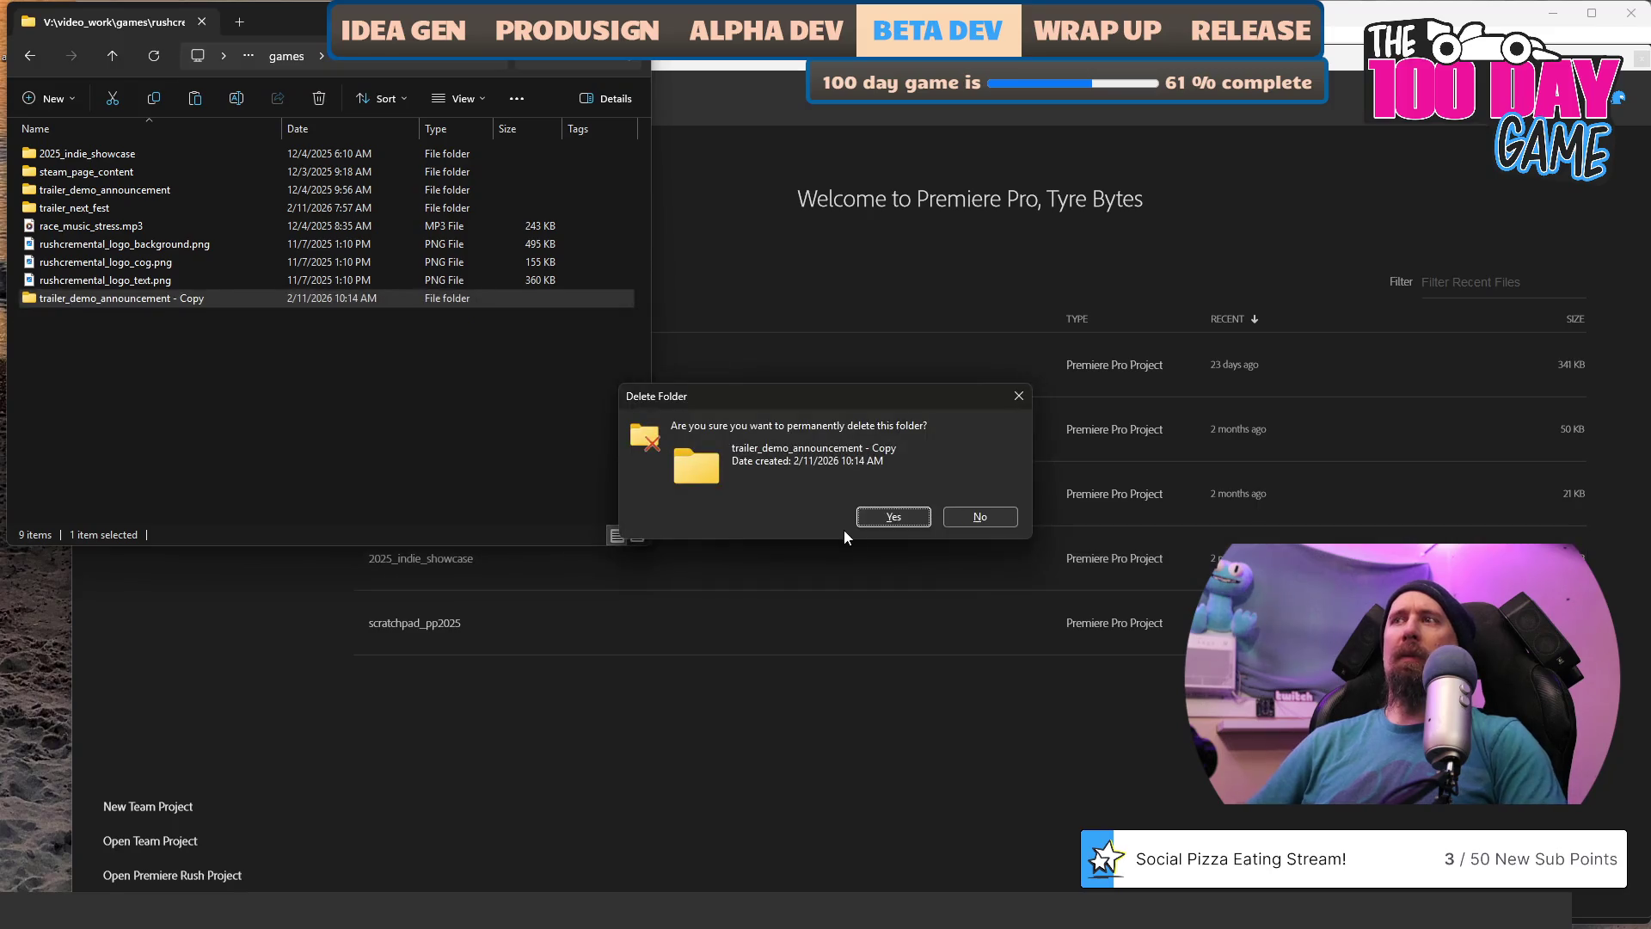
key("Escape")
key("Delete")
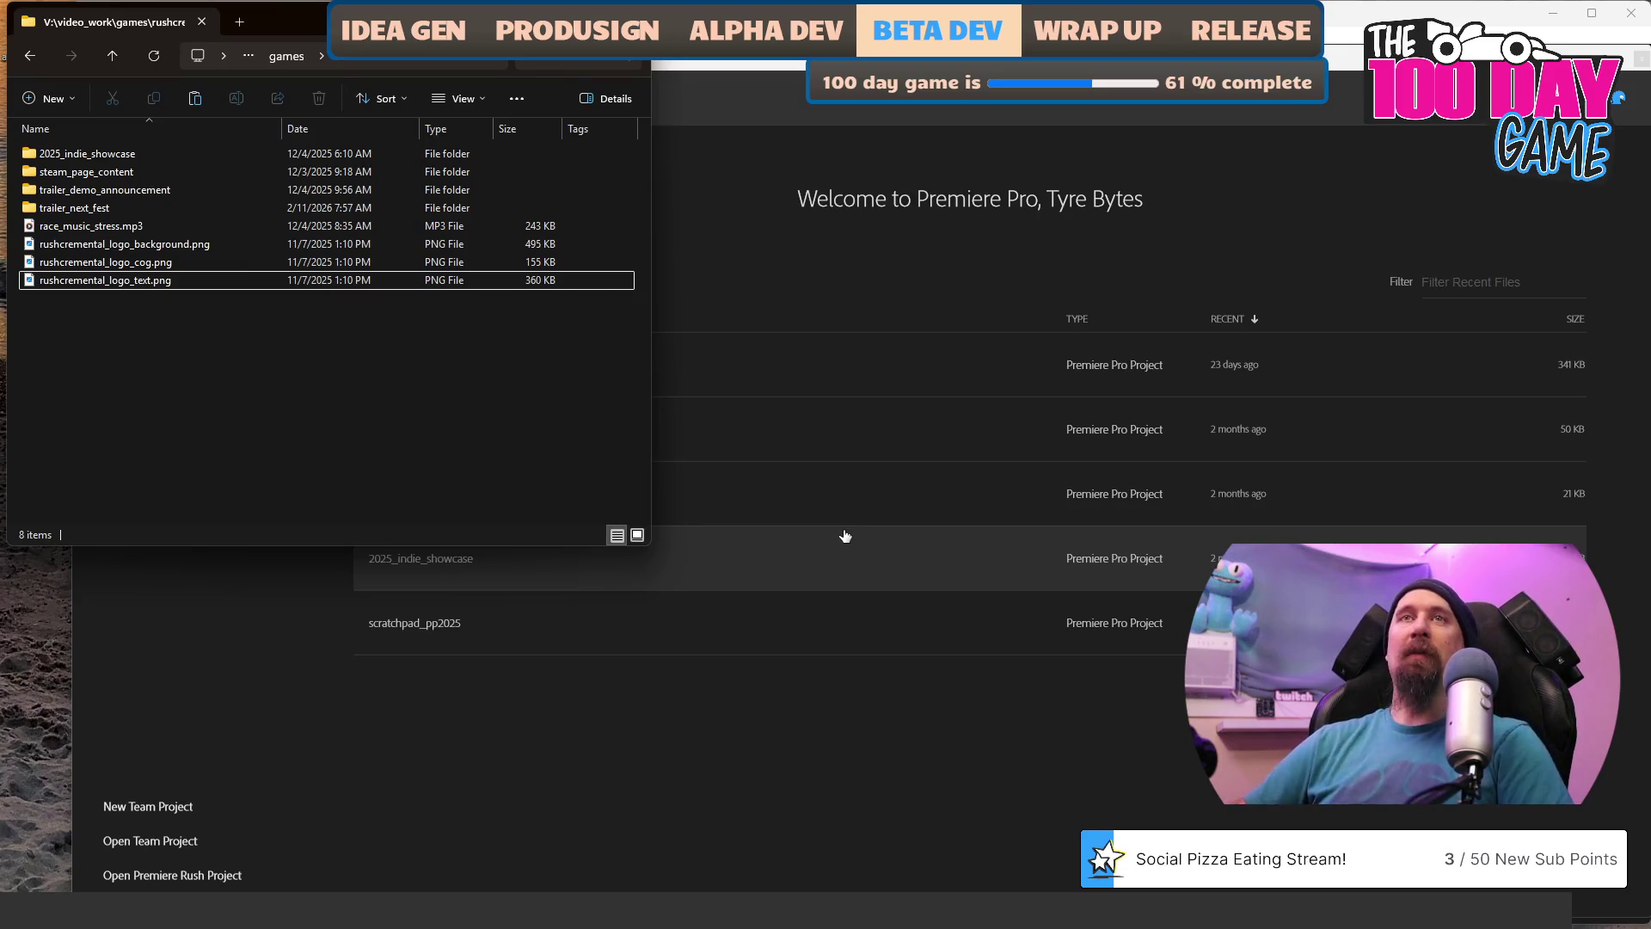
Copy 2025_demo_announcement.prproj from trailer_demo_announcement into the trailer_next_fest folder.
key("Up")
key("Up")
key("Up")
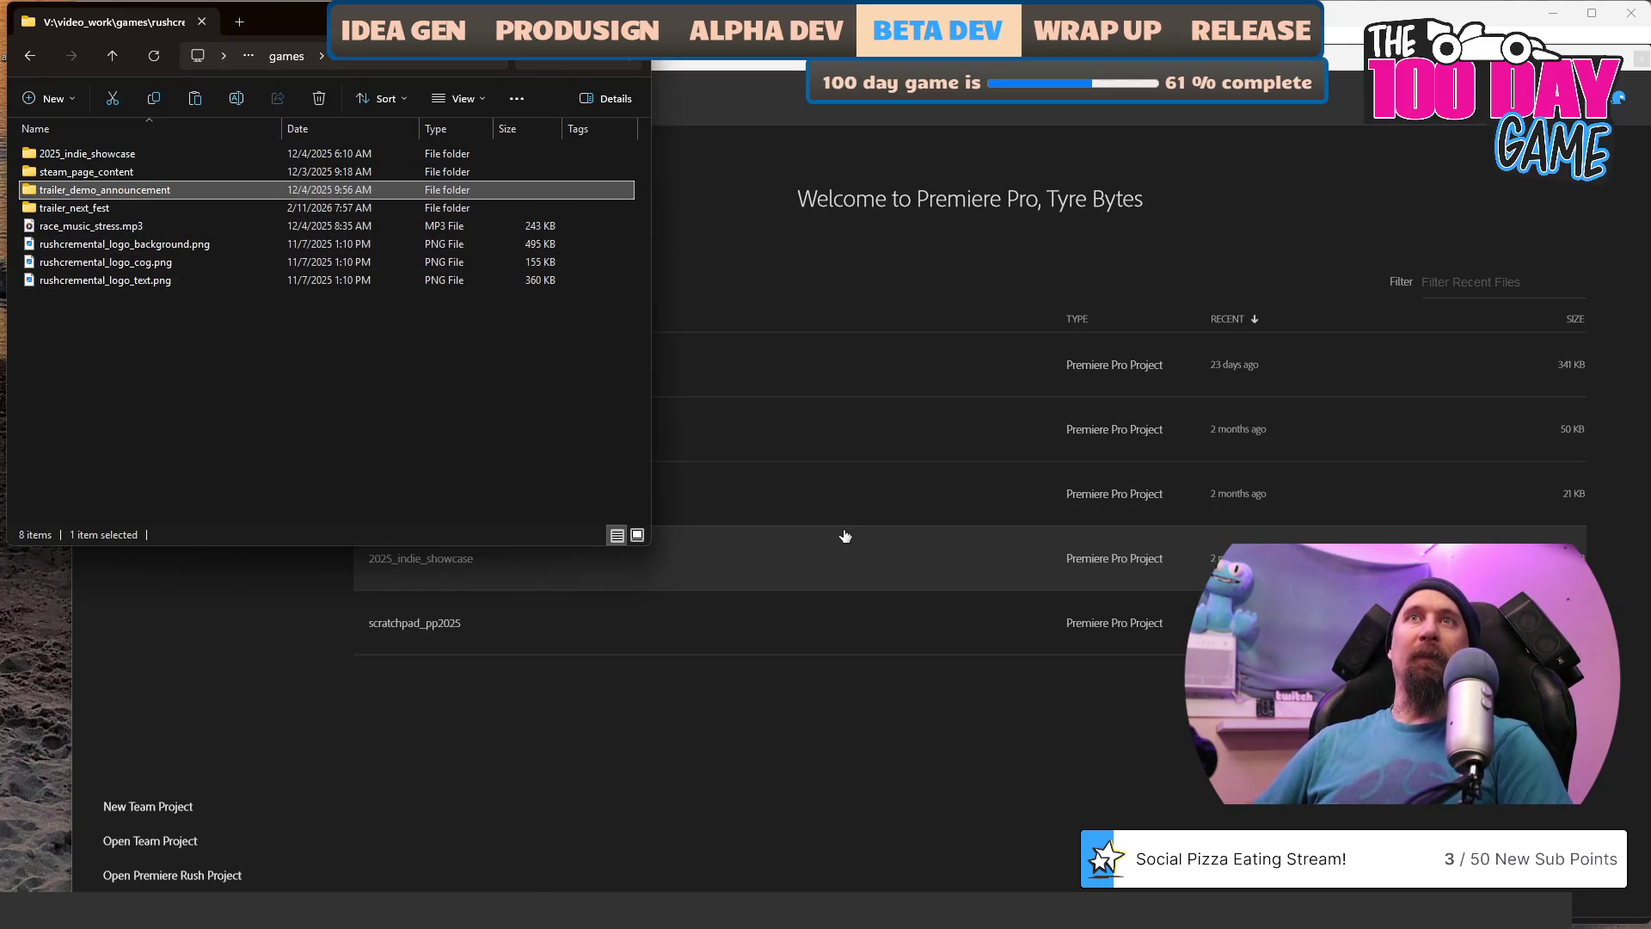
key("Down")
key("Up")
key("Return")
key("Down")
key("Down")
key("Down")
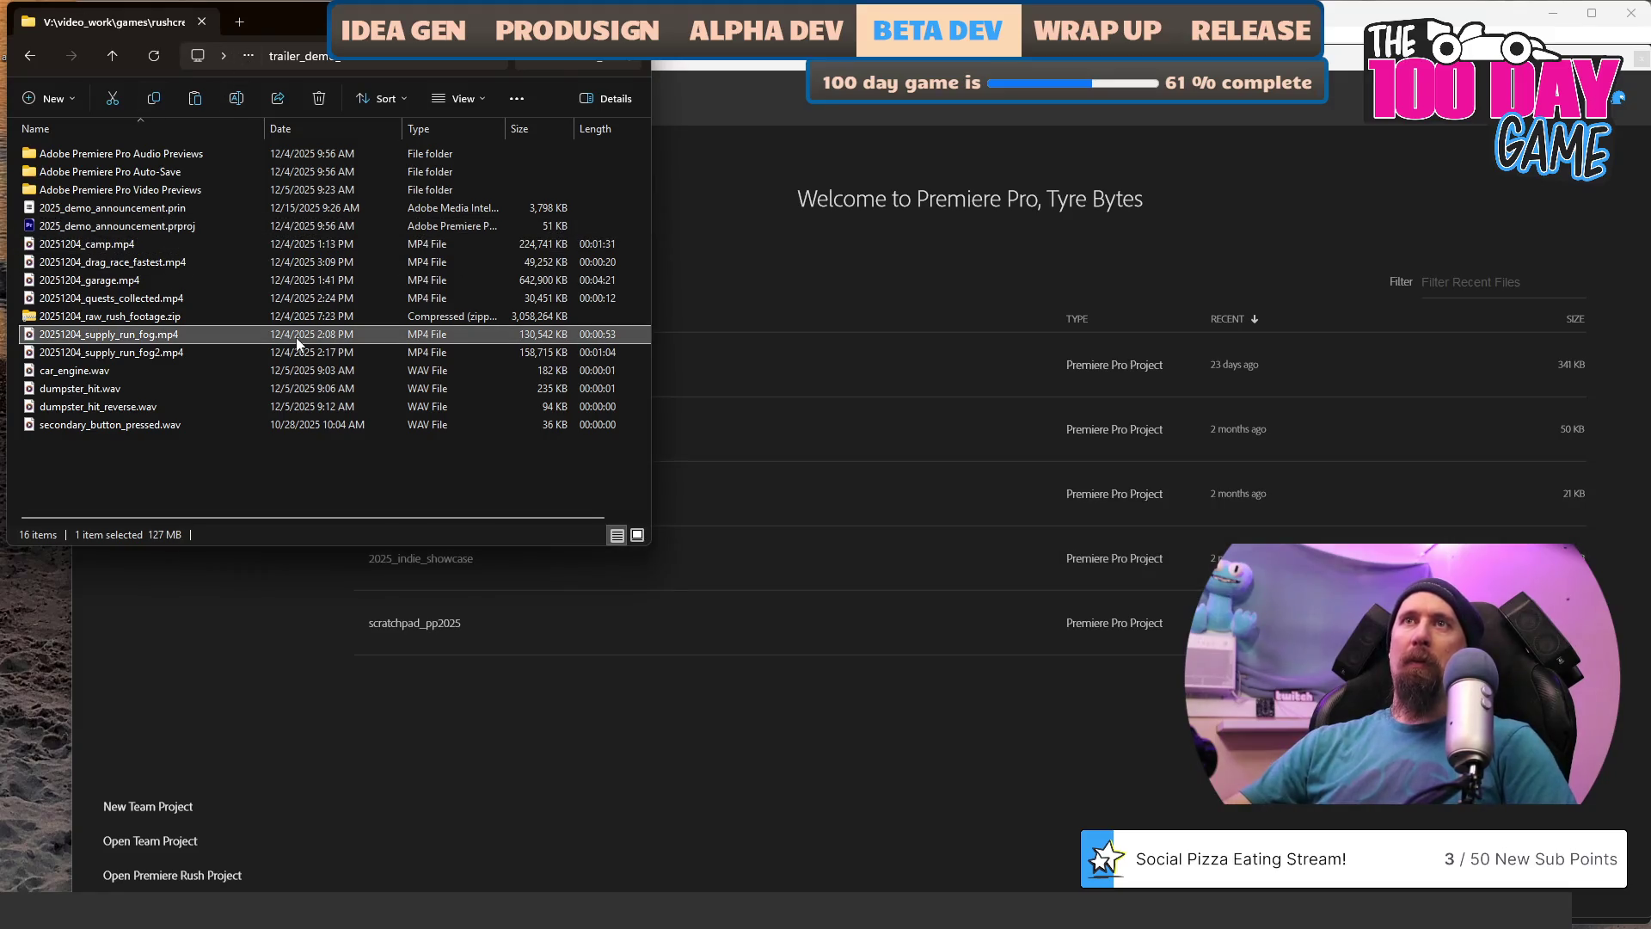
key("BackSpace")
key("Return")
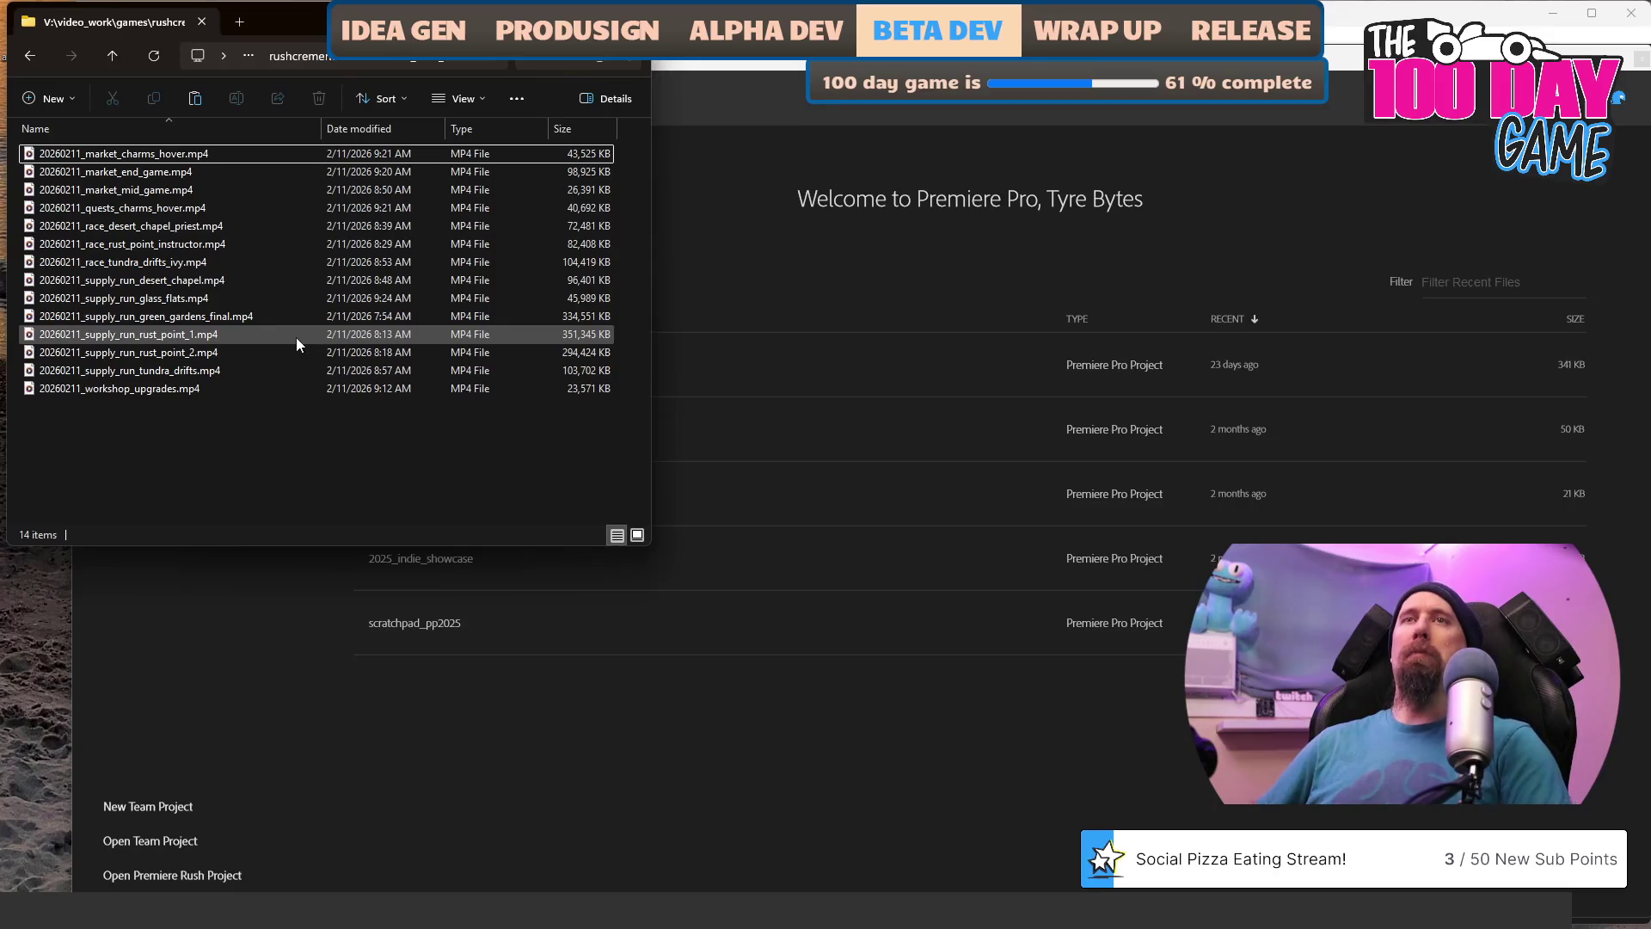
key("ctrl+v")
Rename the pasted project to 2026_trailer_next_fest.prproj and bring Premiere forward.
key("F2")
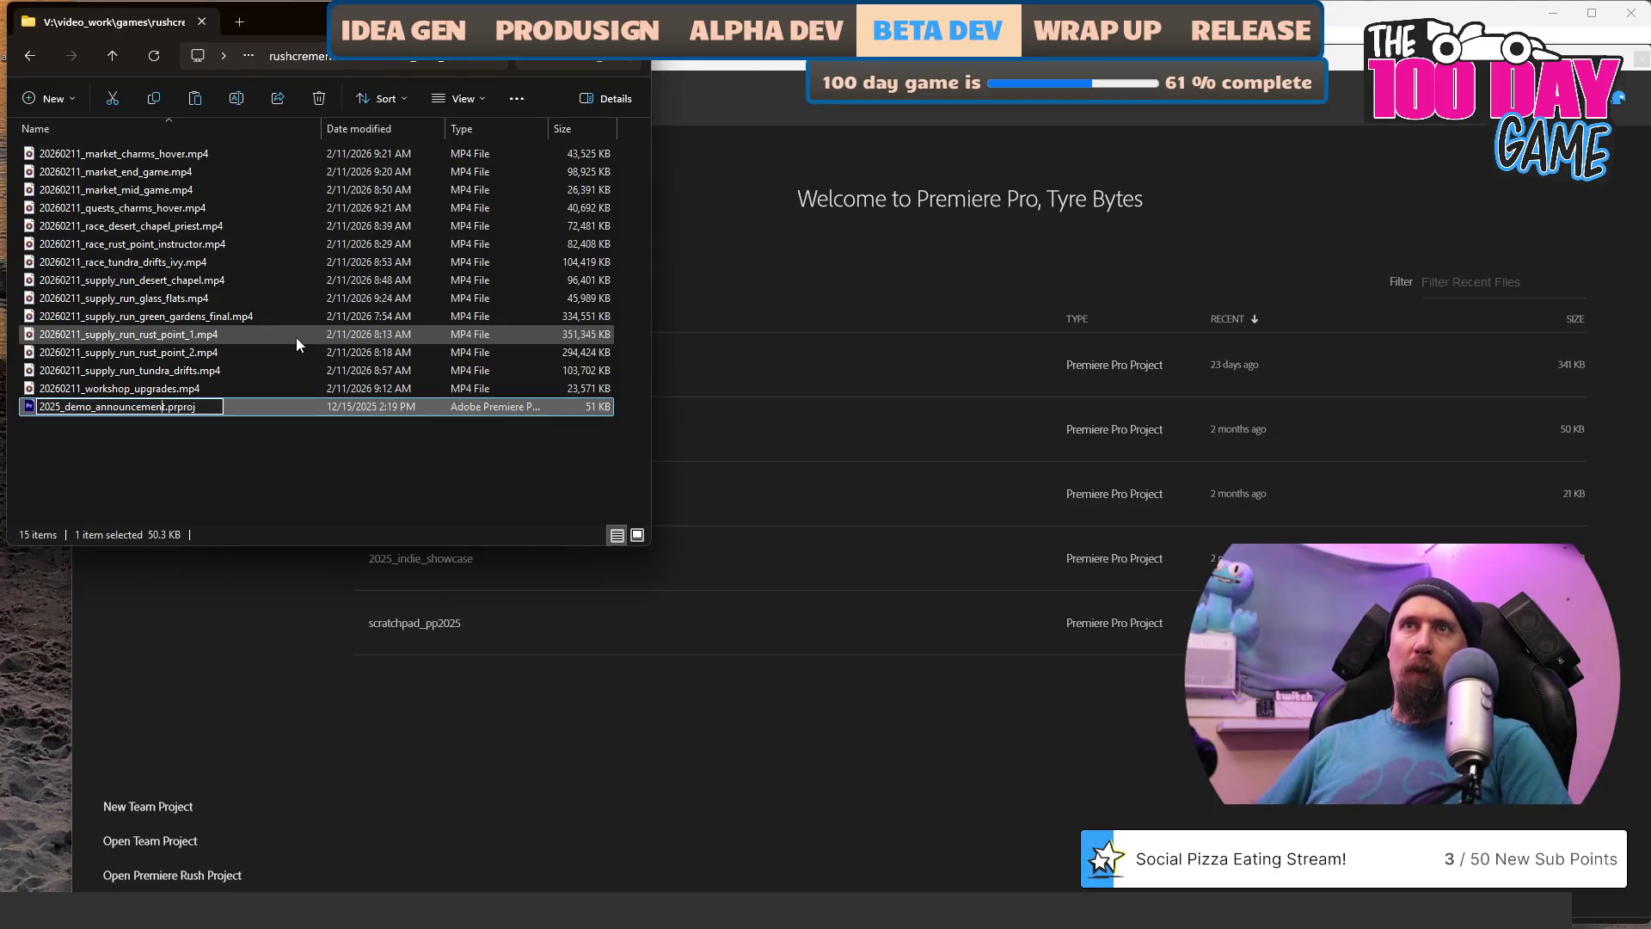
key("BackSpace")
key("BackSpace")
key("BackSpace")
type("next_")
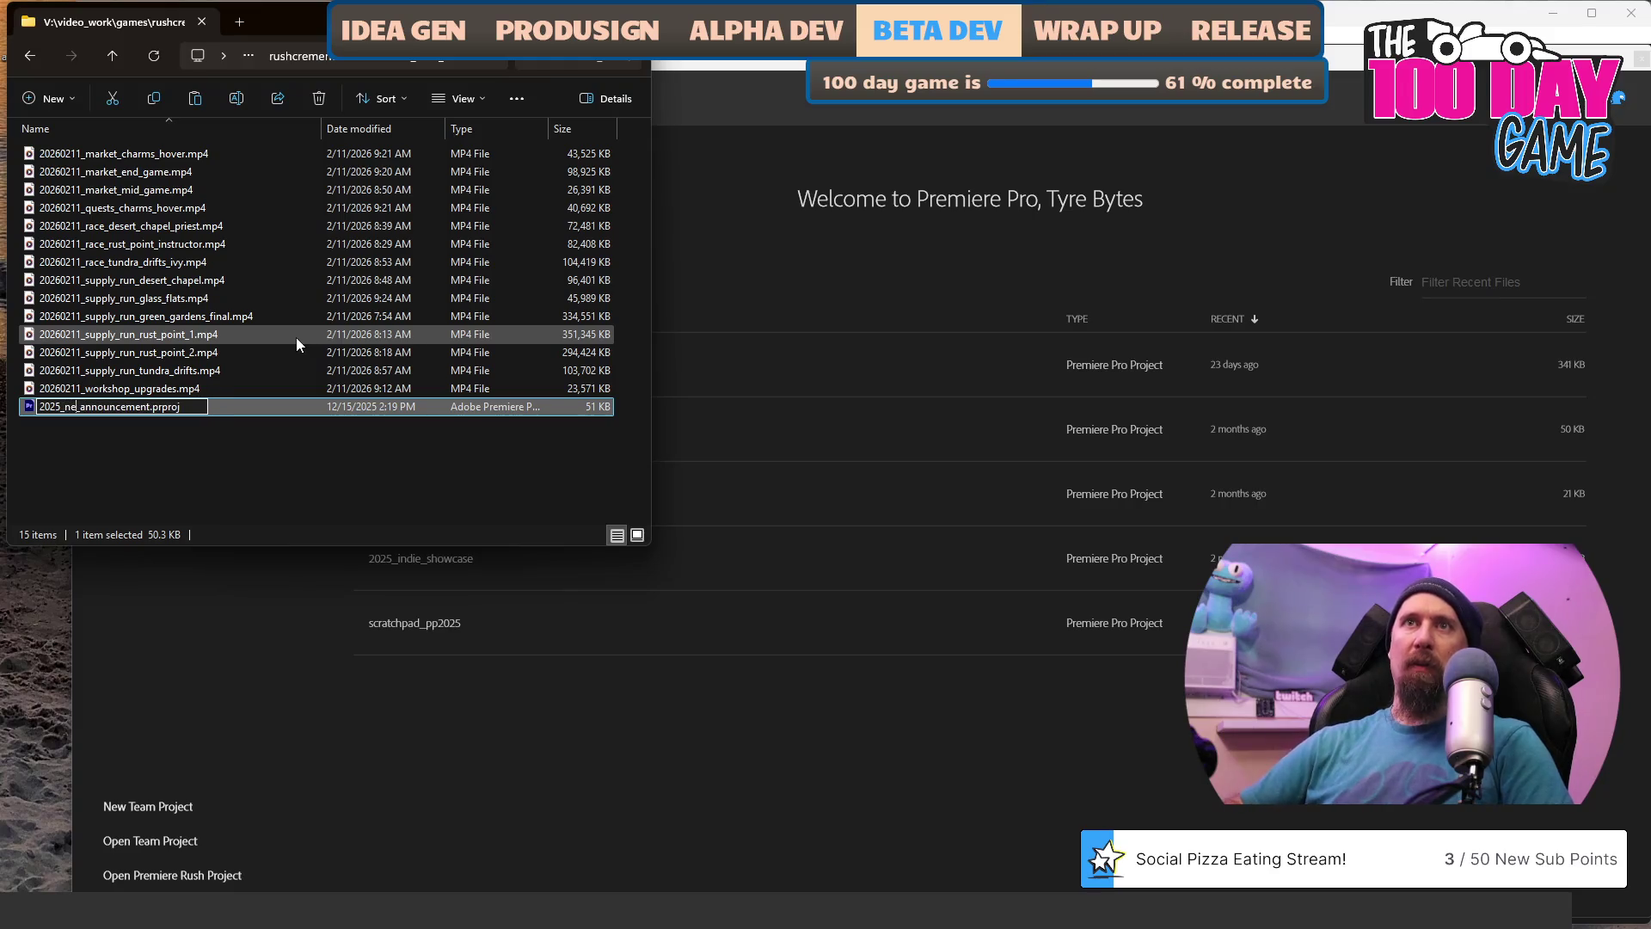
type("fest_r")
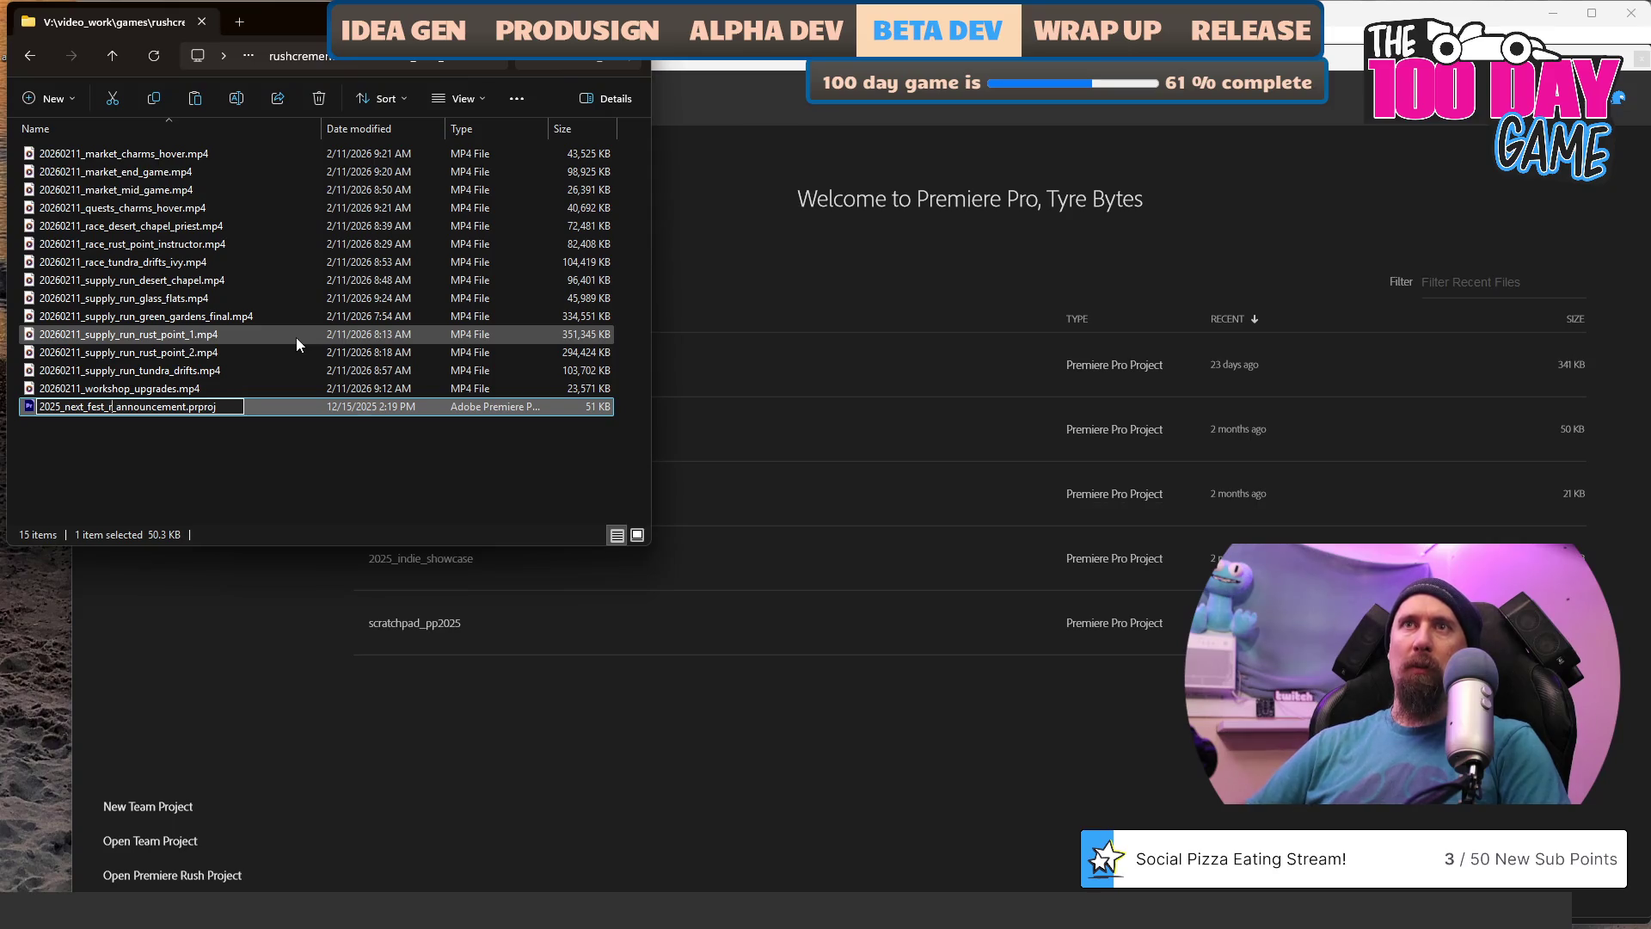
type("trailer")
key("shift+End")
key("shift+Left")
key("shift+Left")
key("shift+Left")
key("shift+Left")
key("shift+Left")
key("BackSpace")
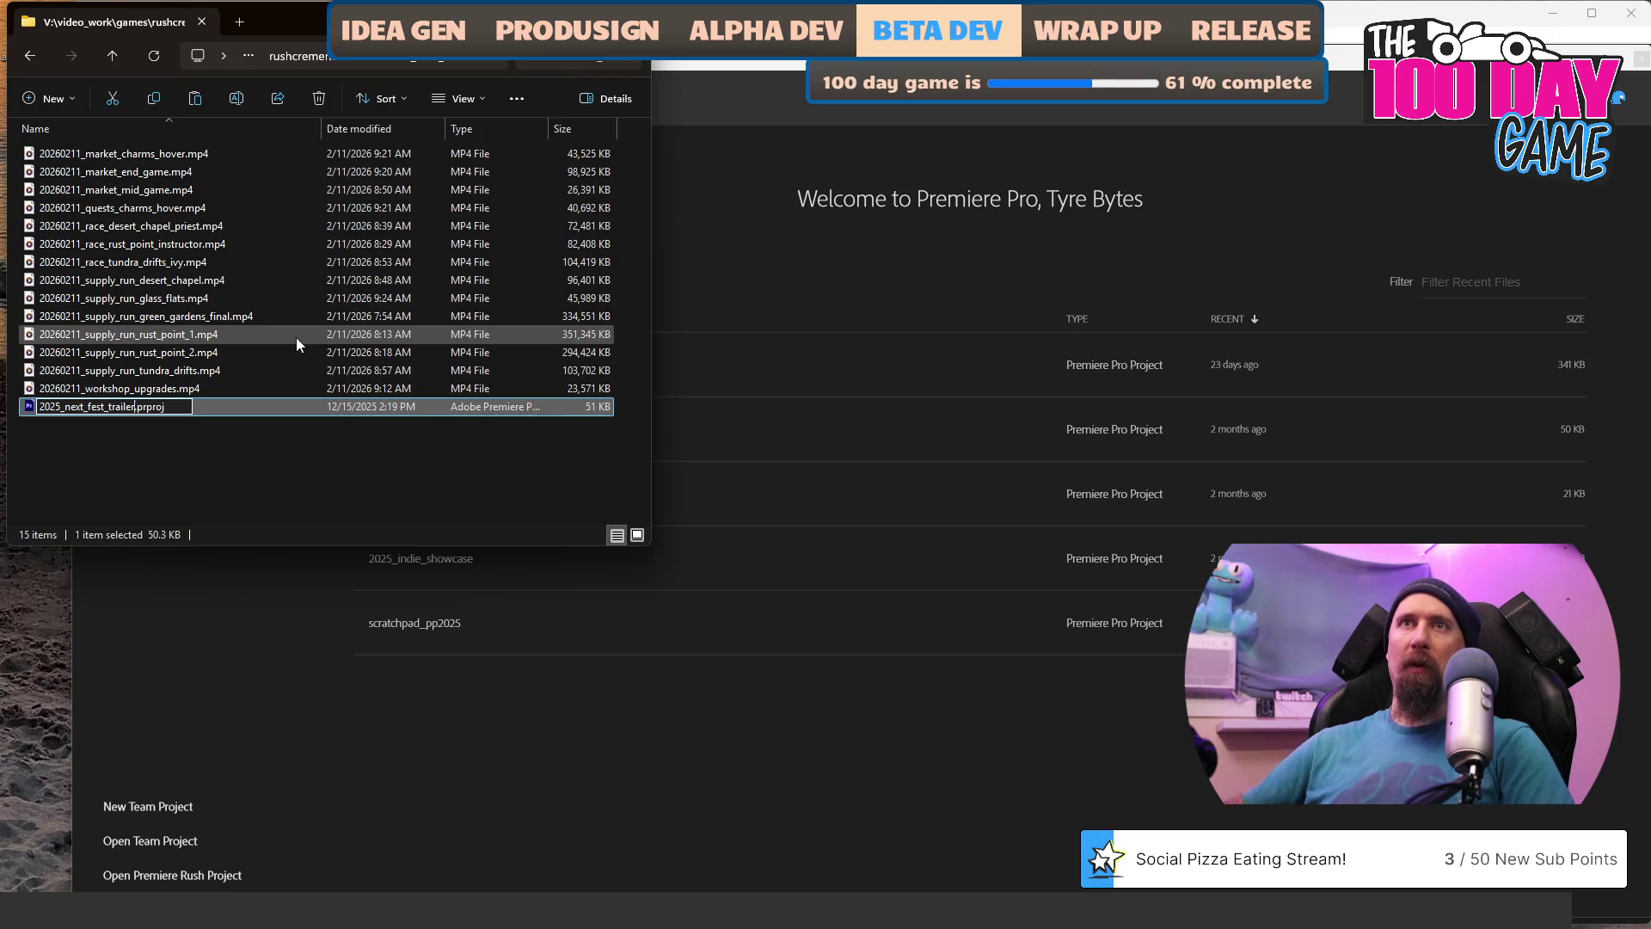
key("shift+Left")
key("shift+Left")
key("shift+Left")
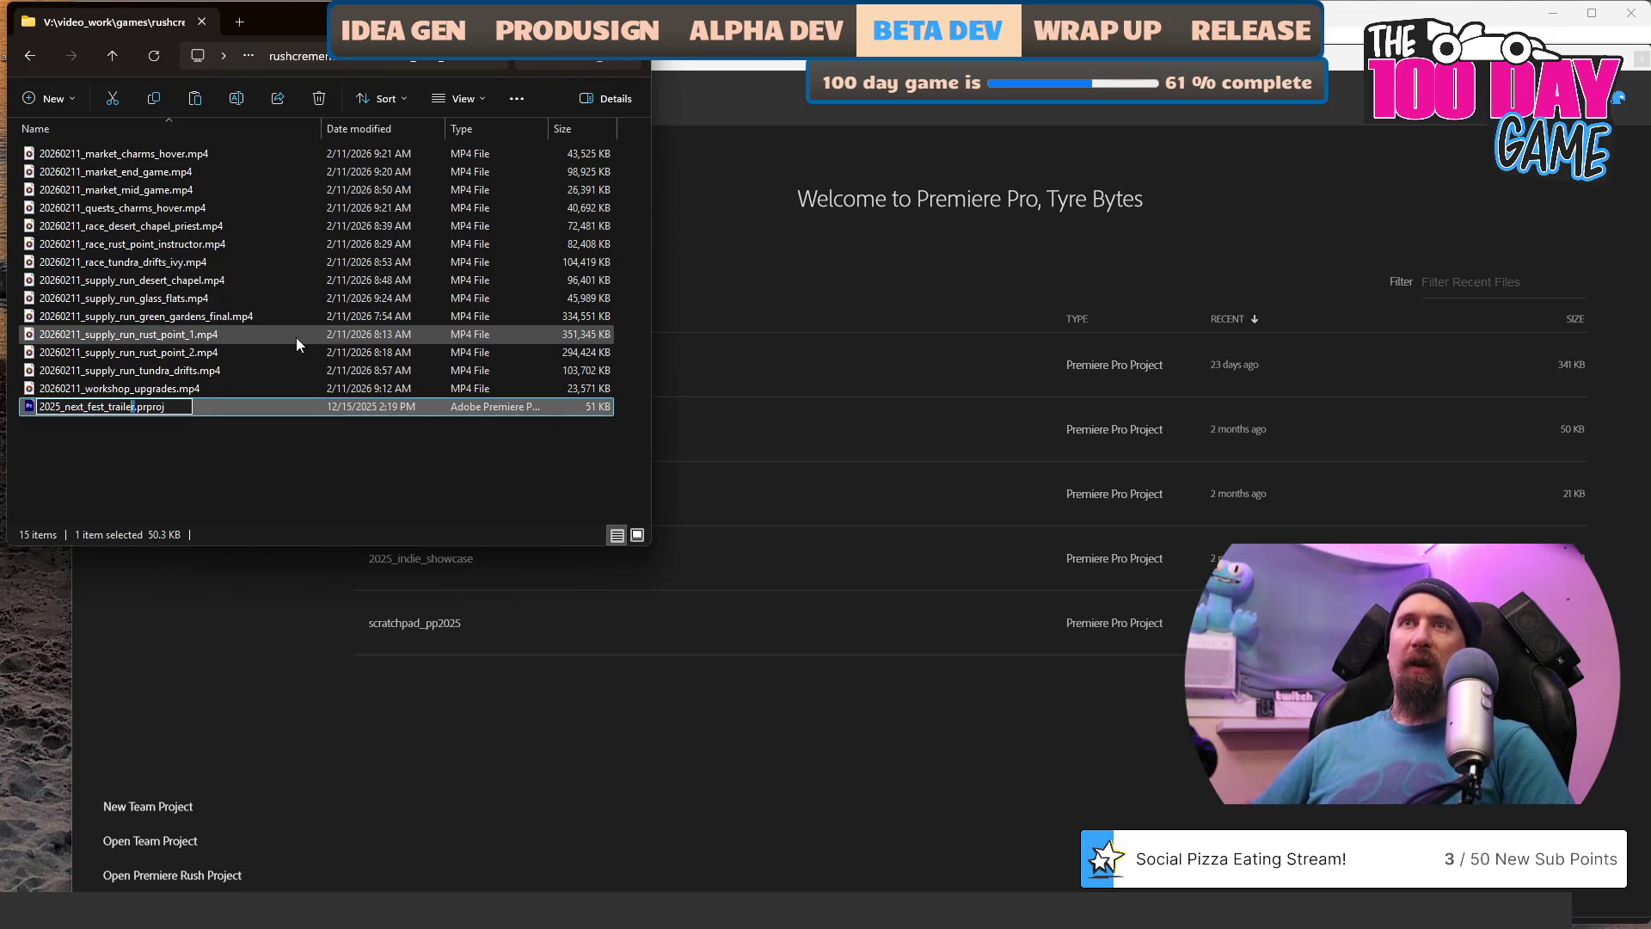
key("BackSpace")
key("BackSpace")
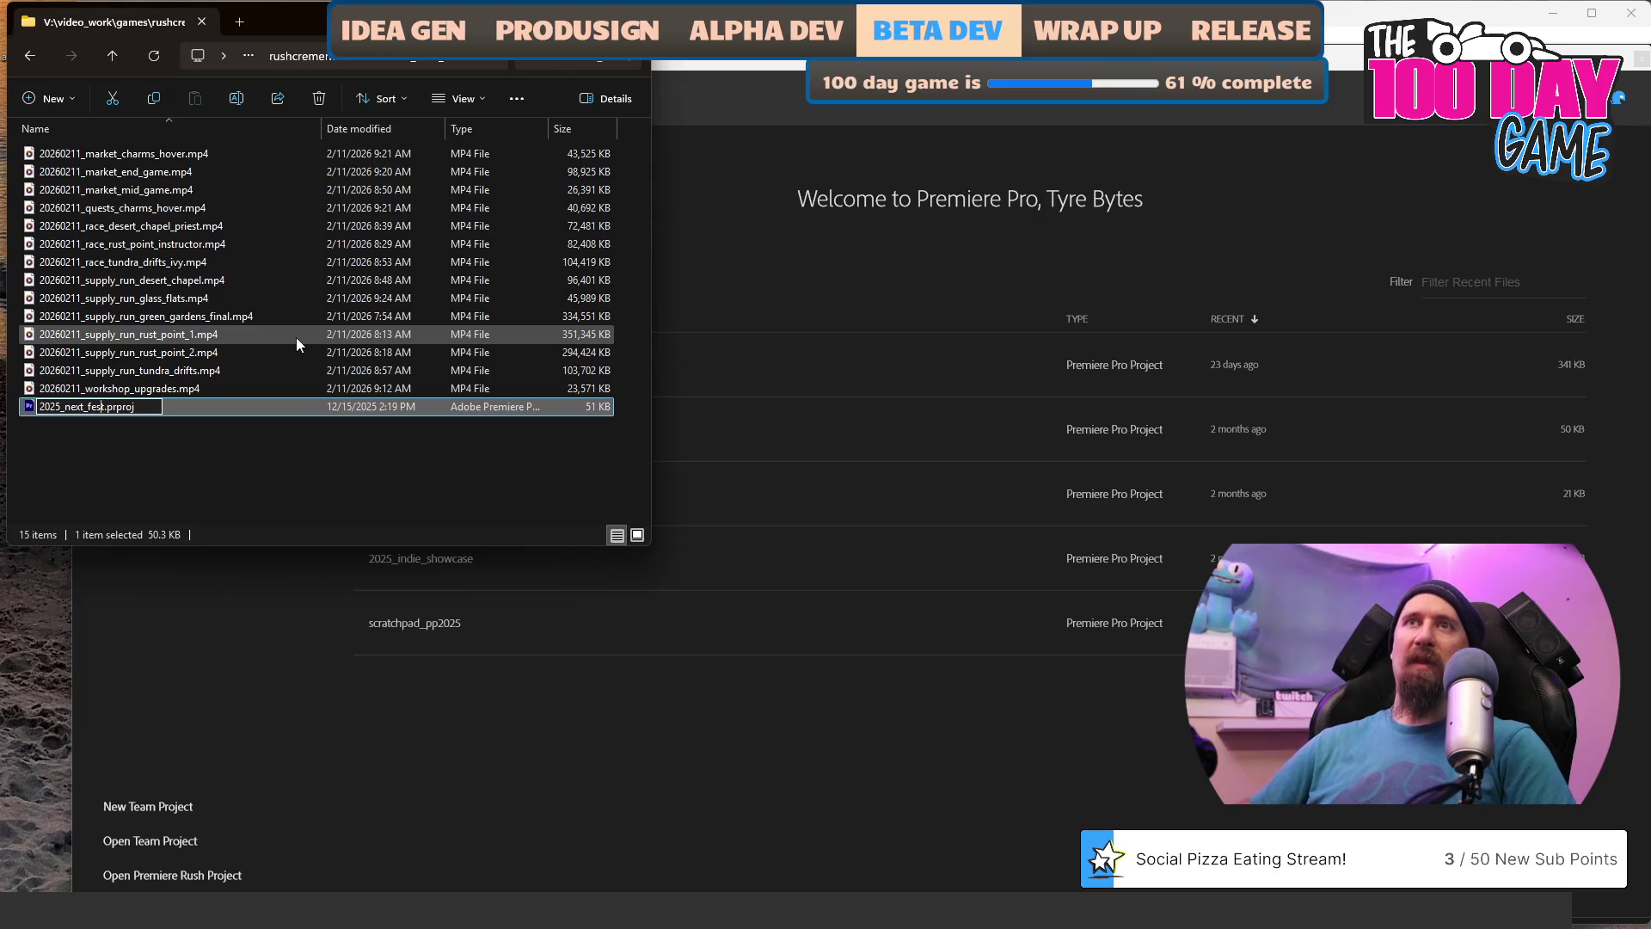
type("_trailer")
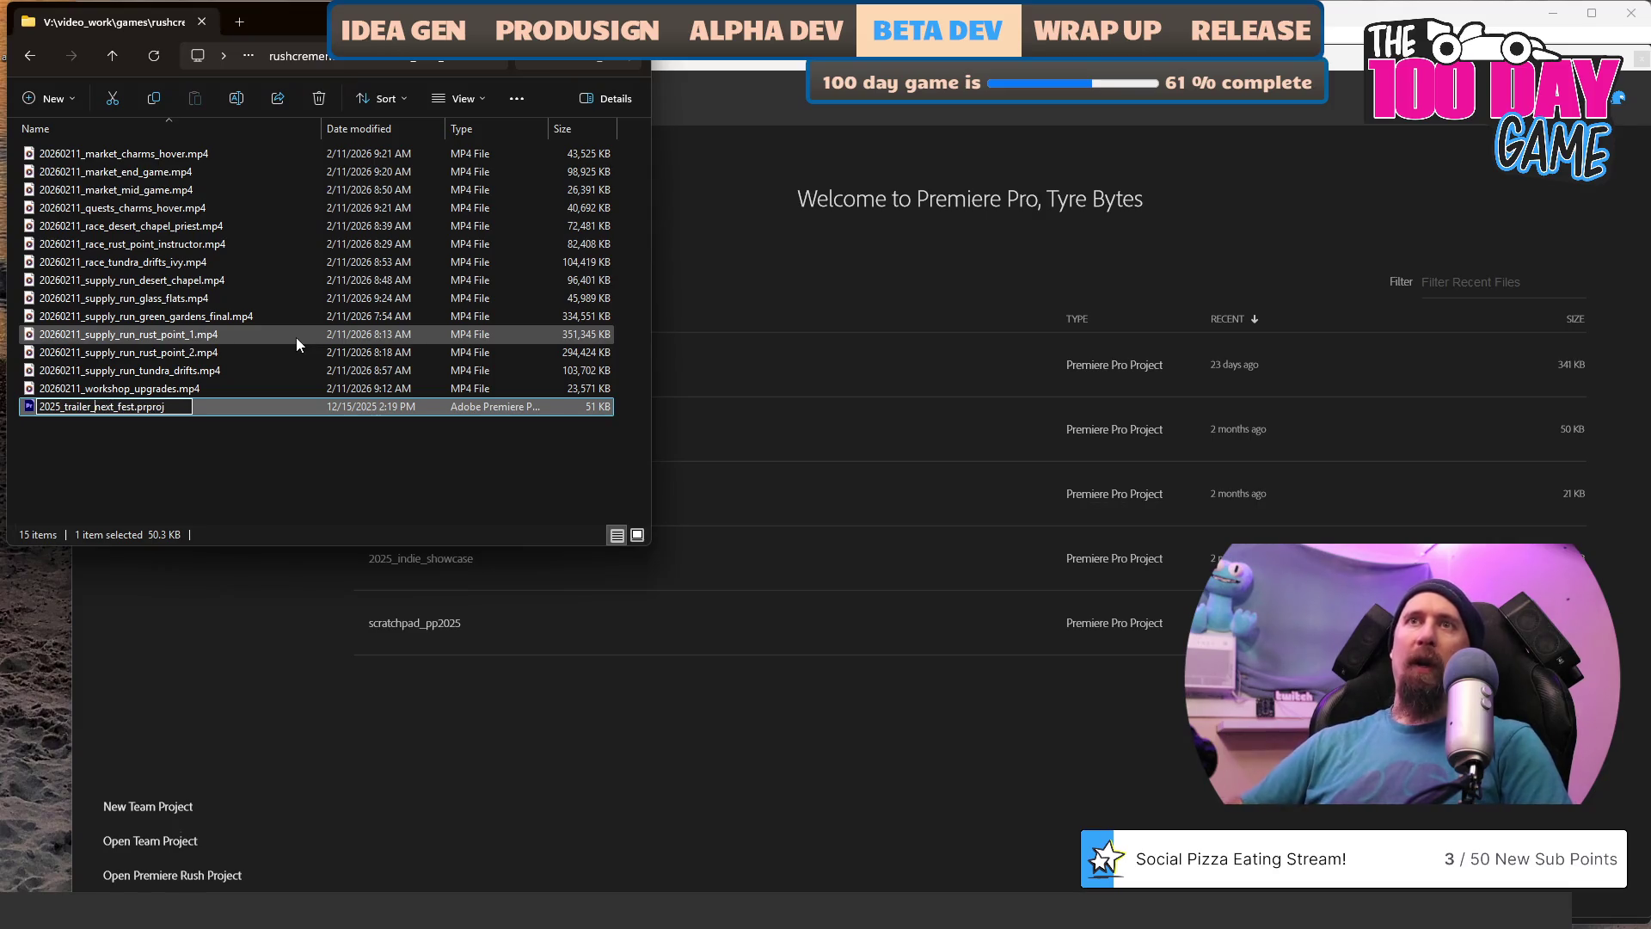
key("Left")
key("Left")
key("Left")
key("BackSpace")
type("4")
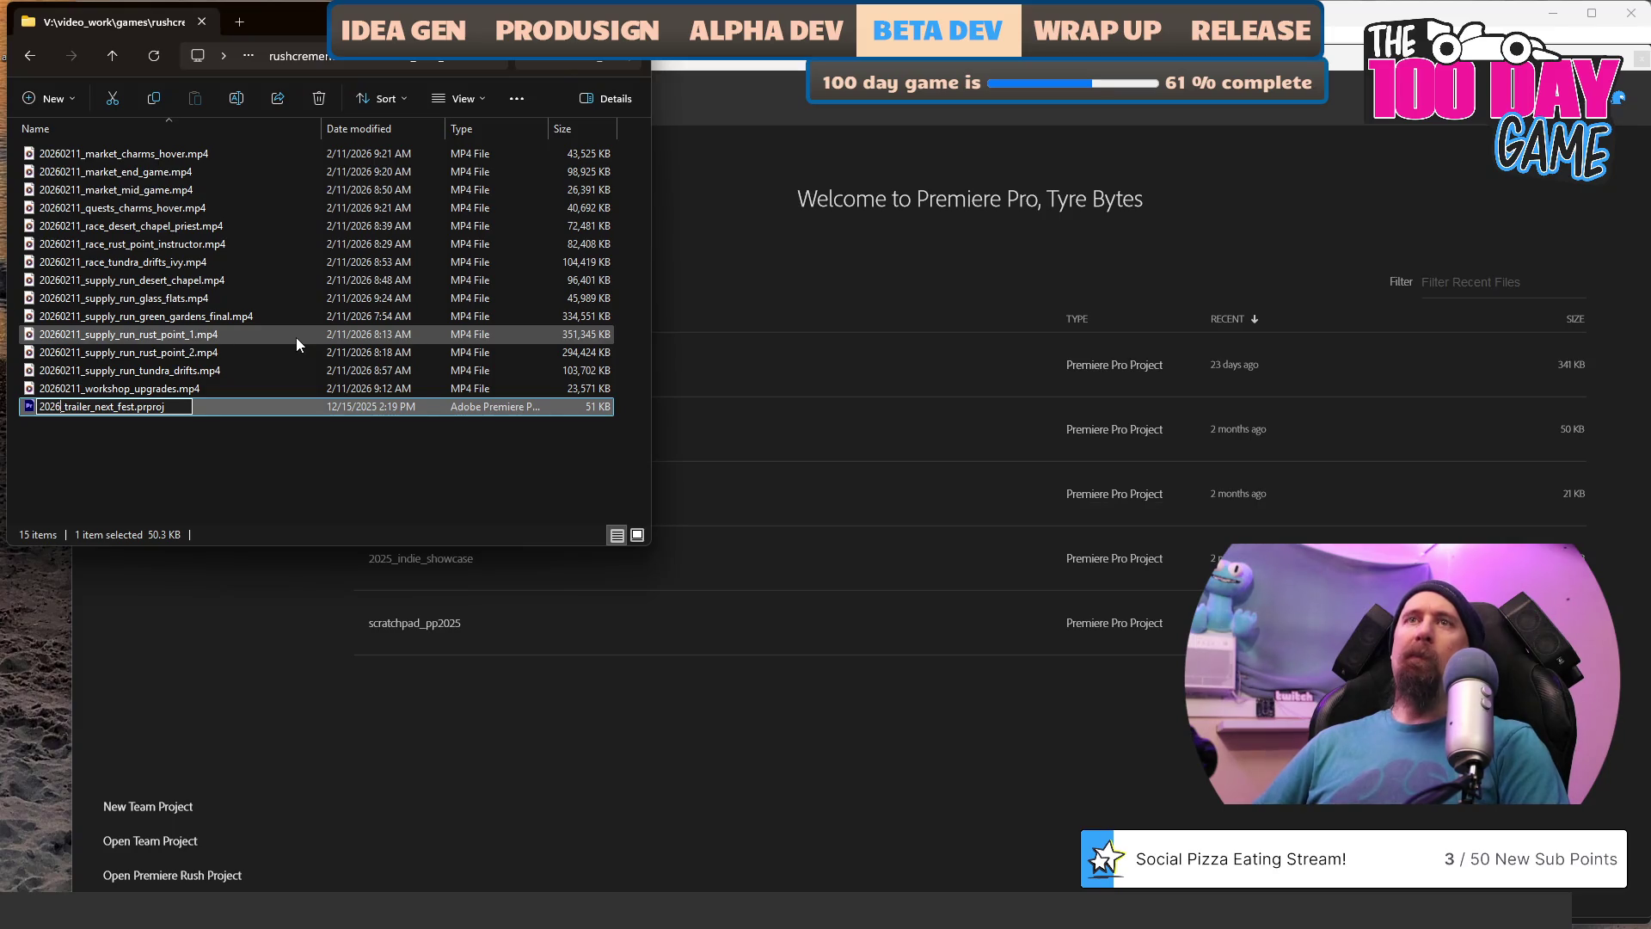
key("Return")
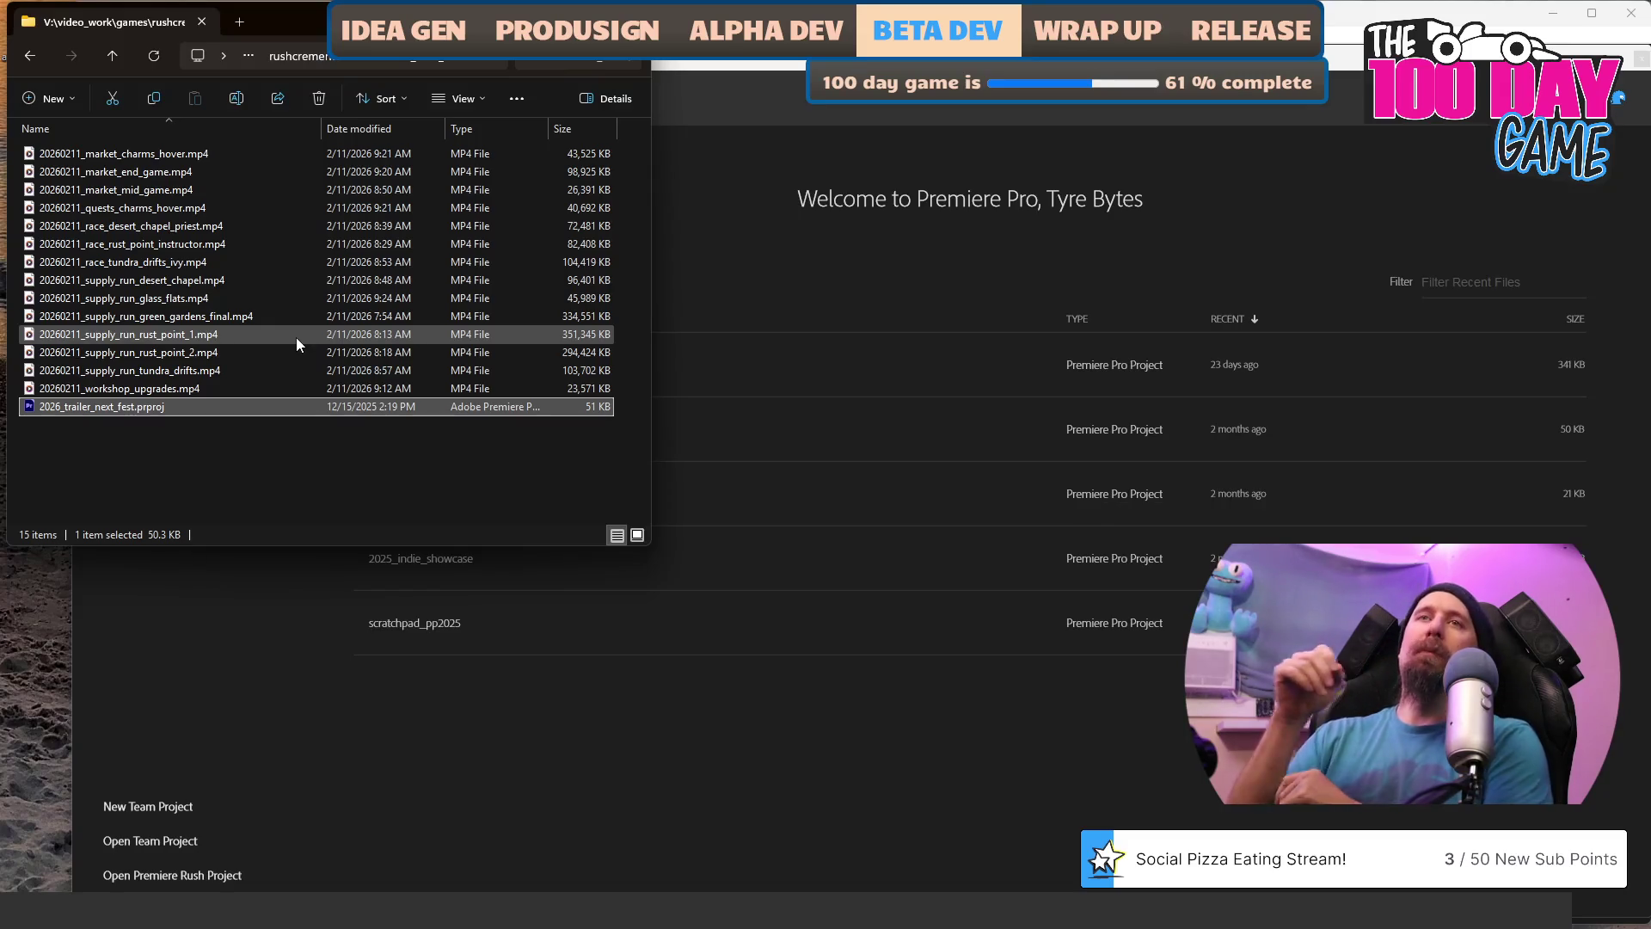
left_click(688, 430)
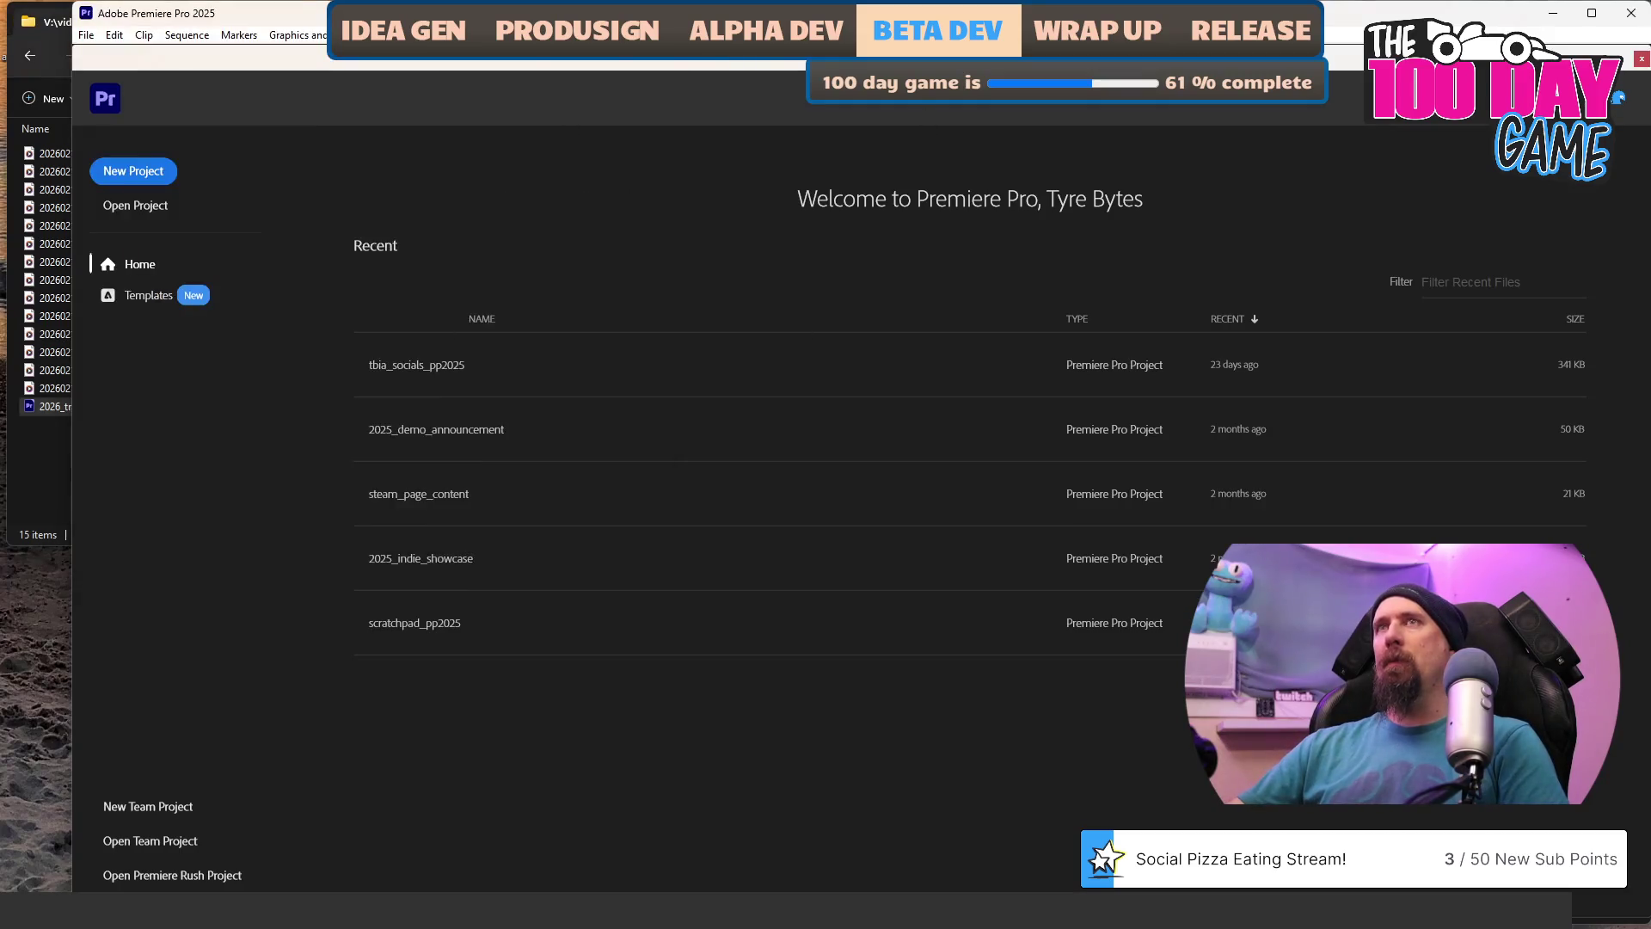
Try dropping 2026_trailer_next_fest.prproj from File Explorer onto Premiere's welcome screen.
left_click(38, 467)
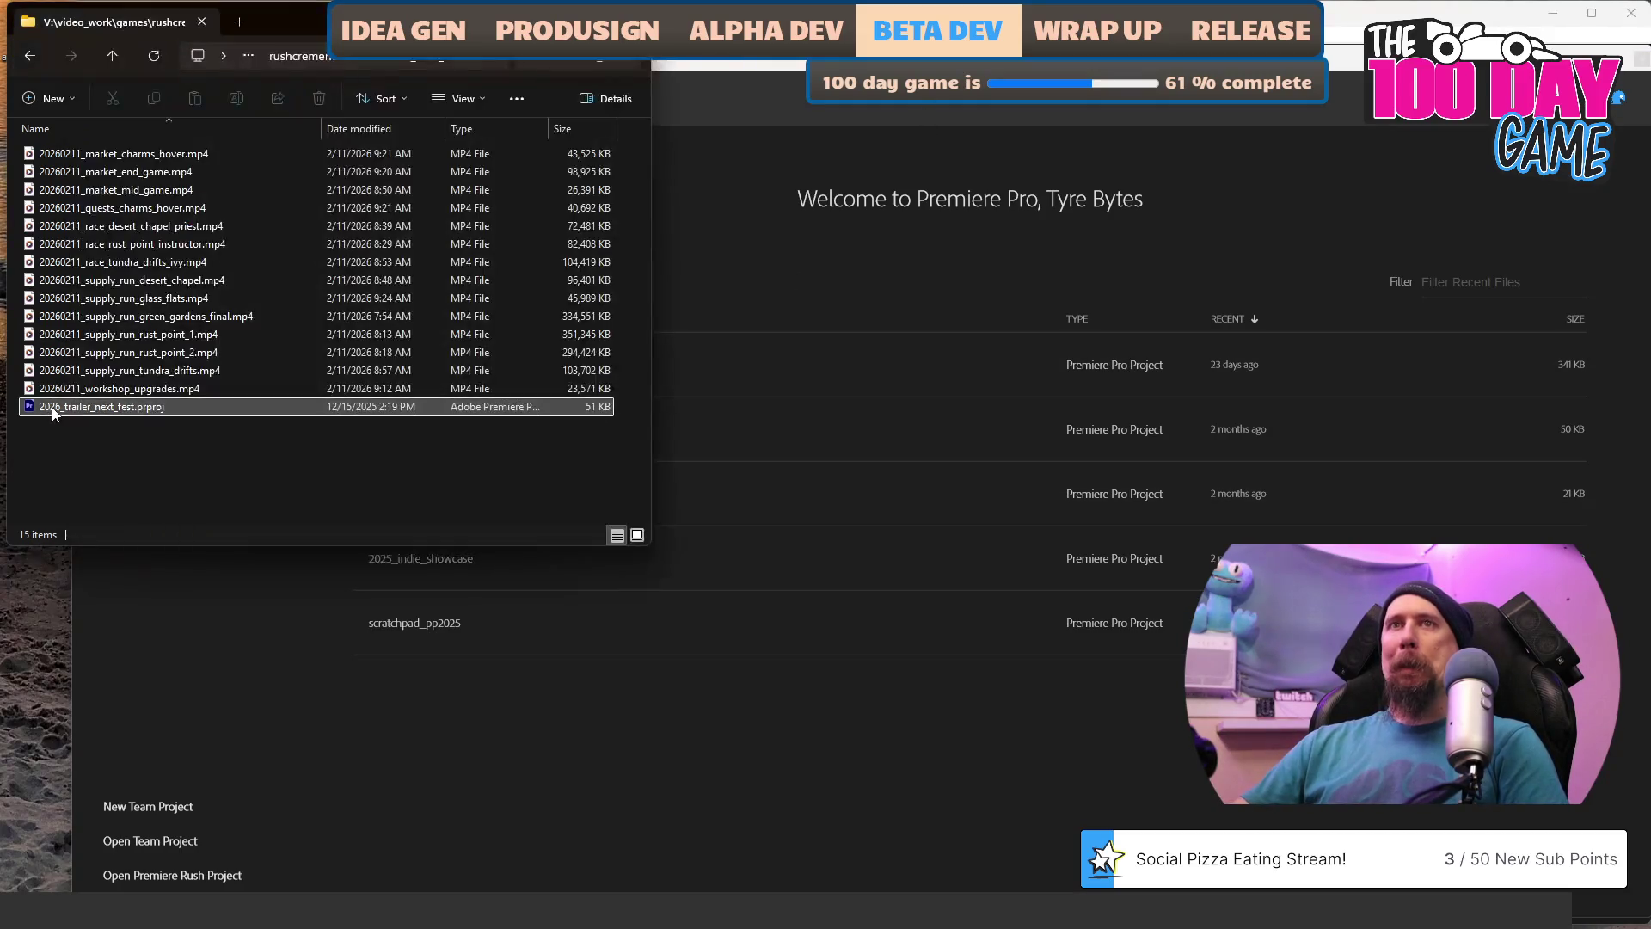
mouse_move(62, 416)
left_mouse_down()
mouse_move(90, 411)
mouse_move(642, 790)
left_mouse_up()
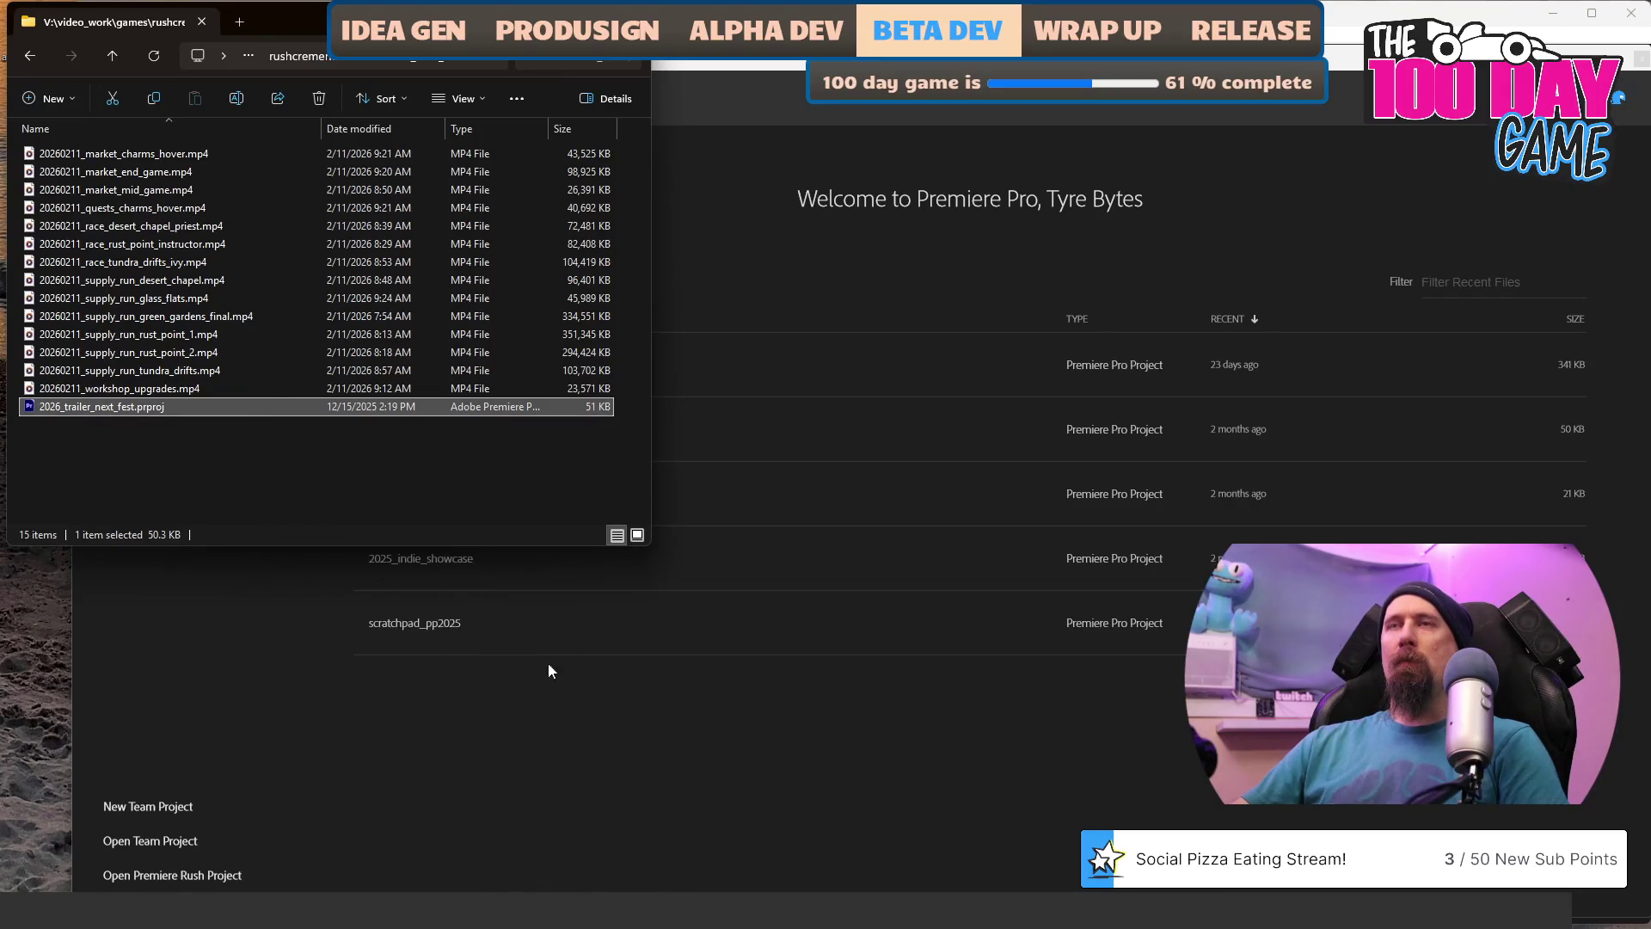
mouse_move(146, 418)
left_mouse_down()
mouse_move(435, 508)
mouse_move(766, 736)
left_mouse_up()
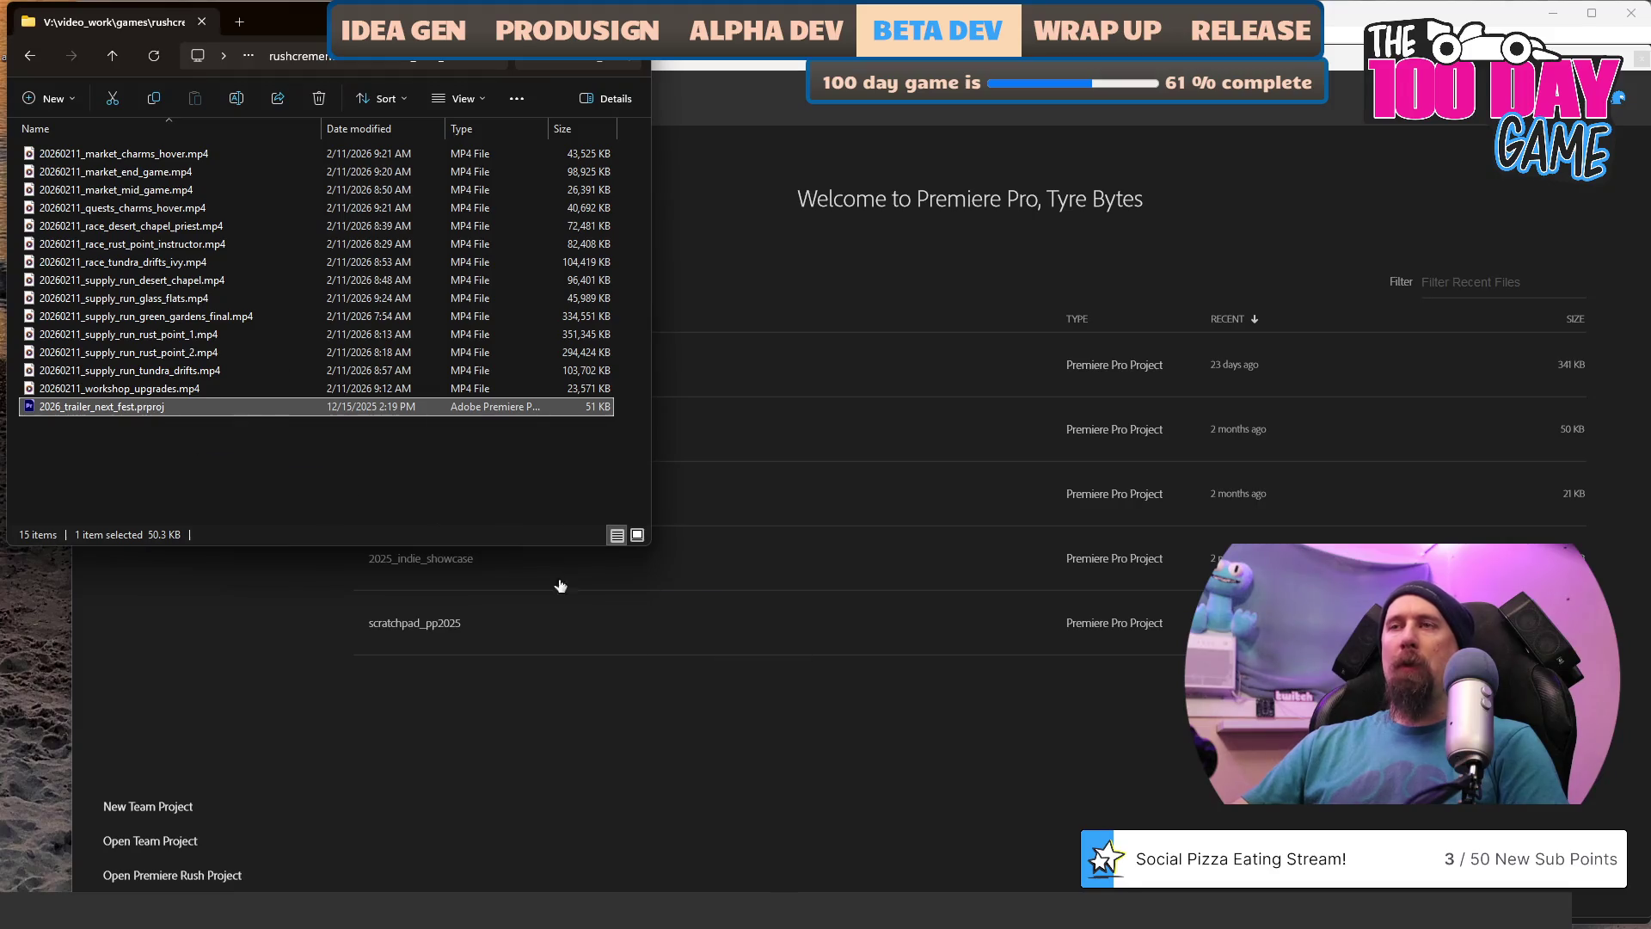
left_click(722, 788)
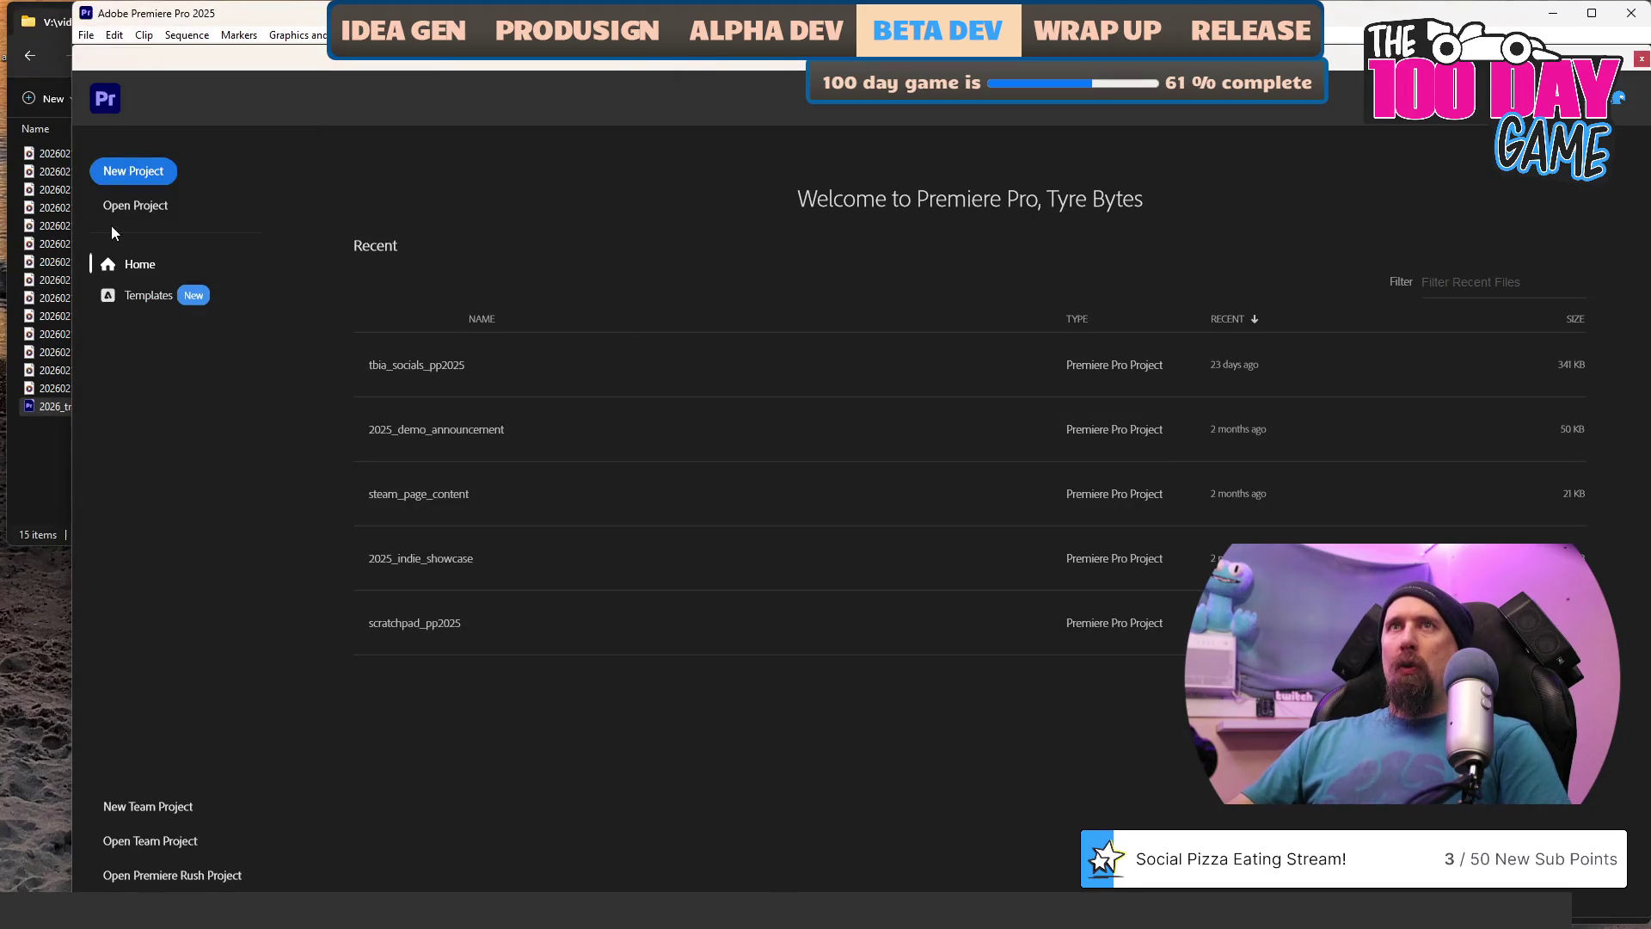
Open 2026_trailer_next_fest.prproj from trailer_next_fest via Open Project, then open File Explorer.
left_click(135, 212)
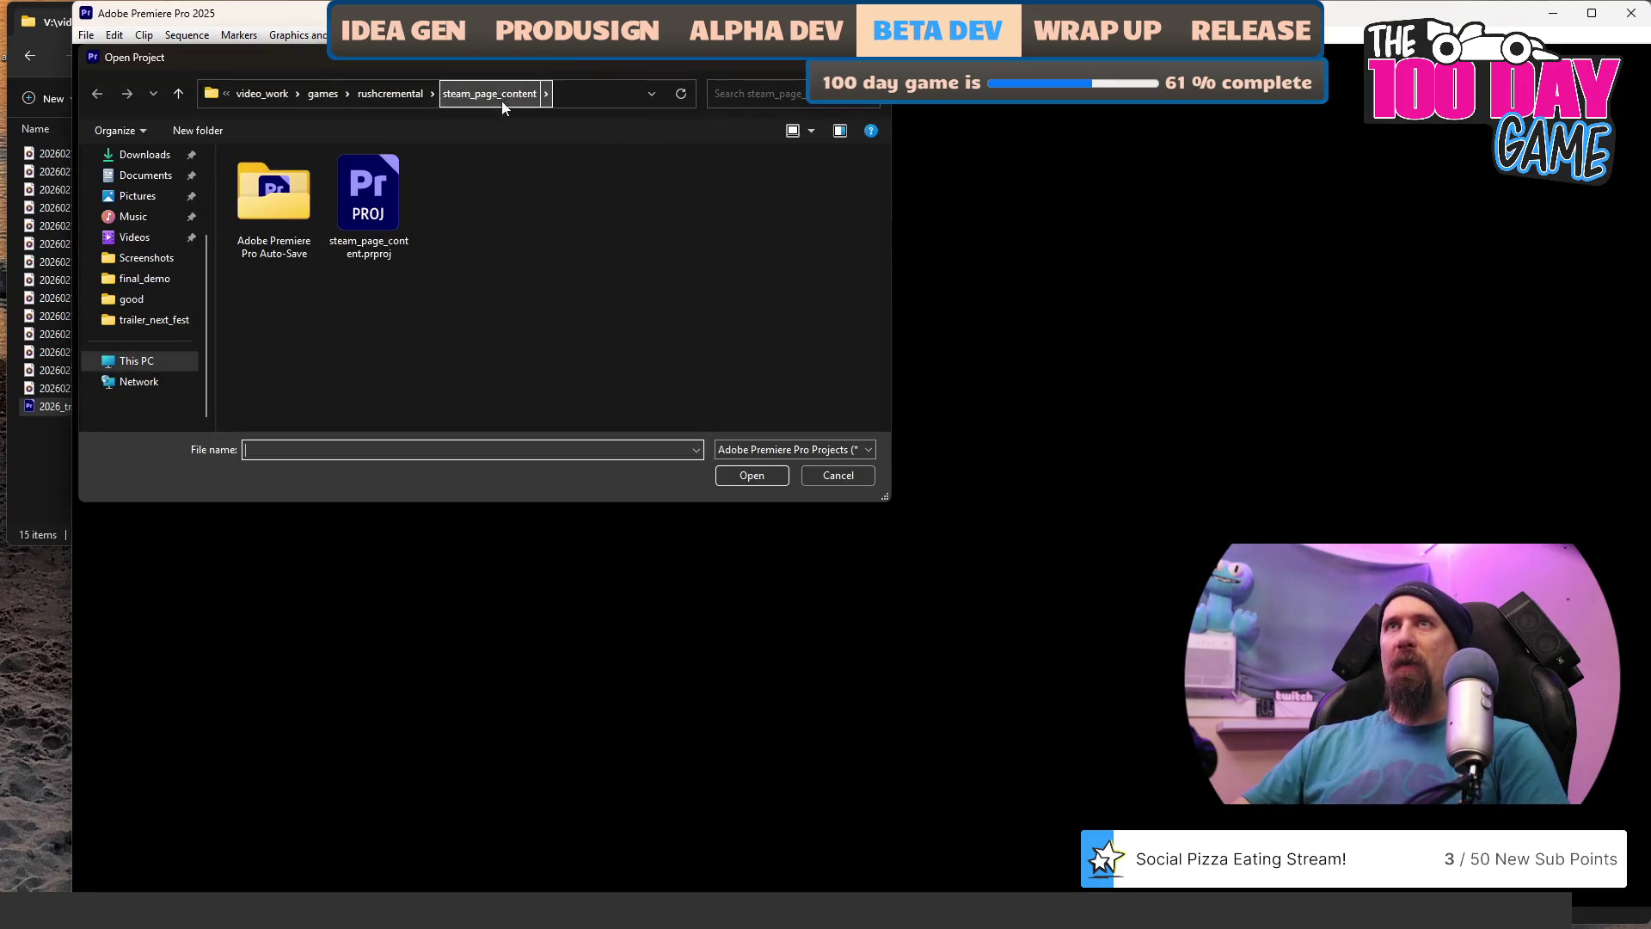
left_click(397, 96)
double_click(315, 240)
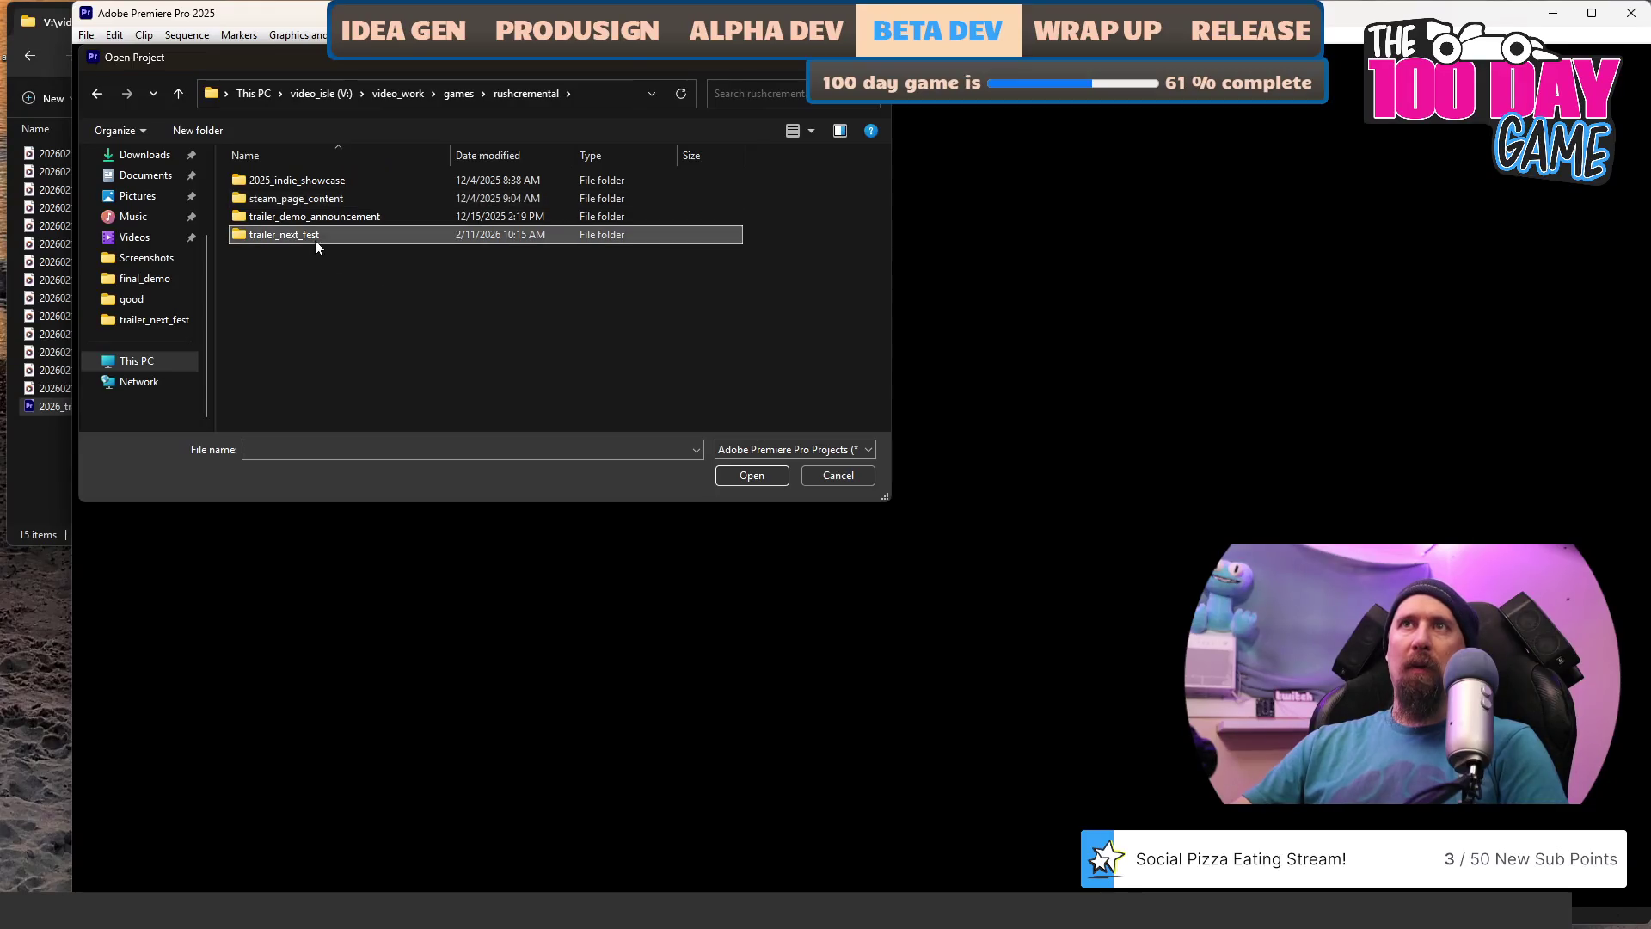
double_click(315, 240)
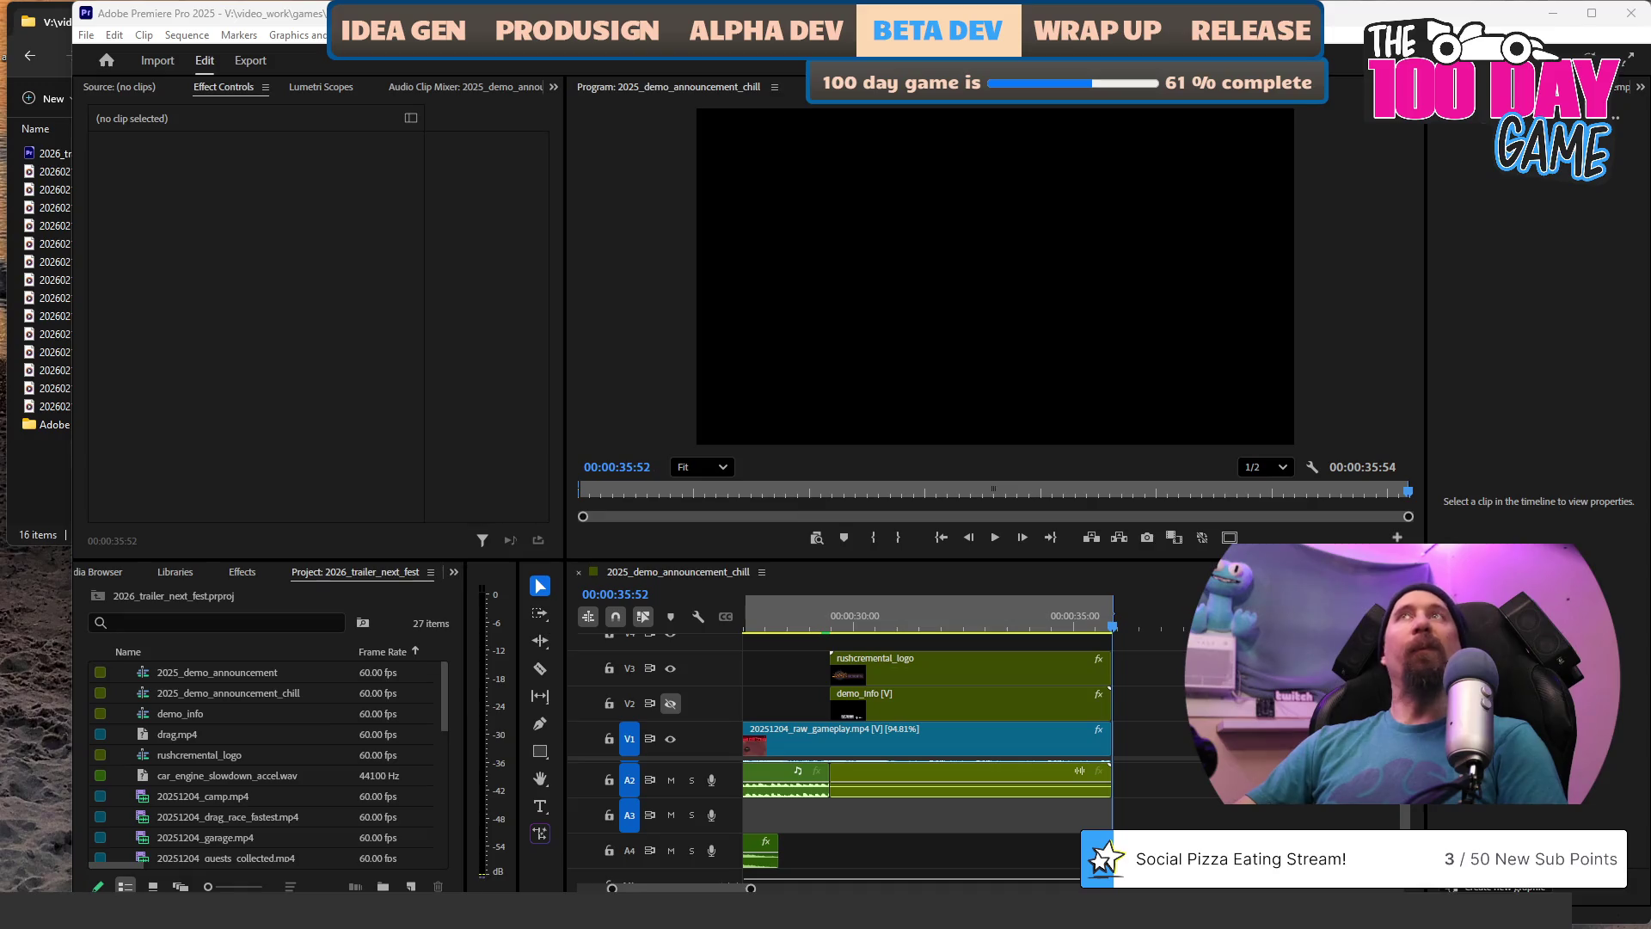
key("alt+Tab")
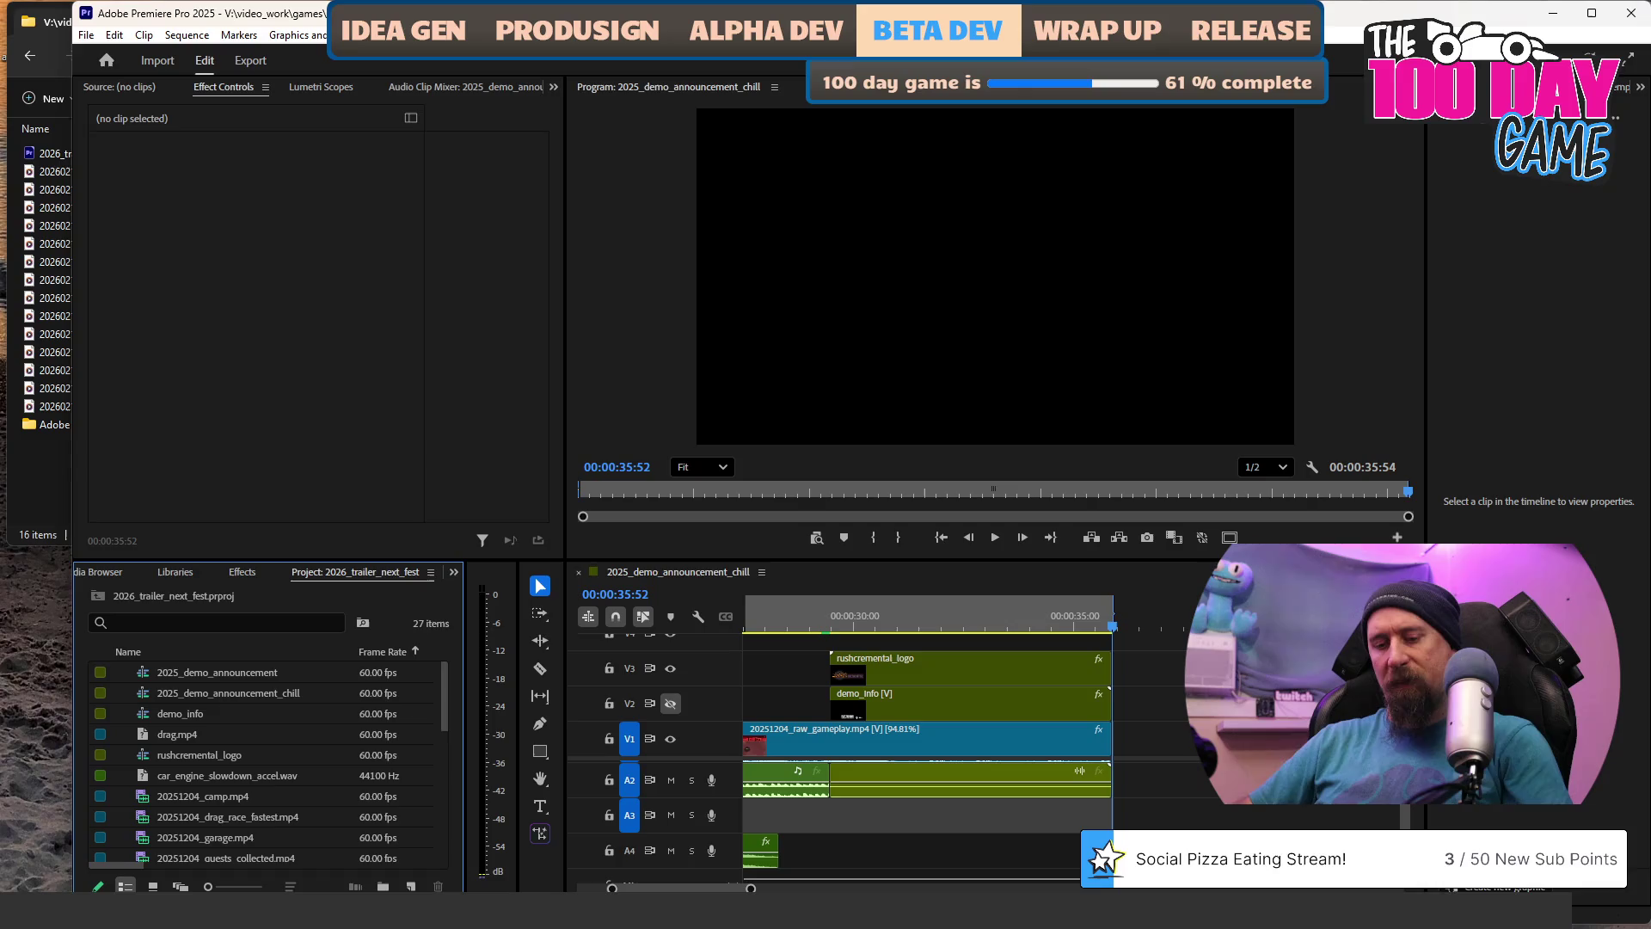
key("super+e")
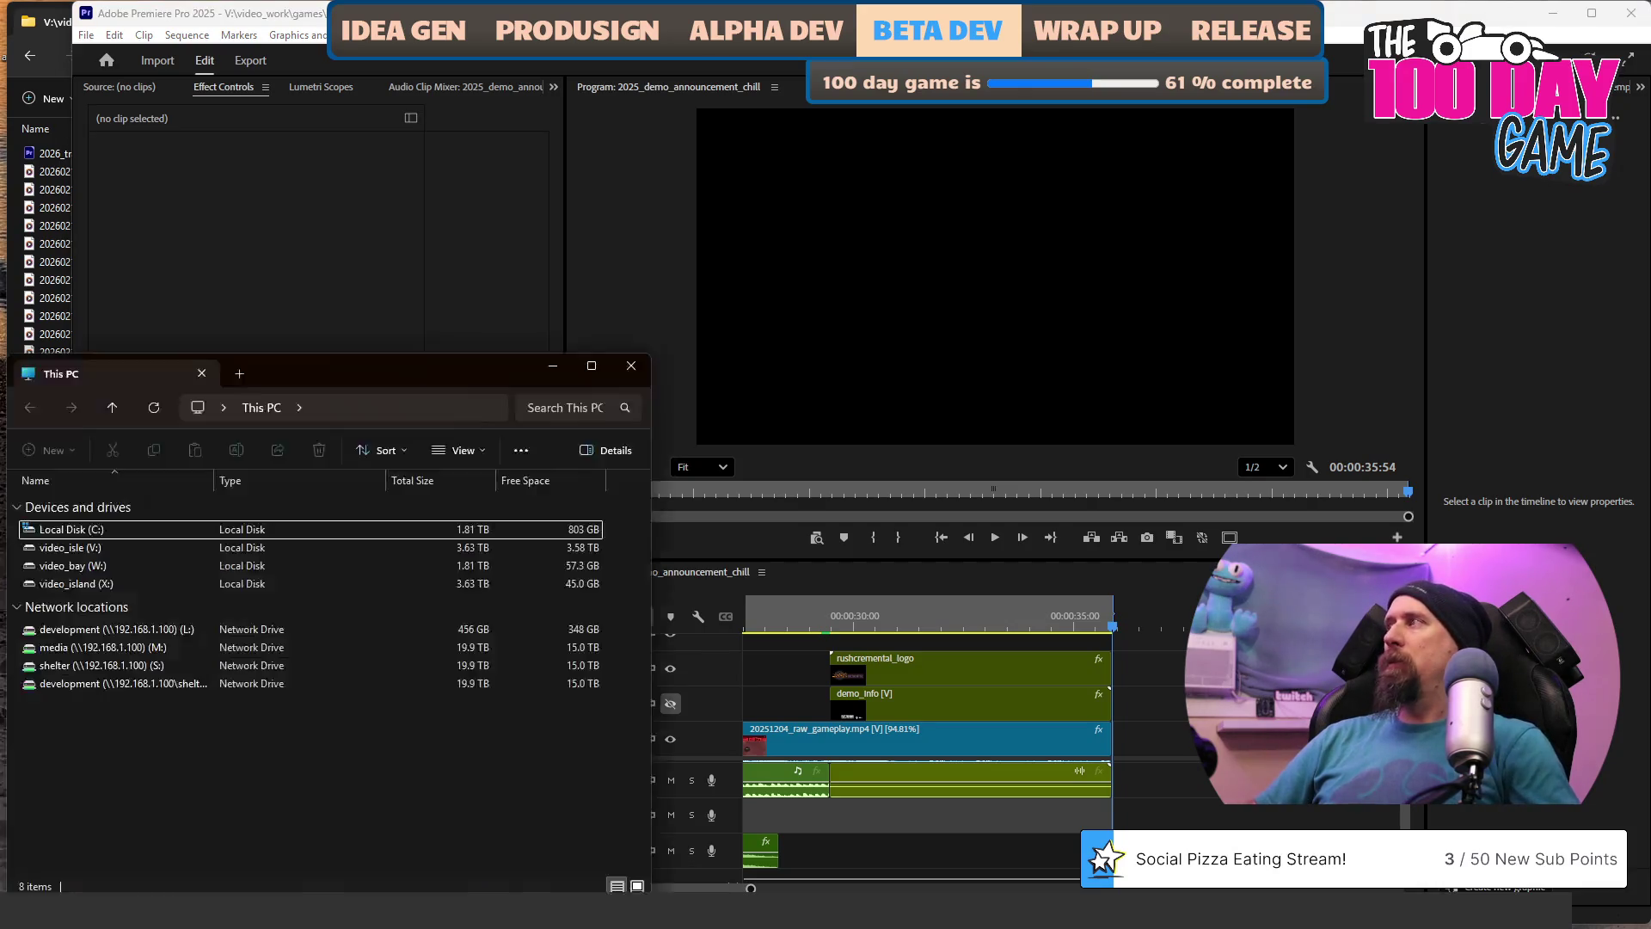
Browse File Explorer to V:\ and the zone_recording folder, then return to Premiere.
key("ctrl+l")
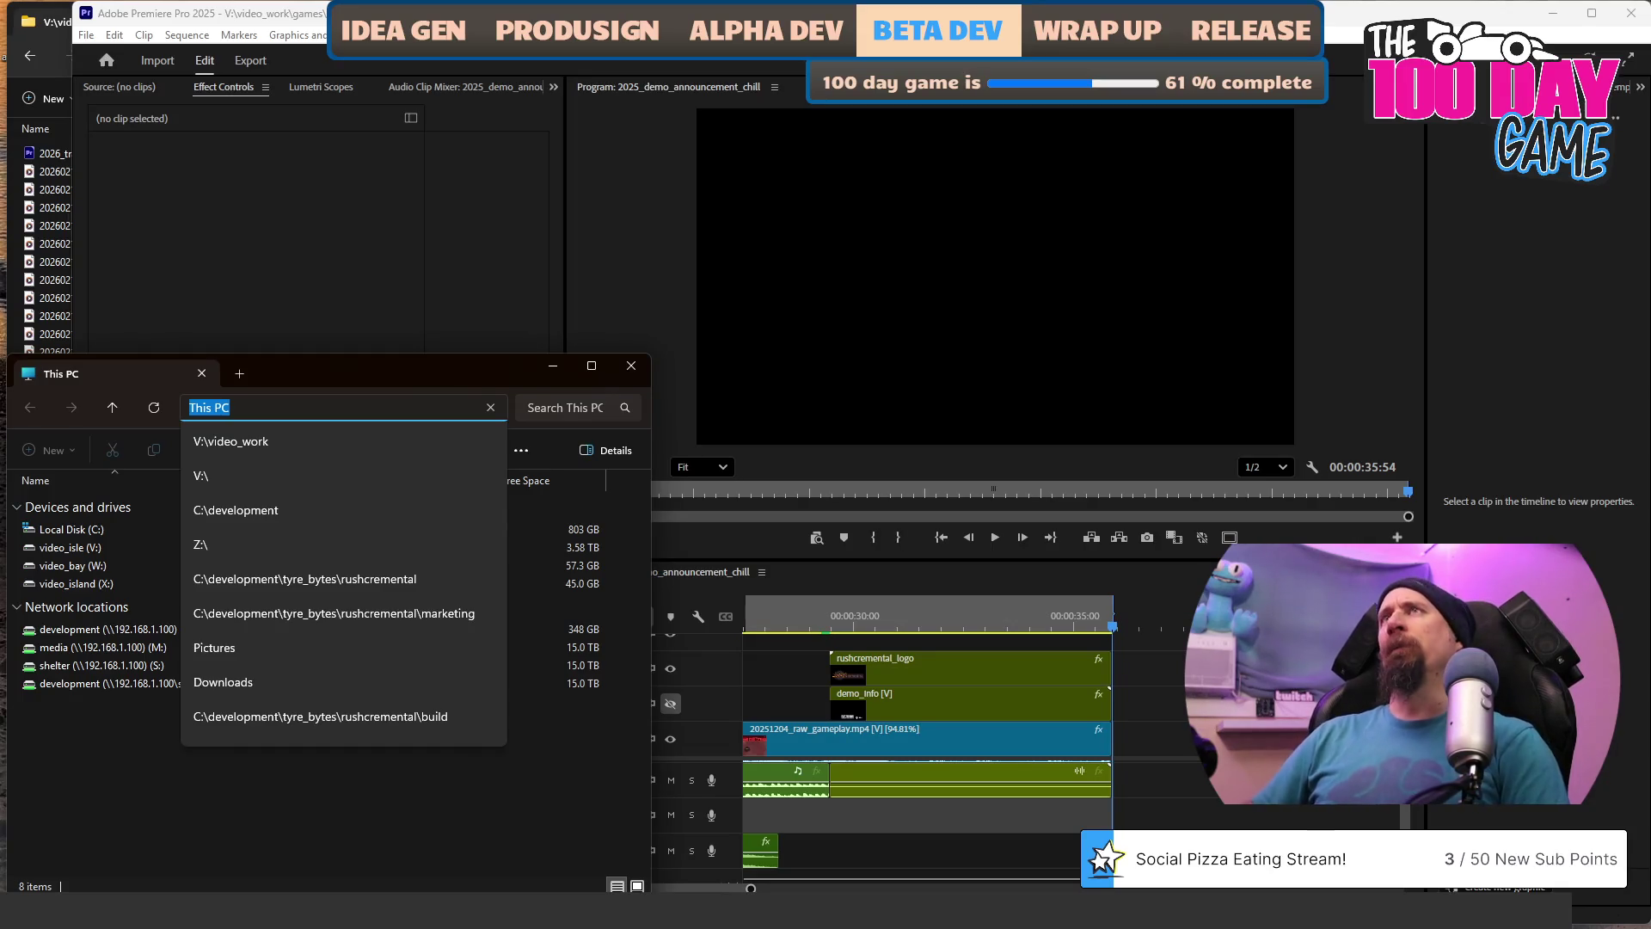
type("V:\\")
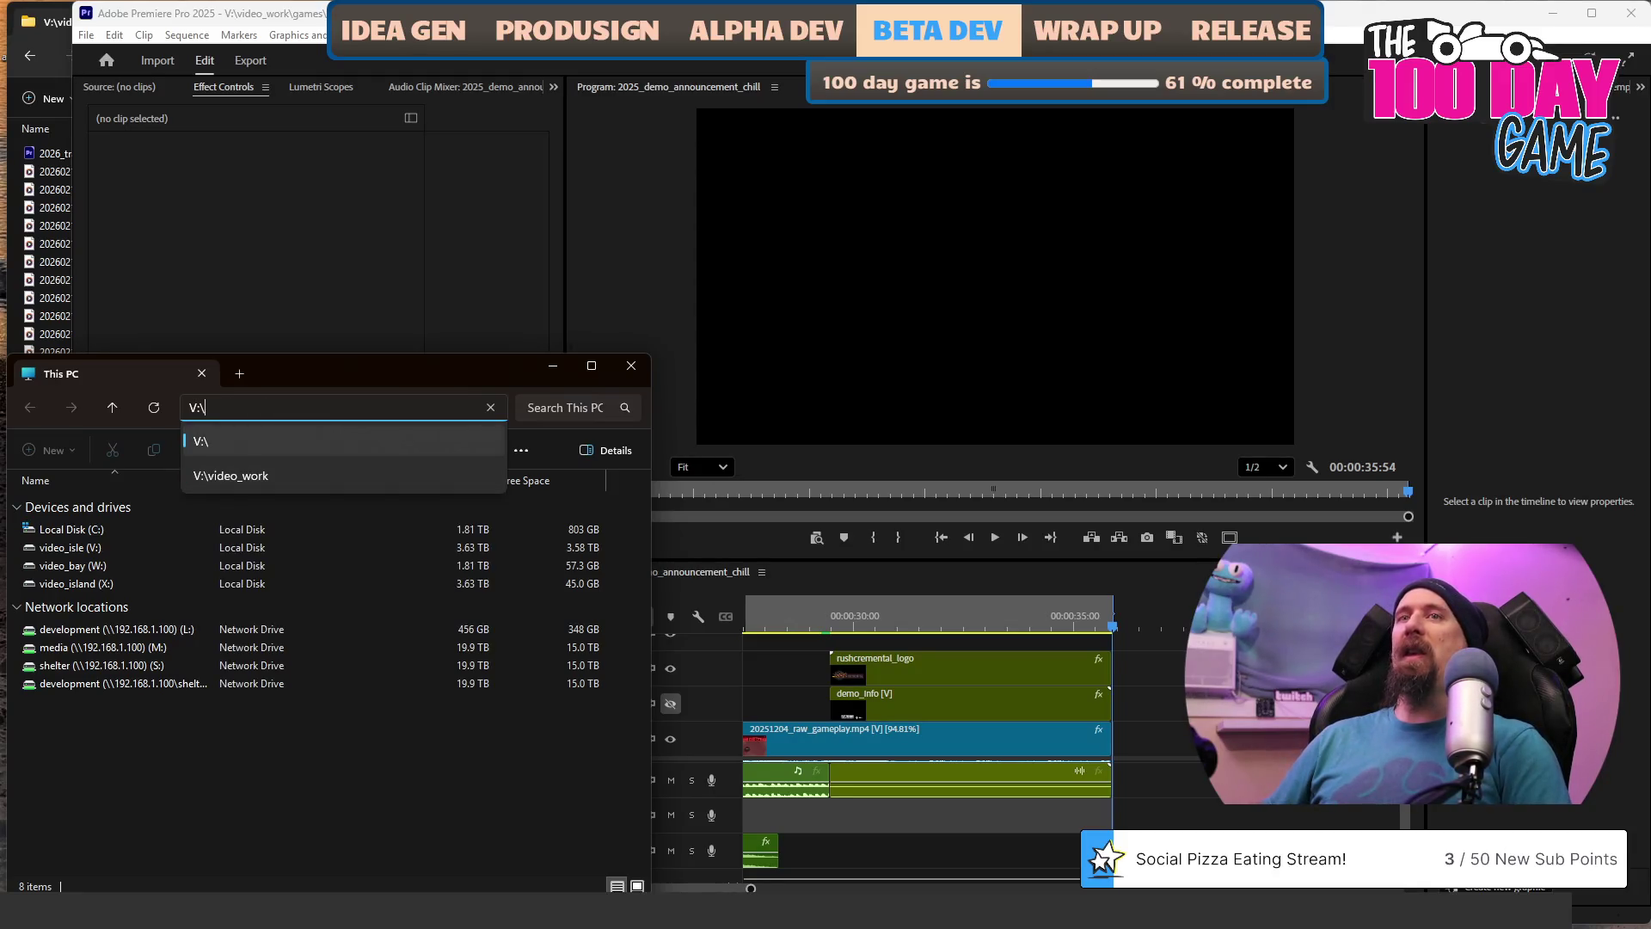
key("Return")
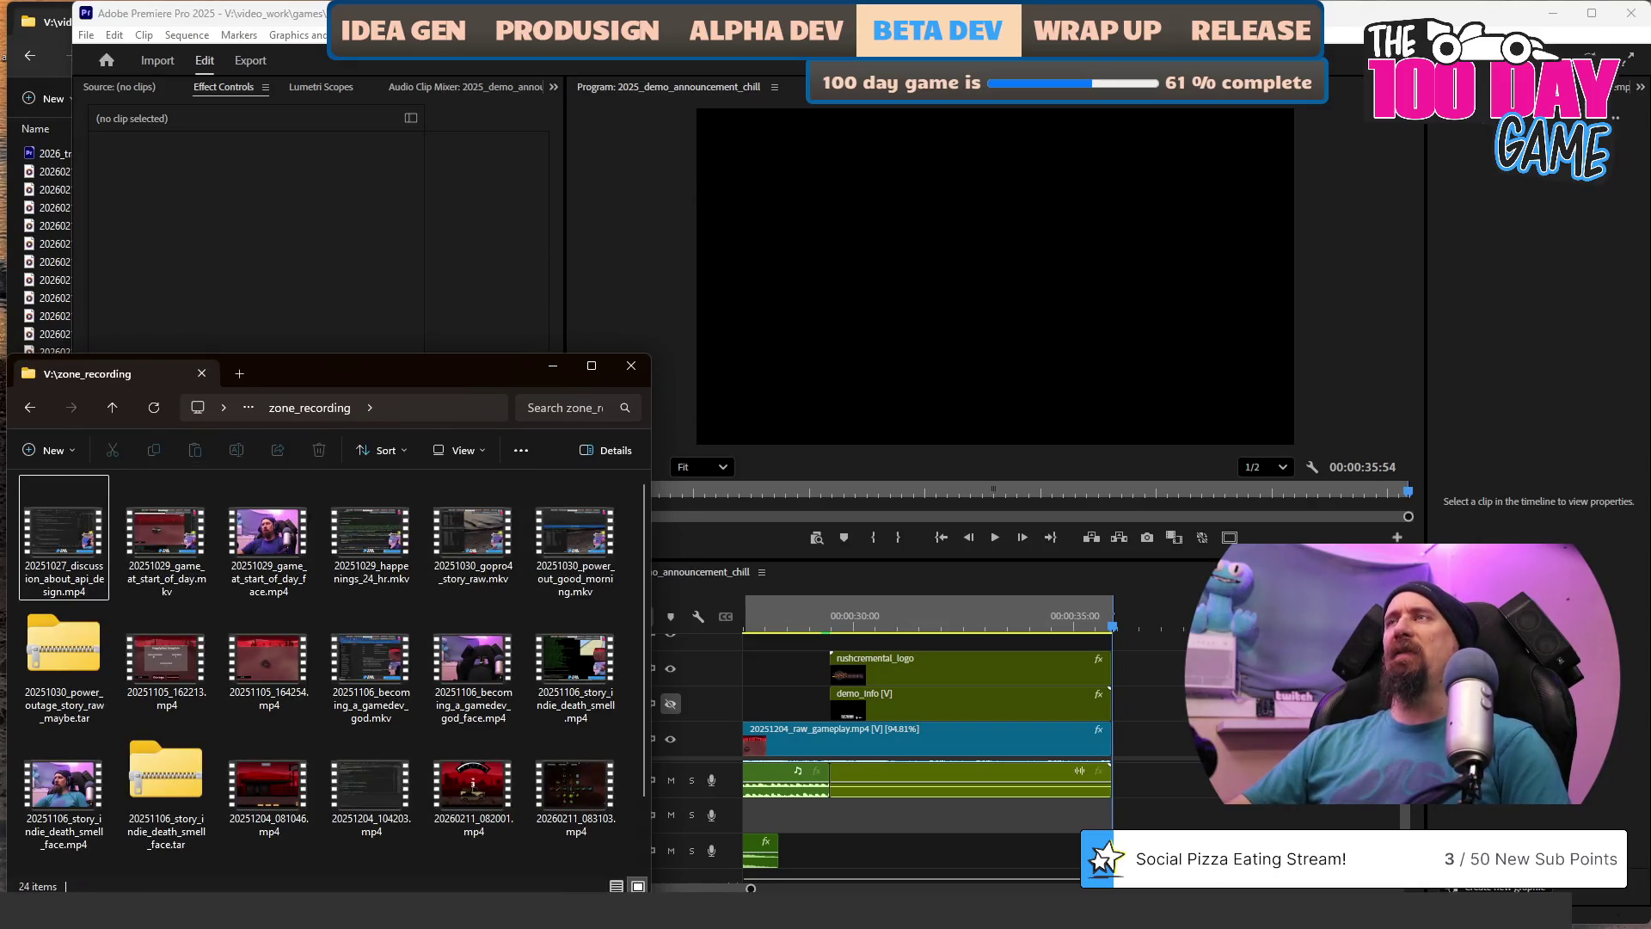
key("alt+Tab")
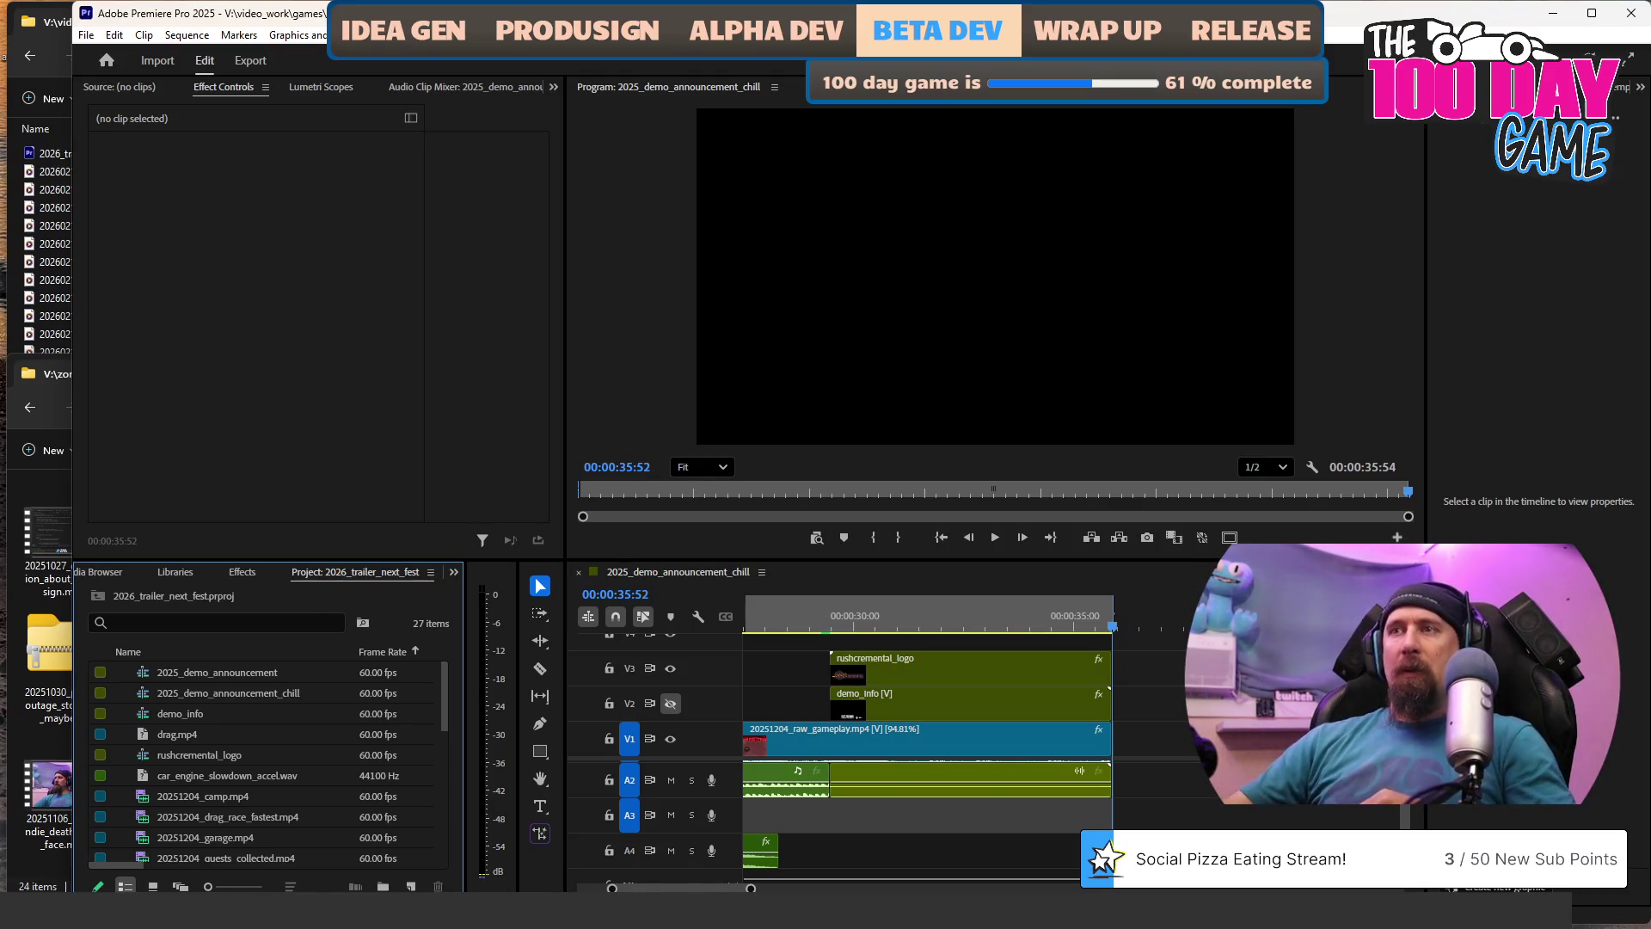
Play the trailer from the start and scrub through its opening seconds.
left_click(996, 602)
key("Home")
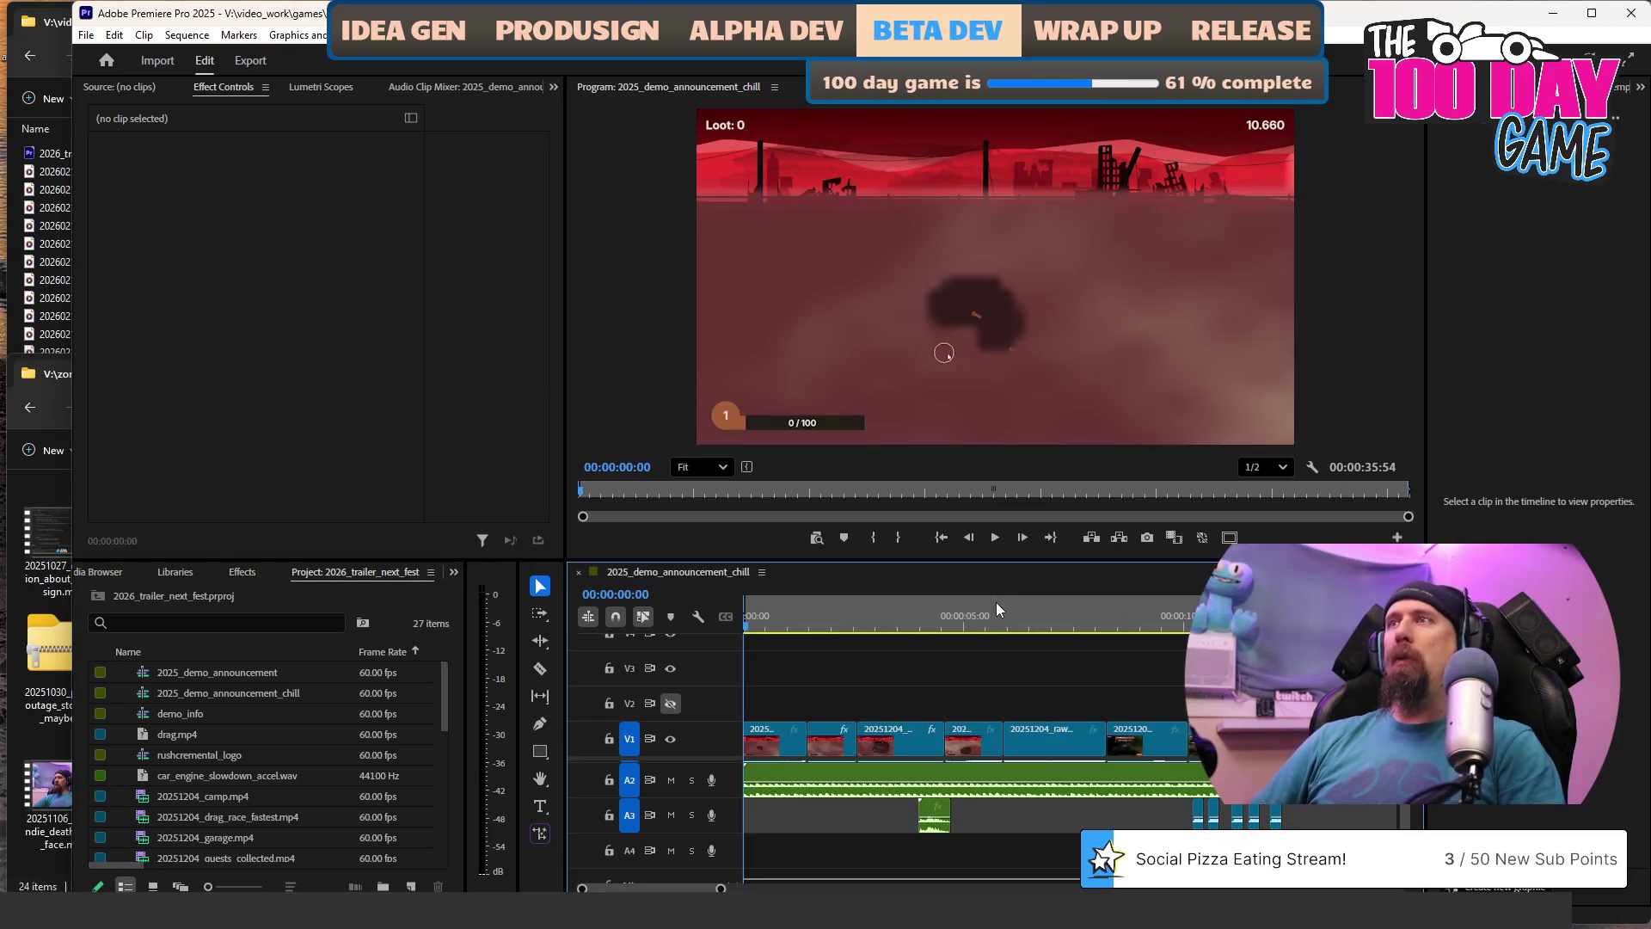
key("space")
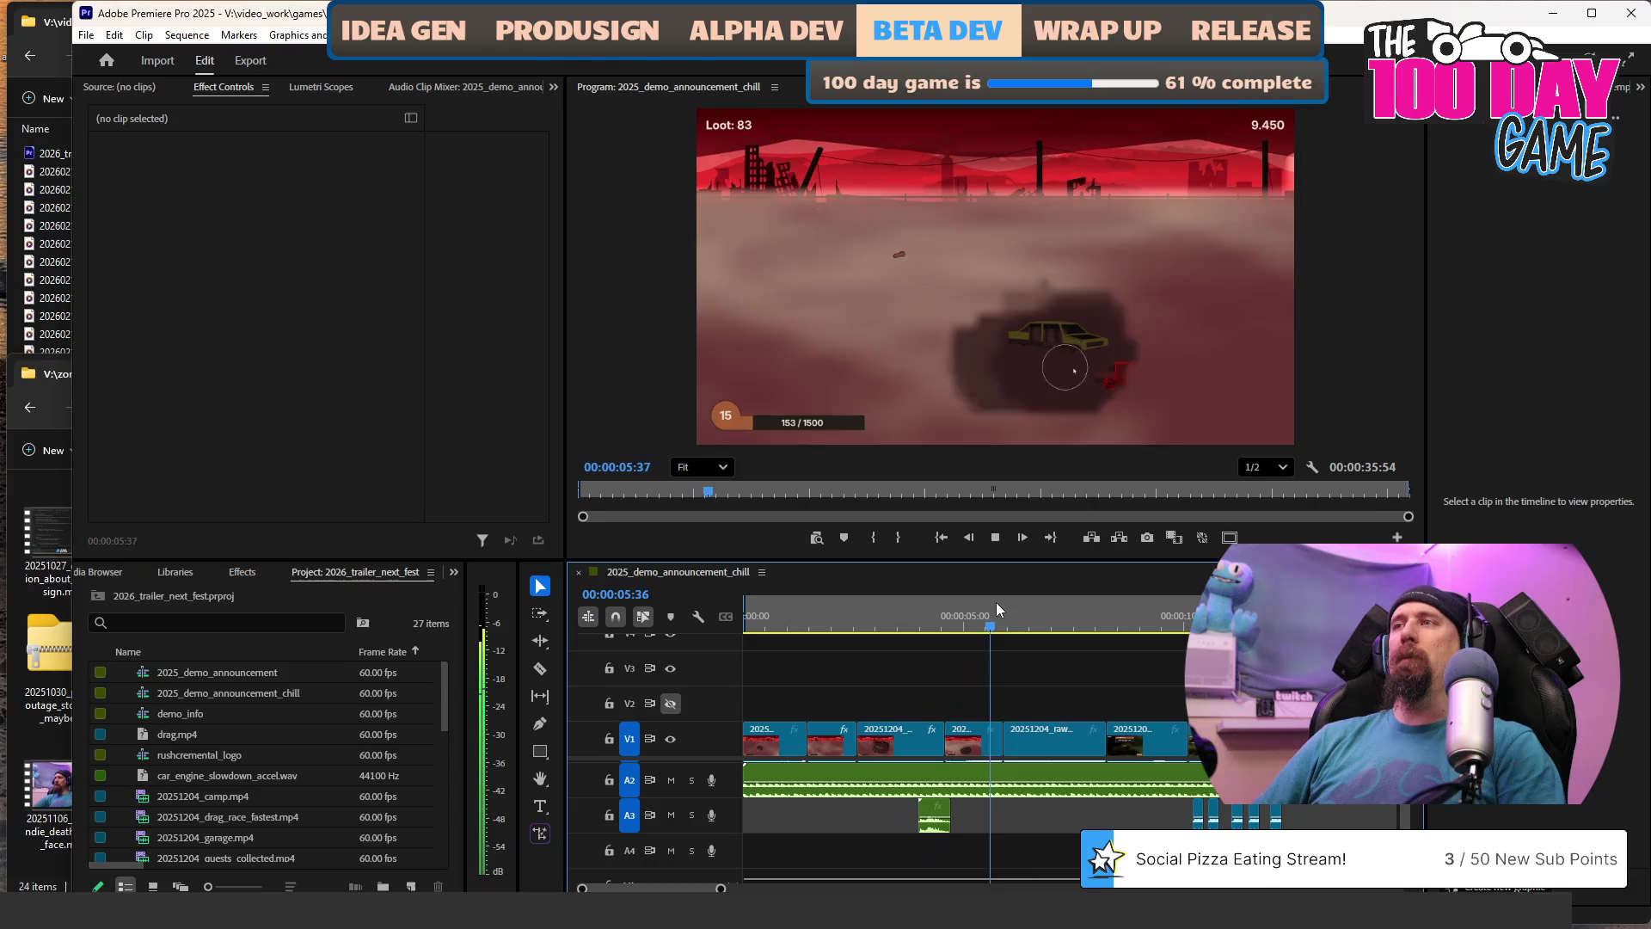
key("space")
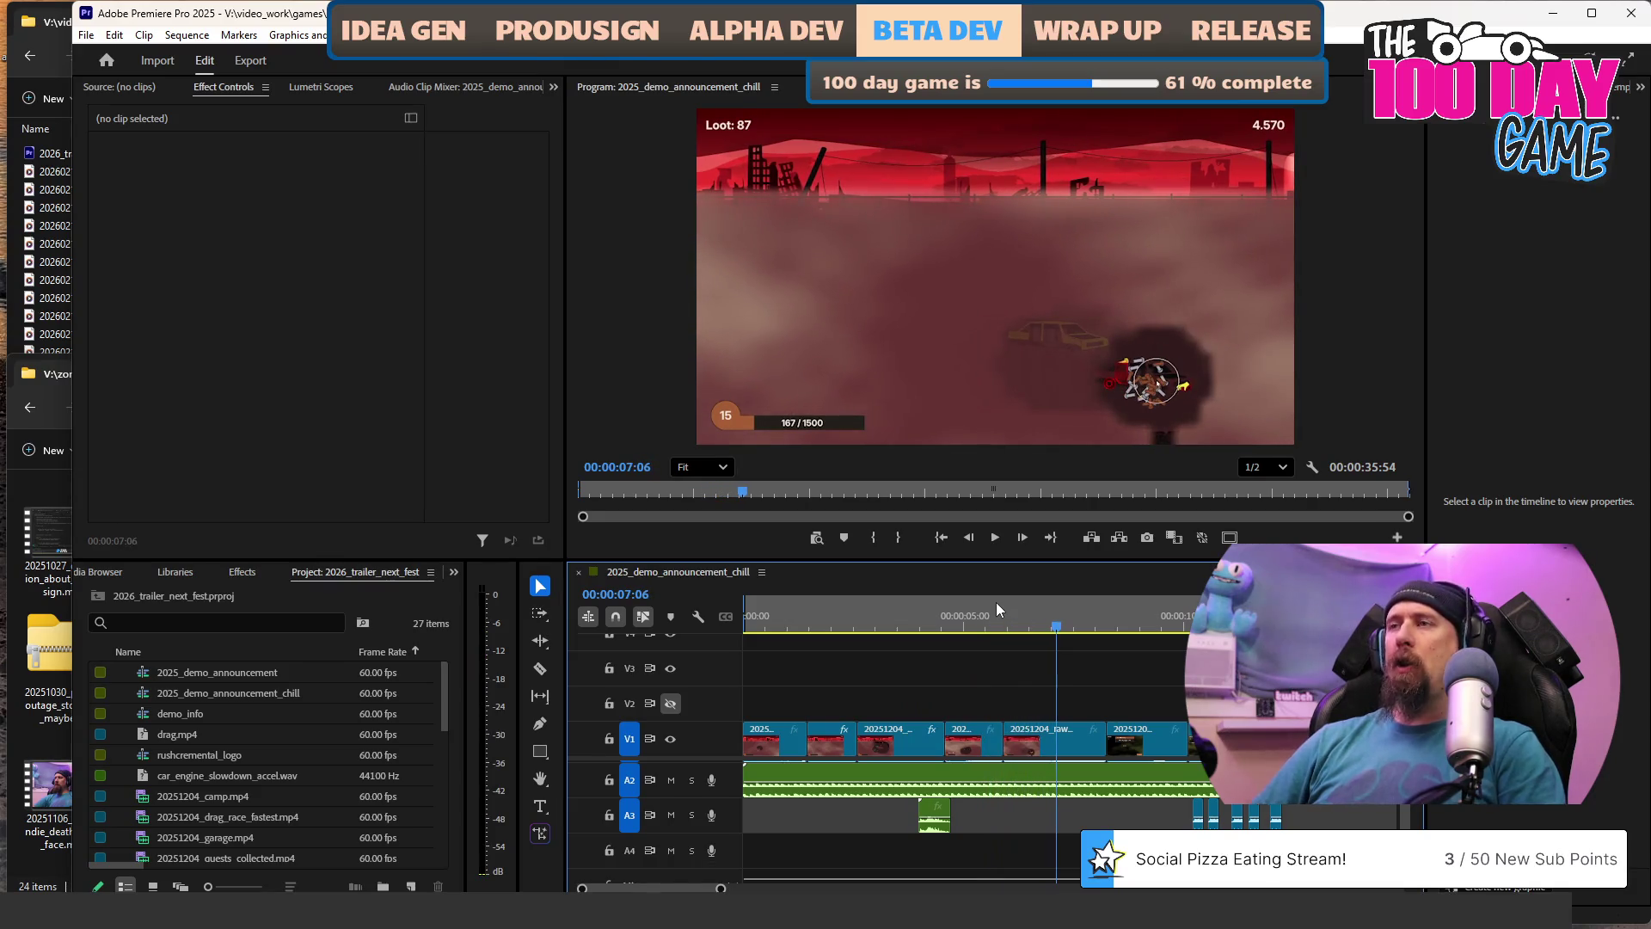
left_click(763, 624)
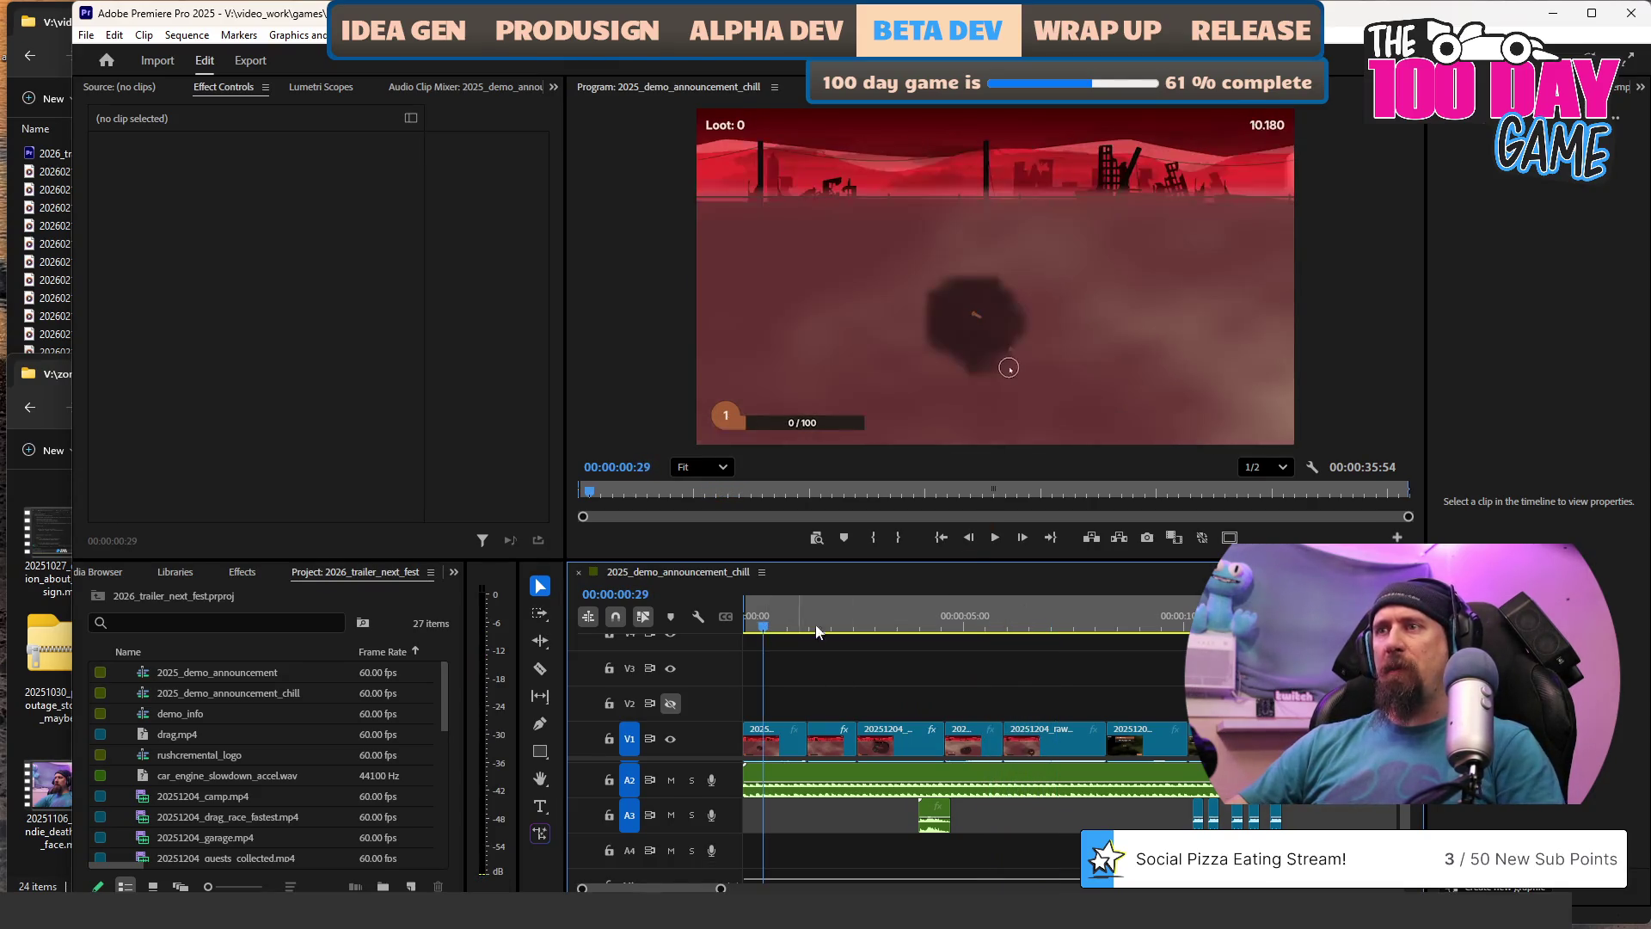
left_click_drag(849, 608, 960, 630)
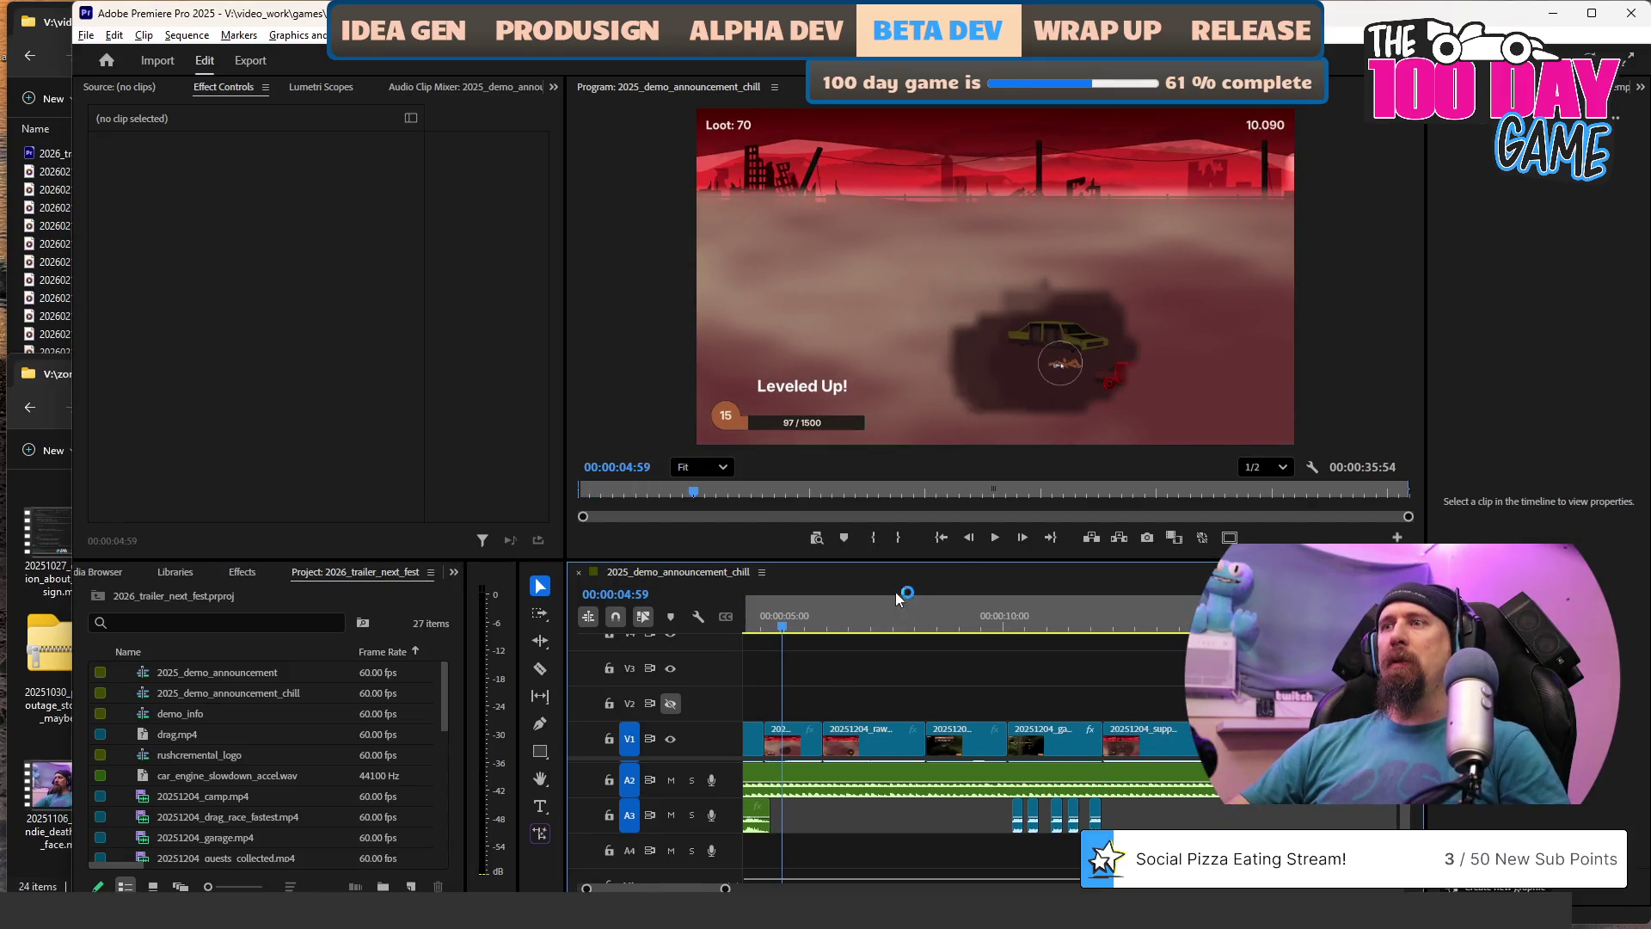
scroll(886, 607, "down", 6)
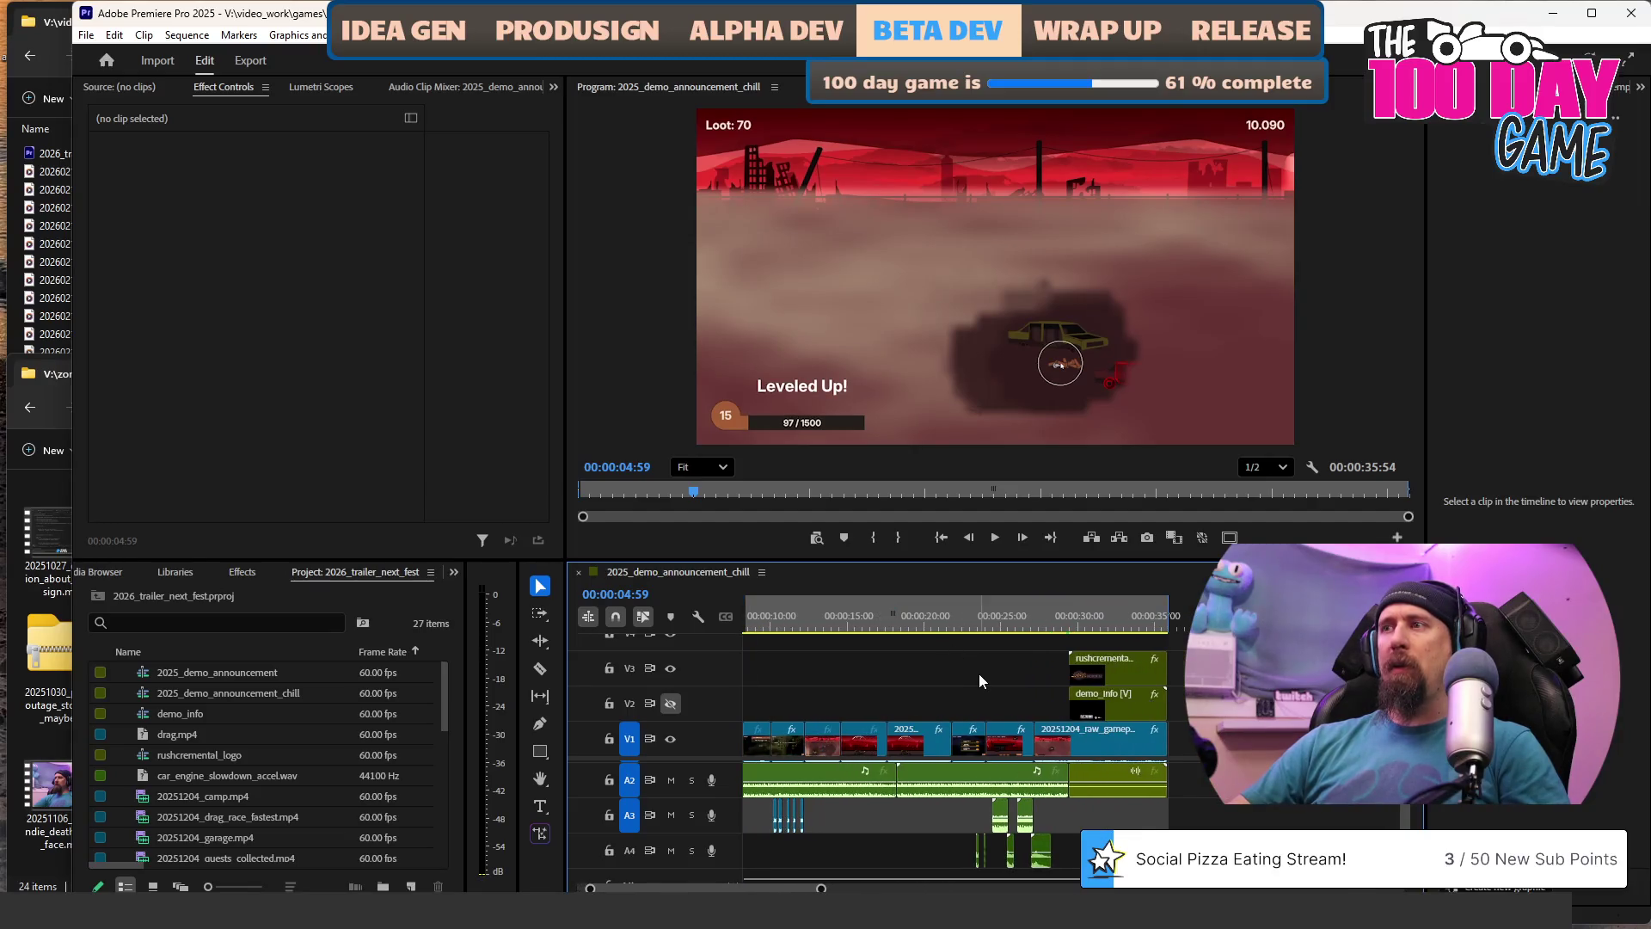
scroll(979, 674, "up", 5)
Replay the RUSHCREMENTAL logo reveal around the 30-second mark.
left_click(1204, 616)
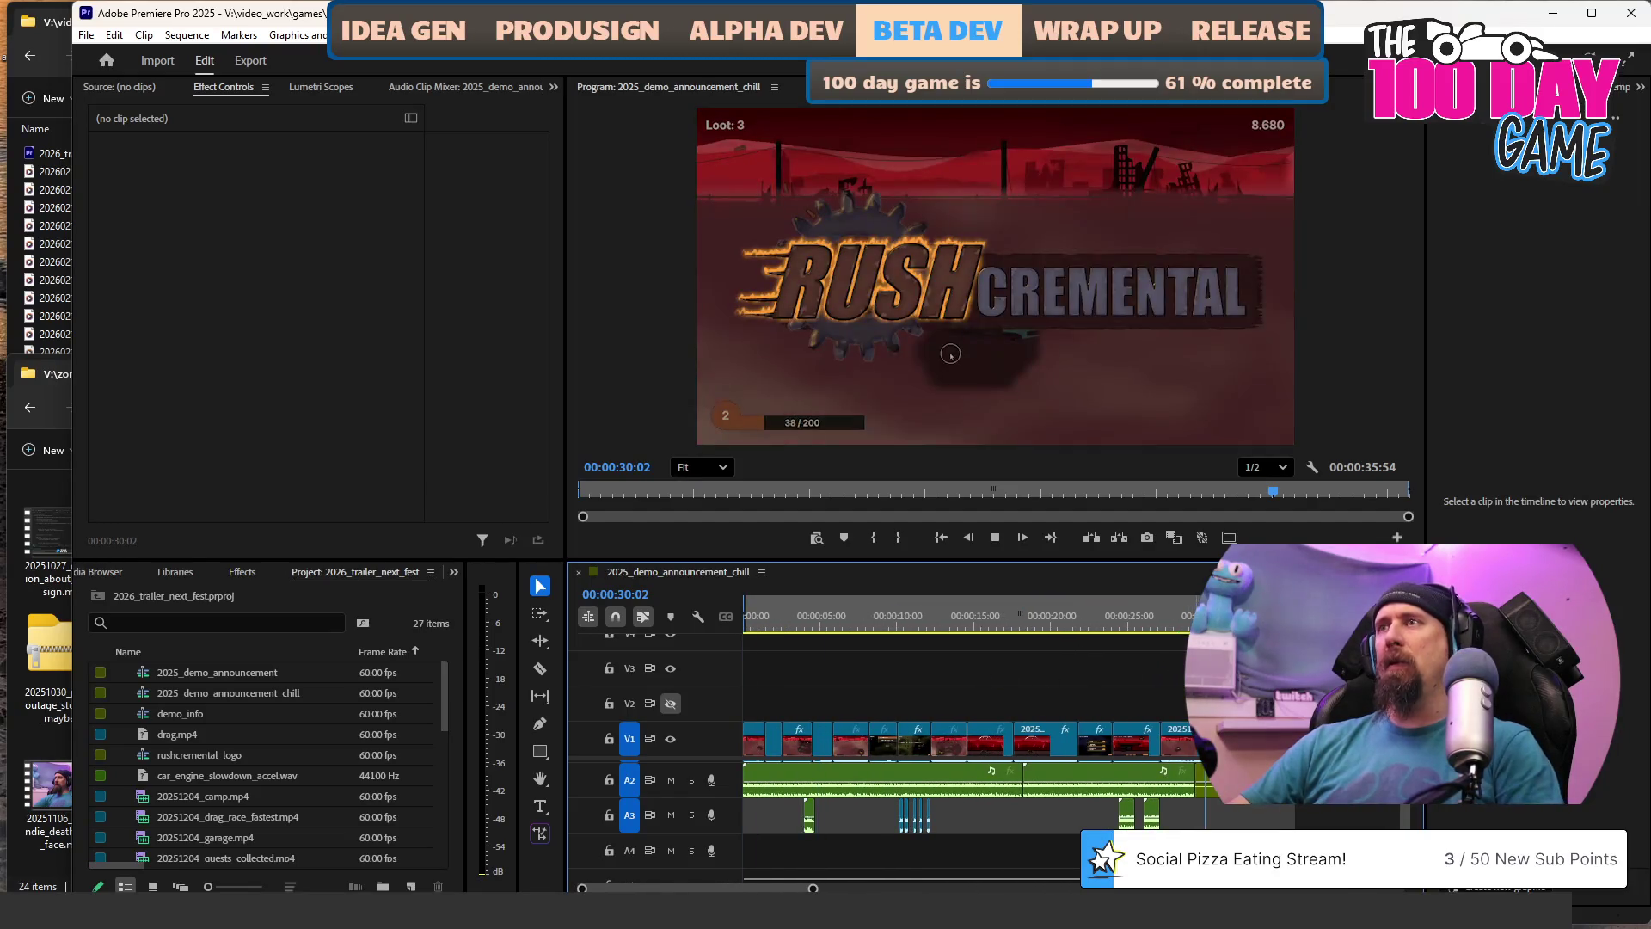
key("space")
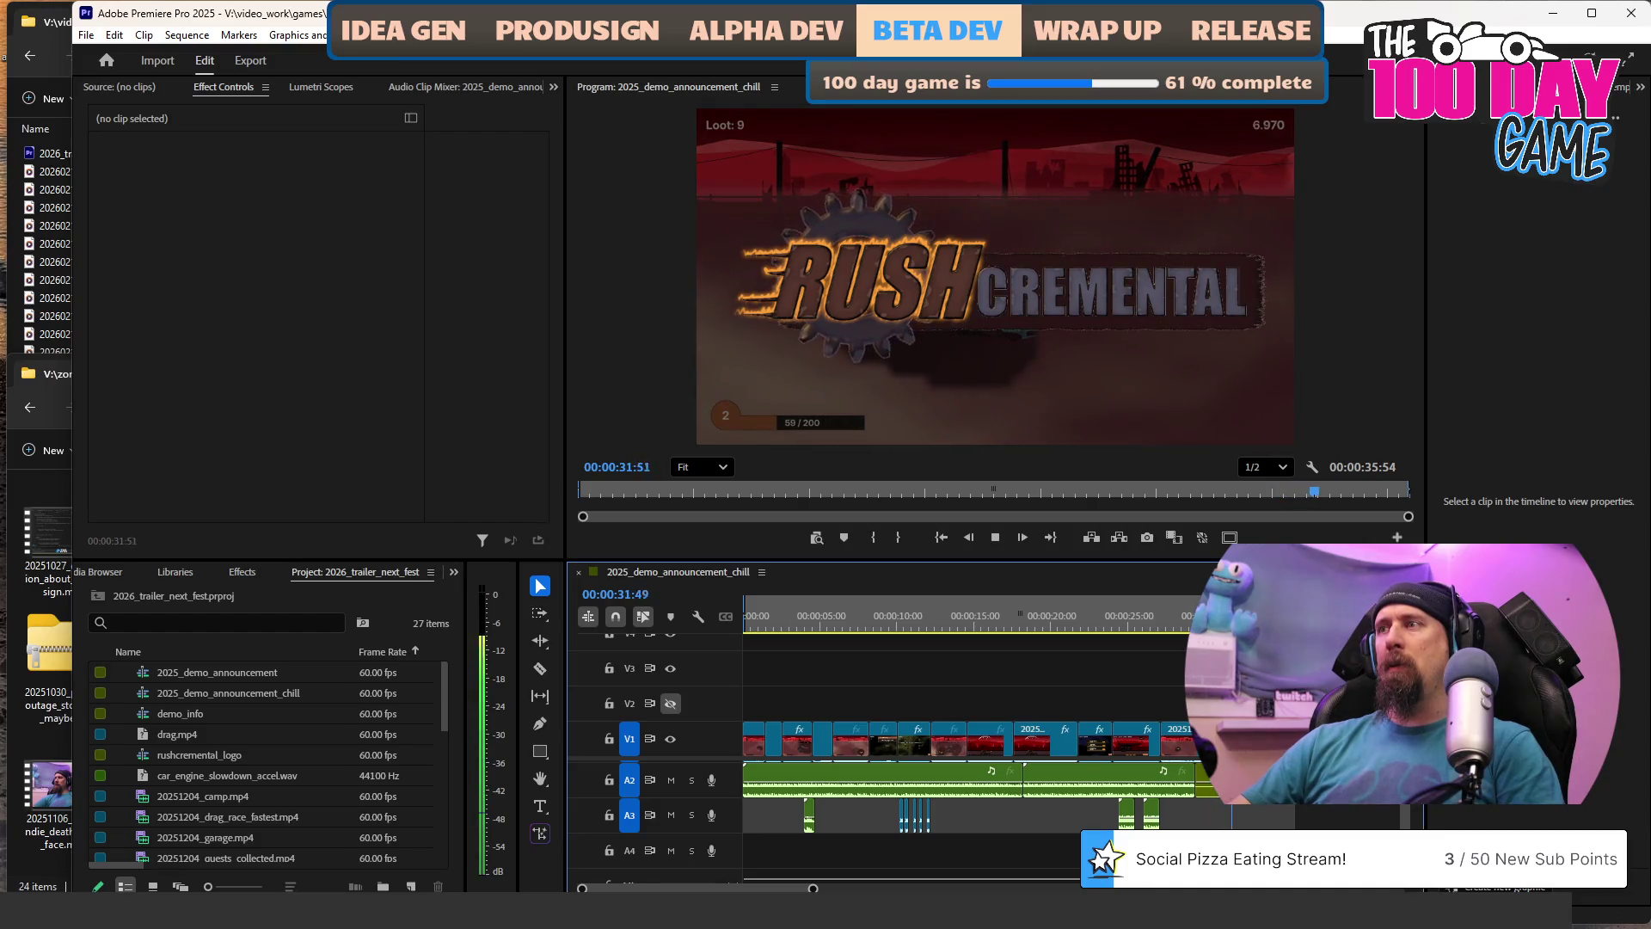
key("space")
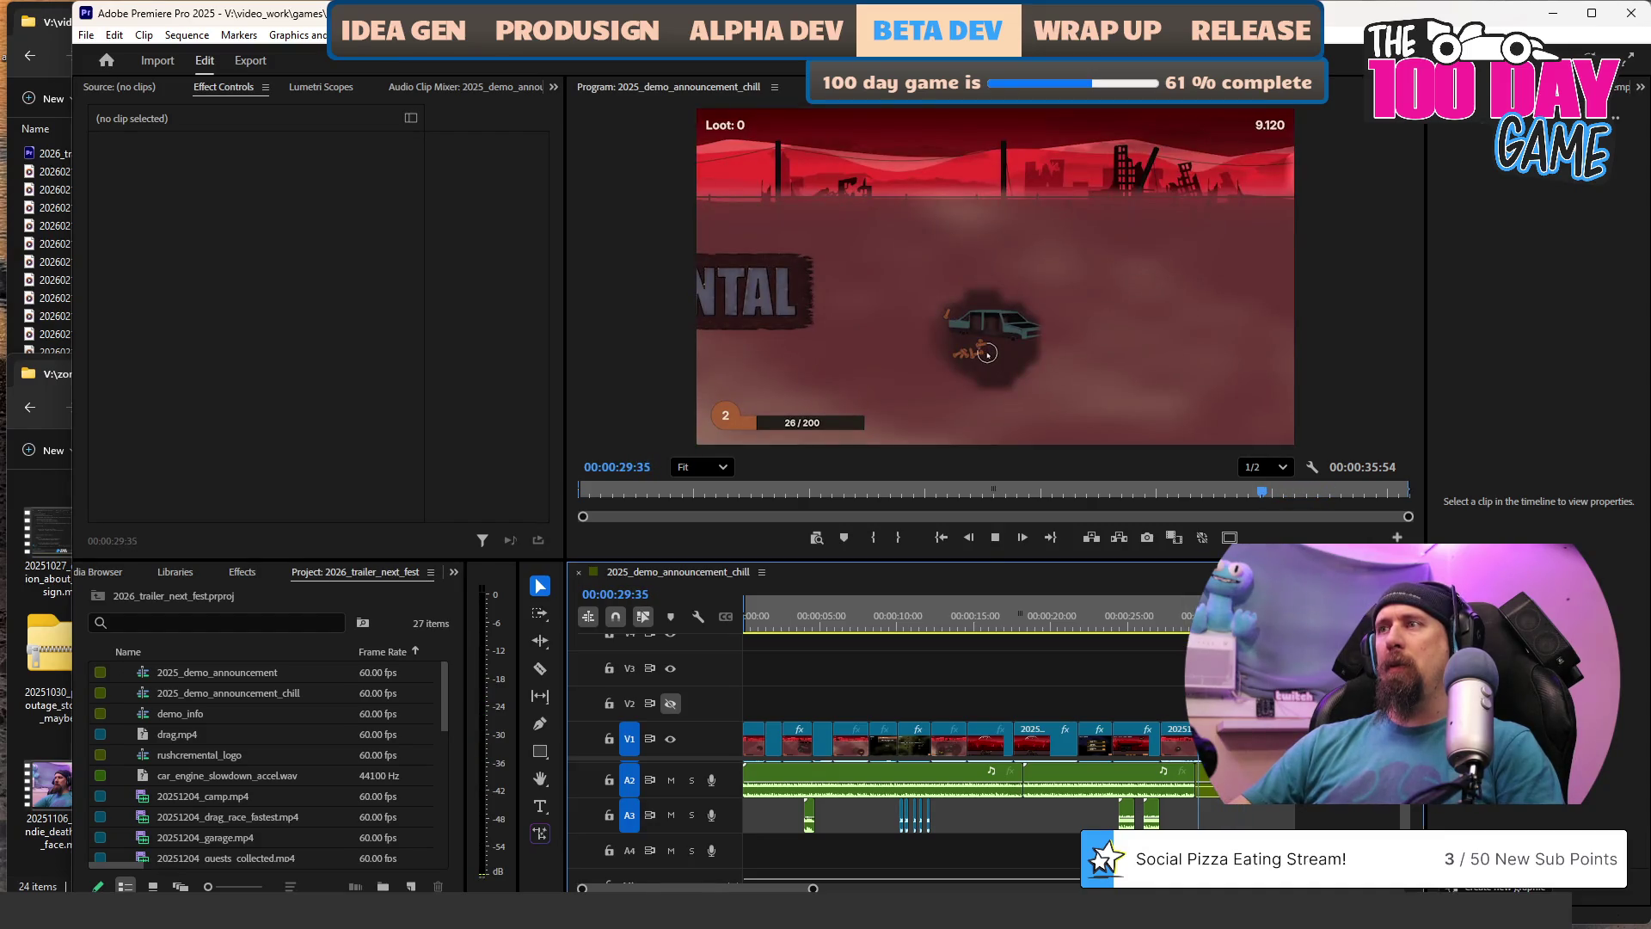
key("space")
key("space")
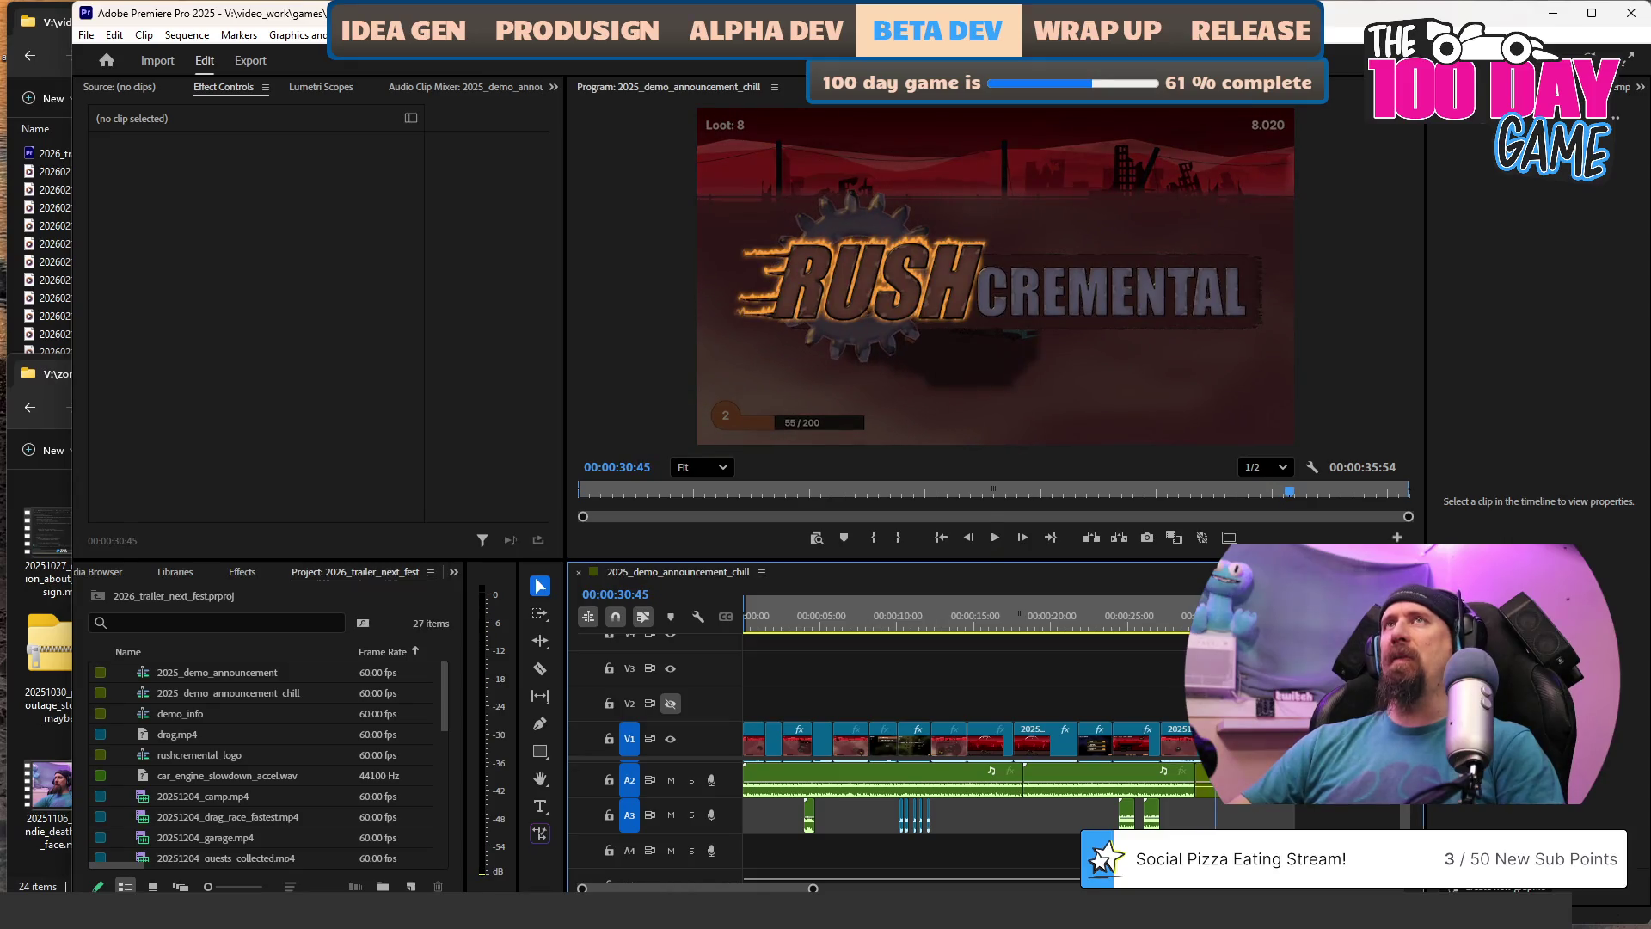
Set the demo_info clip's Motion Position X to -875.
key("d")
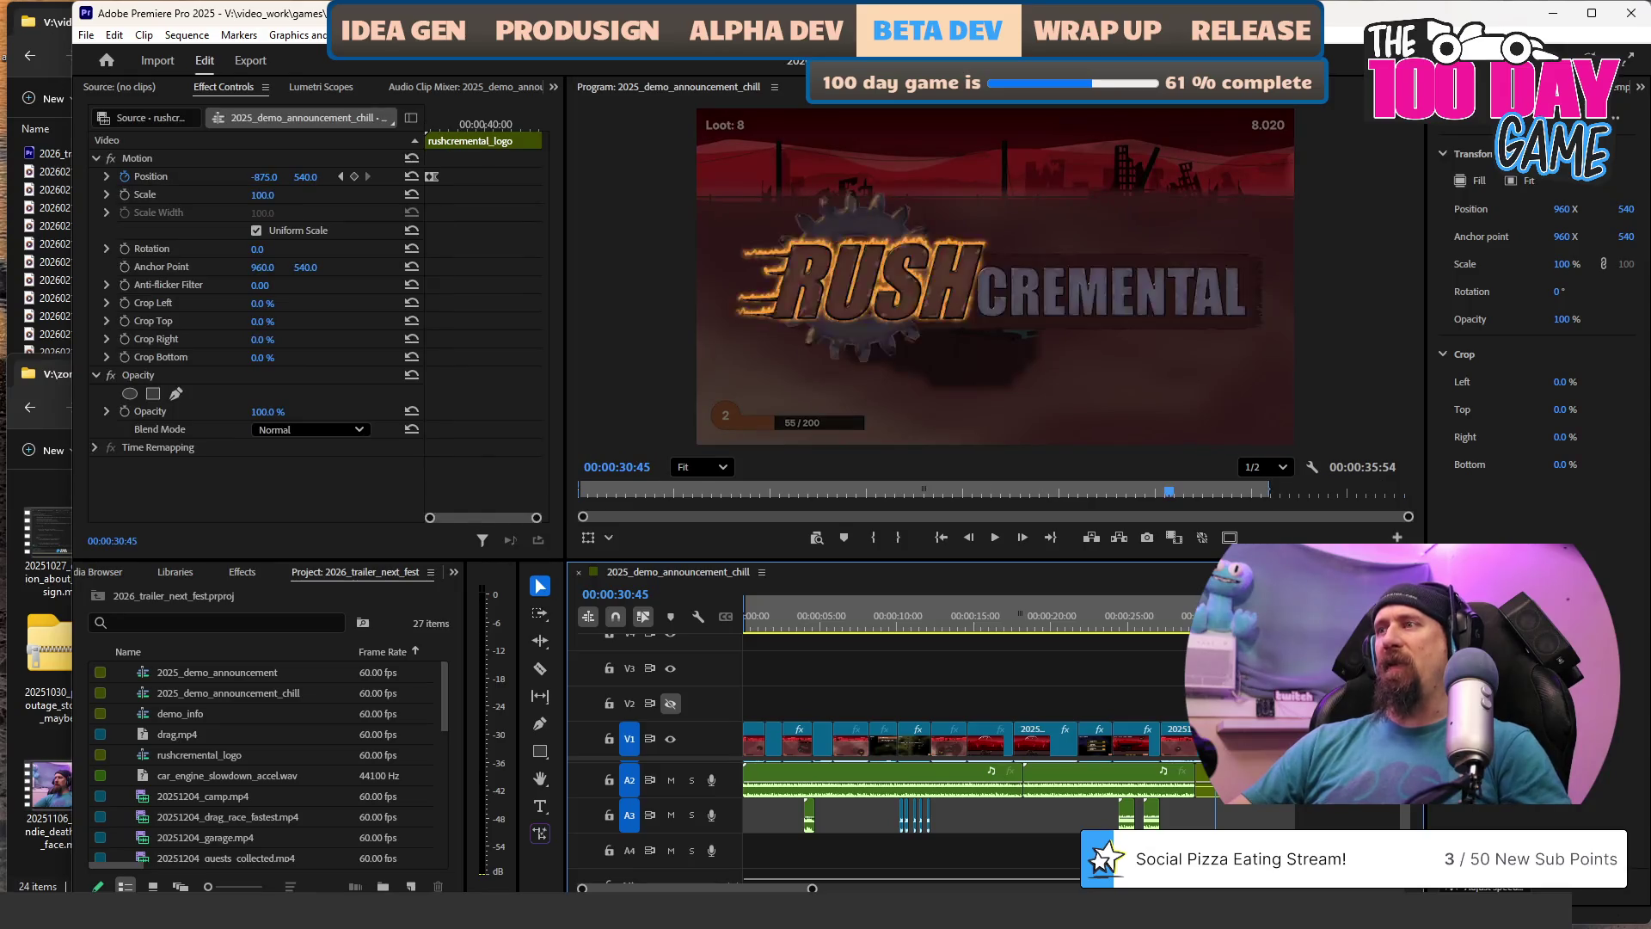
left_click(1204, 781)
type("-875")
key("Return")
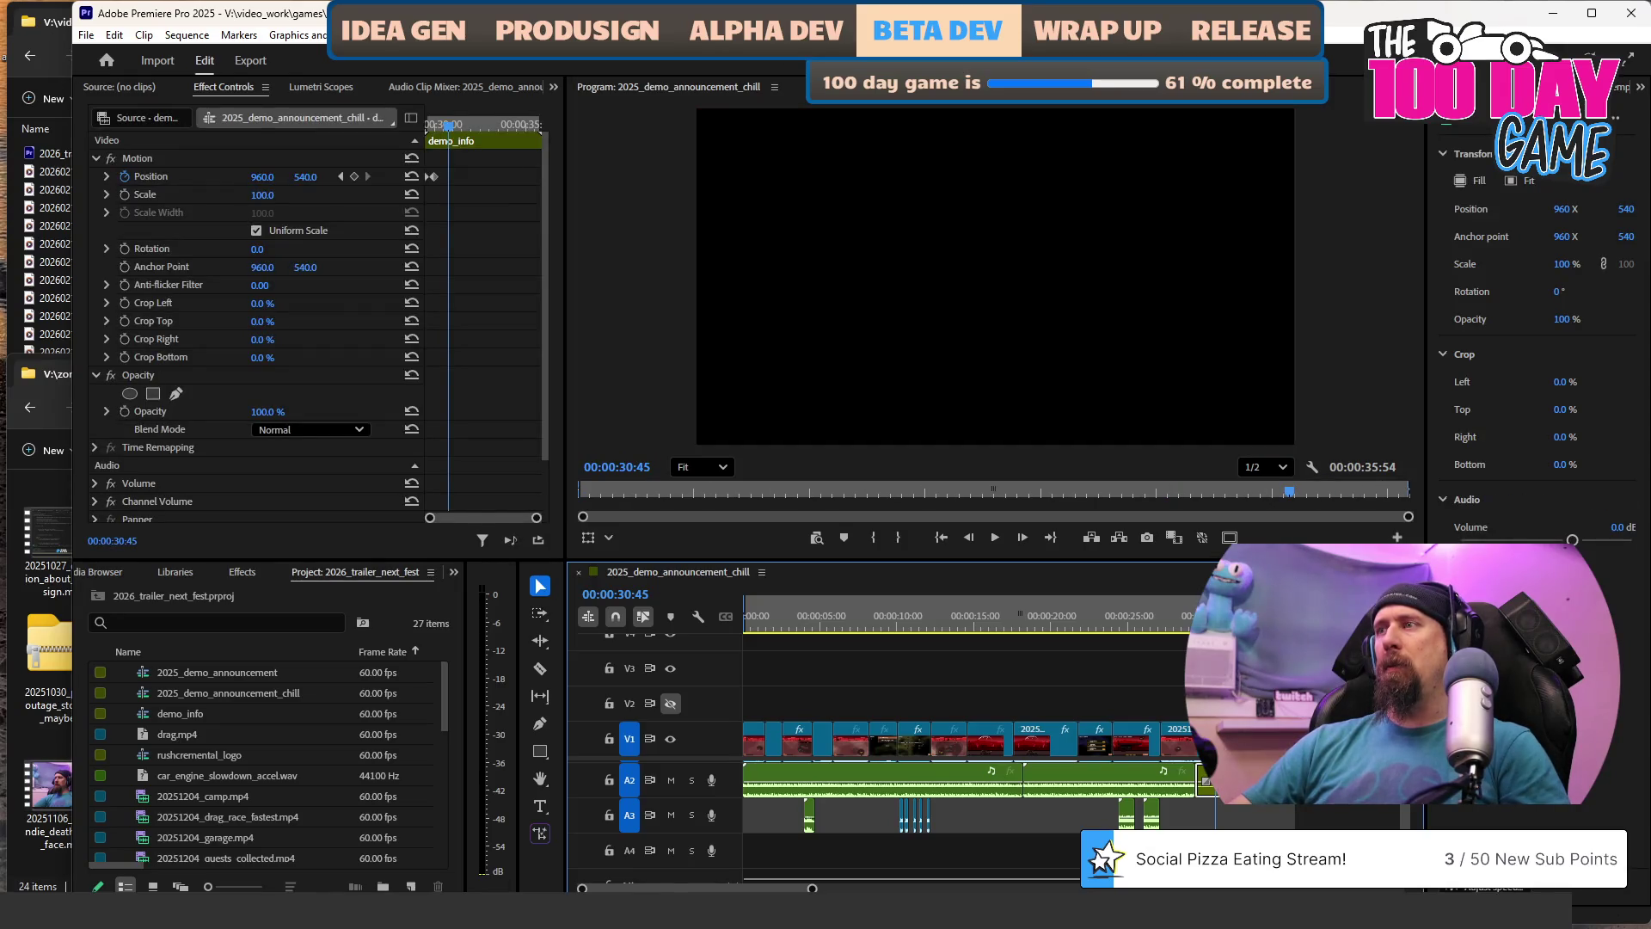
Play the ending, compare against the rushcremental_logo clip, and return to the sequence start.
key("space")
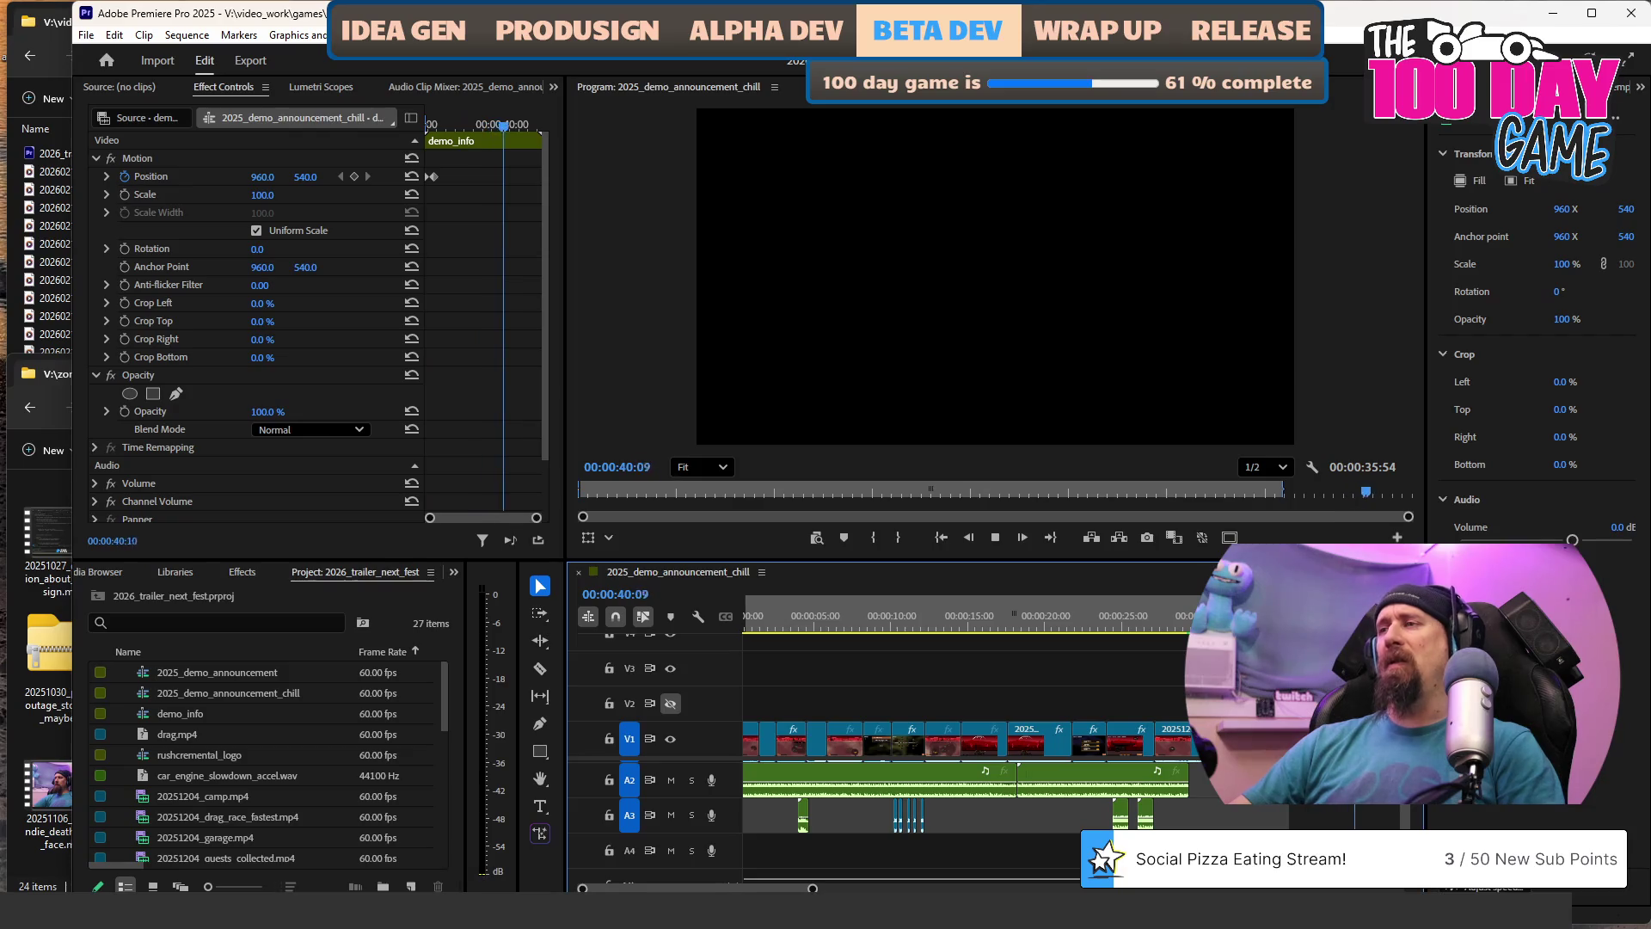
key("space")
left_click(1350, 635)
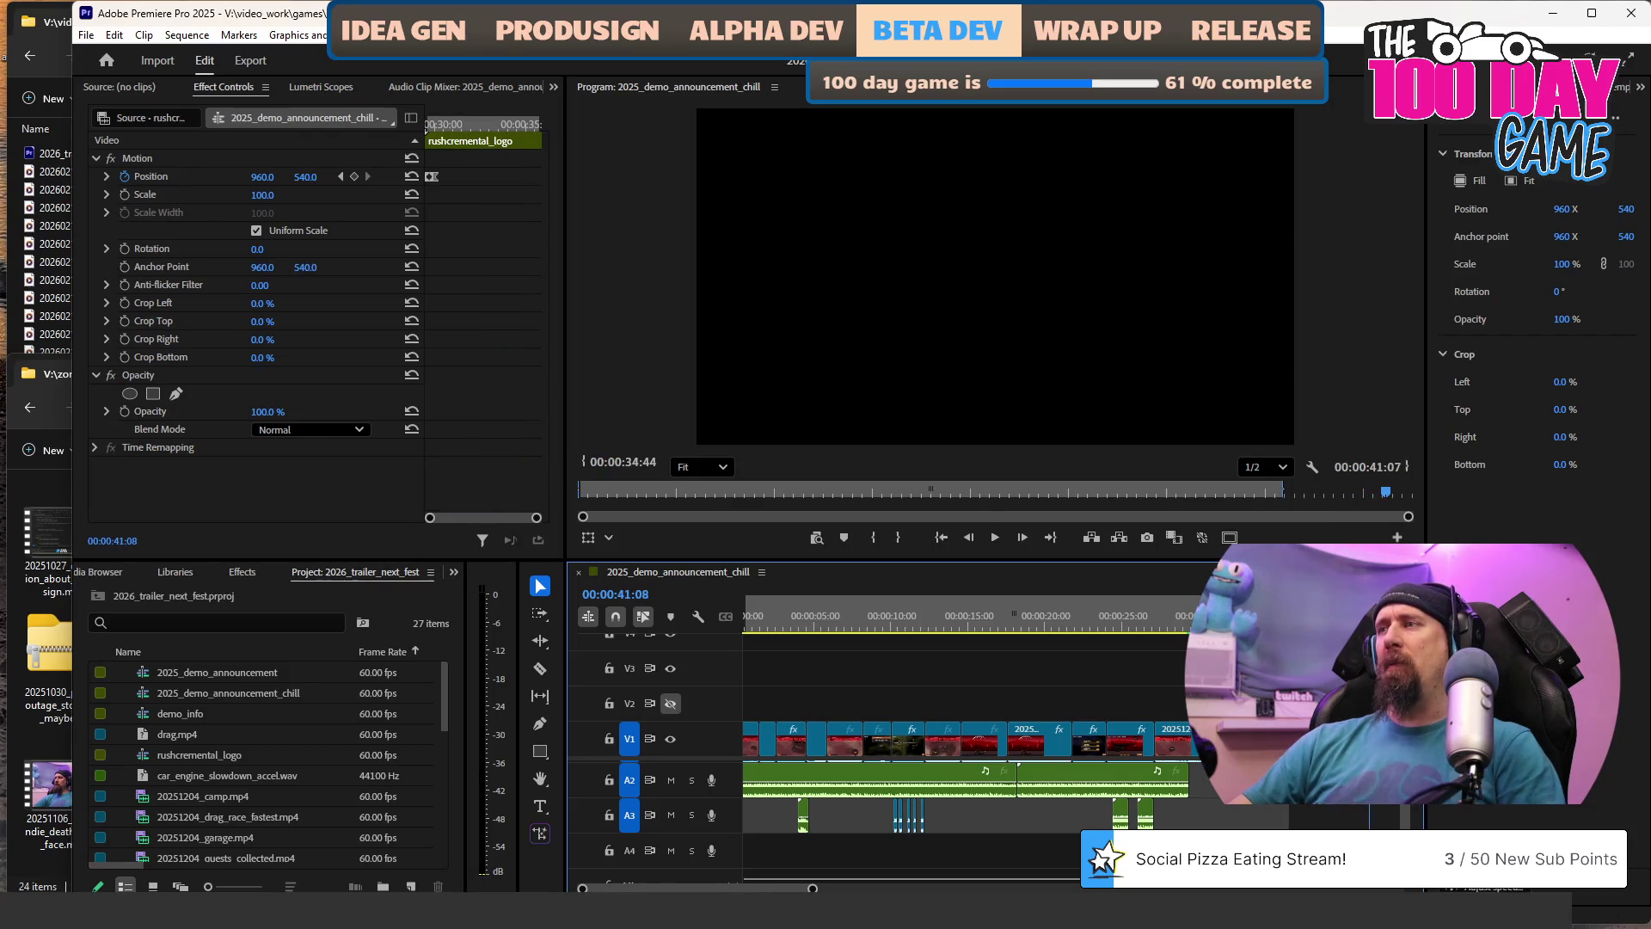
key("space")
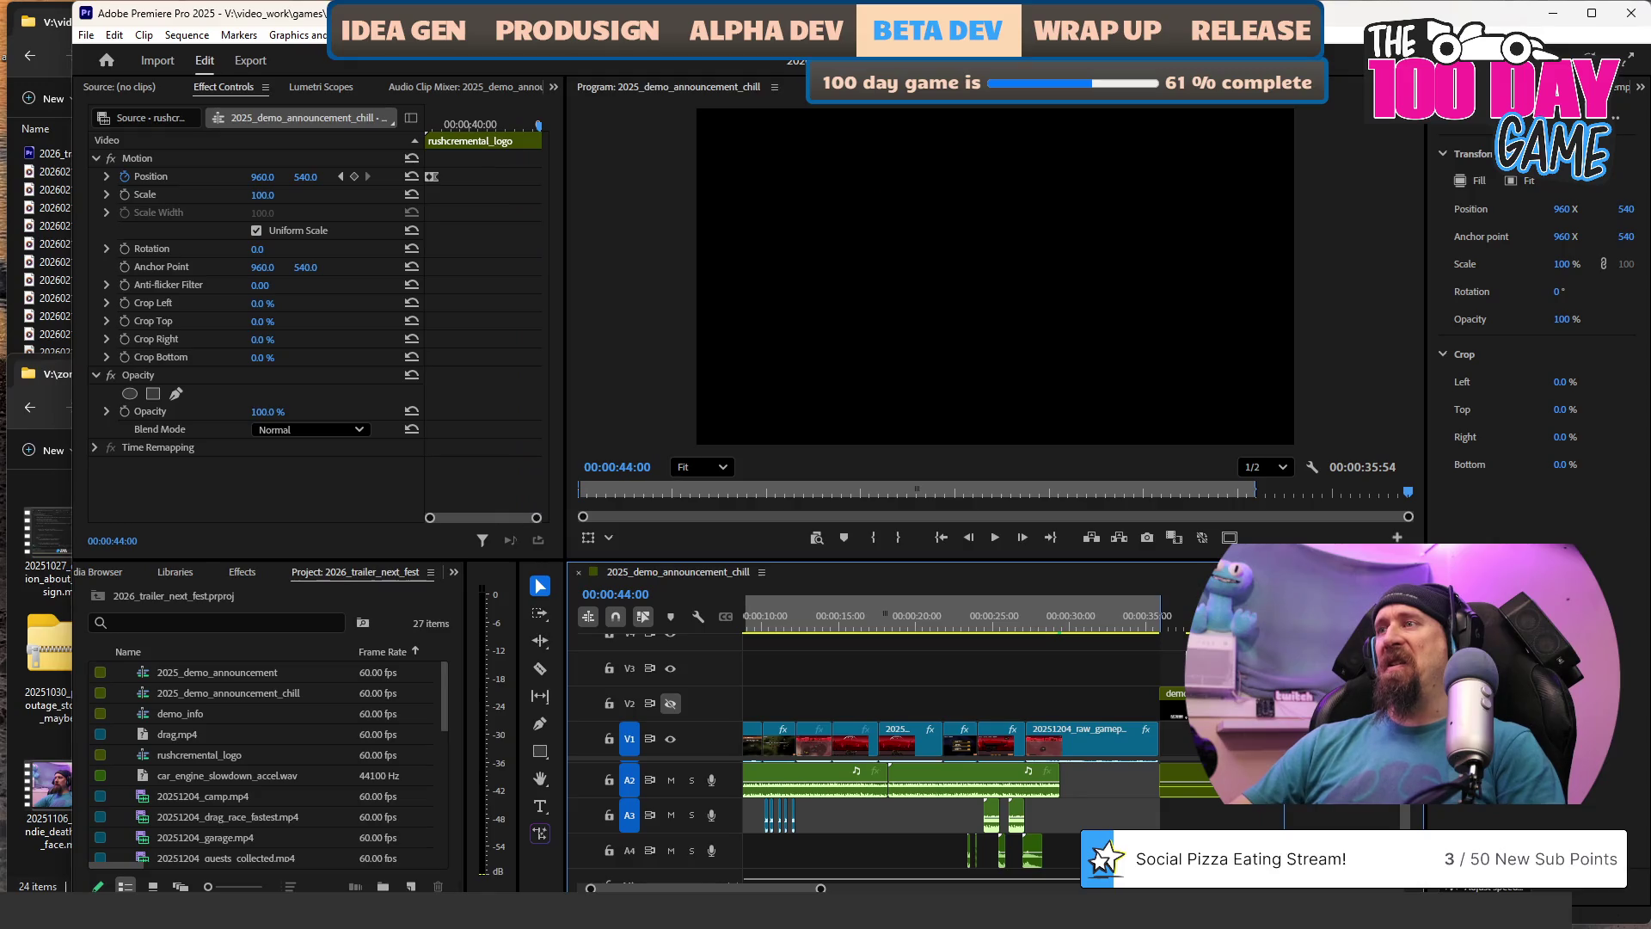
left_click(1153, 617)
key("space")
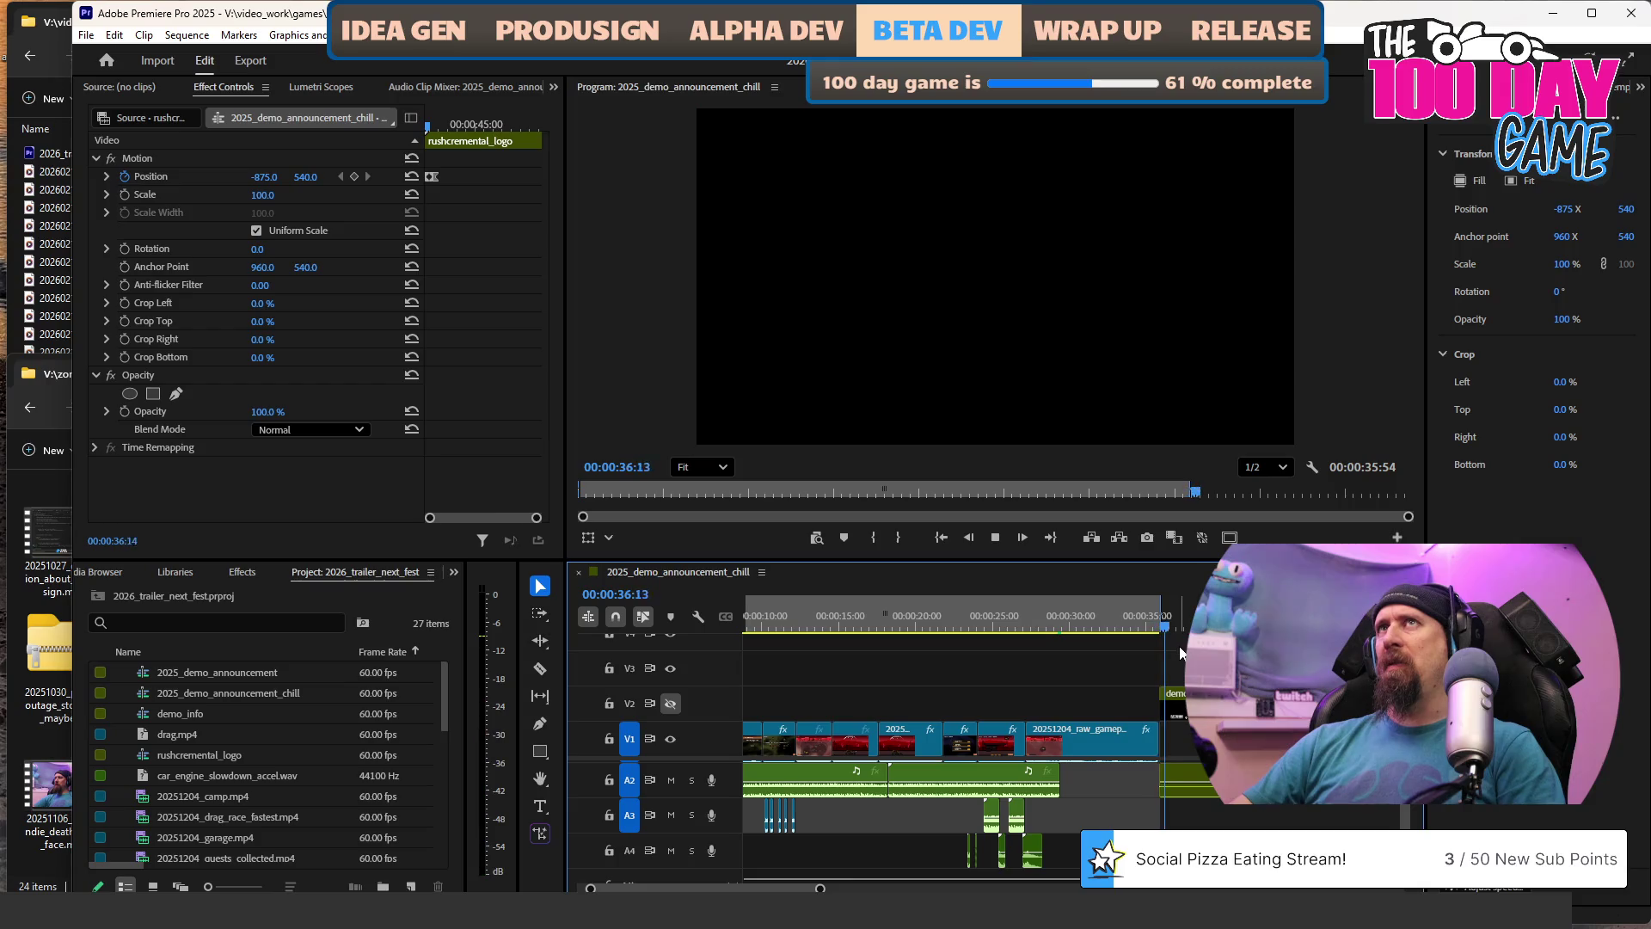
key("space")
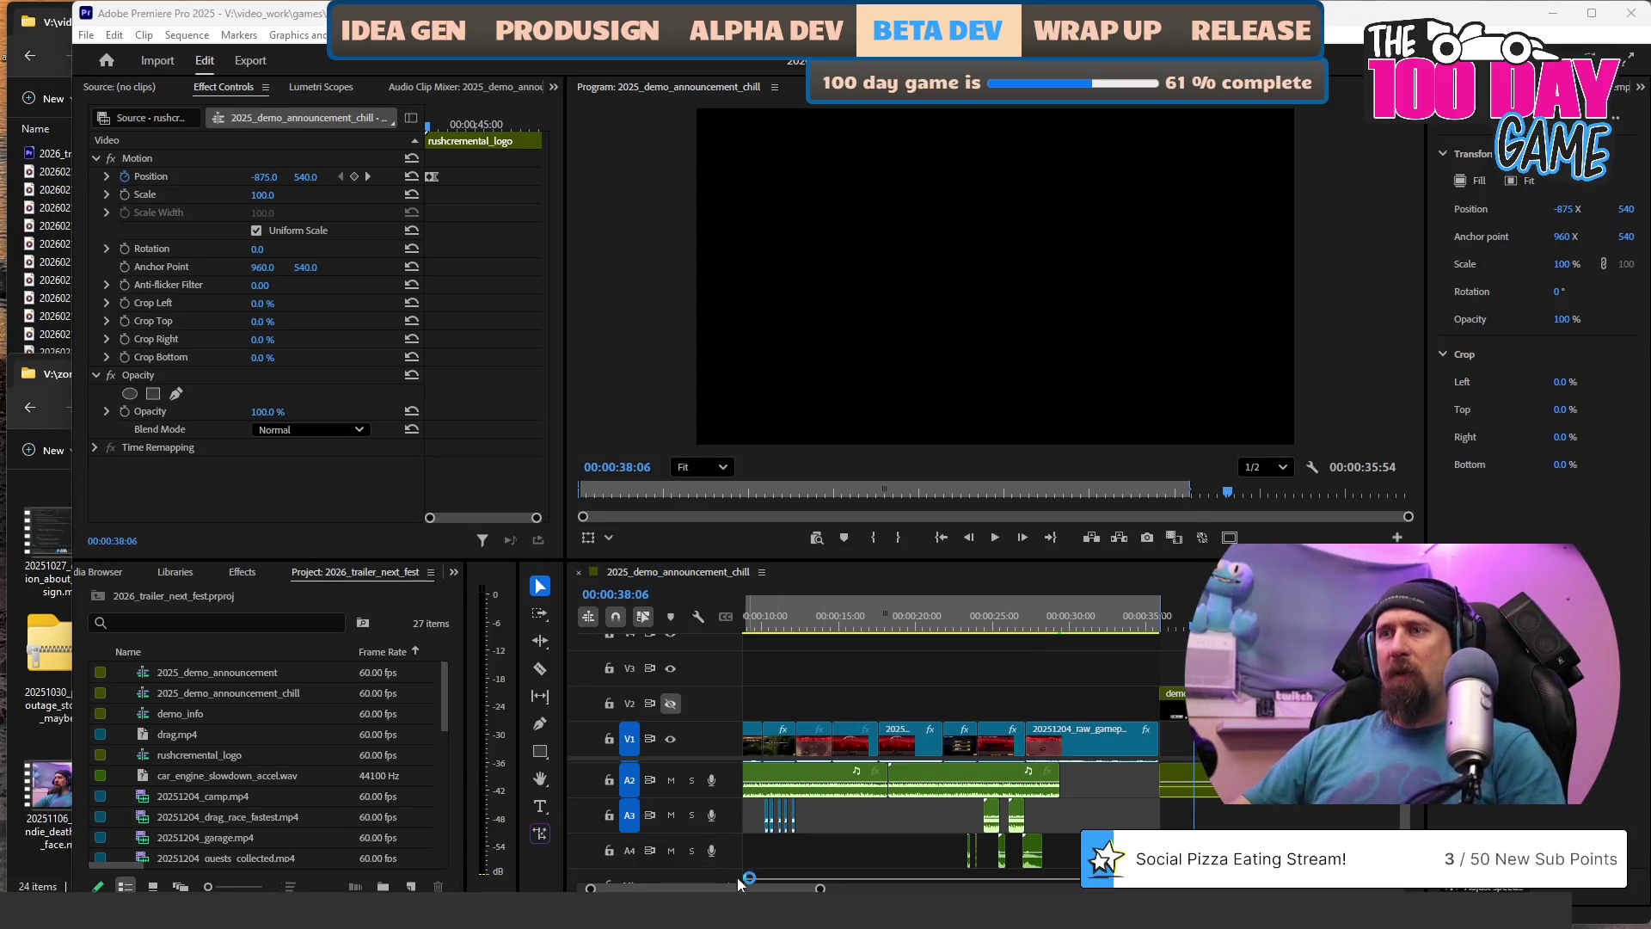
scroll(946, 739, "left", 5)
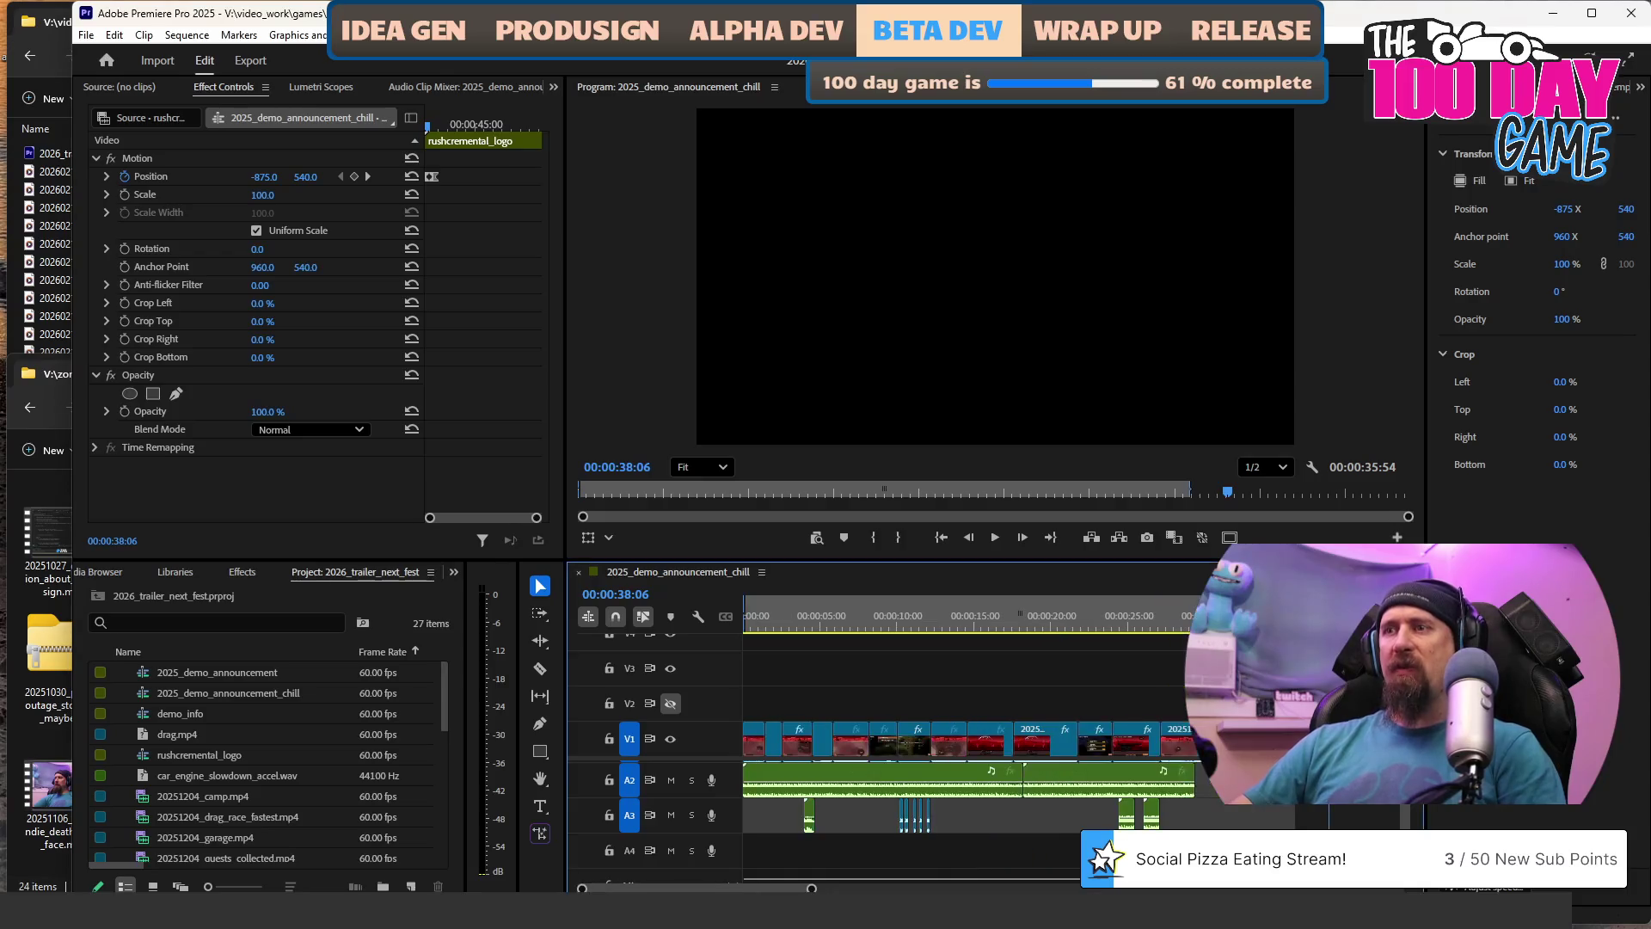
left_click(868, 627)
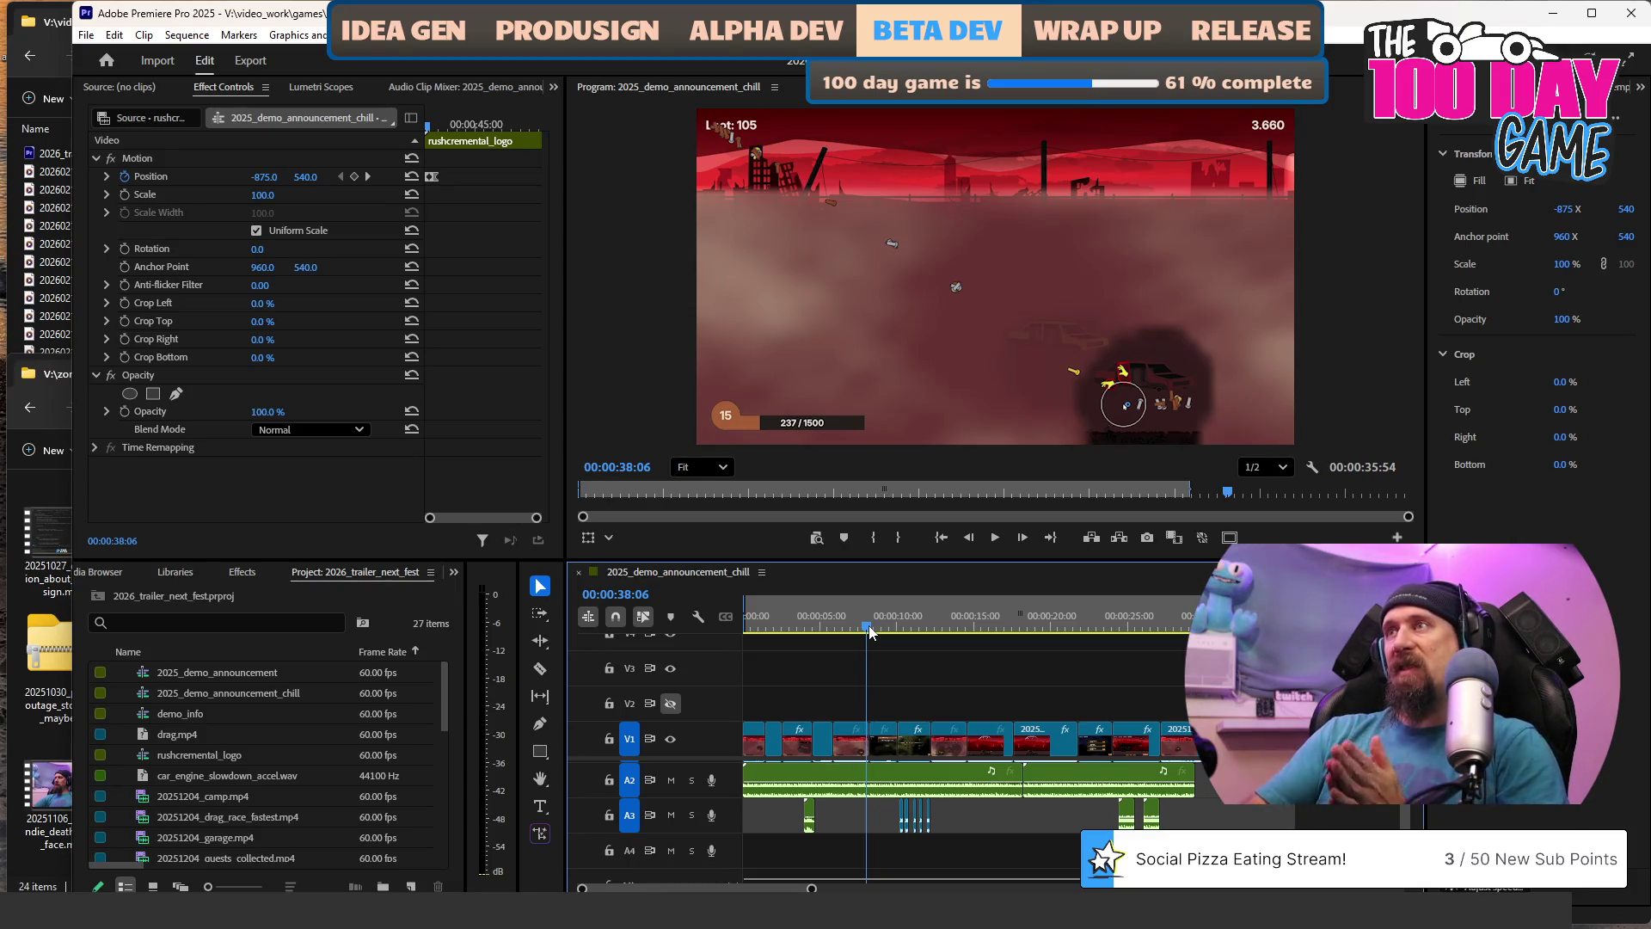
key("Home")
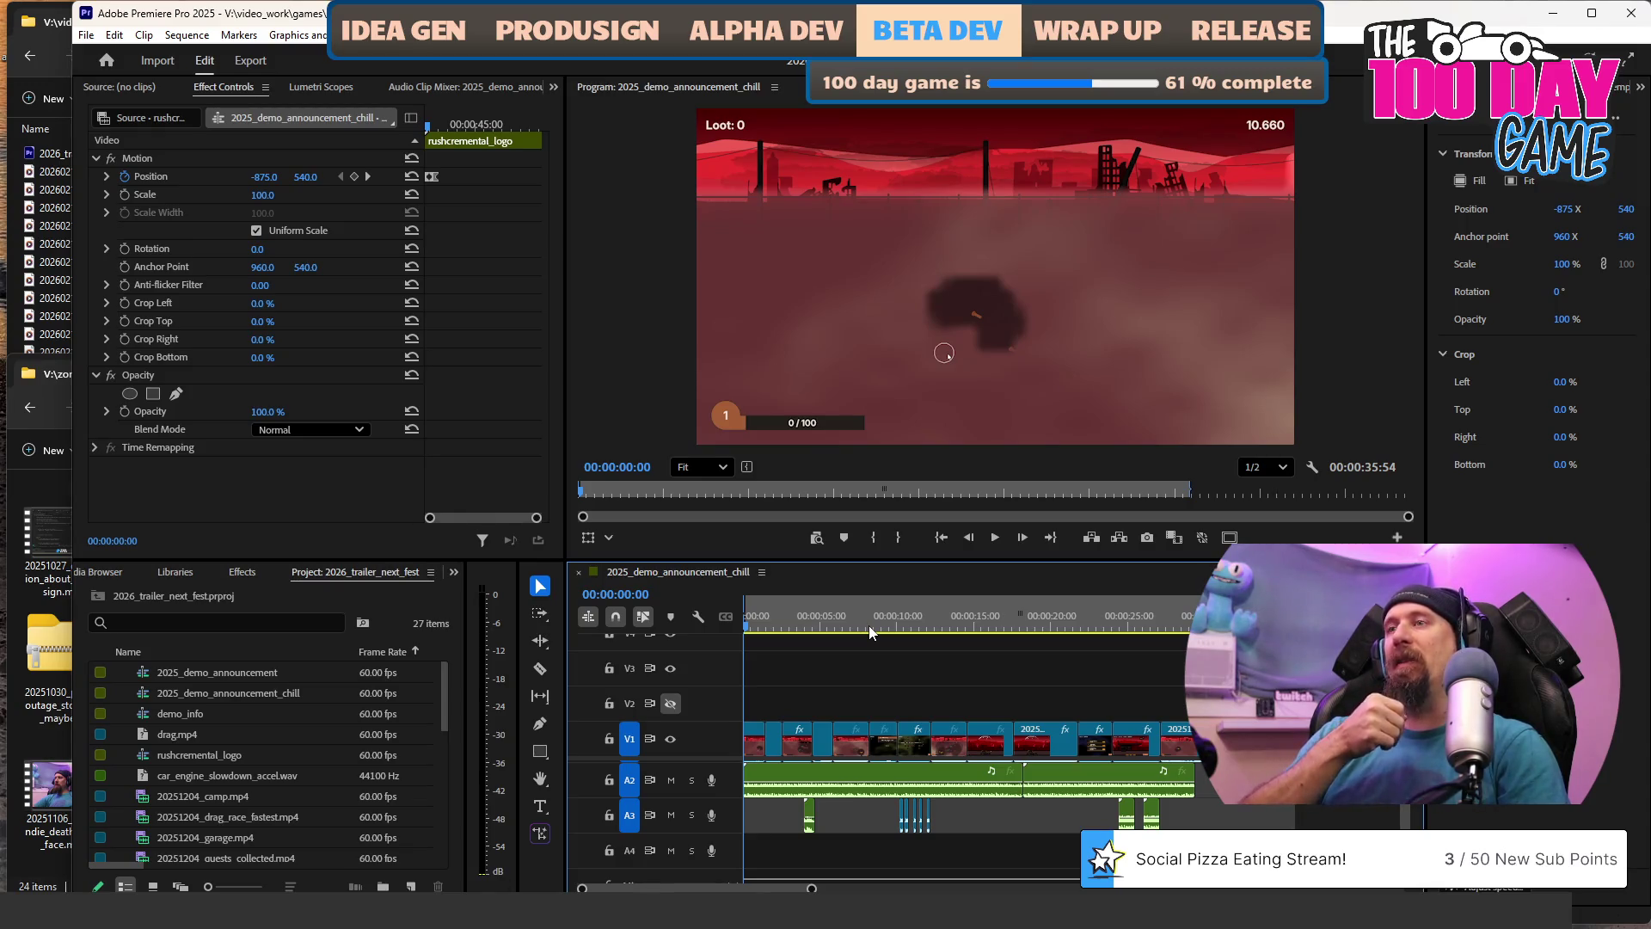
scroll(1063, 650, "down", 5)
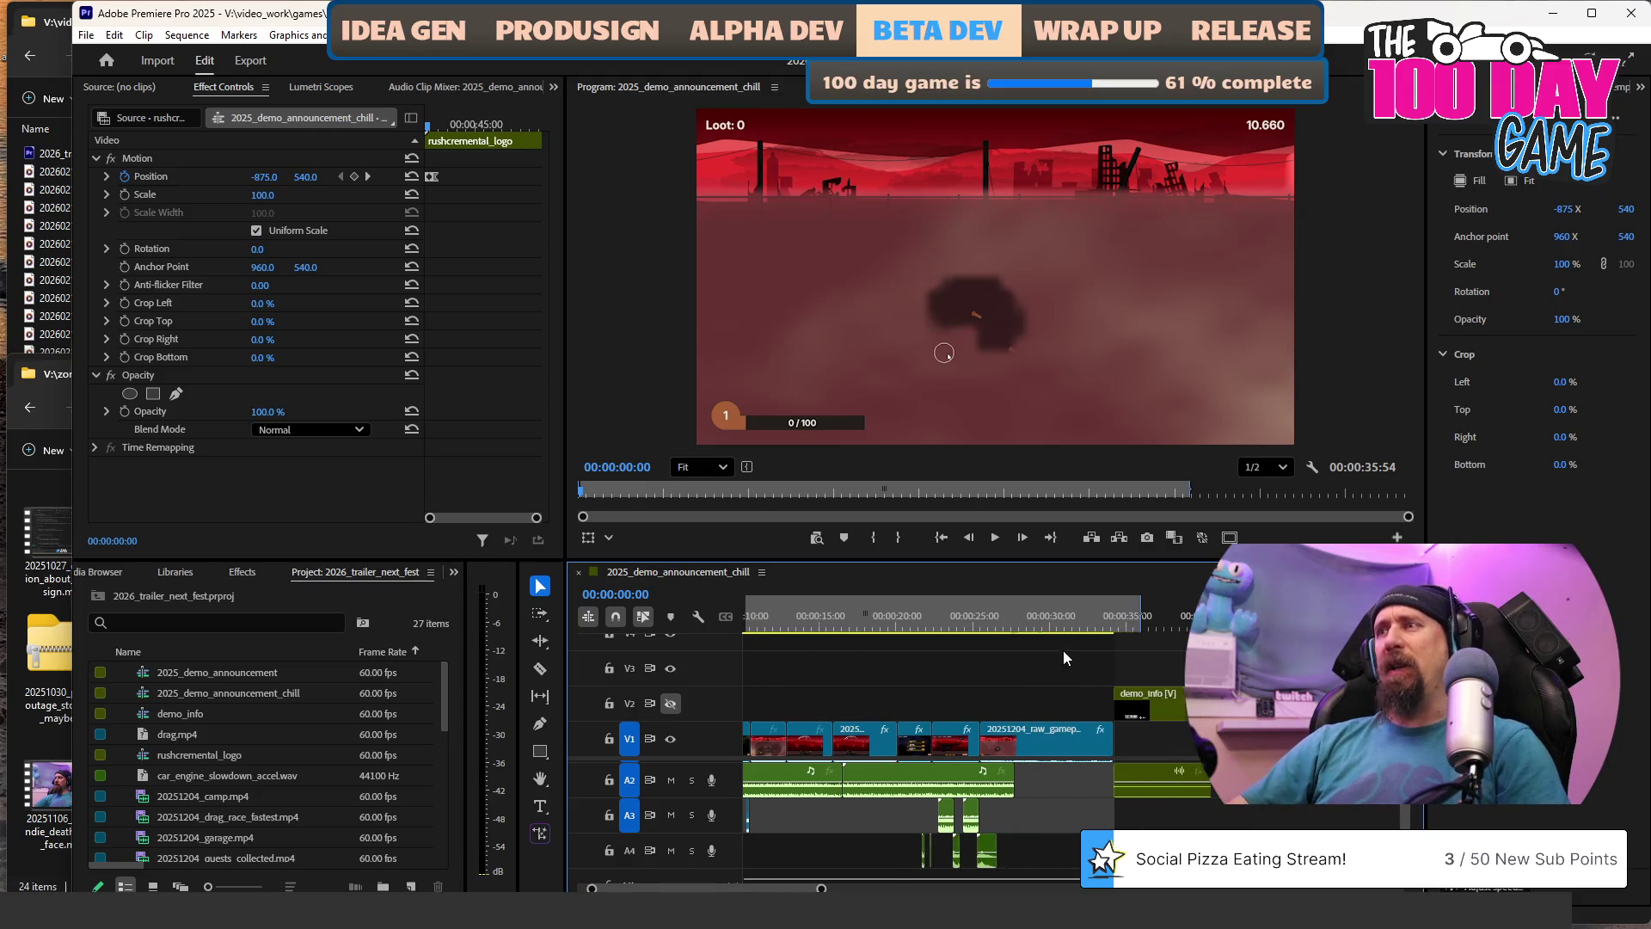
Align the logo clip's start with demo_info and bring up the trailer_next_fest clip folder.
left_click_drag(1018, 676, 921, 676)
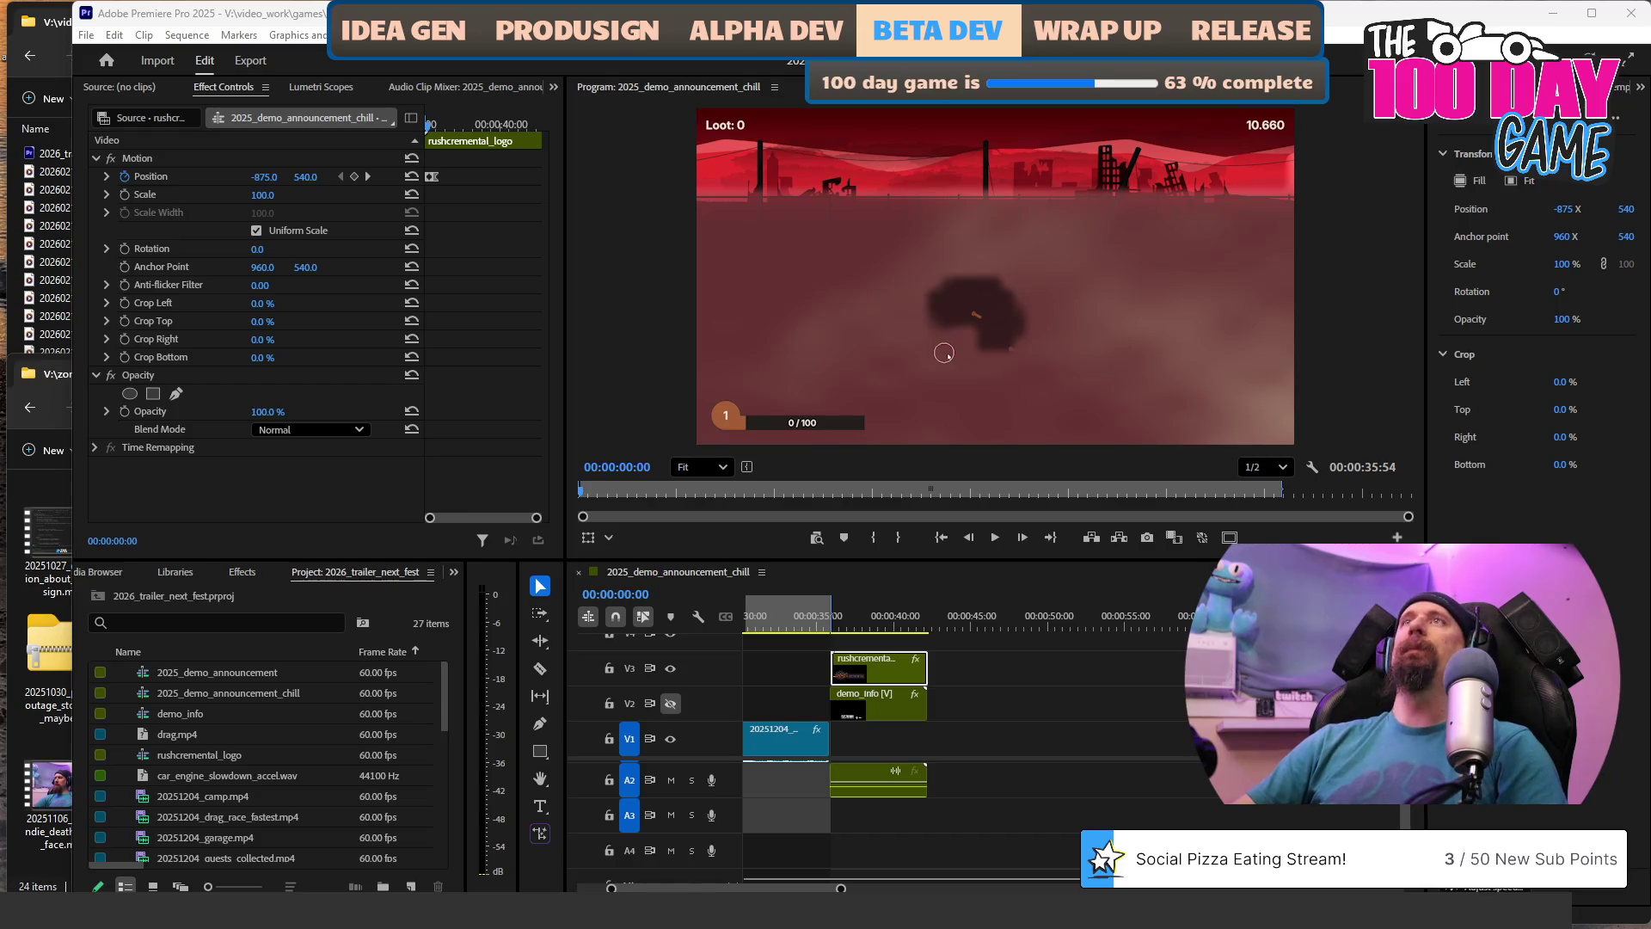
scroll(869, 767, "up", 10)
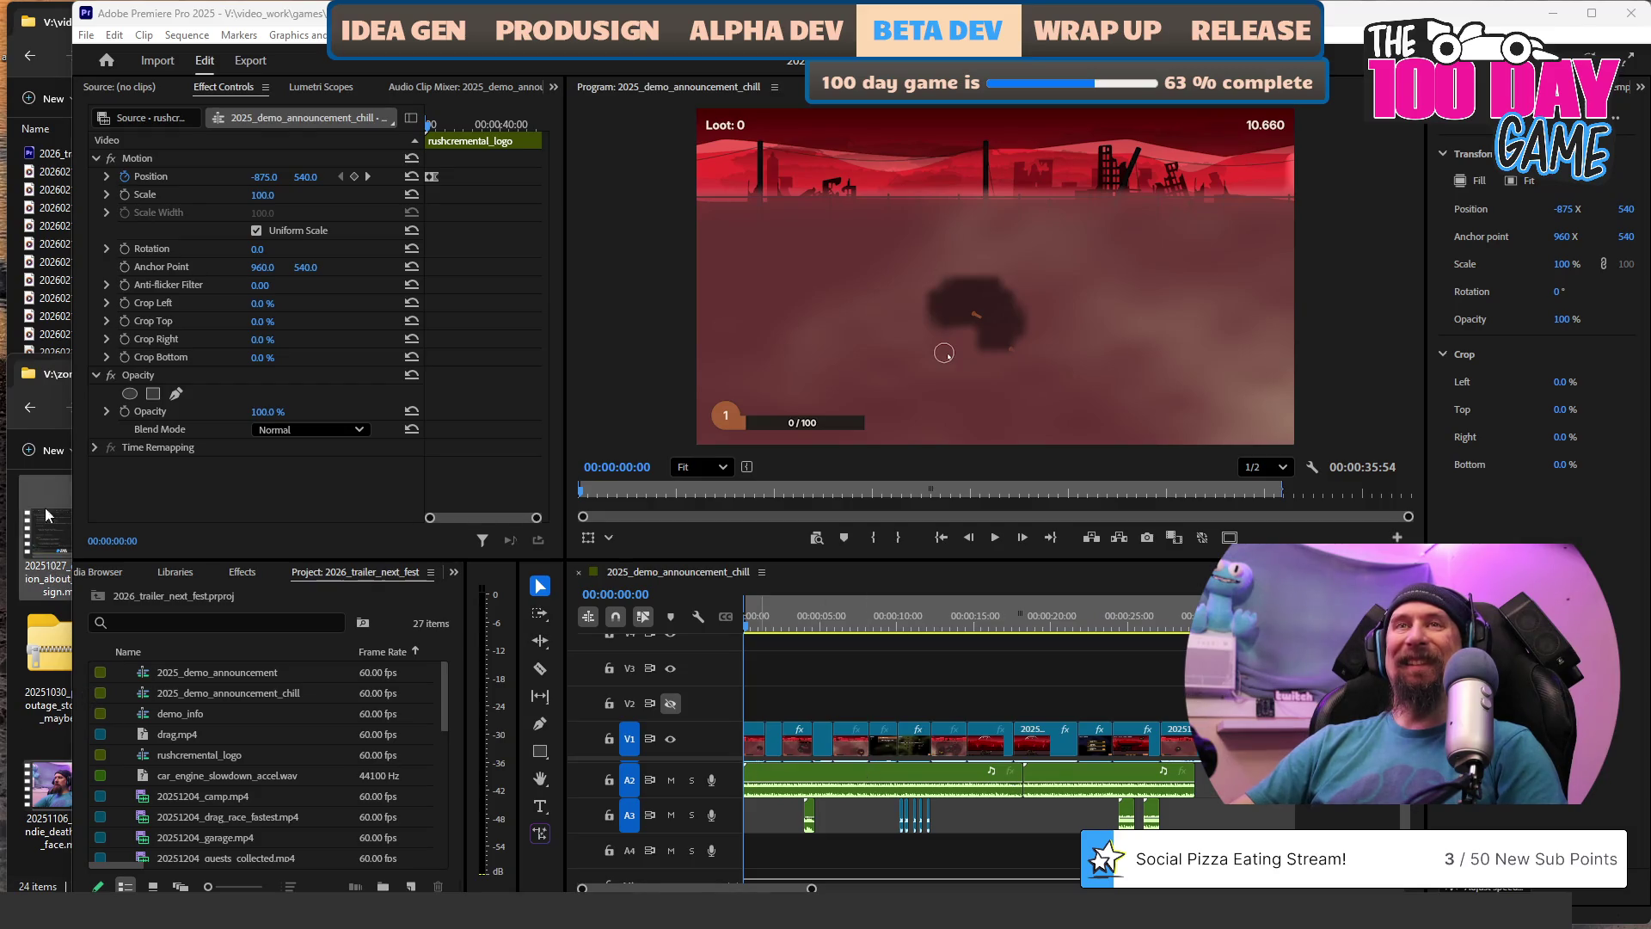
left_click(55, 315)
scroll(251, 737, "down", 5)
scroll(250, 760, "down", 4)
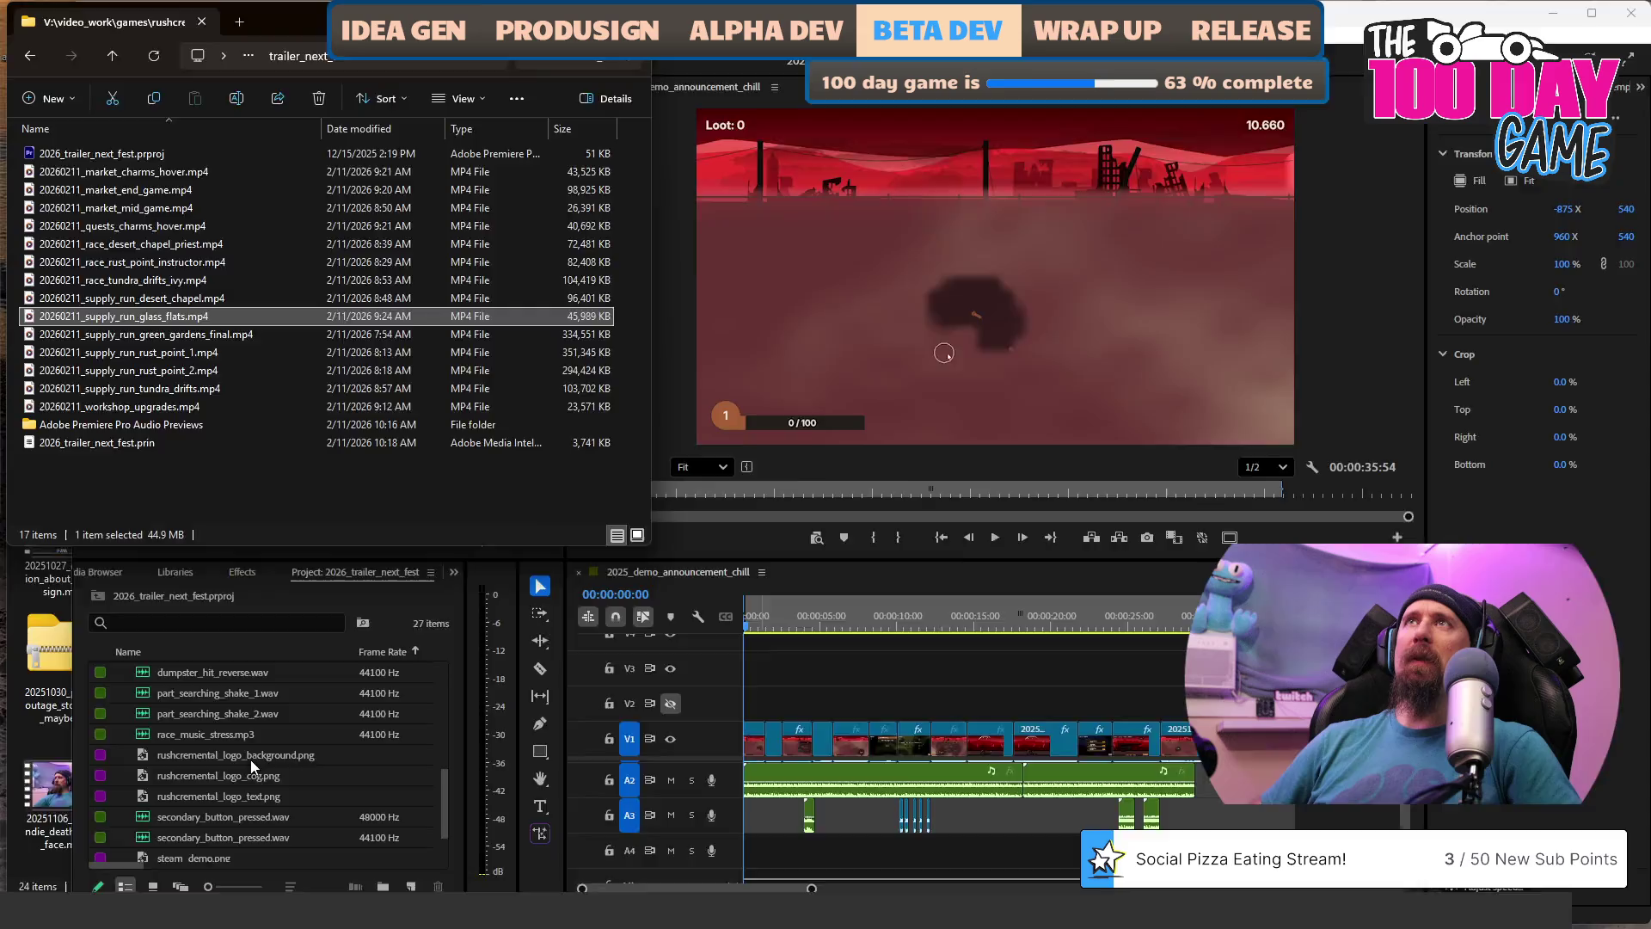
Switch to the Photoshop window showing supply_run_green_gardens_crate.png.
key("alt+Tab")
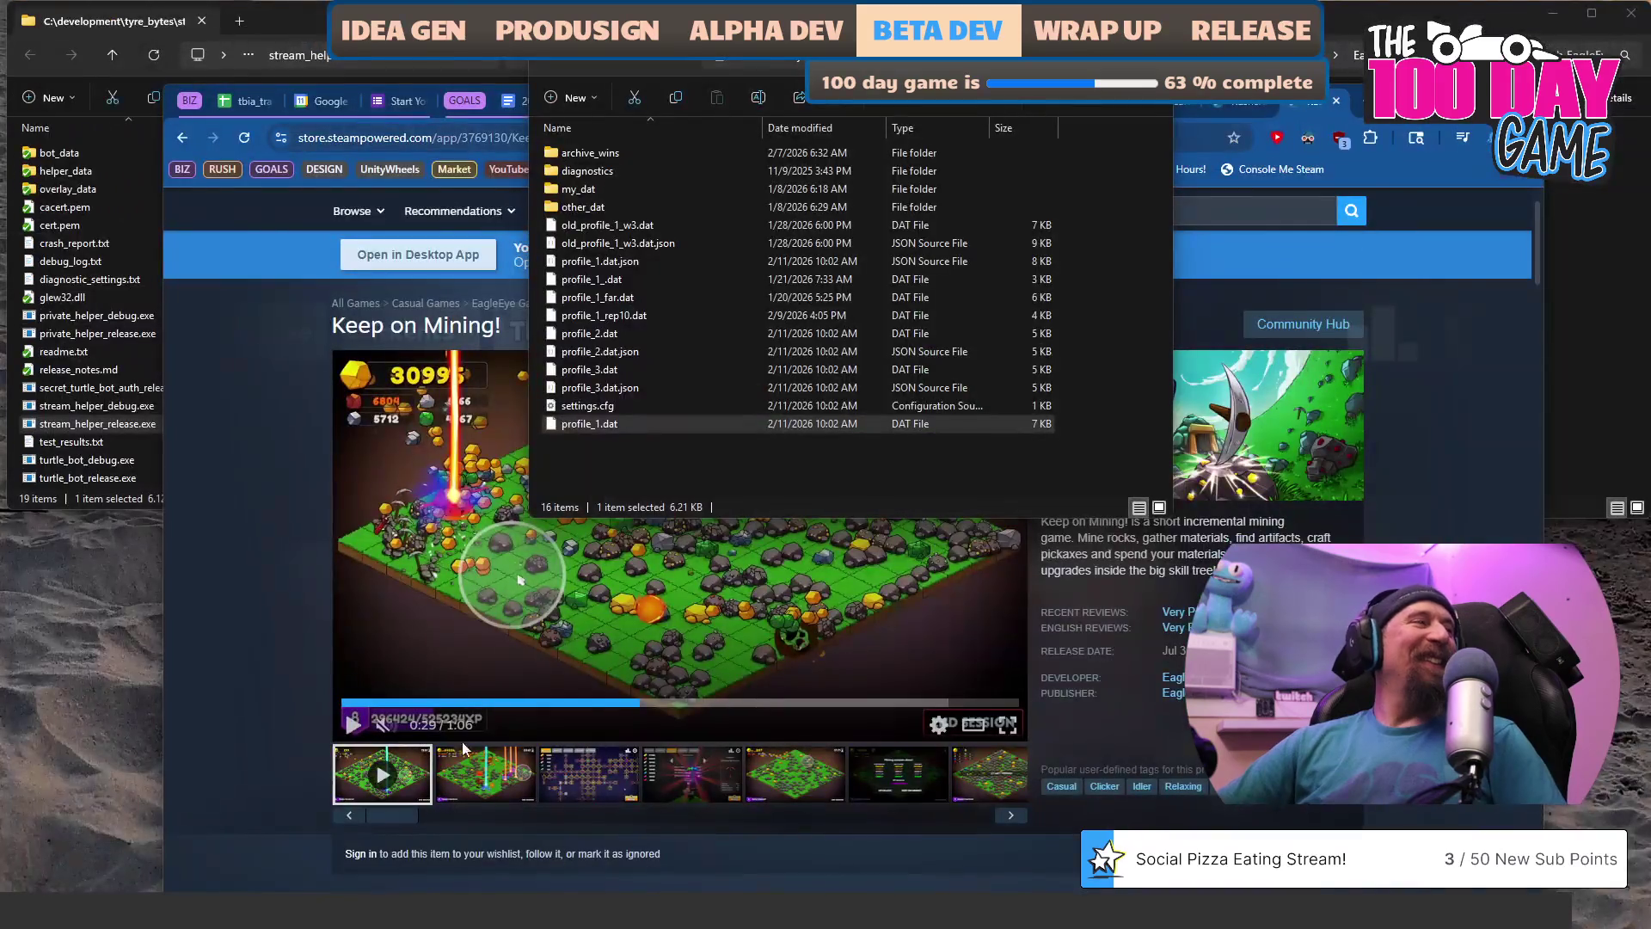
Launch stream_helper_release.exe from the tools folder, then launch private_helper_release.exe.
left_click(74, 392)
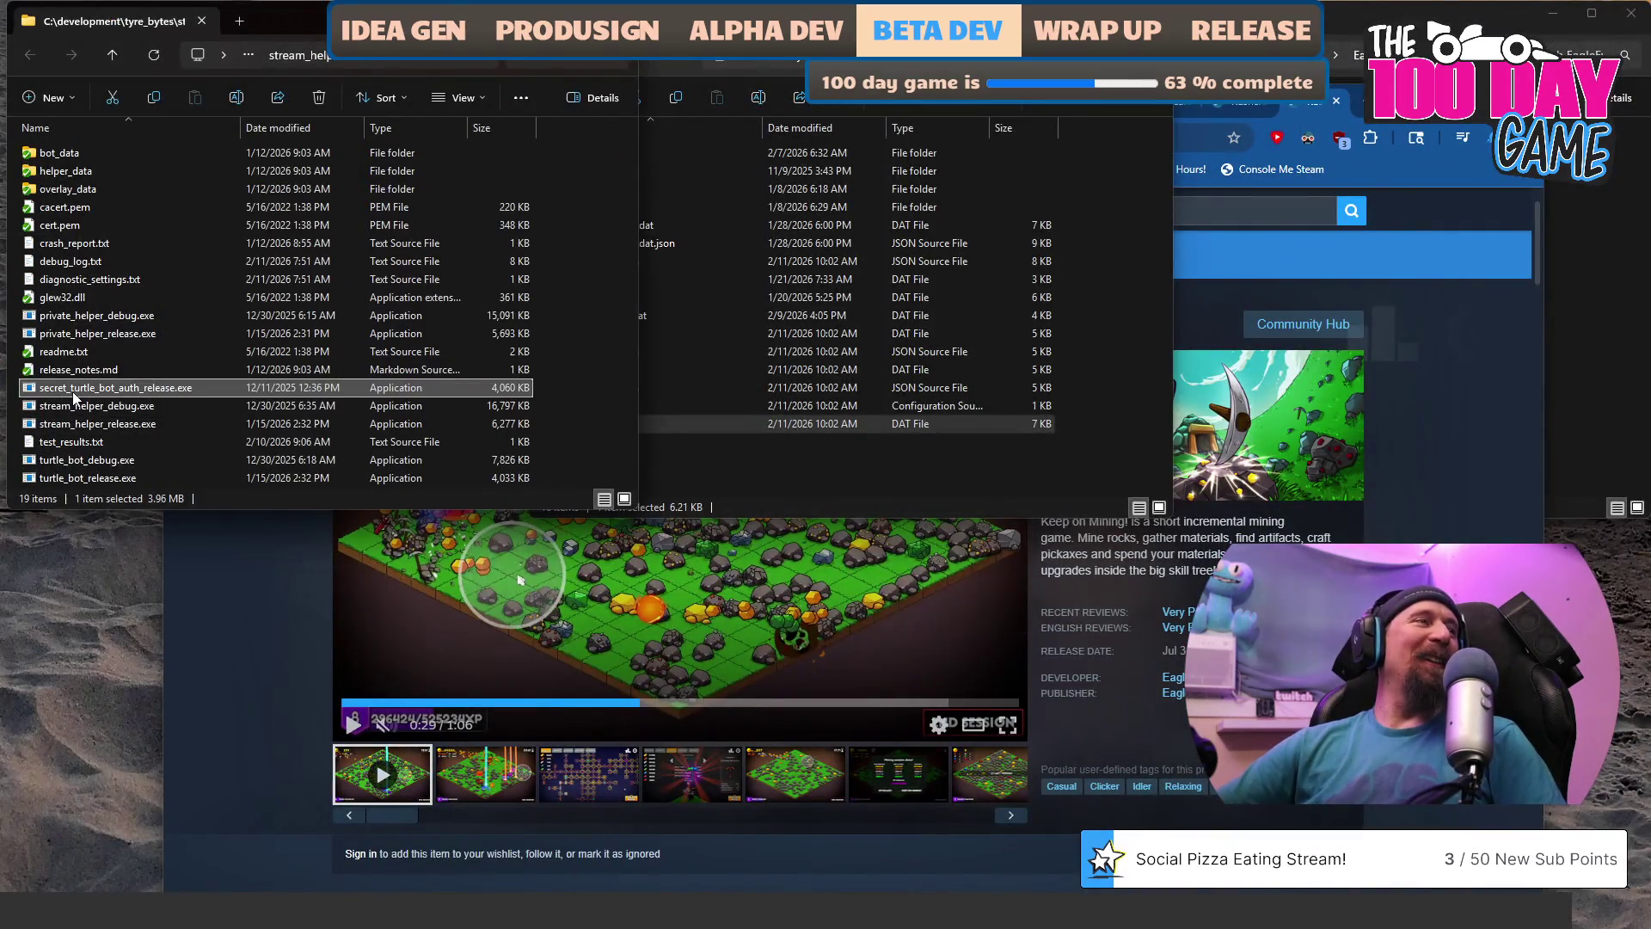
left_click(100, 424)
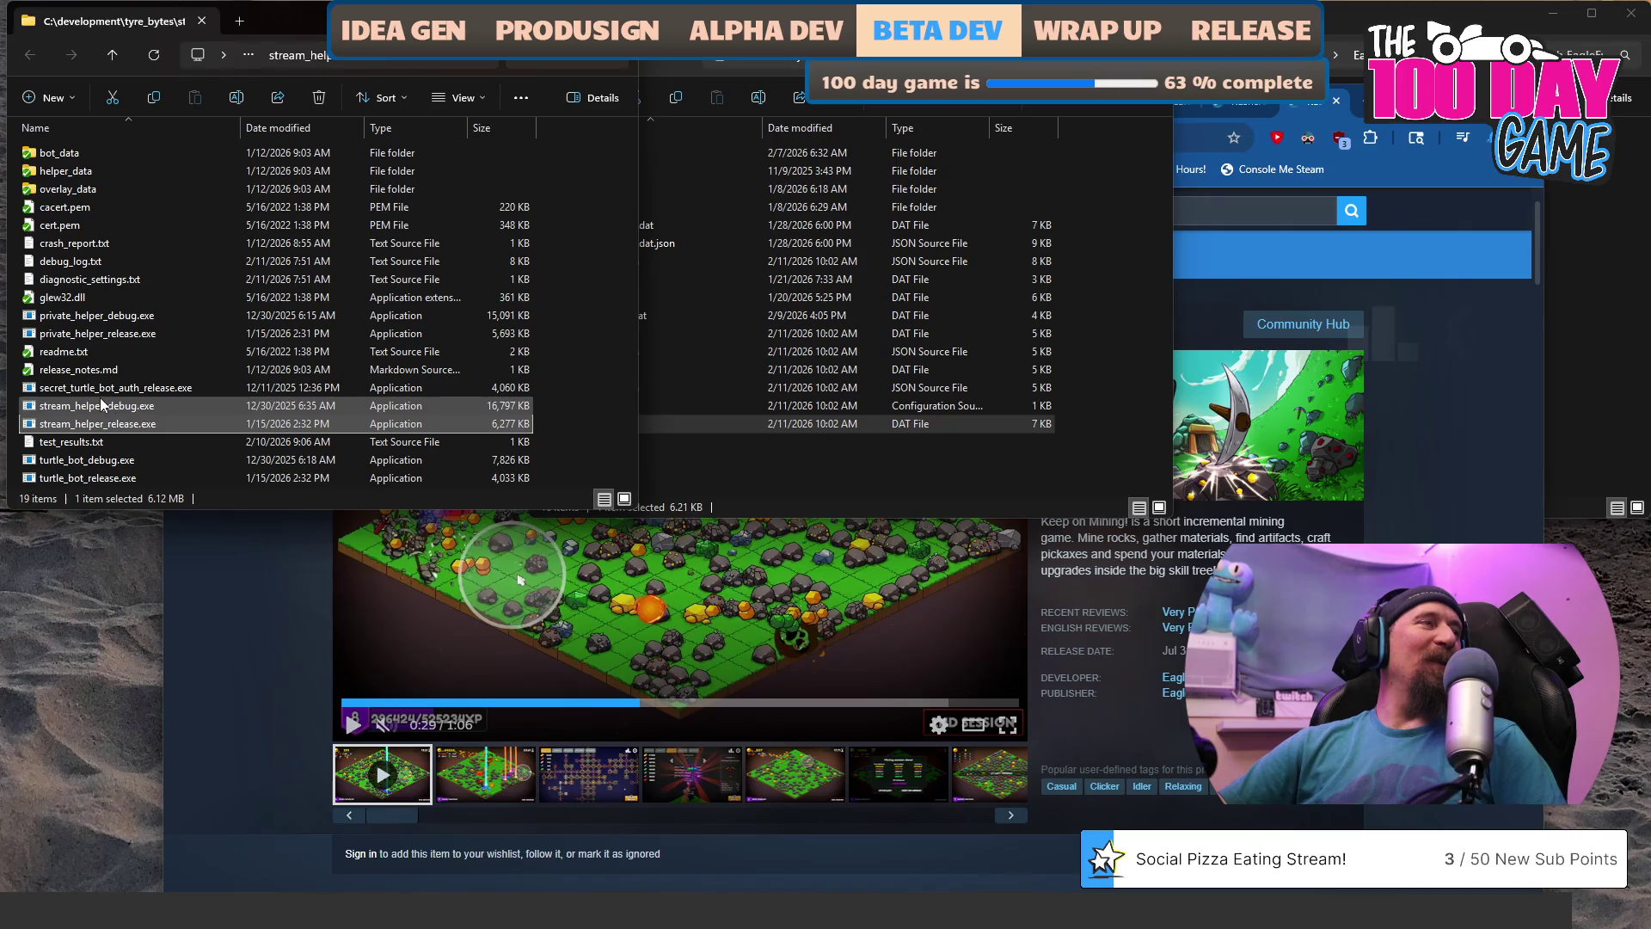
double_click(95, 425)
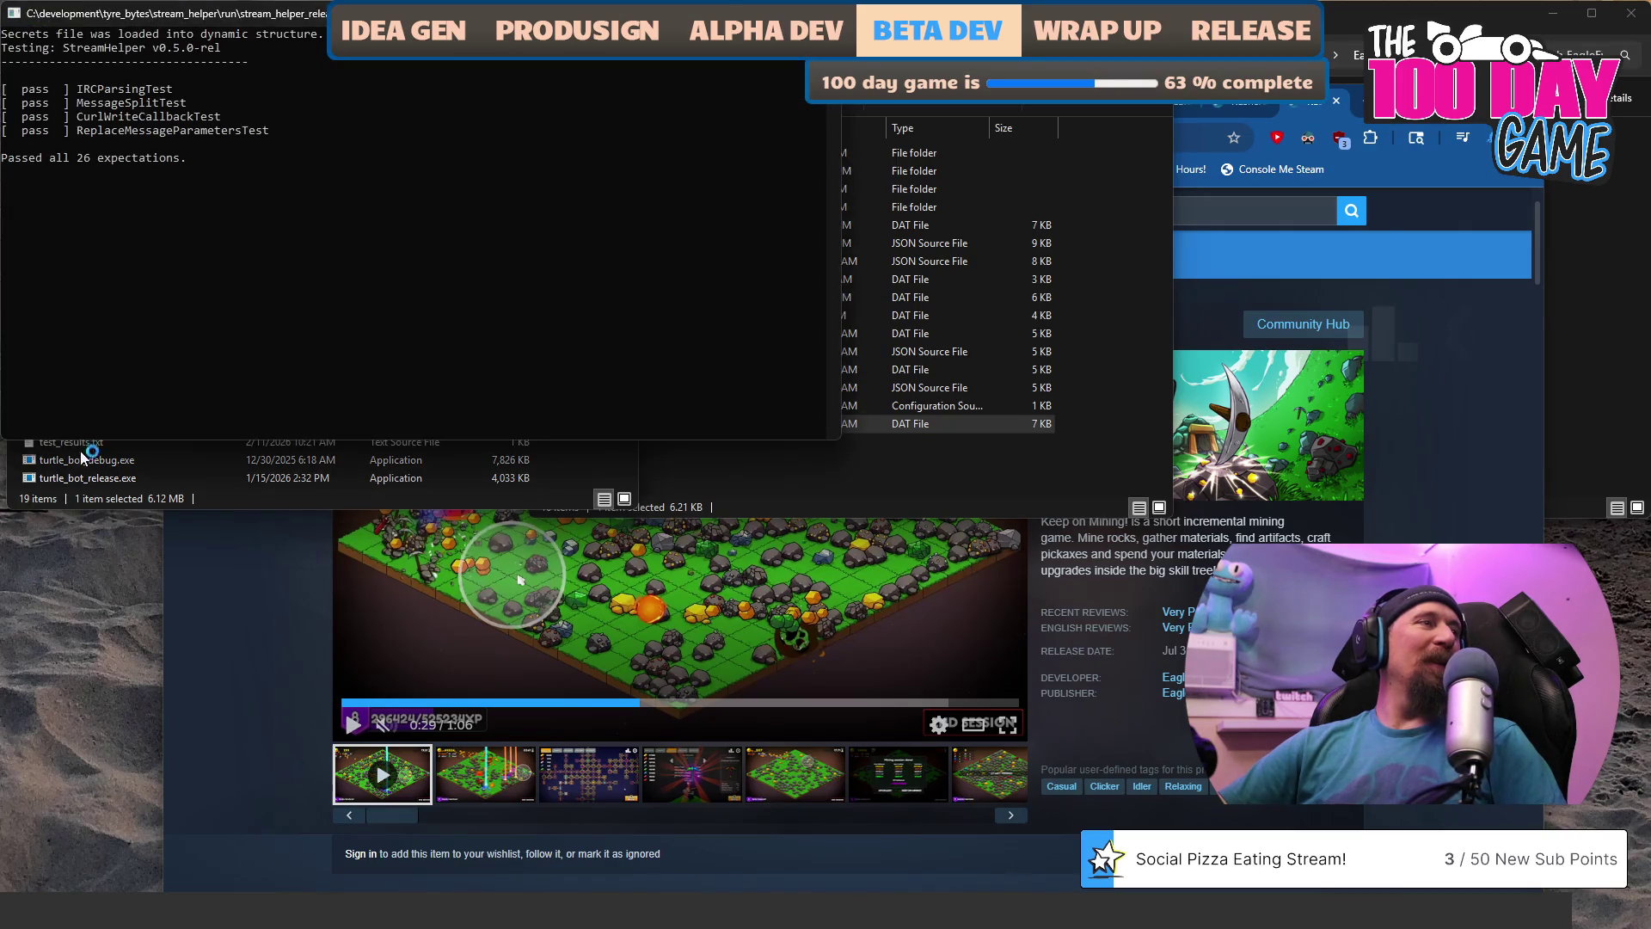
left_click(83, 456)
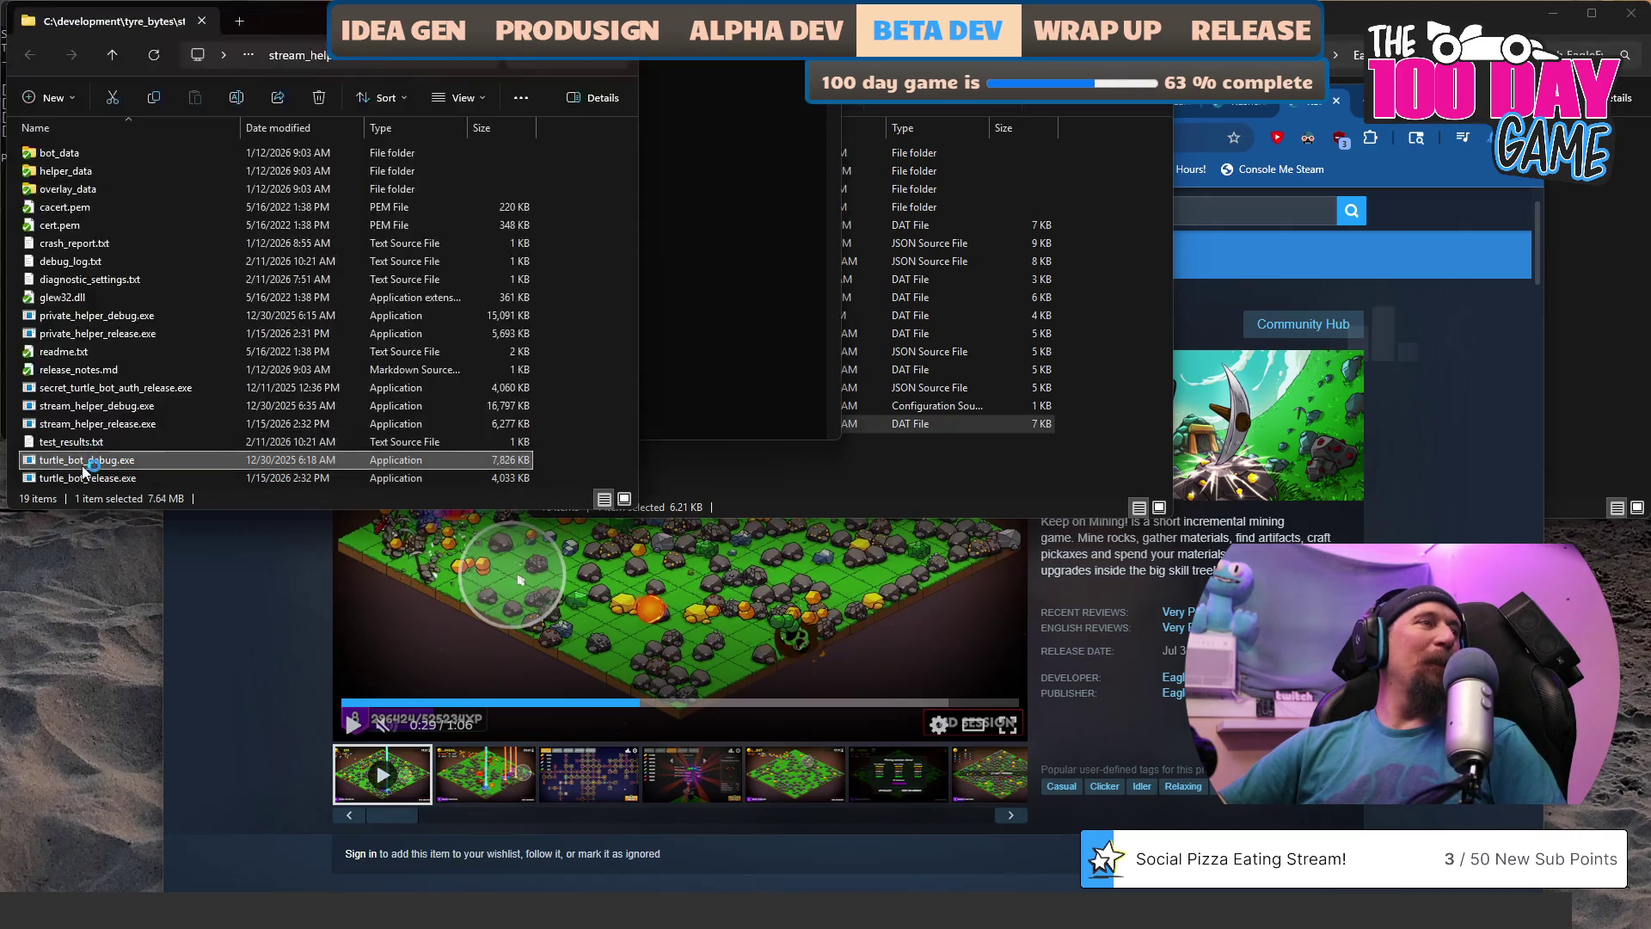
double_click(113, 336)
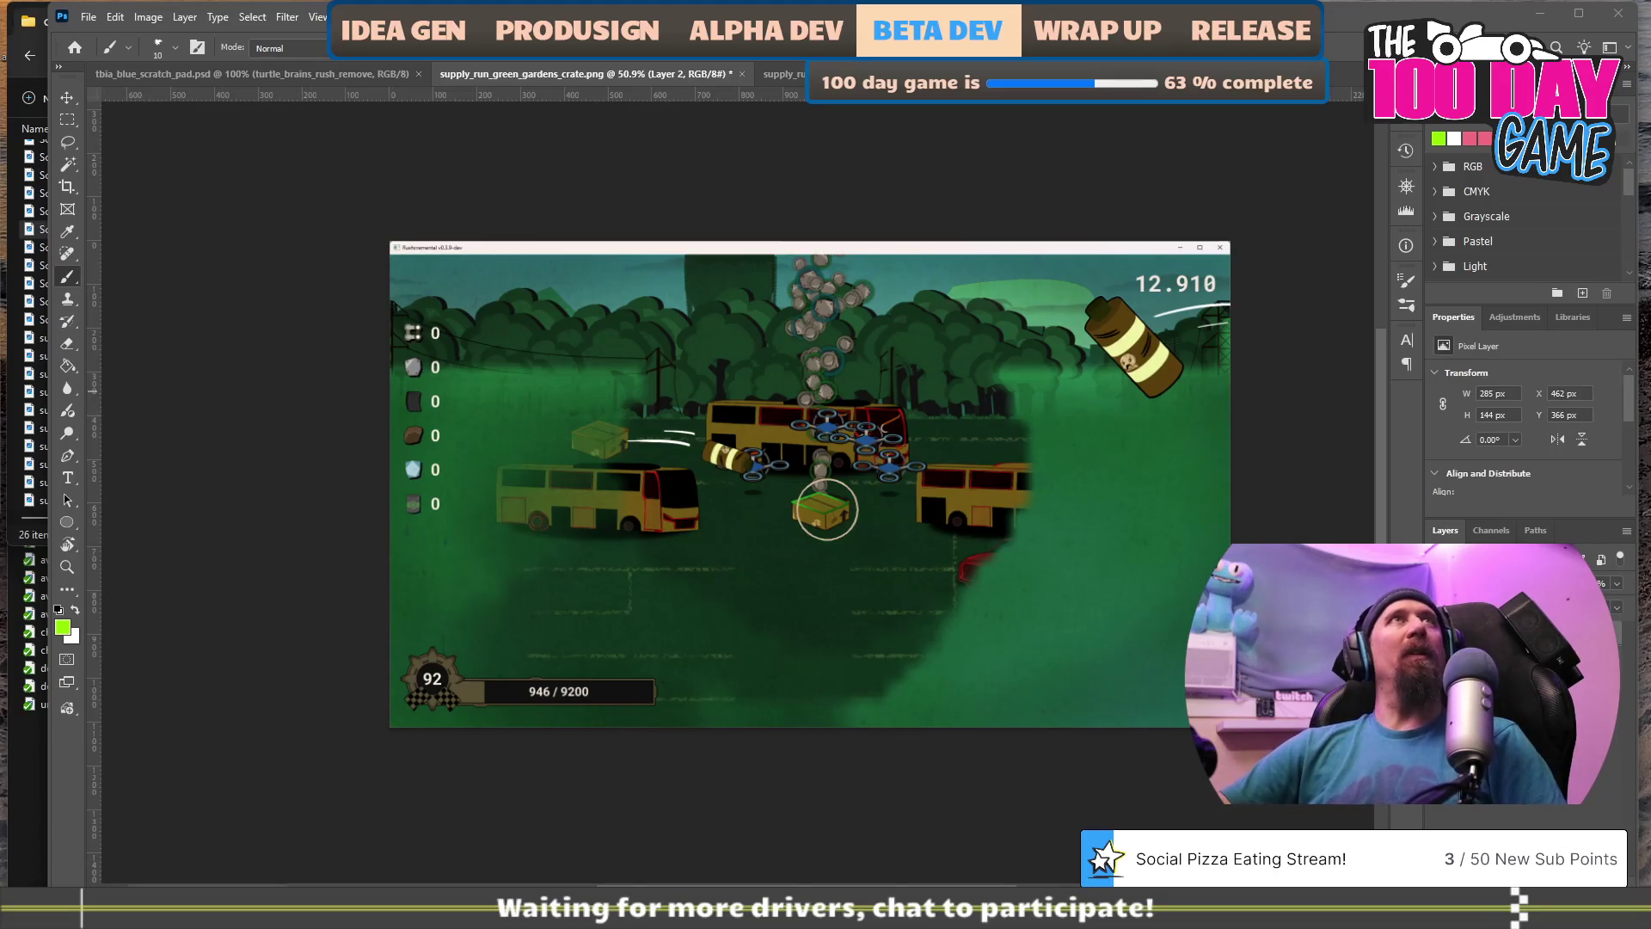
Alt+Tab back to the trailer_next_fest clip folder in File Explorer.
key("alt+Tab")
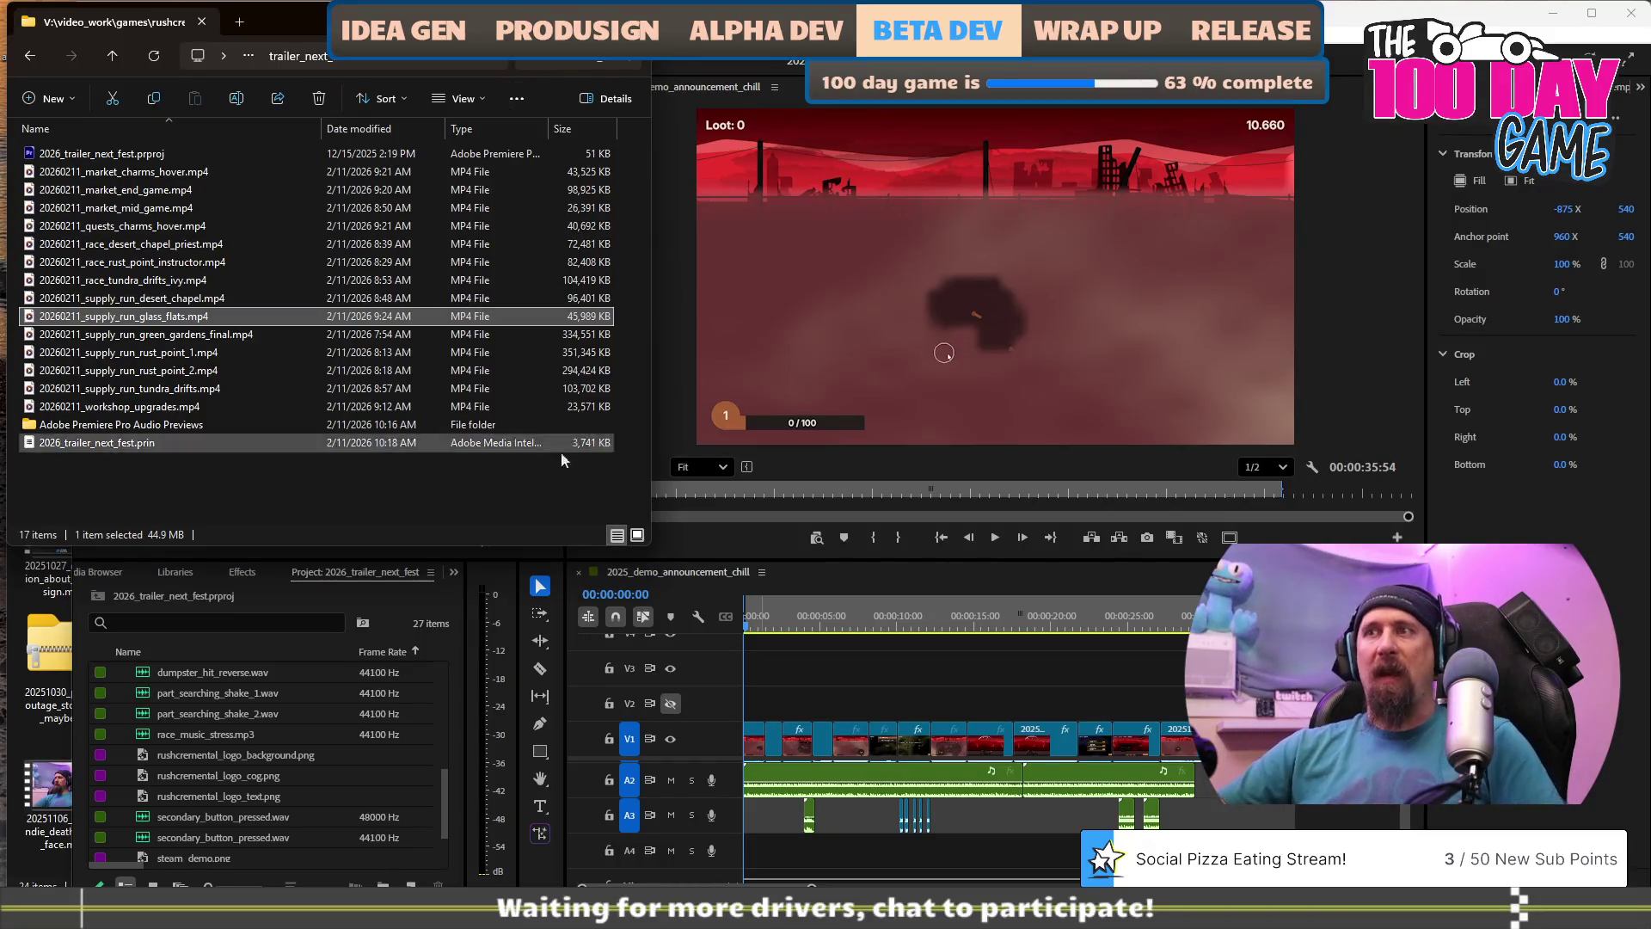
Find 20260211_supply_run_rust_point_1.mp4 in the clip list and drag it onto Premiere's timeline.
left_click(136, 228)
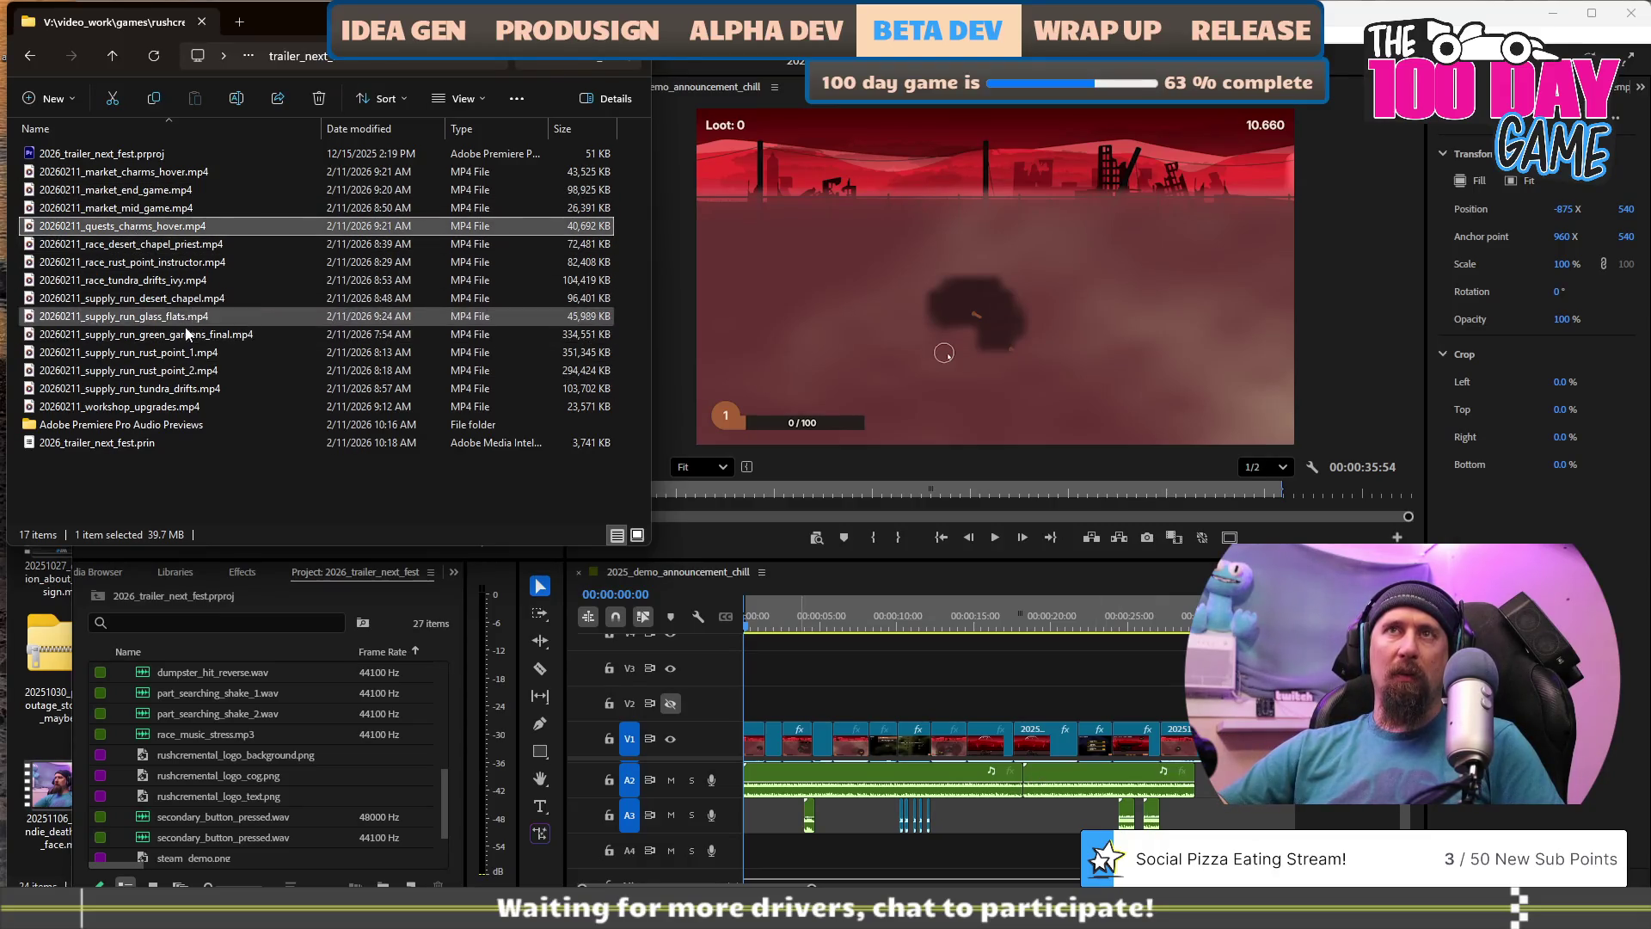
left_click(140, 281)
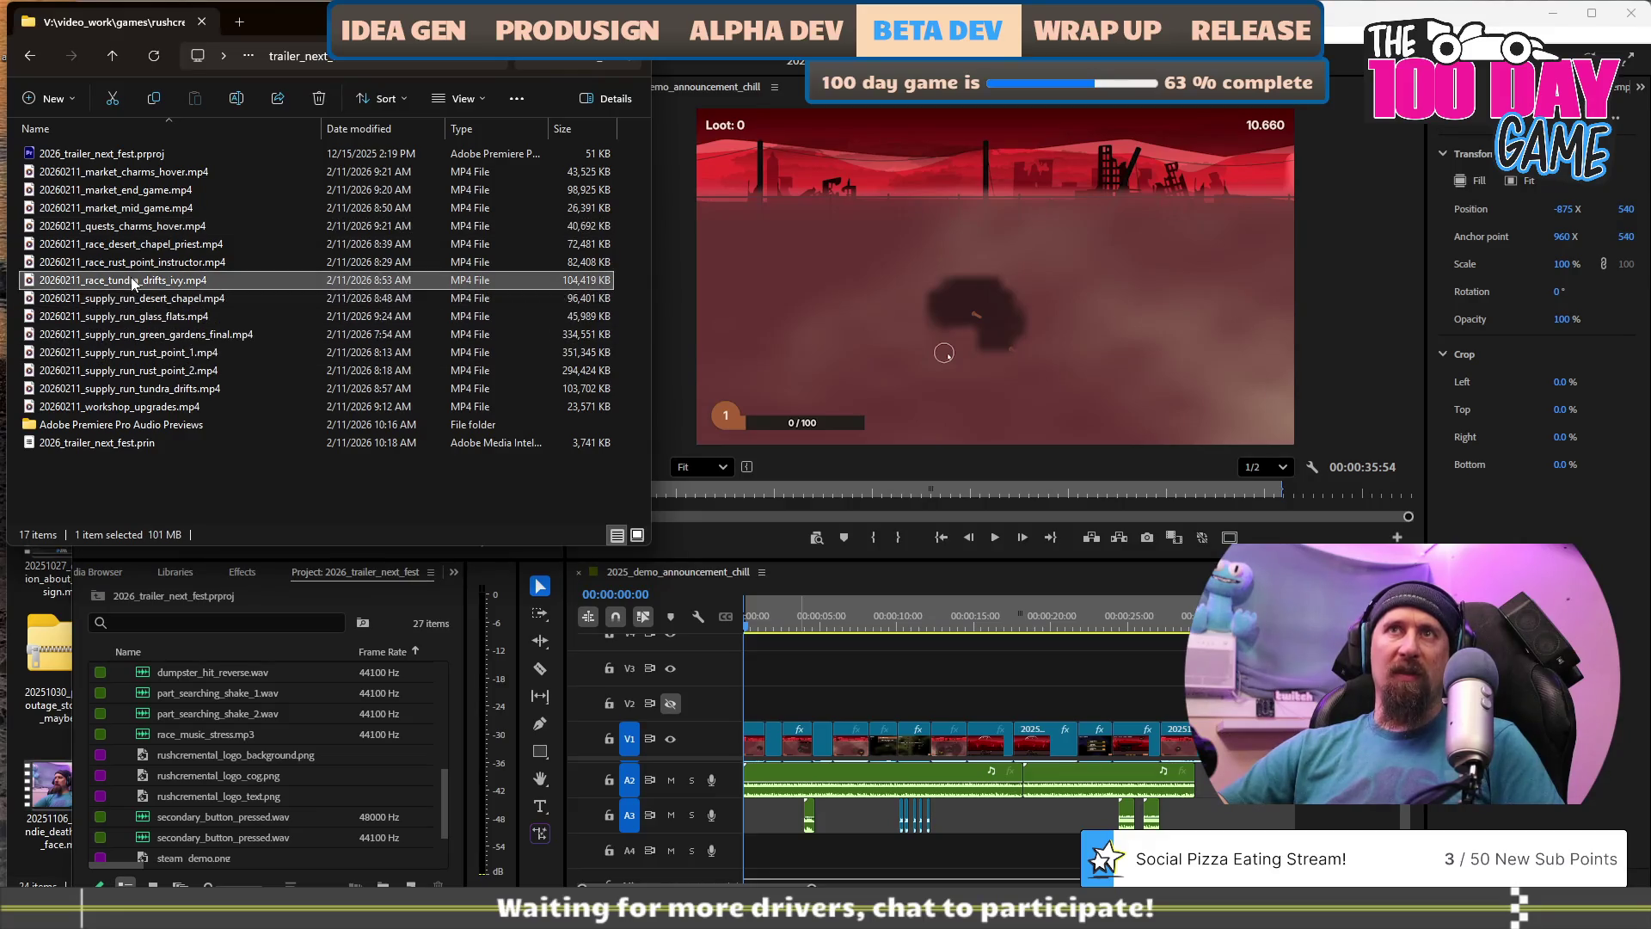
left_click(112, 370)
mouse_move(97, 352)
left_mouse_down()
mouse_move(387, 465)
mouse_move(814, 713)
mouse_move(1058, 714)
left_mouse_up()
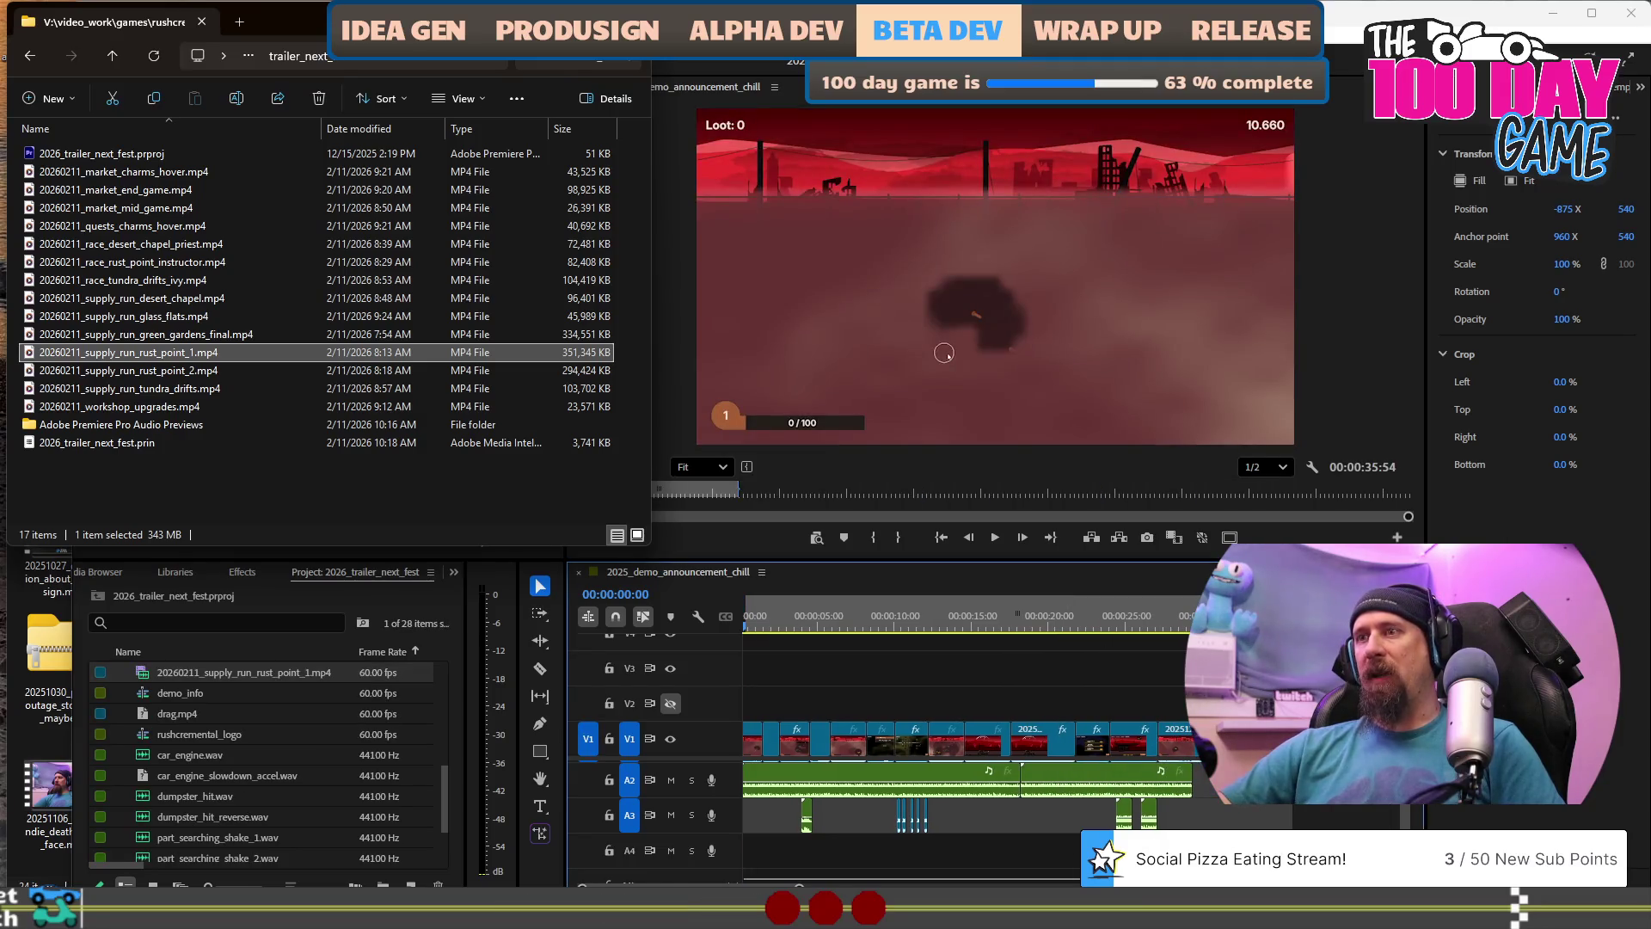
Bring Premiere forward and expand track A1 to show the rust point clip's waveform.
left_click(943, 353)
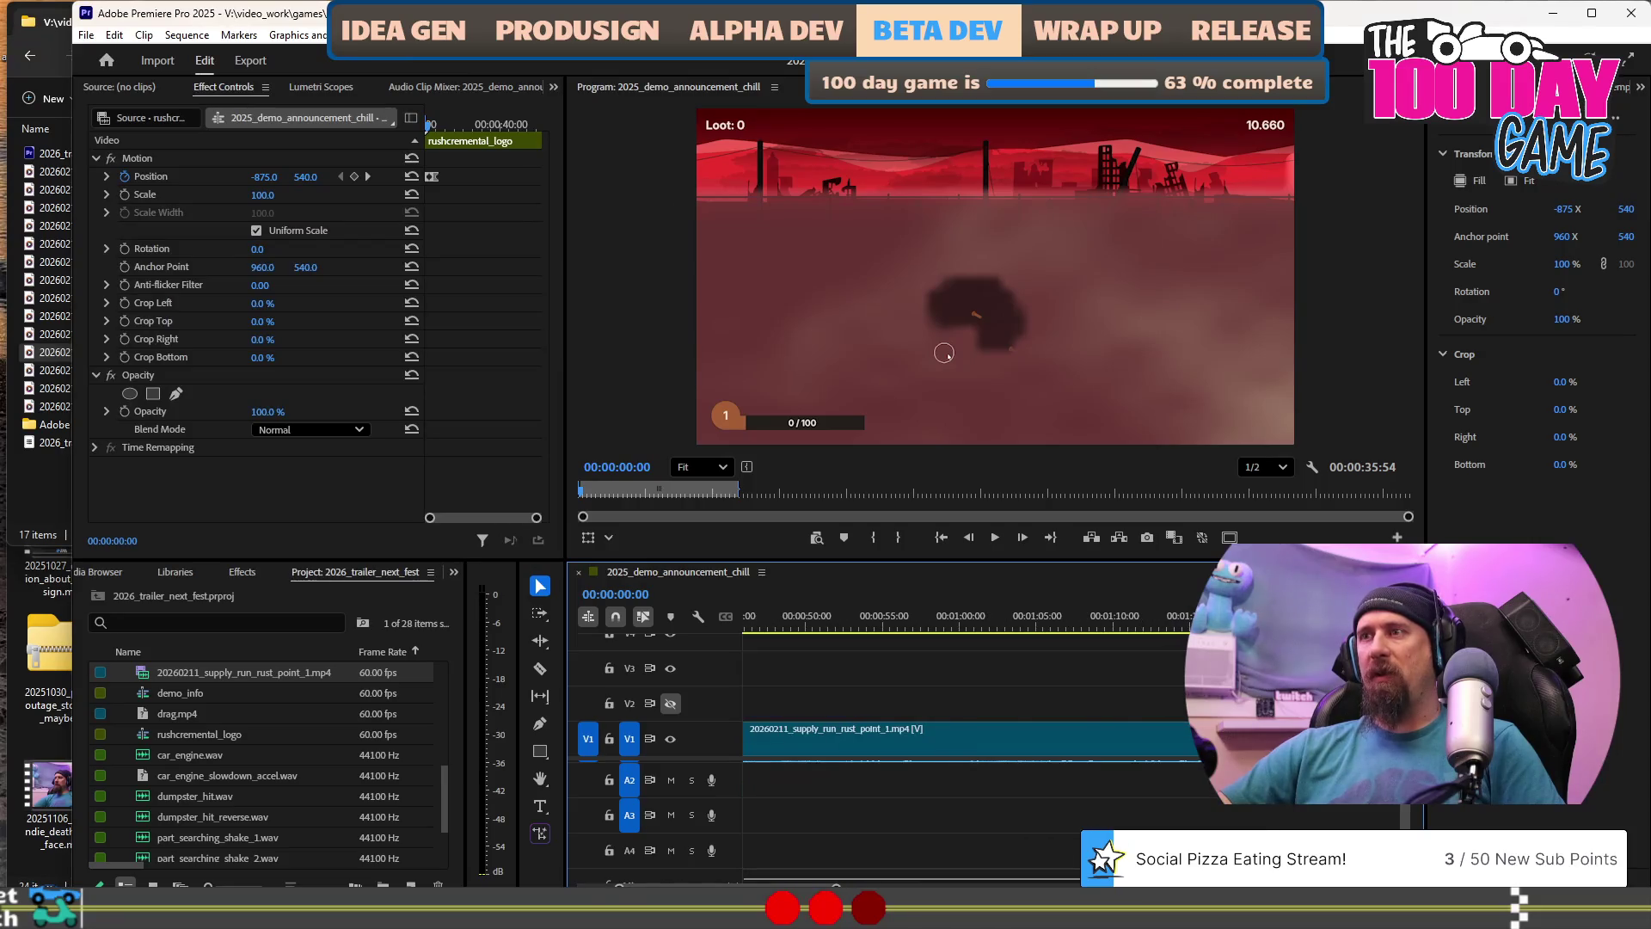
scroll(613, 772, "up", 5)
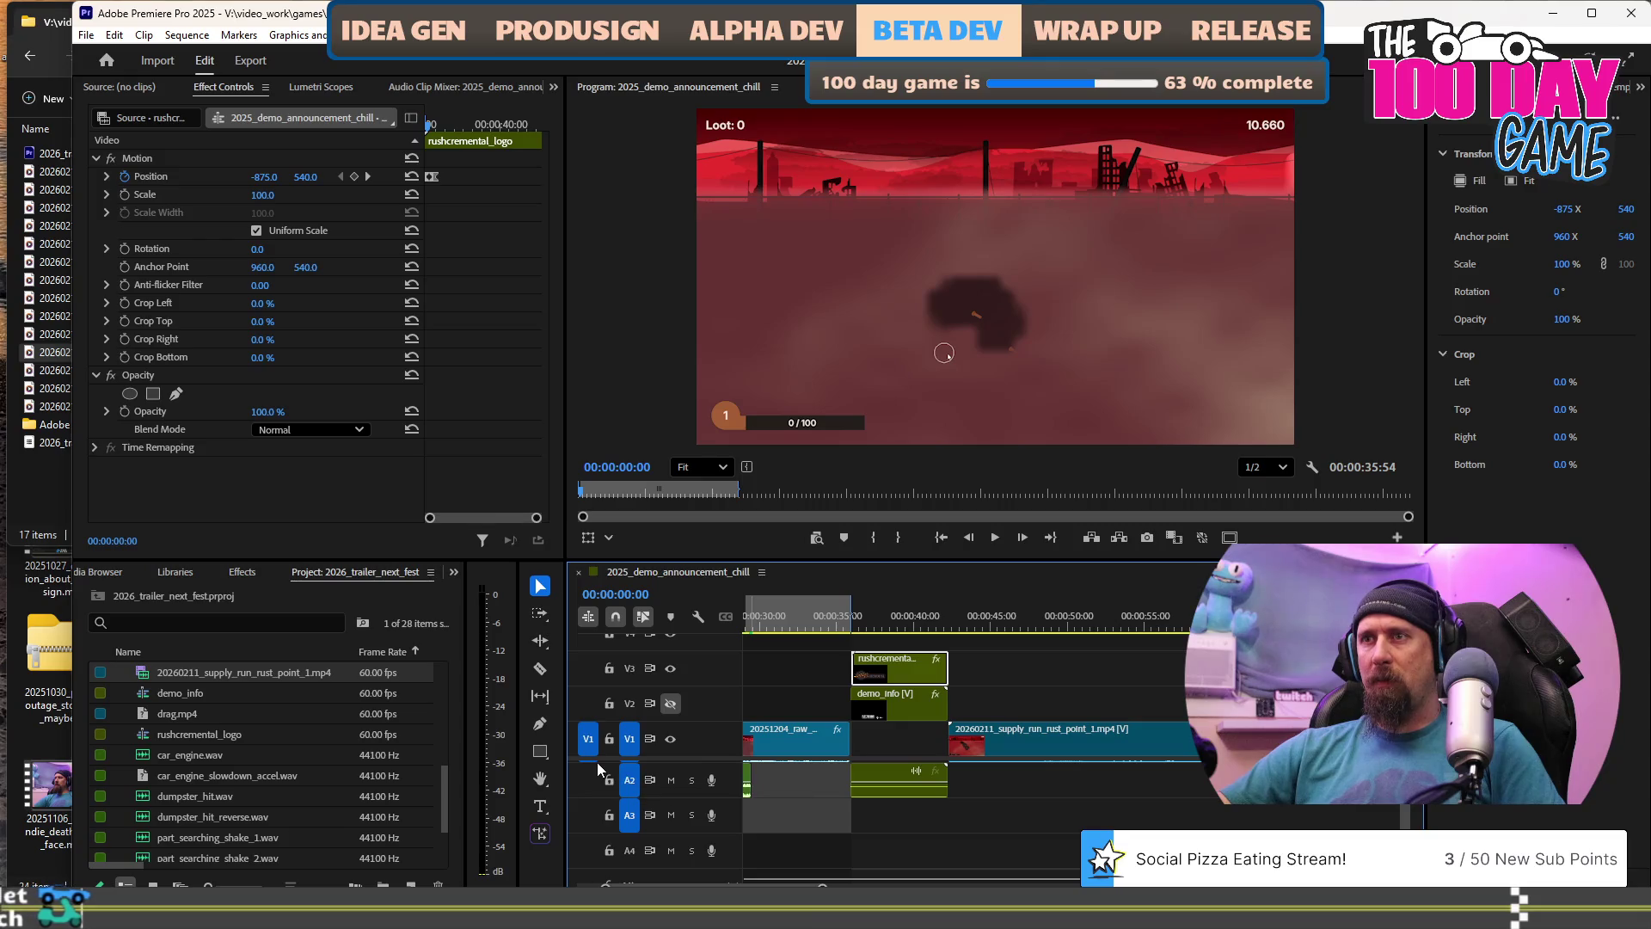
scroll(597, 762, "up", 1)
scroll(597, 761, "up", 1)
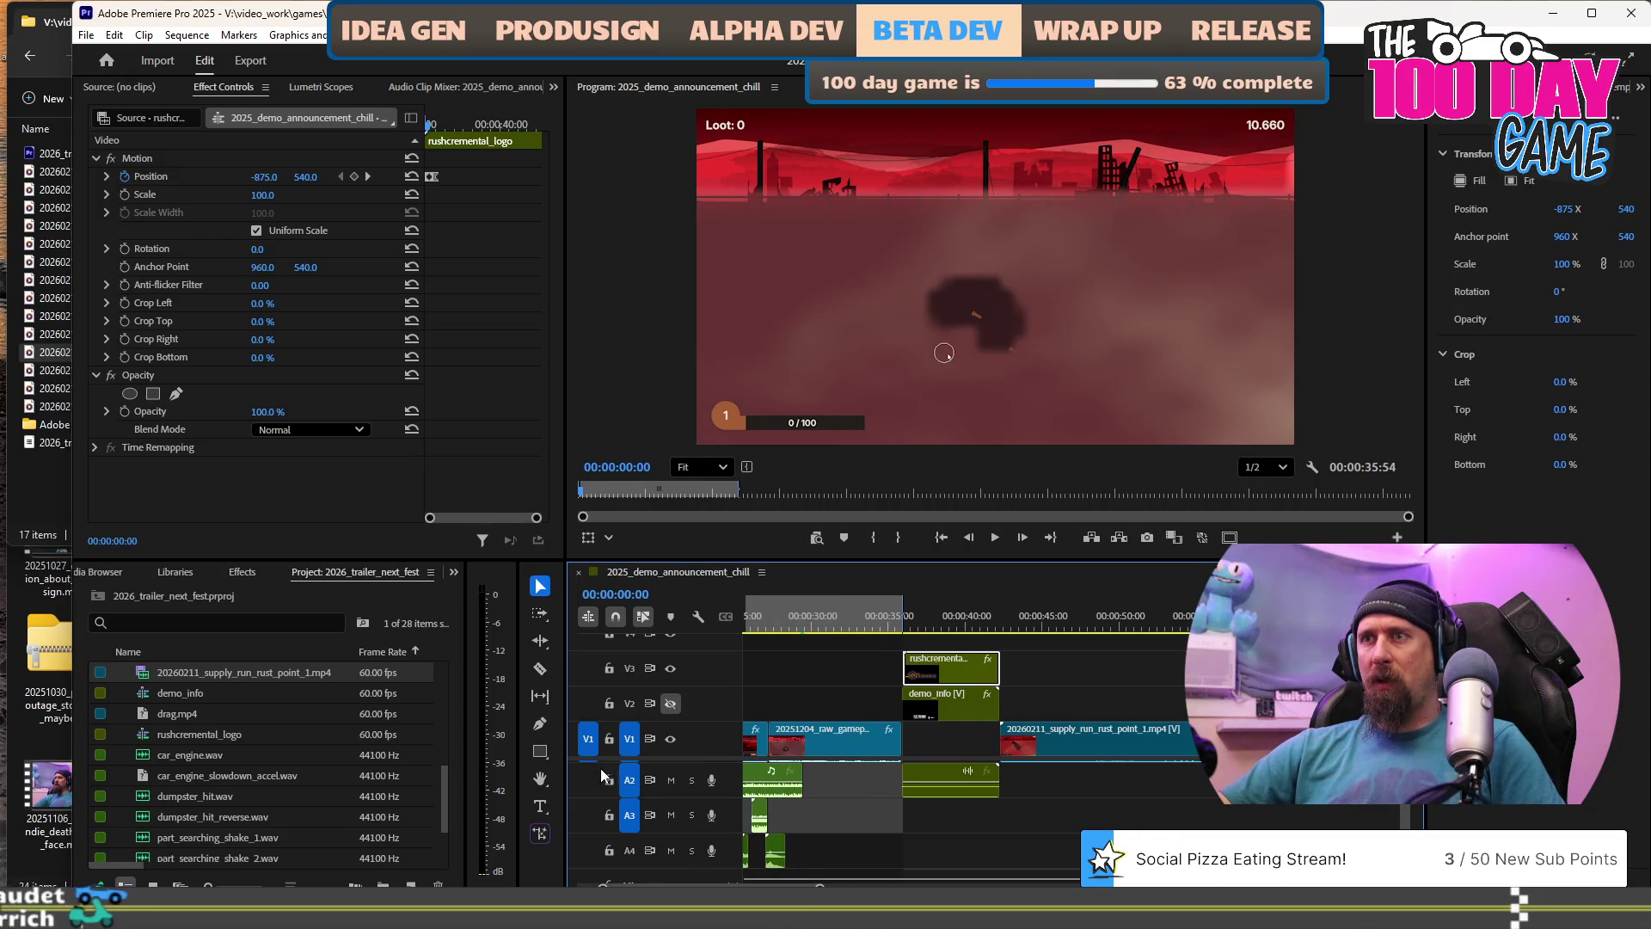
left_click_drag(600, 758, 606, 782)
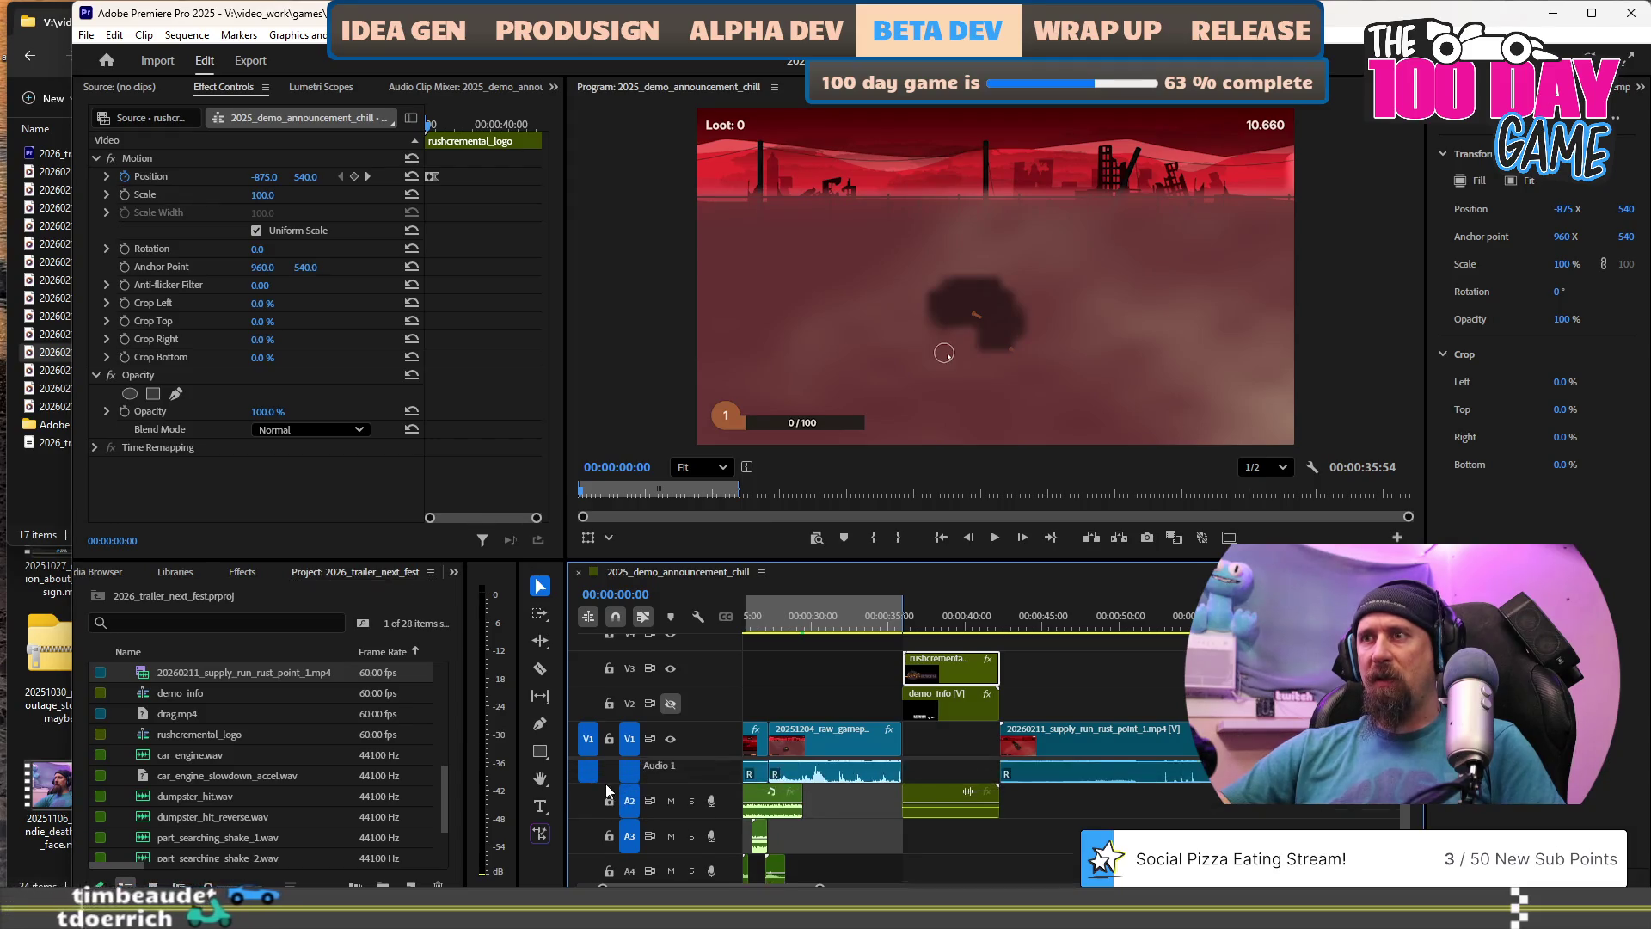
Scrub through the rust point clip past 00:00:54, then return to its start.
scroll(972, 757, "down", 4)
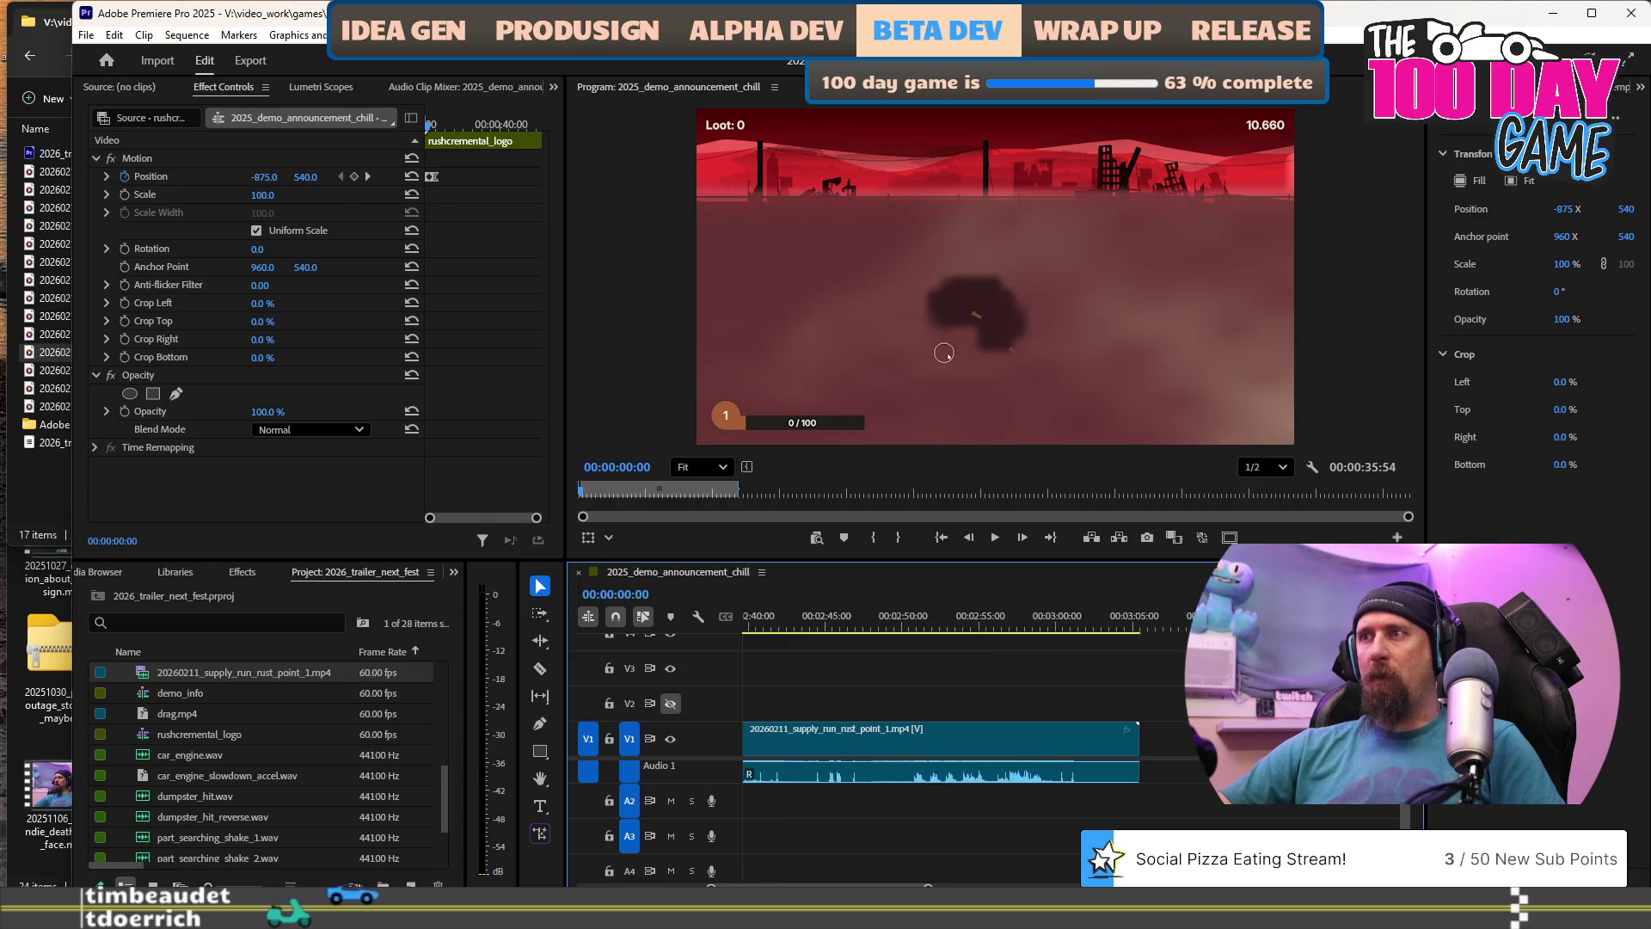
scroll(745, 880, "down", 5)
left_click(789, 625)
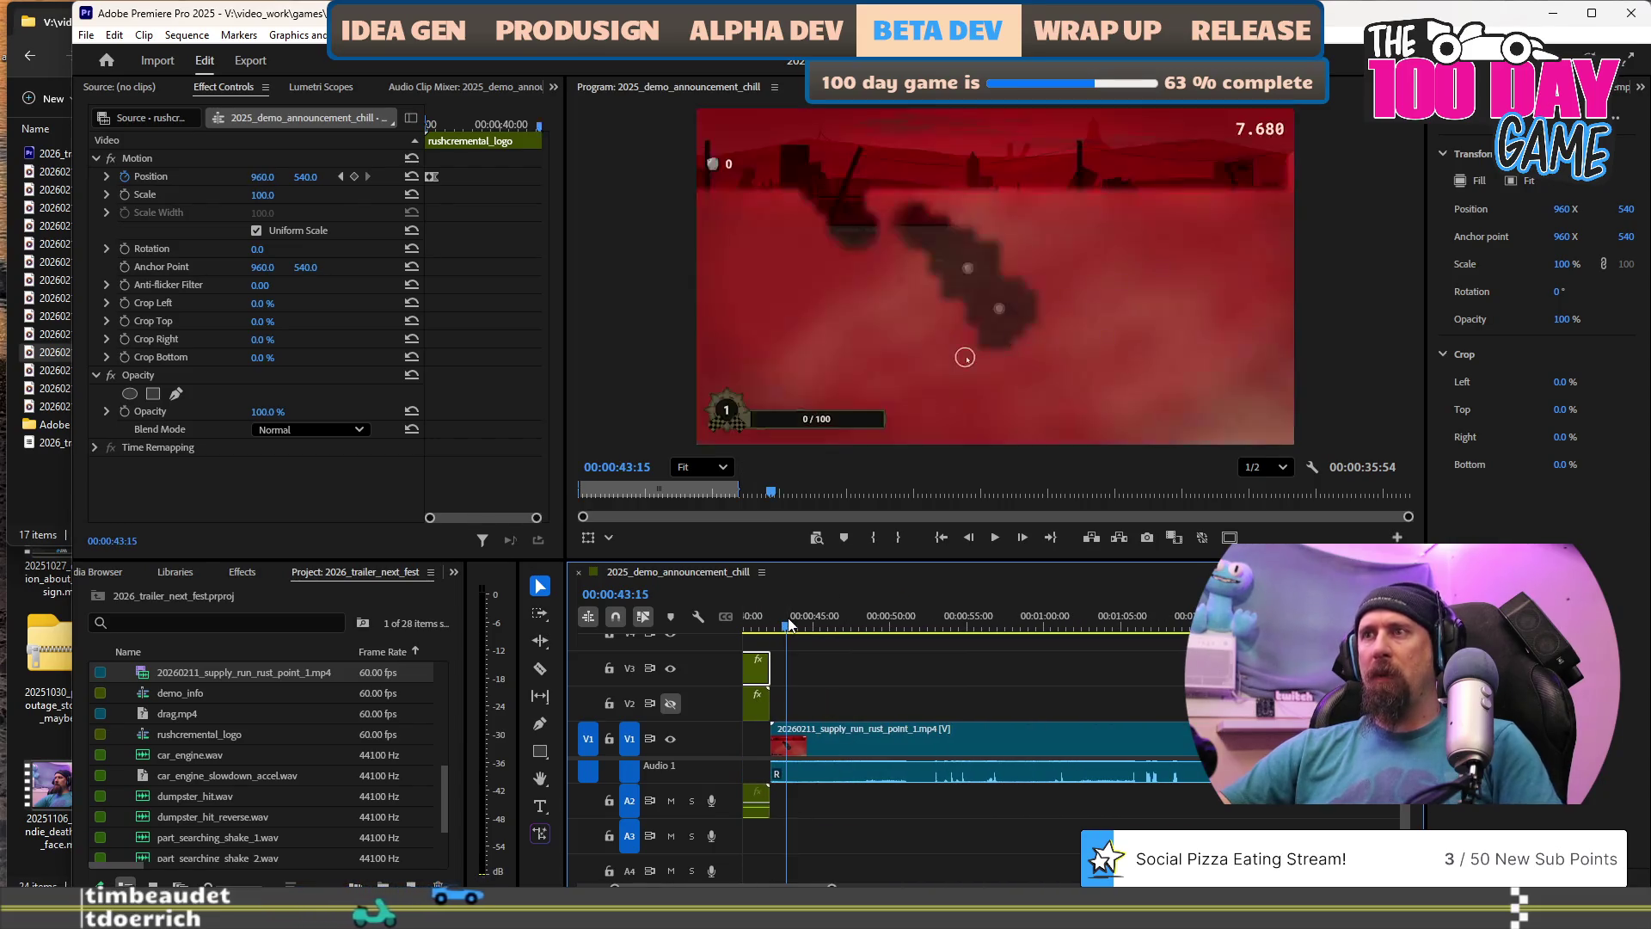
left_click(959, 626)
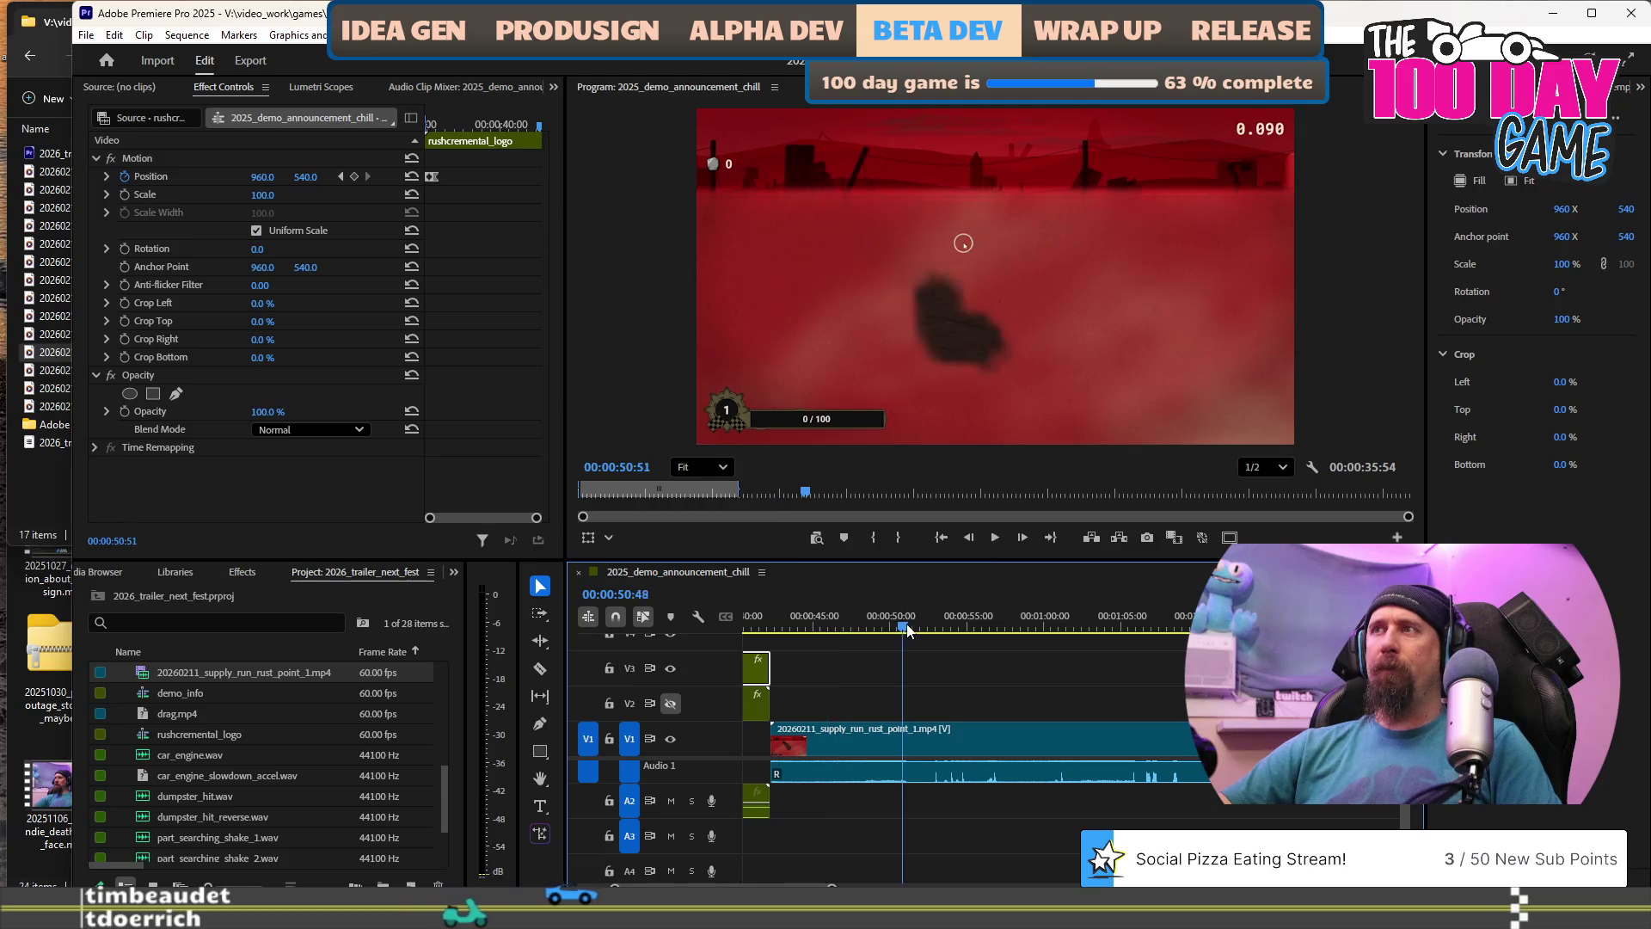
left_click_drag(998, 631, 1232, 631)
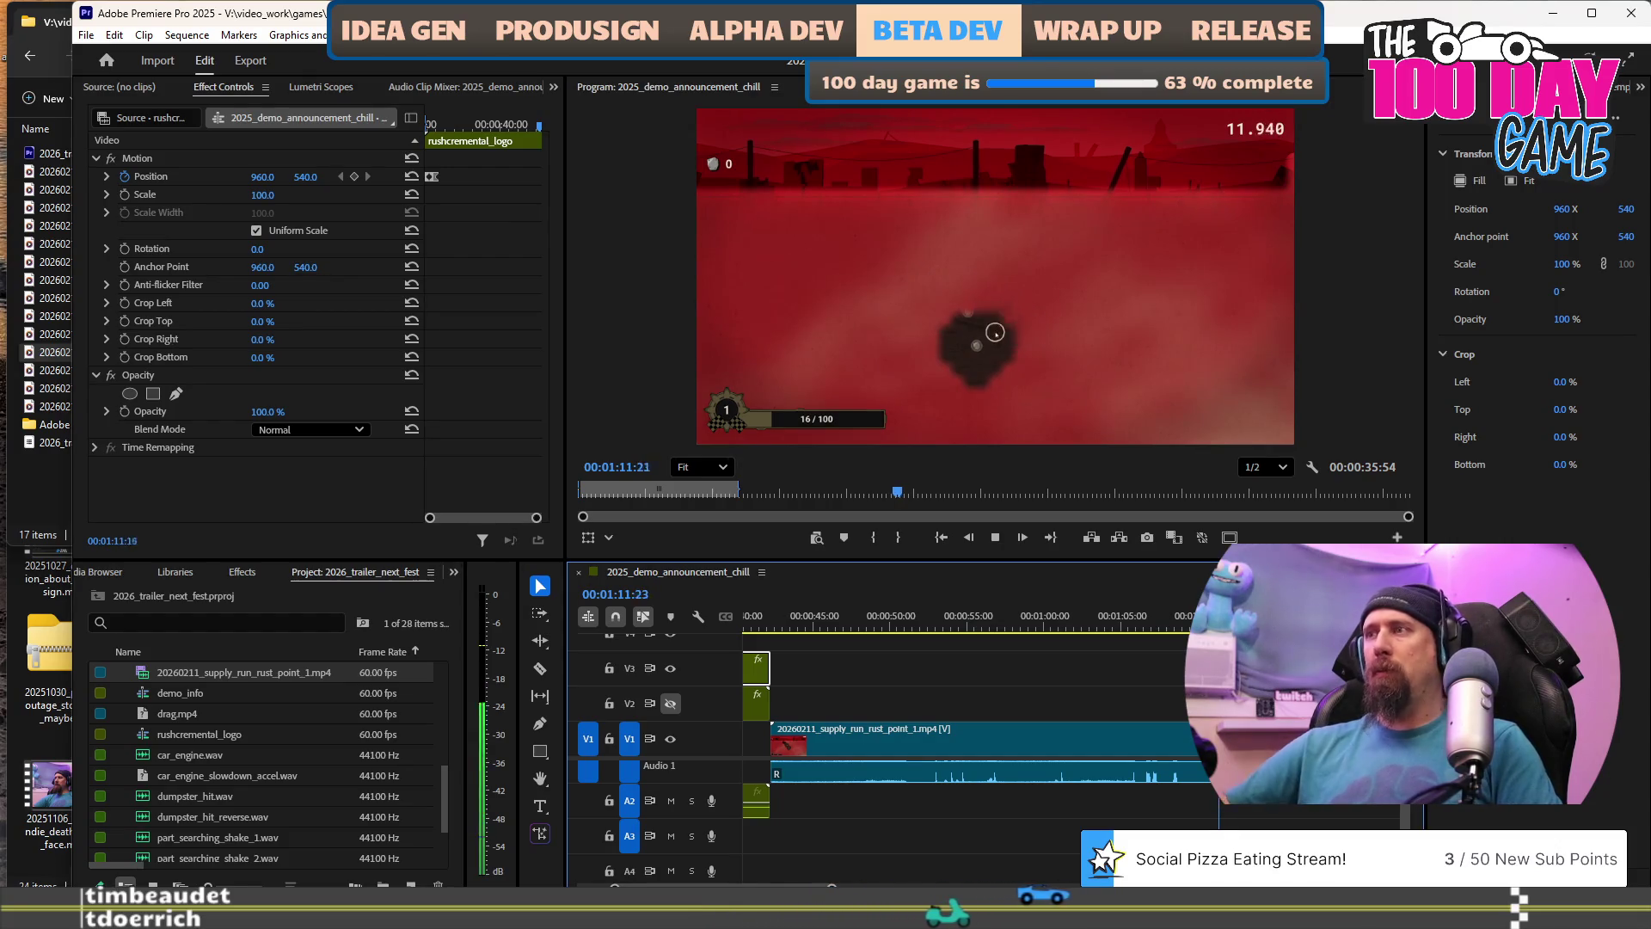
key("space")
key("Up")
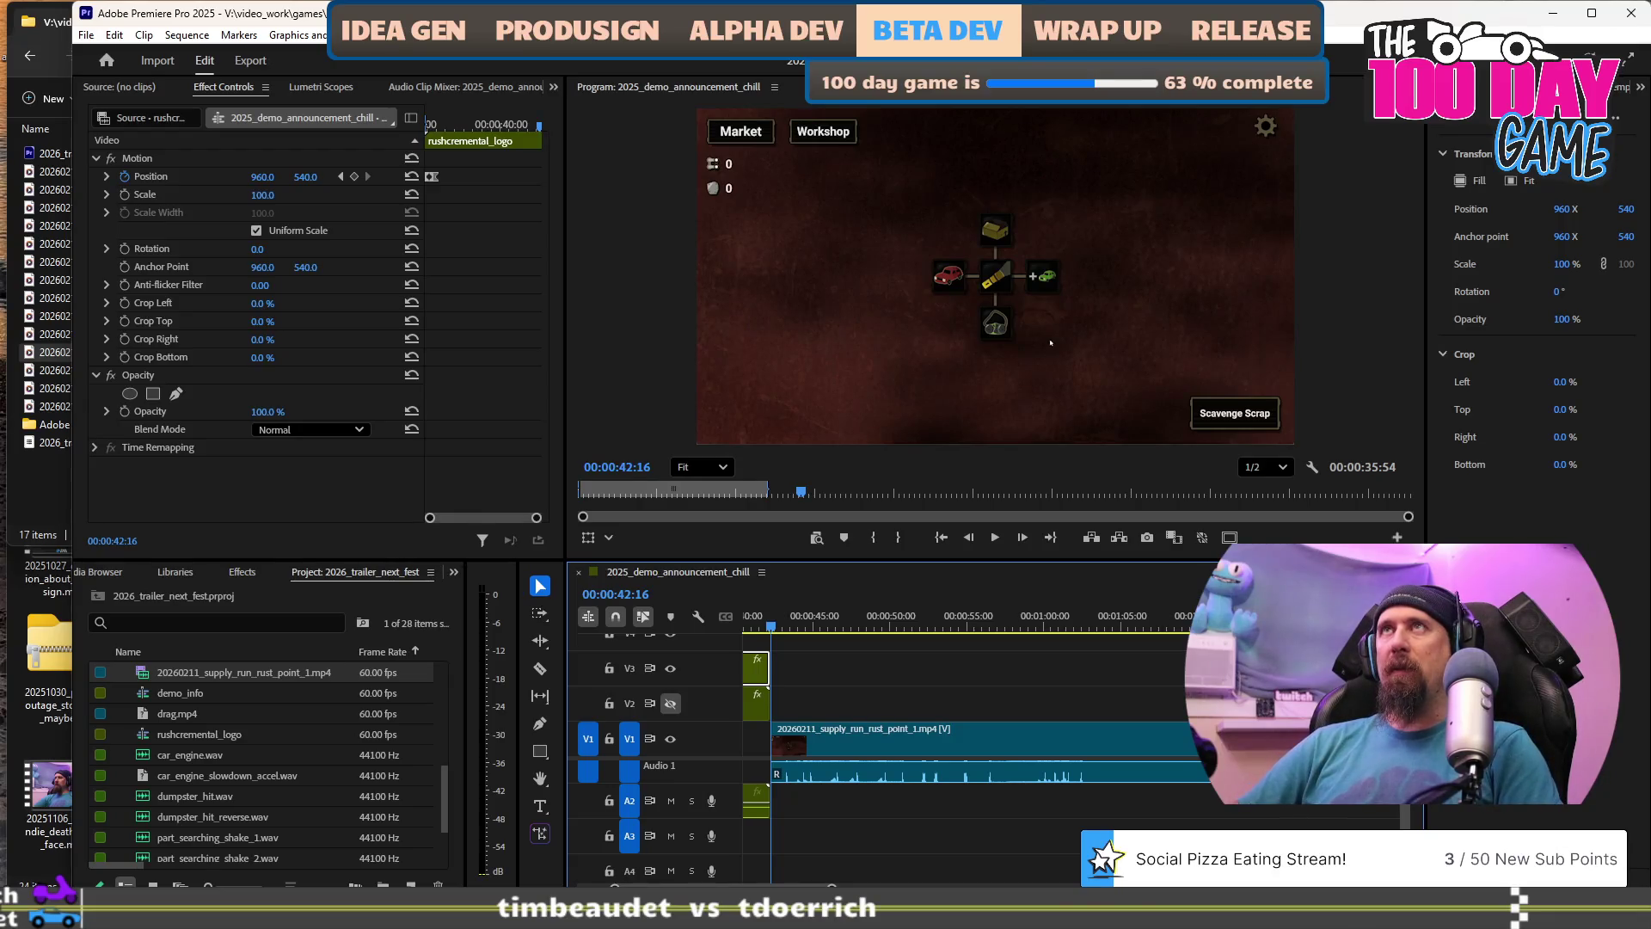
Zoom out to the whole sequence and replay the clip's opening, parking at 00:00:43:11.
key("backslash")
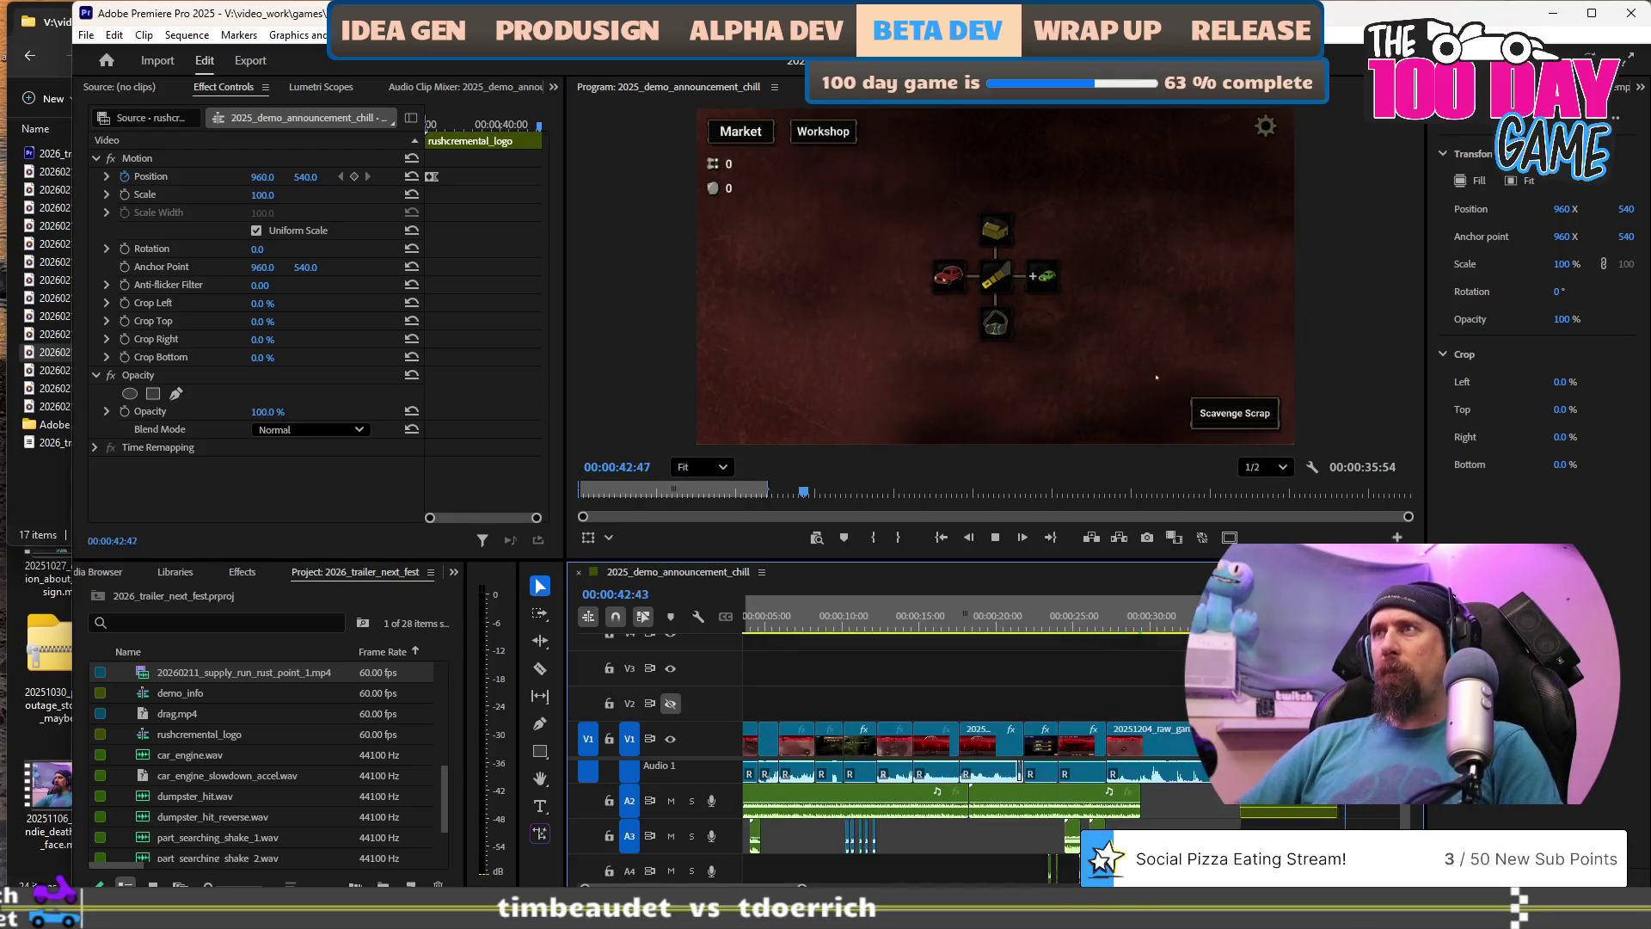
key("space")
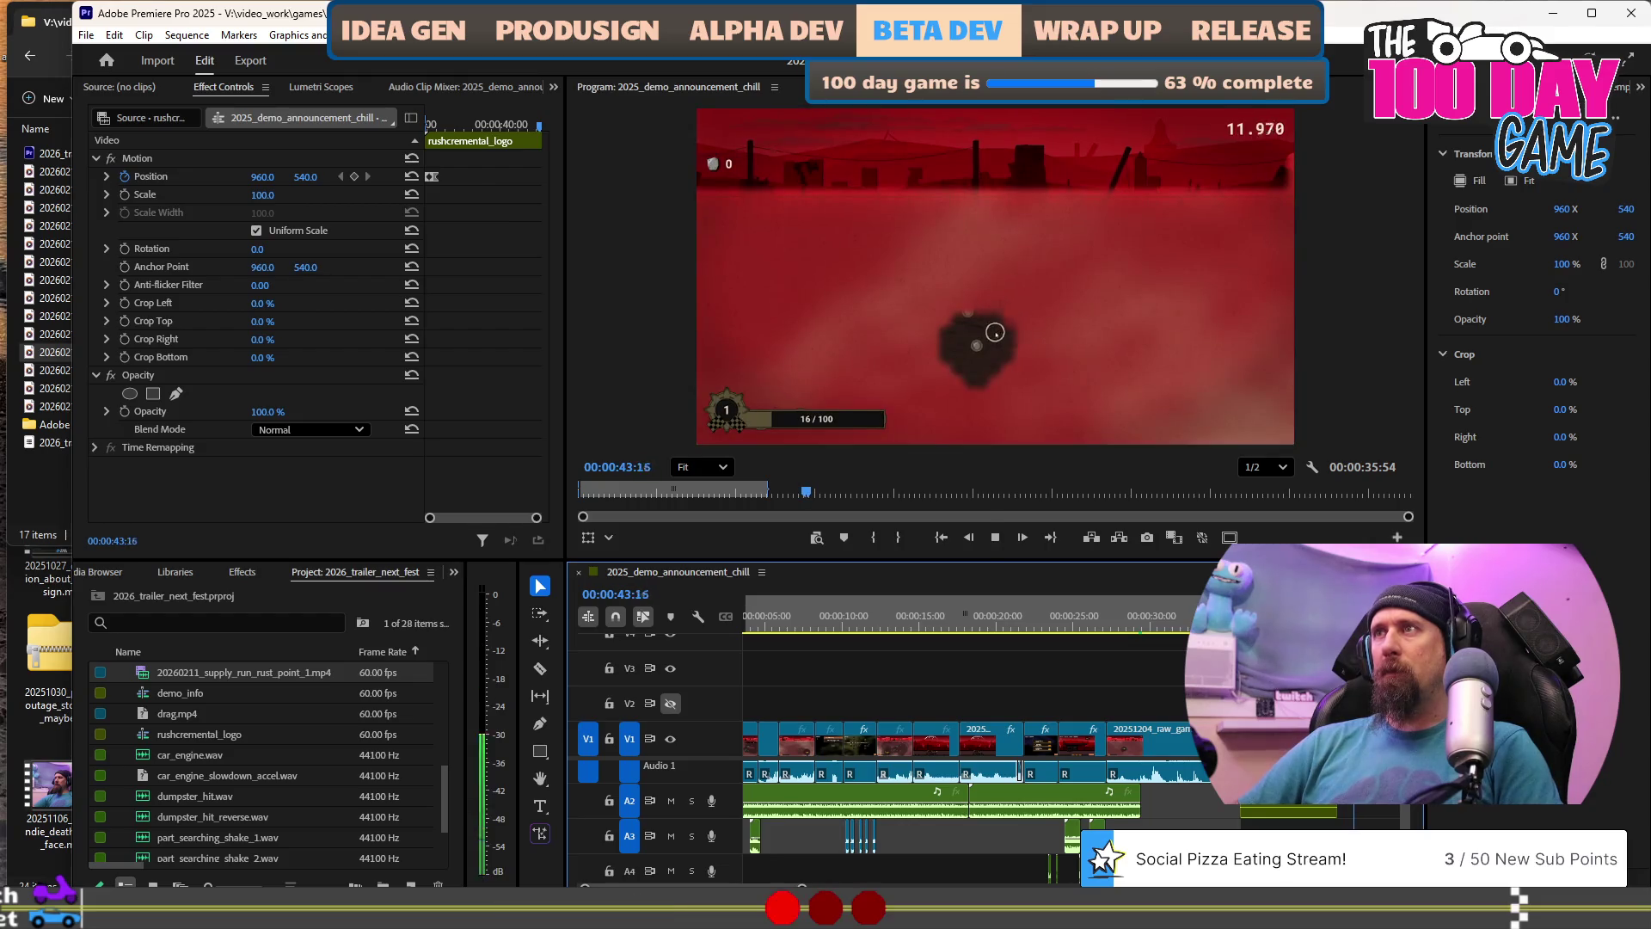
key("Up")
key("space")
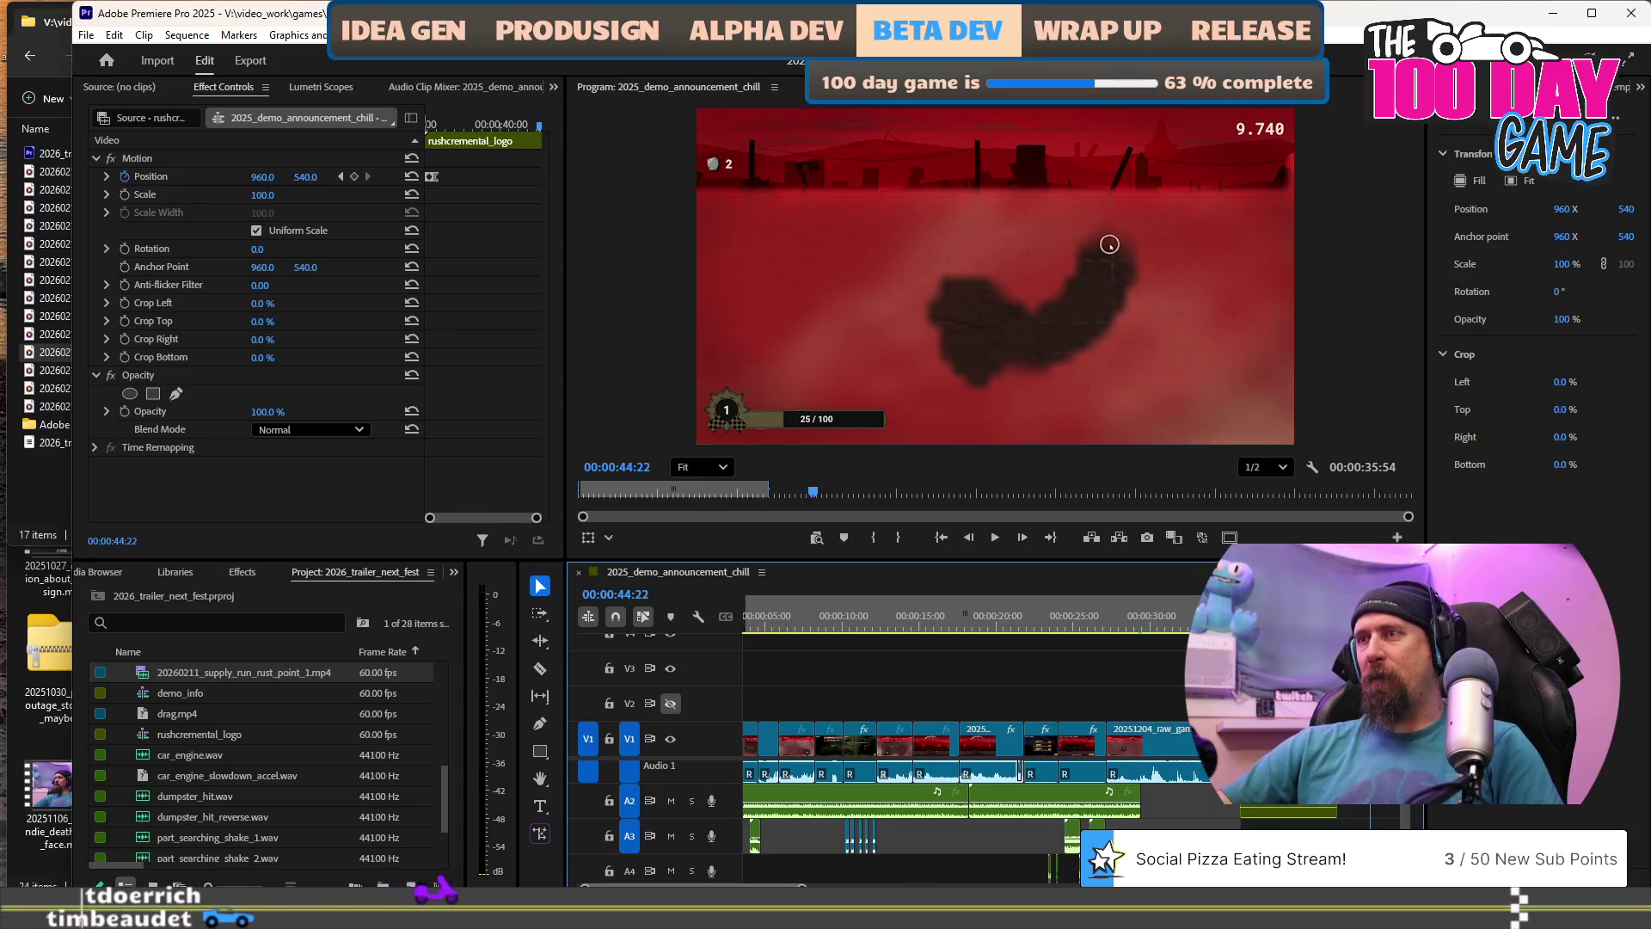
scroll(972, 748, "right", 10)
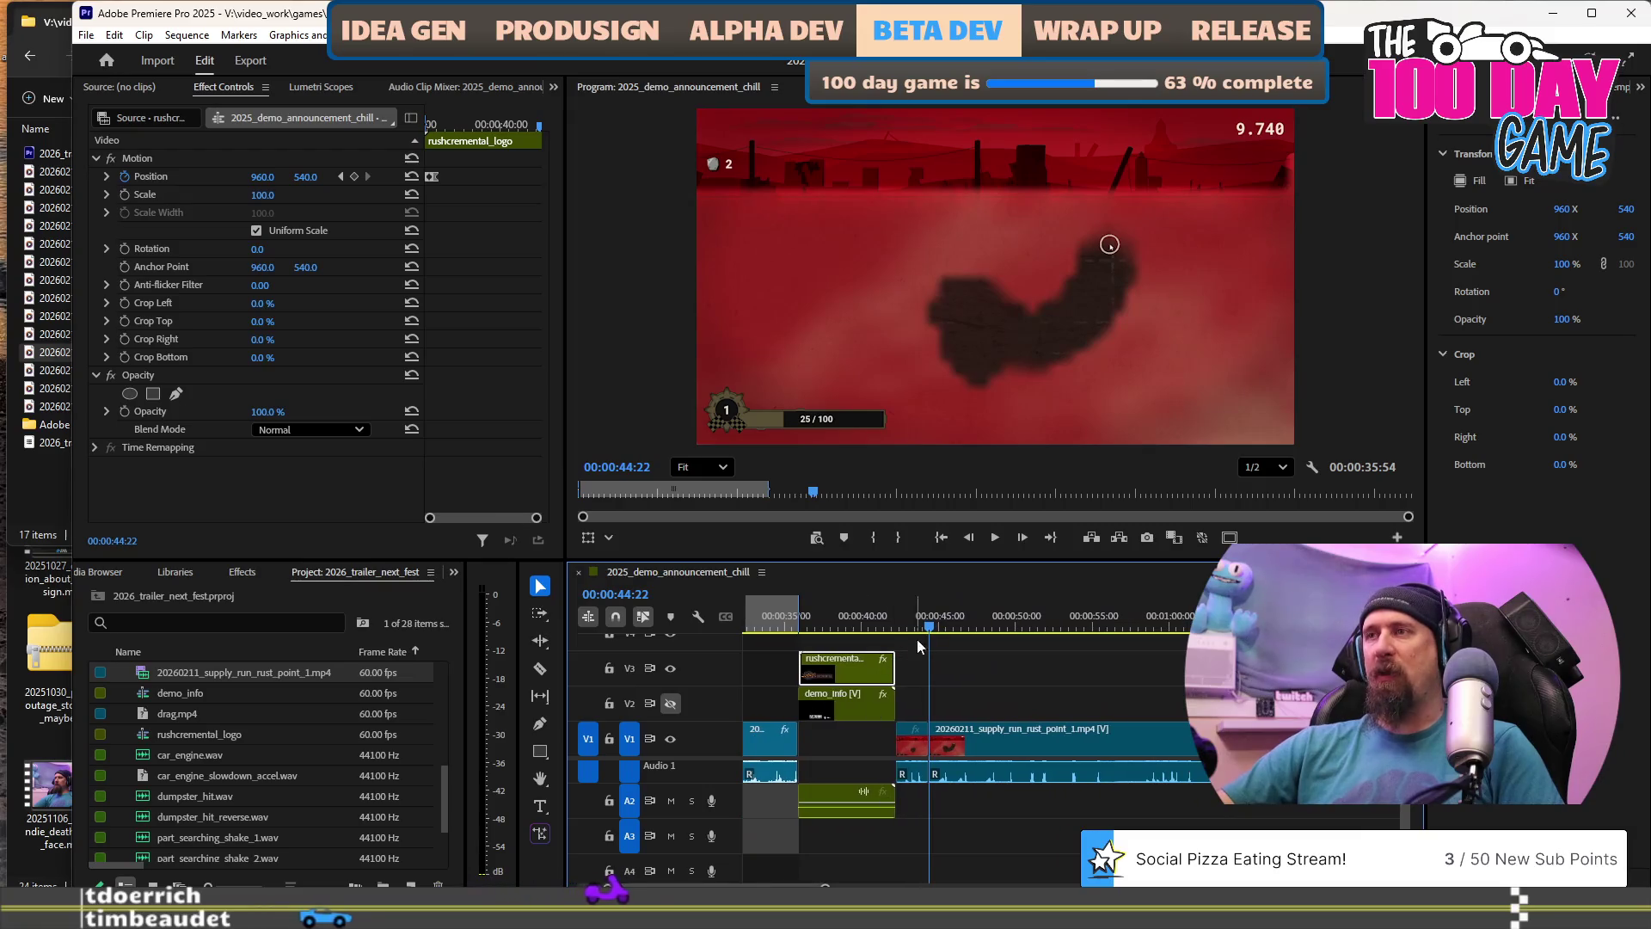
left_click(911, 626)
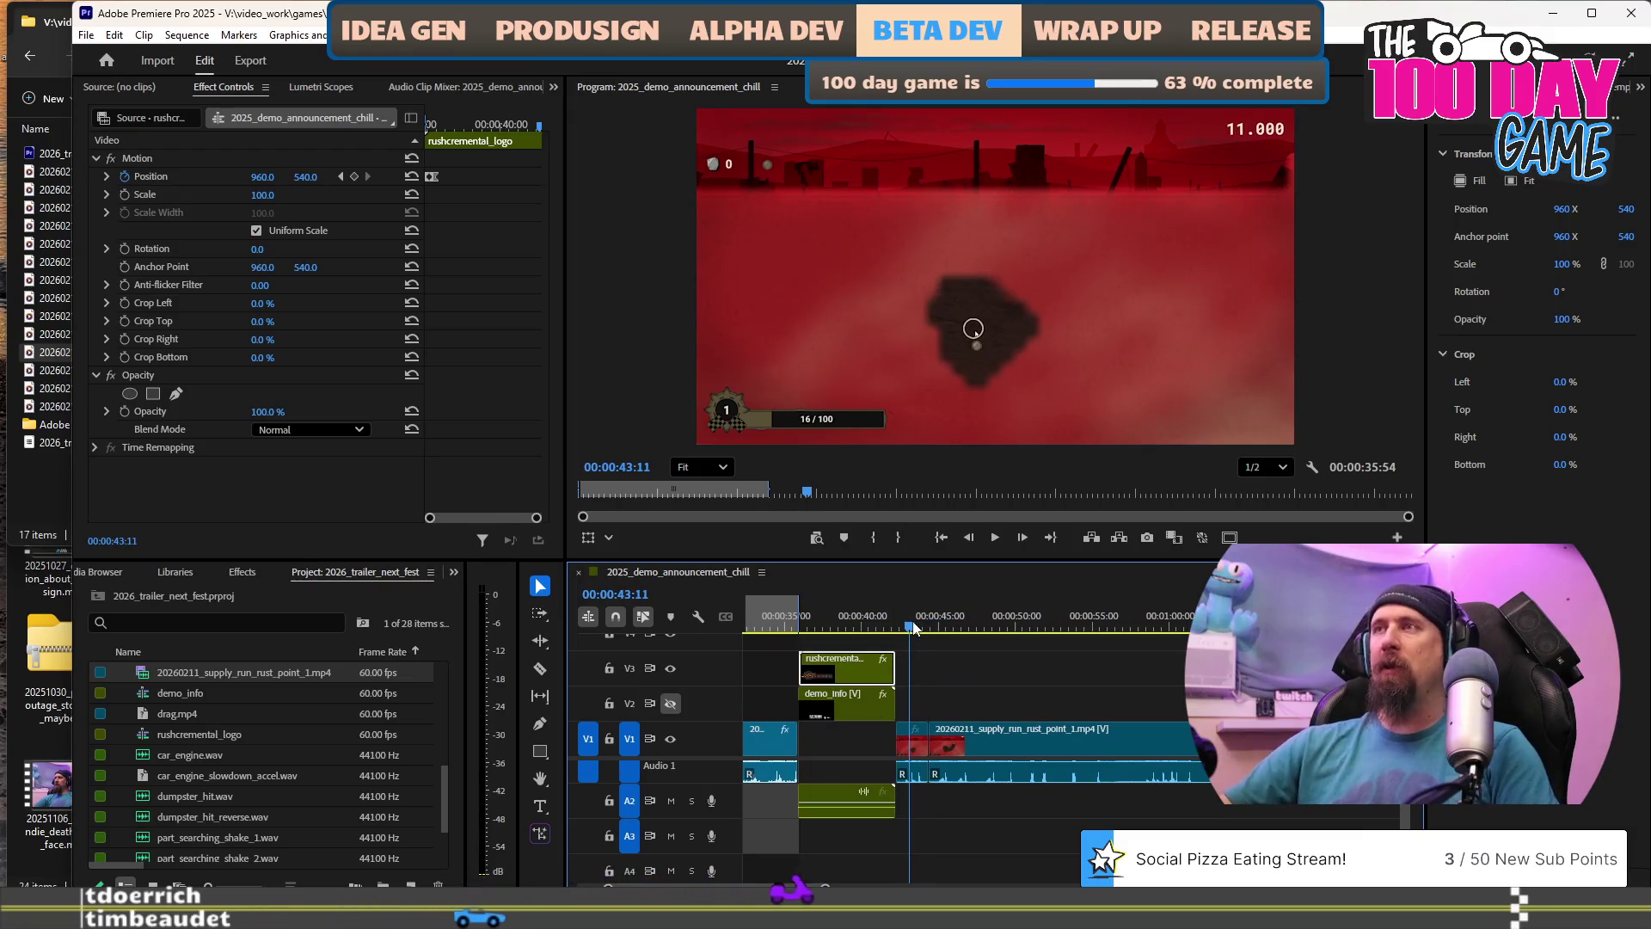
key("space")
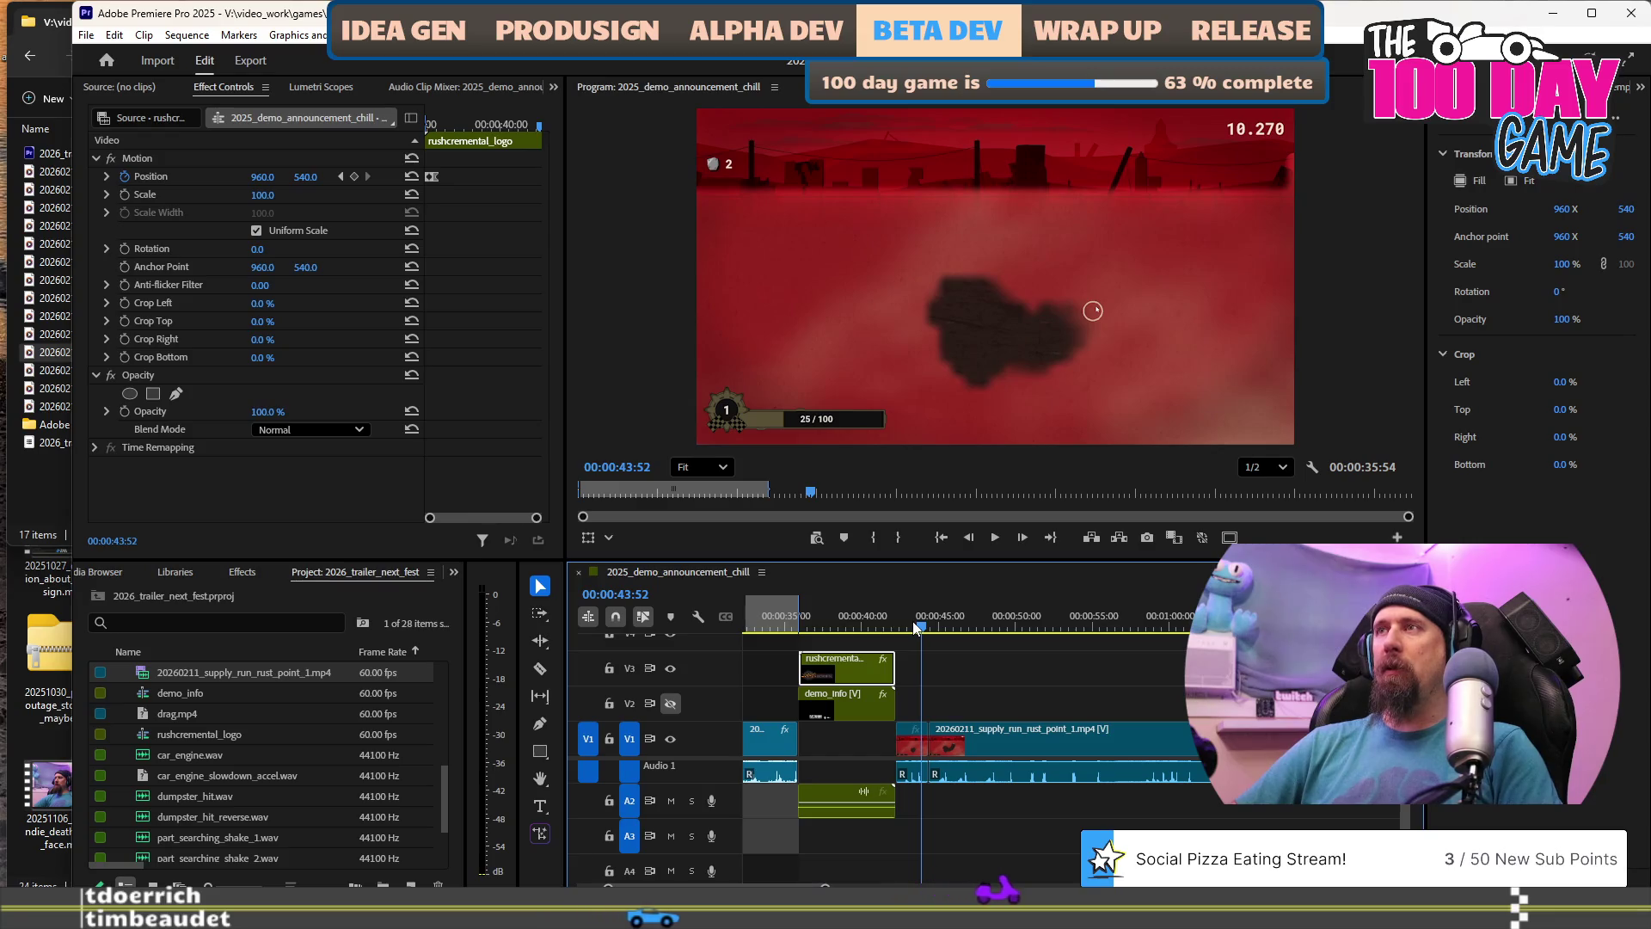
key("shift+k")
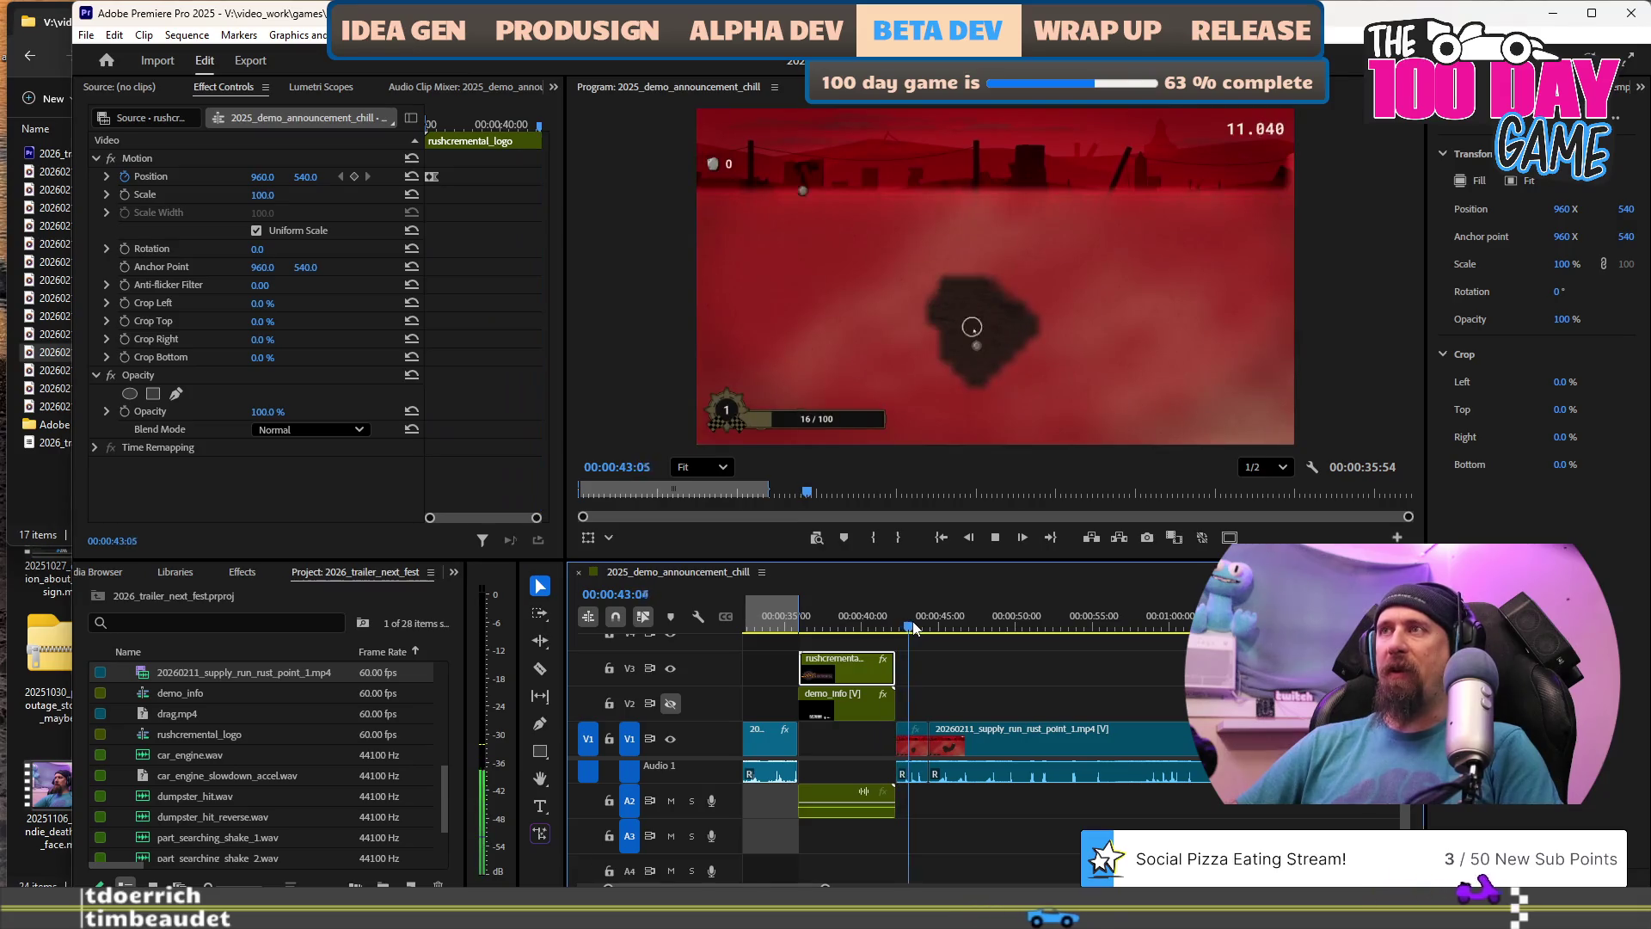
key("Left")
key("Left")
key("Left")
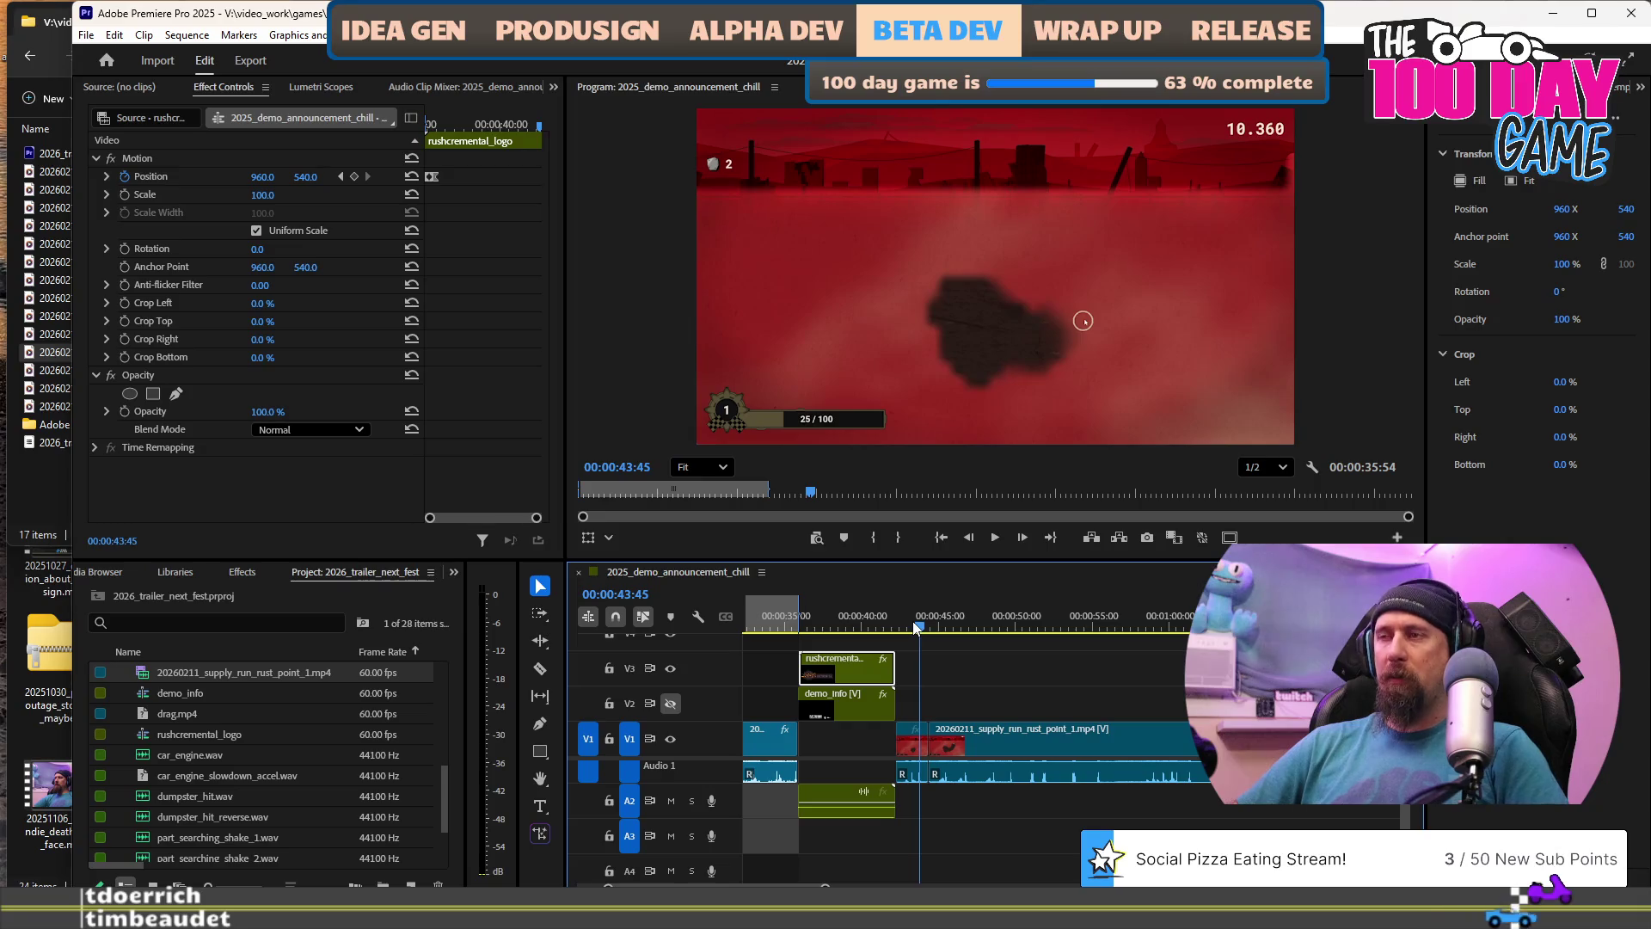
left_click(925, 742)
left_click(989, 626)
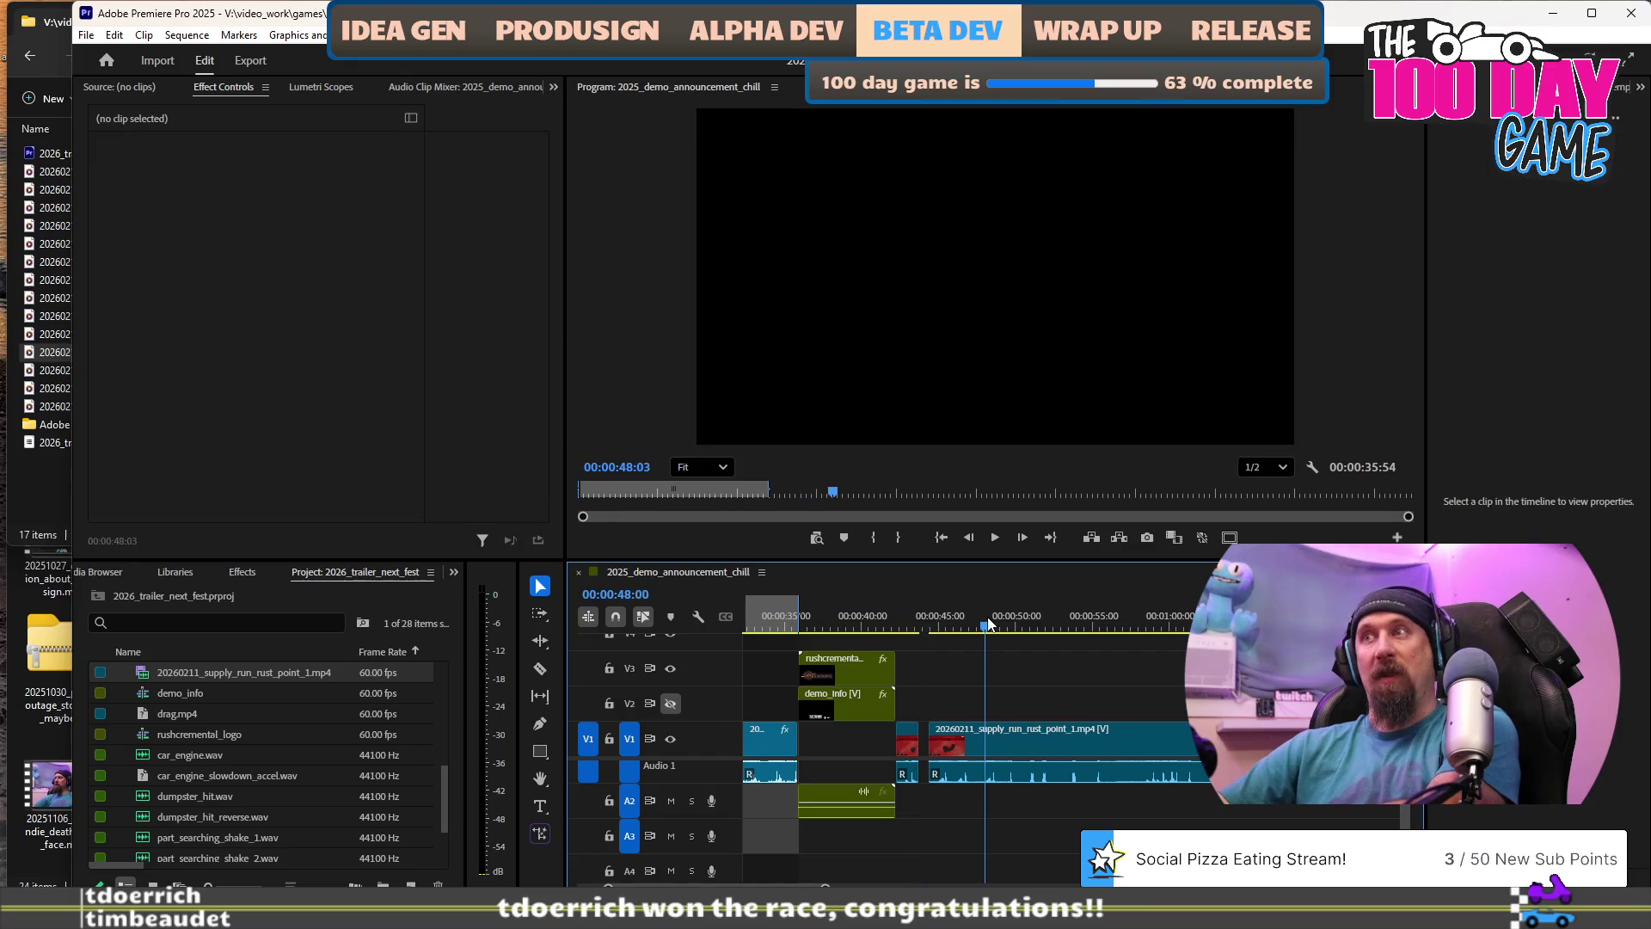
key("space")
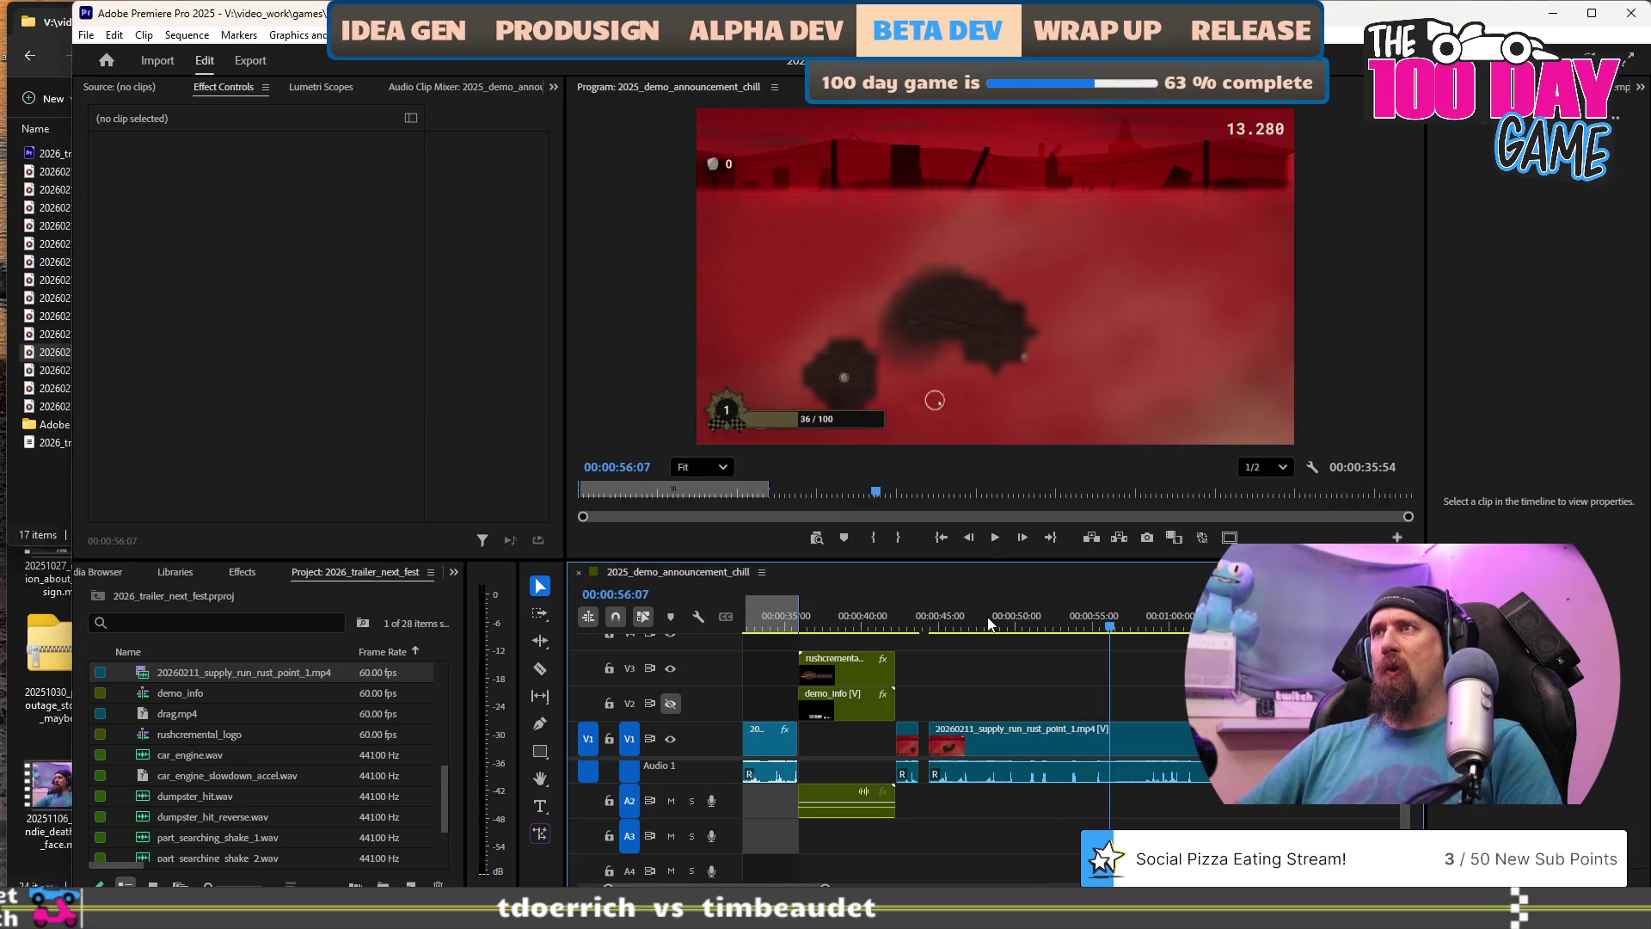
key("space")
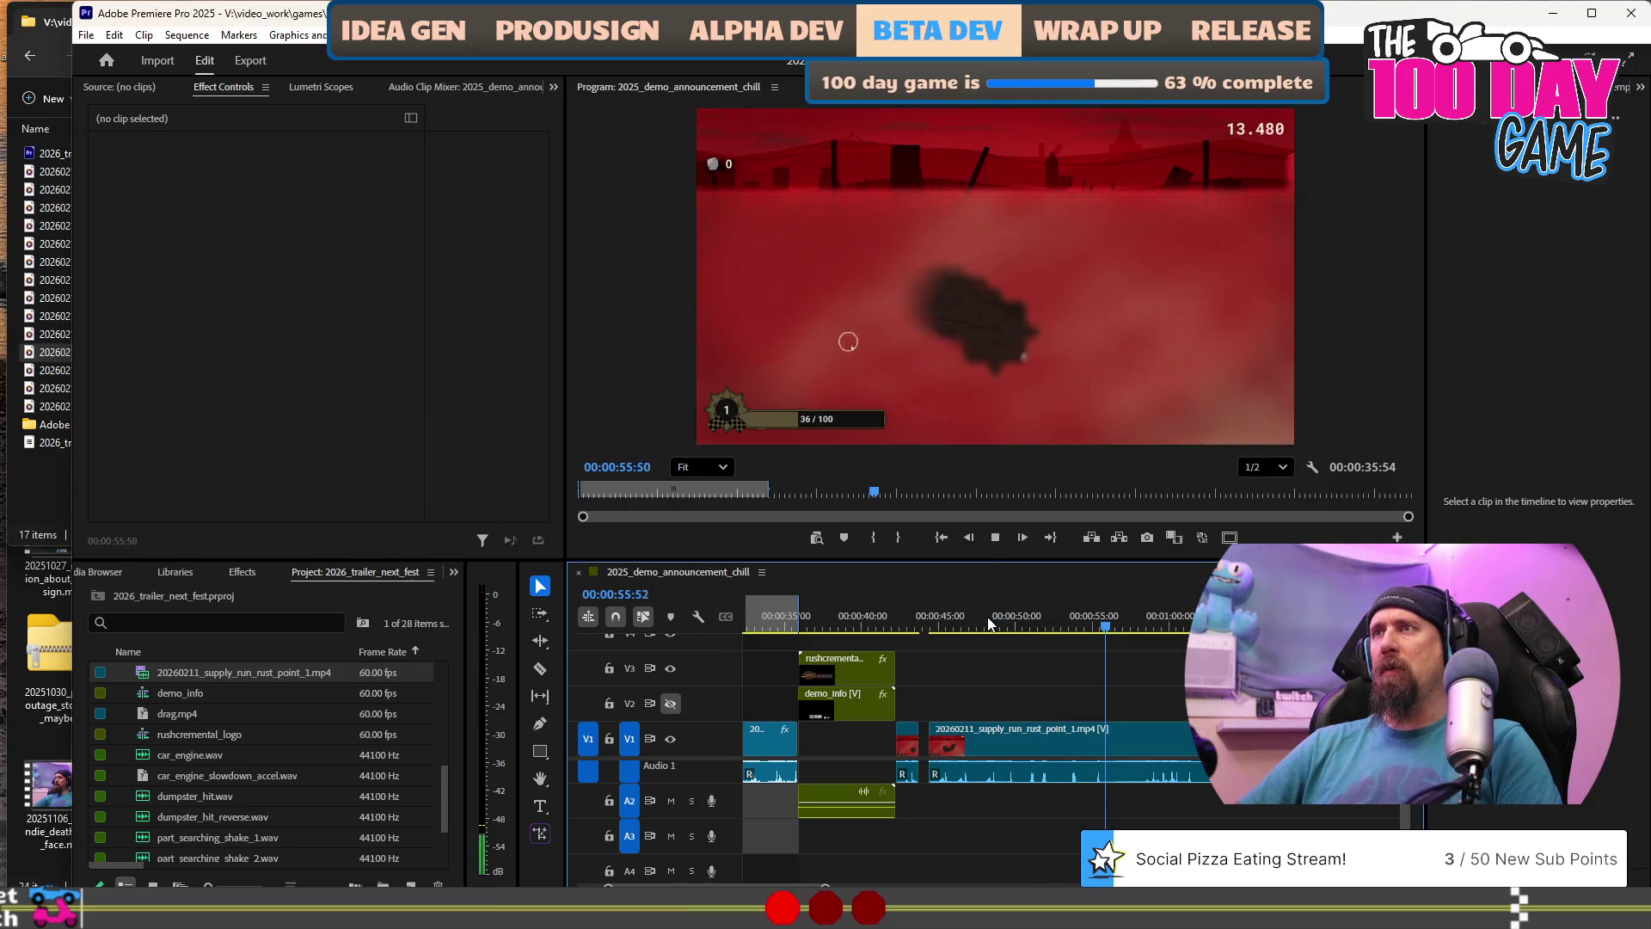
key("space")
key("space")
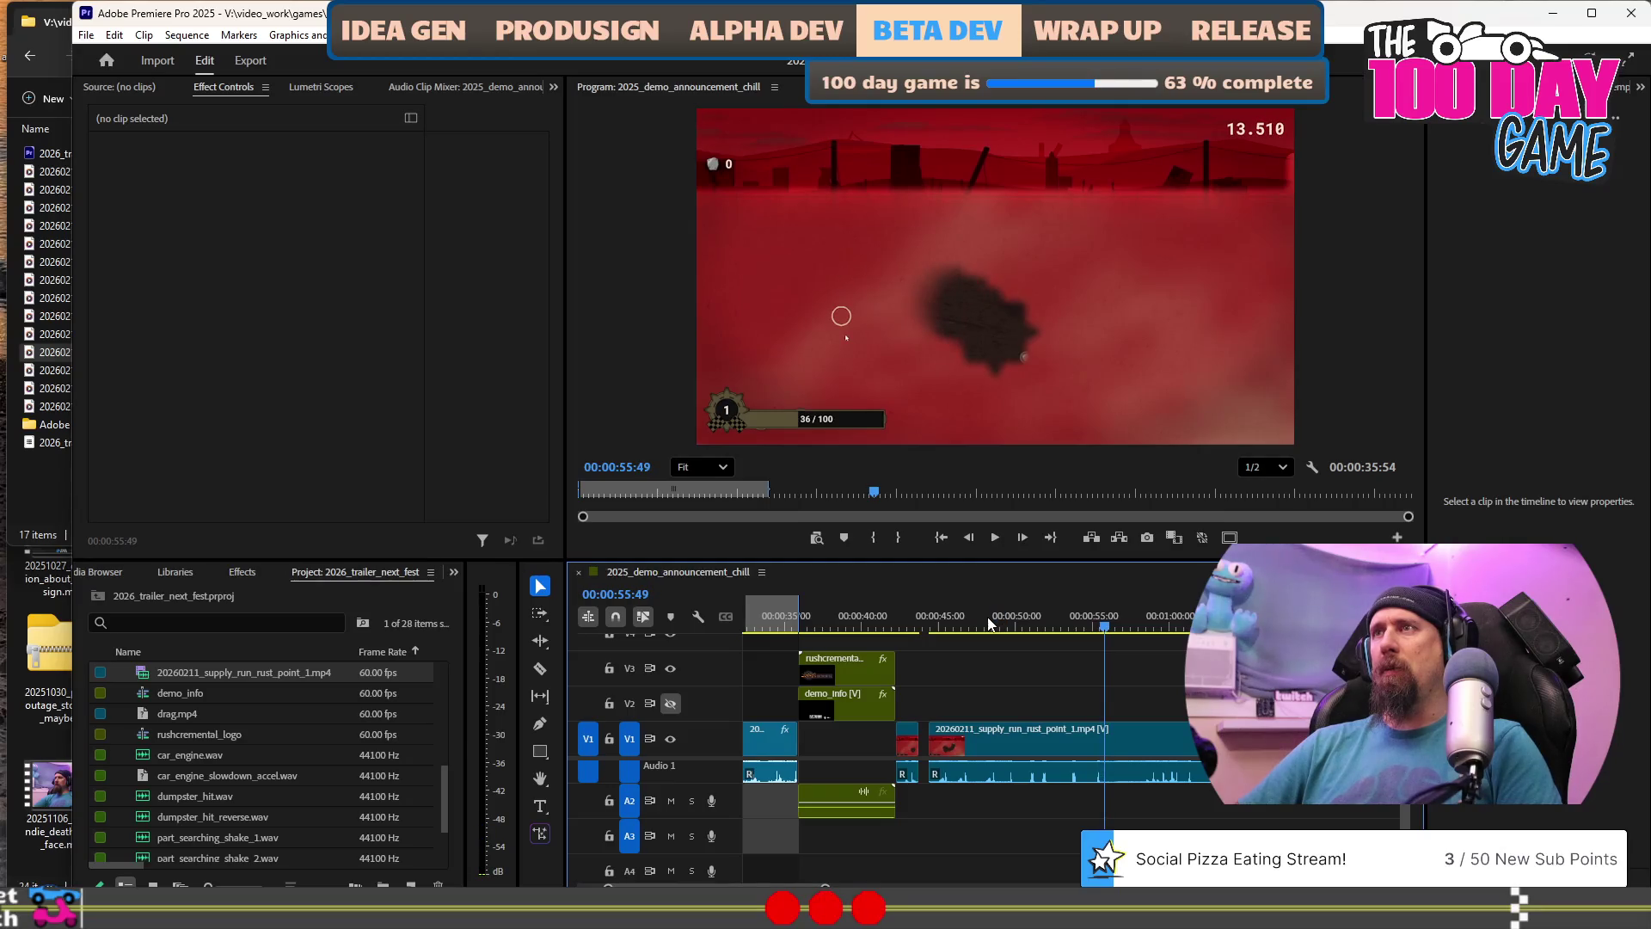
key("space")
key("space")
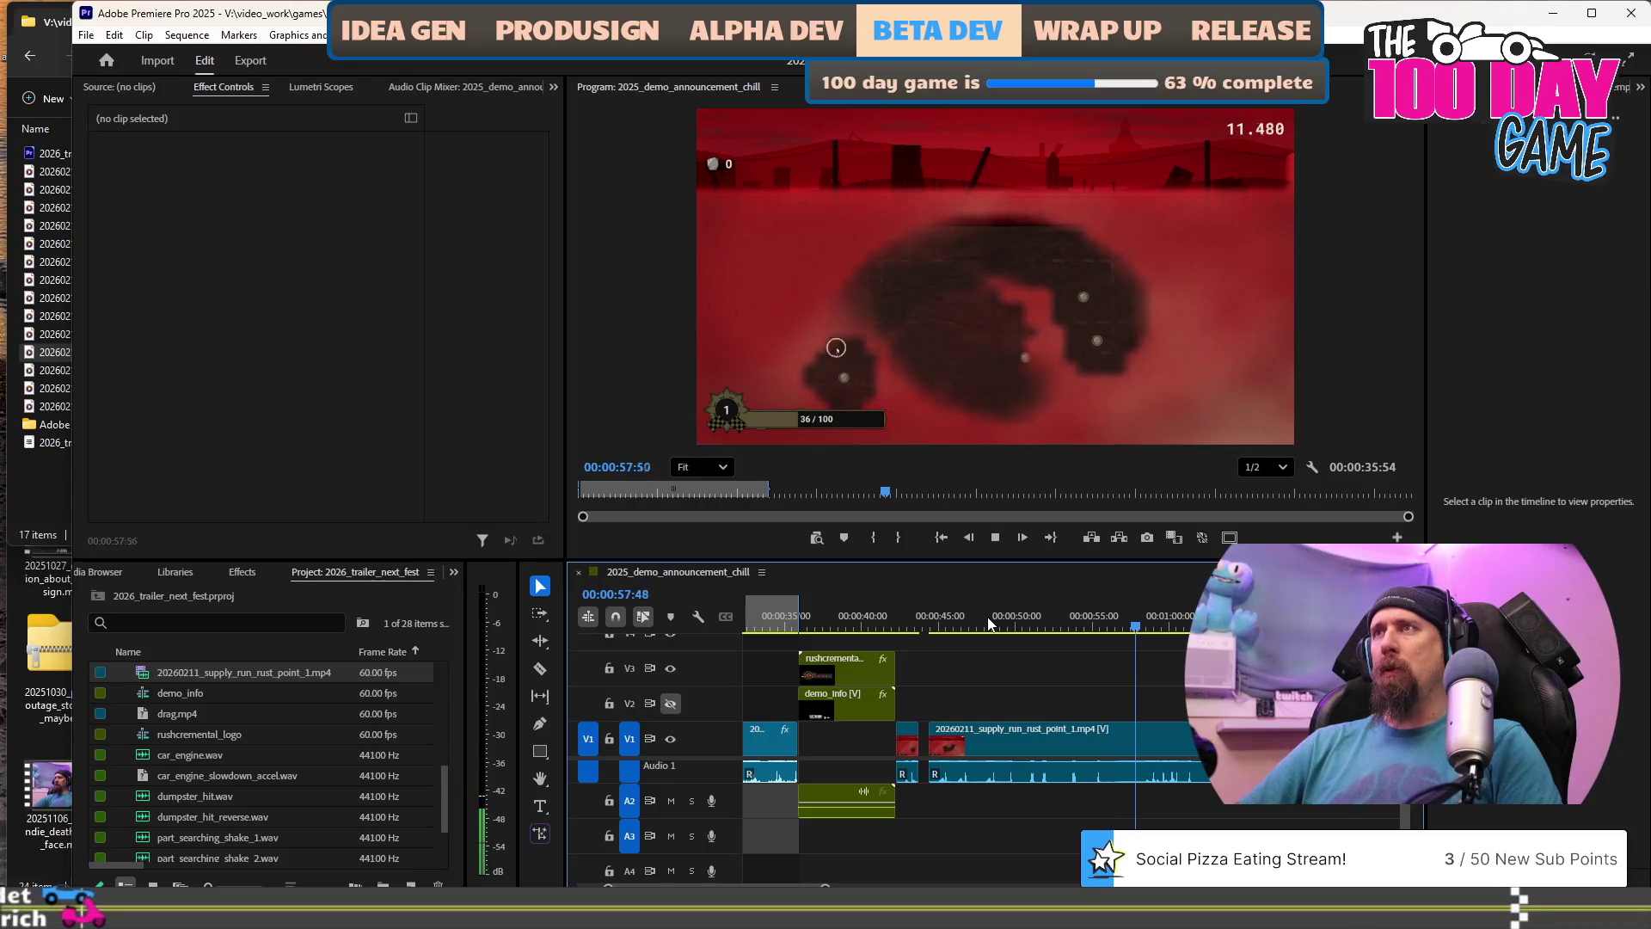
key("space")
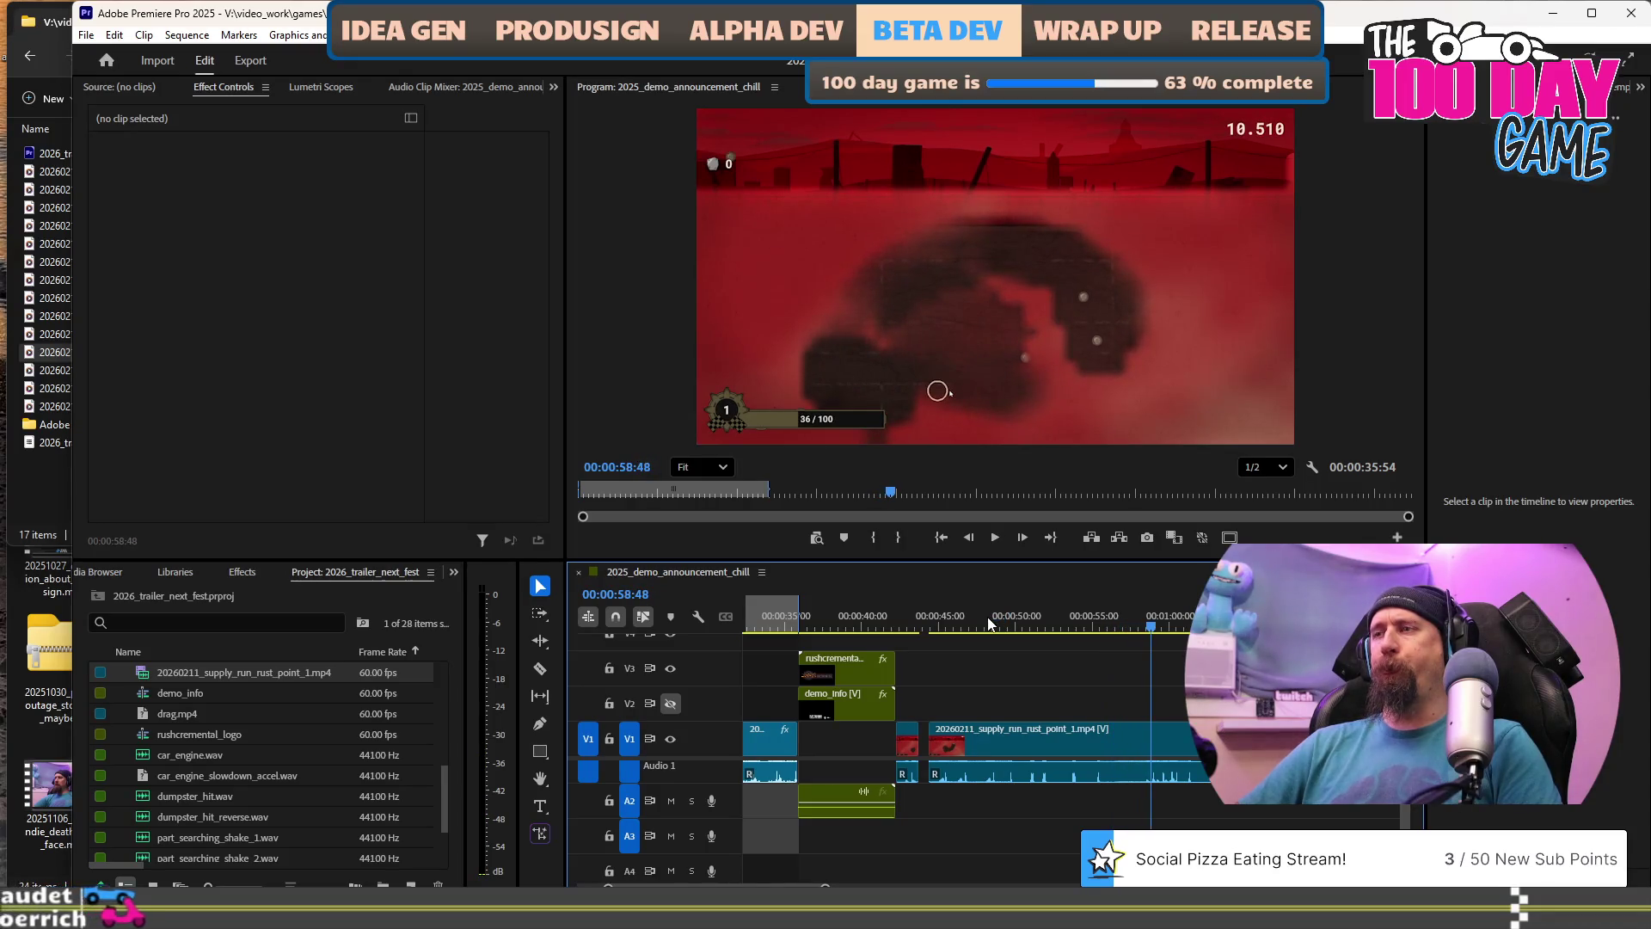
scroll(1194, 830, "down", 1)
scroll(1194, 830, "down", 3)
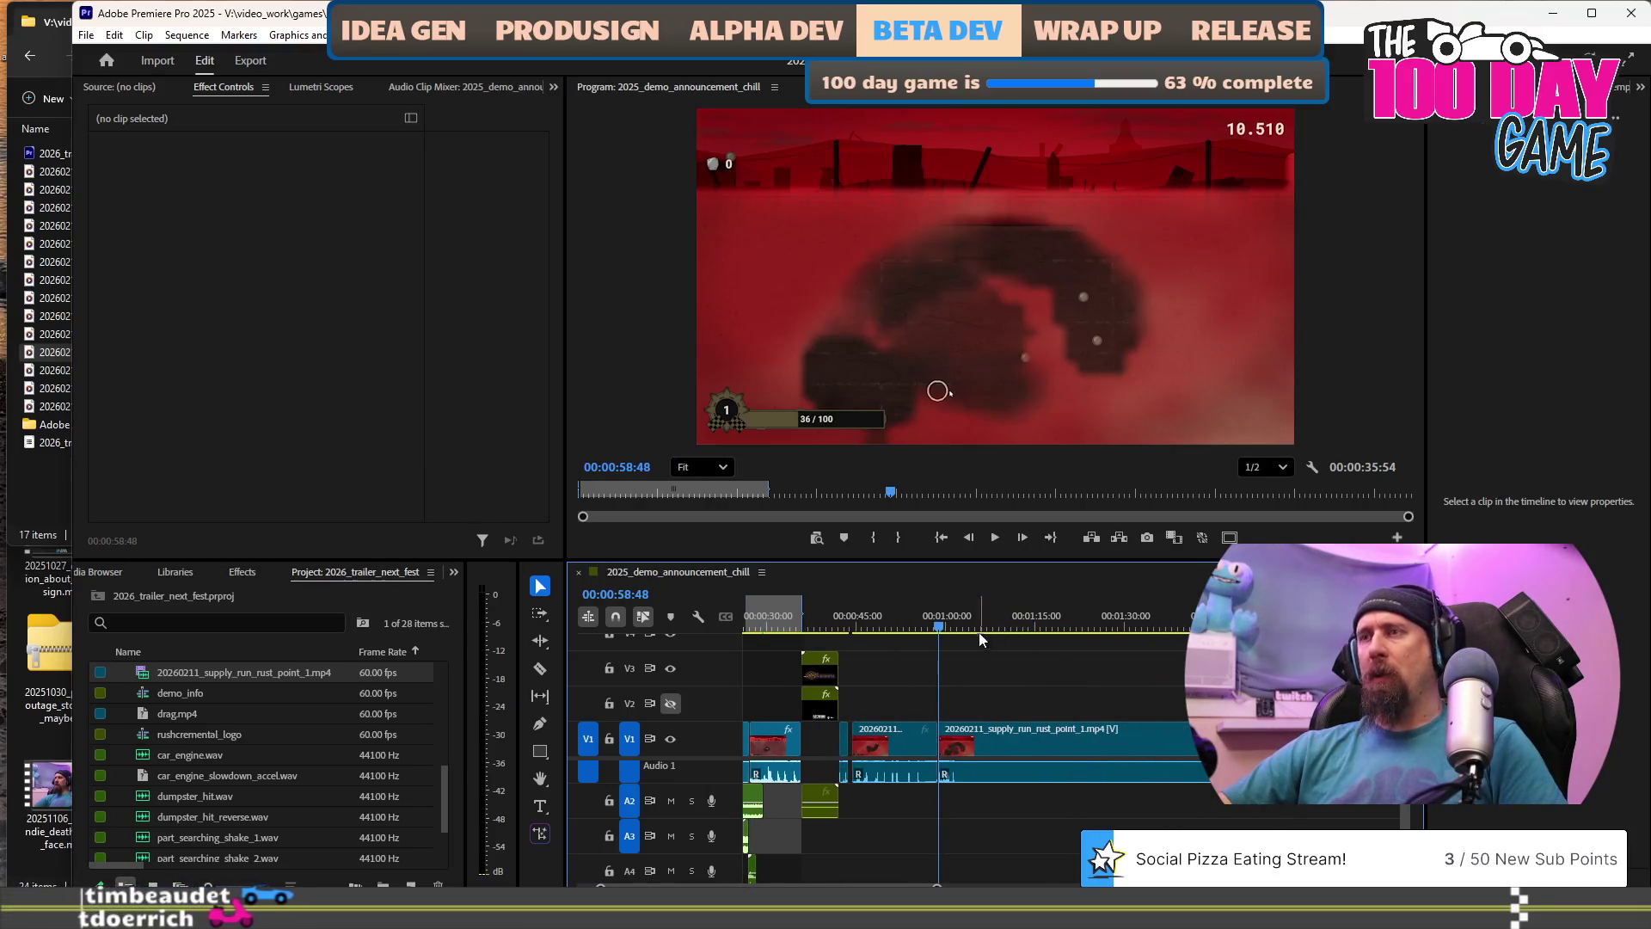
left_click(867, 618)
key("space")
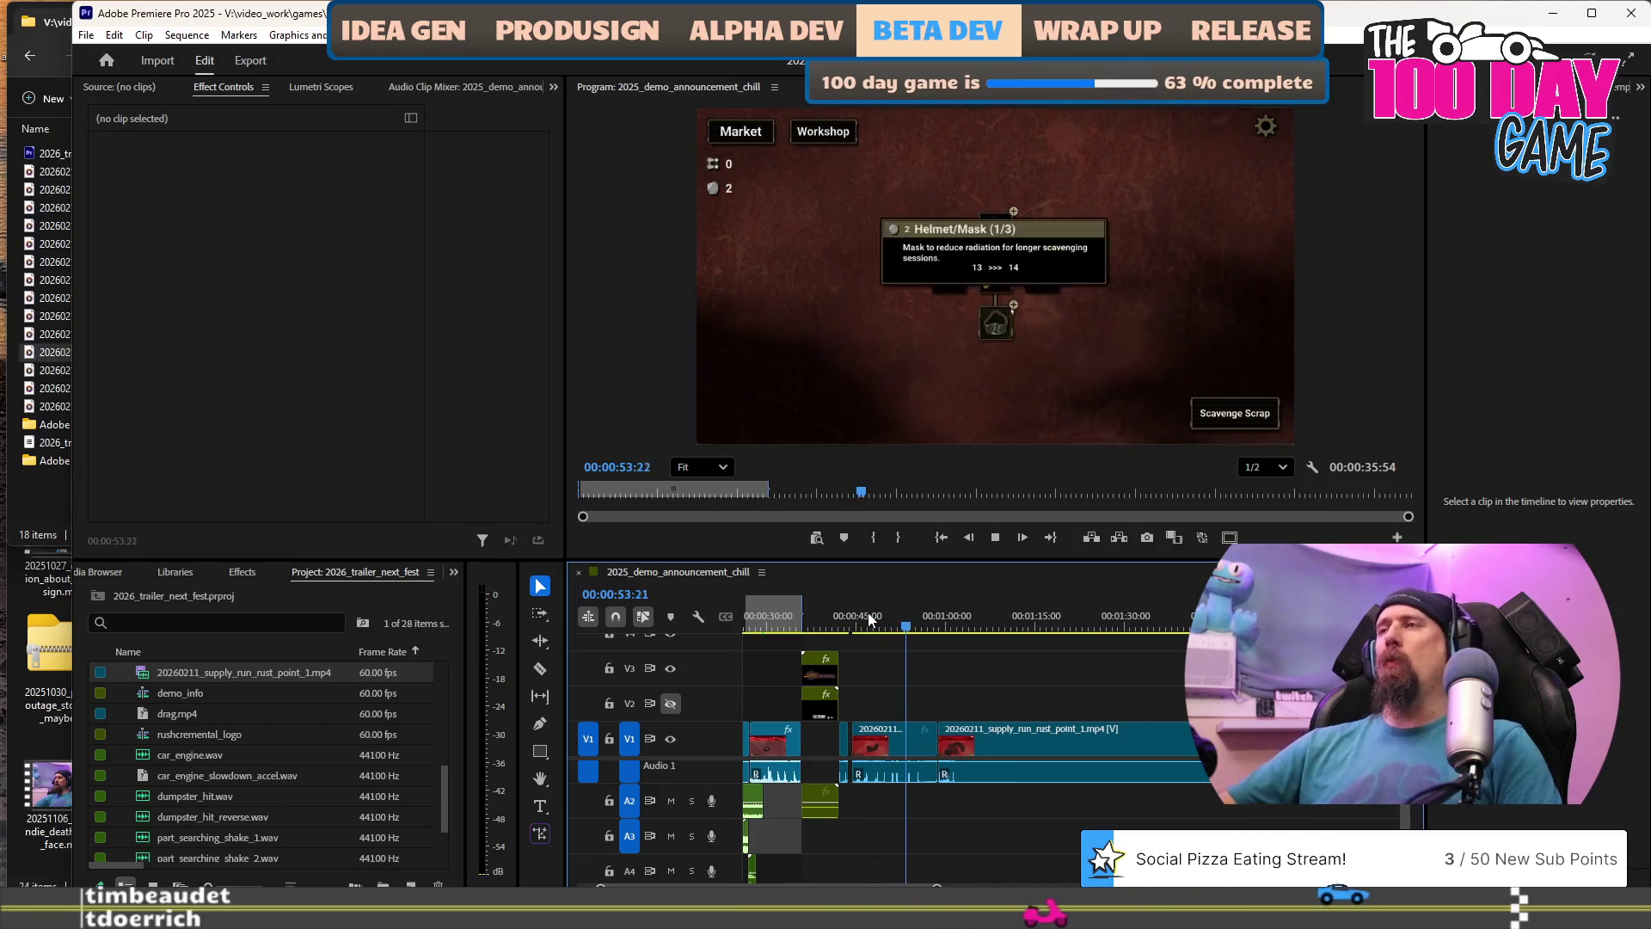
left_click(963, 621)
left_click_drag(996, 621, 1273, 621)
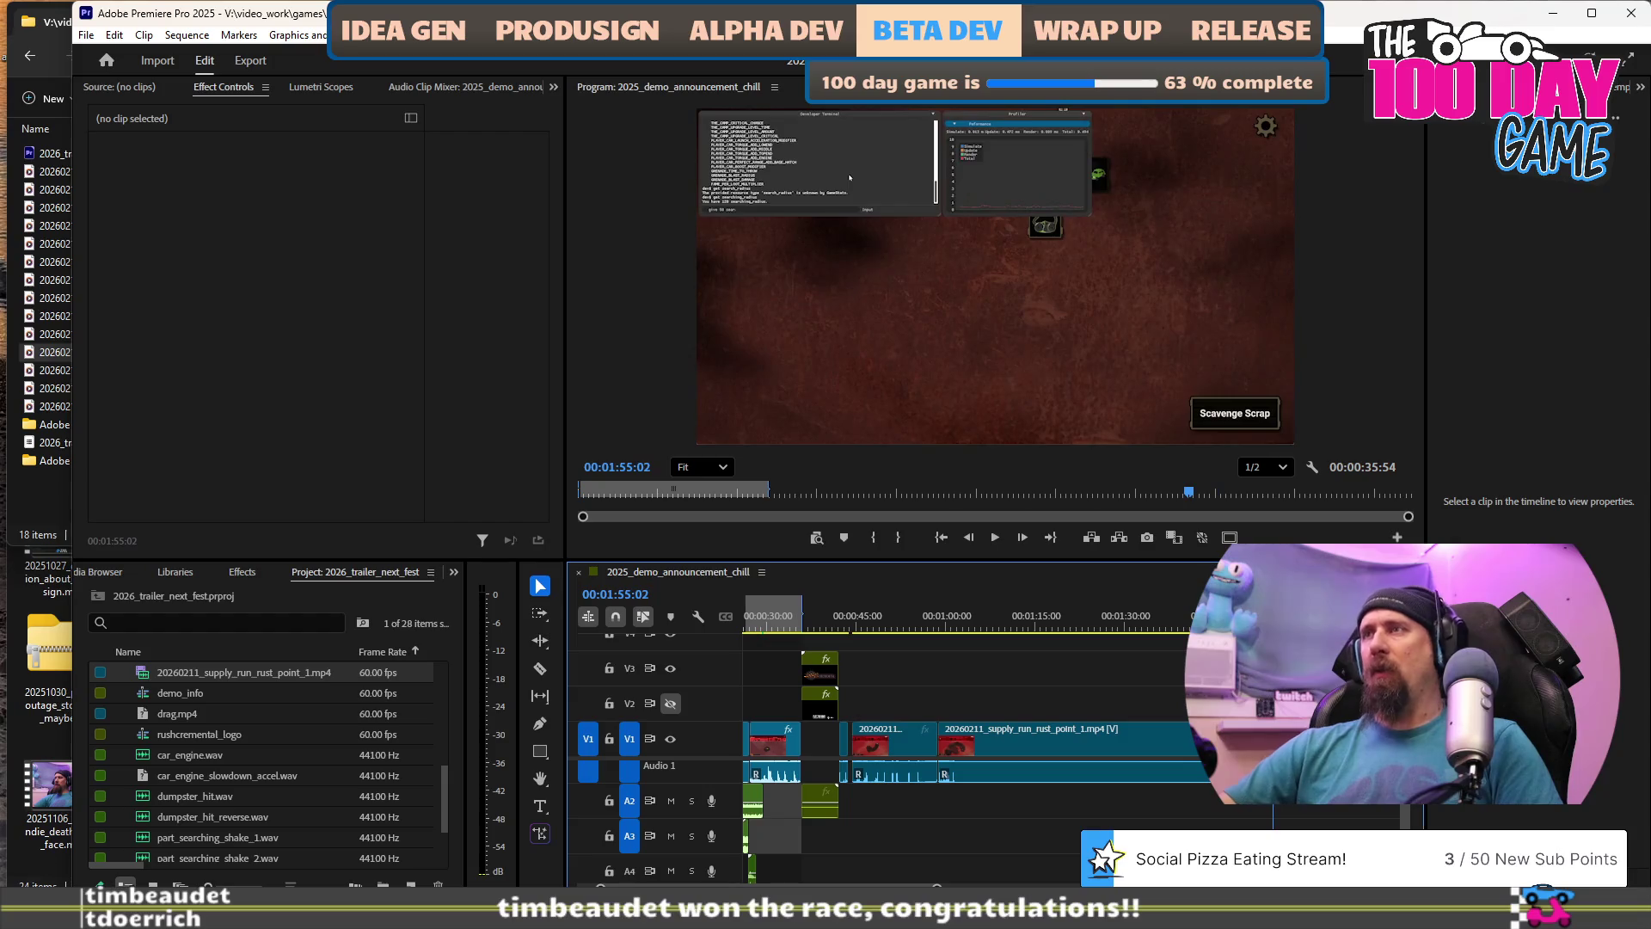
key("space")
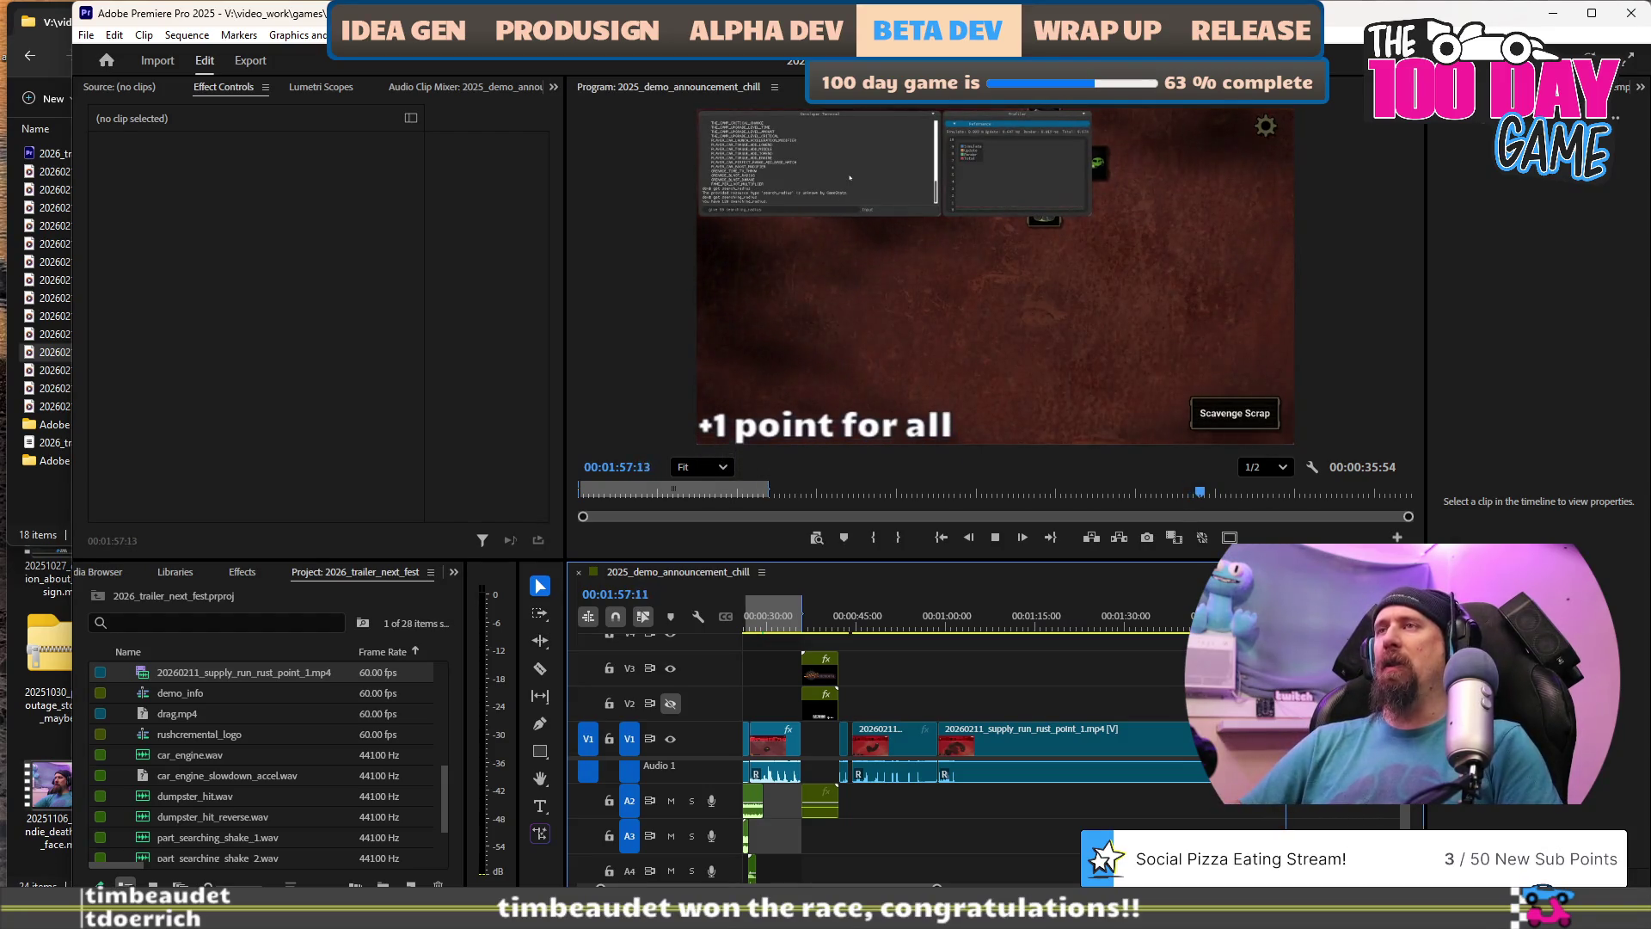
key("space")
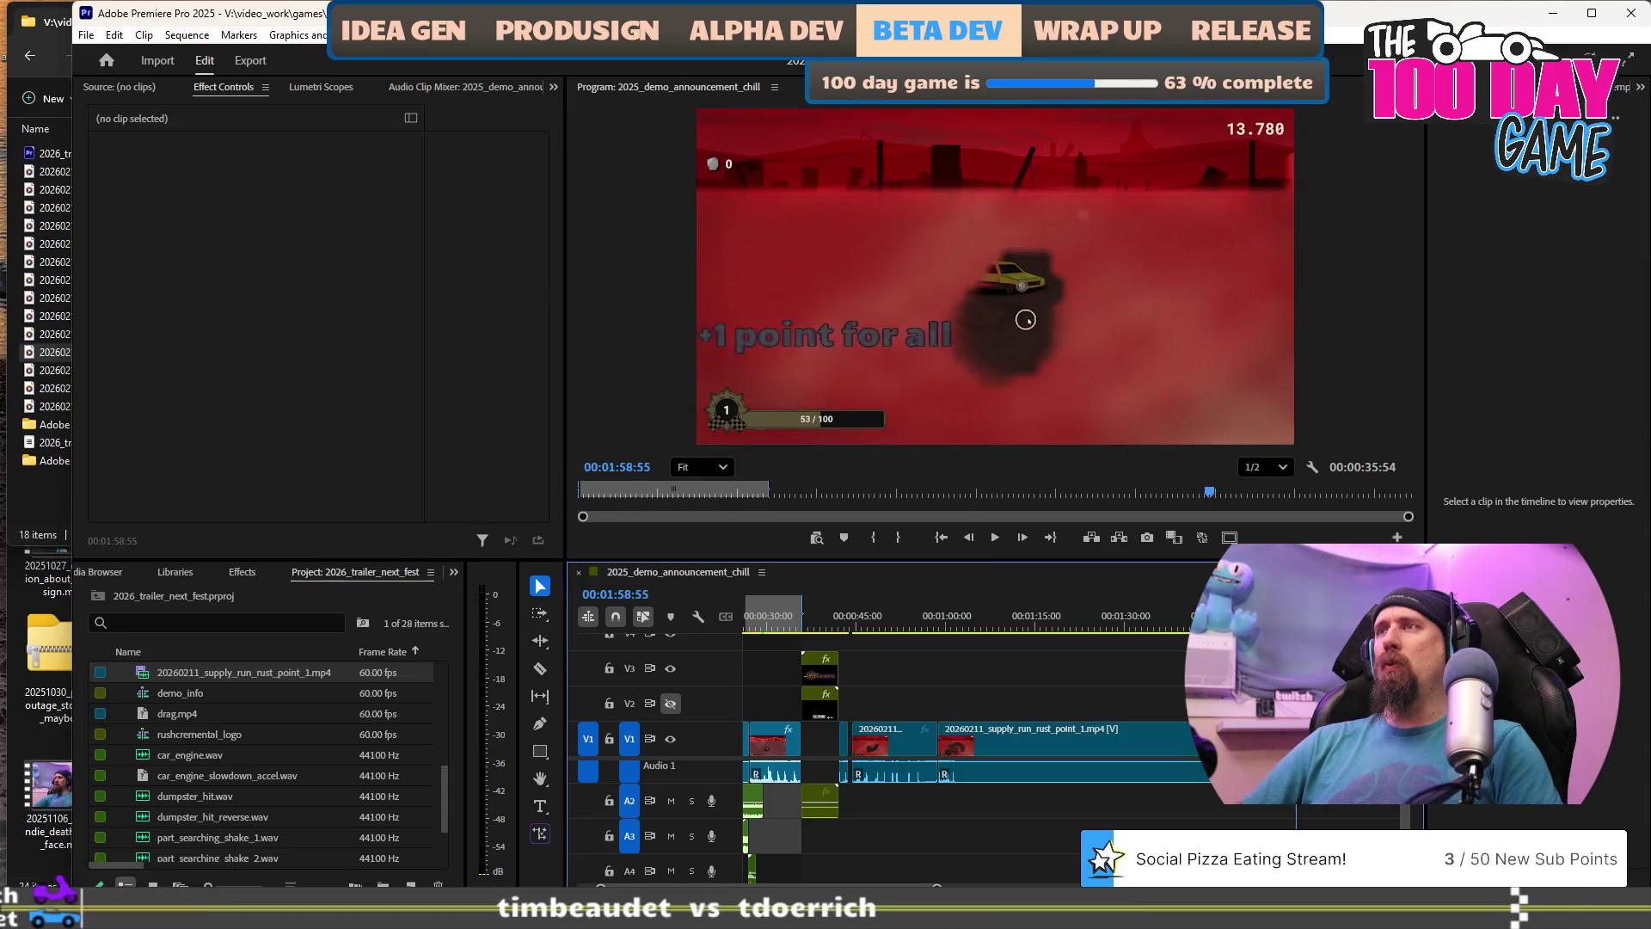
key("space")
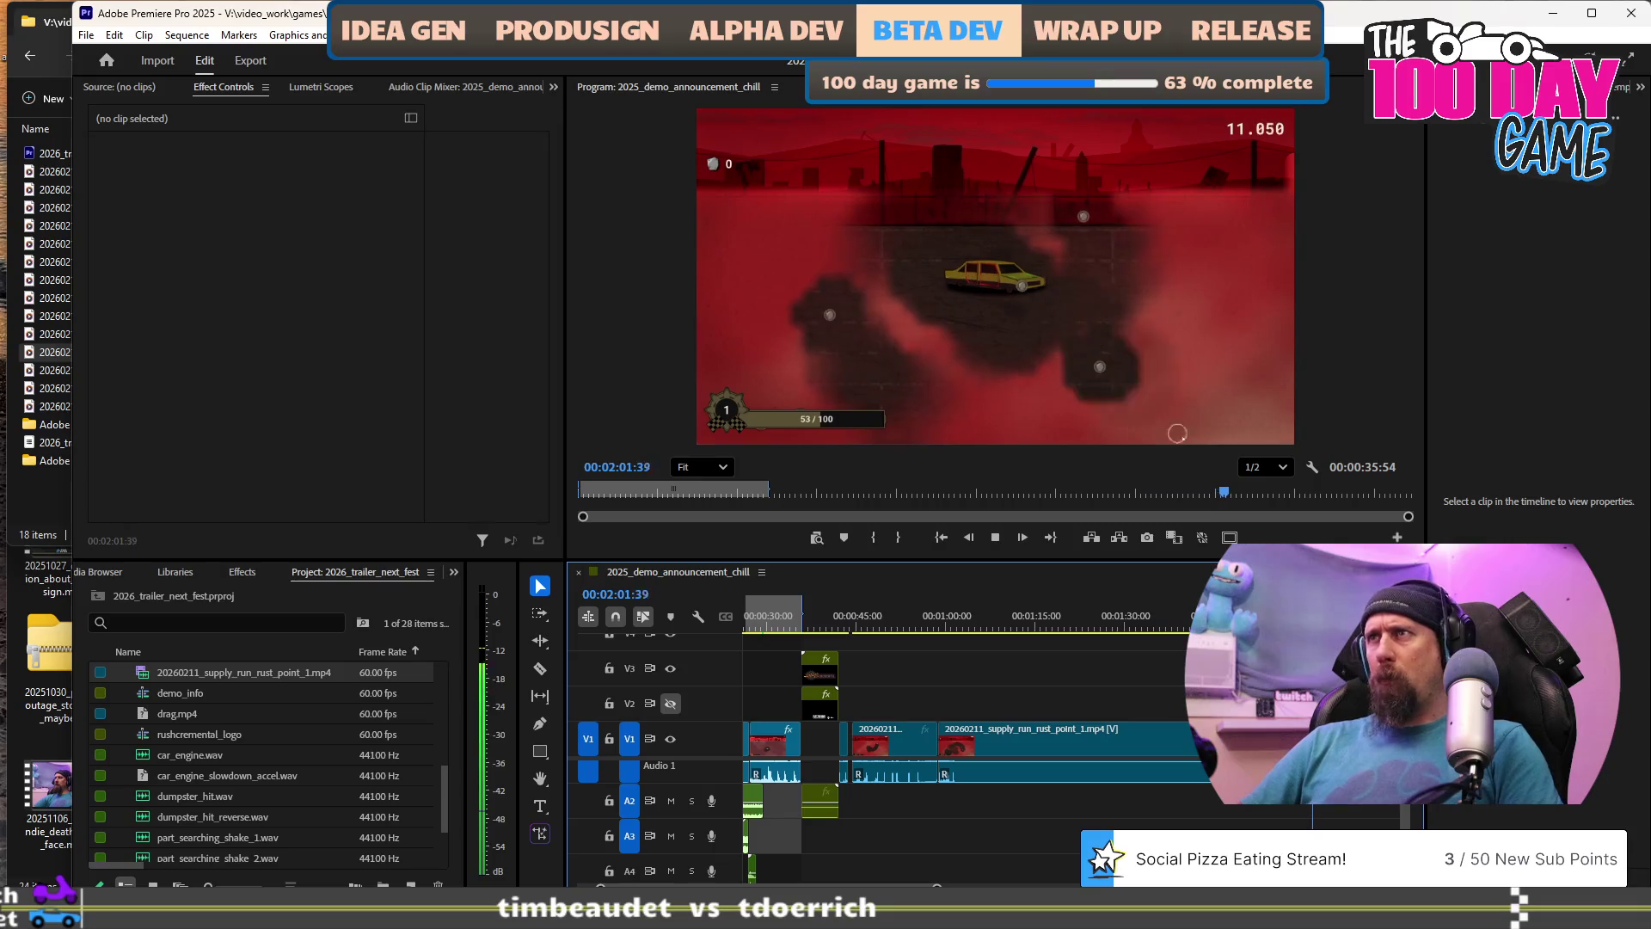
key("space")
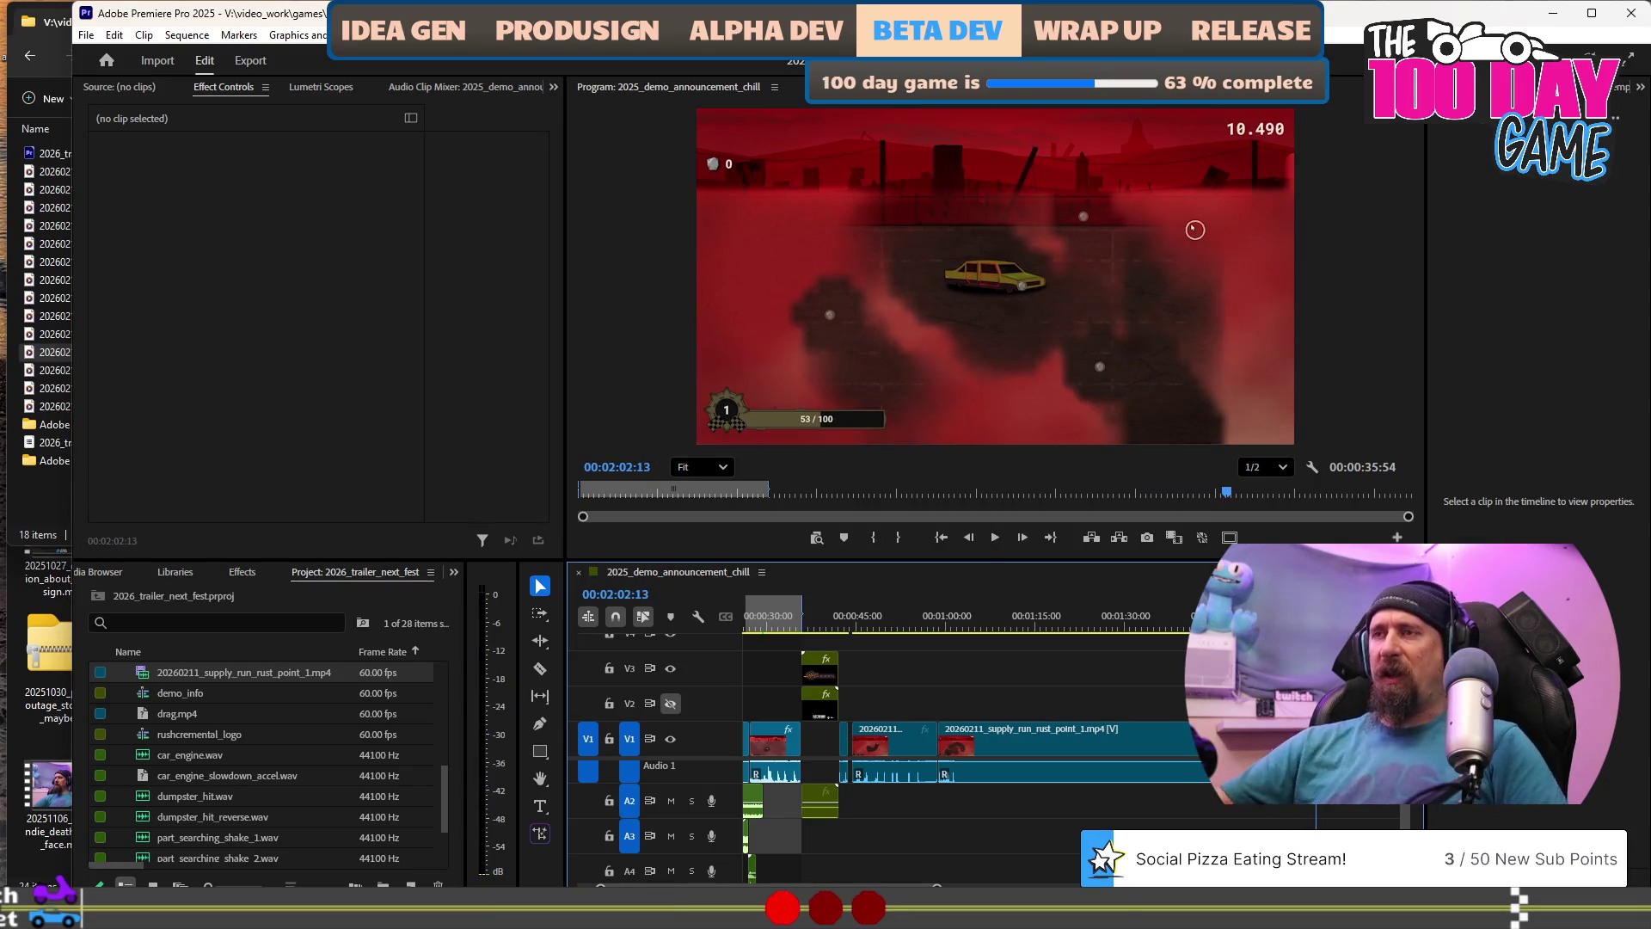
scroll(904, 652, "up", 4)
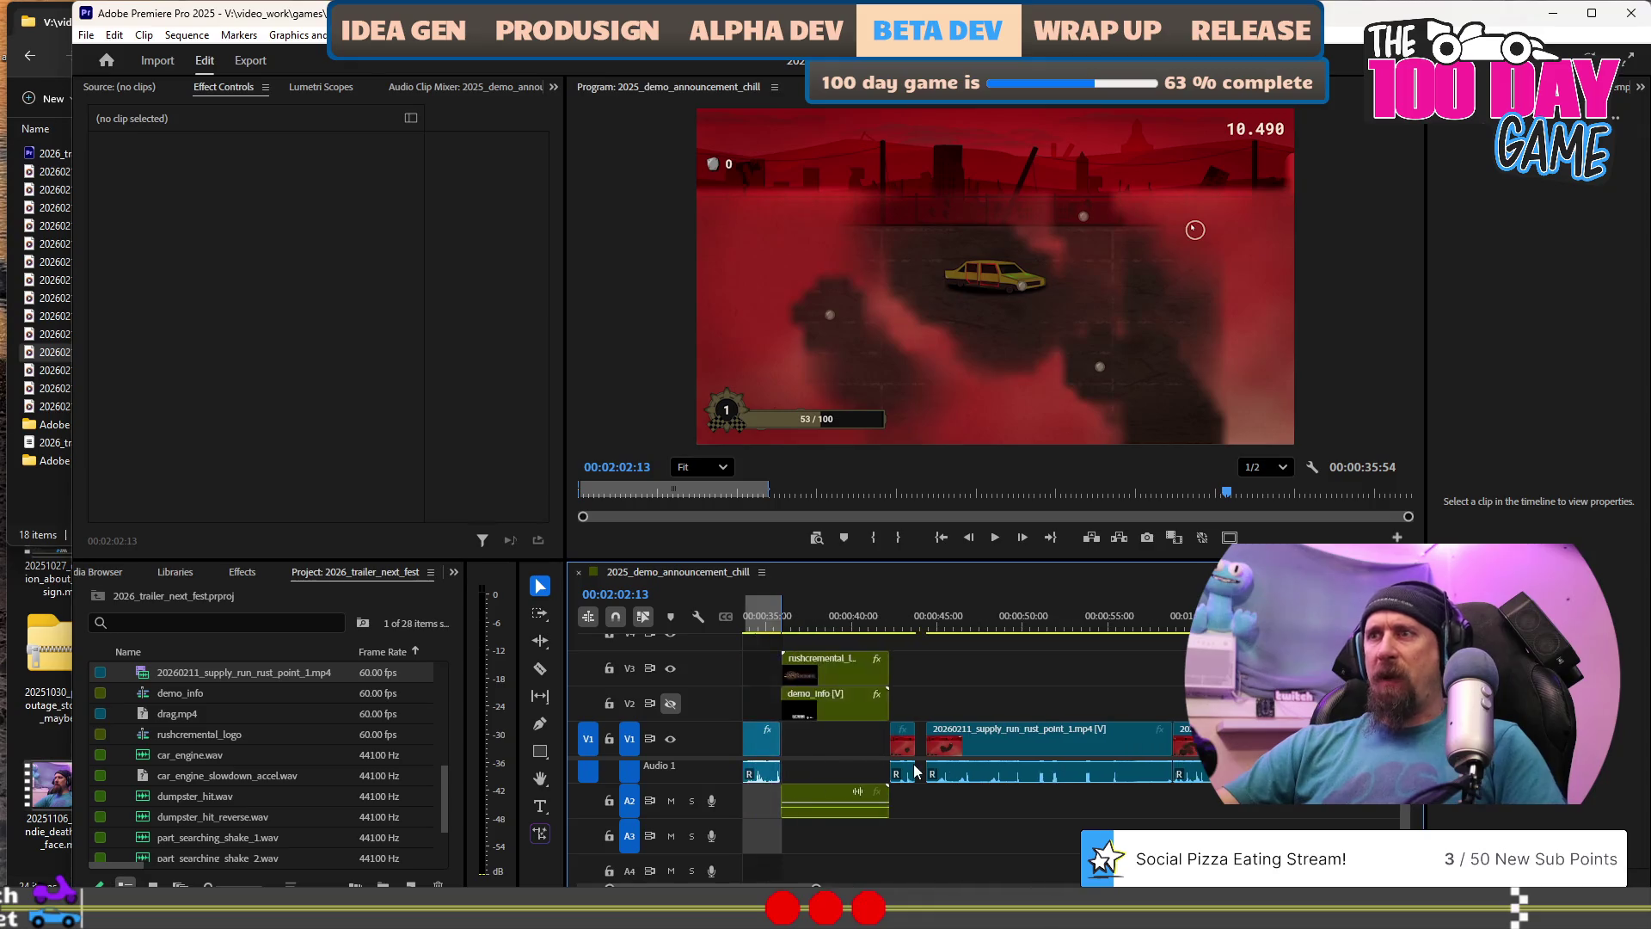
left_click_drag(941, 625, 959, 626)
left_click_drag(962, 684, 963, 684)
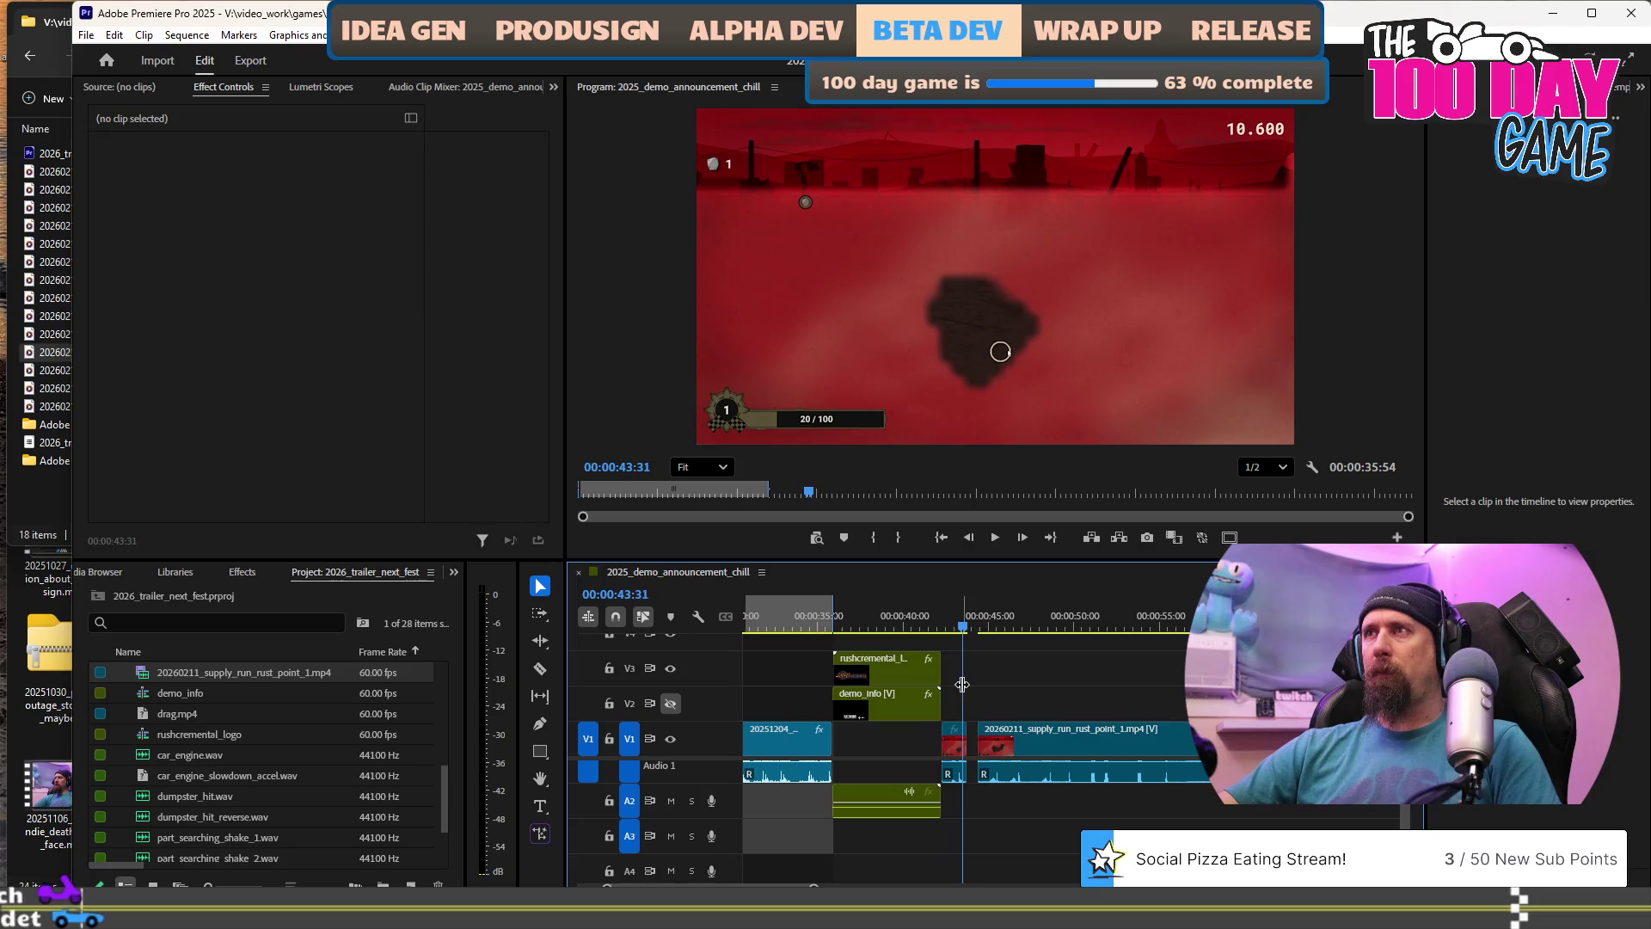
left_click_drag(999, 625, 1204, 621)
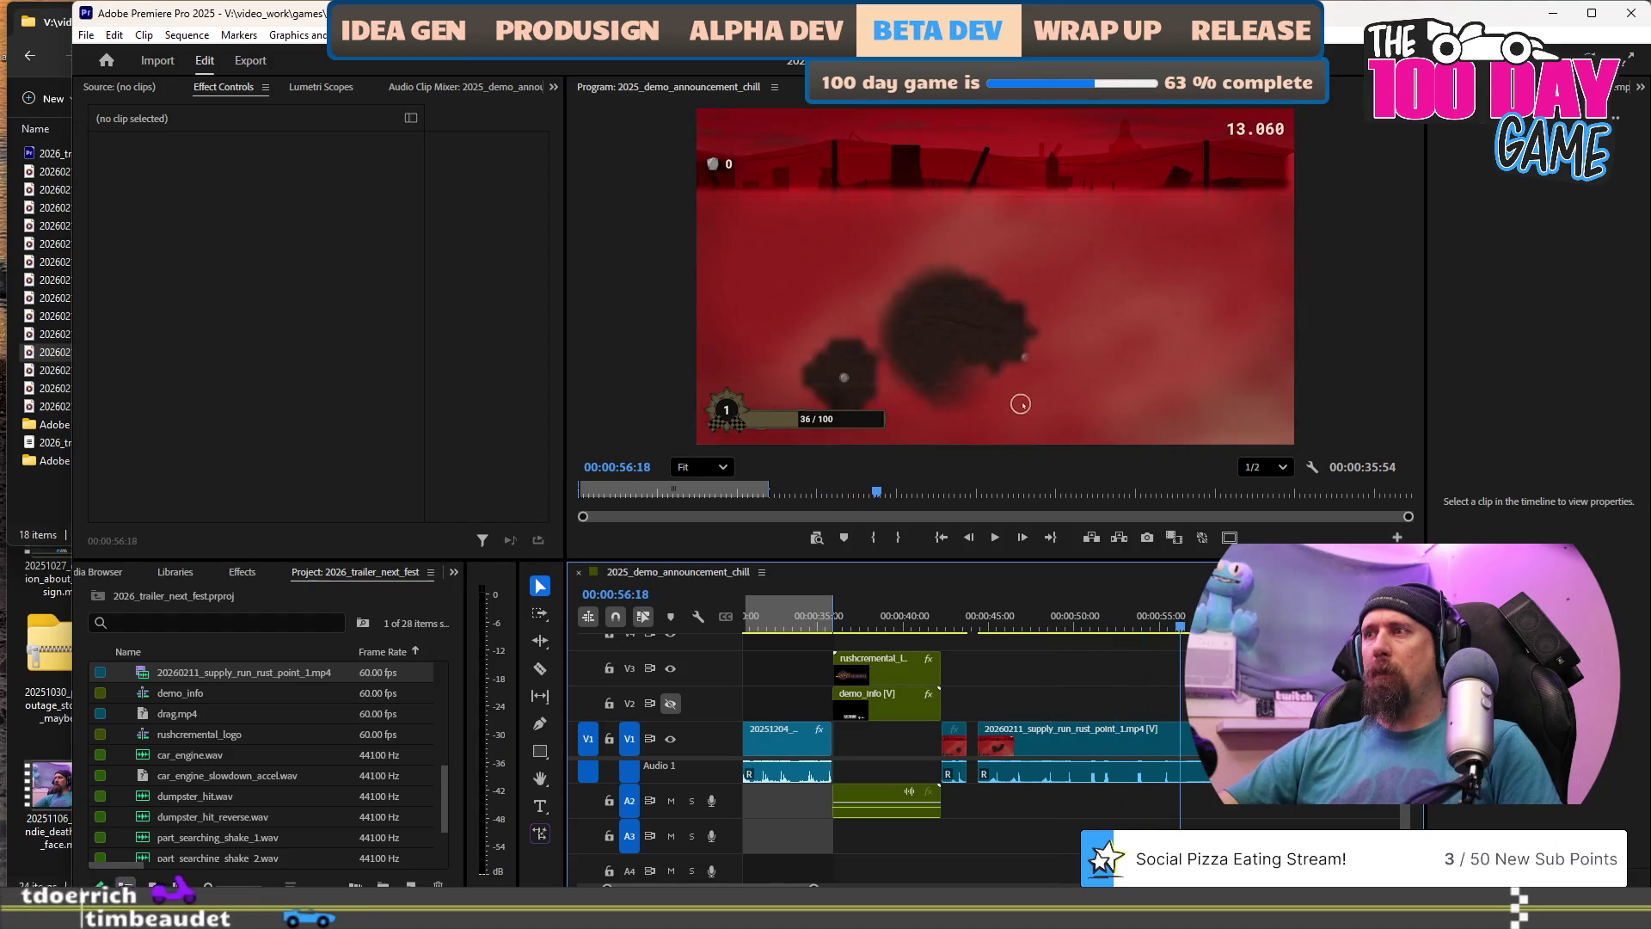
left_click(1099, 745)
key("Up")
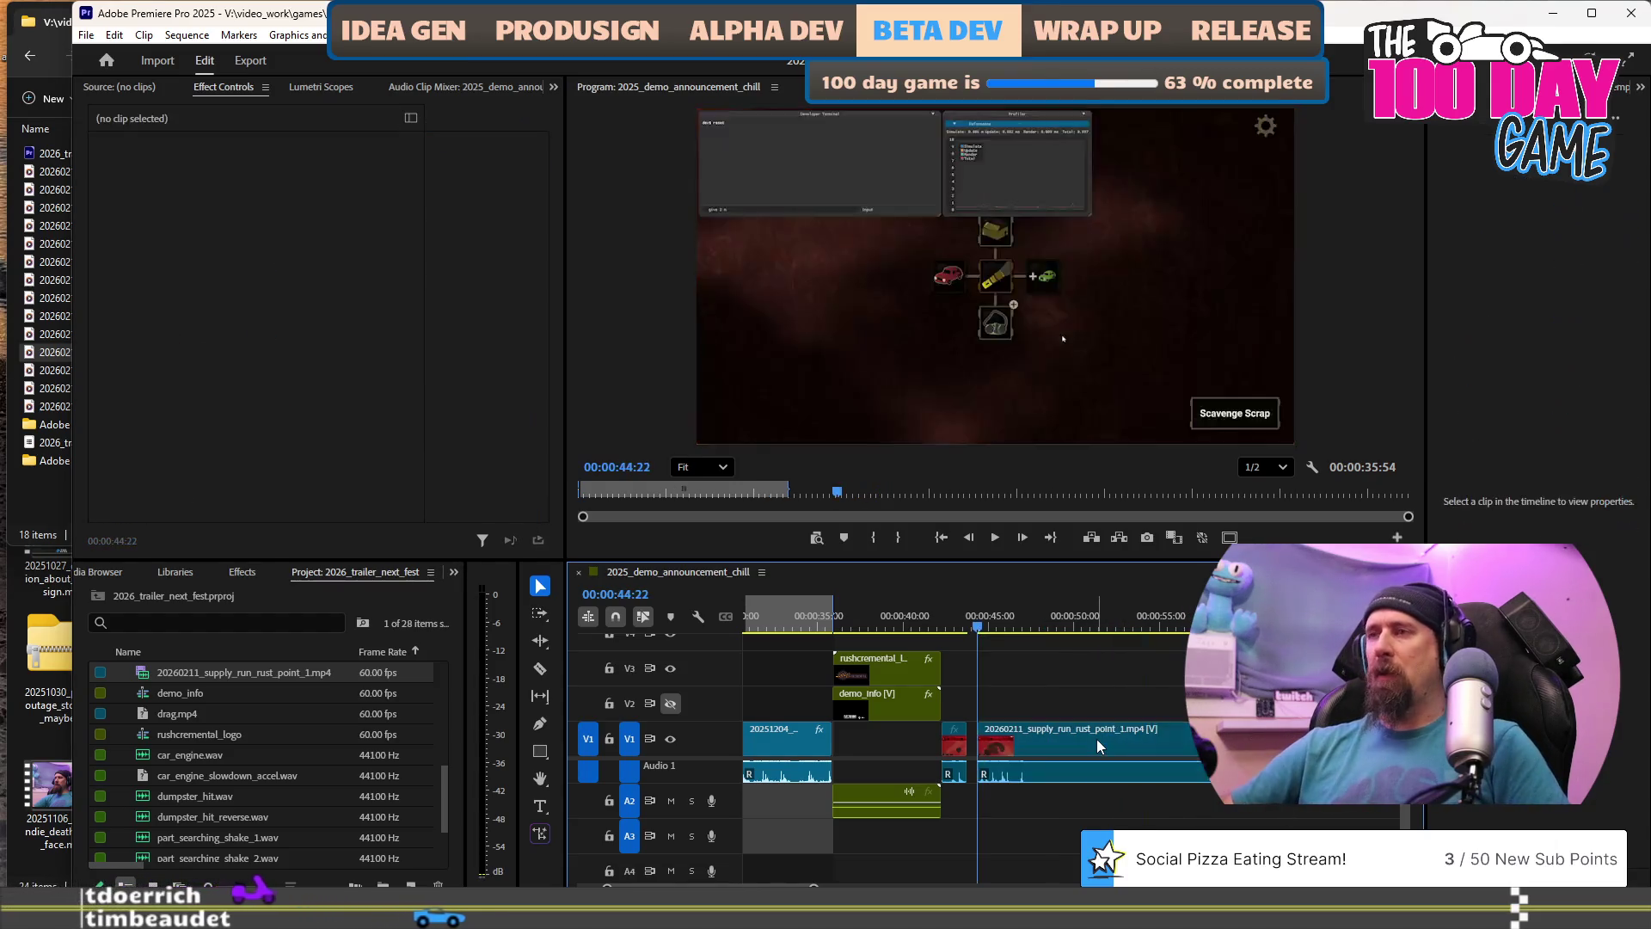
Try sliding the supply run clip 37 frames earlier, review the cut, then undo it.
left_click_drag(1007, 745, 998, 747)
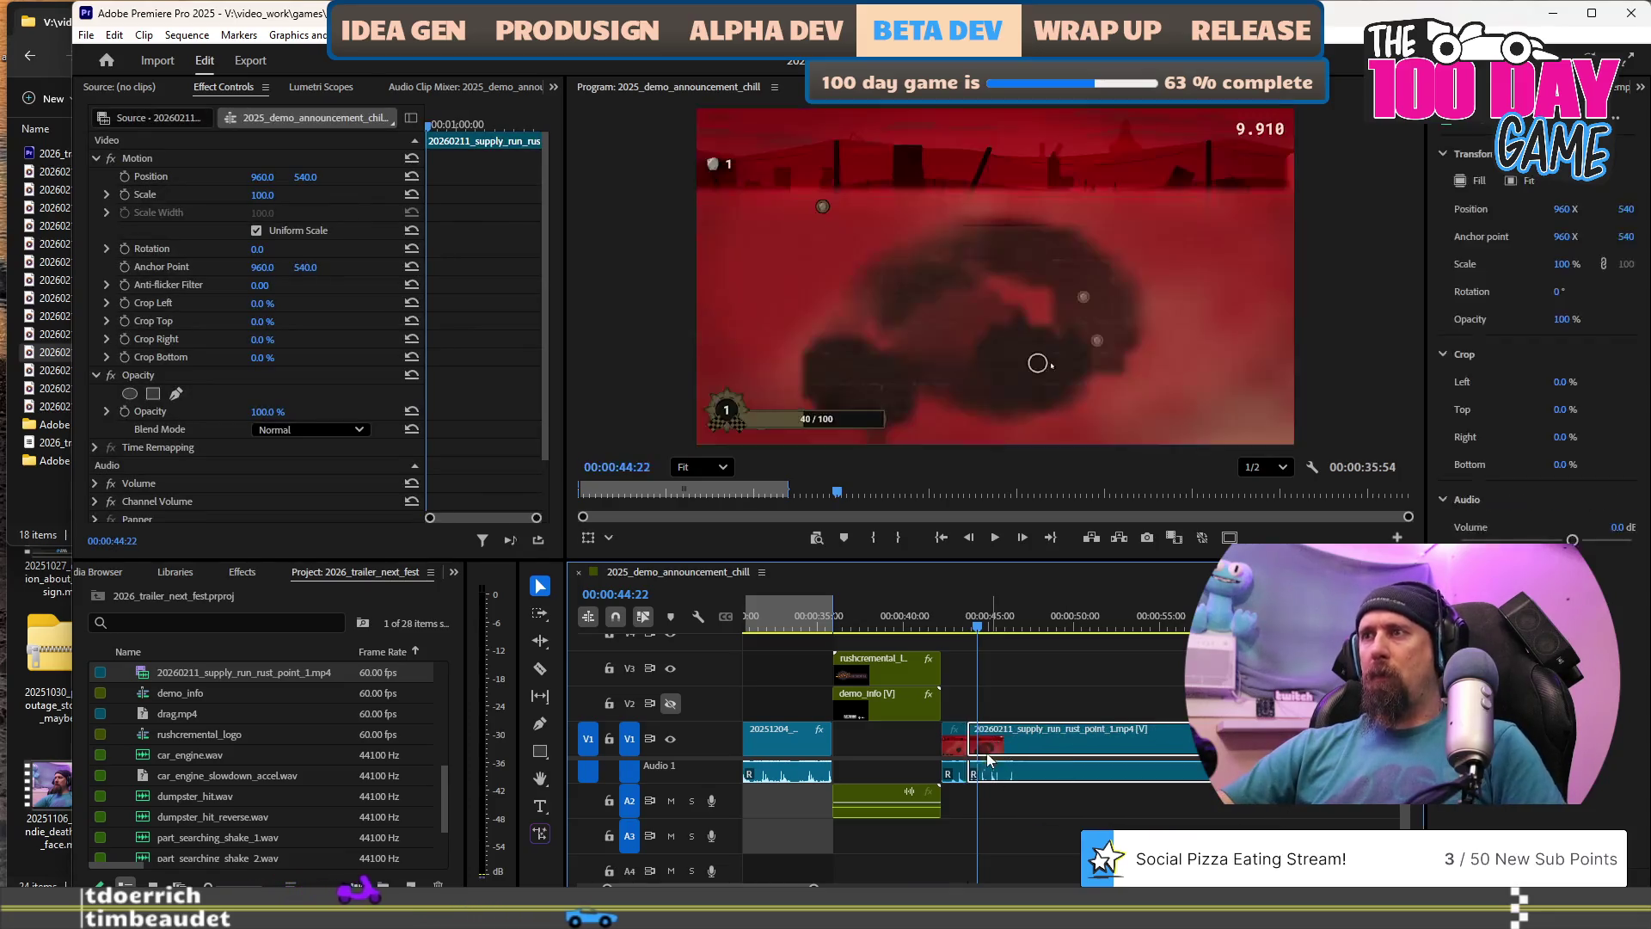
key("equal")
key("equal")
key("equal")
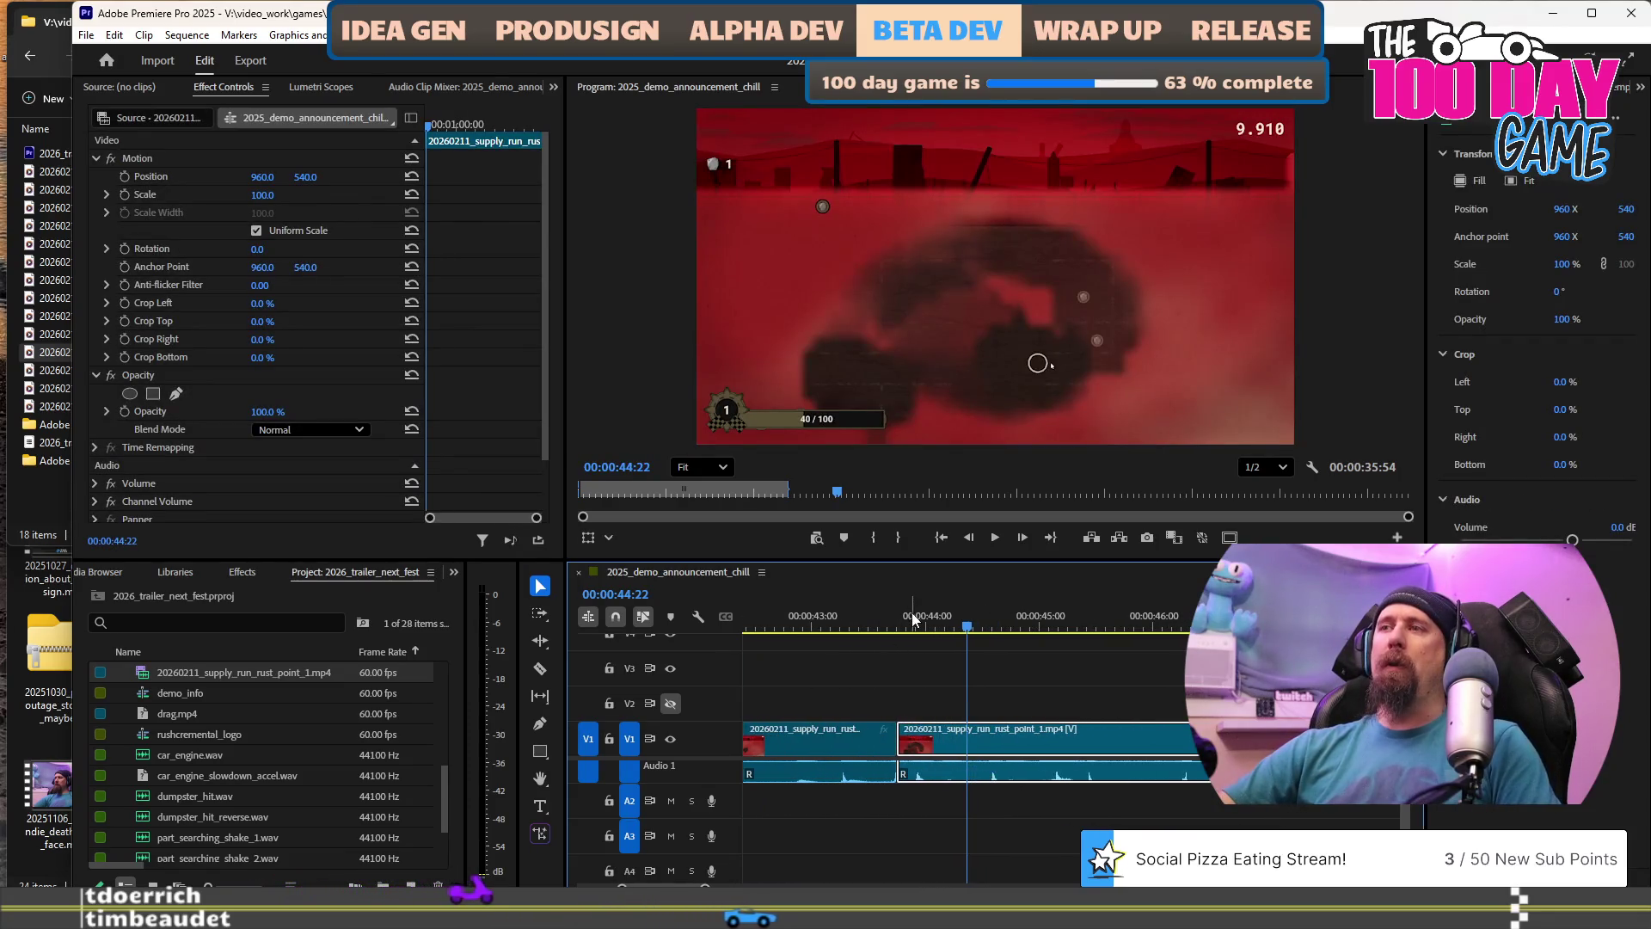
left_click(895, 616)
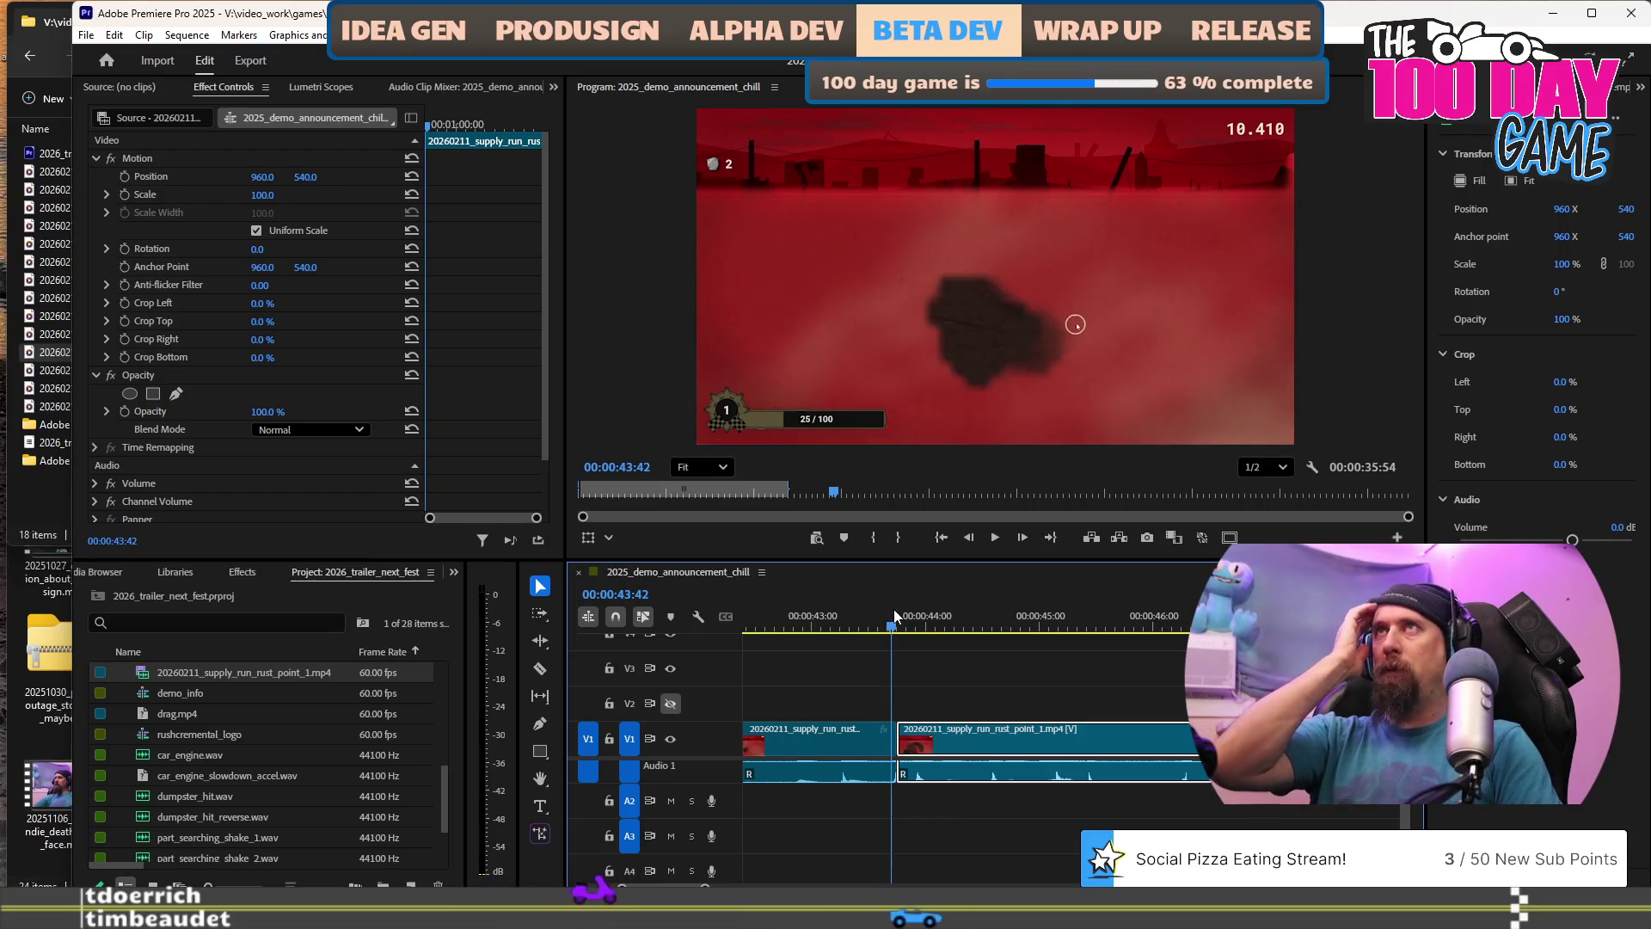
key("space")
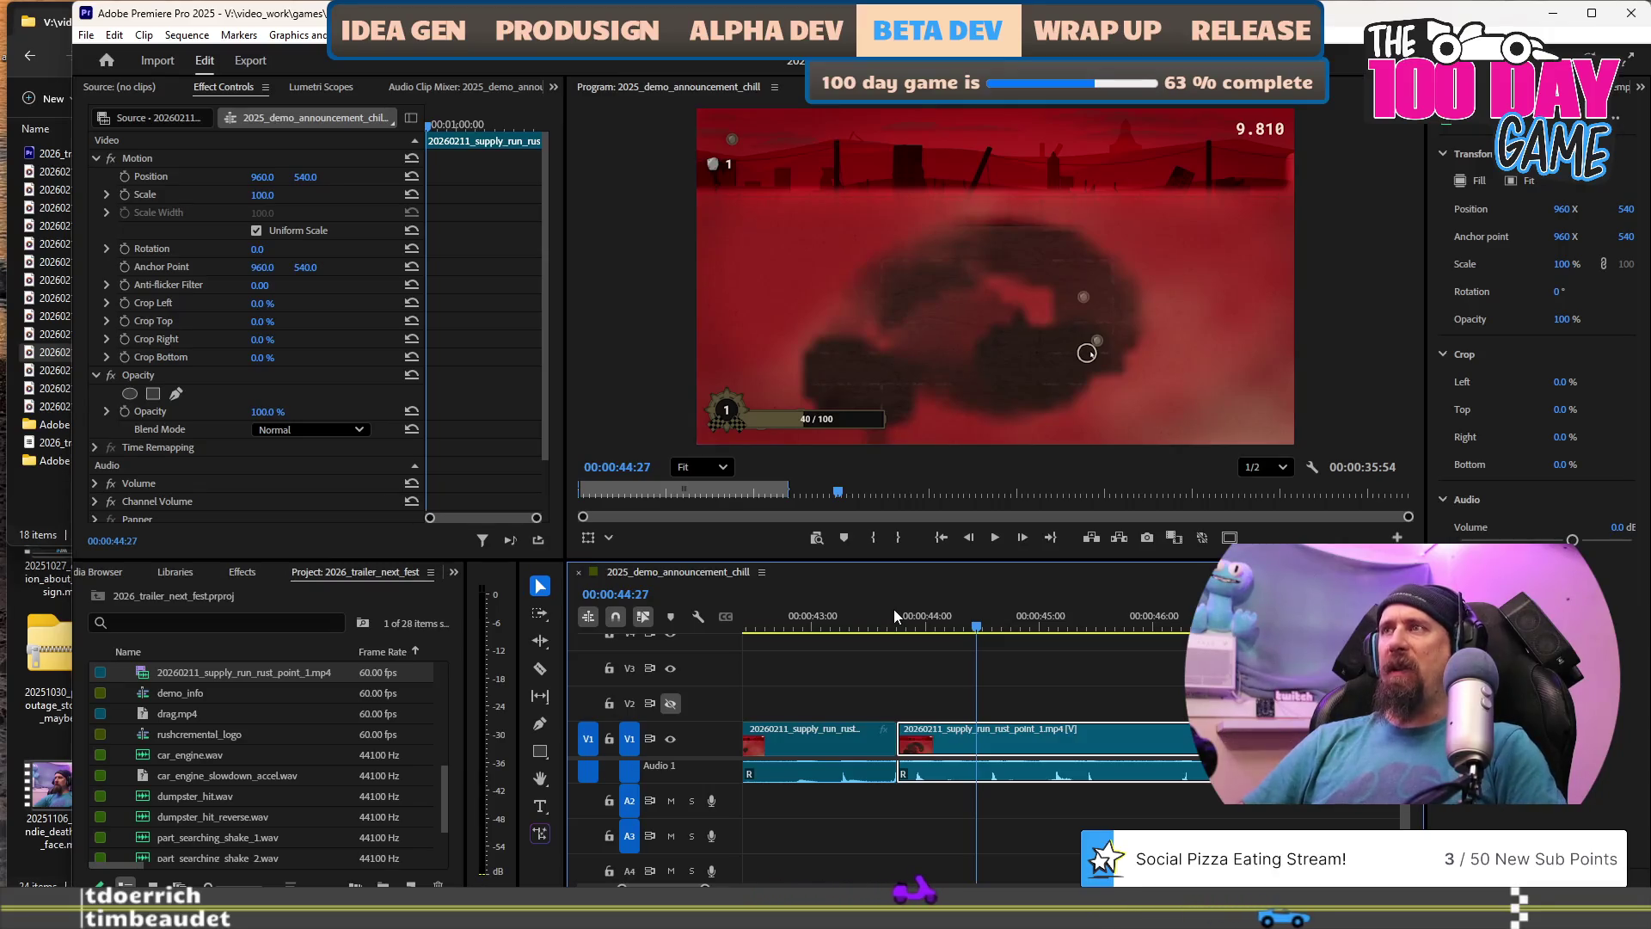
left_click(894, 608)
key("space")
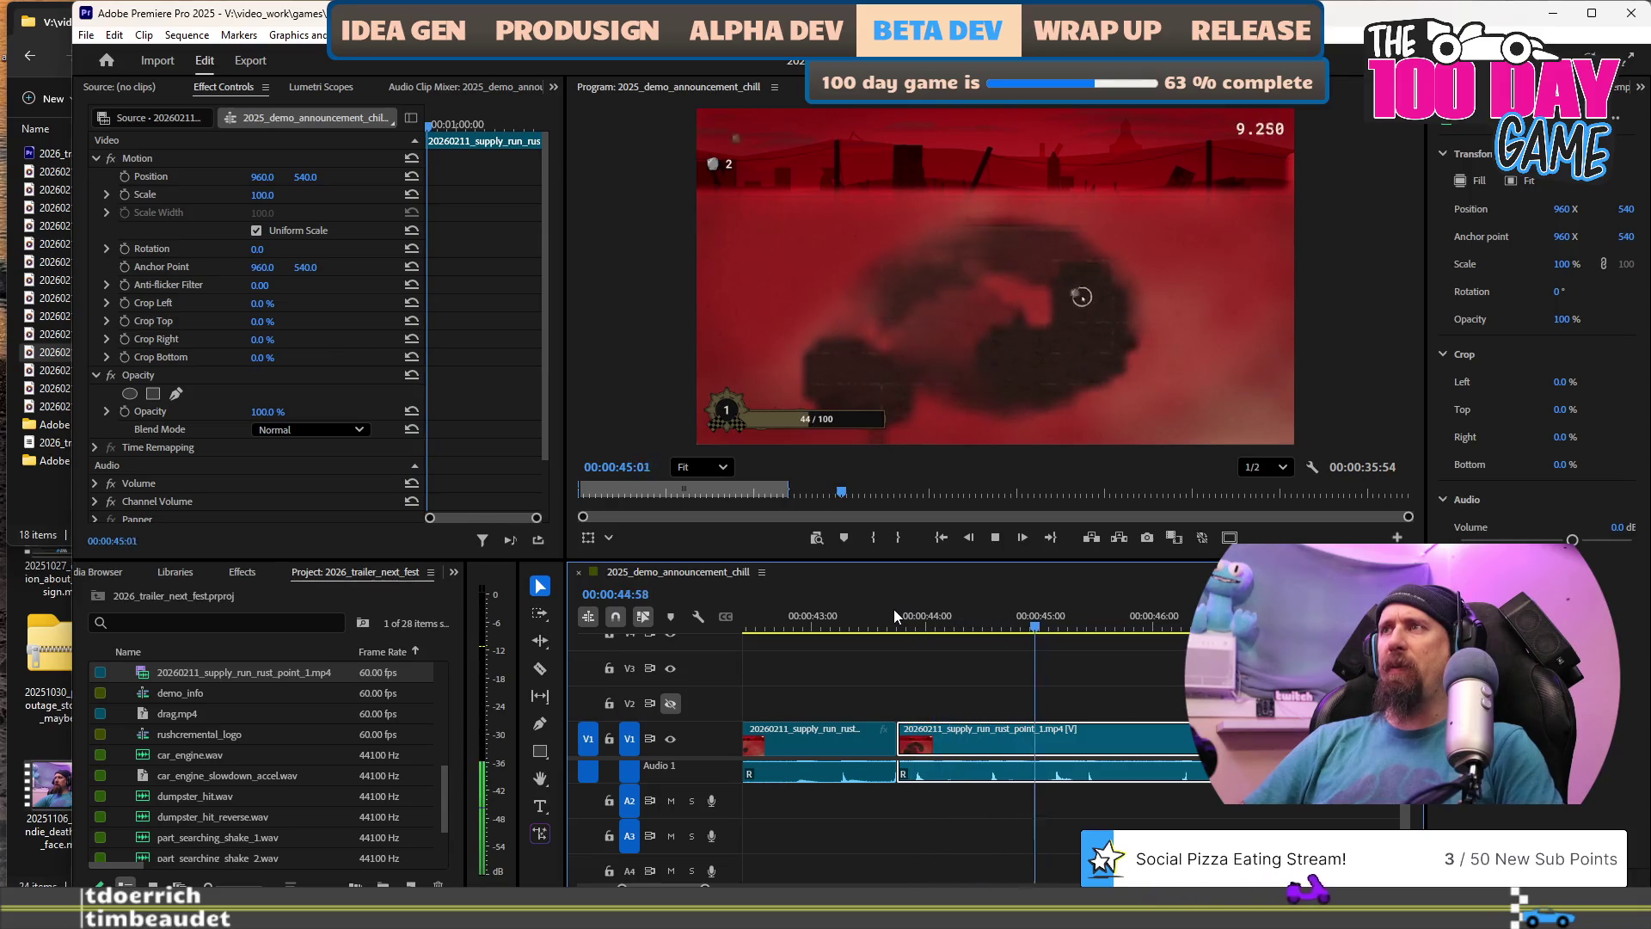
scroll(1123, 809, "down", 5, "alt")
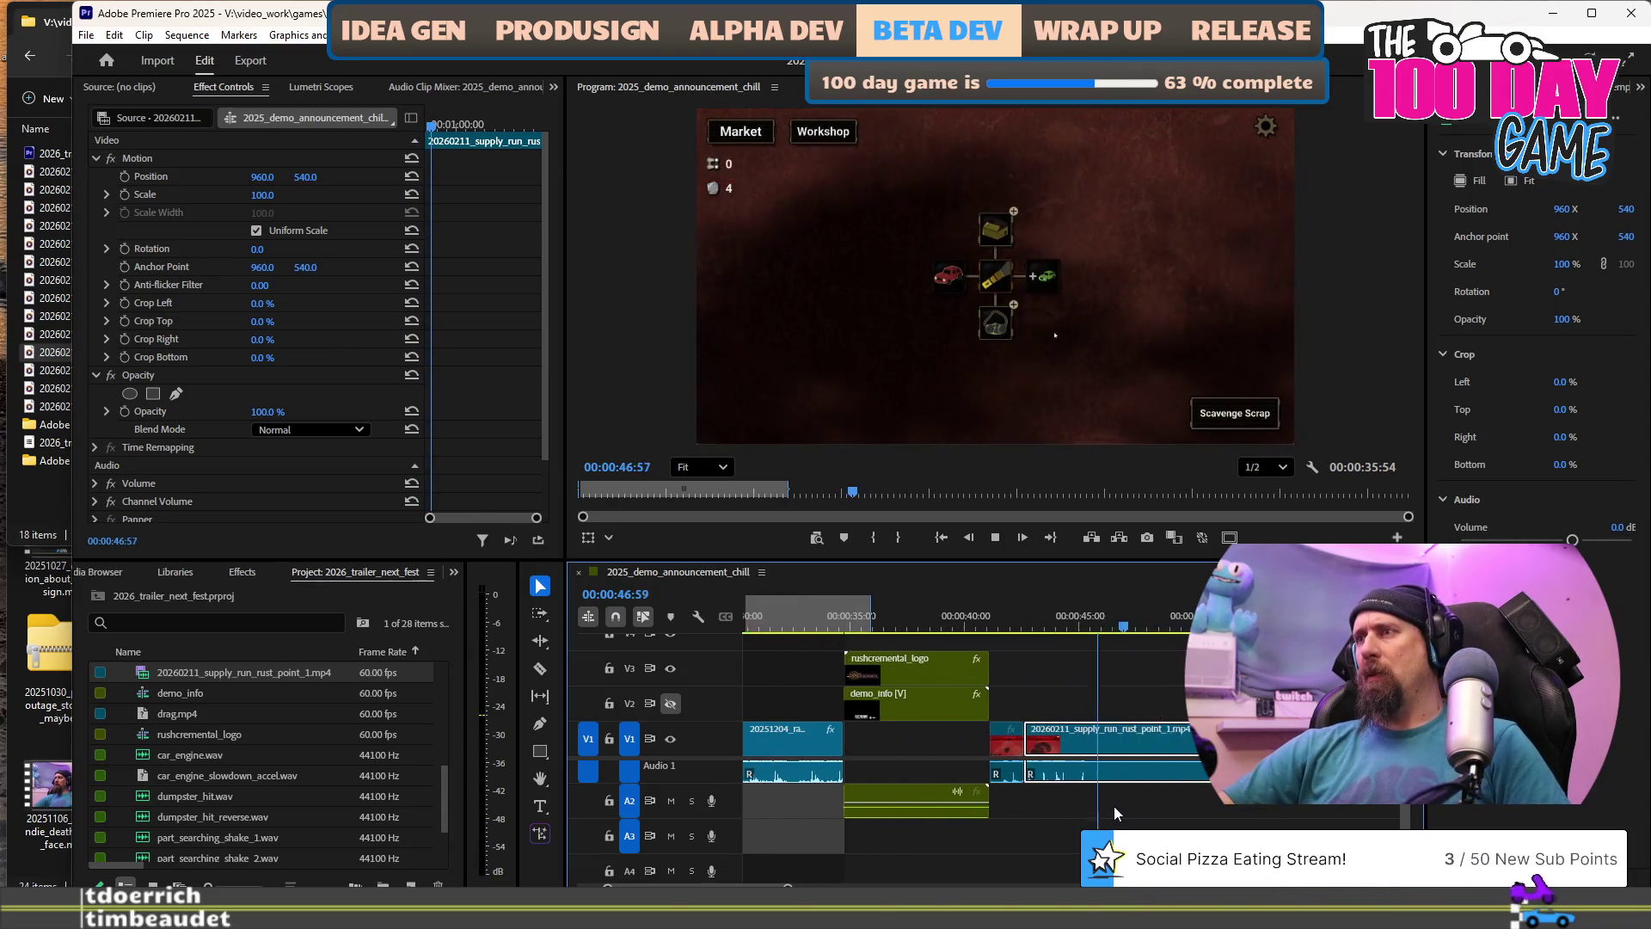
key("space")
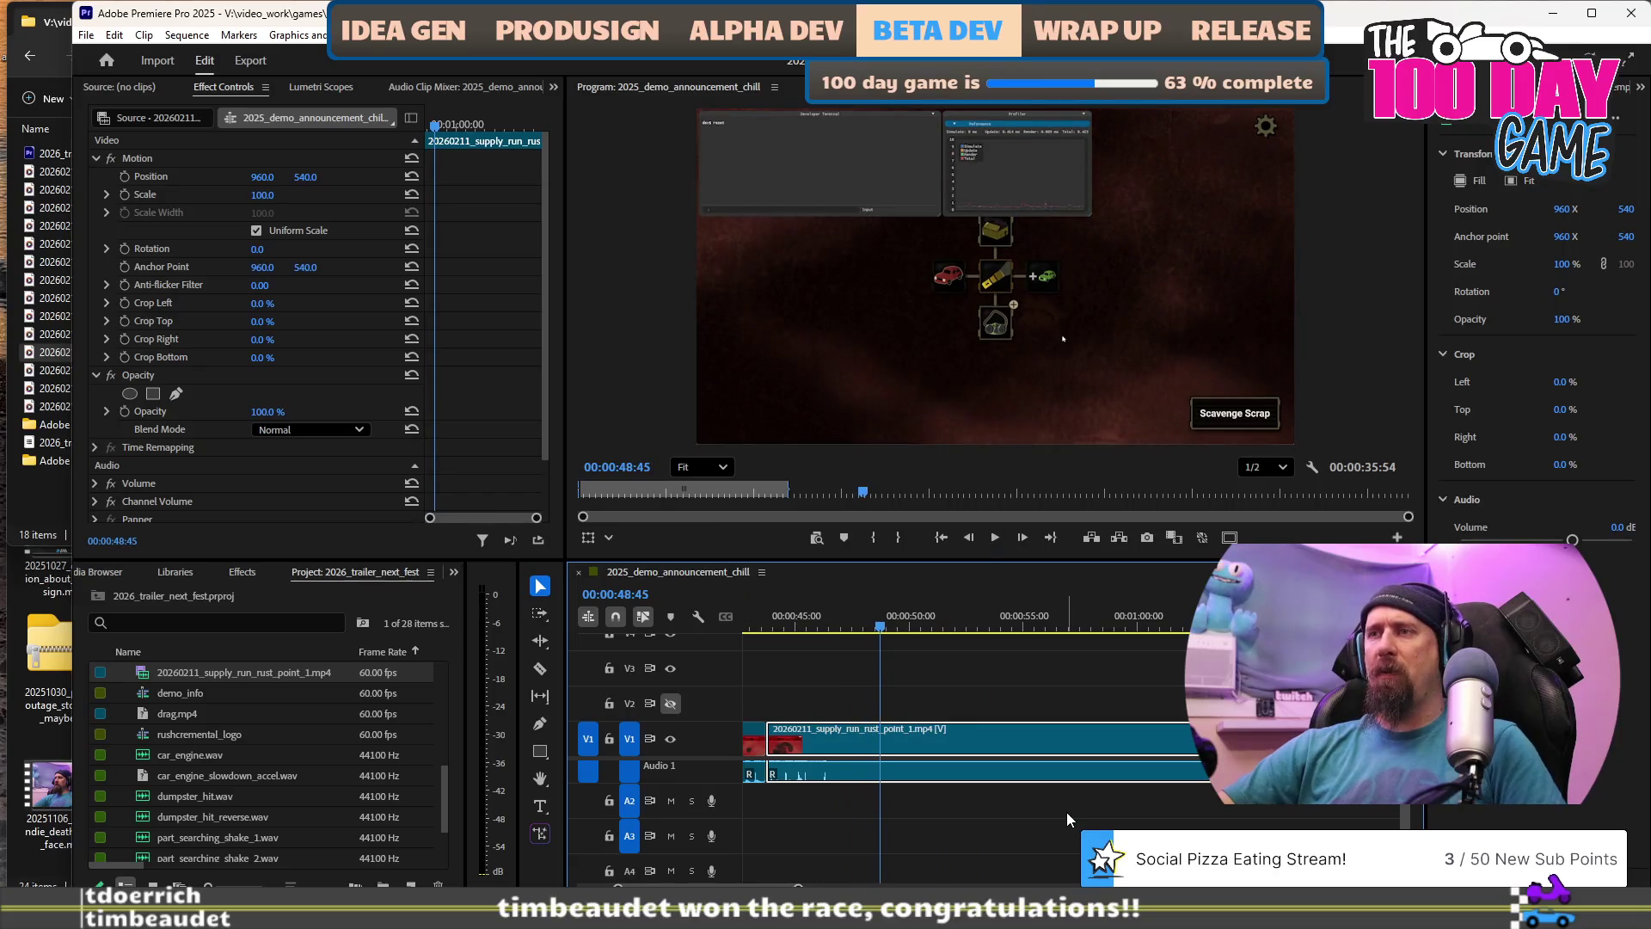
key("ctrl+z")
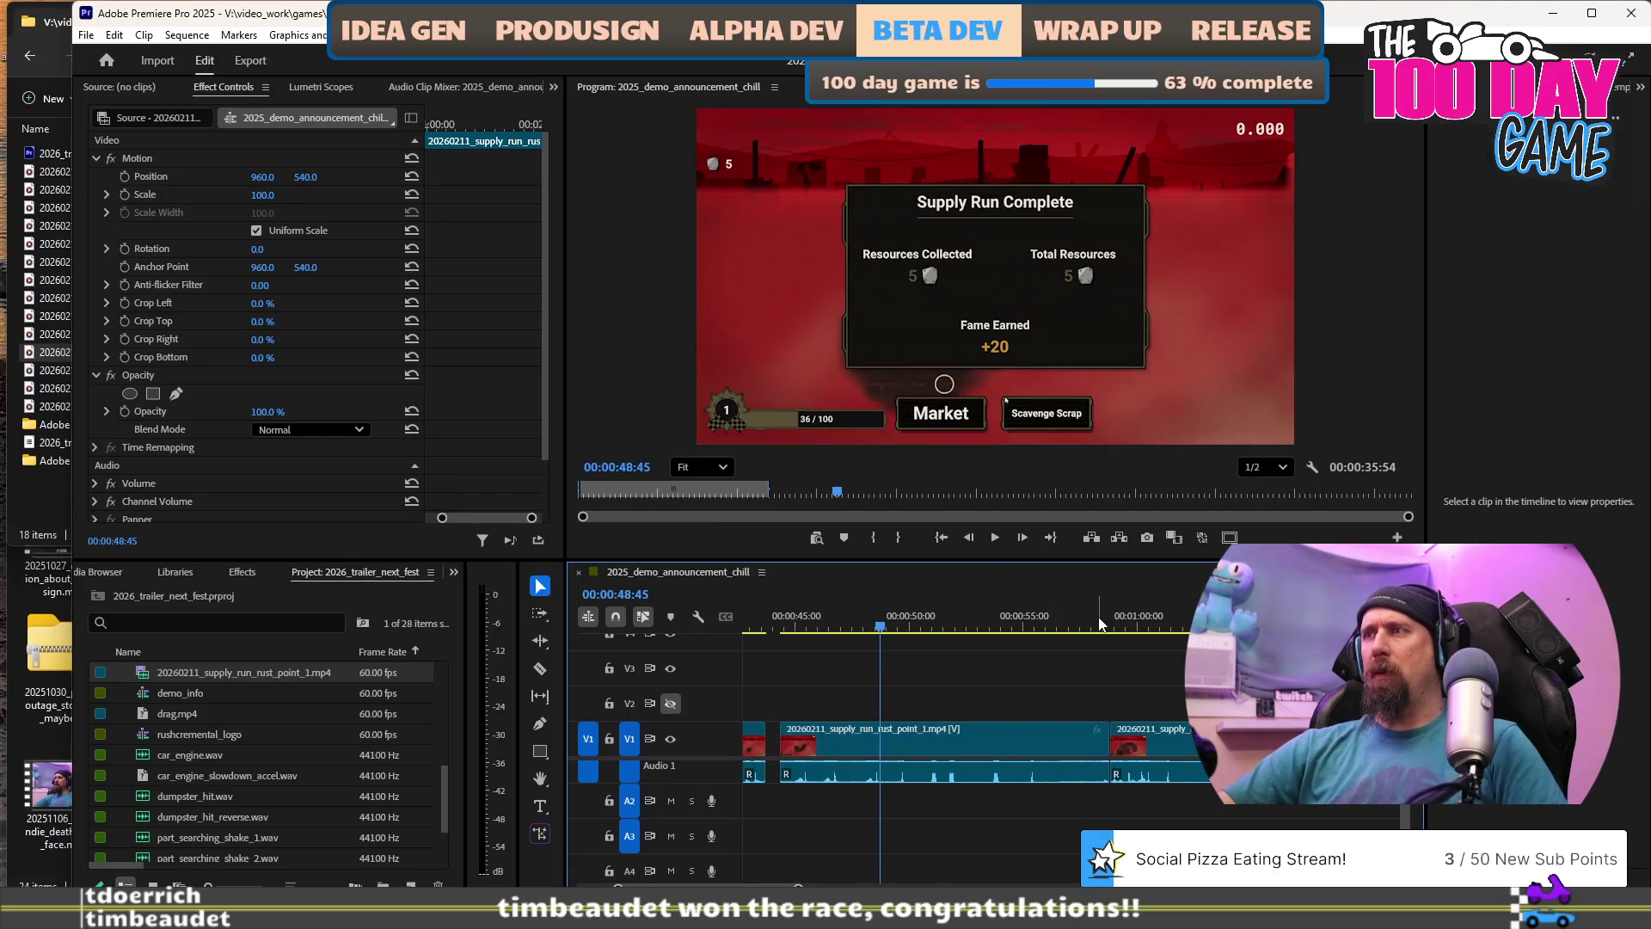
Review the sequence around 58 seconds, playing backward and forward.
left_click(1099, 623)
key("j")
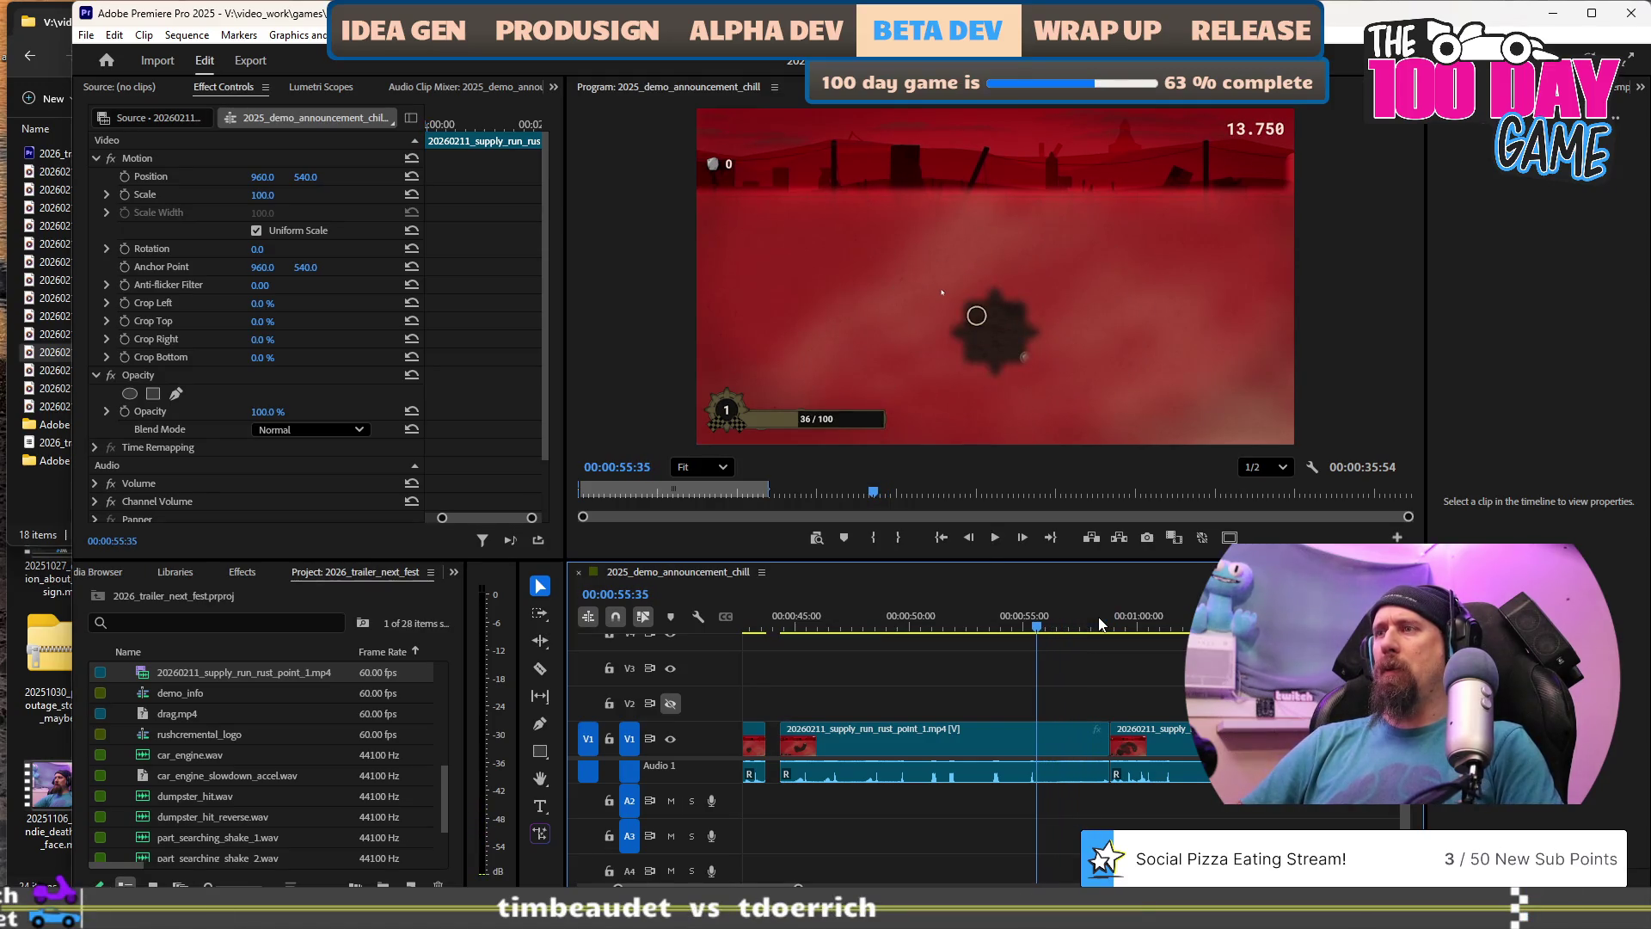
key("l")
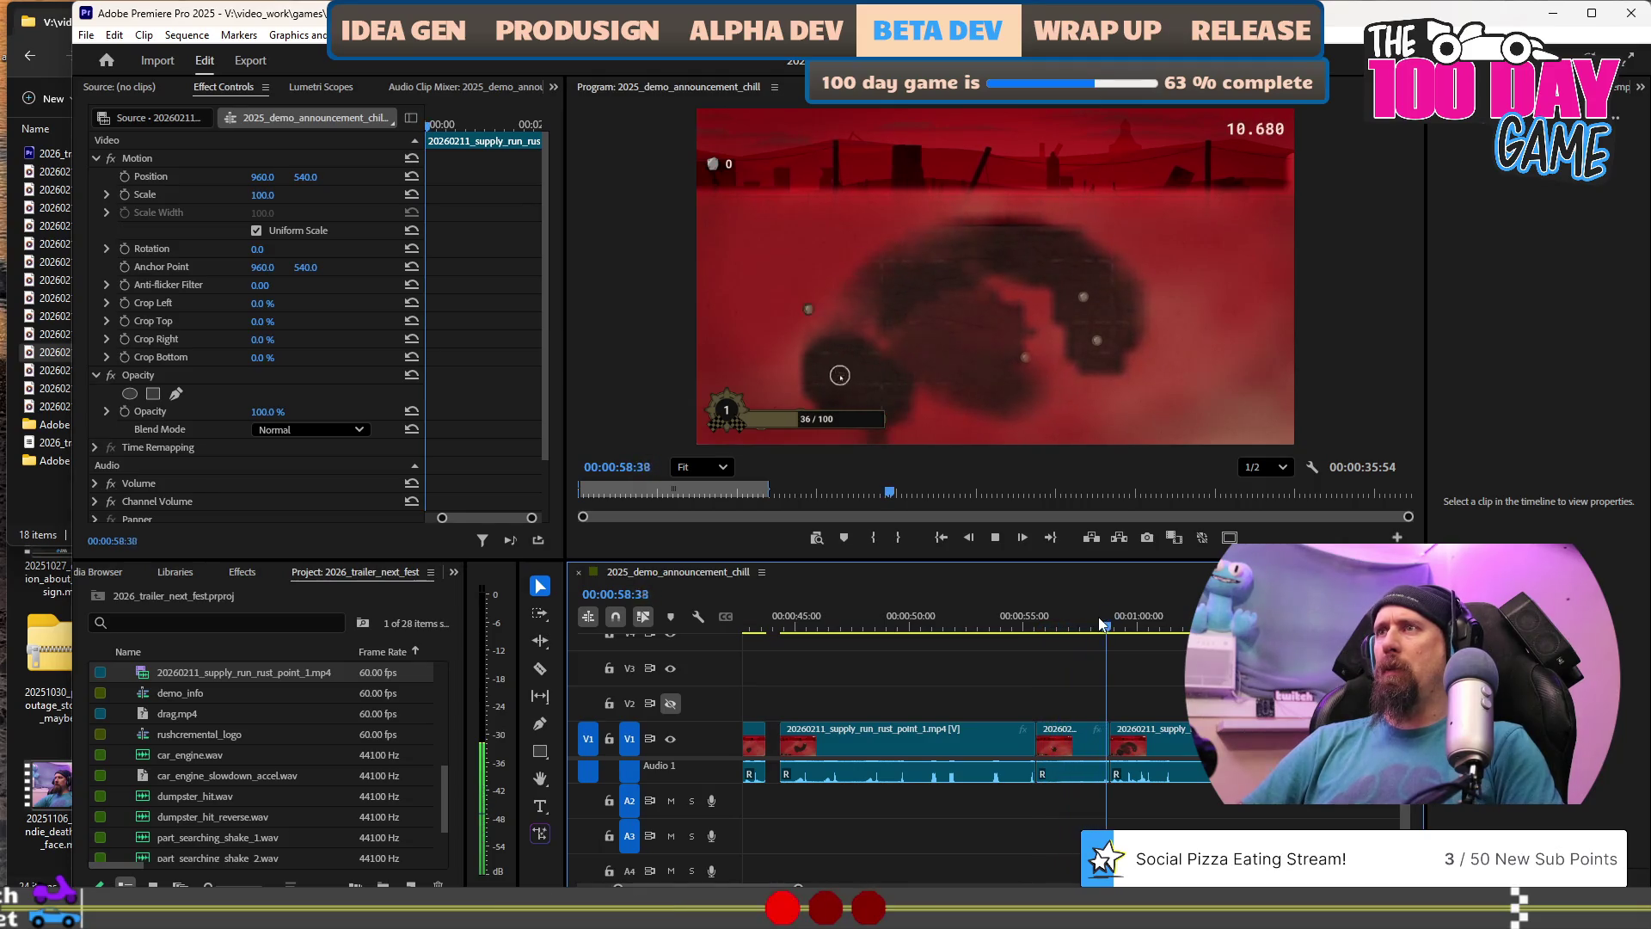
key("k")
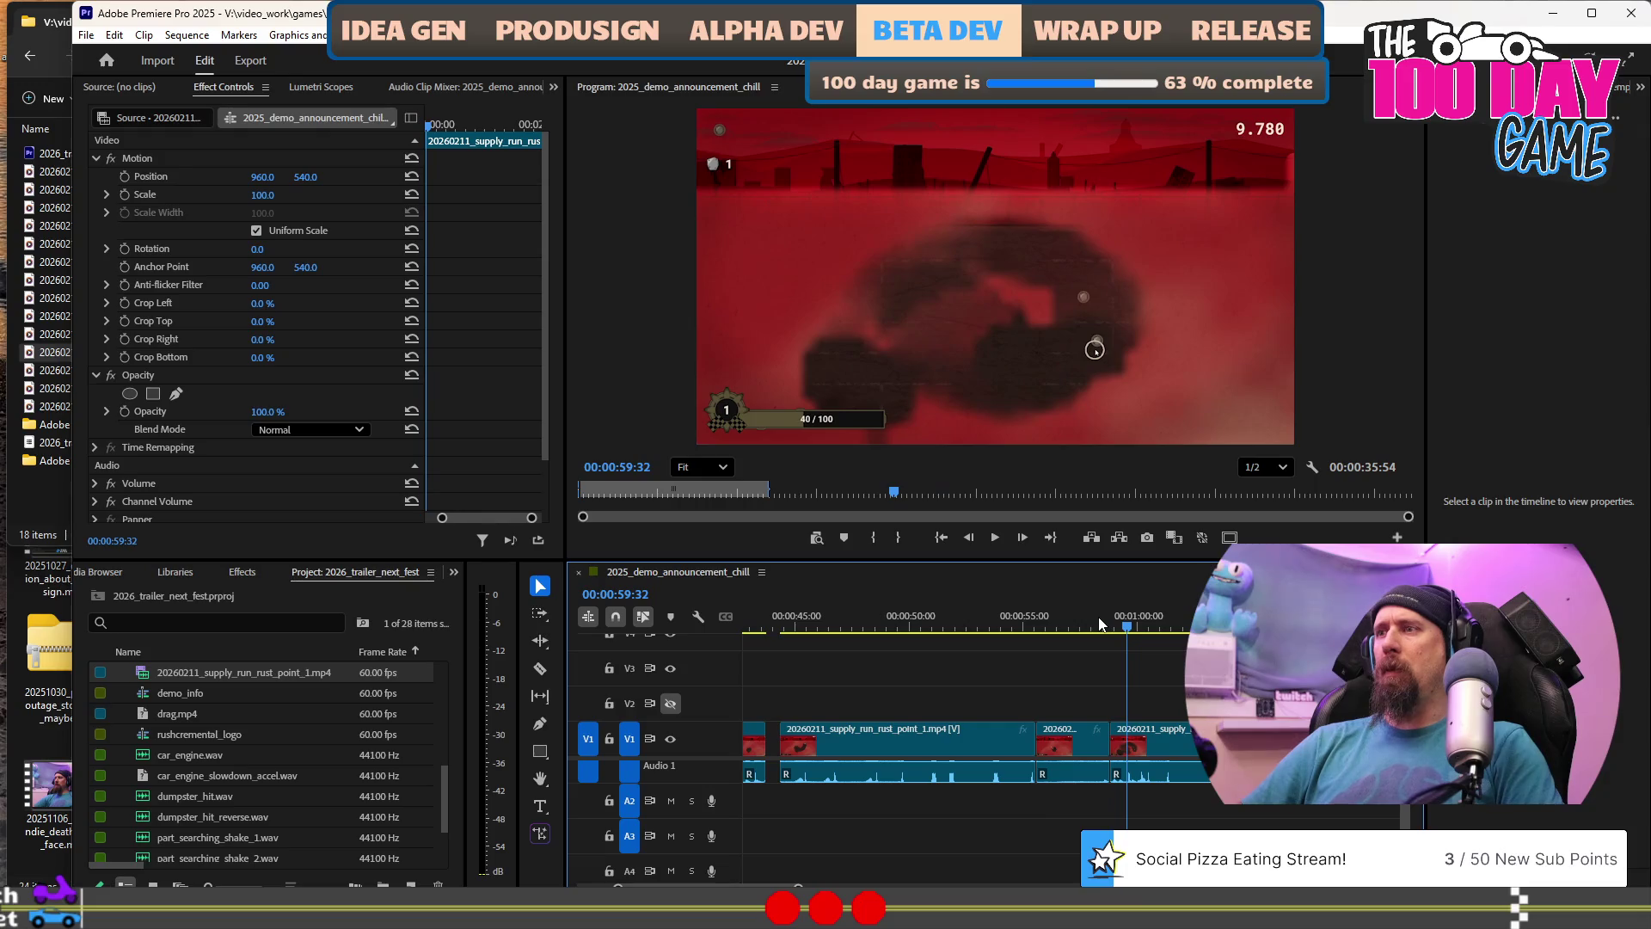
key("k")
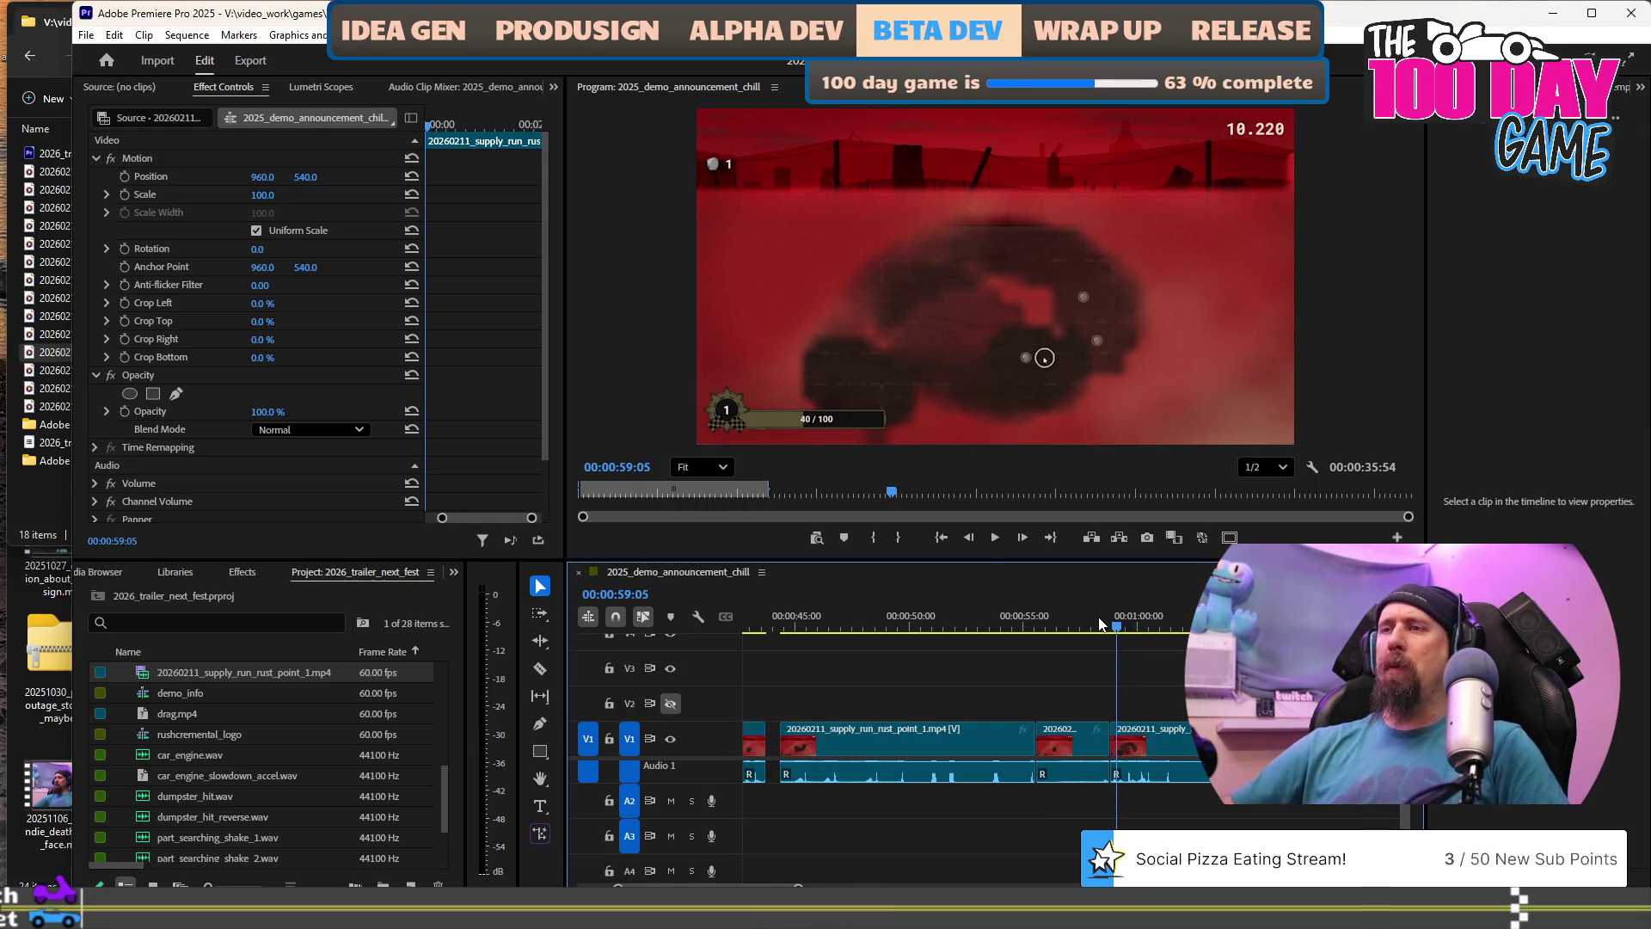
Ripple-delete the long supply run clip, extend the short one by 1:29, and align the clips to the playhead.
left_click(967, 741)
key("shift+Delete")
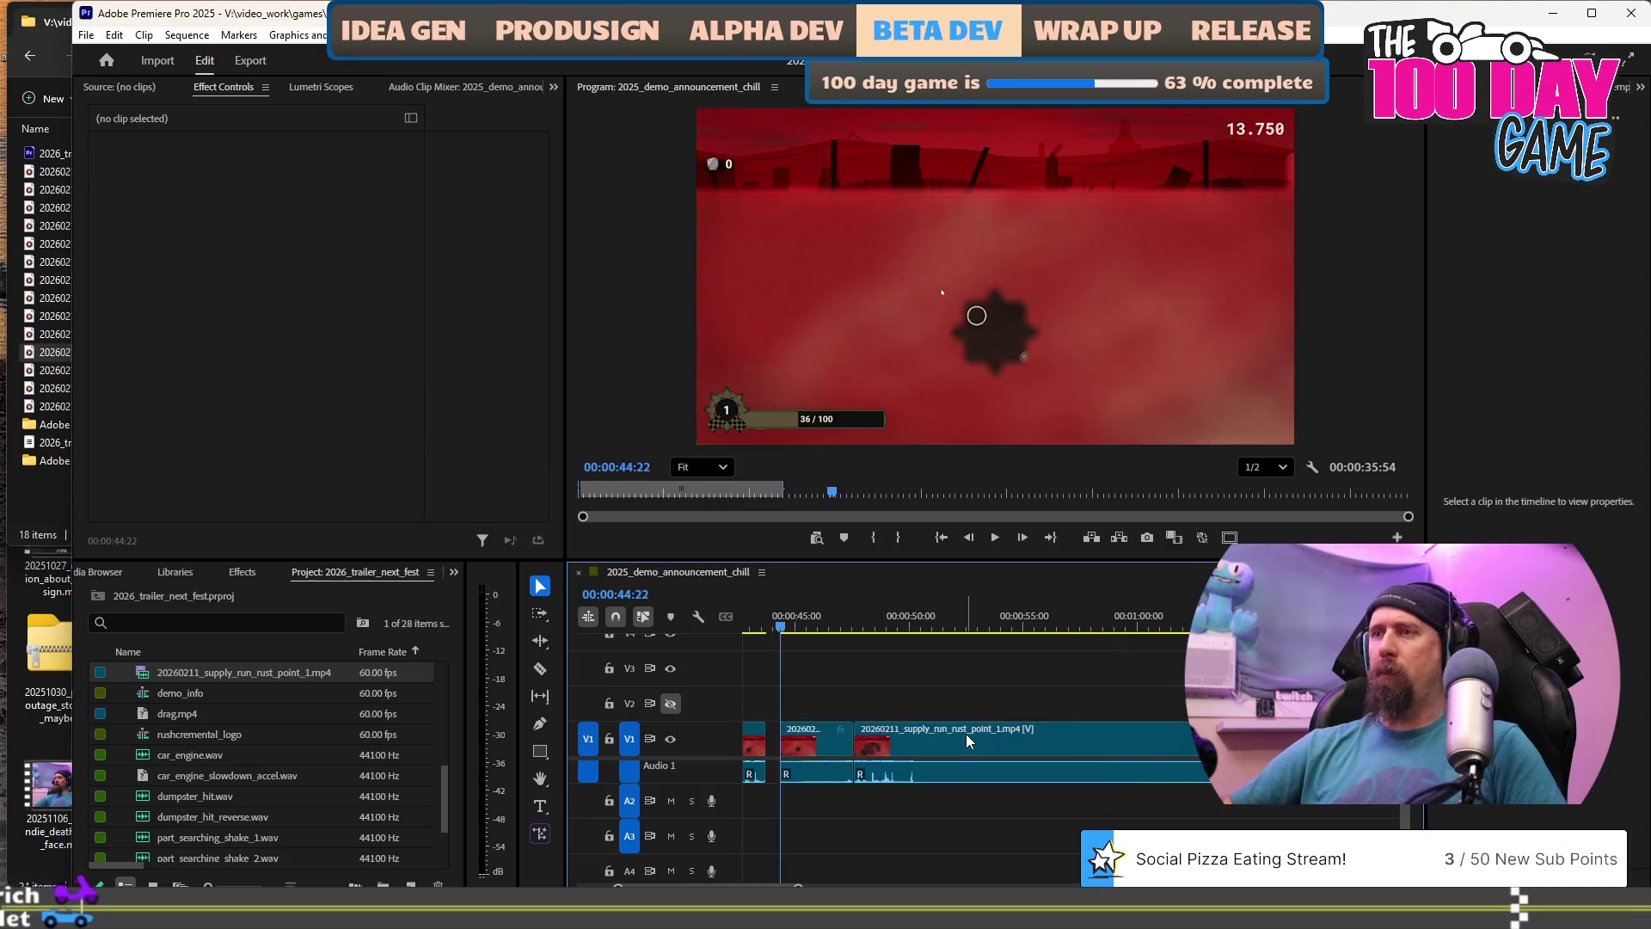
left_click_drag(975, 744, 960, 743)
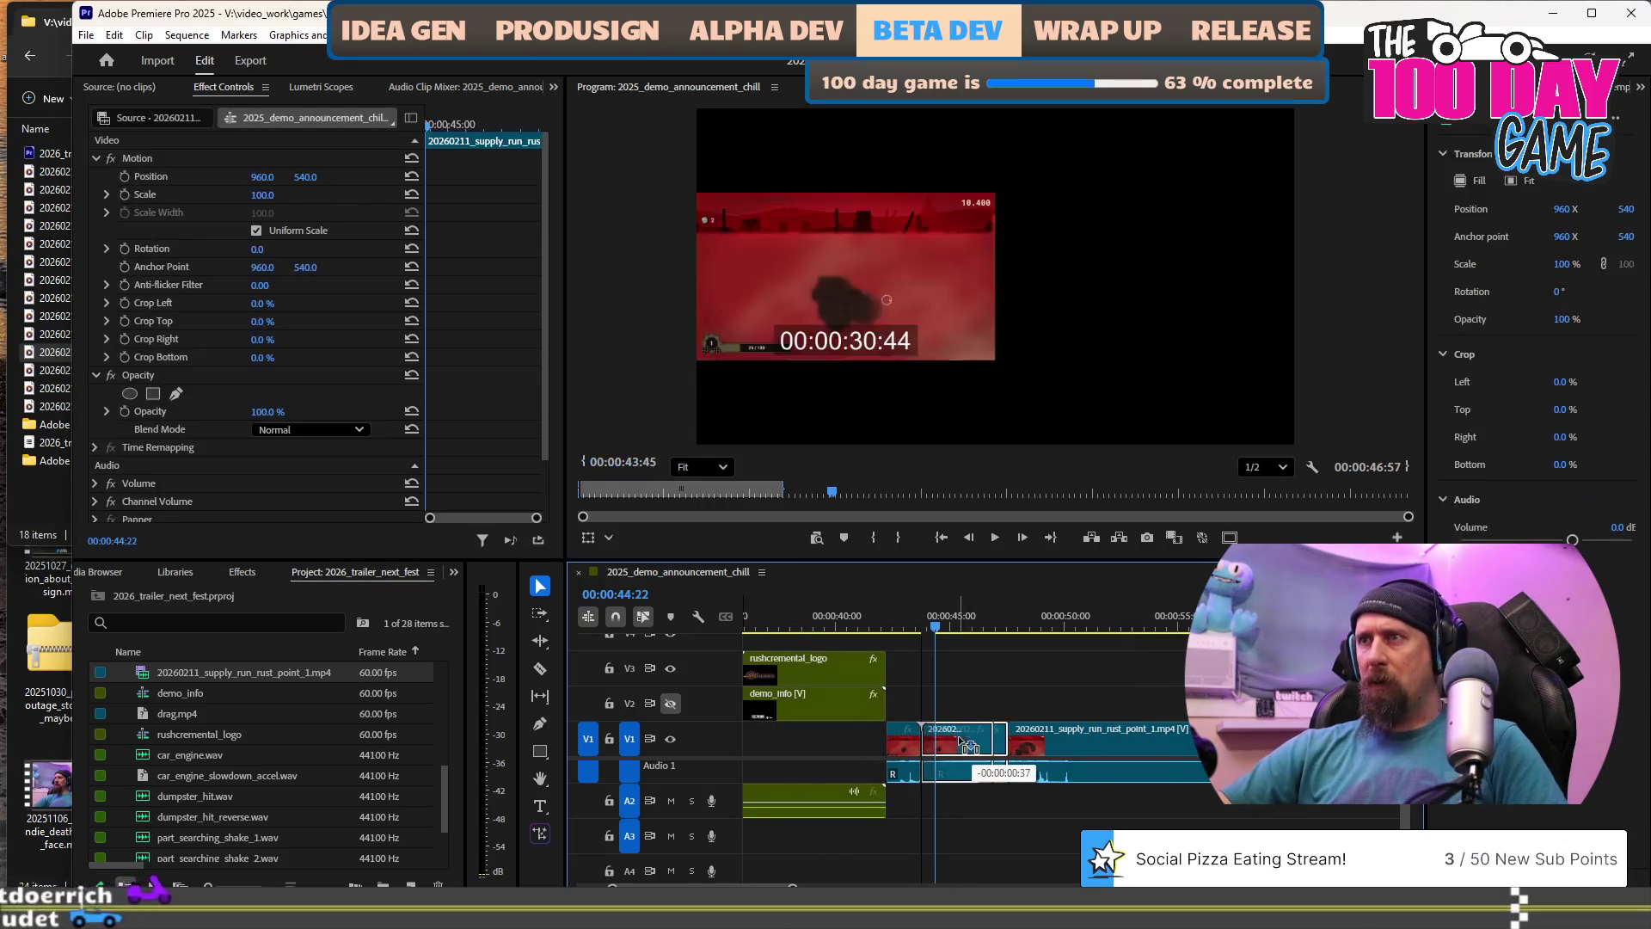
key("b")
left_click_drag(920, 745, 956, 745)
scroll(959, 745, "up", 3, "alt")
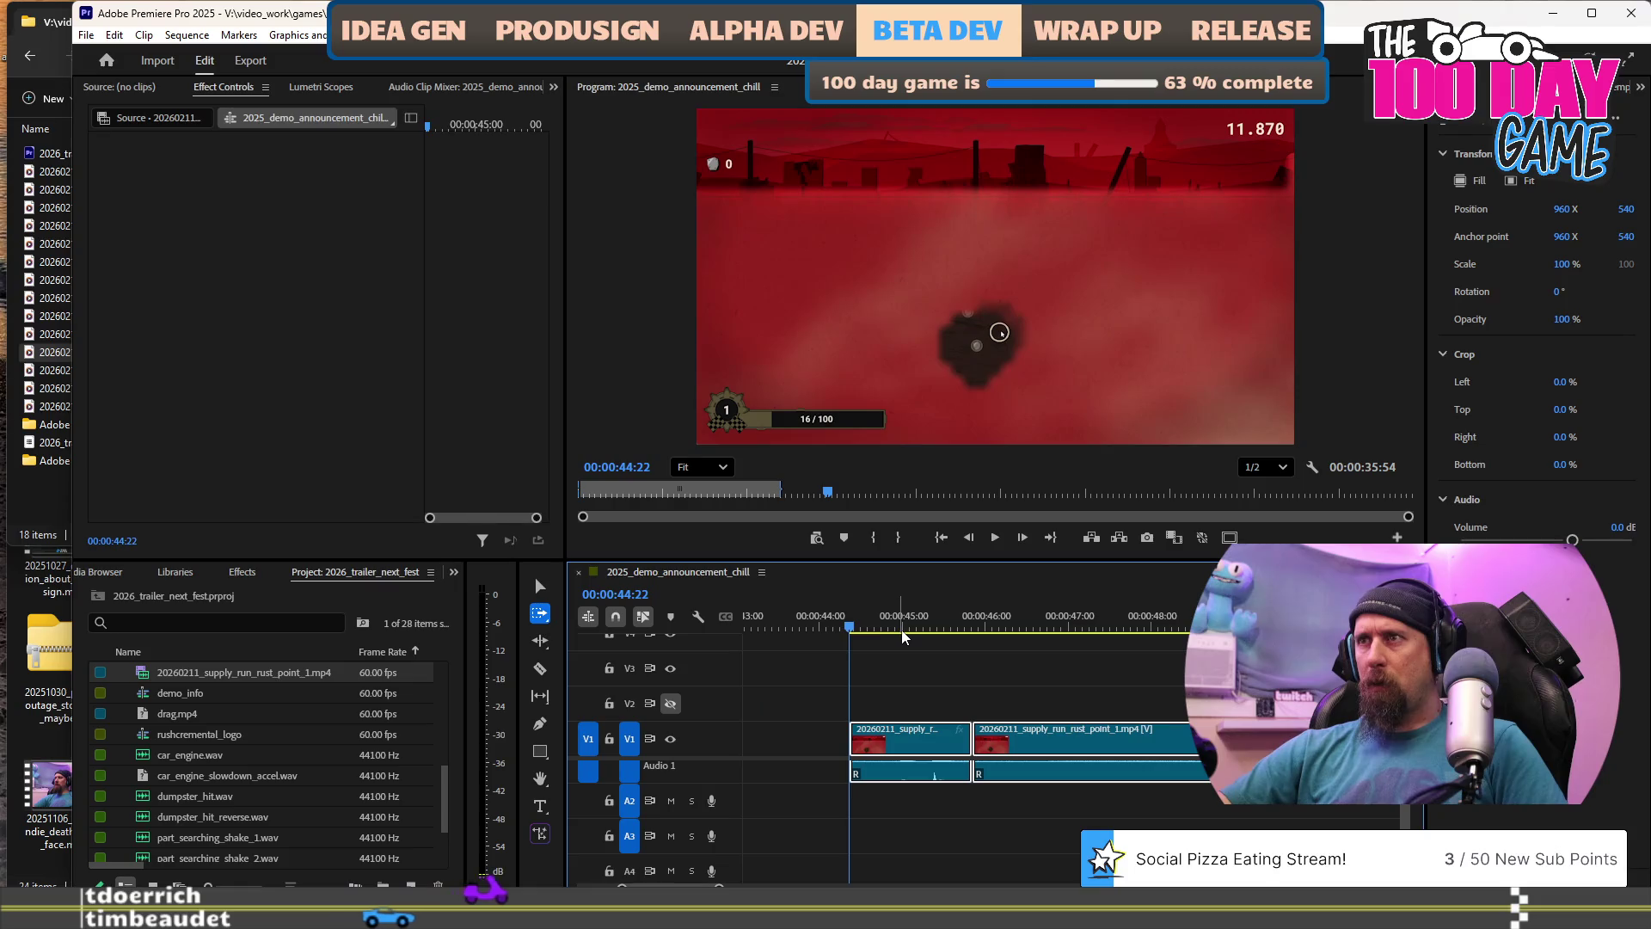
left_click_drag(983, 741, 1034, 743)
Scrub through the long rust point 1 clip.
scroll(996, 741, "down", 1, "alt")
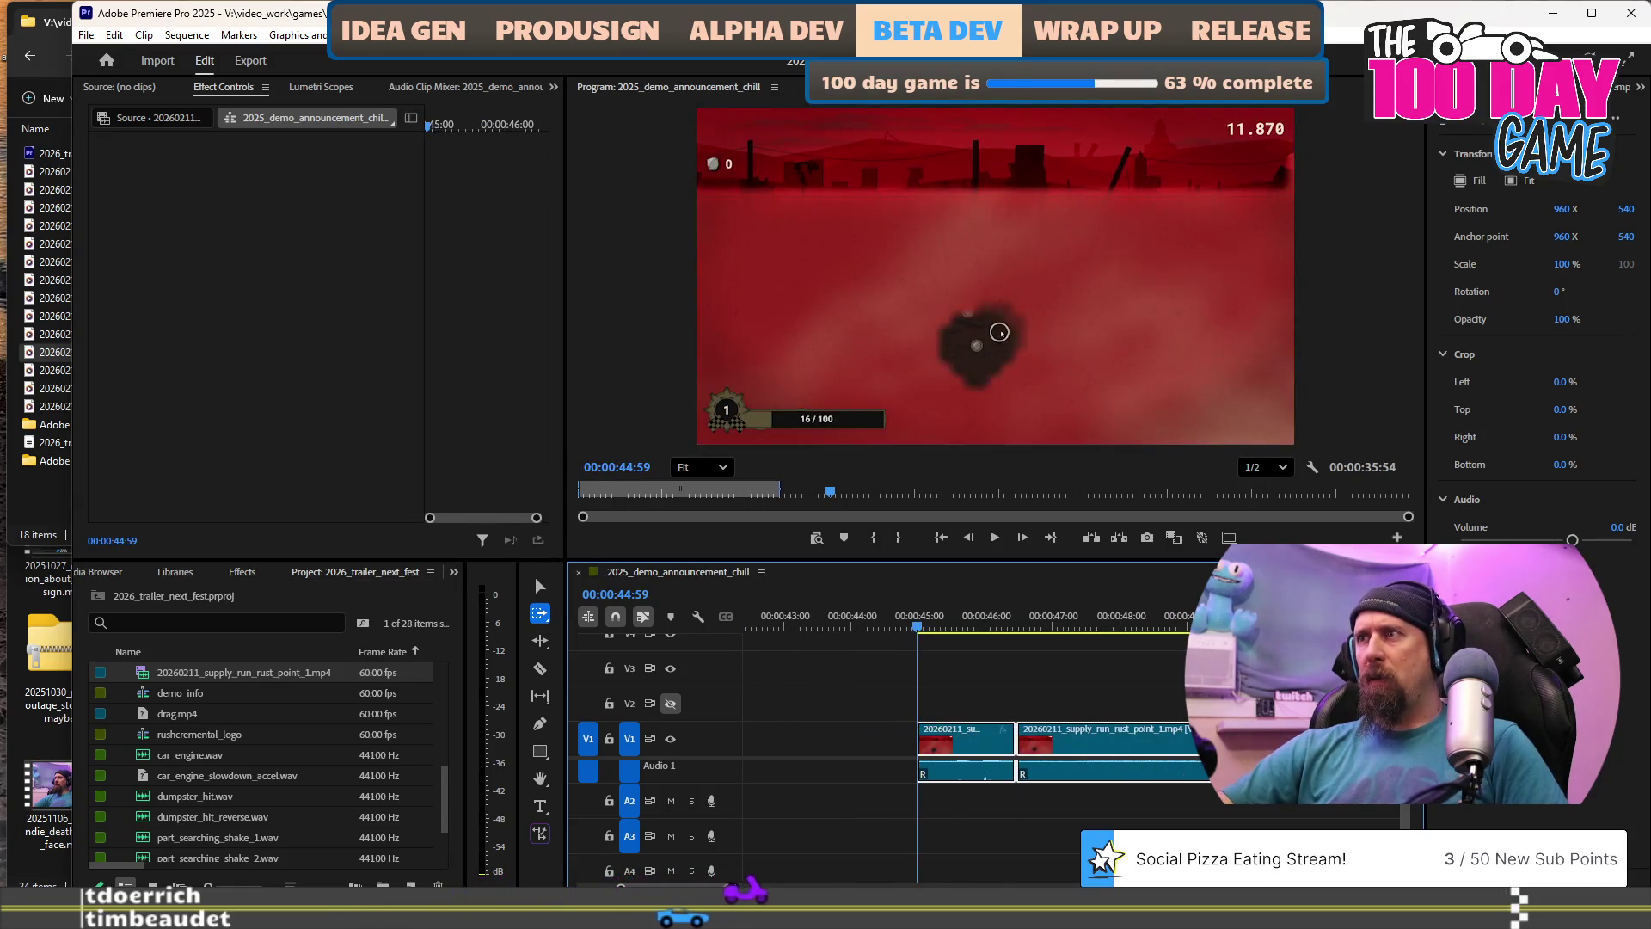
scroll(1015, 757, "down", 2, "alt")
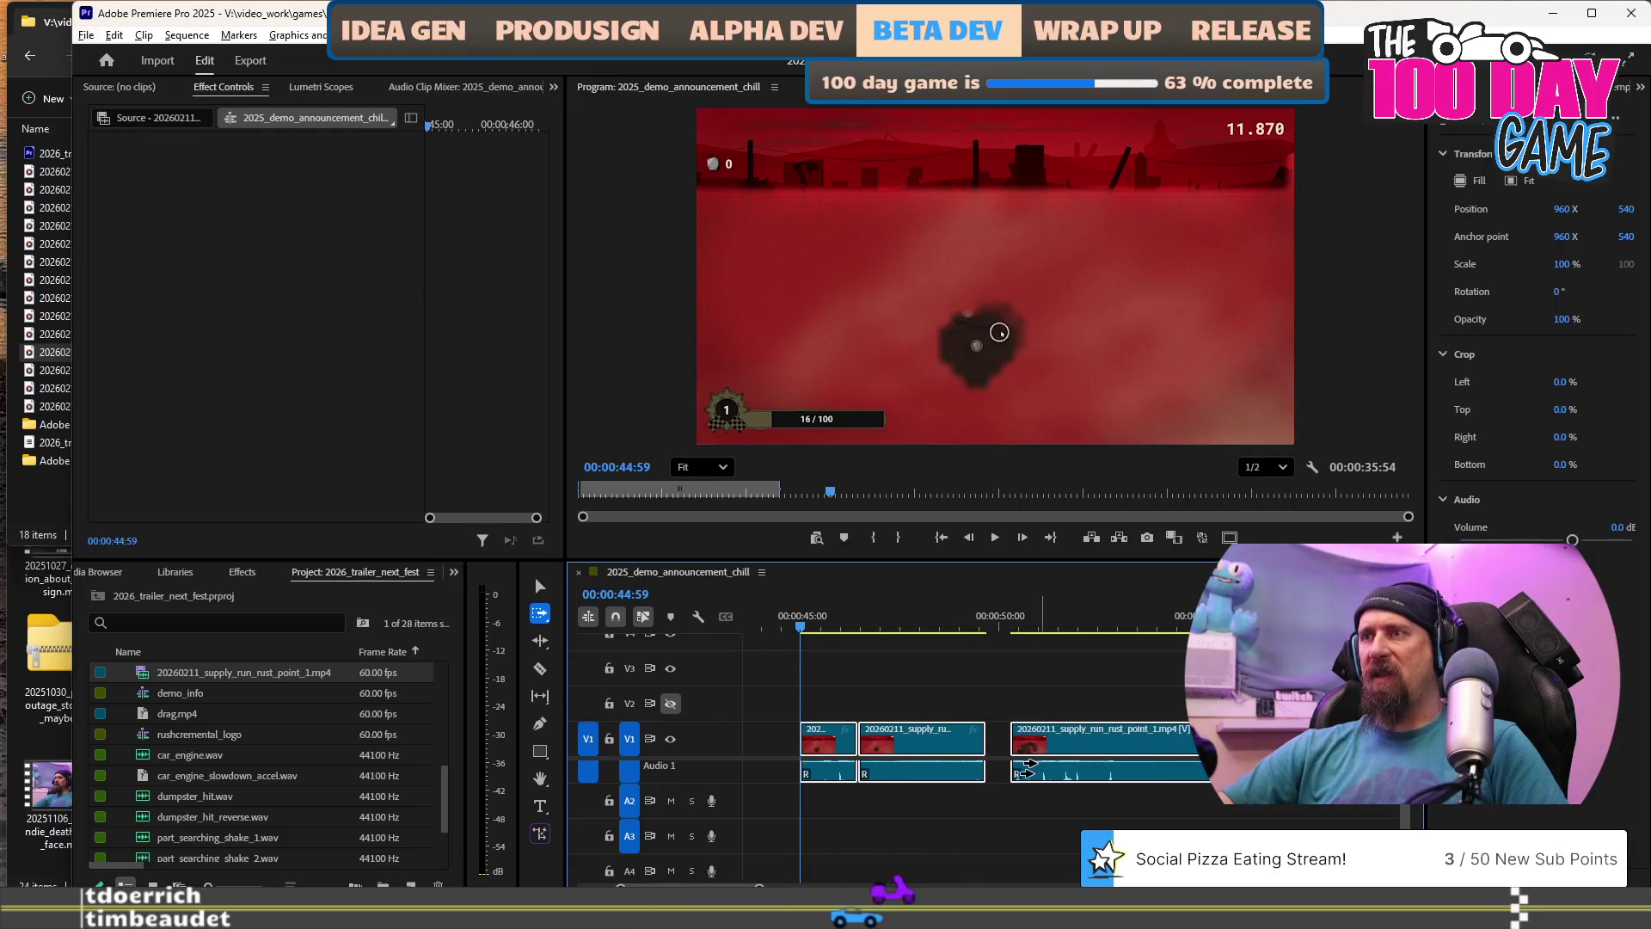
scroll(1042, 747, "down", 3, "alt")
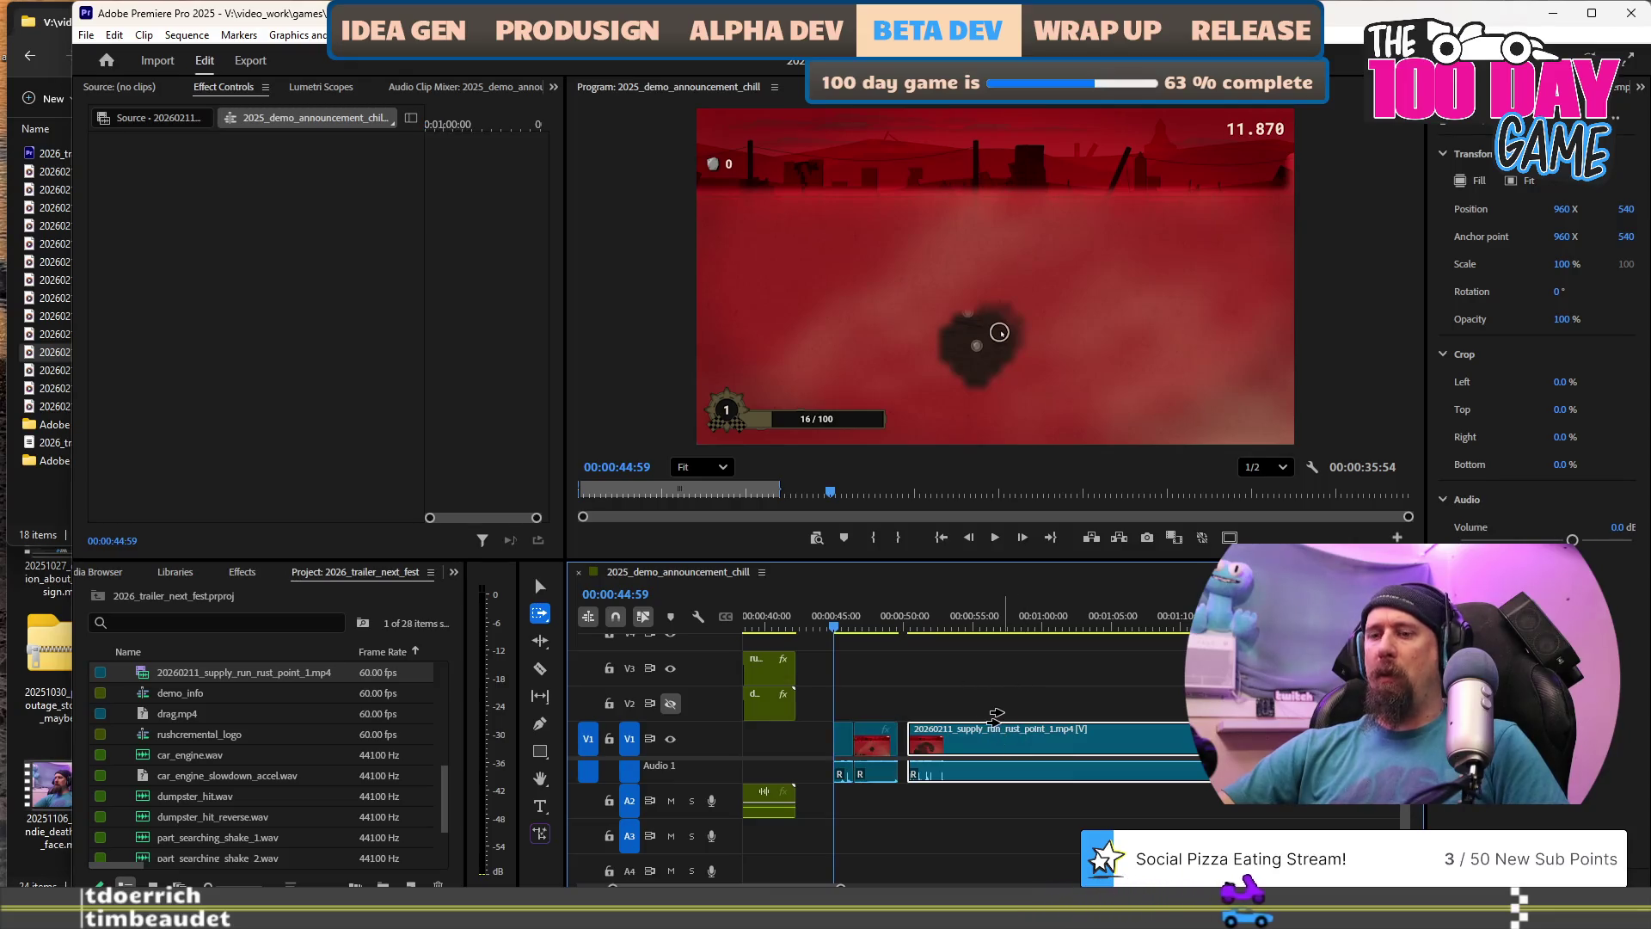
scroll(1000, 757, "down", 3, "alt")
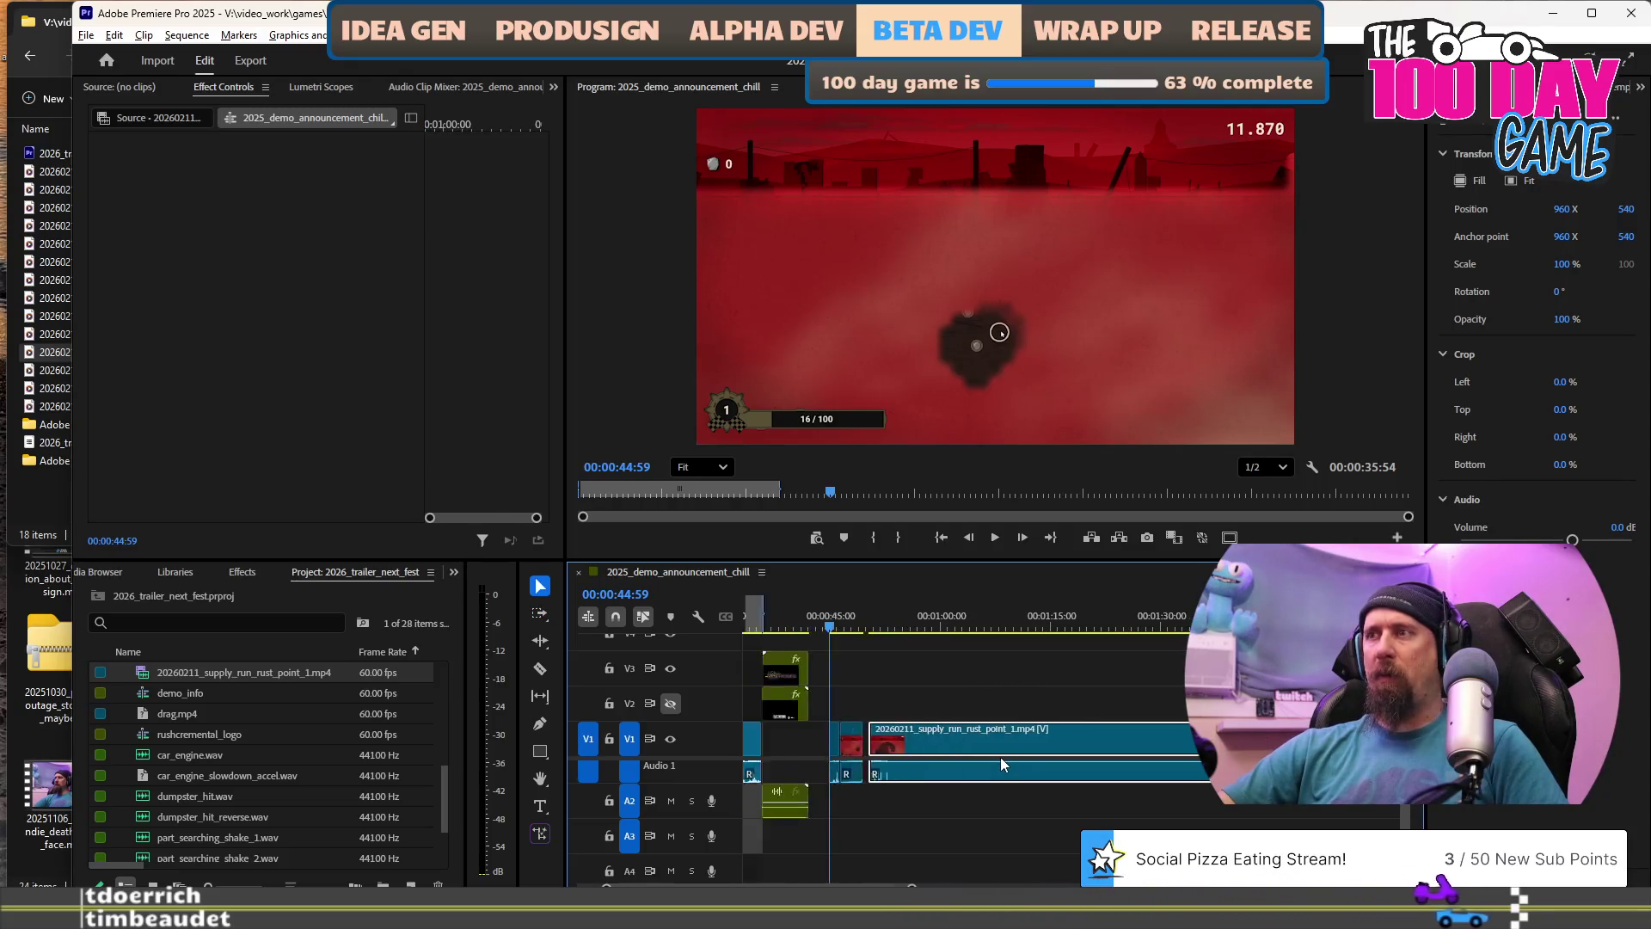
left_click_drag(986, 633, 1064, 629)
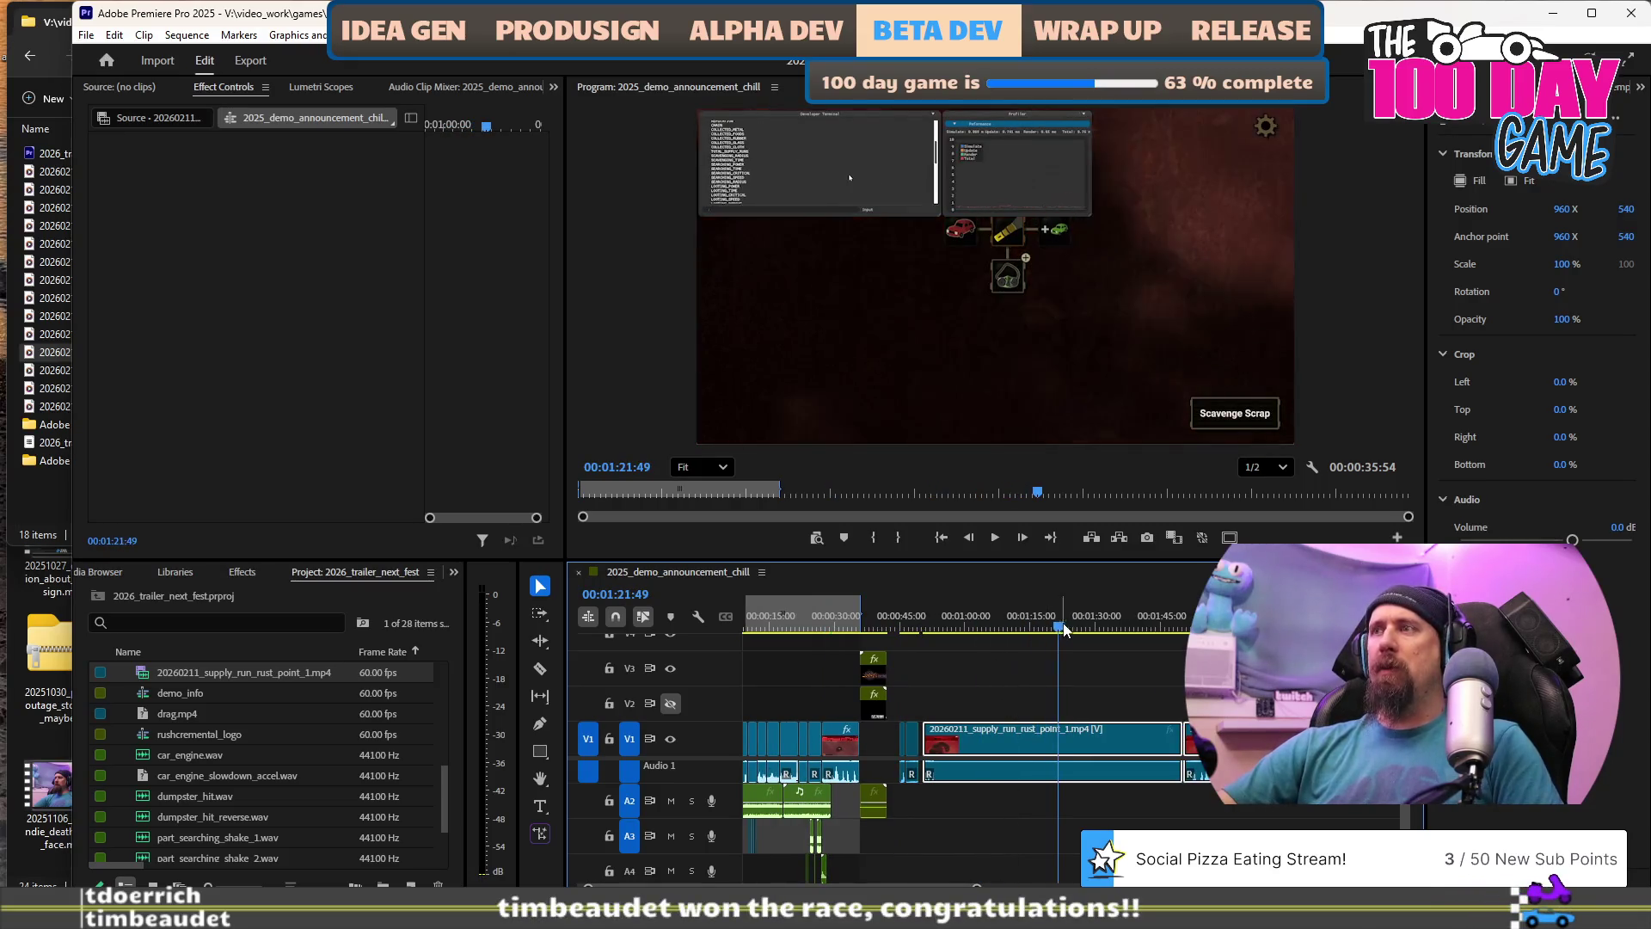
Play to the moment the car appears, then trim the rust point 1 clip to the playhead.
left_click(1109, 629)
key("space")
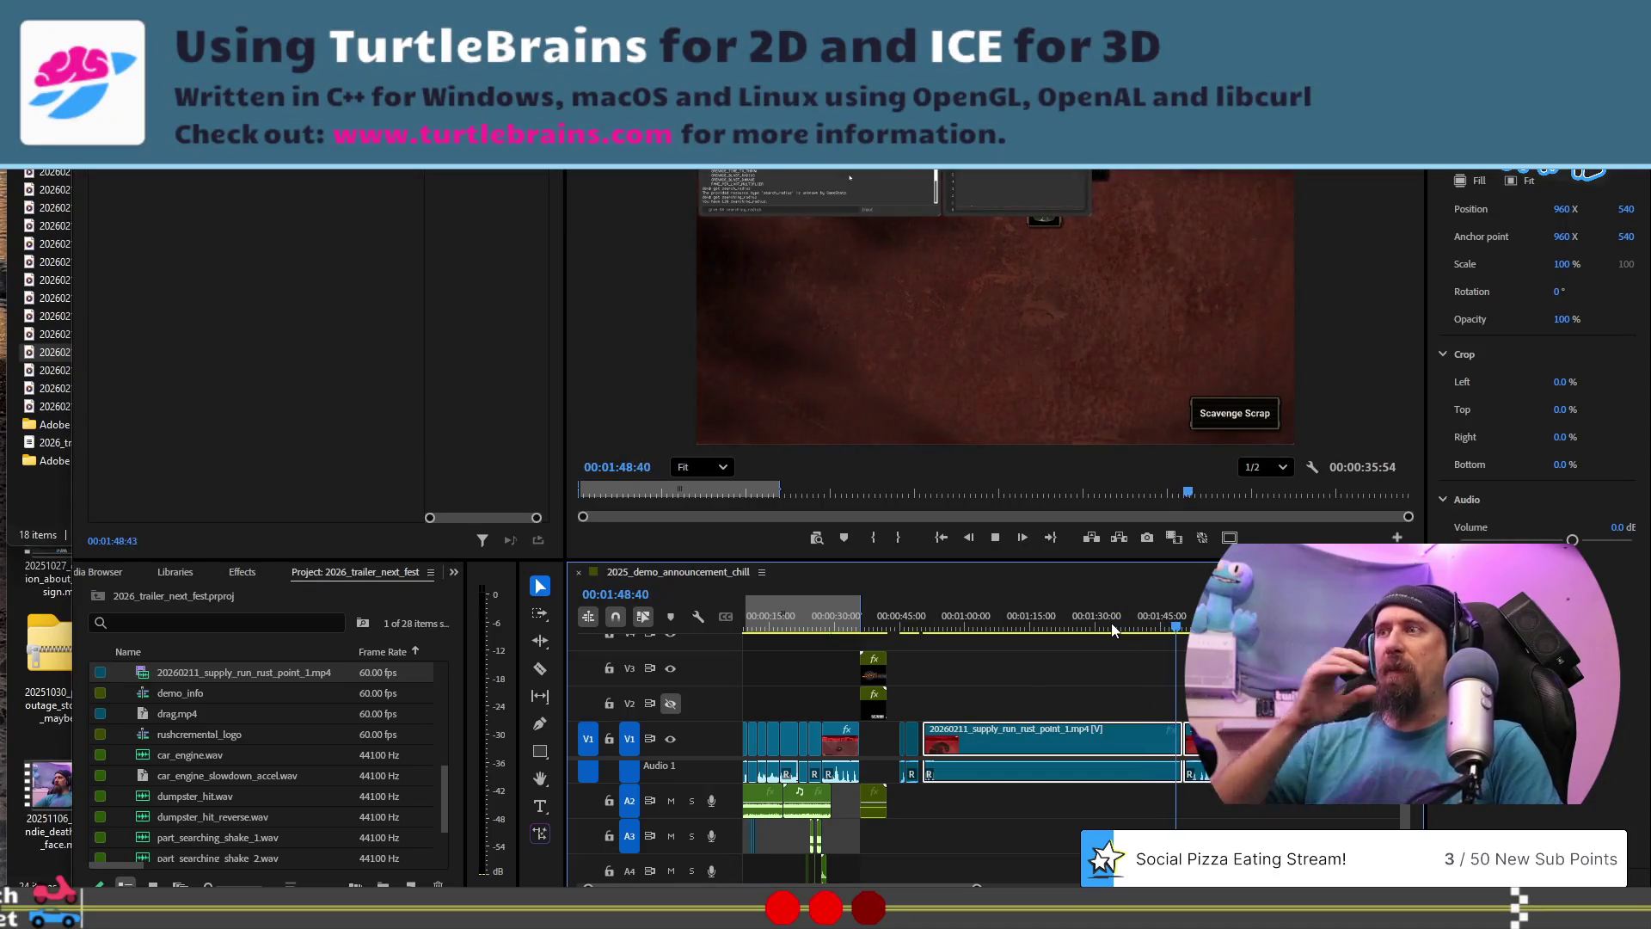
key("space")
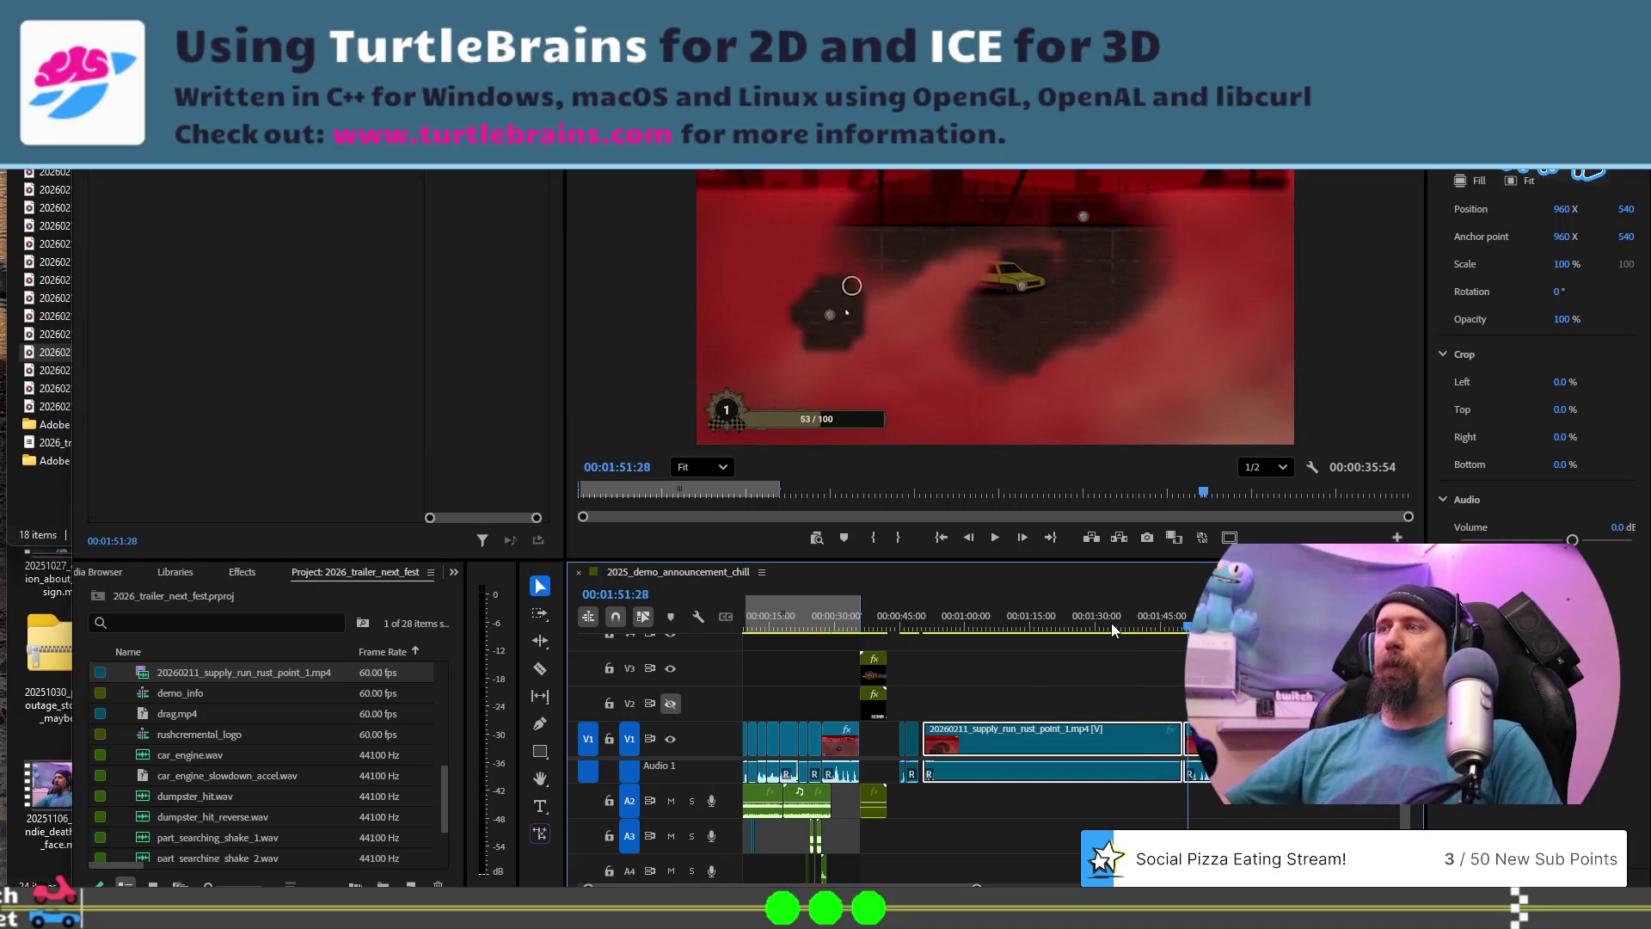
left_click(1100, 735)
key("ctrl+z")
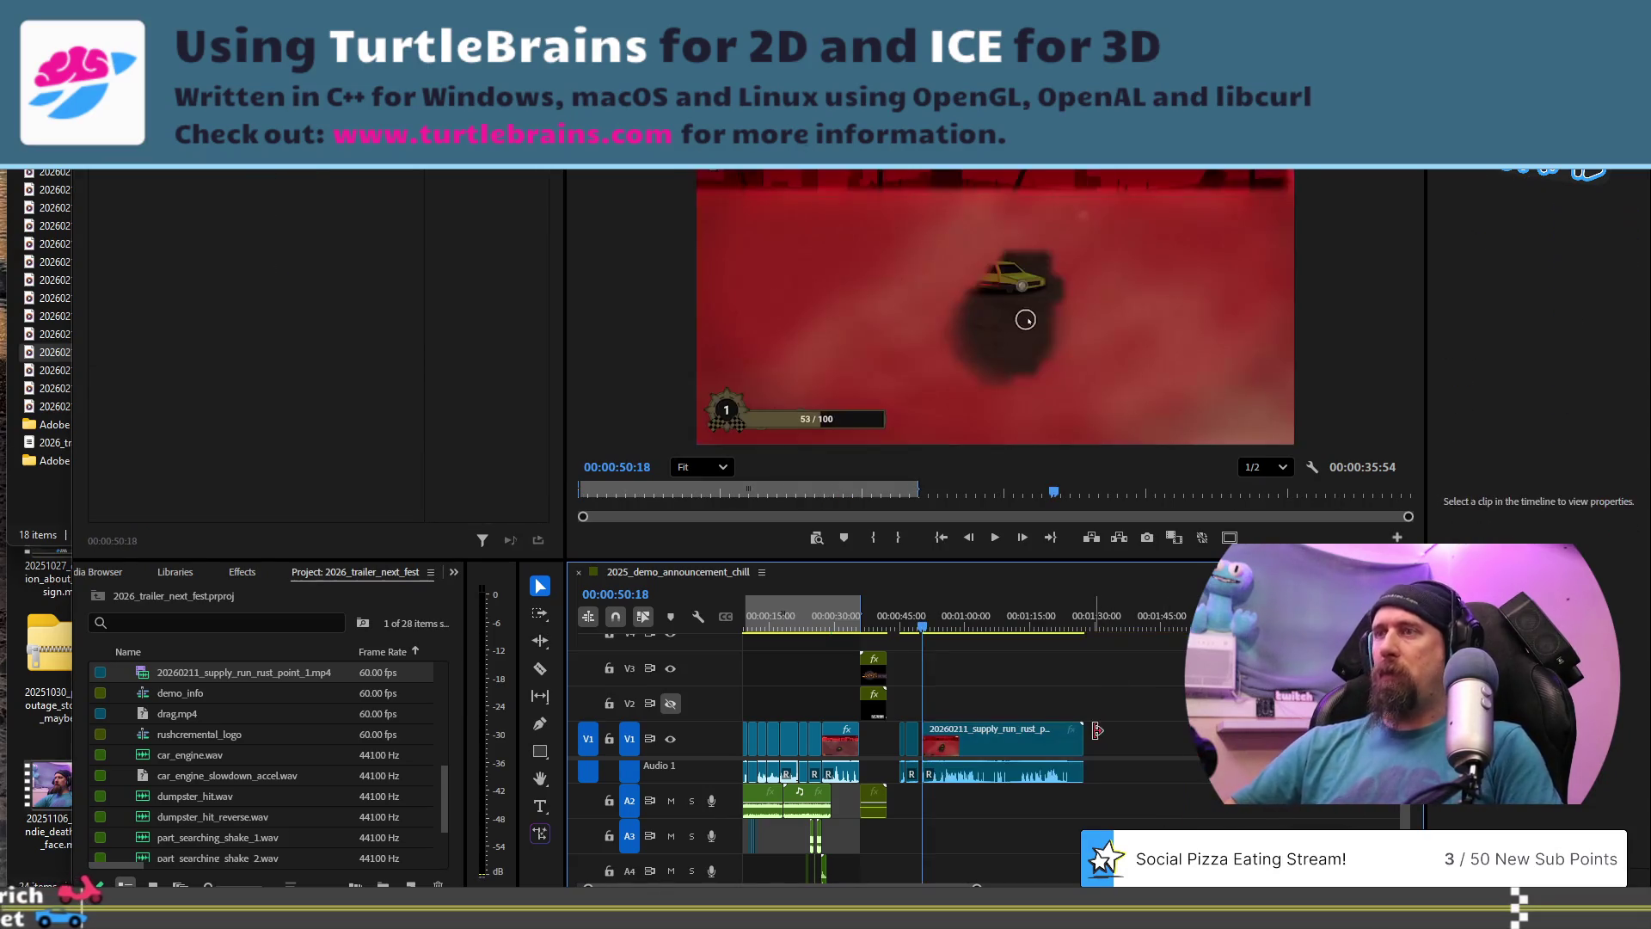
key("equal")
key("equal")
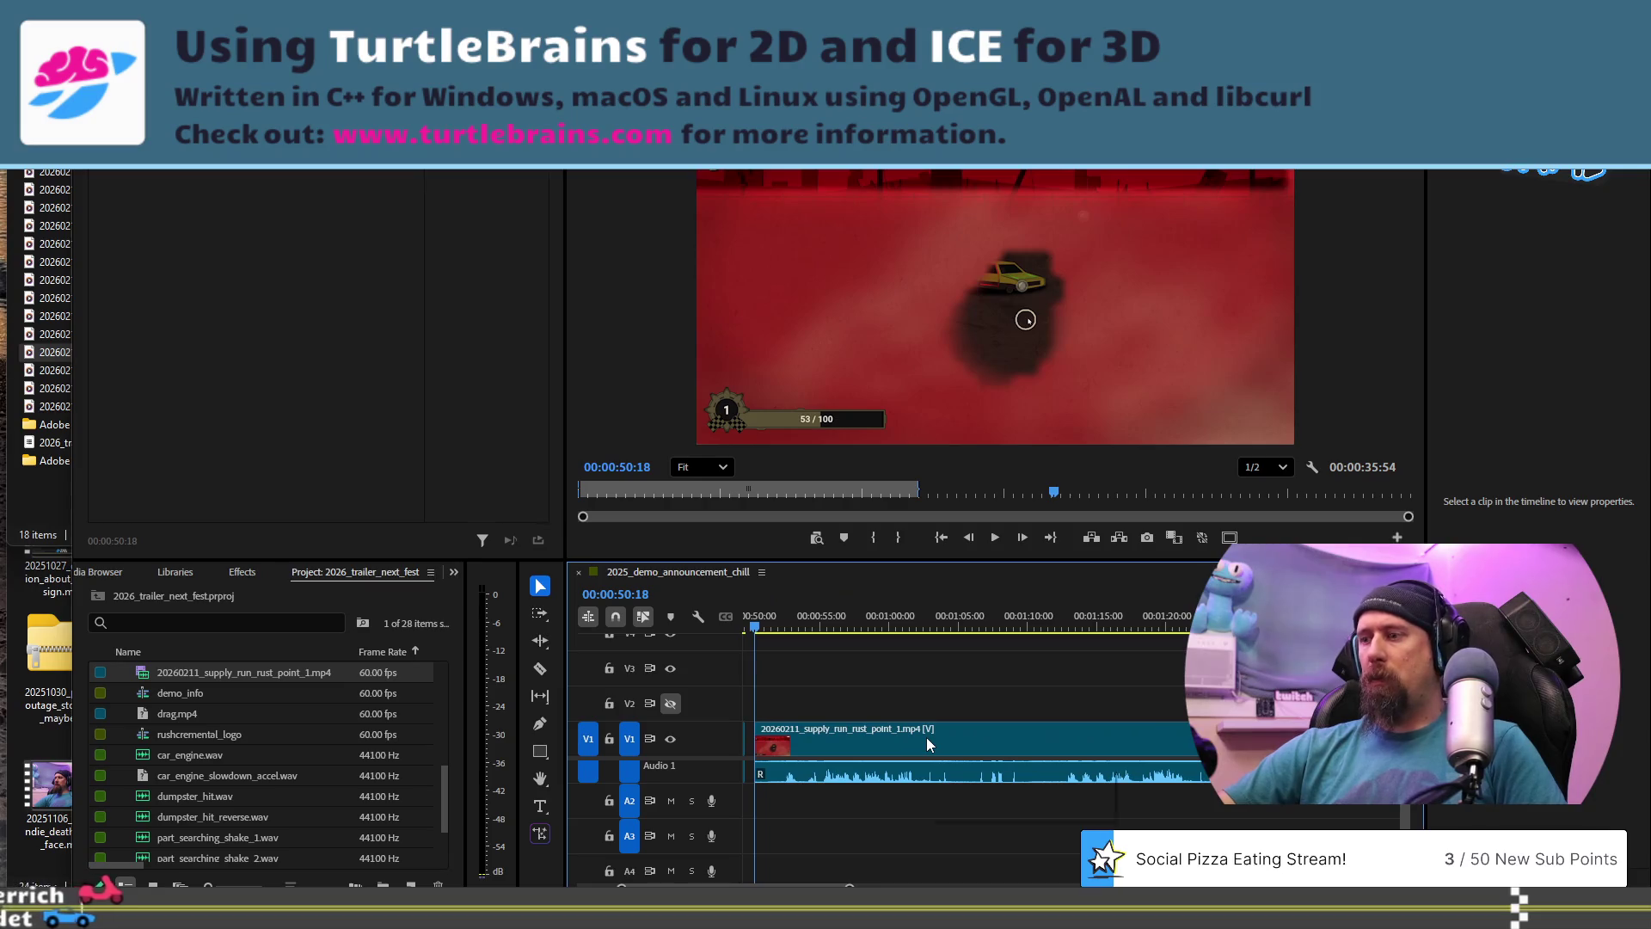
scroll(928, 745, "up", 5)
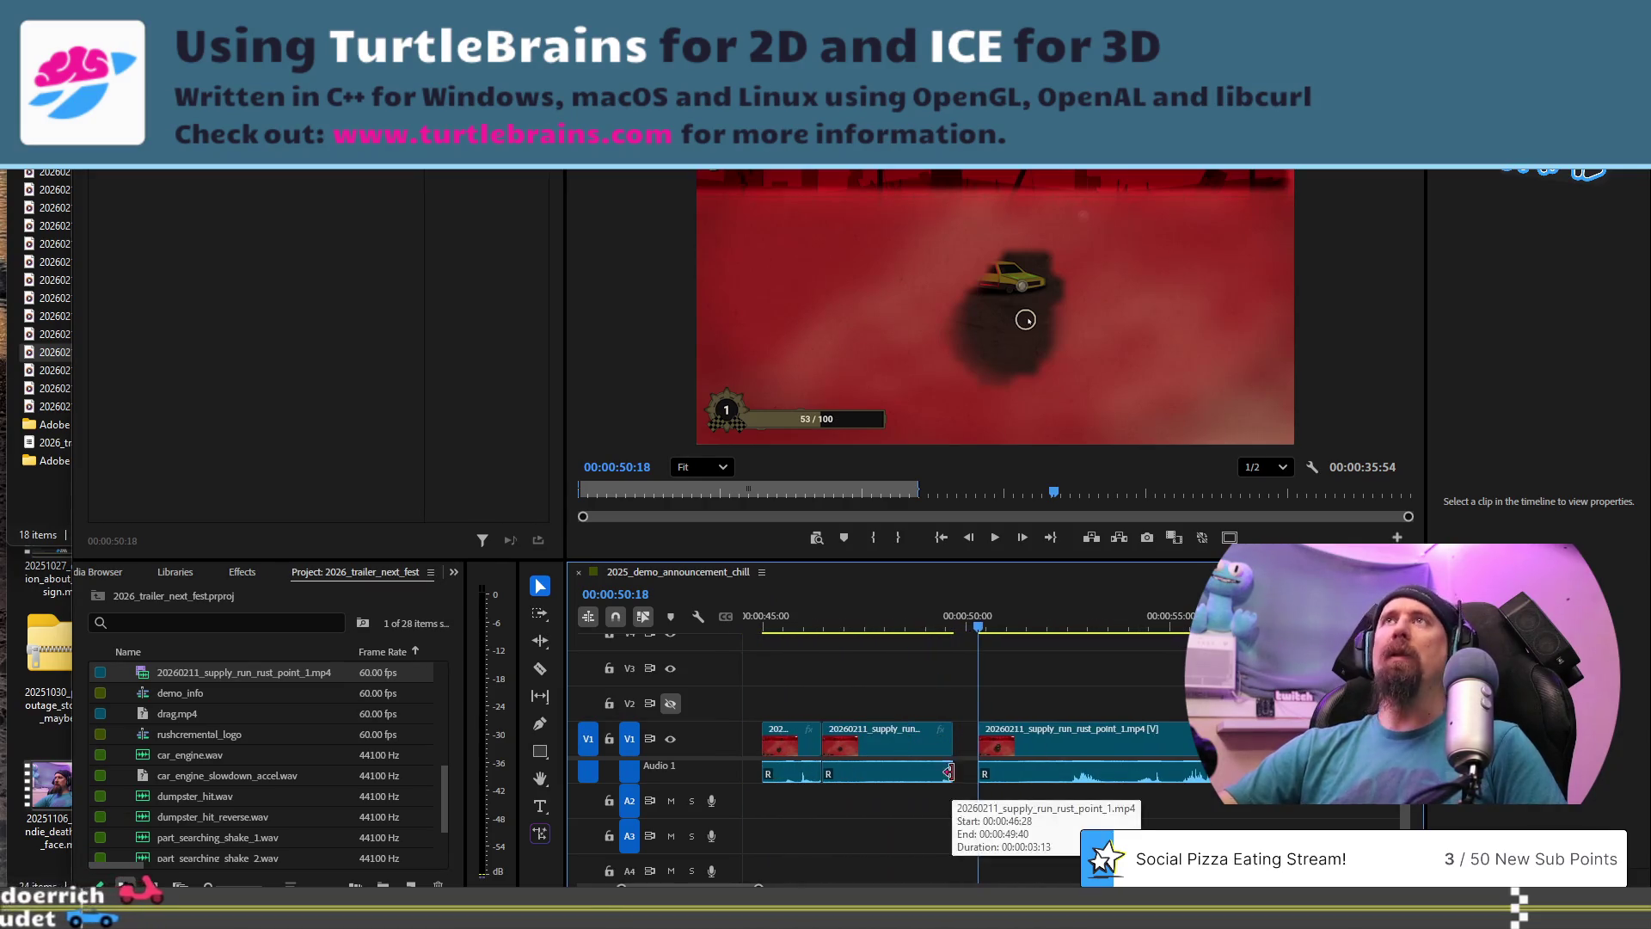
Close the gap before the trimmed clip and play back the new join.
left_click_drag(1061, 745, 1037, 736)
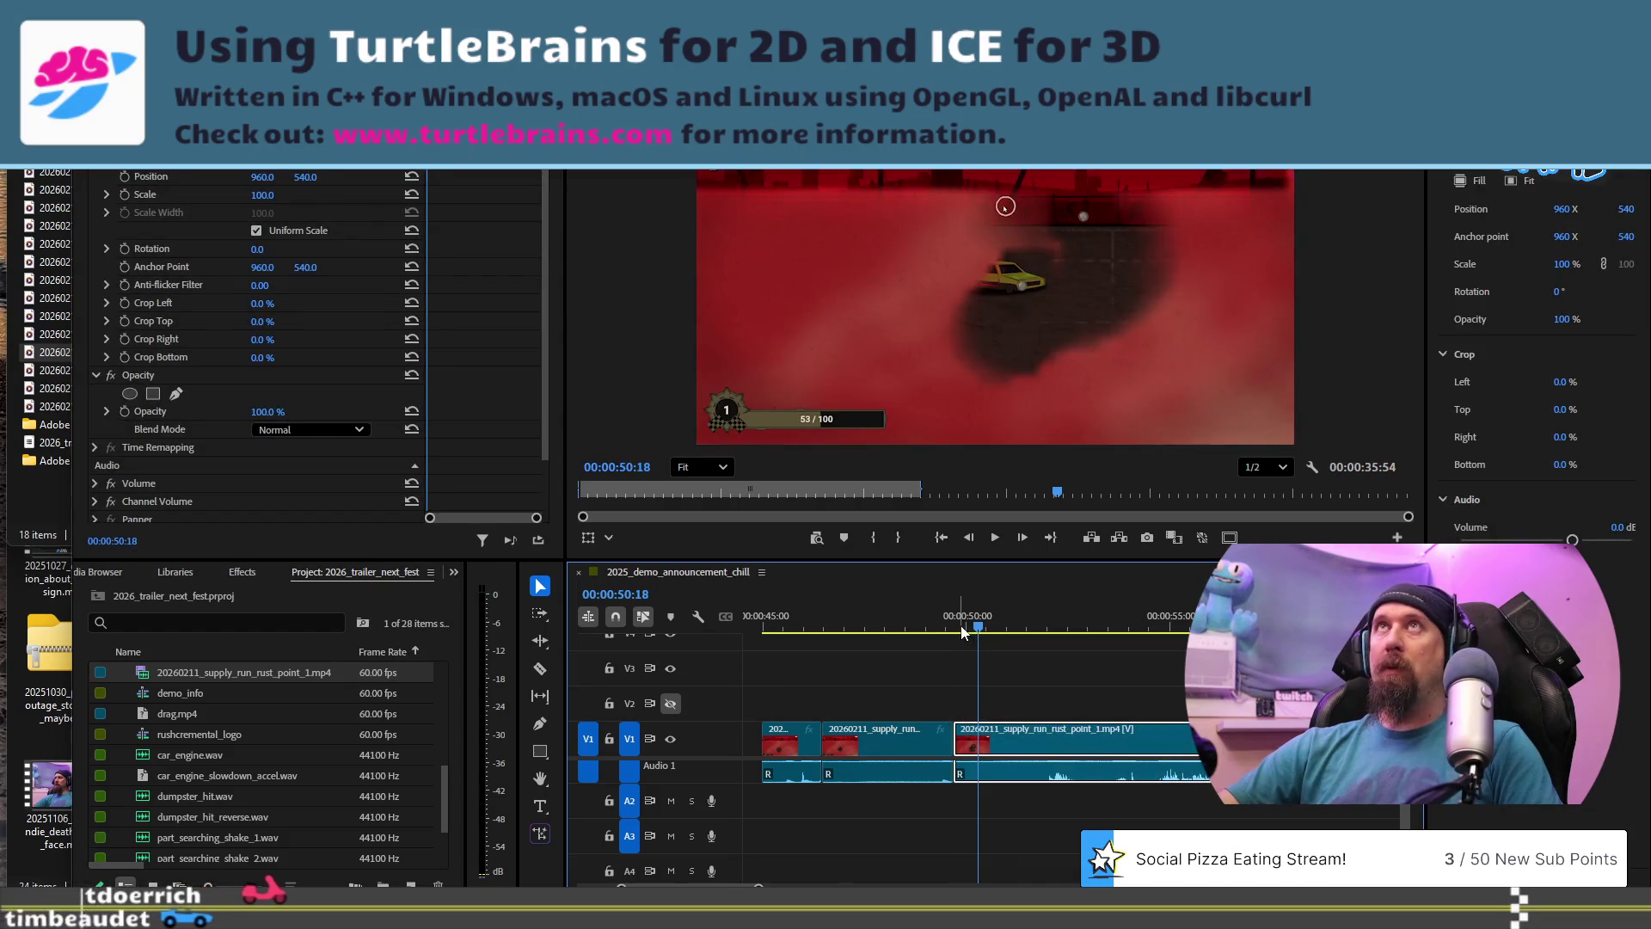
left_click(961, 630)
key("space")
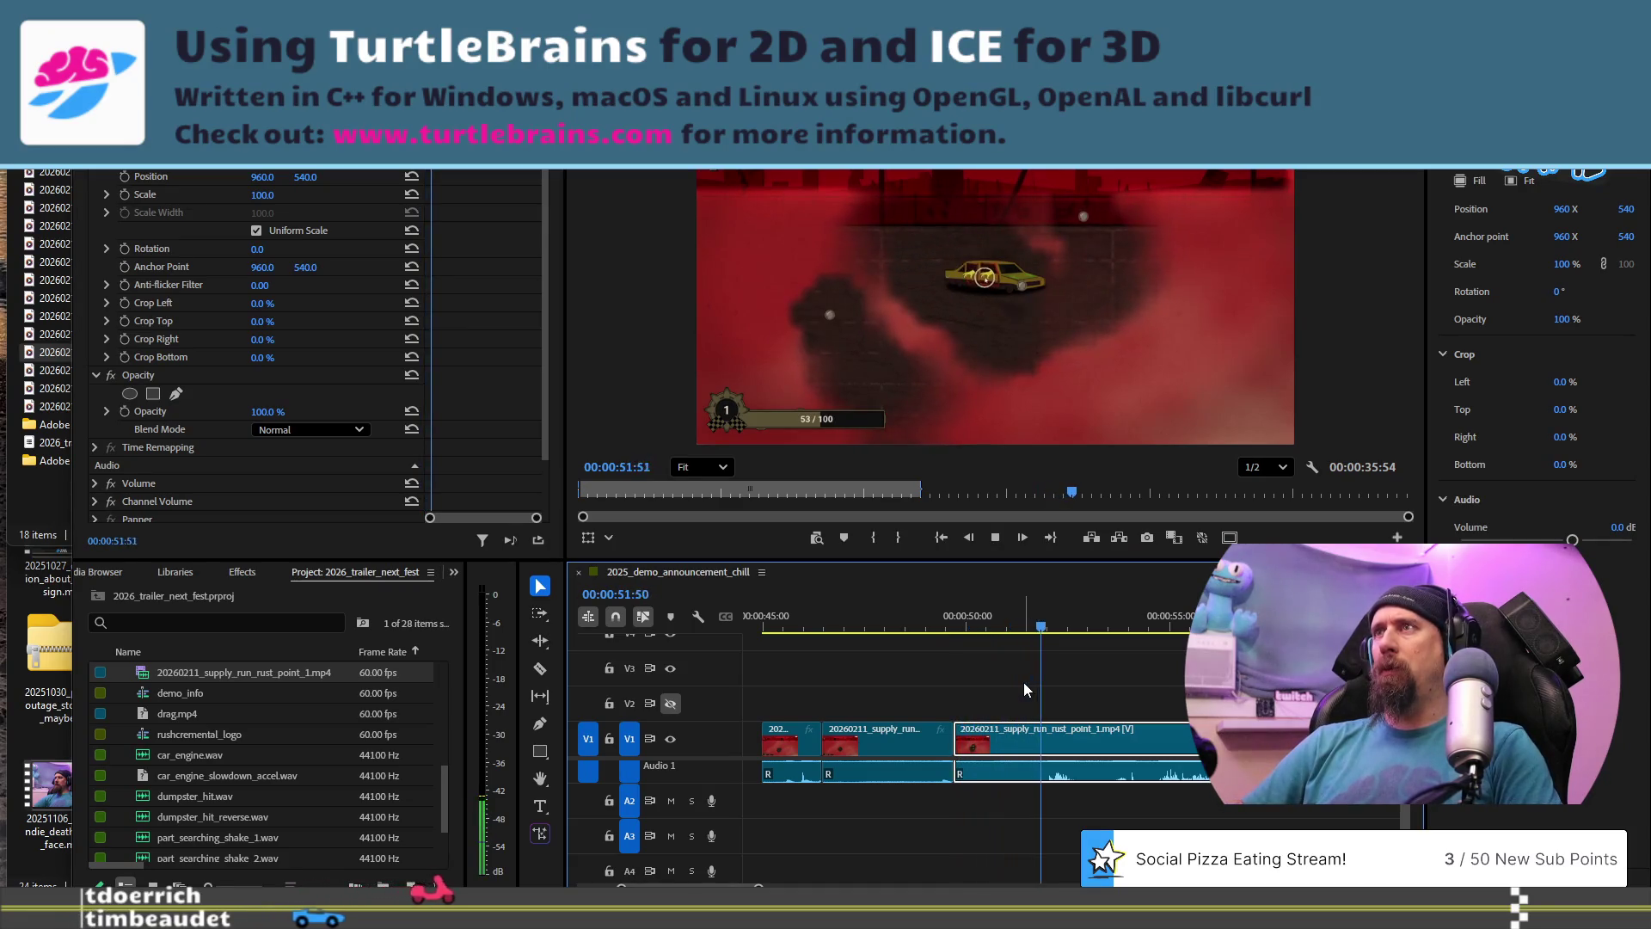
key("space")
Split the rust point clip at 00:00:51:53.
left_click(1023, 688)
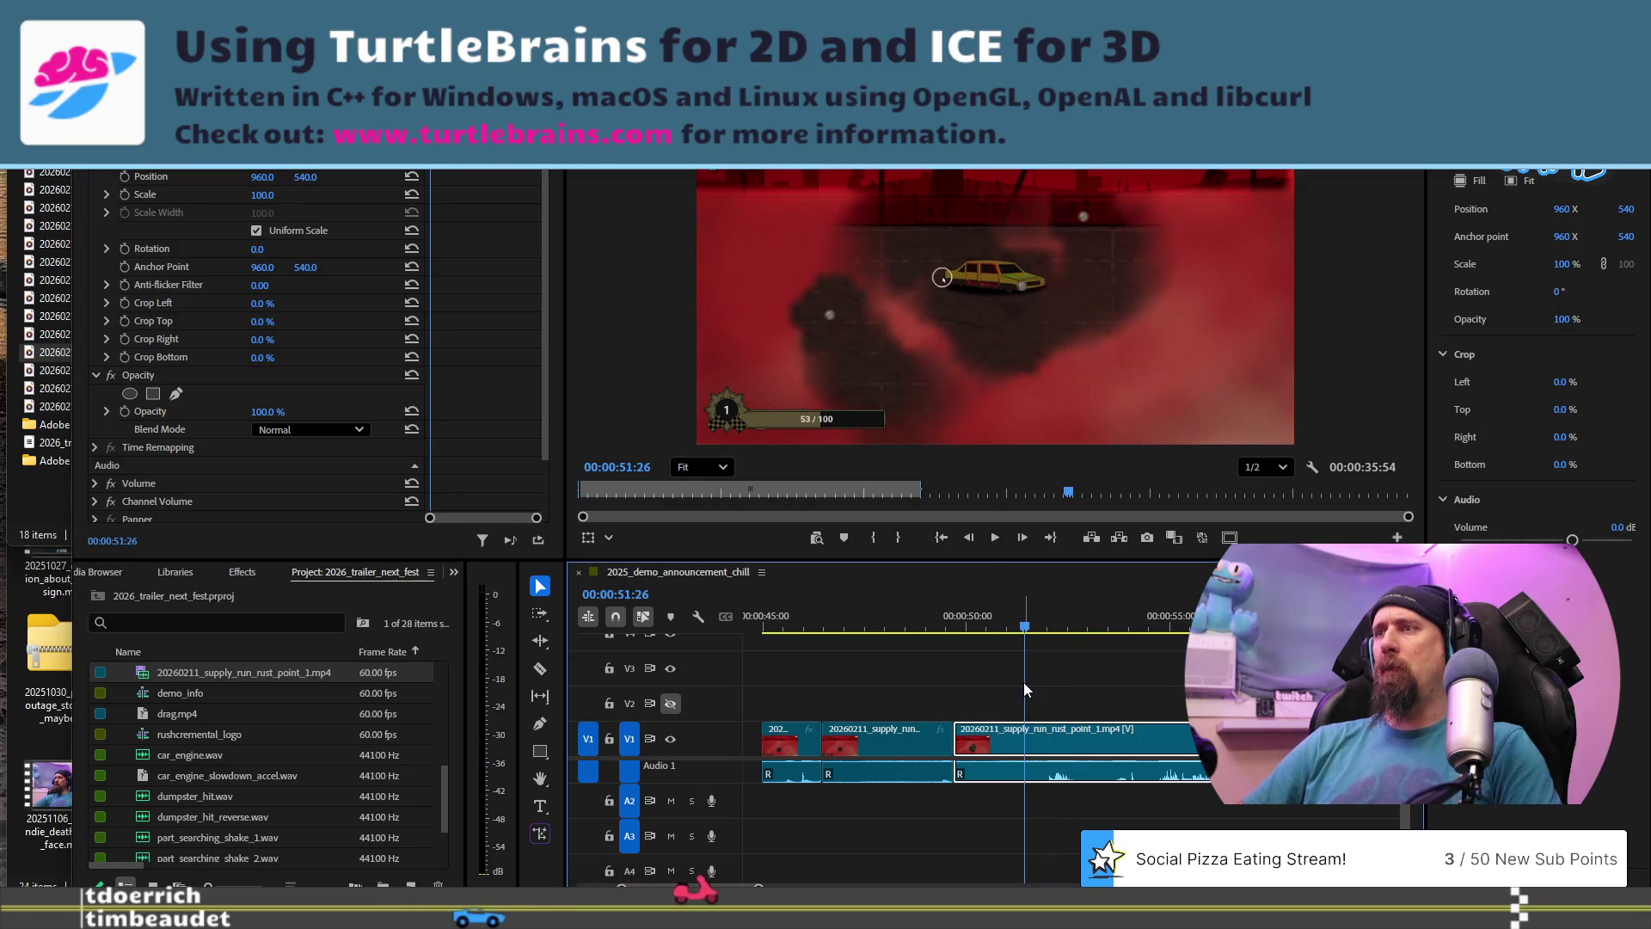
key("shift+k")
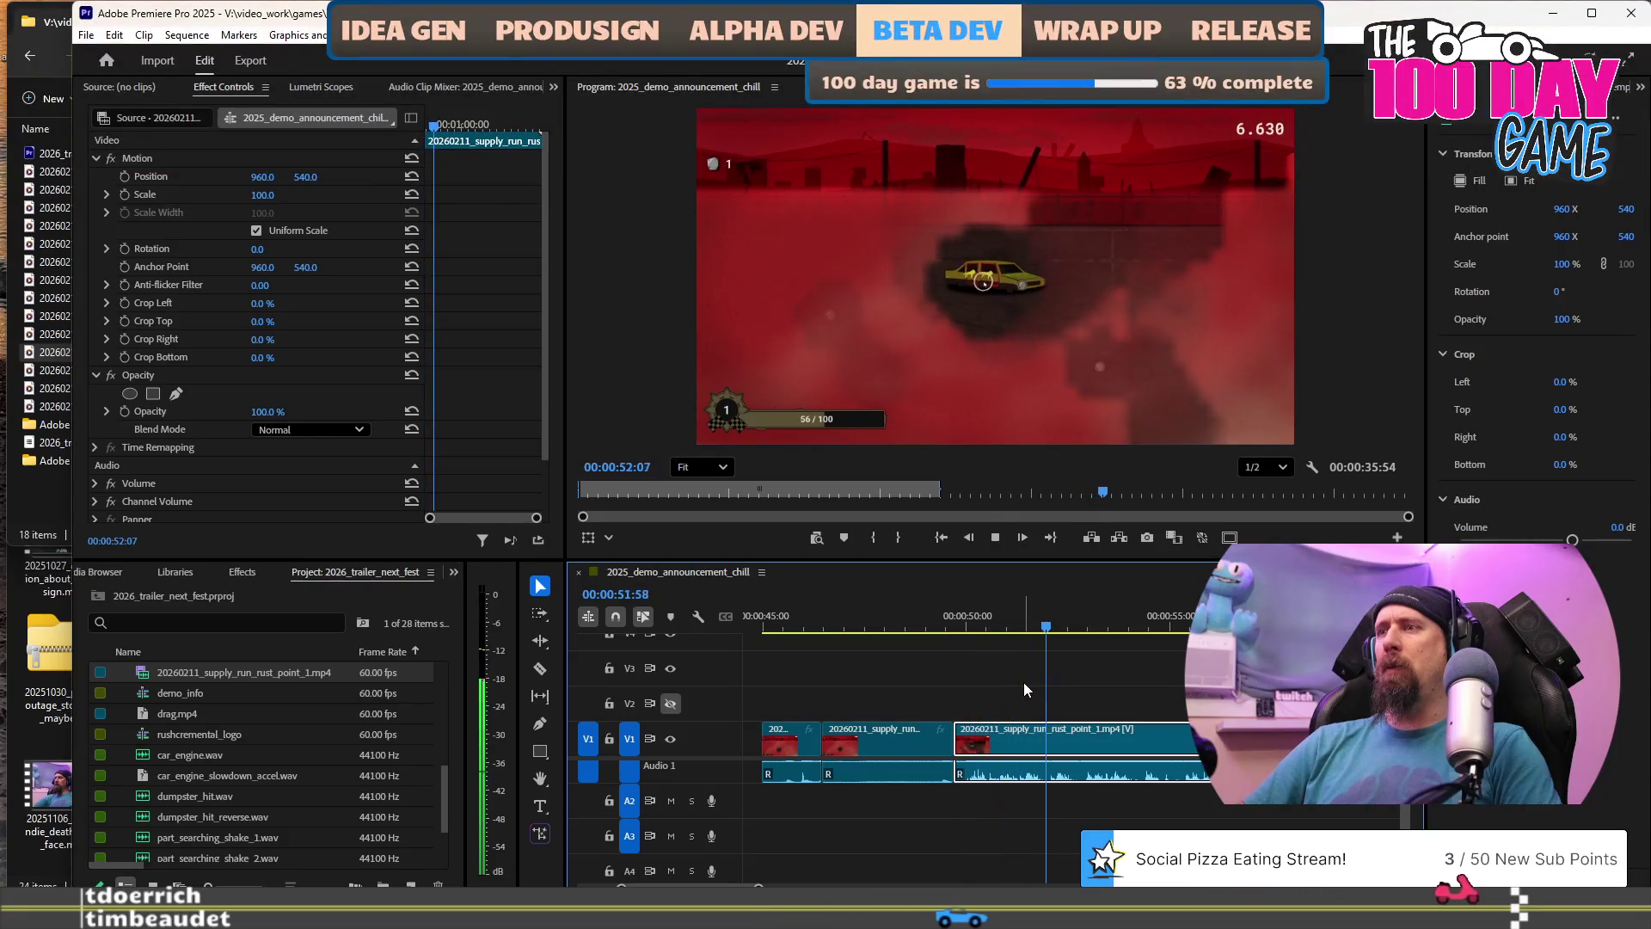
key("space")
key("ctrl+k")
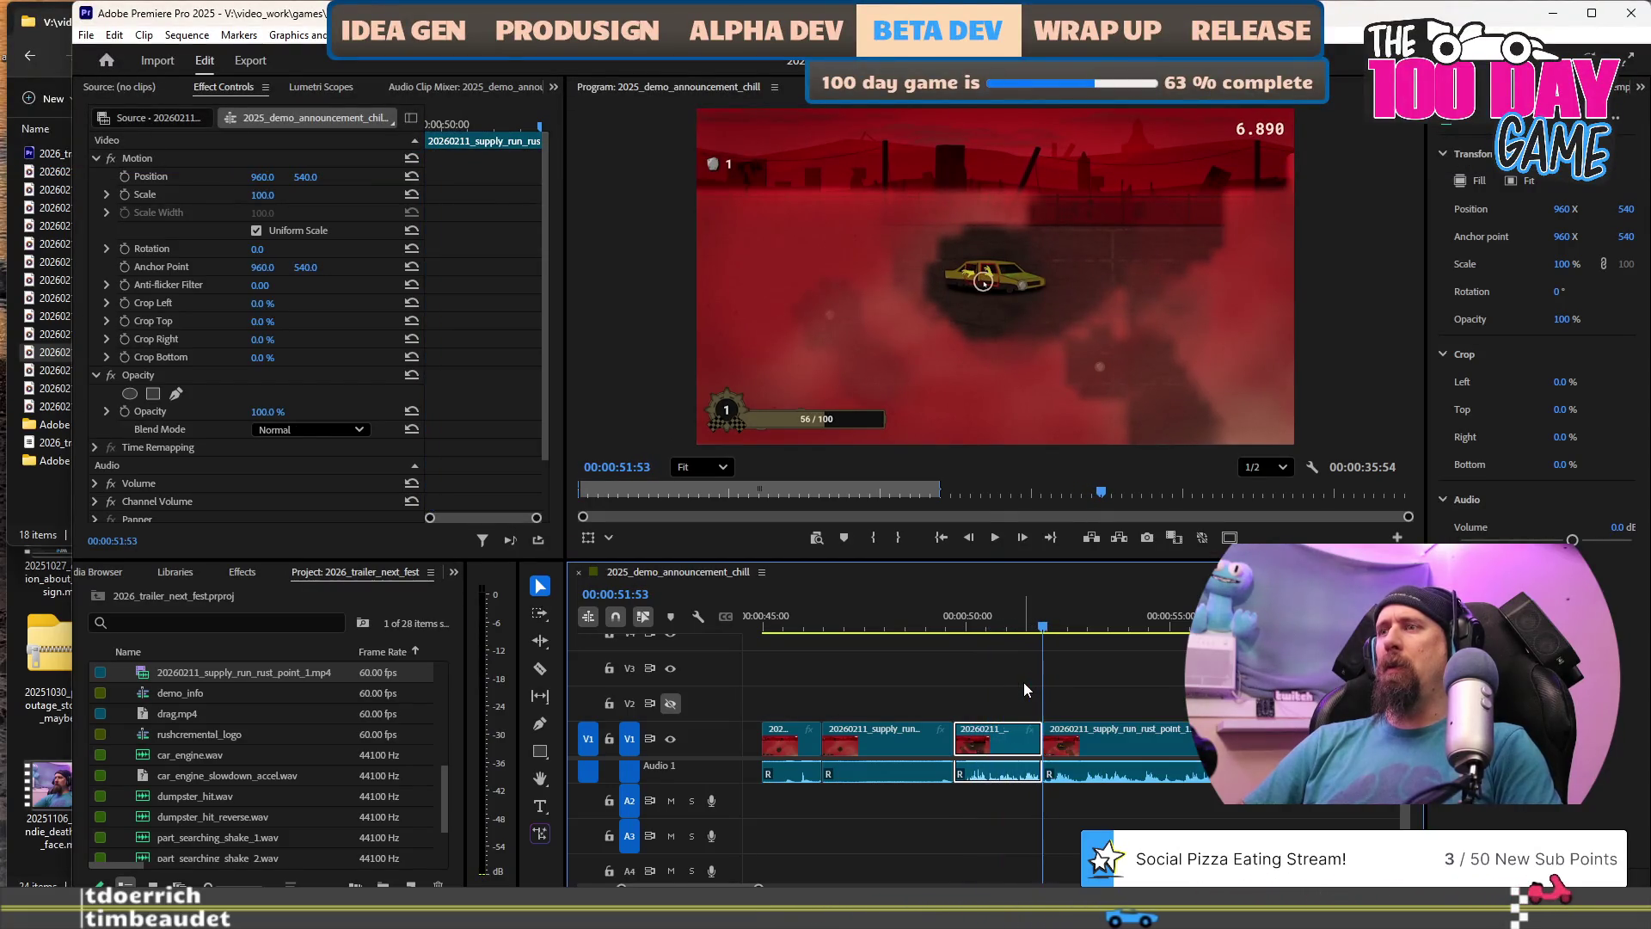
Split the clip again at 00:00:54:03 and select the leftover piece after it.
key("space")
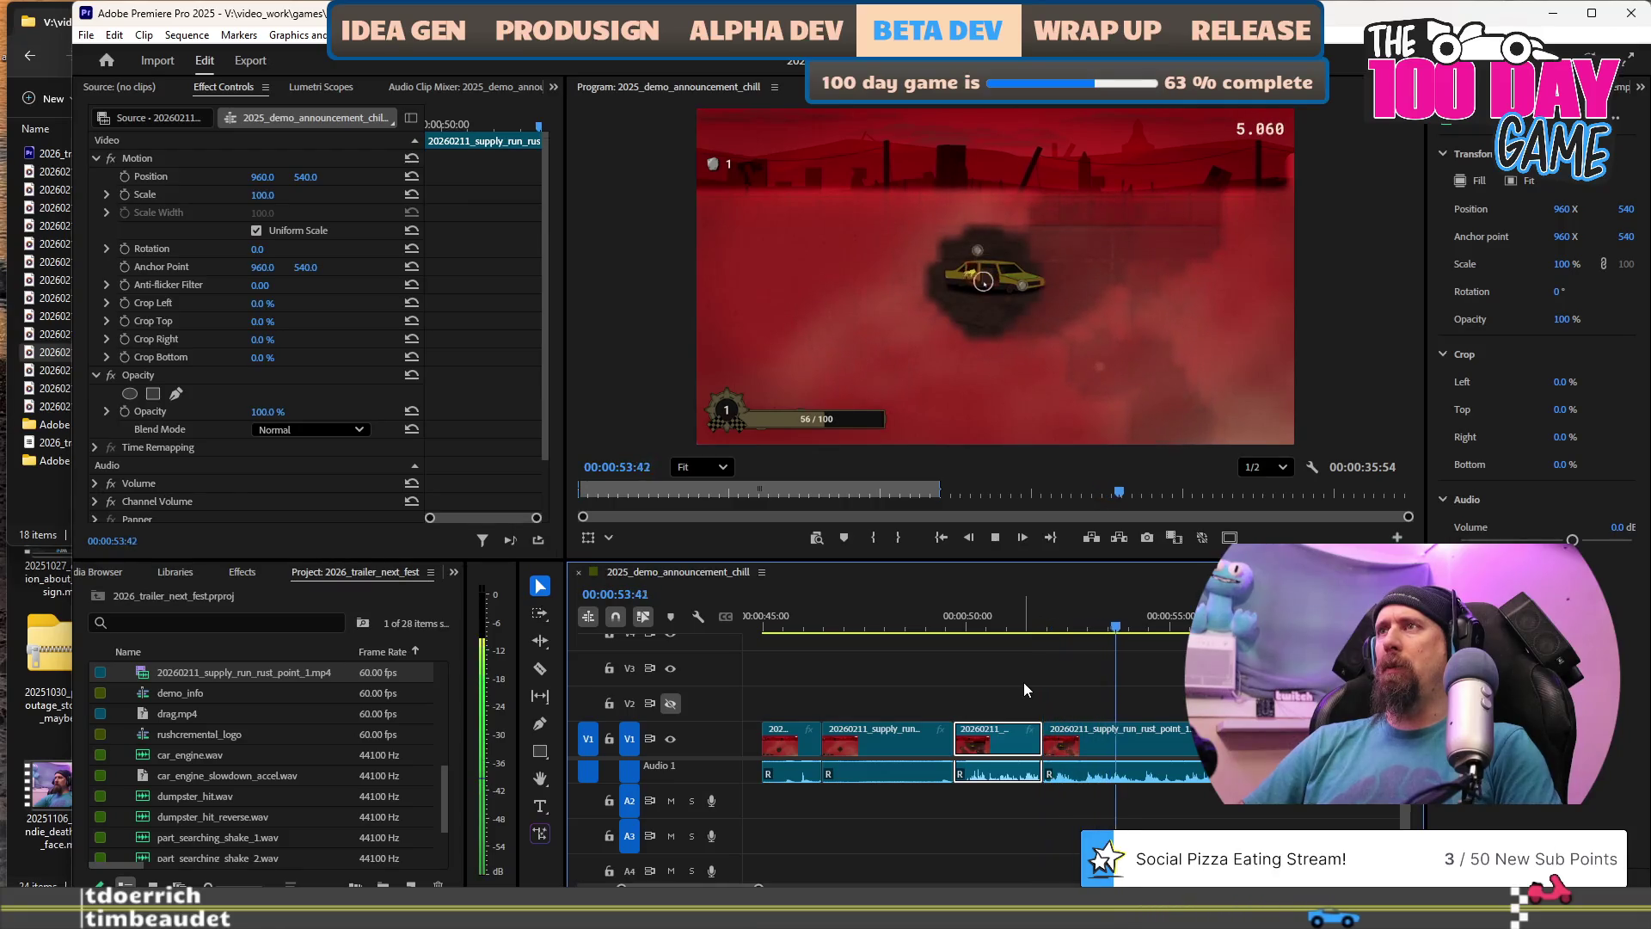
key("space")
key("Left")
key("Left")
key("Left")
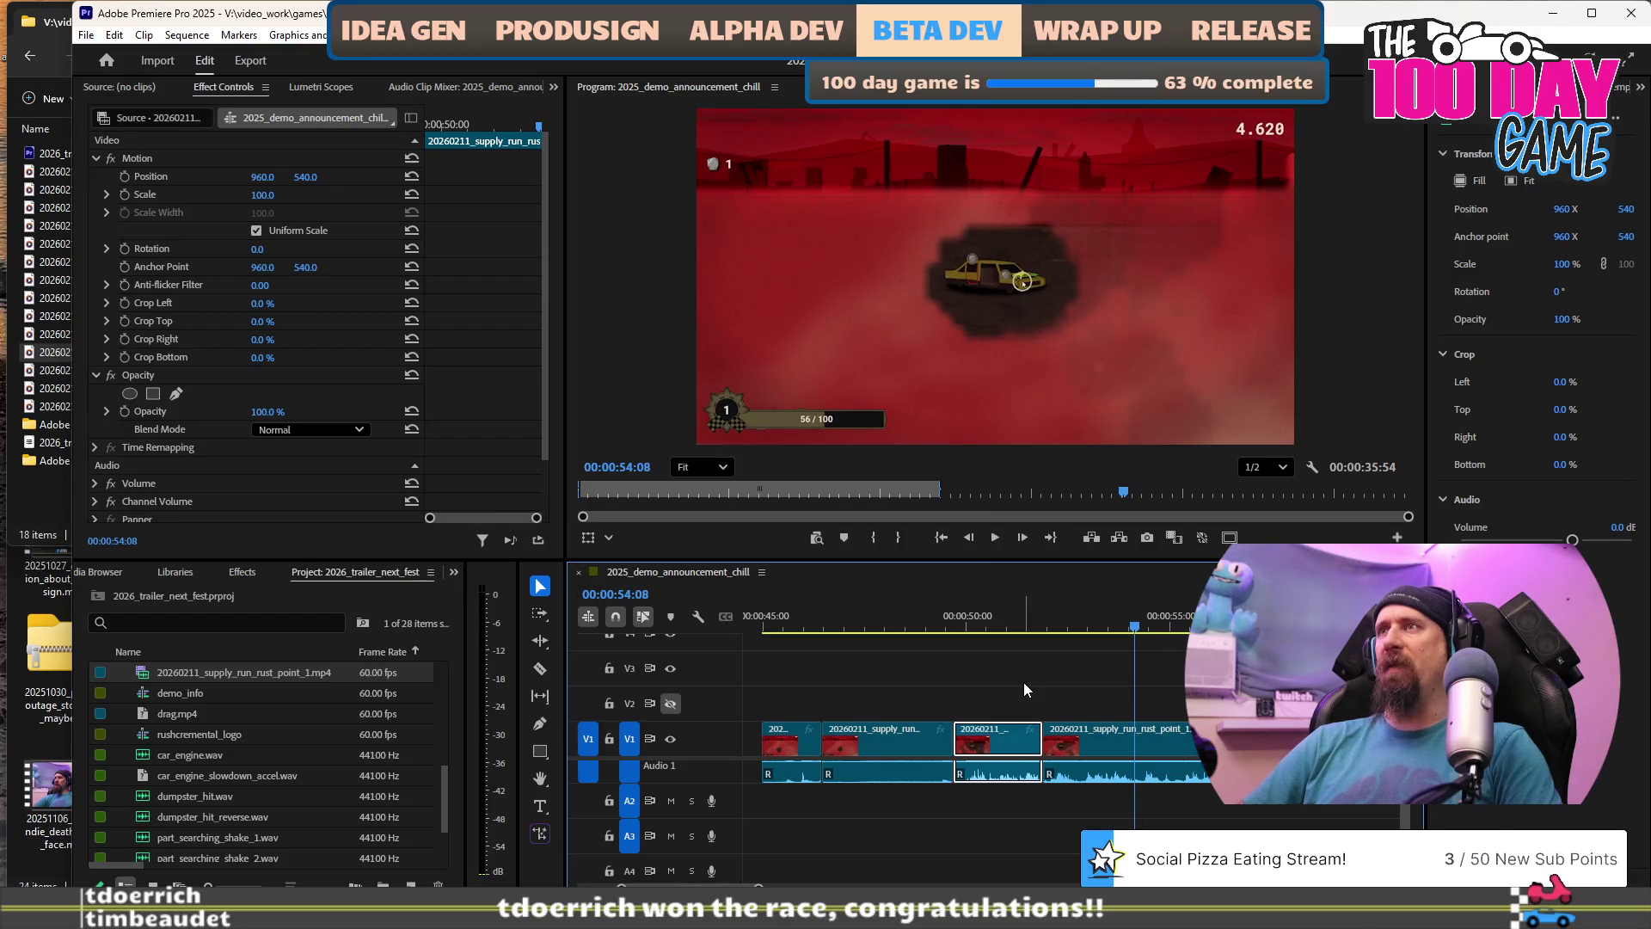
key("j")
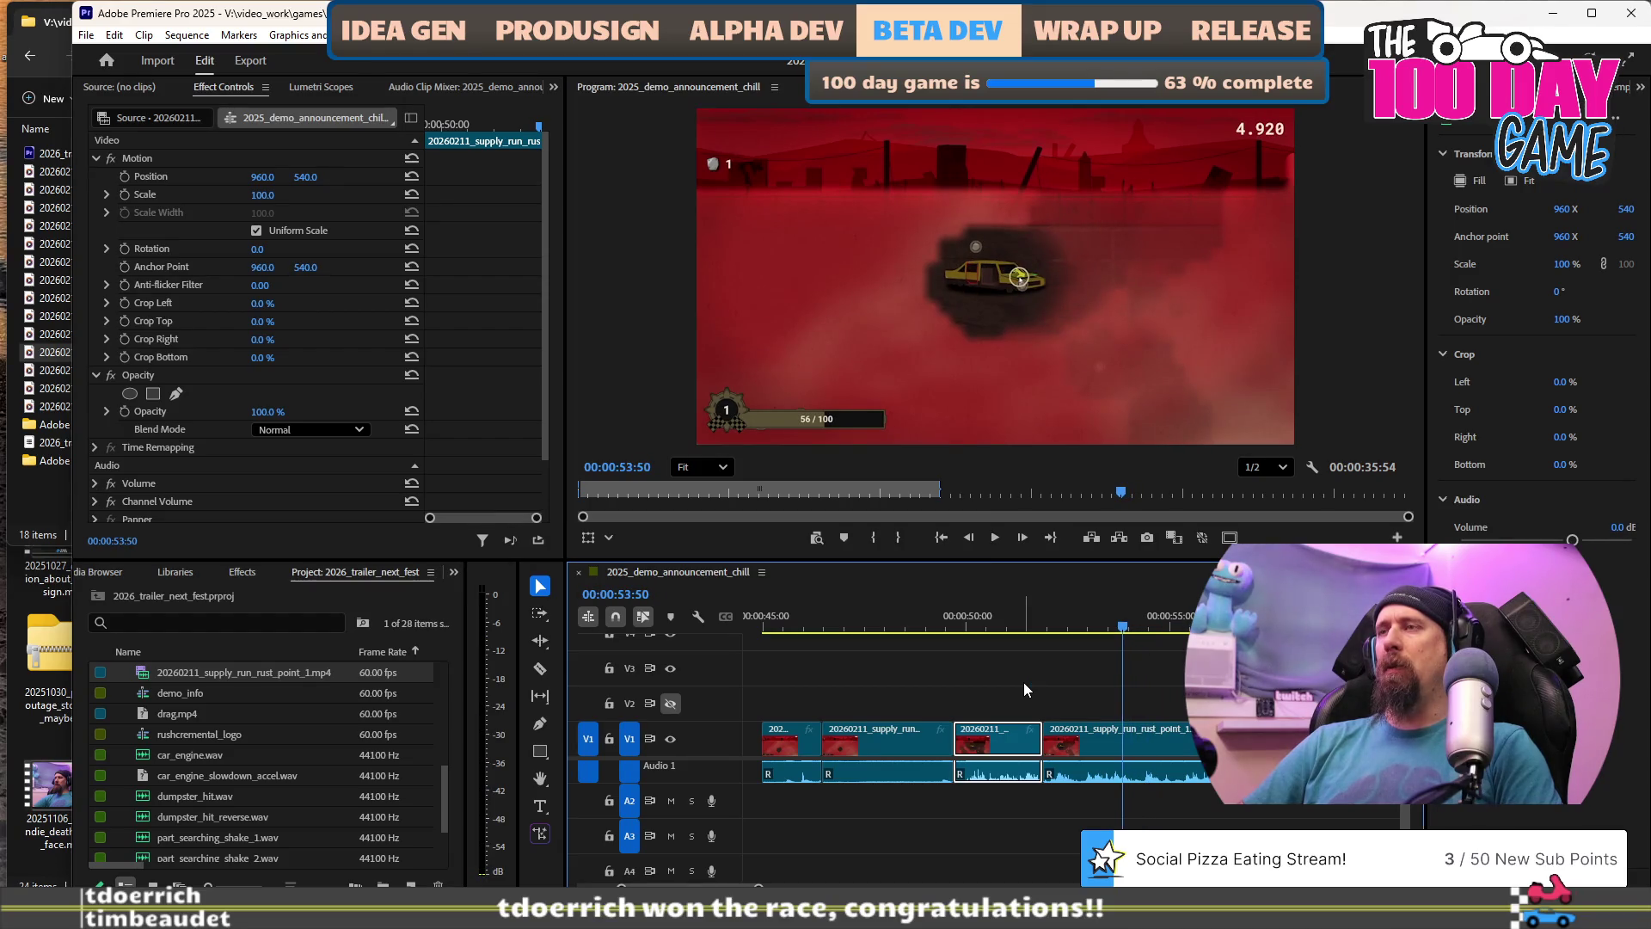
key("j")
key("l")
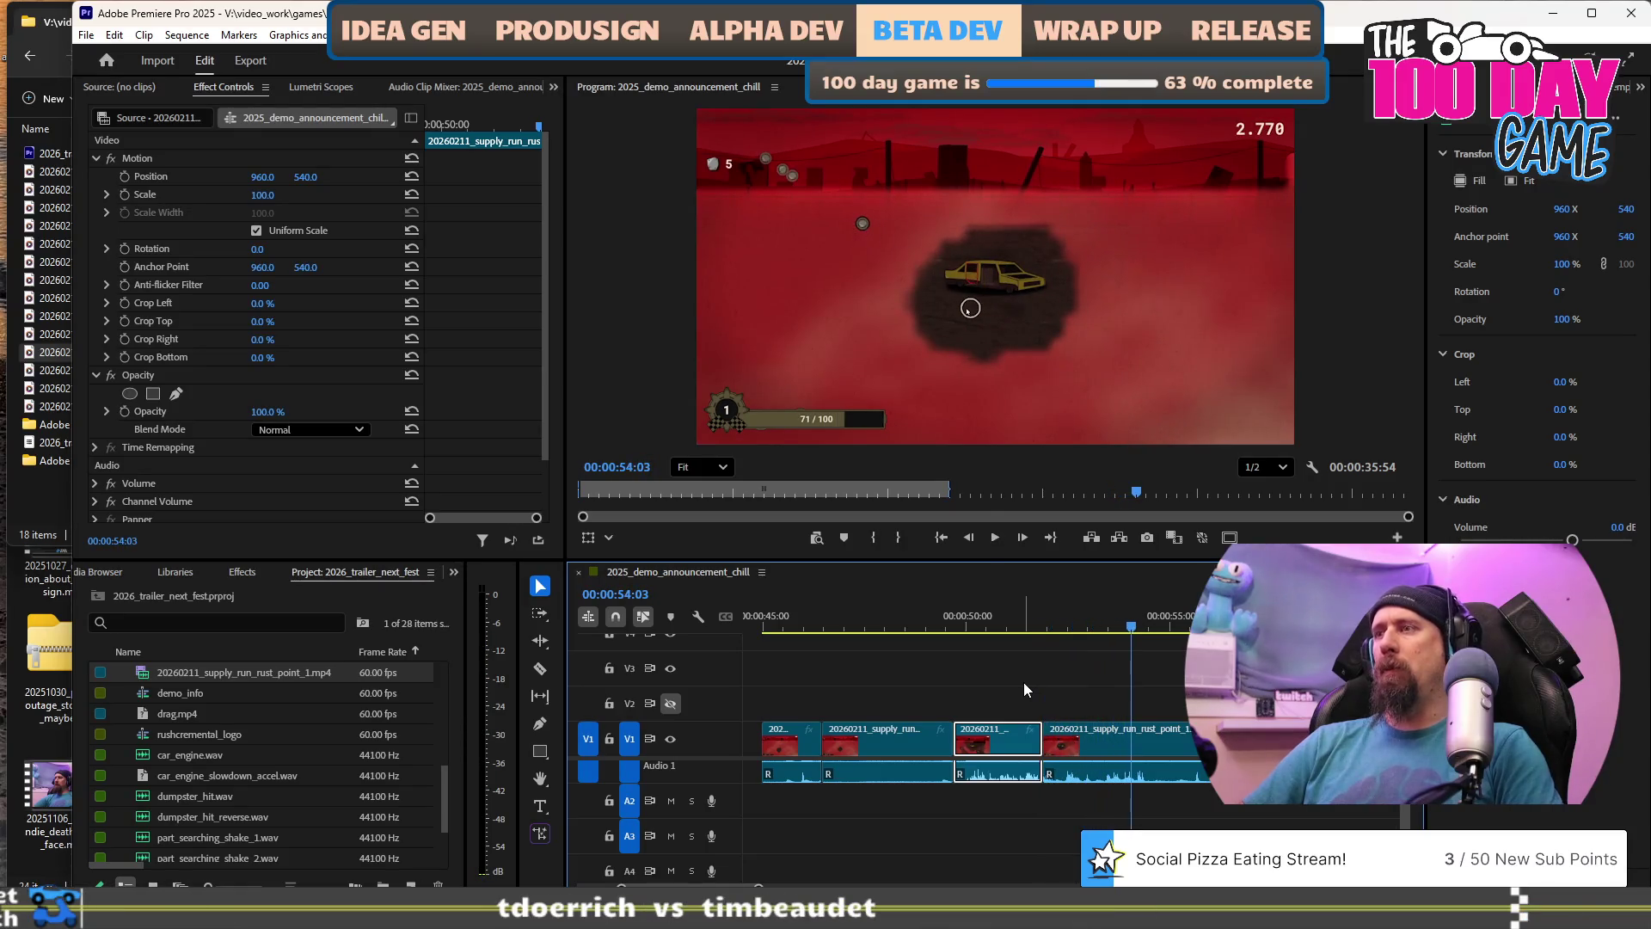
key("ctrl+k")
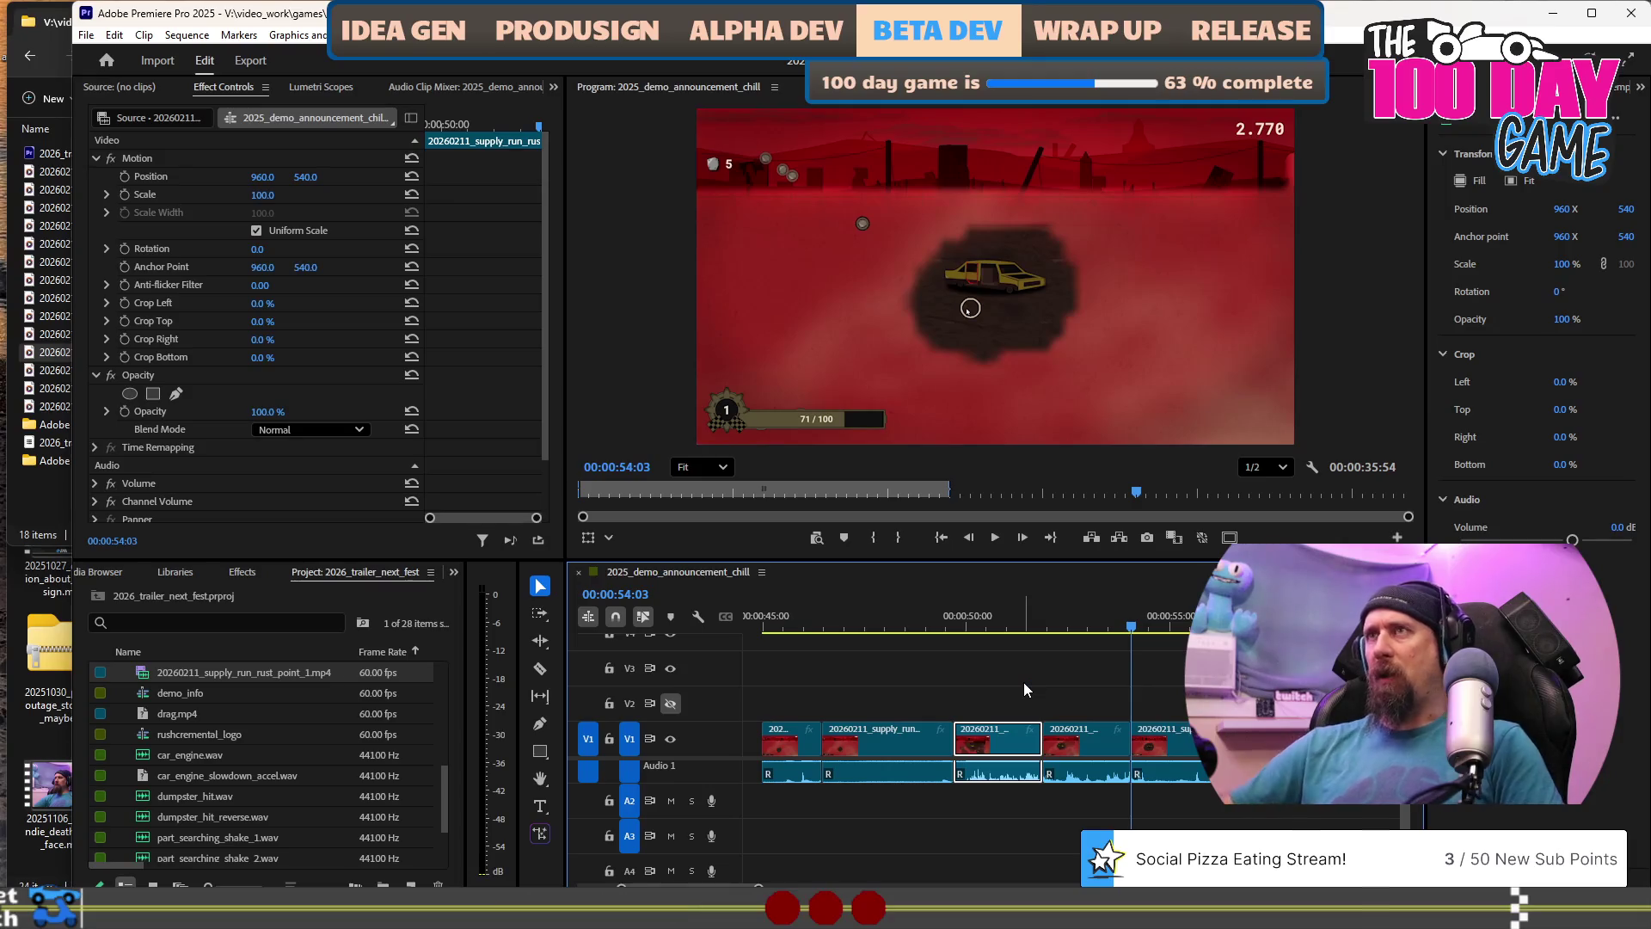
scroll(1076, 755, "down", 3)
scroll(1077, 756, "down", 3, "alt")
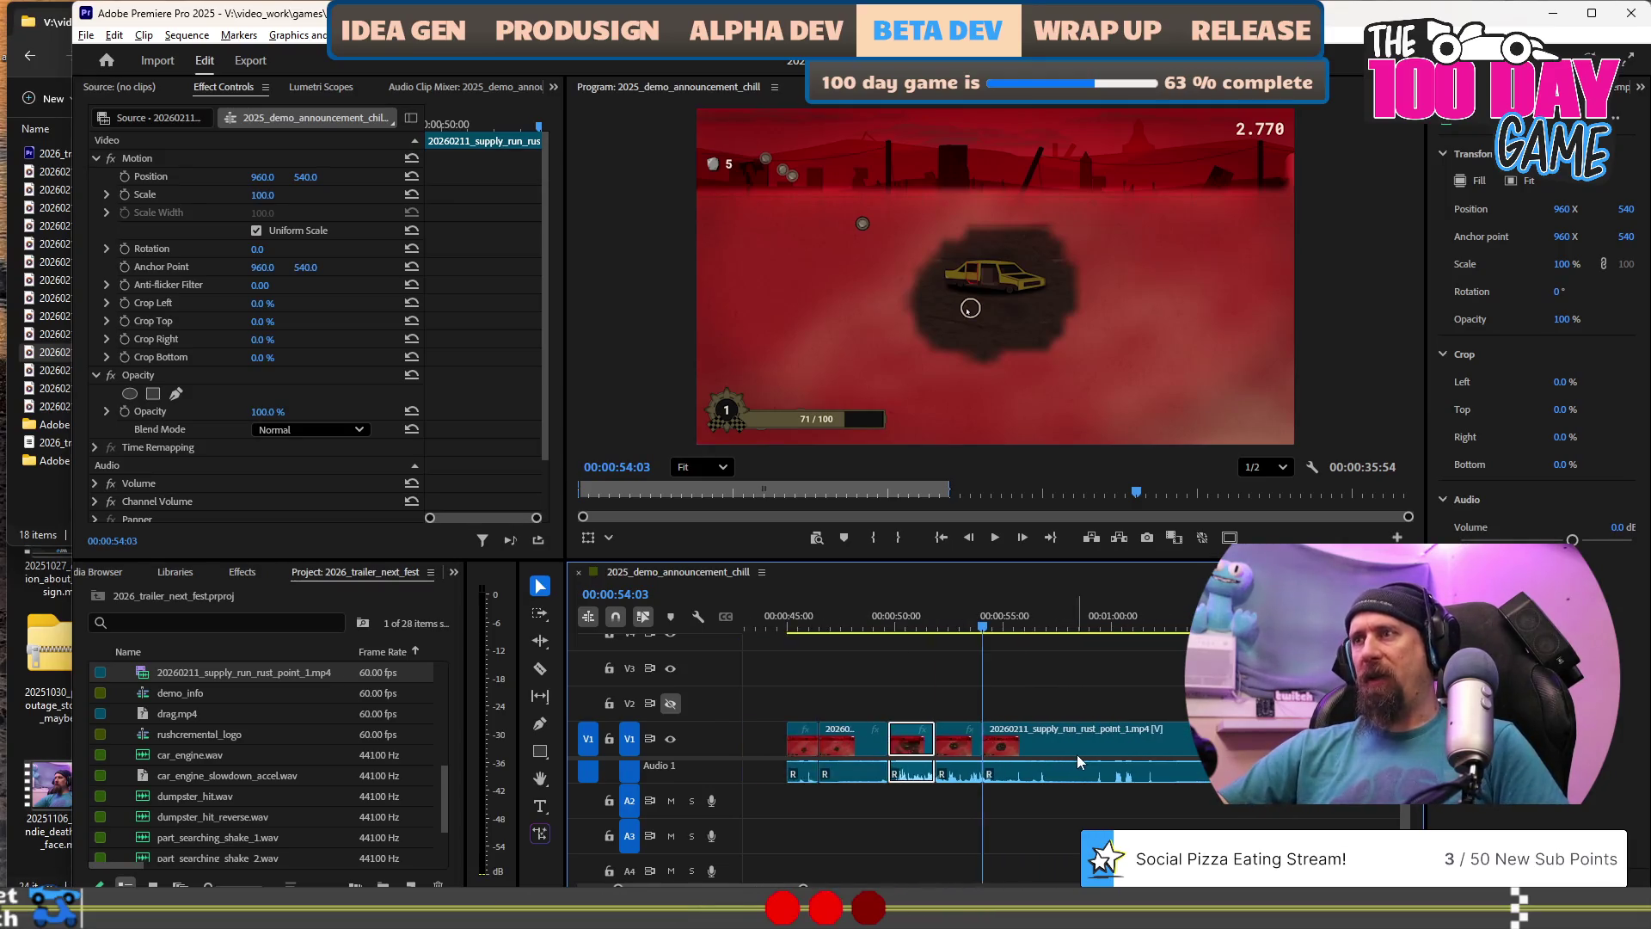
left_click(1101, 741)
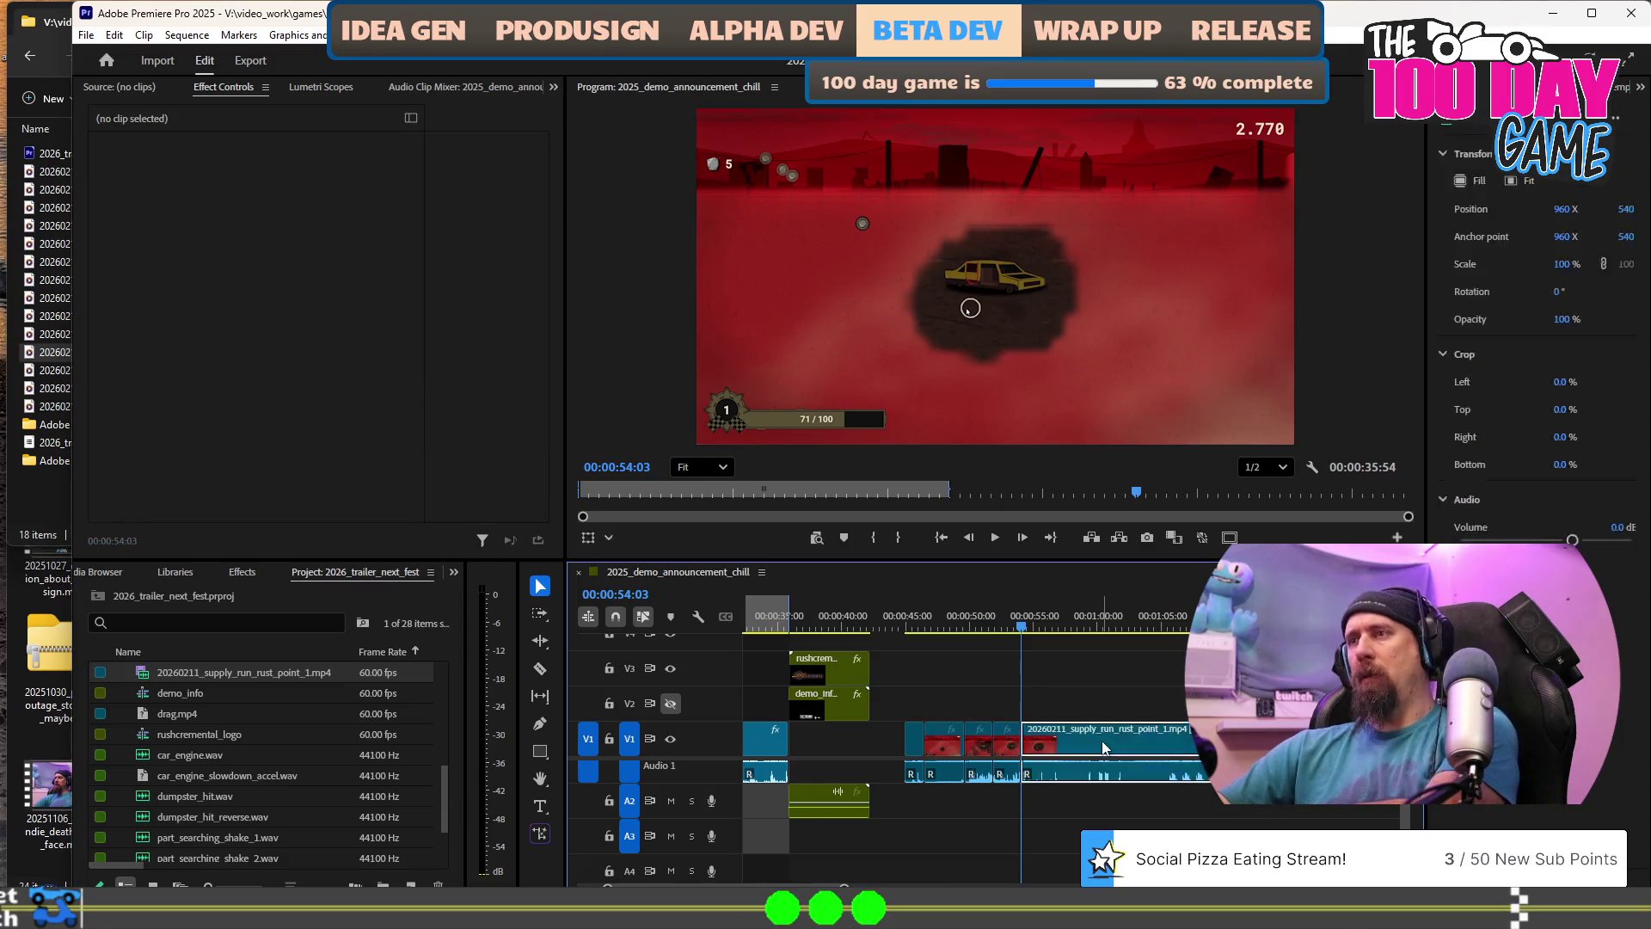
Delete the leftover tail of rust point 1.
key("Delete")
scroll(1103, 741, "down", 3, "alt")
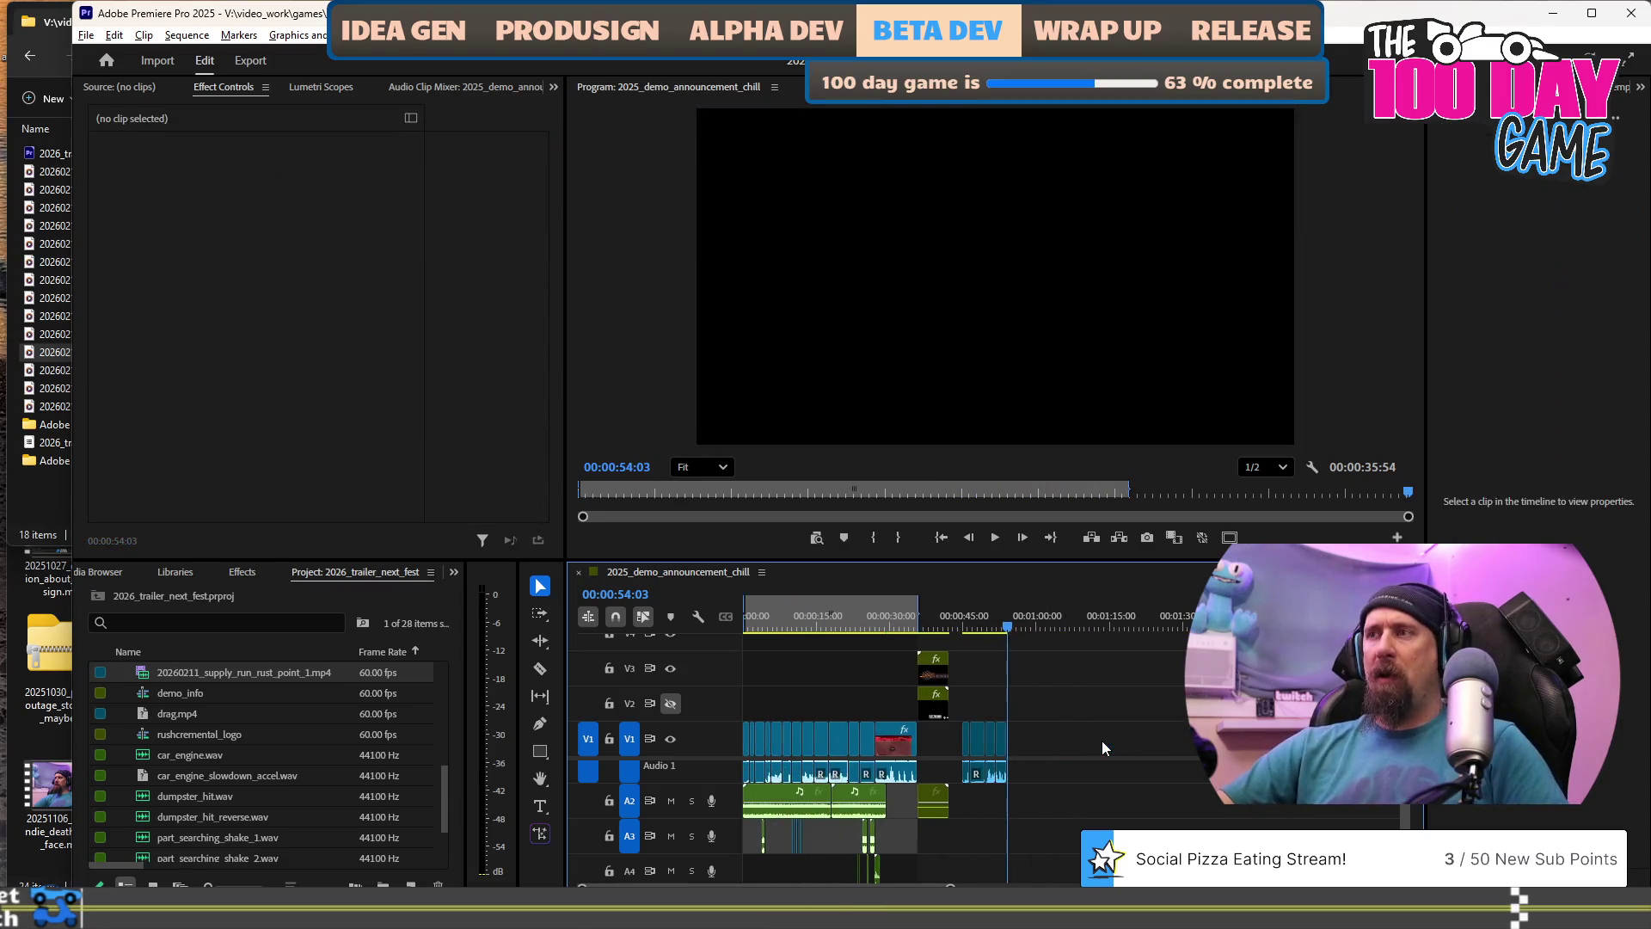
scroll(1101, 710, "up", 2, "alt")
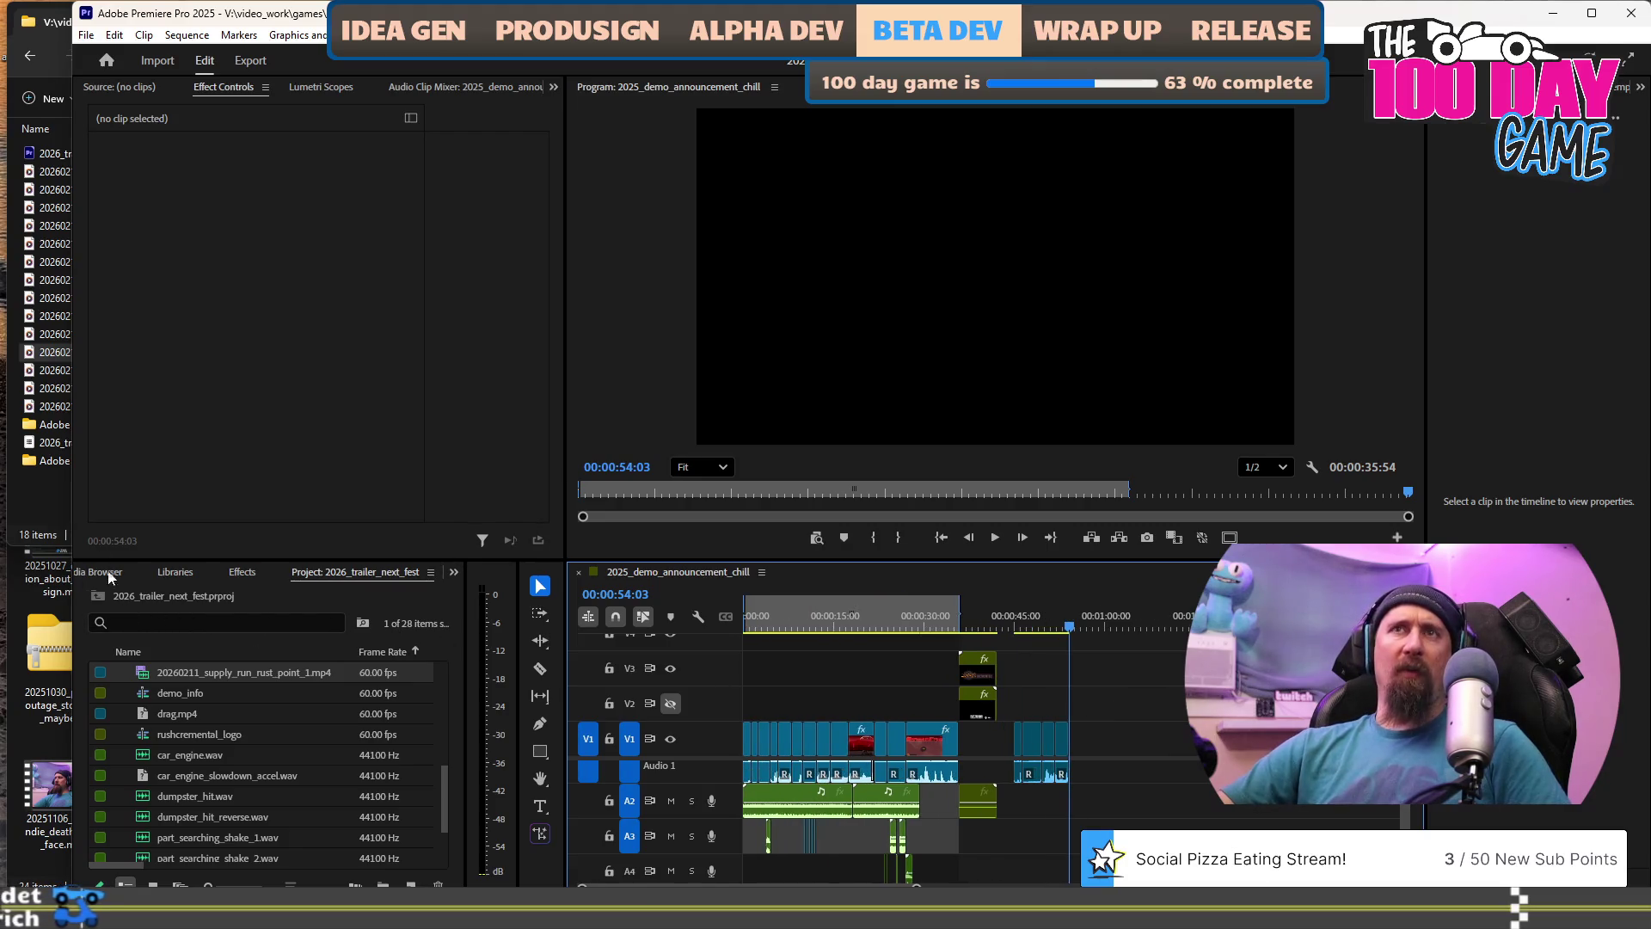
Drag 20260211_supply_run_rust_point_2.mp4 from File Explorer onto V1 and play it.
left_click(38, 27)
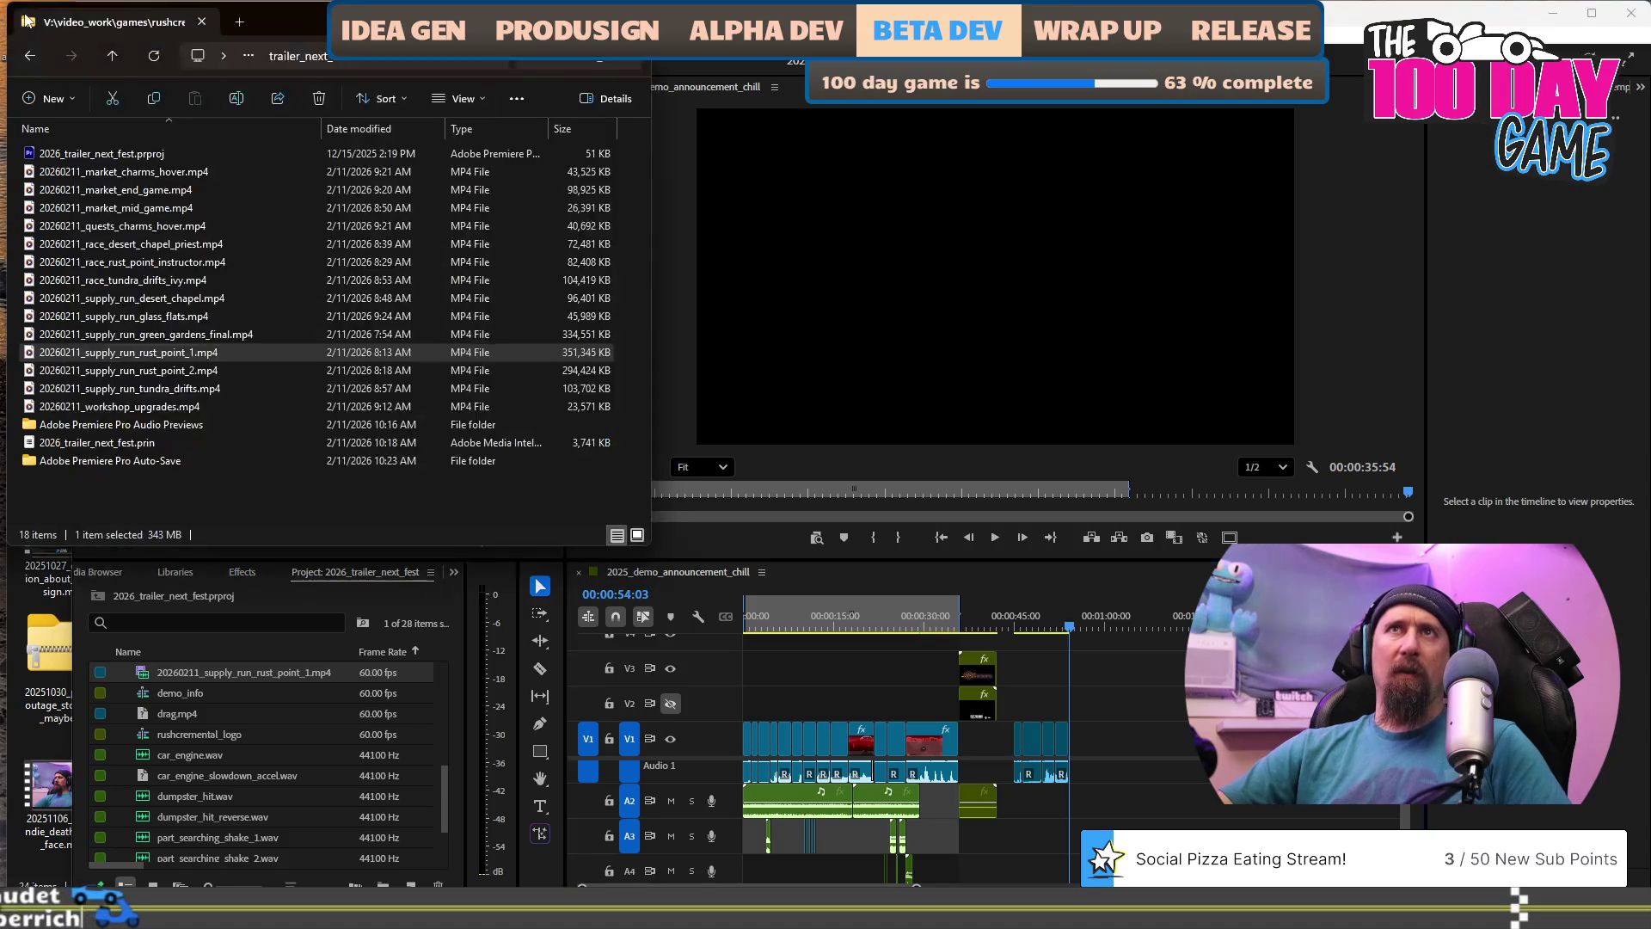
mouse_move(139, 368)
left_mouse_down()
mouse_move(721, 504)
mouse_move(1133, 759)
left_mouse_up()
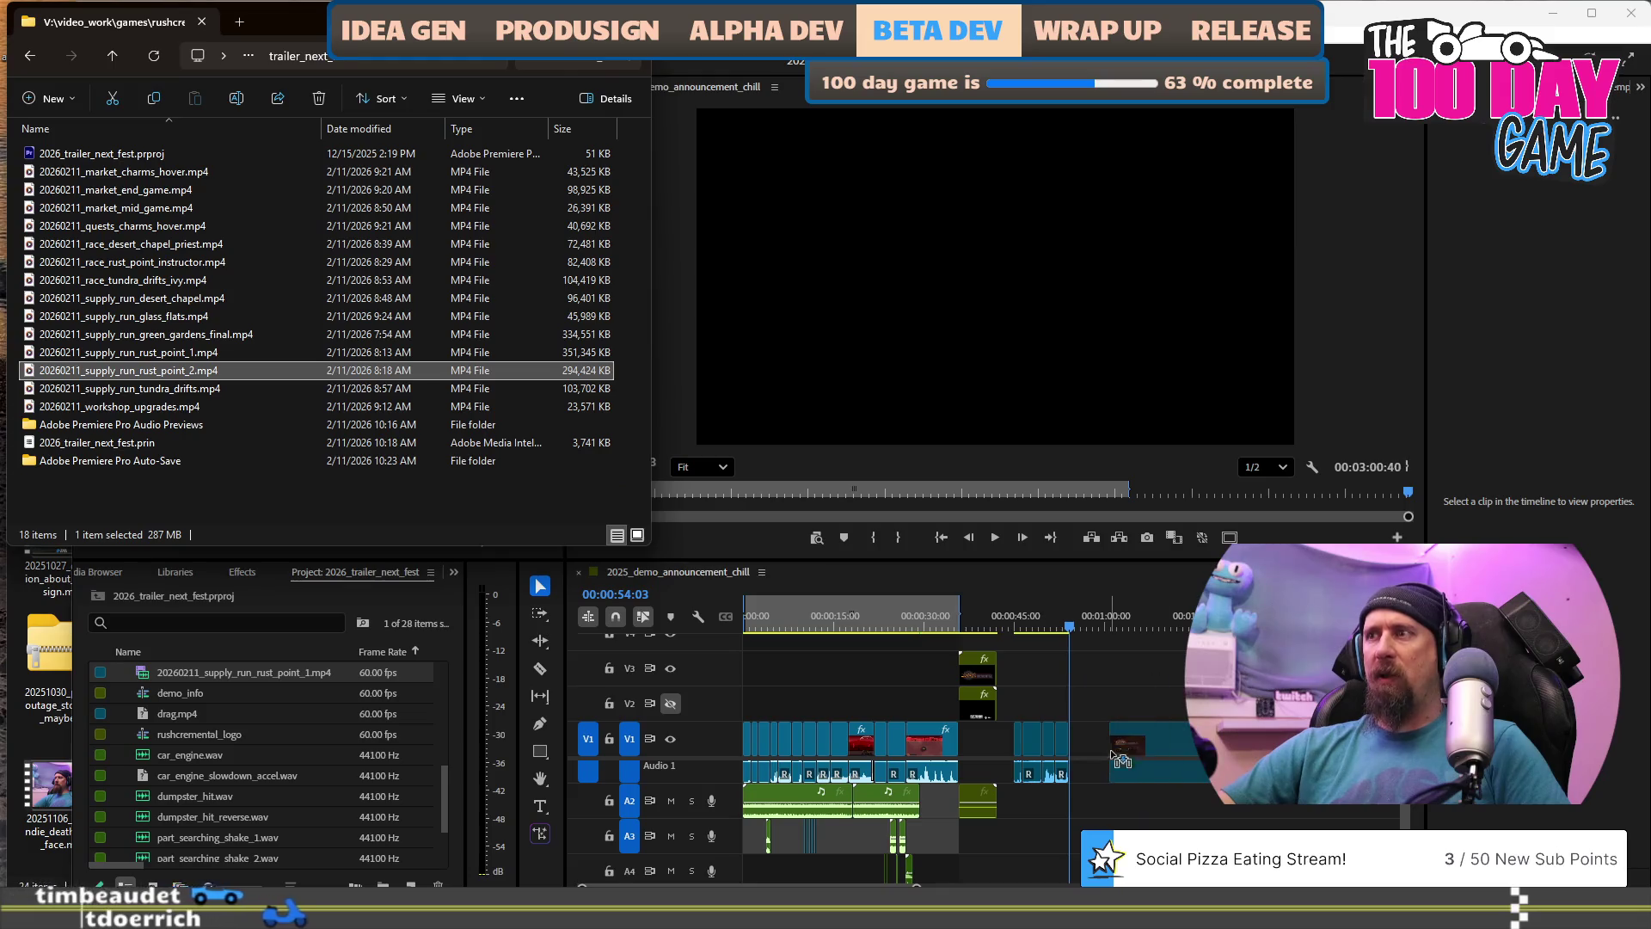
left_click(1170, 625)
key("space")
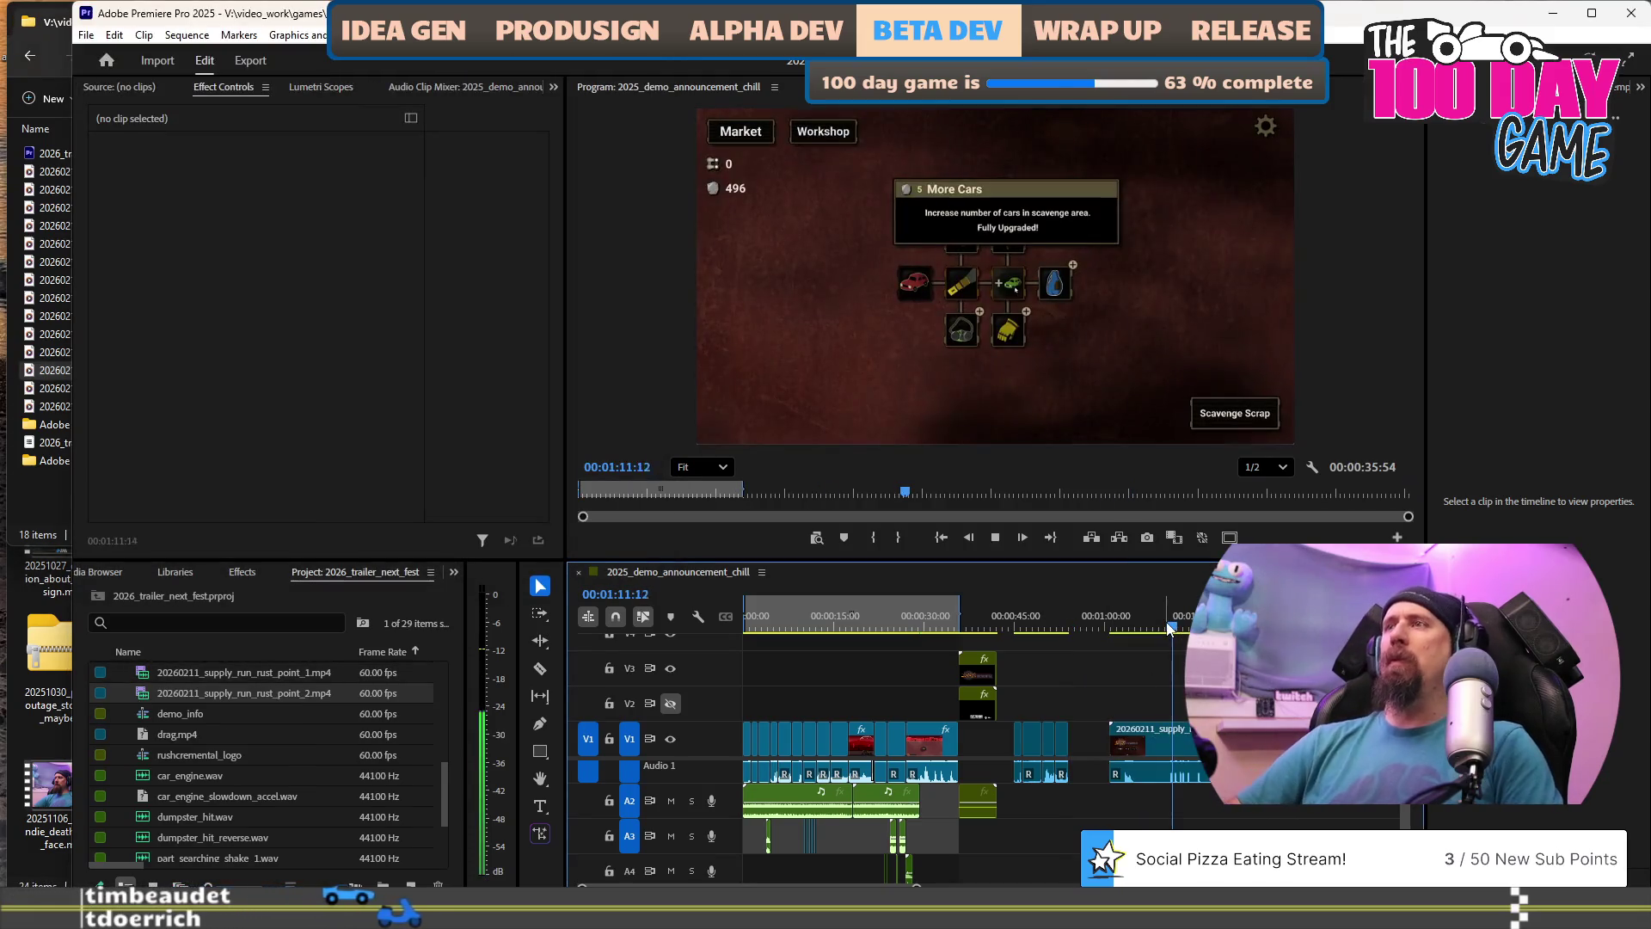
key("space")
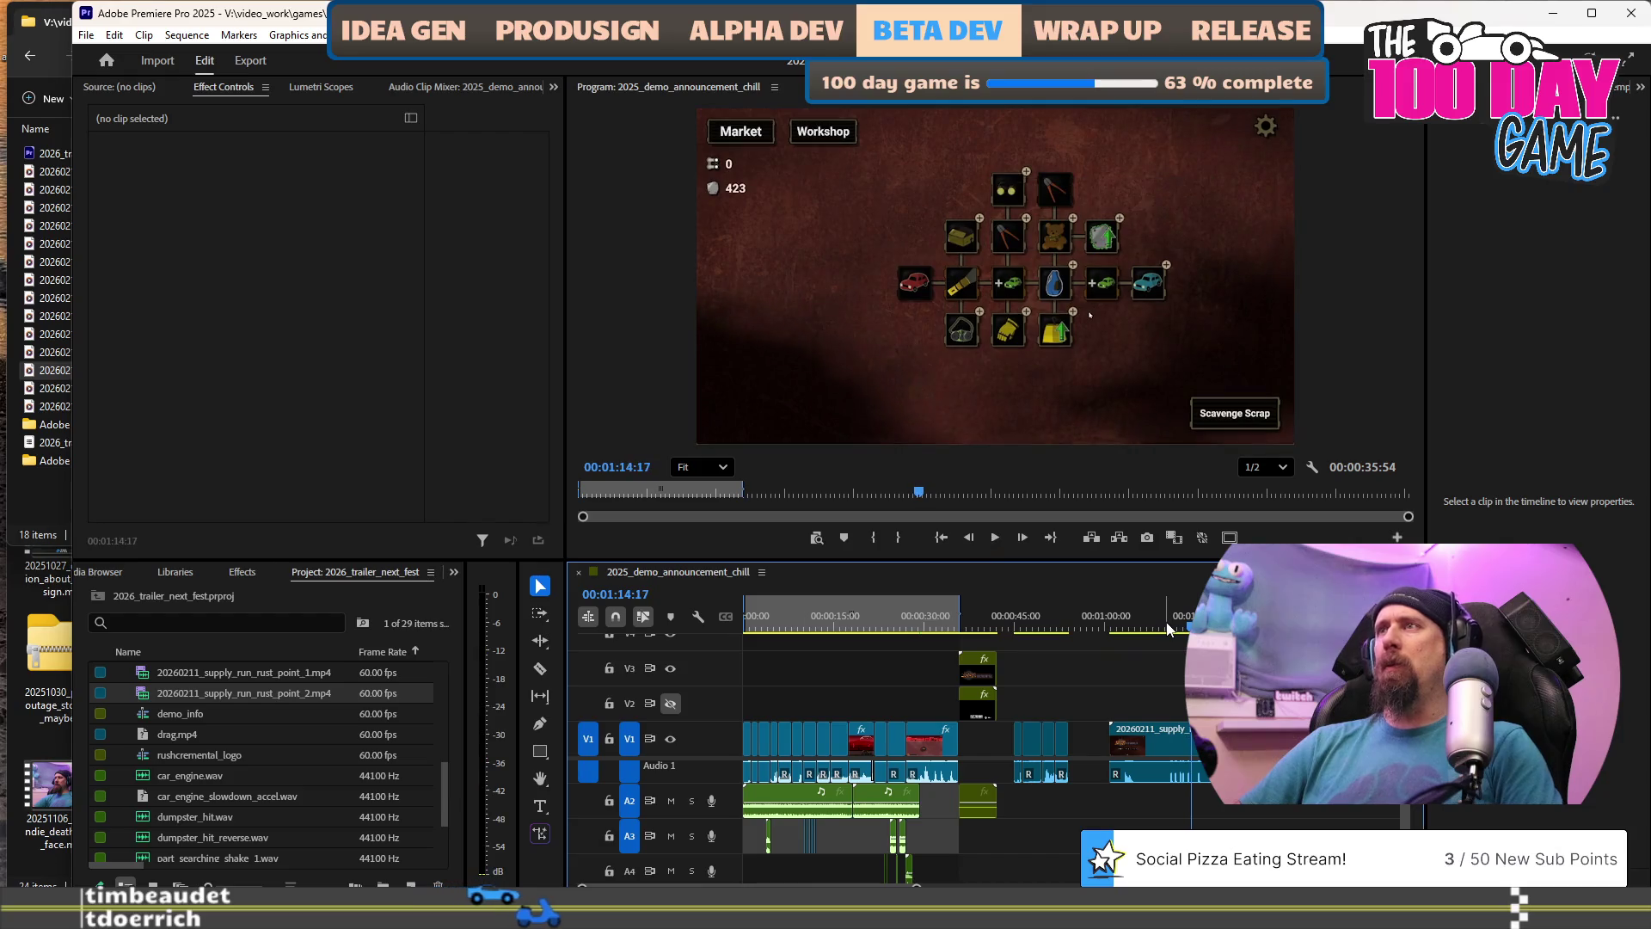
left_click(1171, 626)
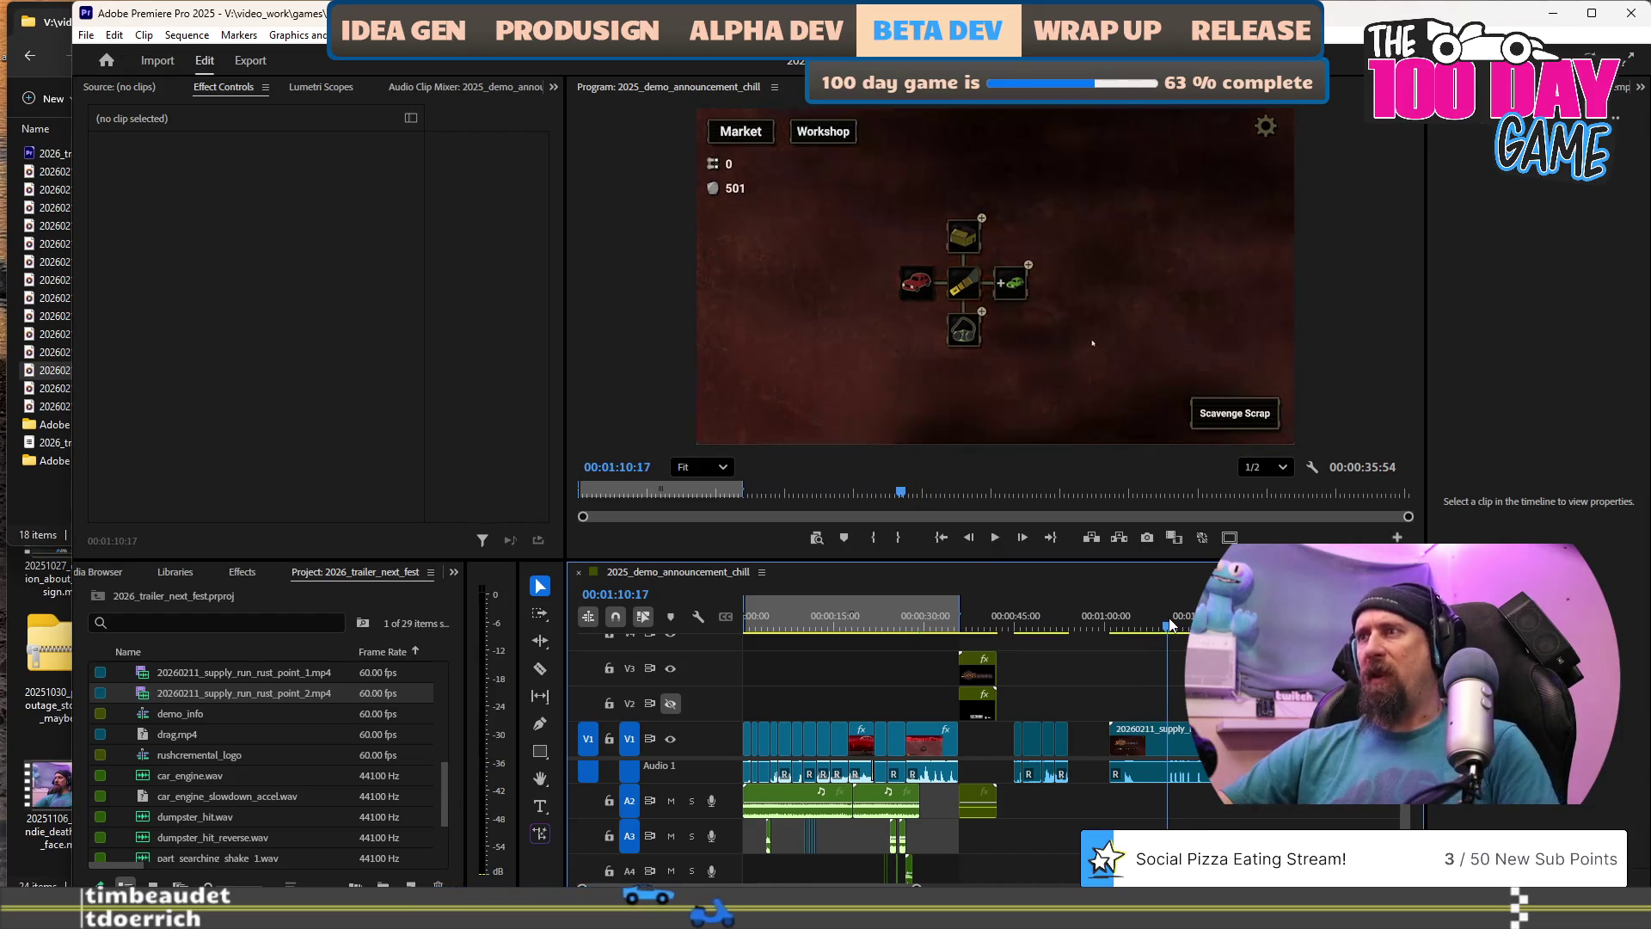
key("j")
key("j")
key("j")
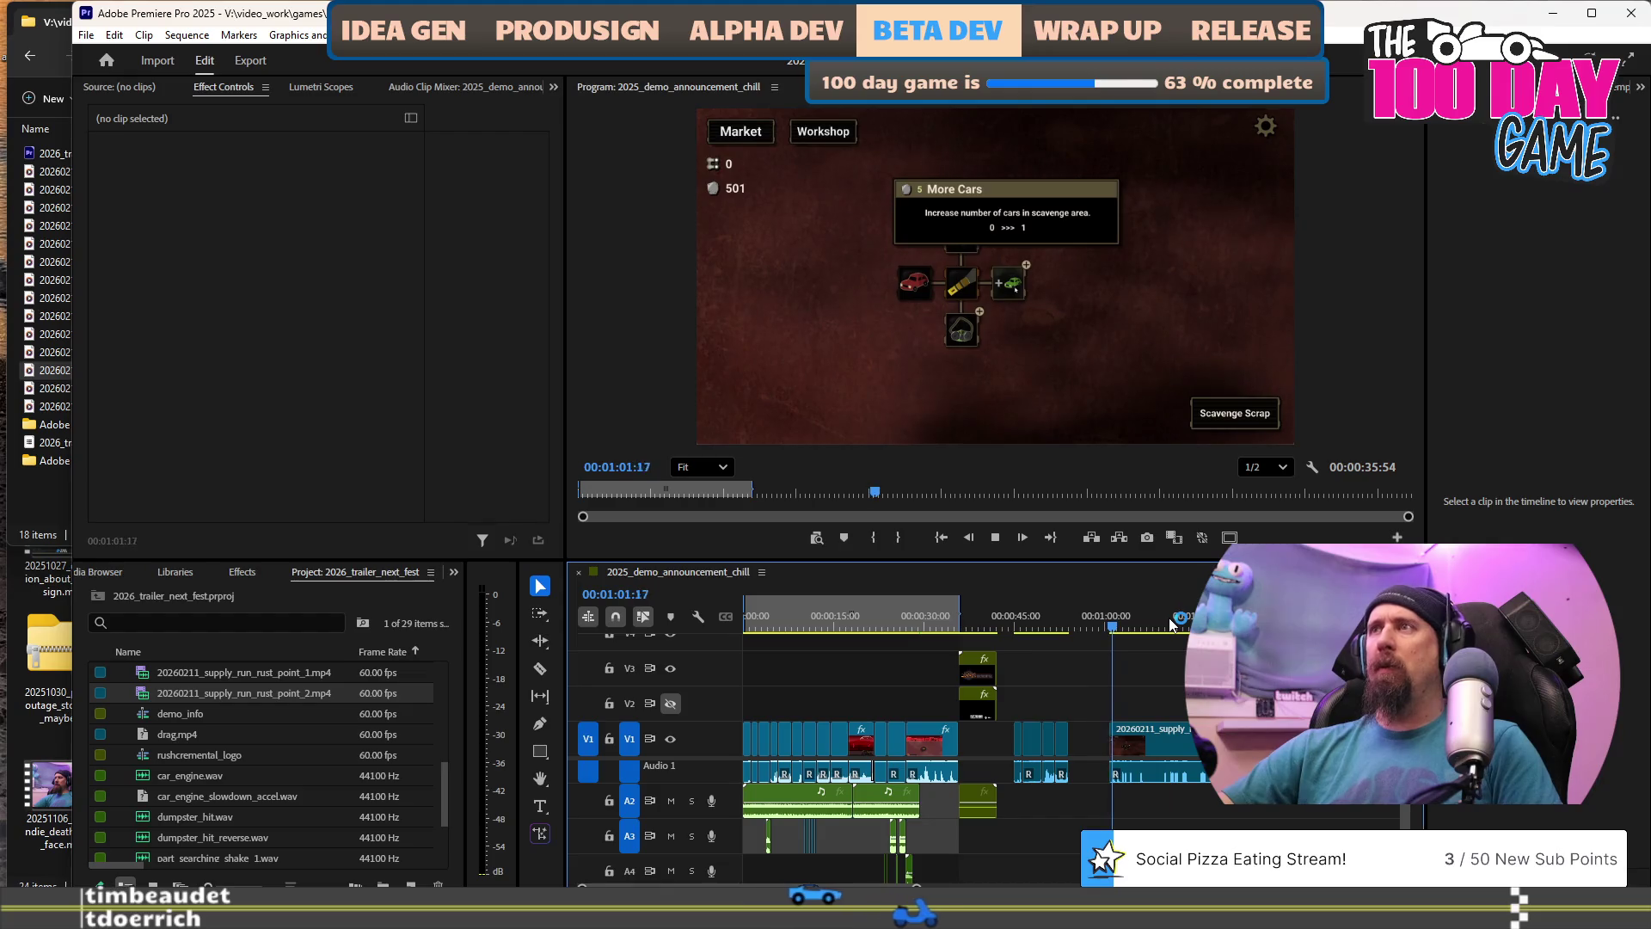
key("space")
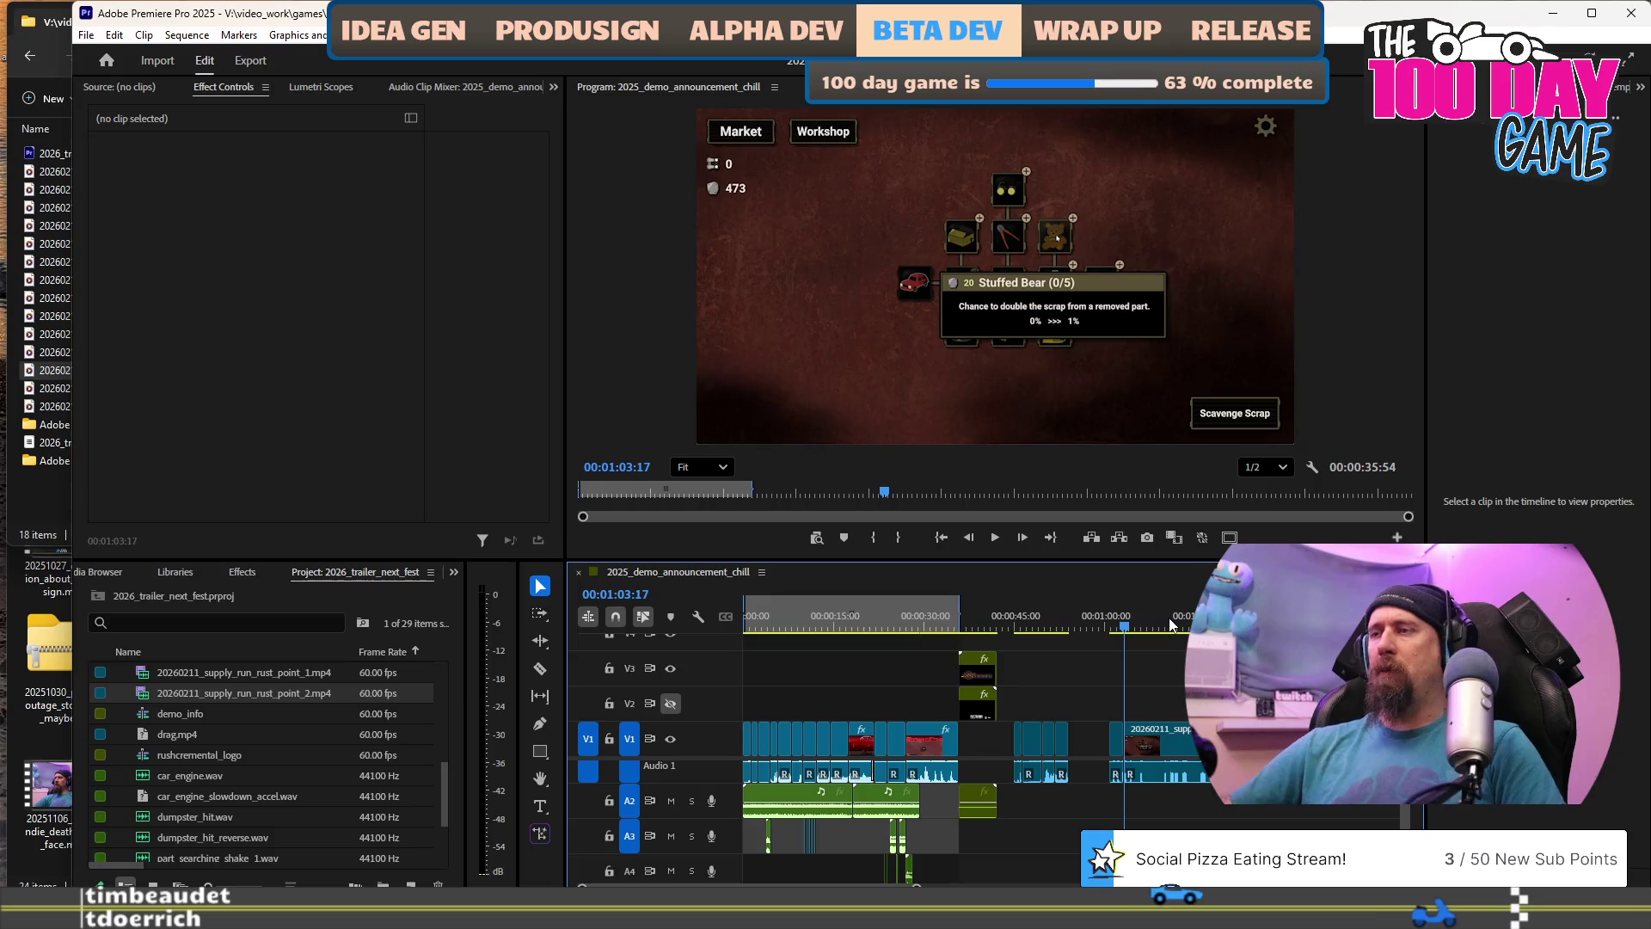
key("space")
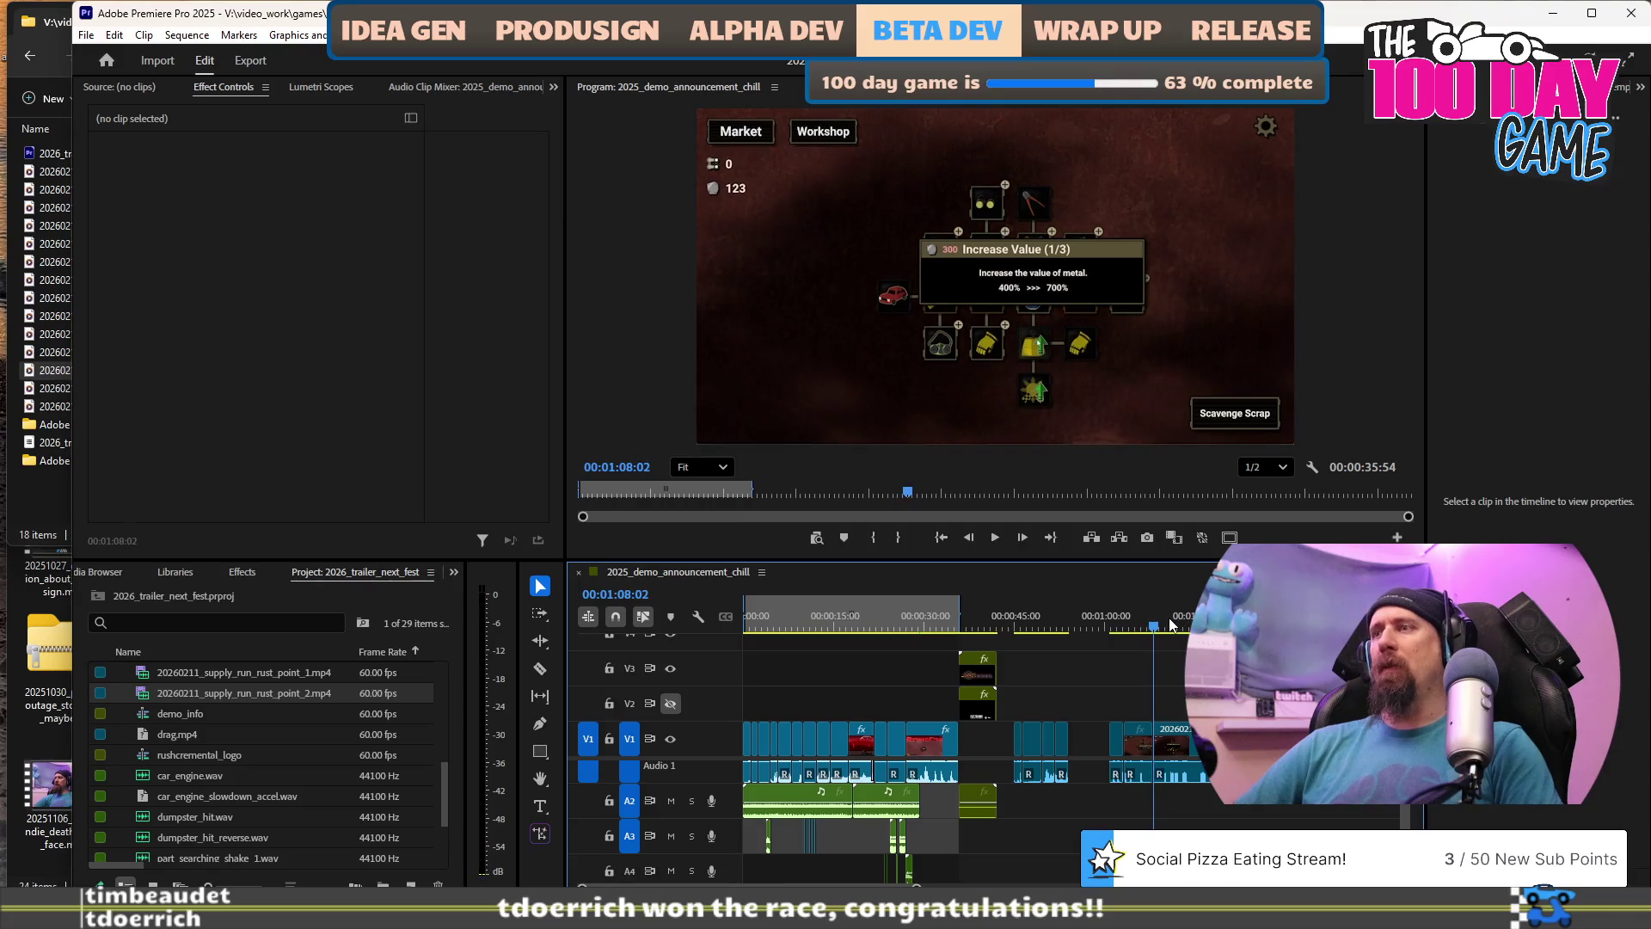
scroll(1023, 734, "down", 3)
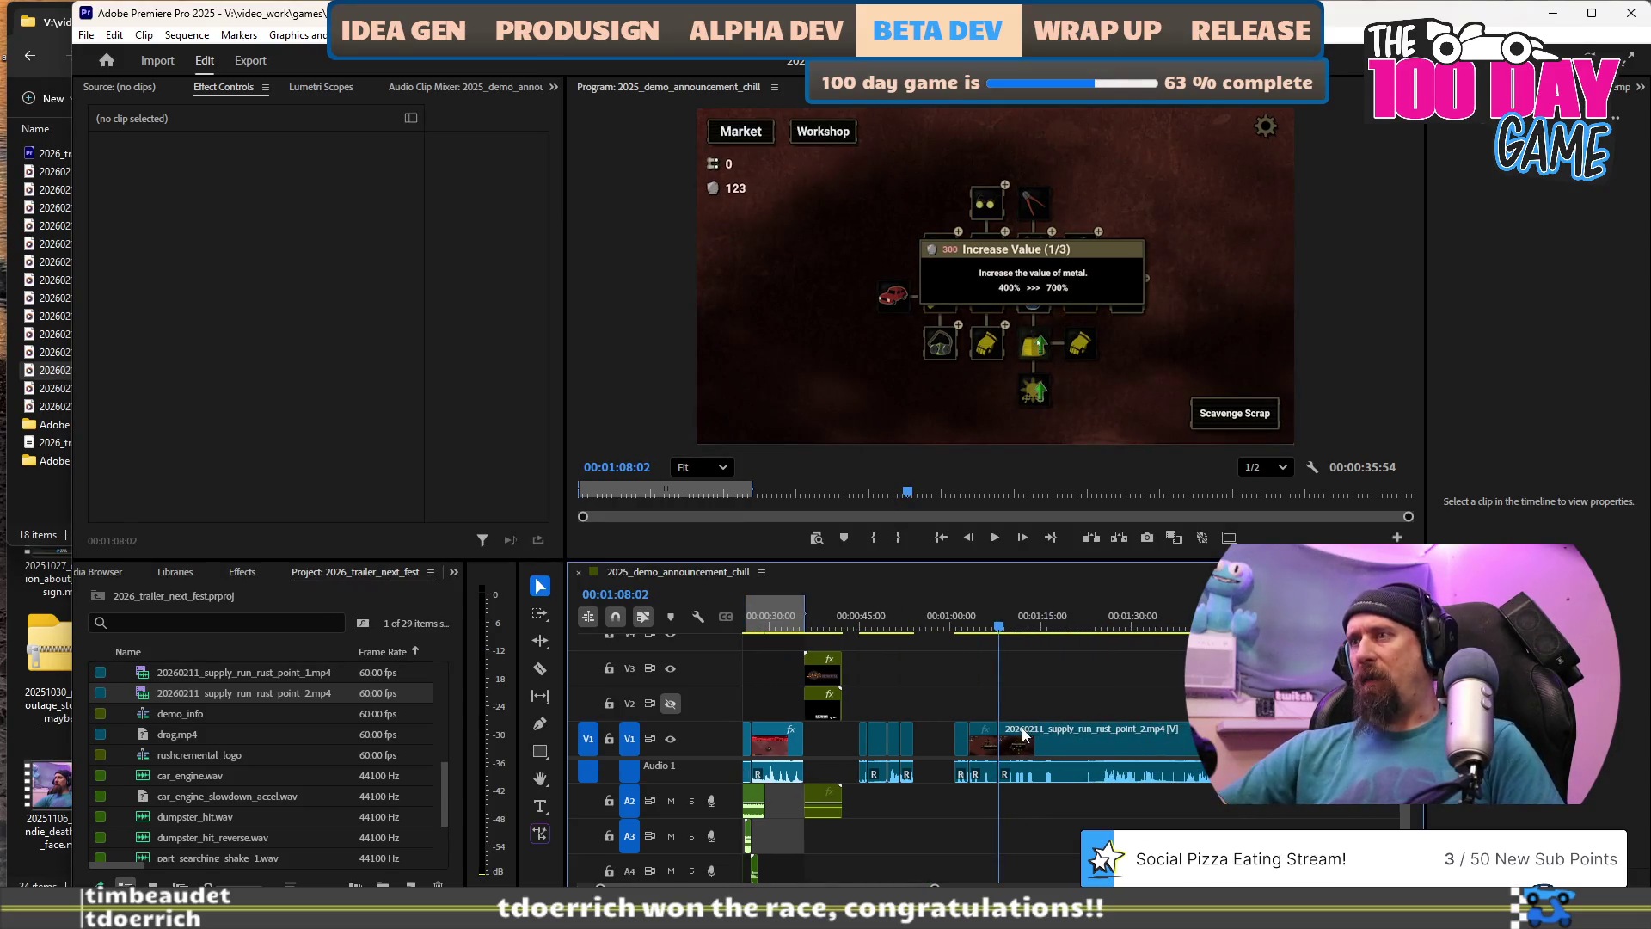
left_click(1026, 616)
key("space")
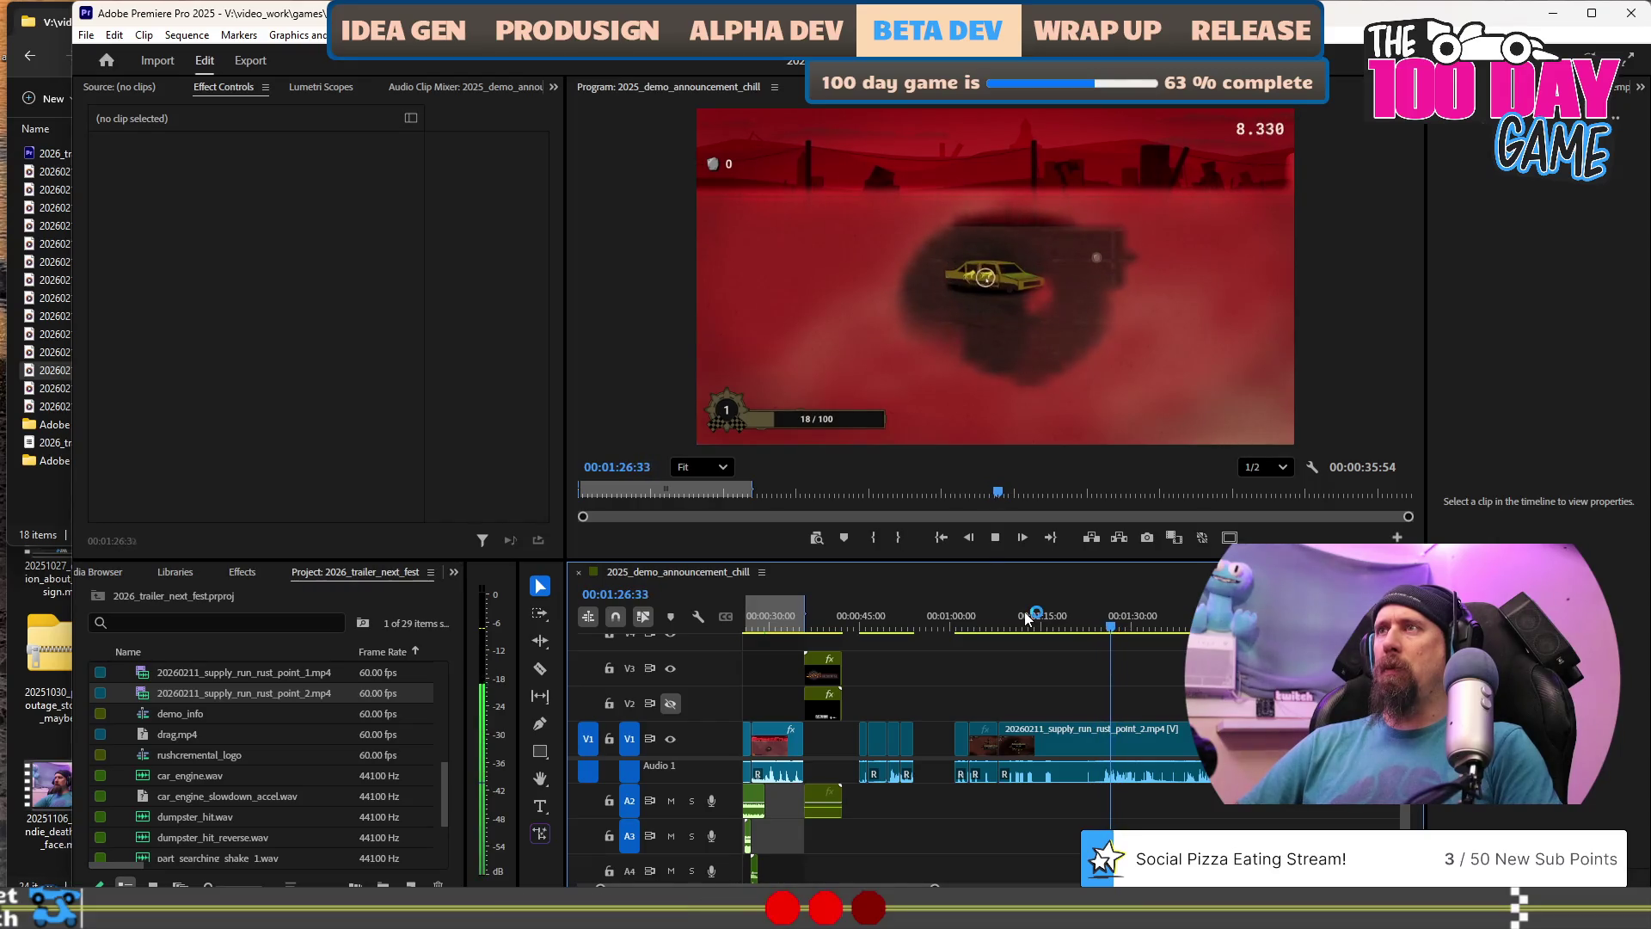
key("space")
key("j")
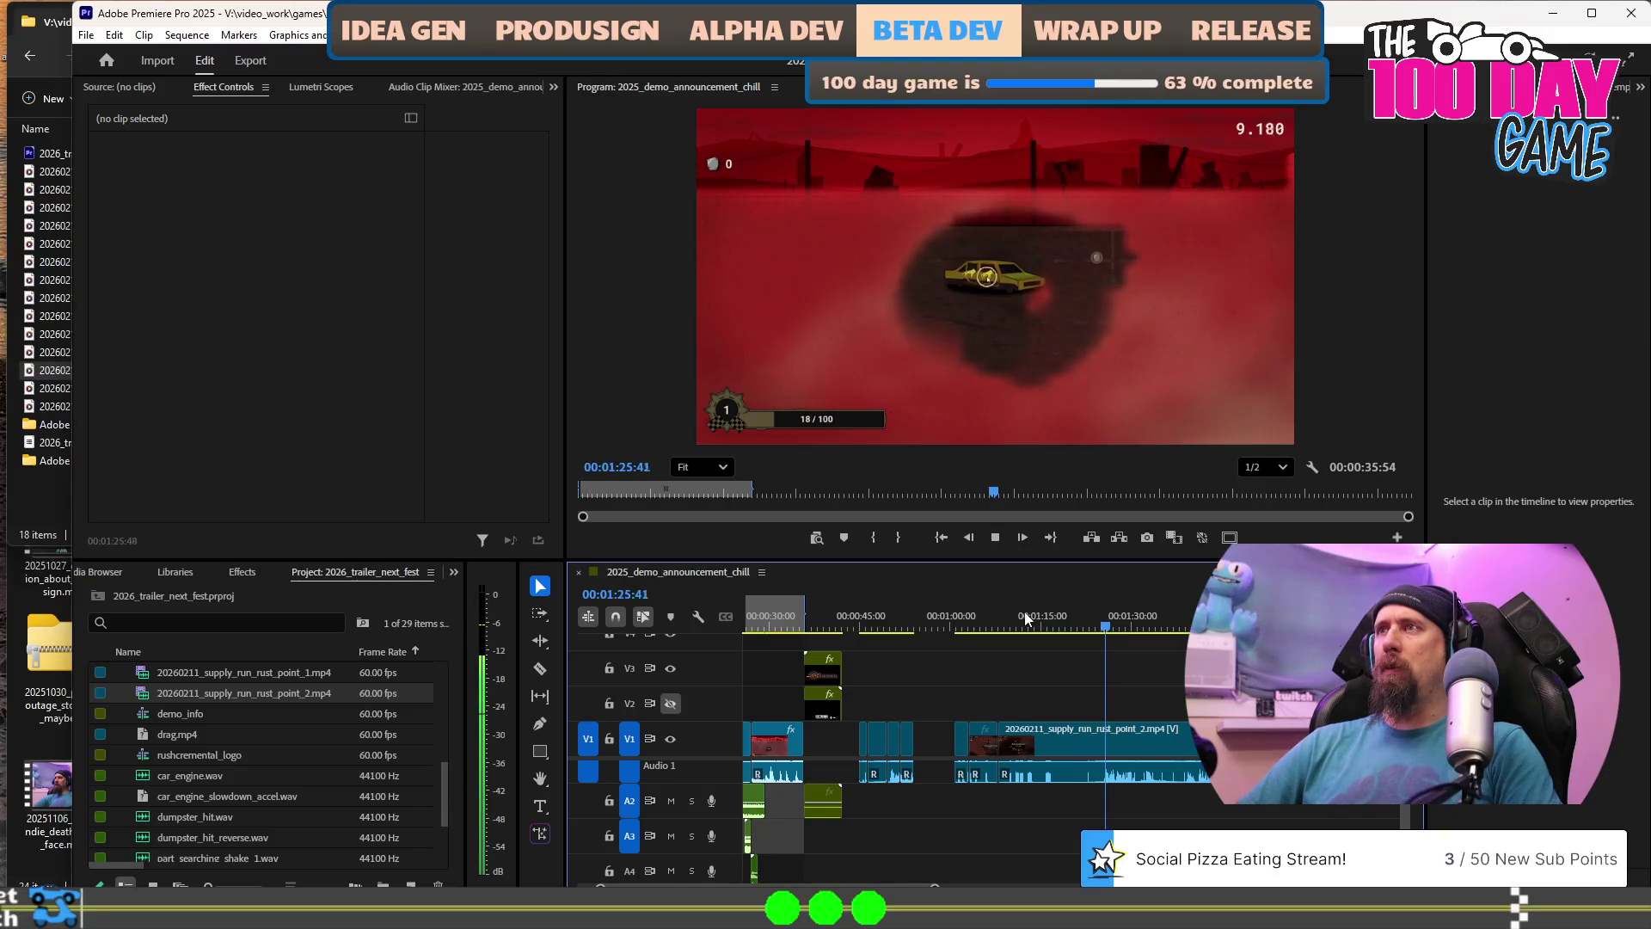
key("k")
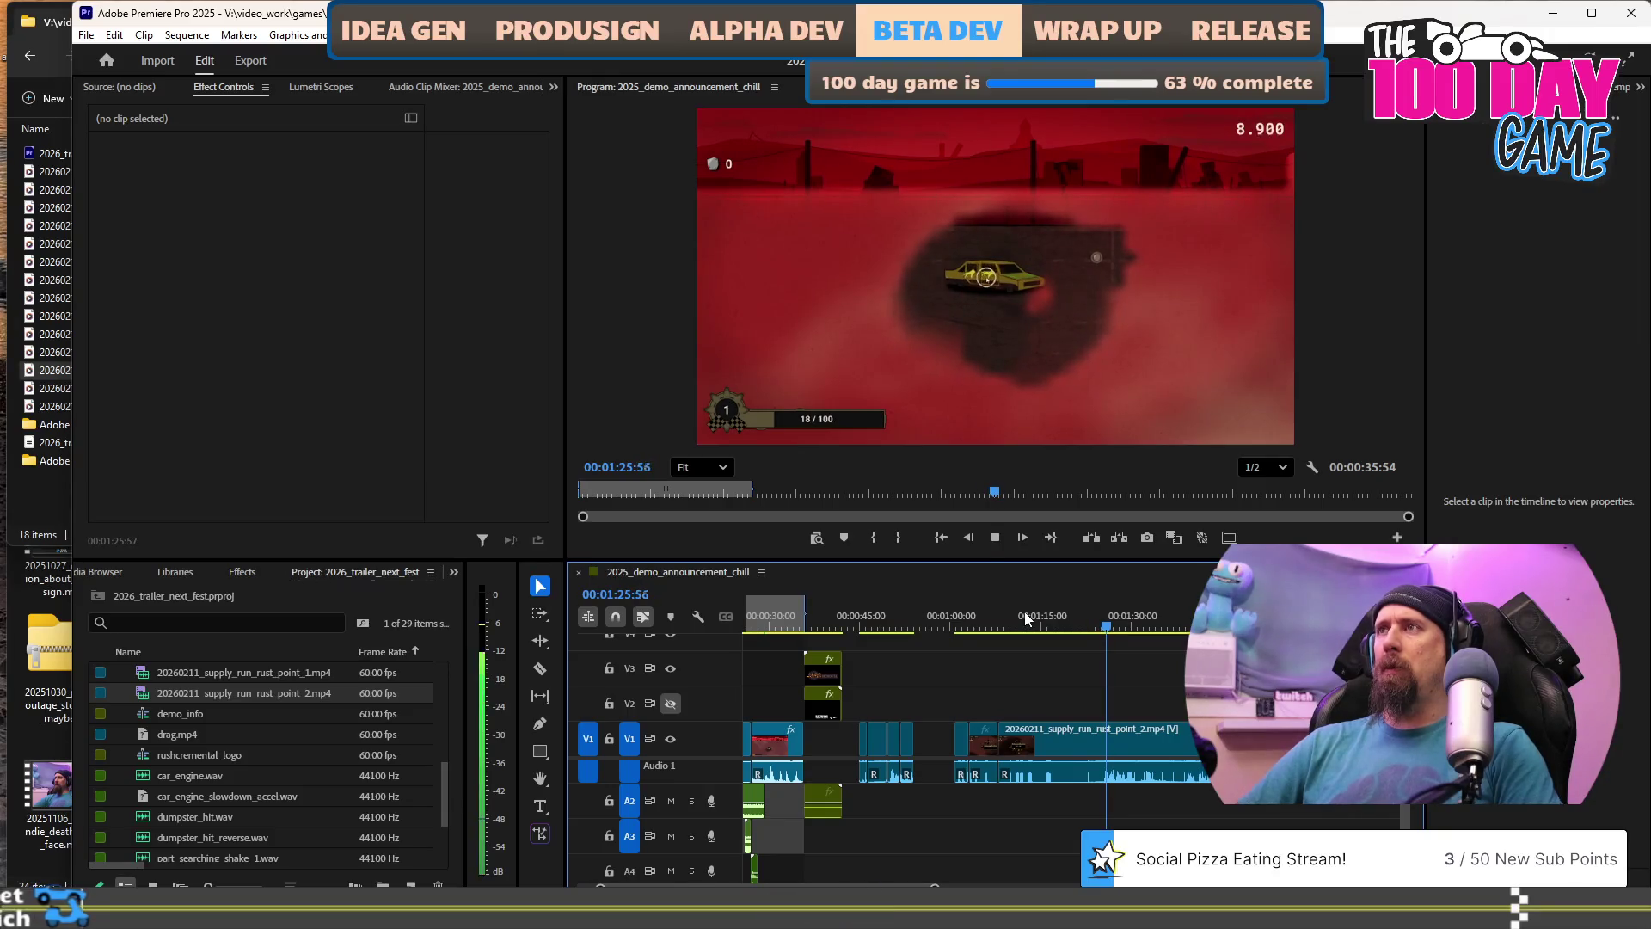
key("Up")
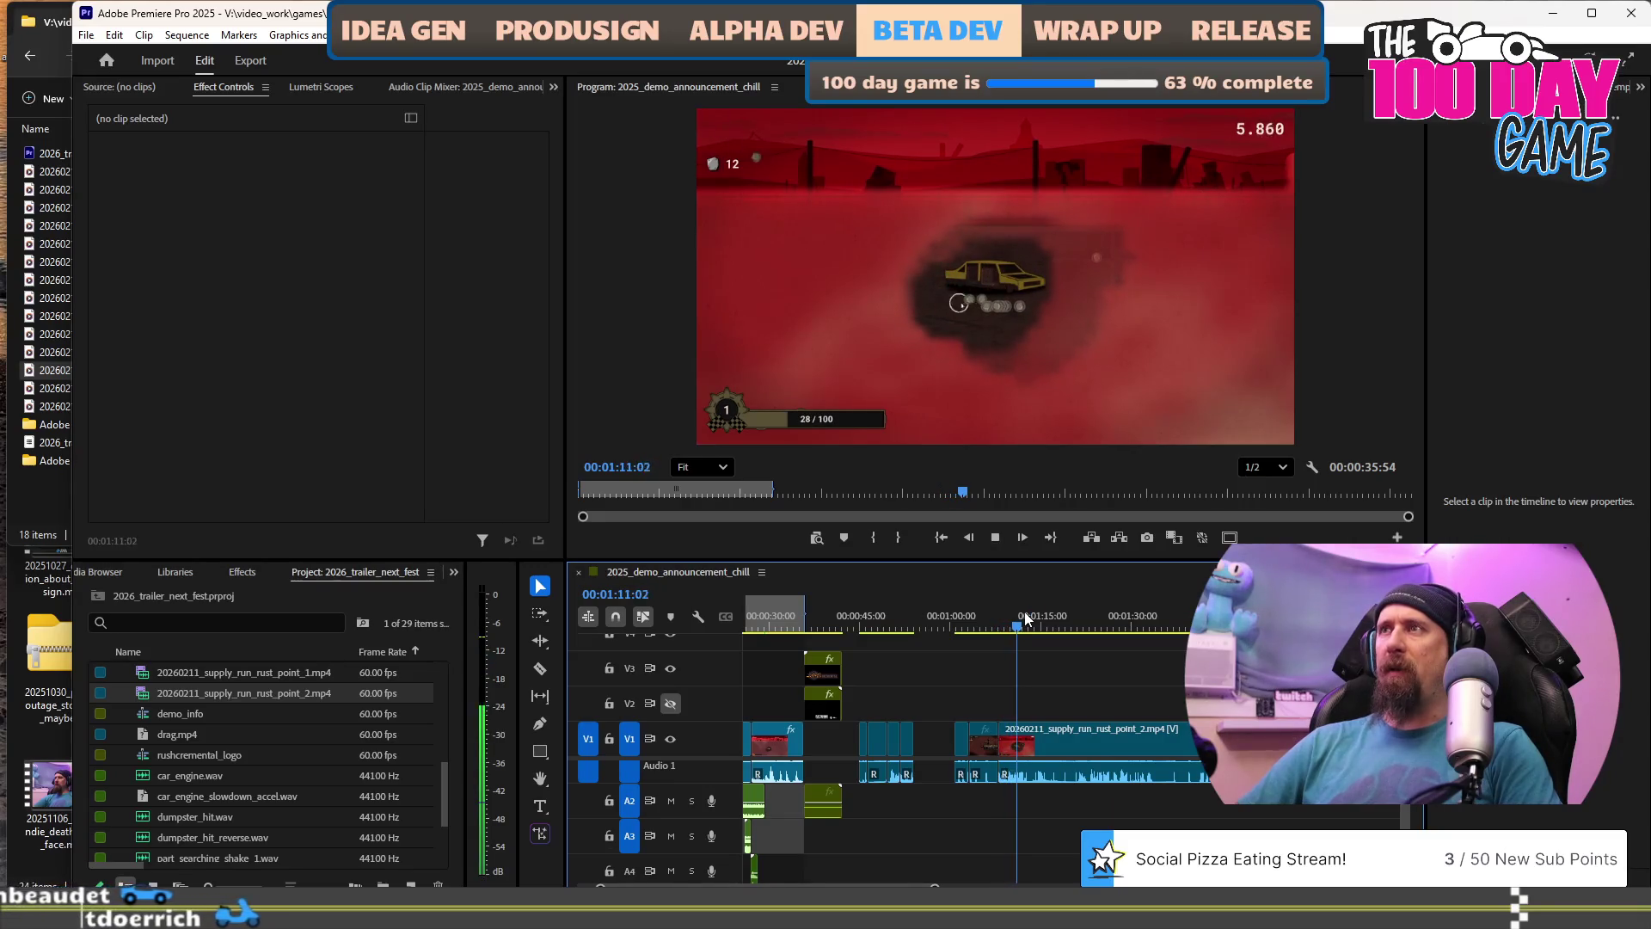
key("k")
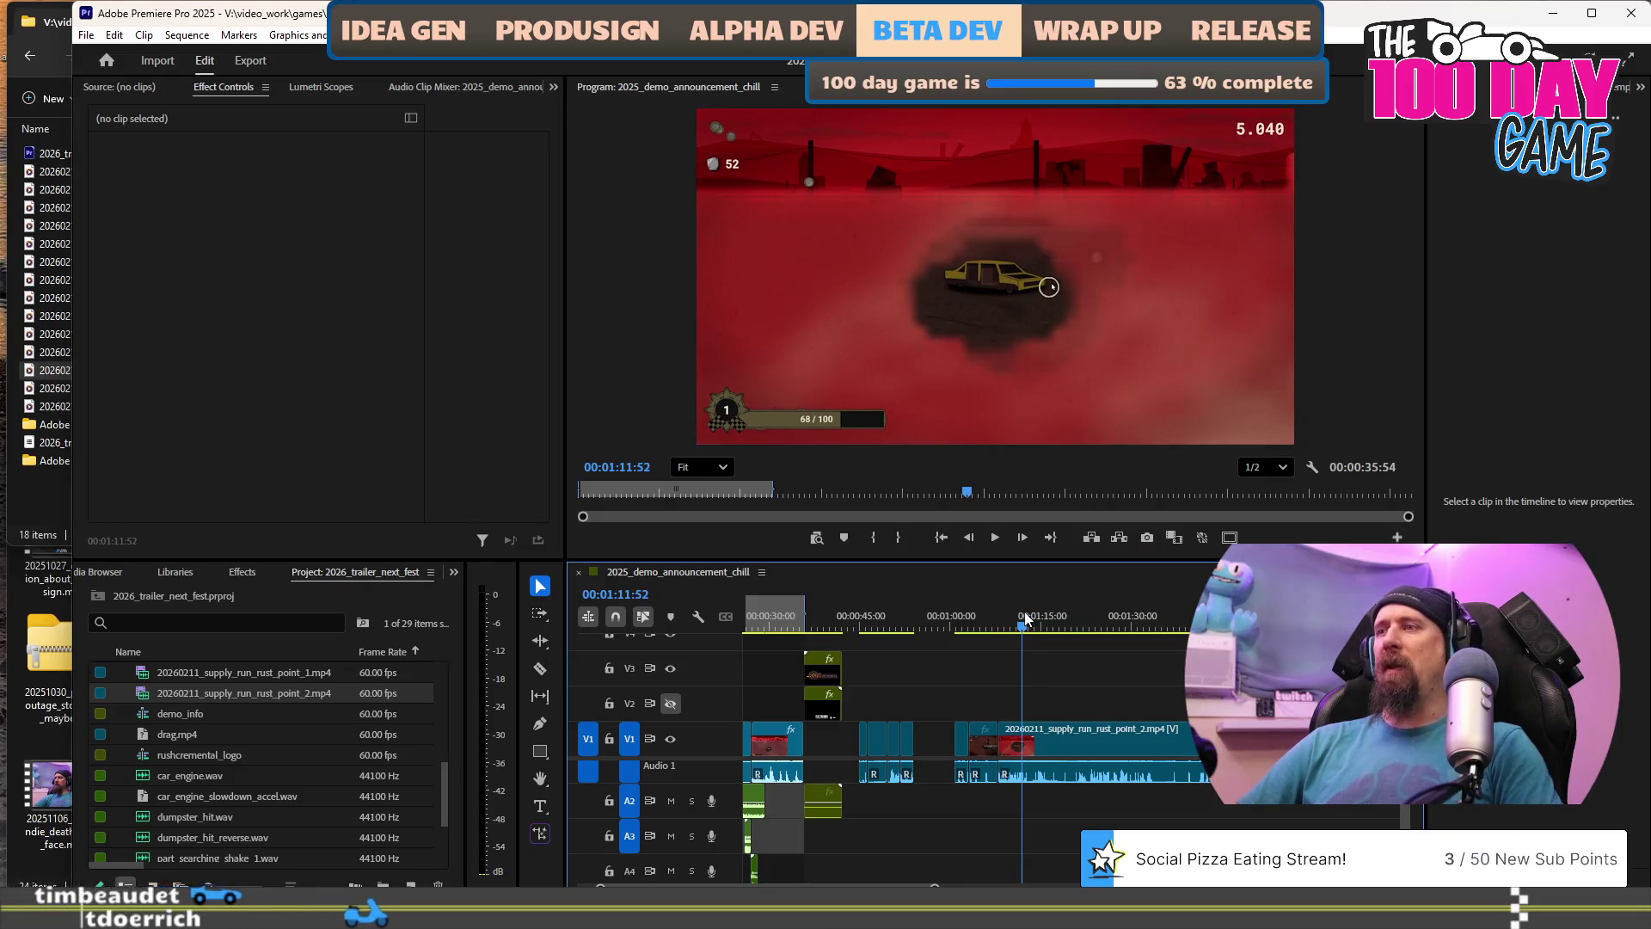
key("space")
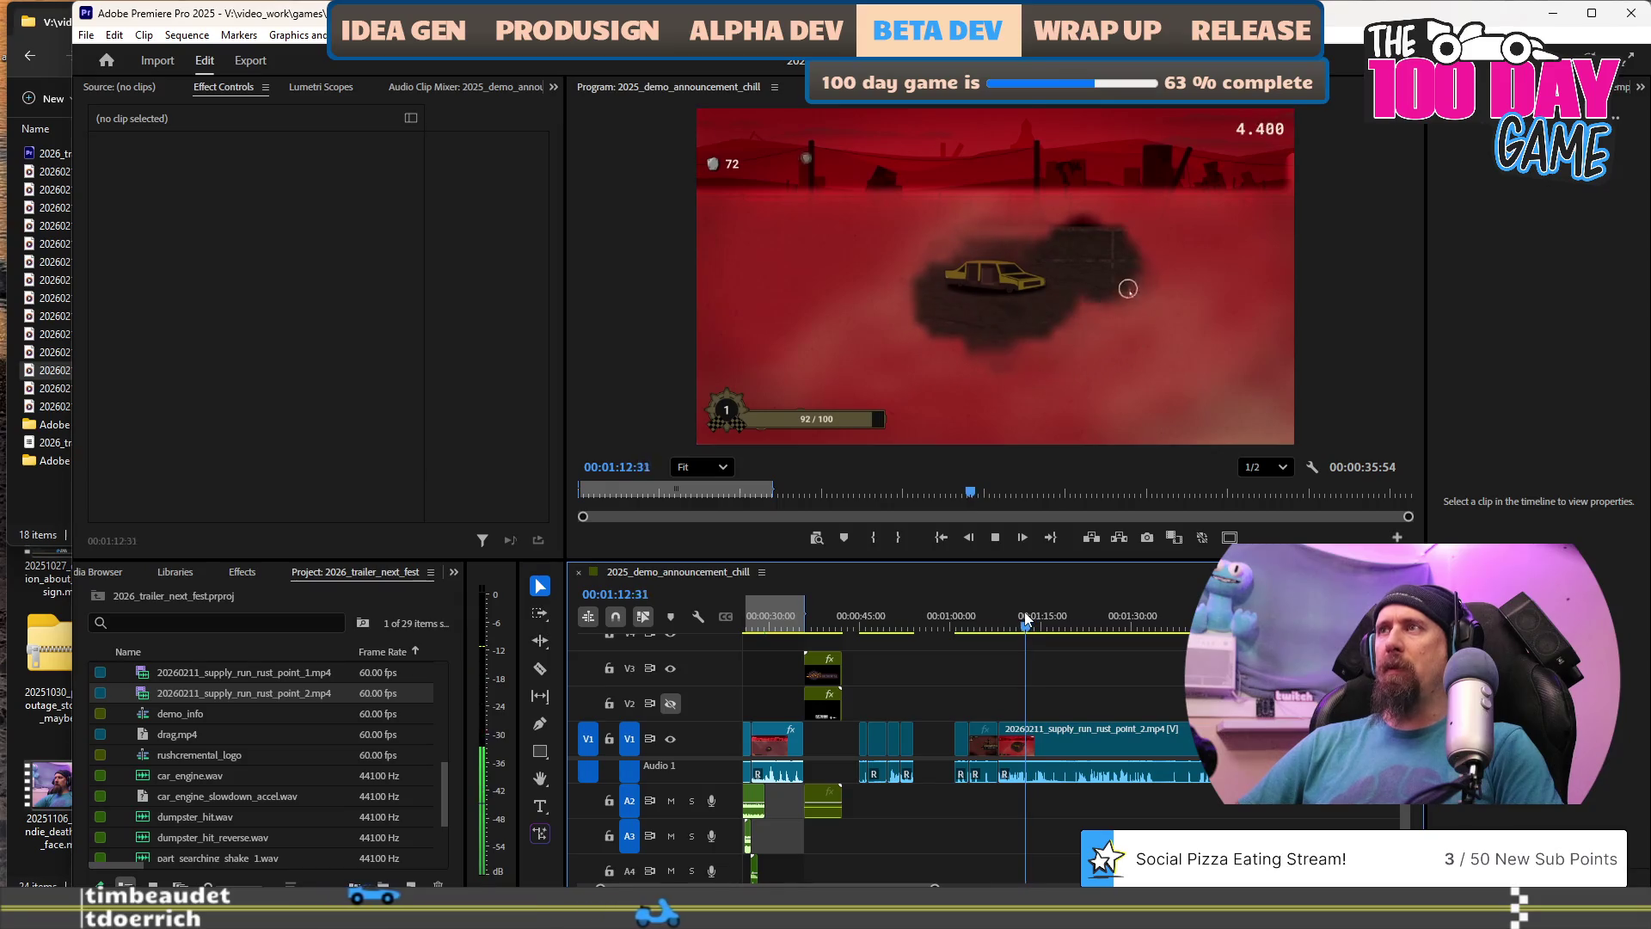
left_click(1024, 613)
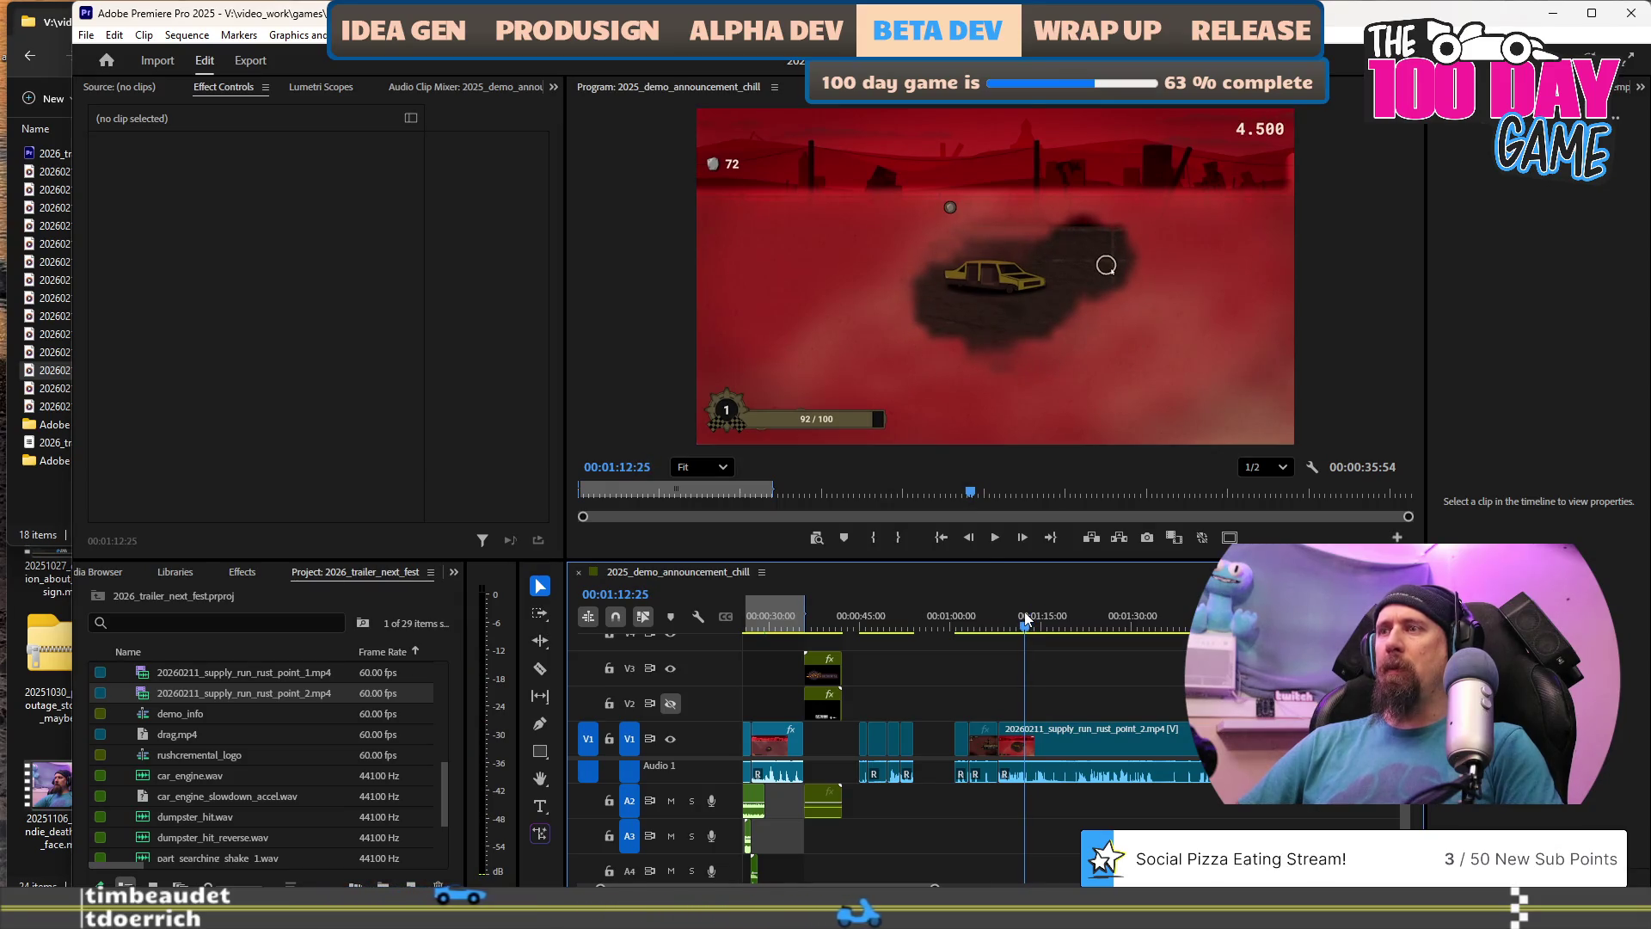
scroll(1055, 748, "up", 2)
scroll(1054, 749, "up", 1)
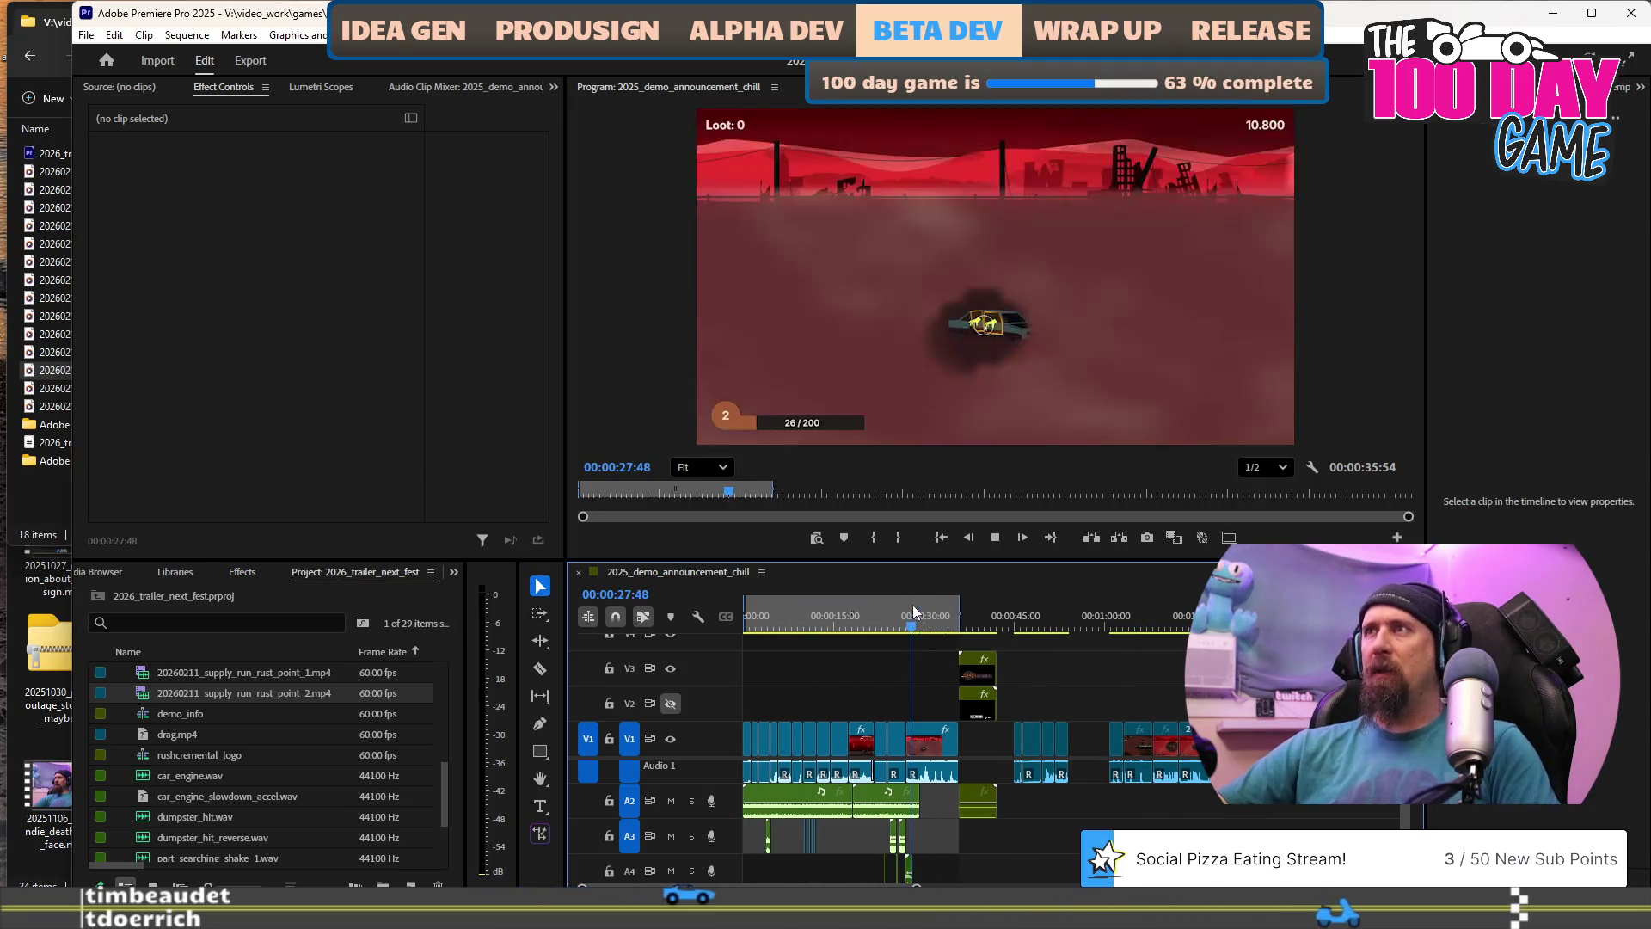
Play back the sequence around 28 seconds and again from about 52 seconds.
key("space")
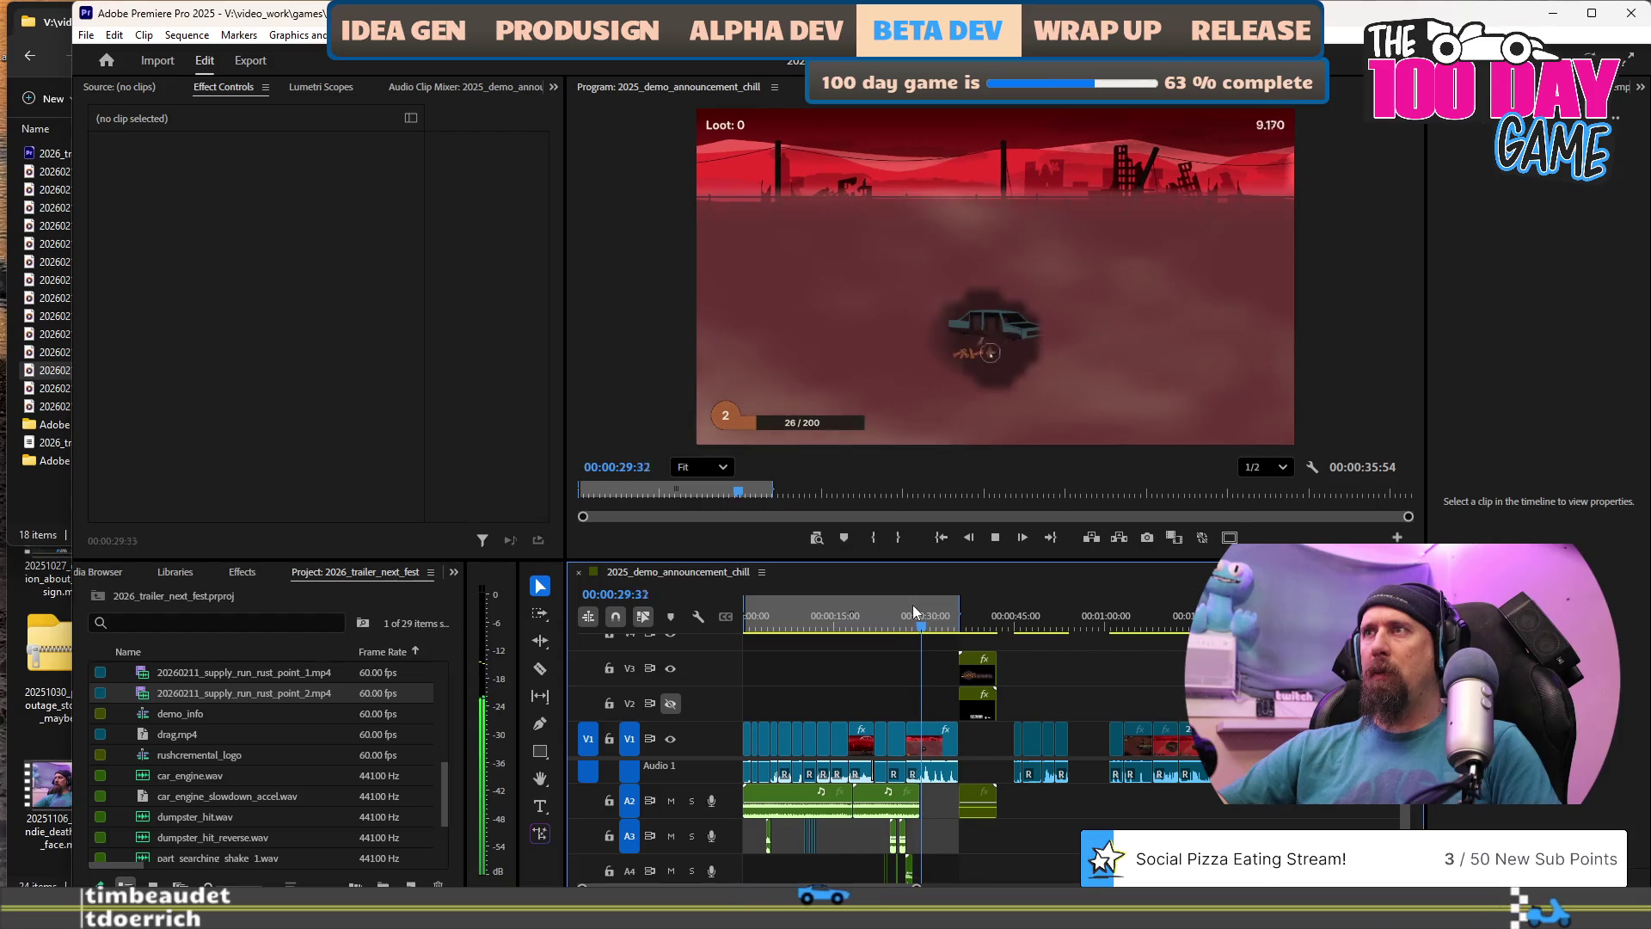
key("space")
scroll(1071, 722, "up", 2, "alt")
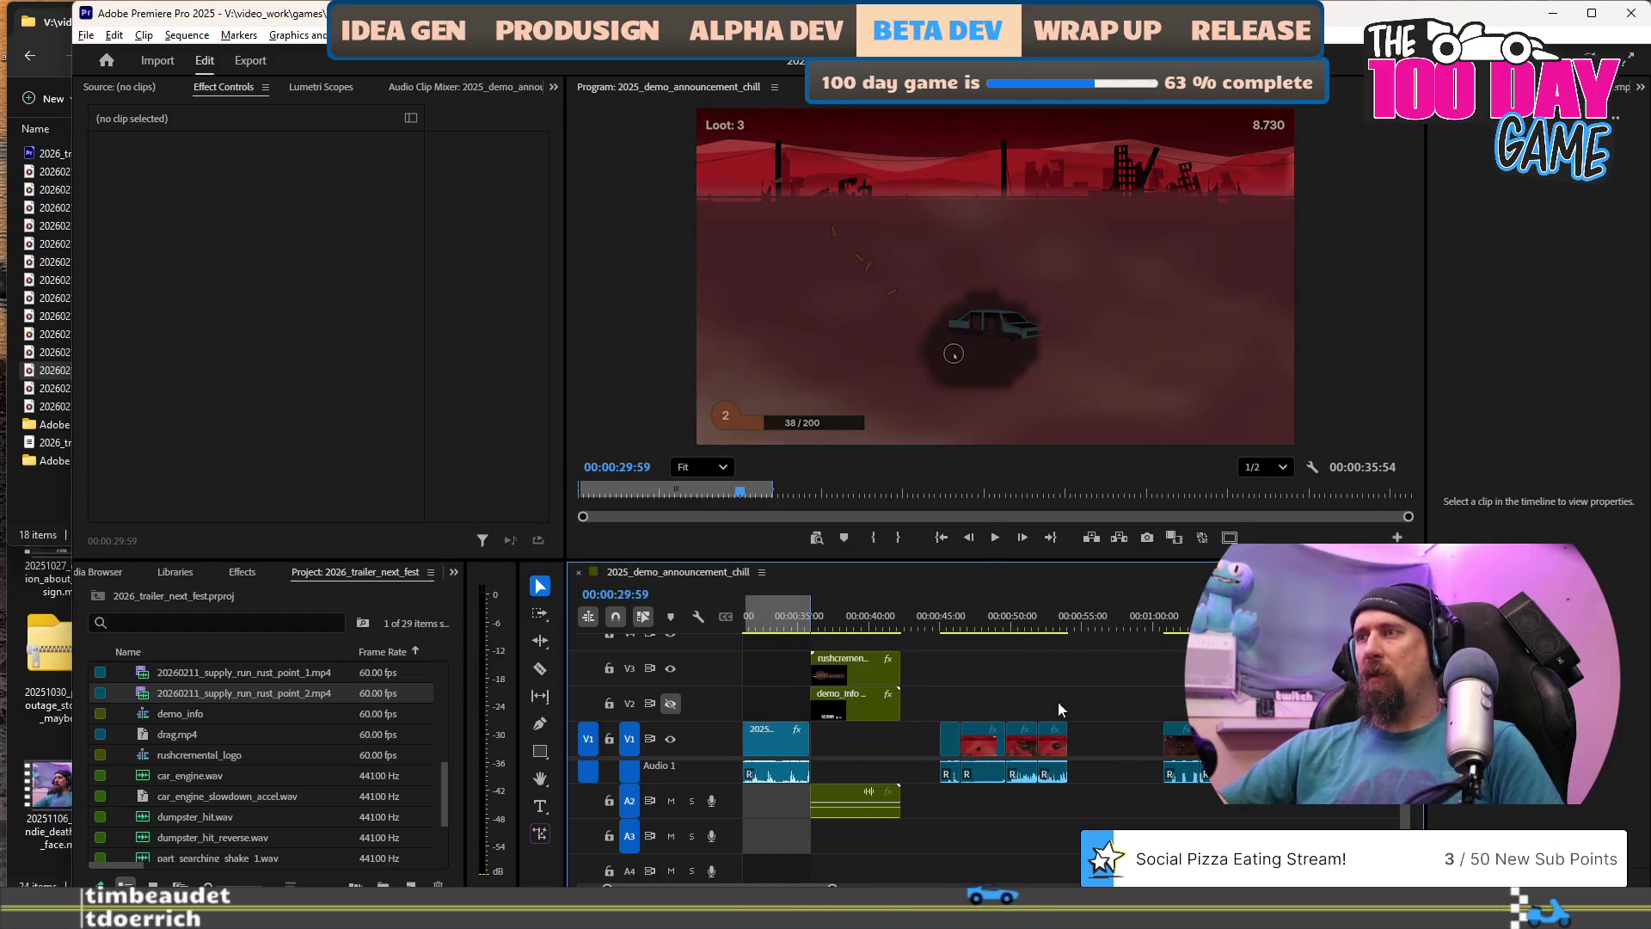
left_click(1038, 620)
key("space")
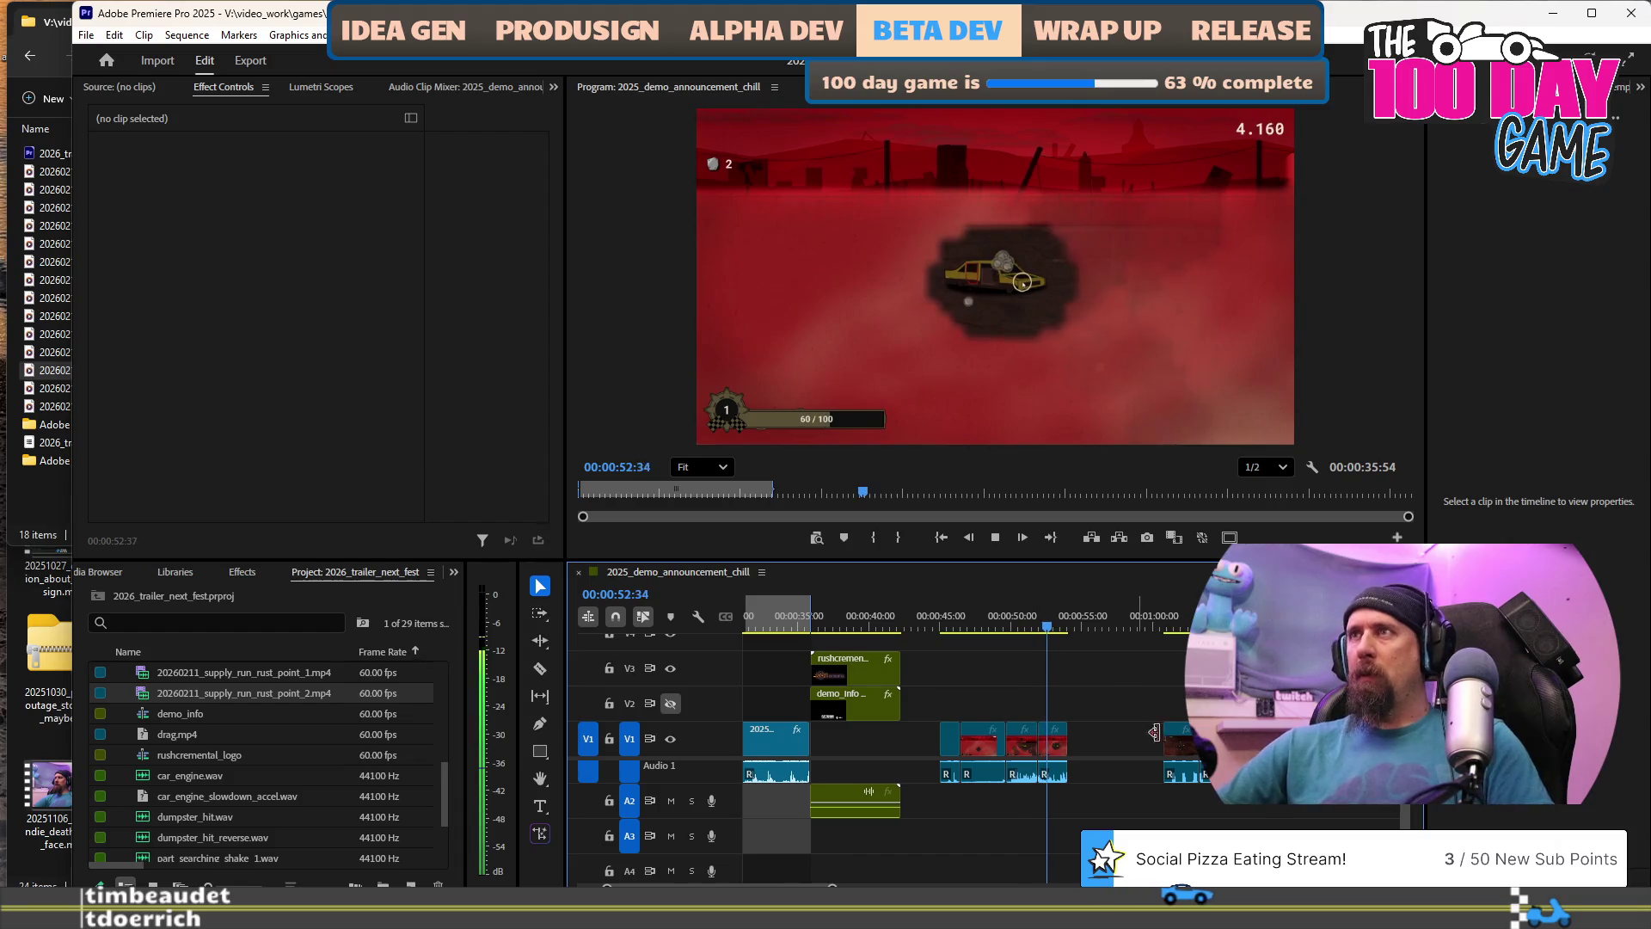
key("space")
Place the supply_run_rust_point_2 piece on V1 after the red clips, then zoom in and play it.
mouse_move(243, 692)
left_mouse_down()
mouse_move(1118, 738)
mouse_move(1075, 738)
left_mouse_up()
key("space")
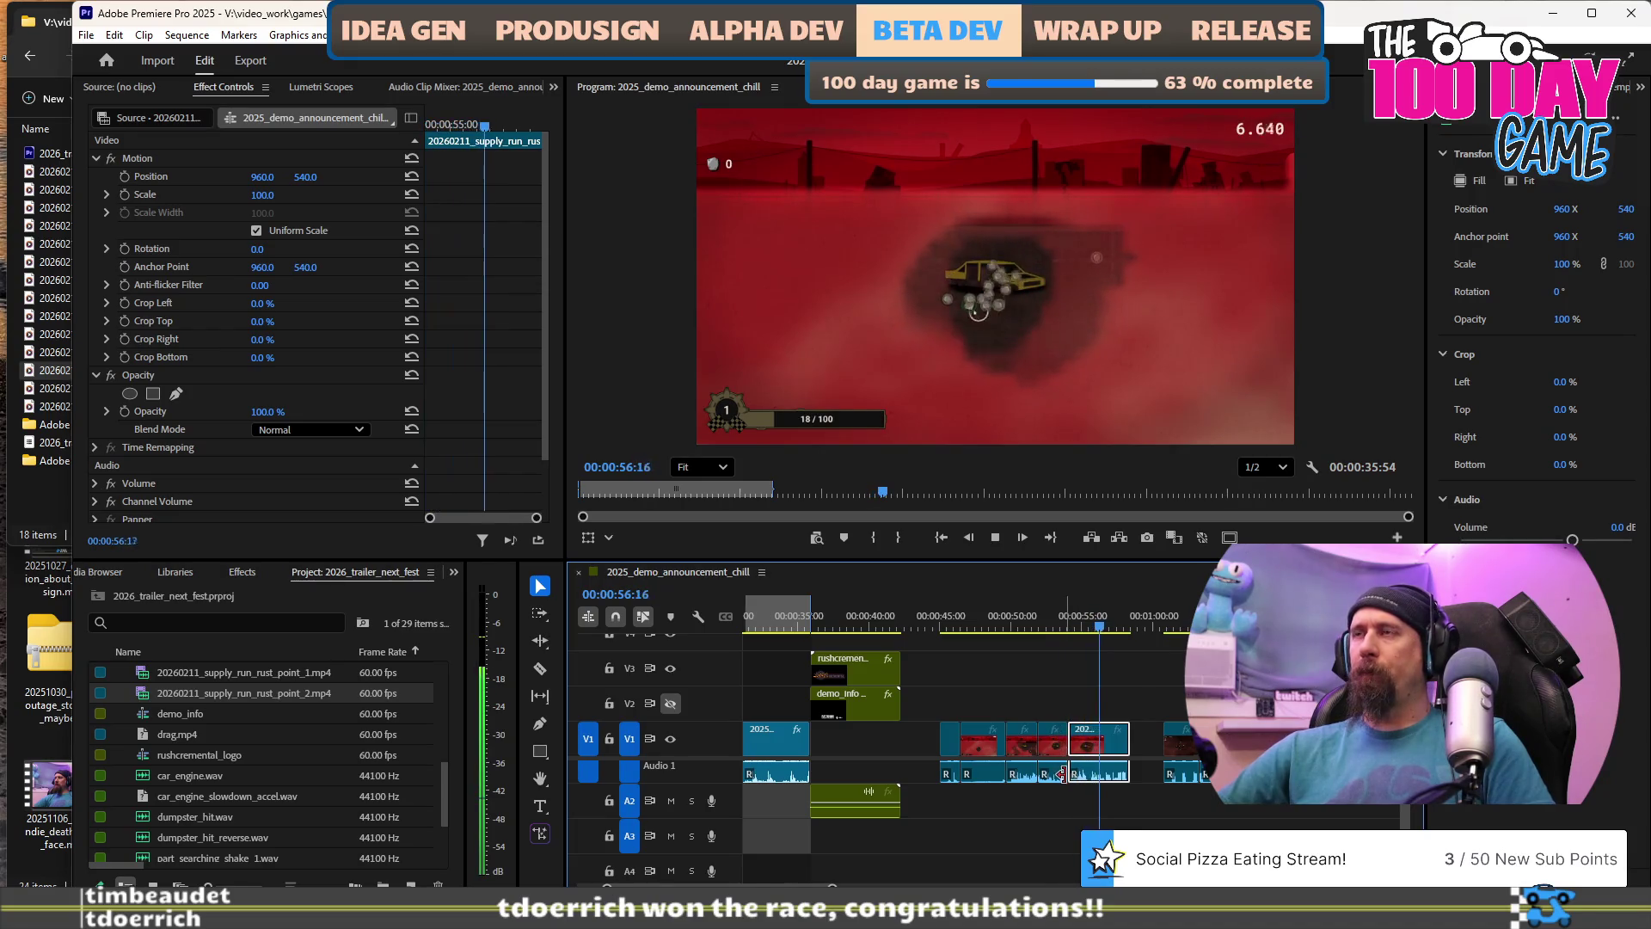
key("equal")
key("space")
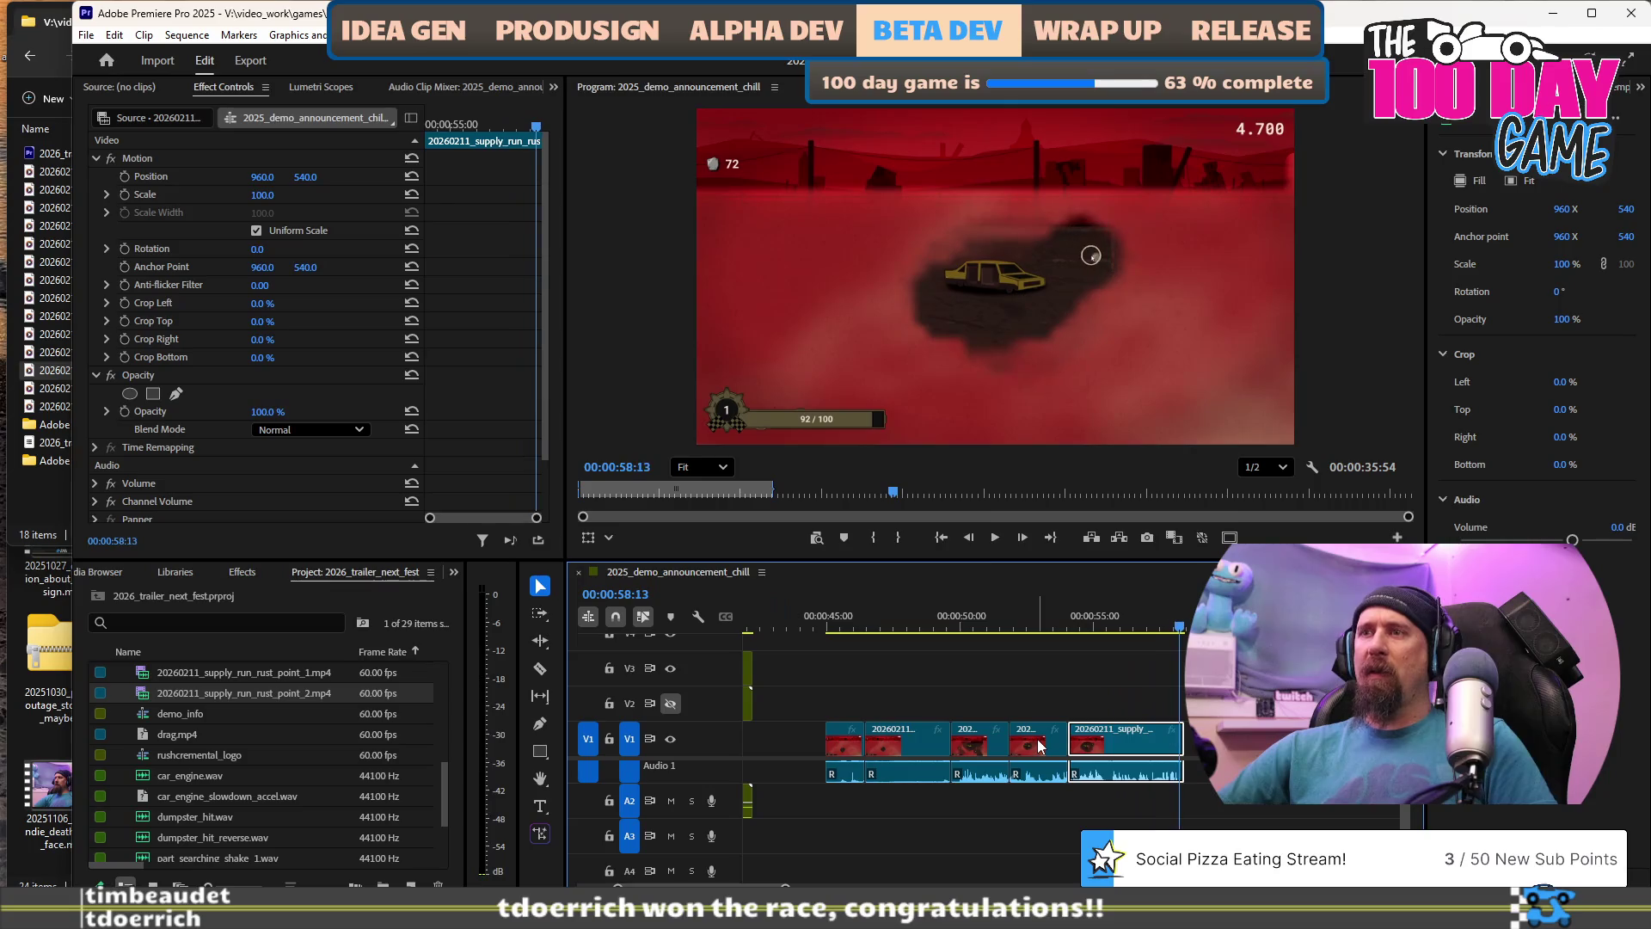
Replay from about 55 seconds past the end of the new clip.
scroll(680, 780, "up", 3)
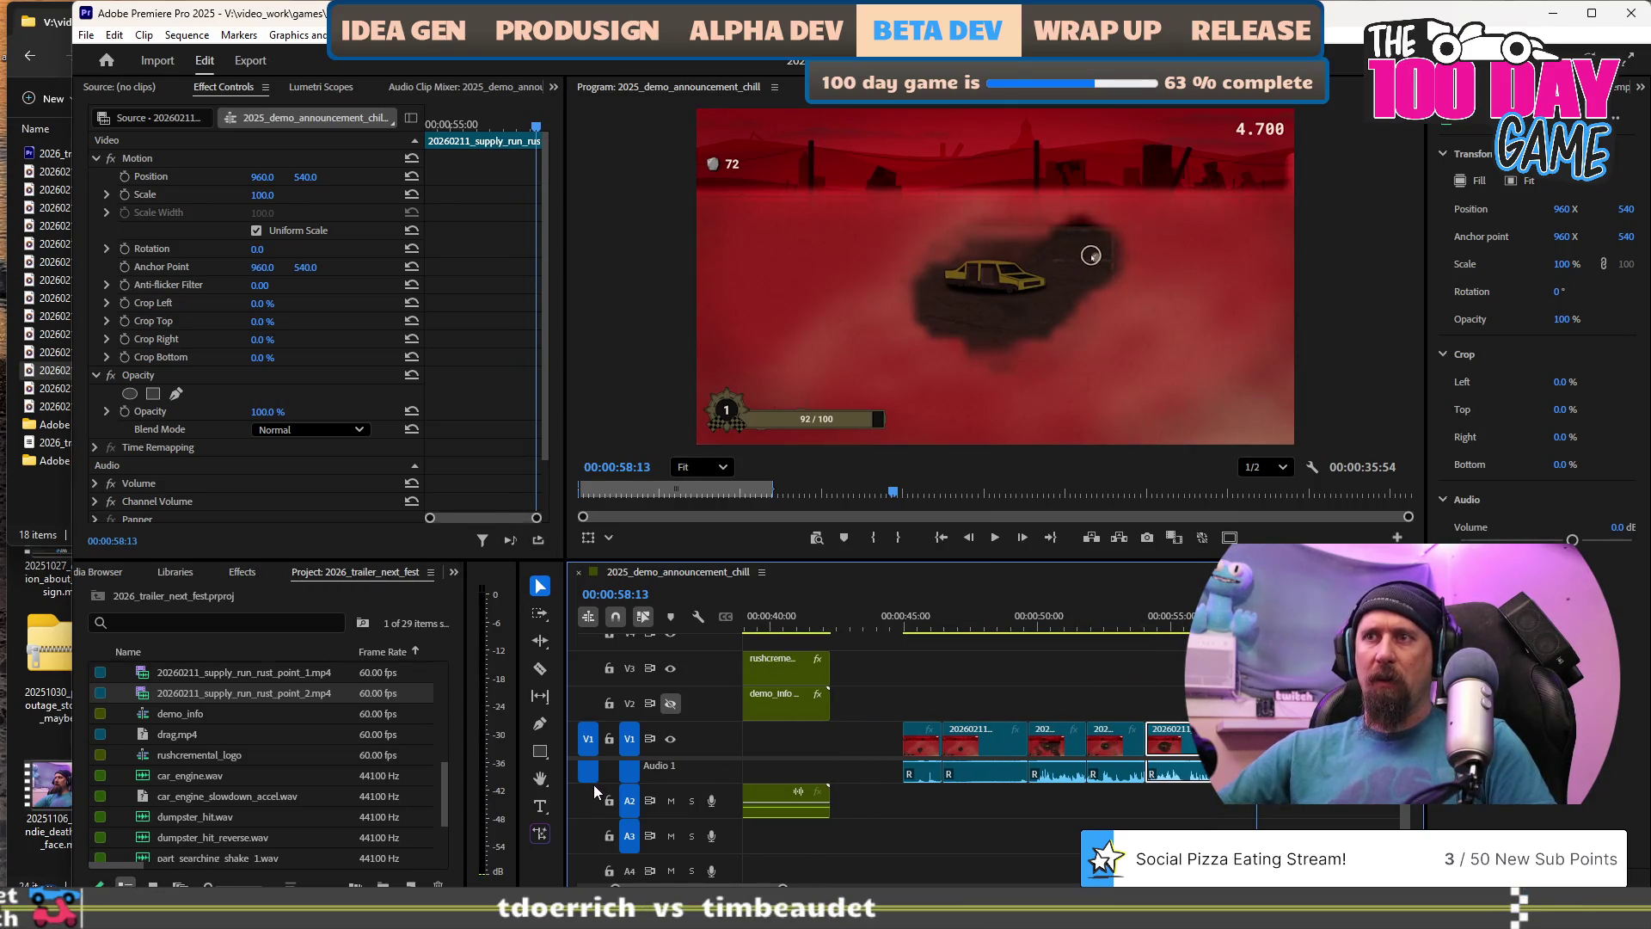
key("space")
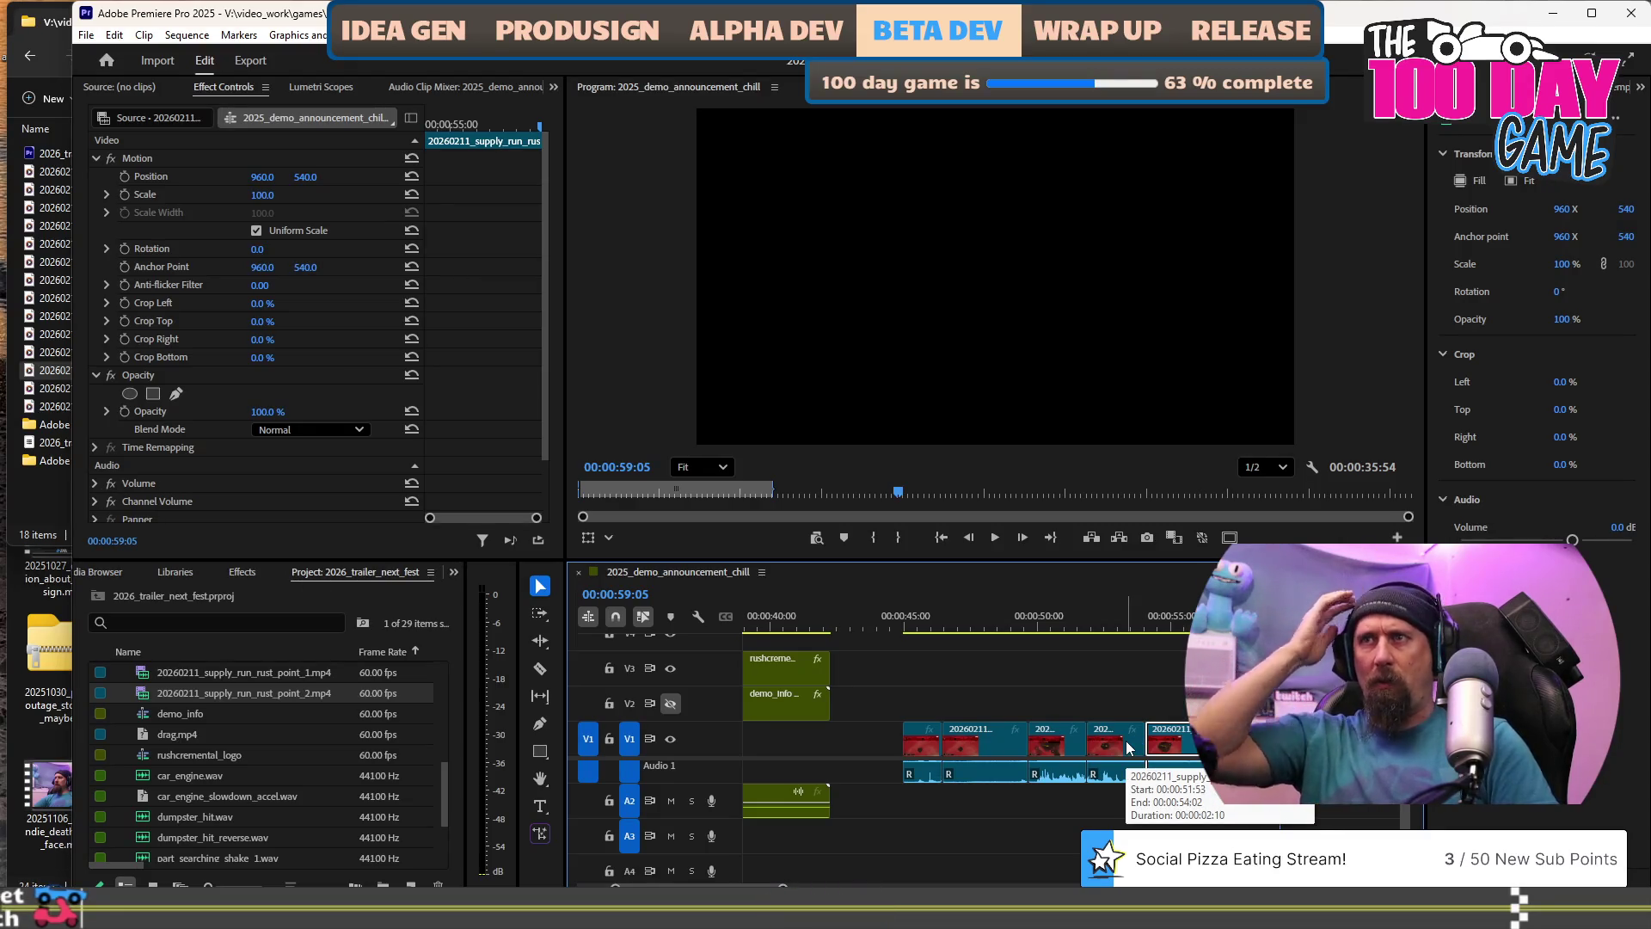
scroll(1040, 634, "down", 3)
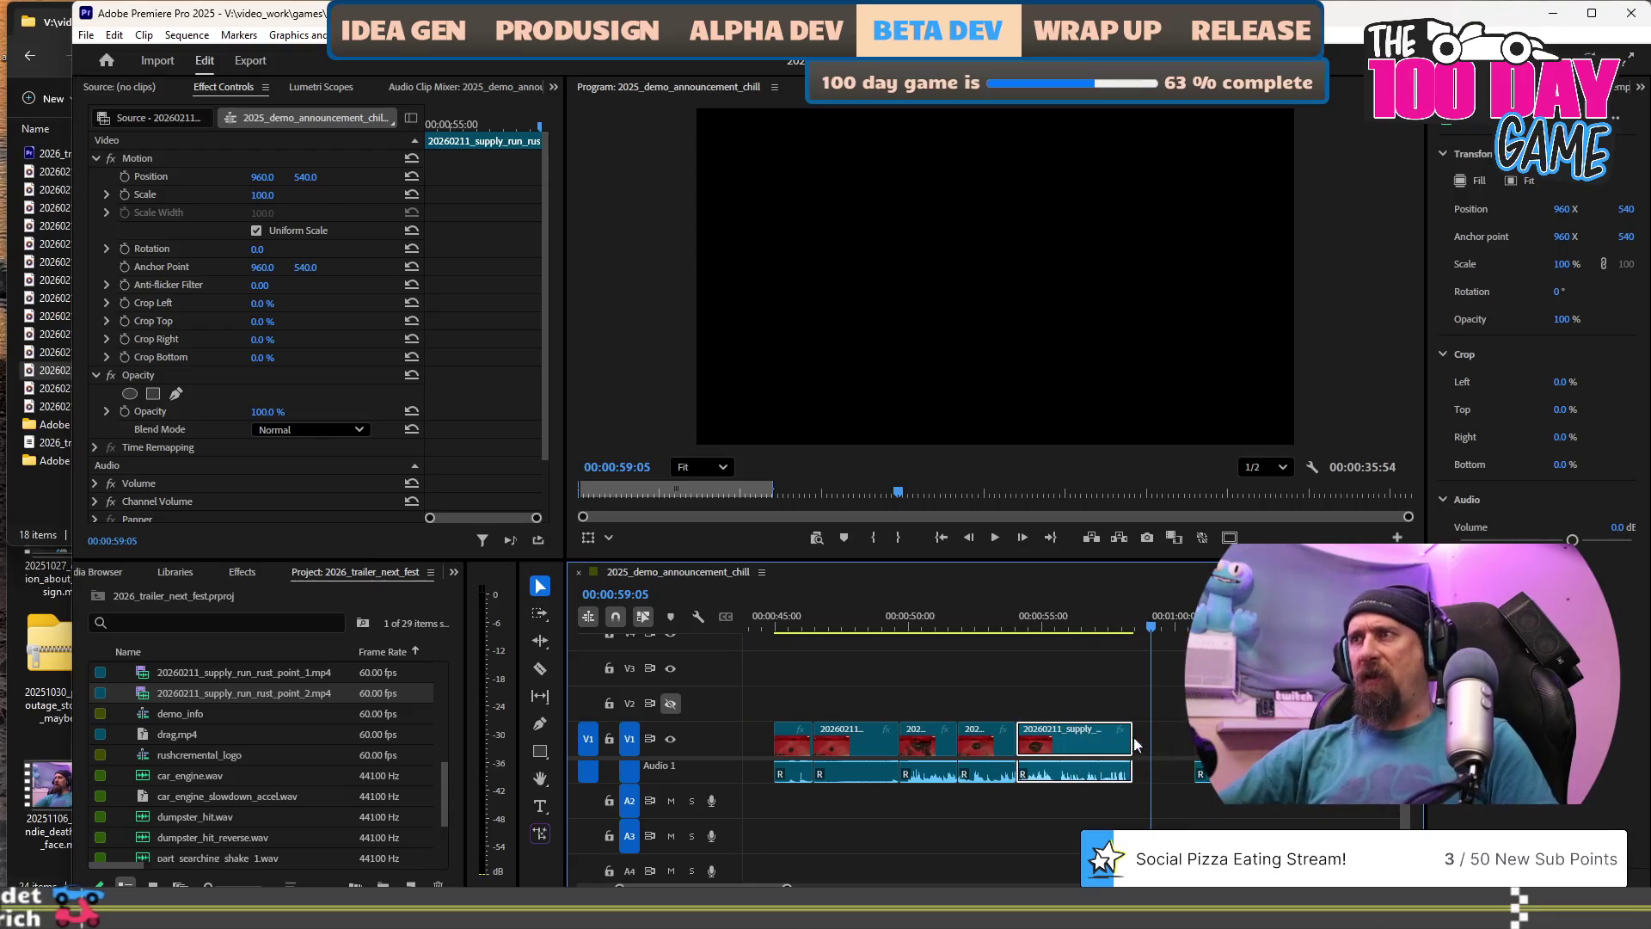
left_click(1040, 628)
key("space")
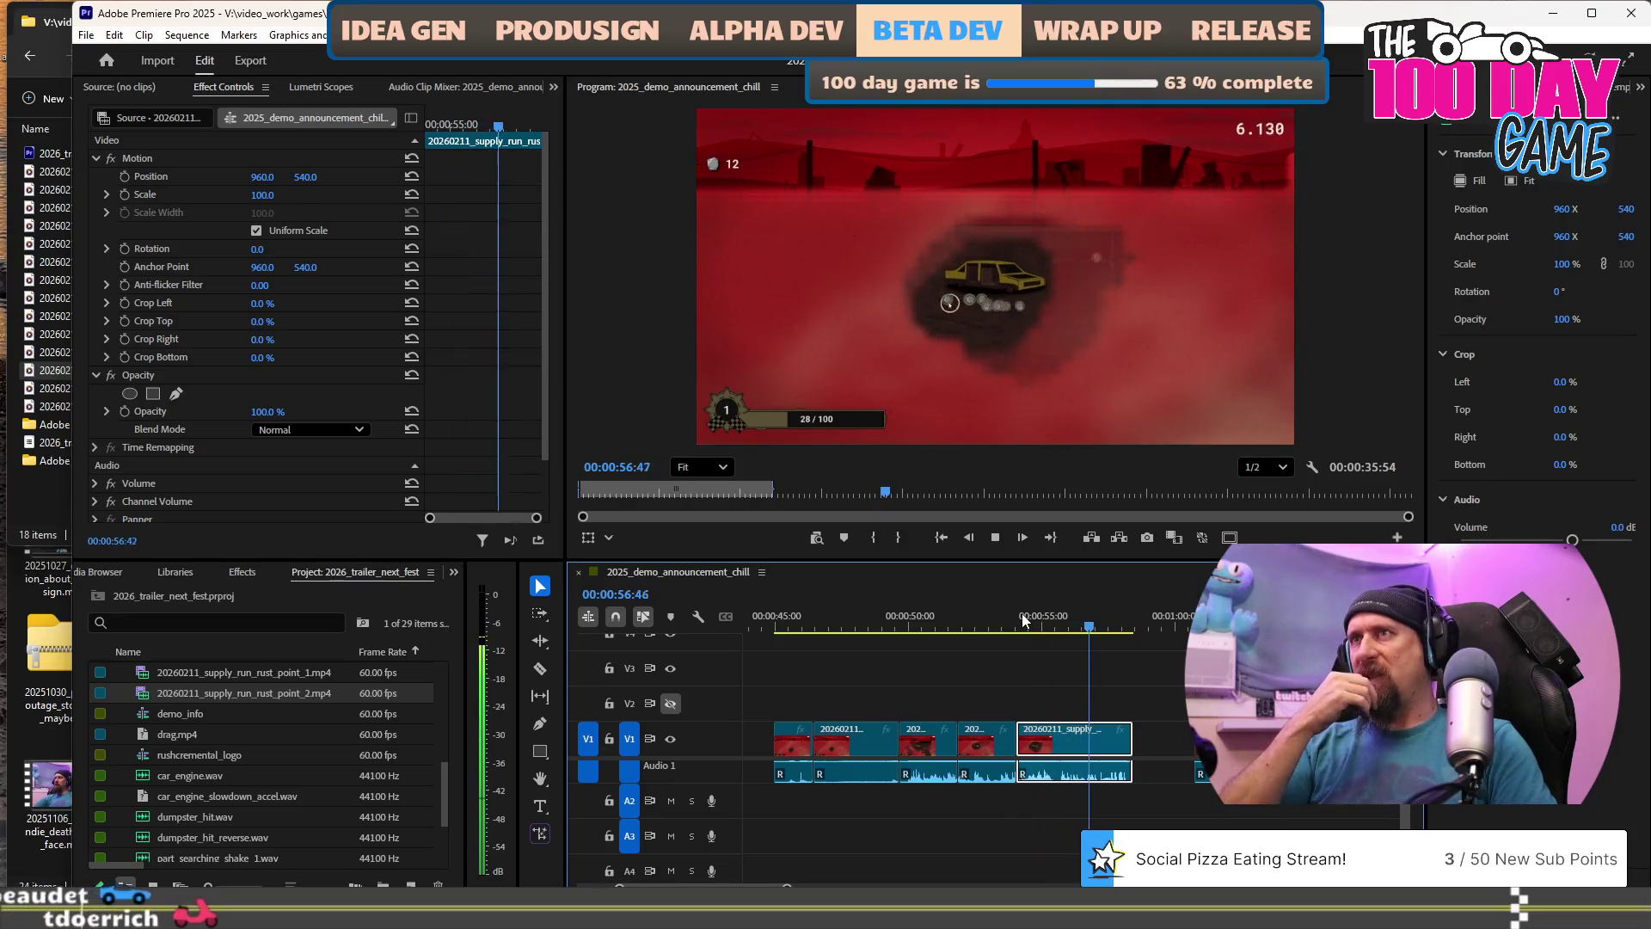
key("space")
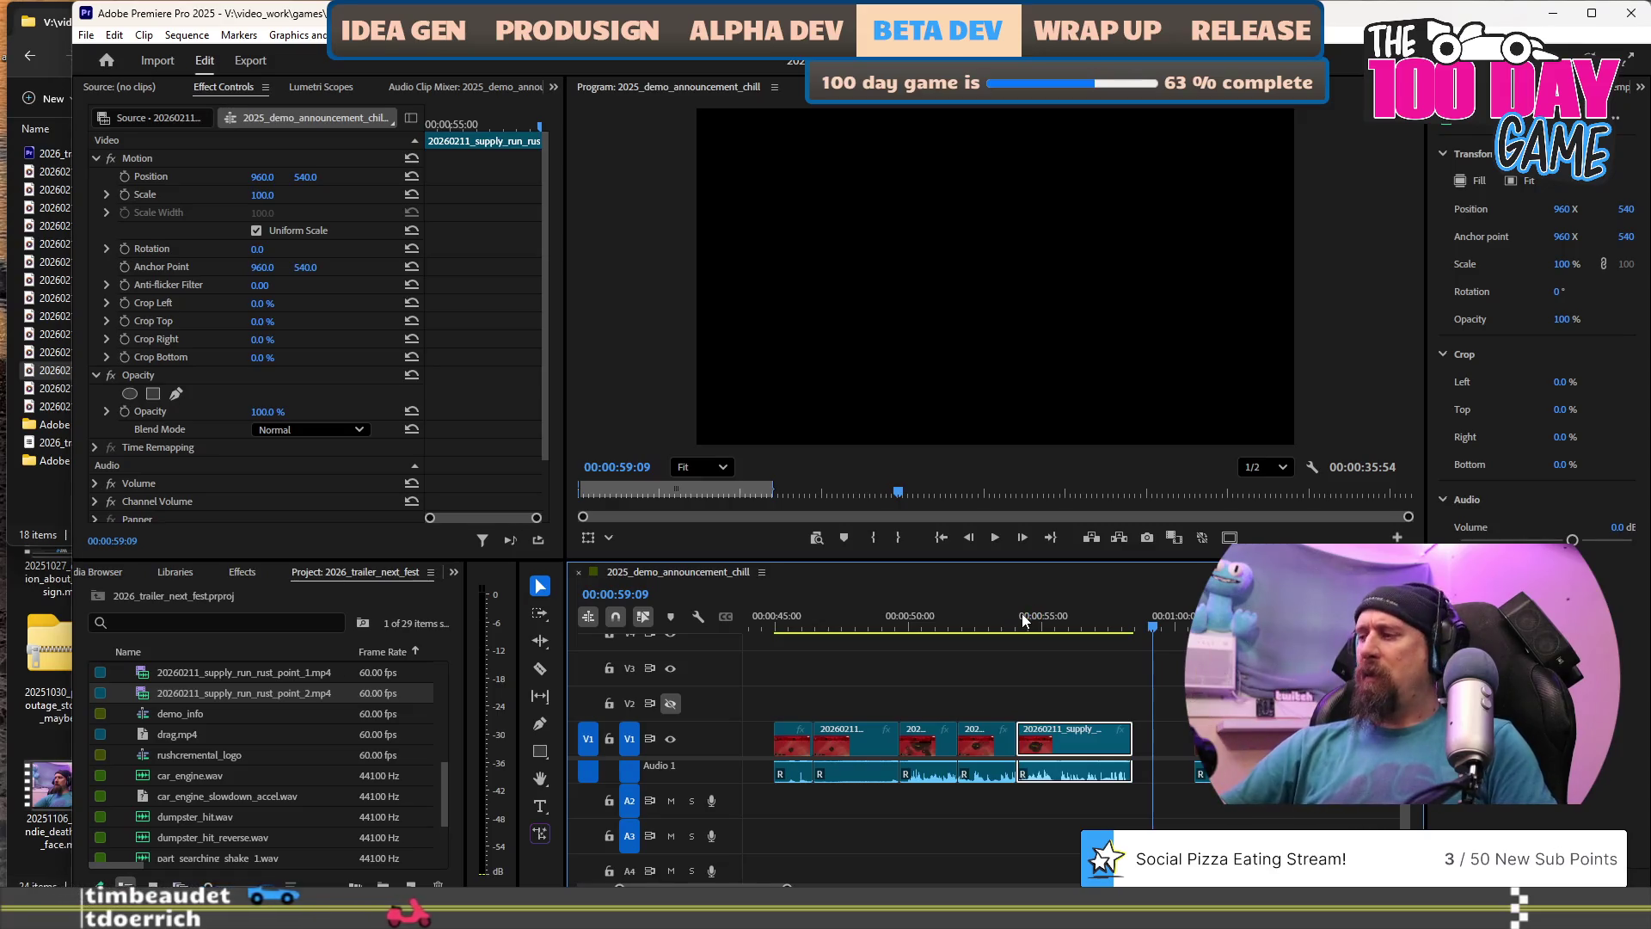
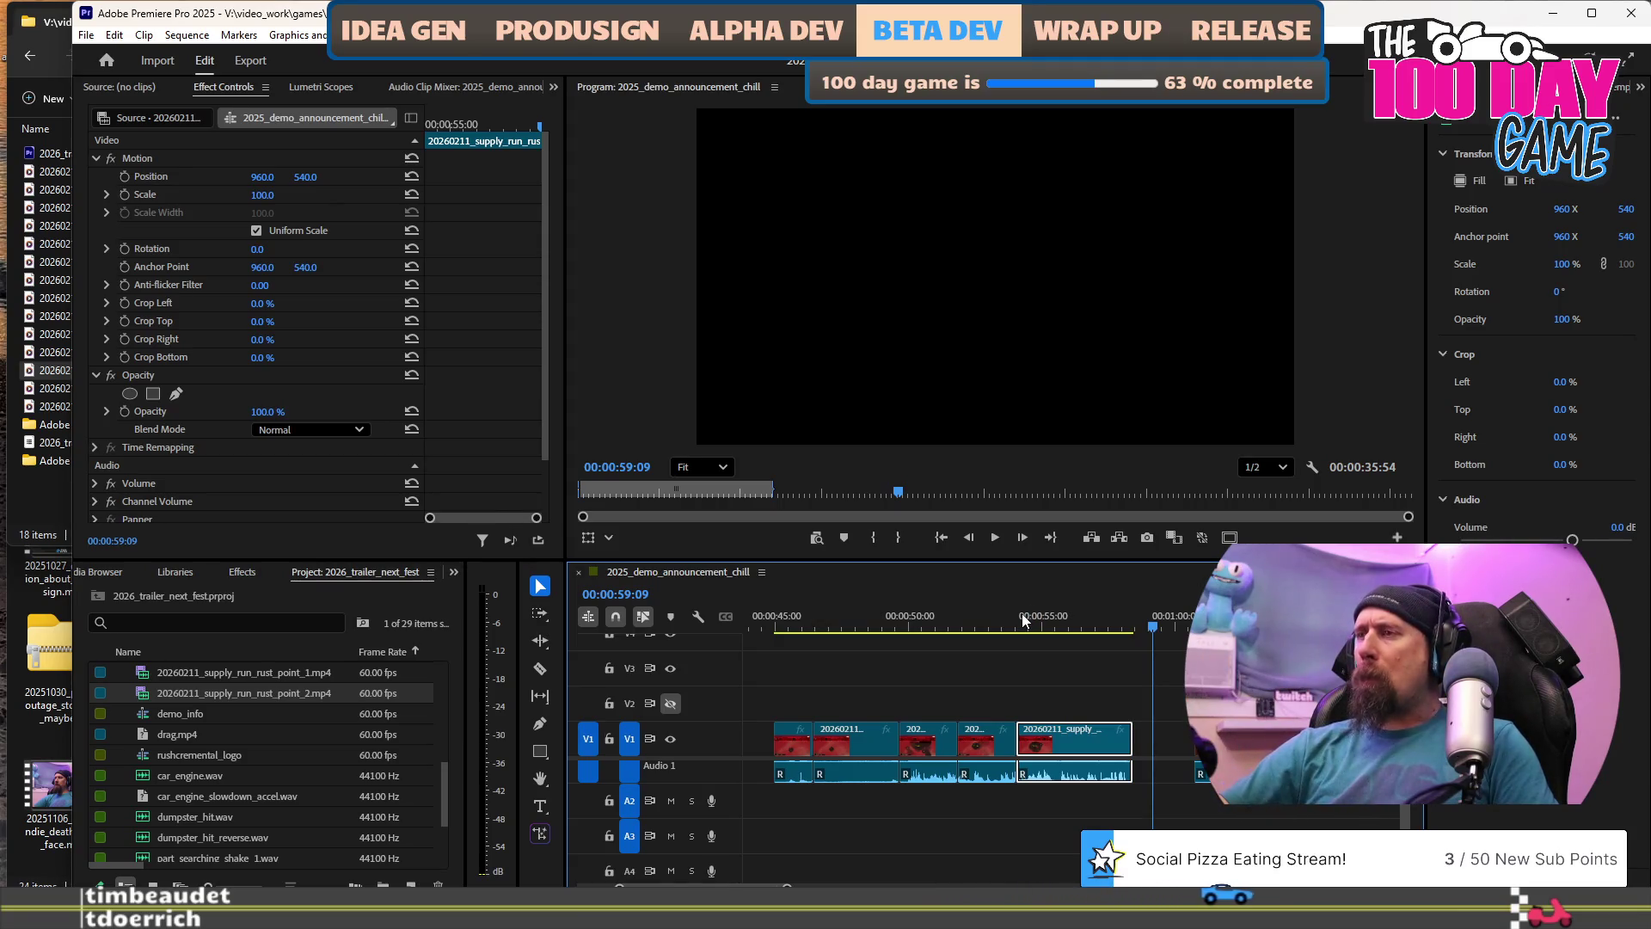
Push the later V1 clips right with Track Select Forward and move the playhead to about 1:40.
key("minus")
key("minus")
key("minus")
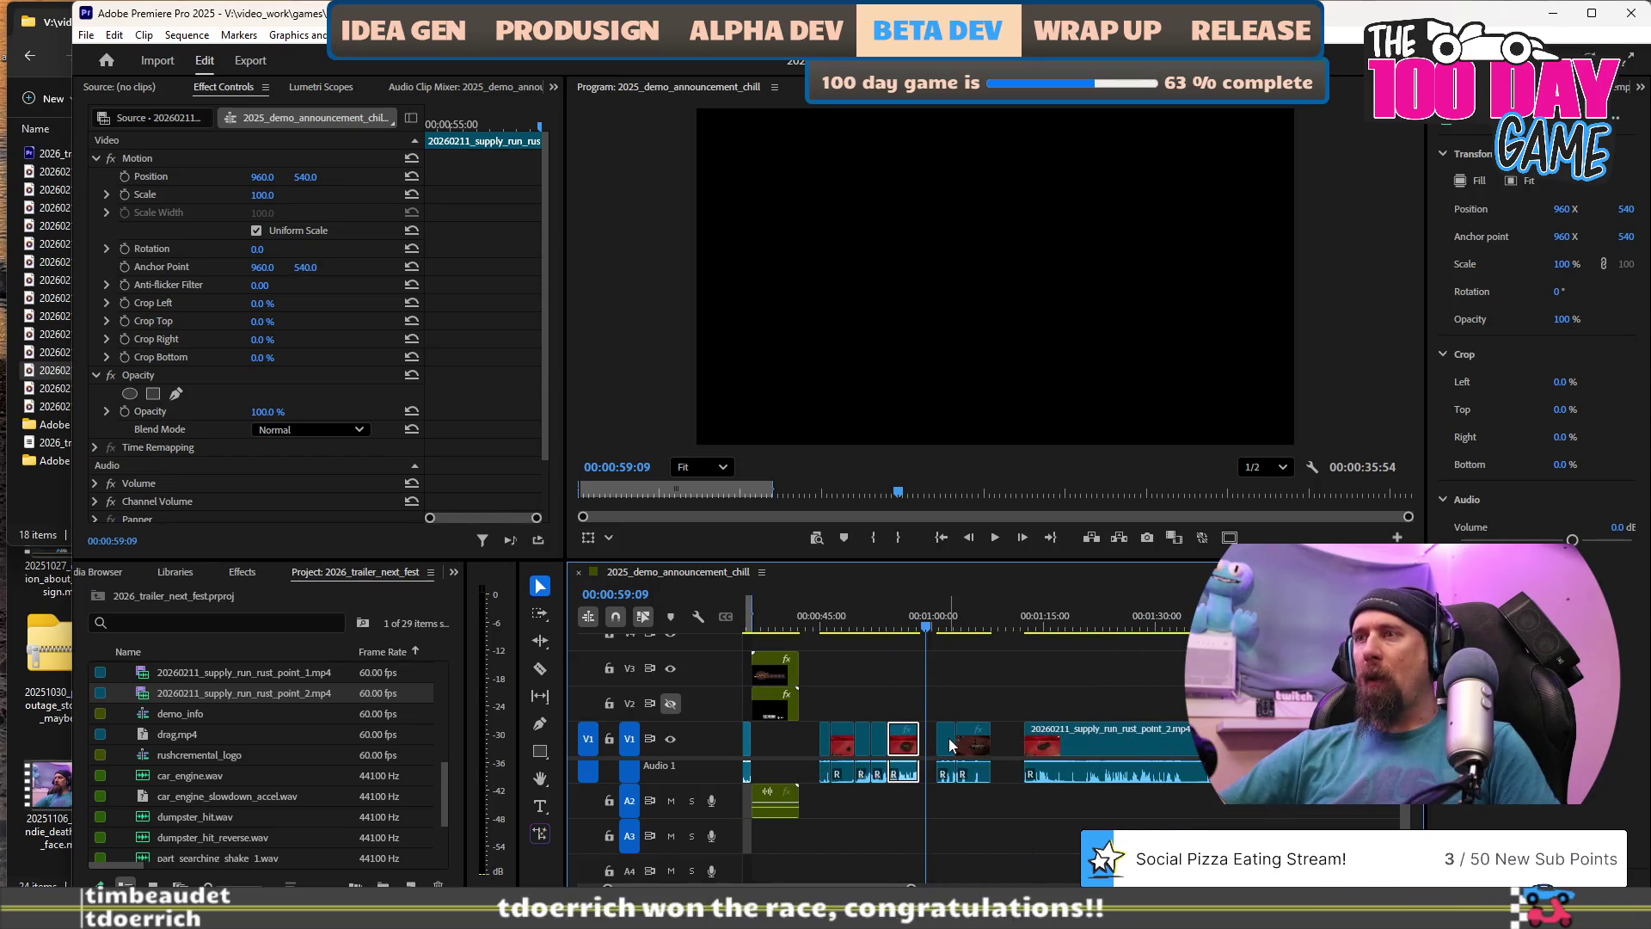
key("a")
left_click_drag(950, 744, 1137, 745)
mouse_move(1183, 619)
left_mouse_down()
mouse_move(1166, 620)
mouse_move(1219, 619)
left_mouse_up()
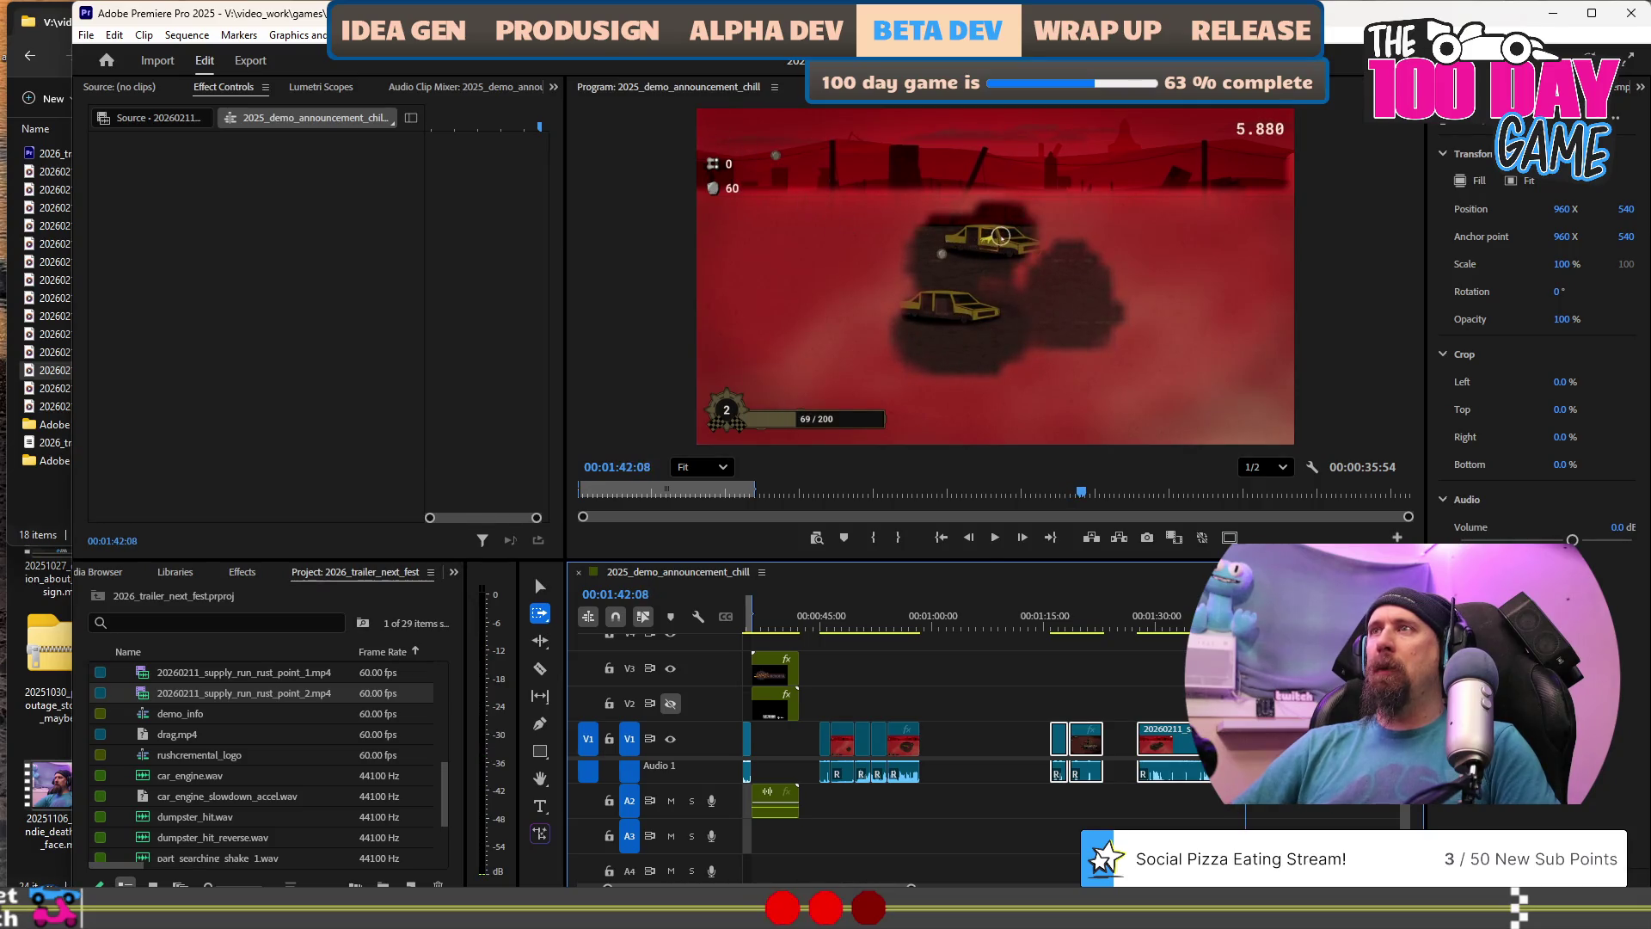
key("space")
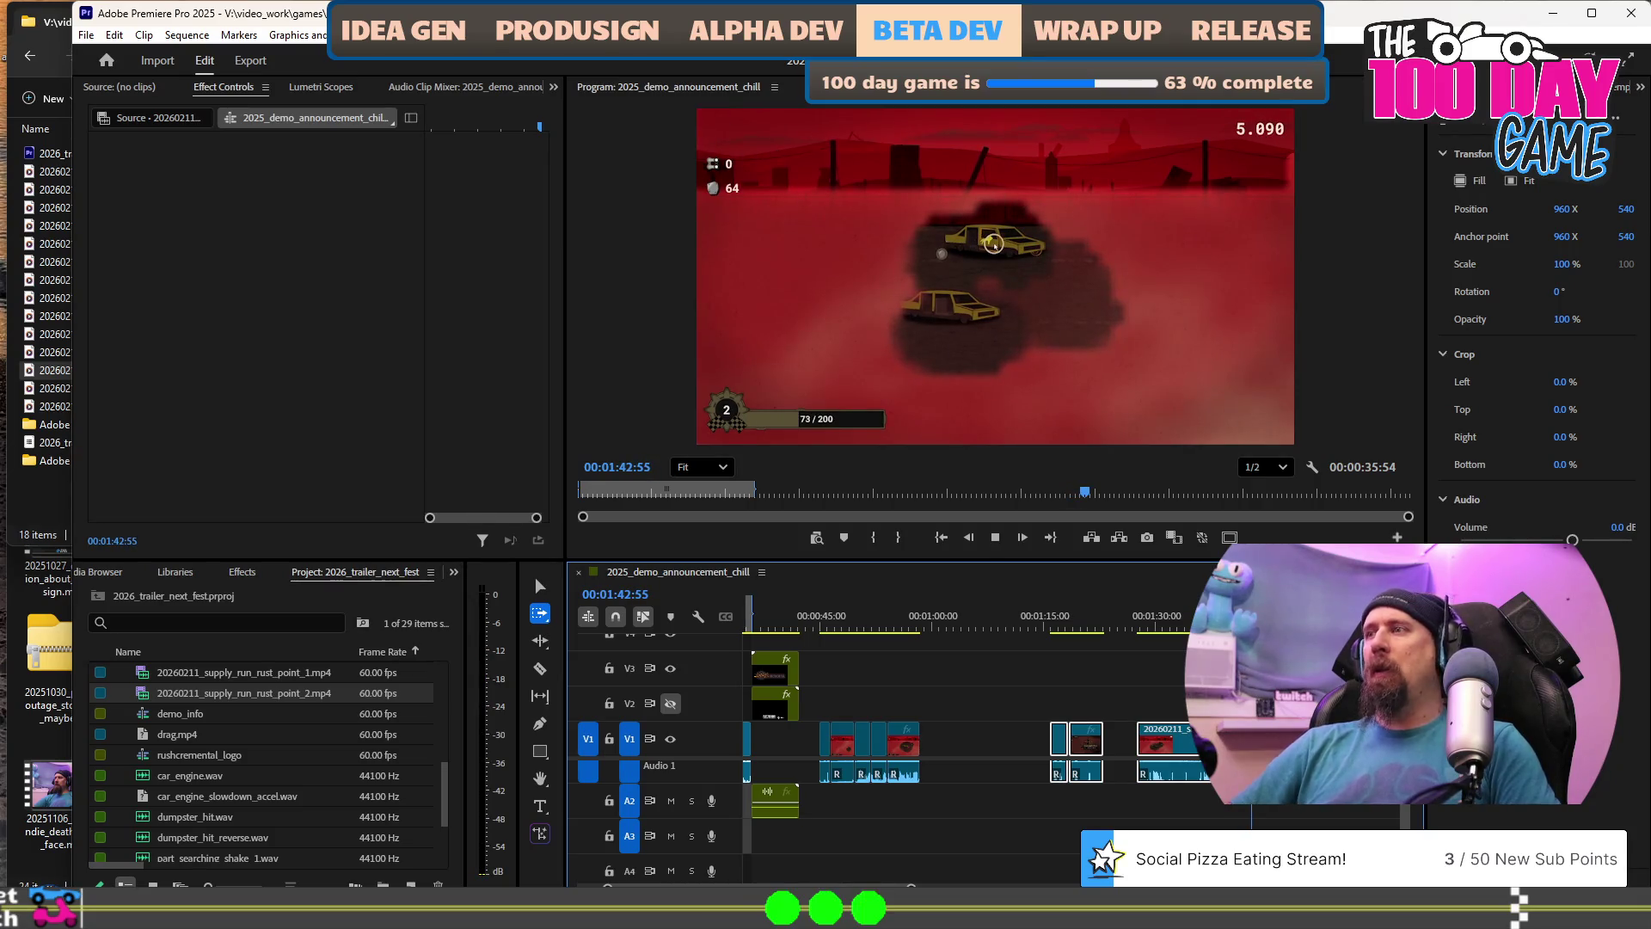
key("space")
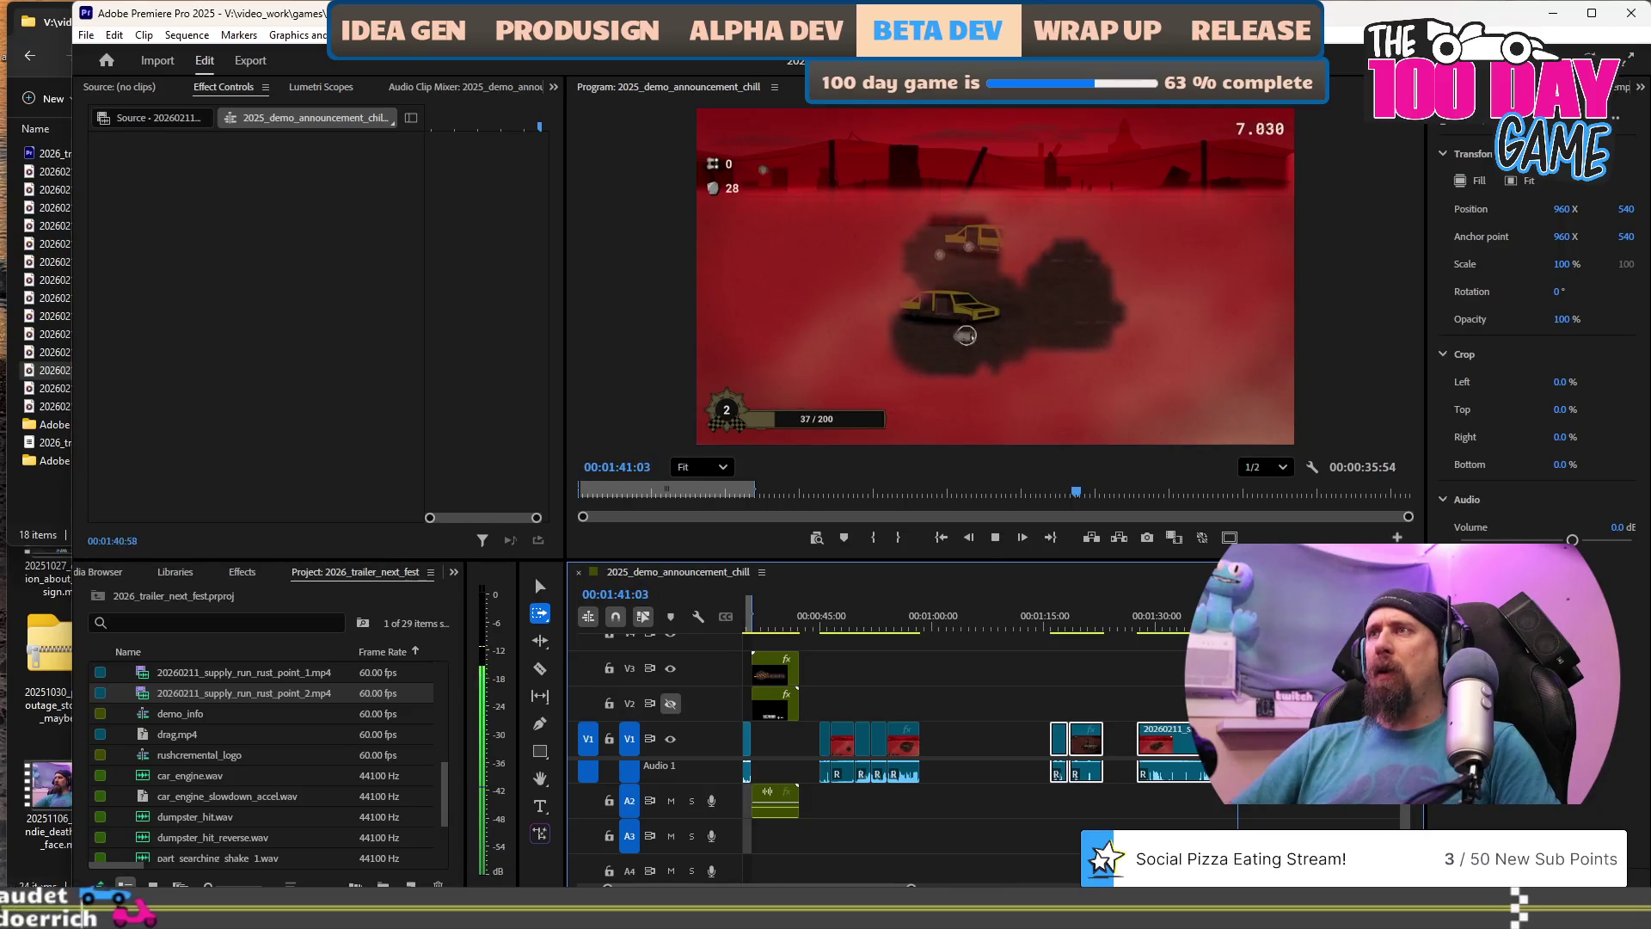
key("space")
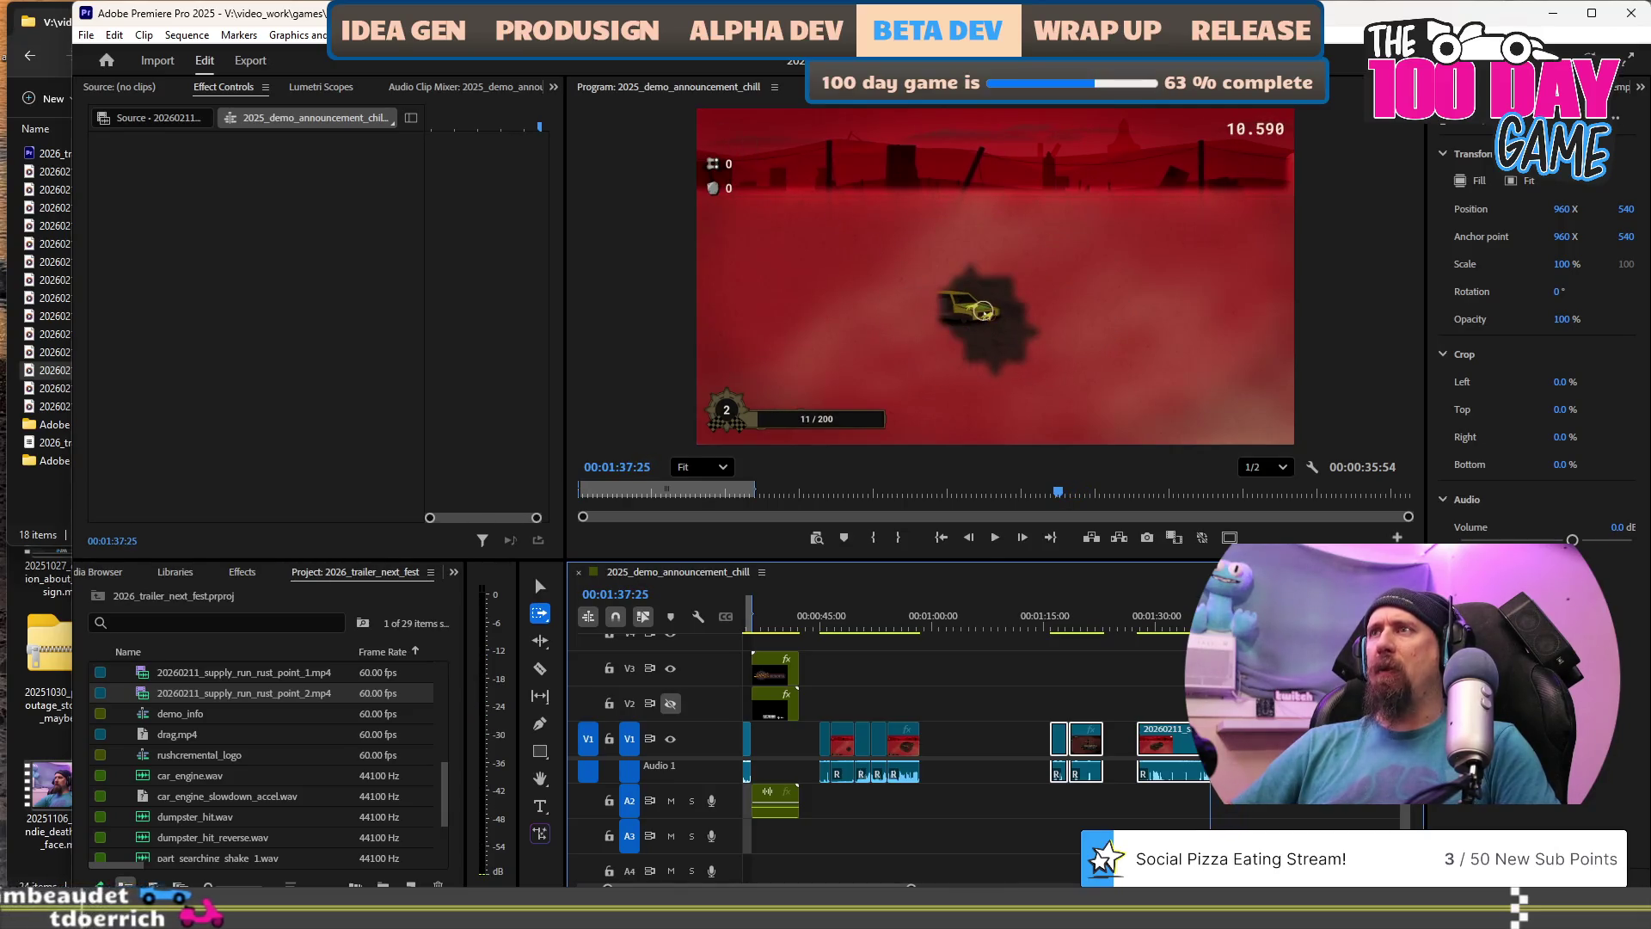
key("space")
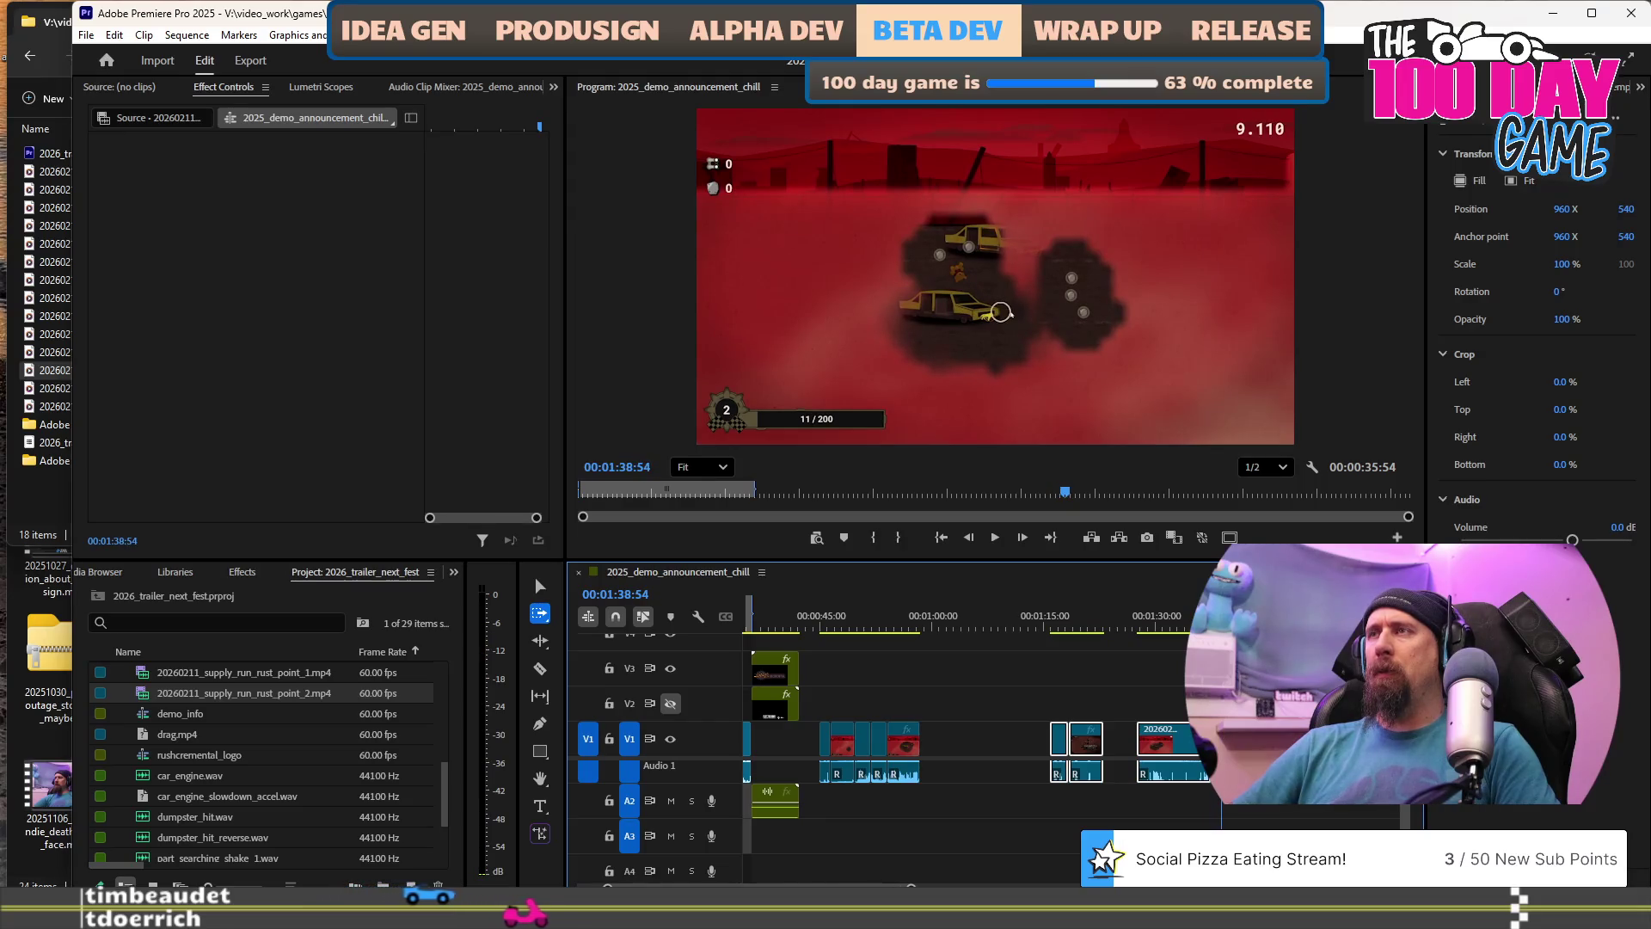
key("space")
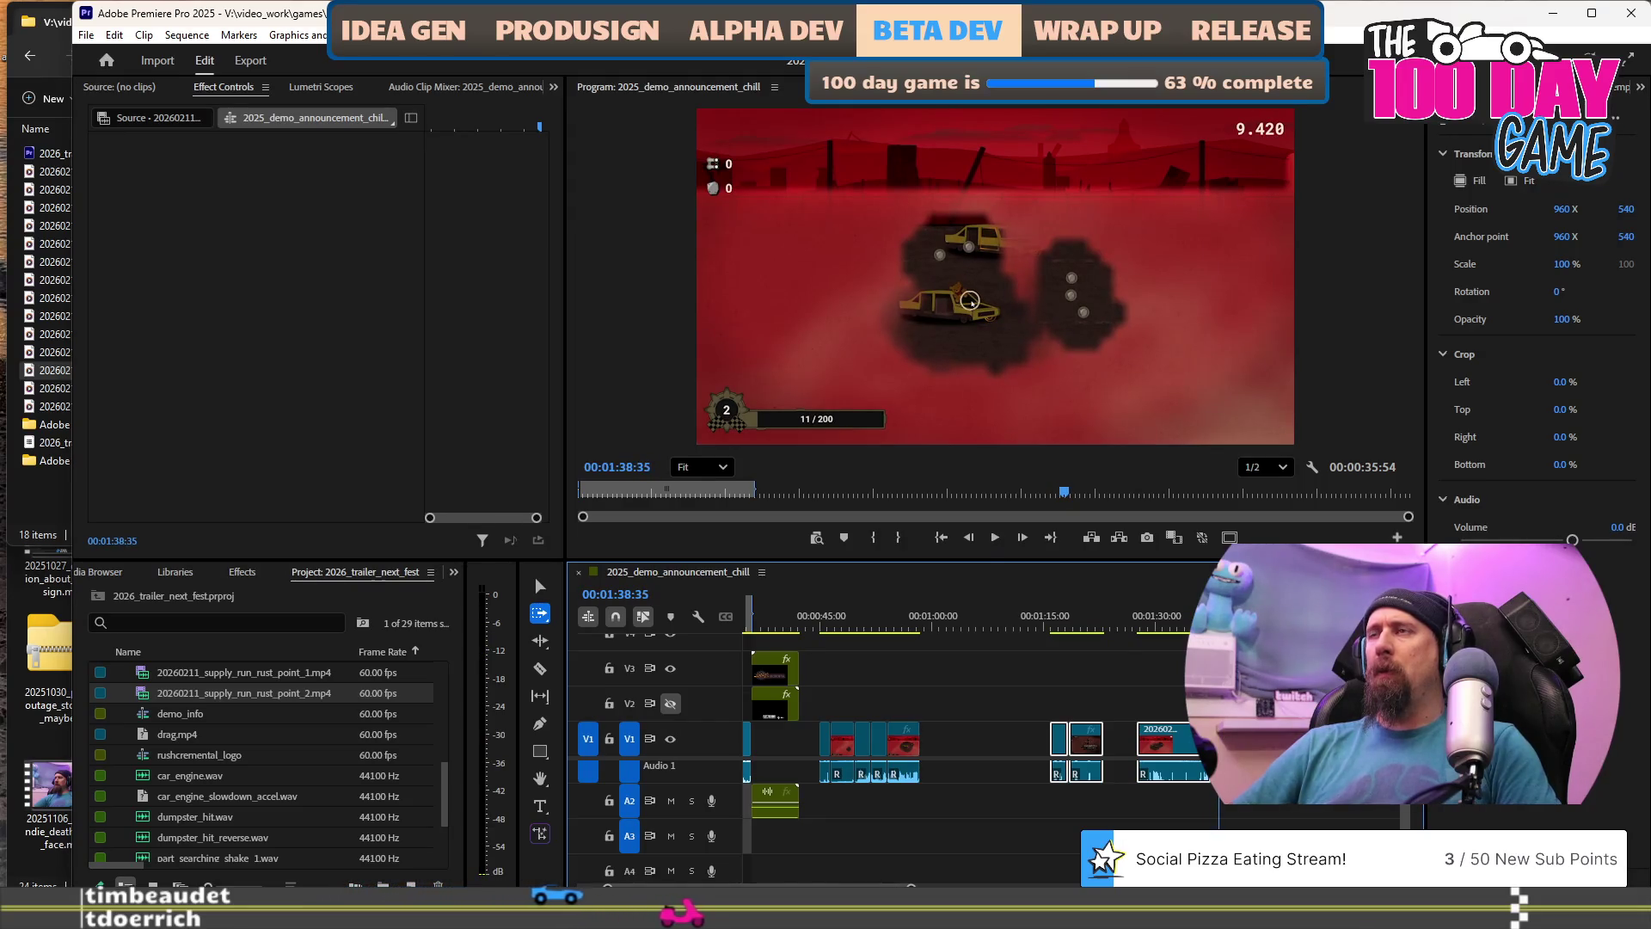
key("shift+Left")
key("shift+Left")
key("shift+Left")
key("shift+Left")
key("shift+Left")
key("shift+Left")
key("space")
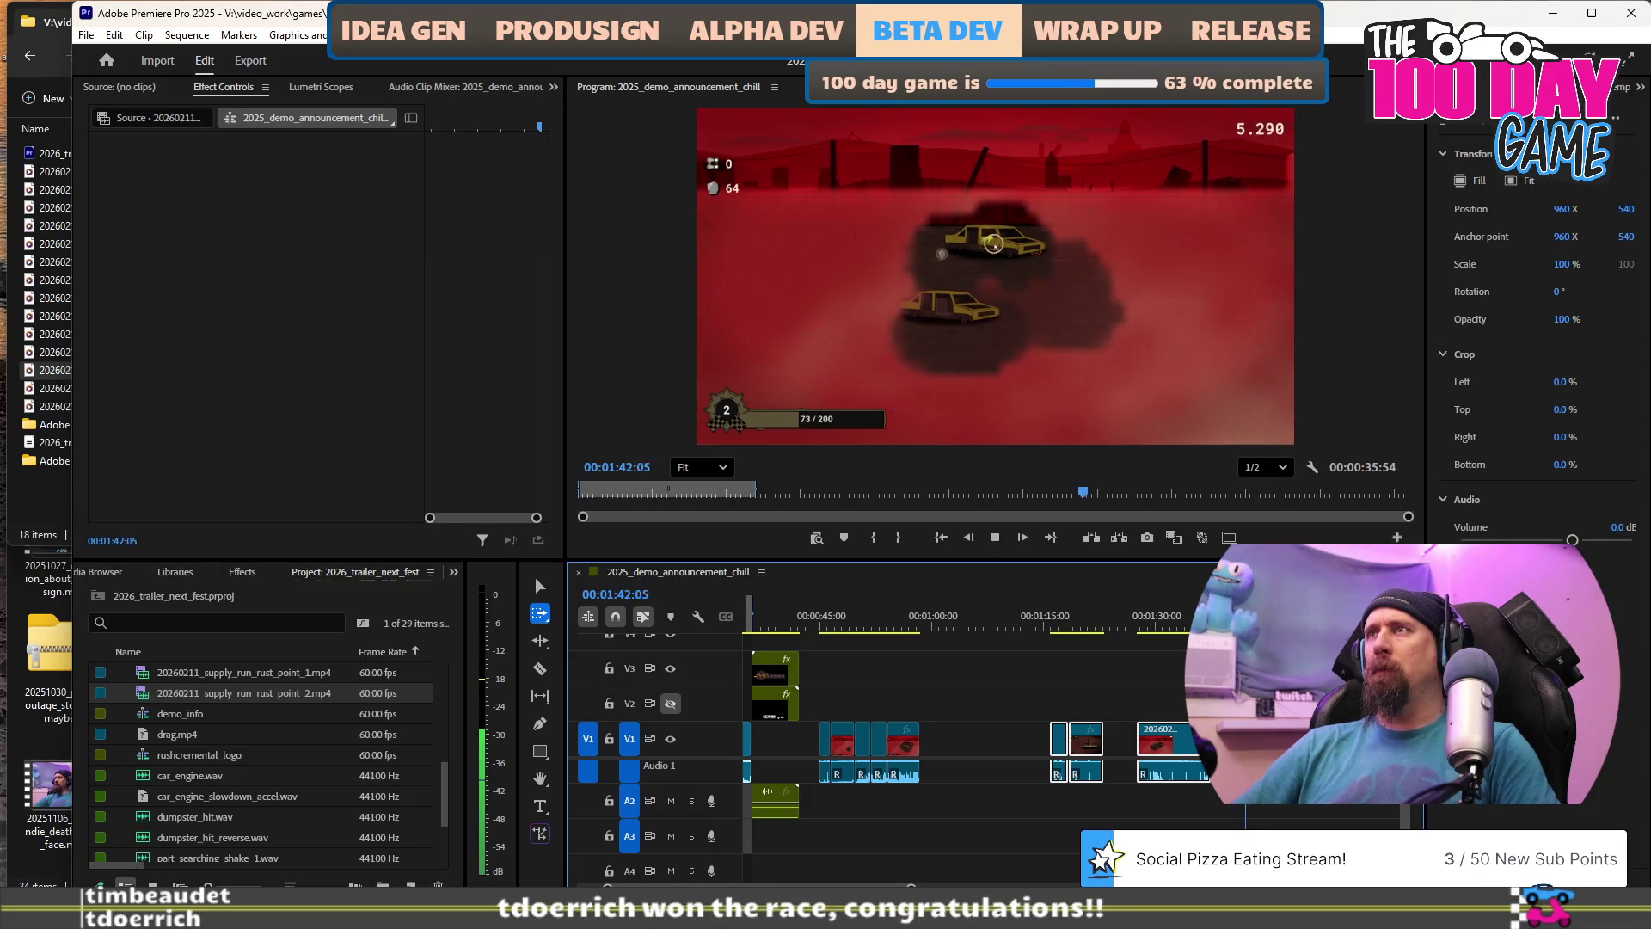
key("j")
key("l")
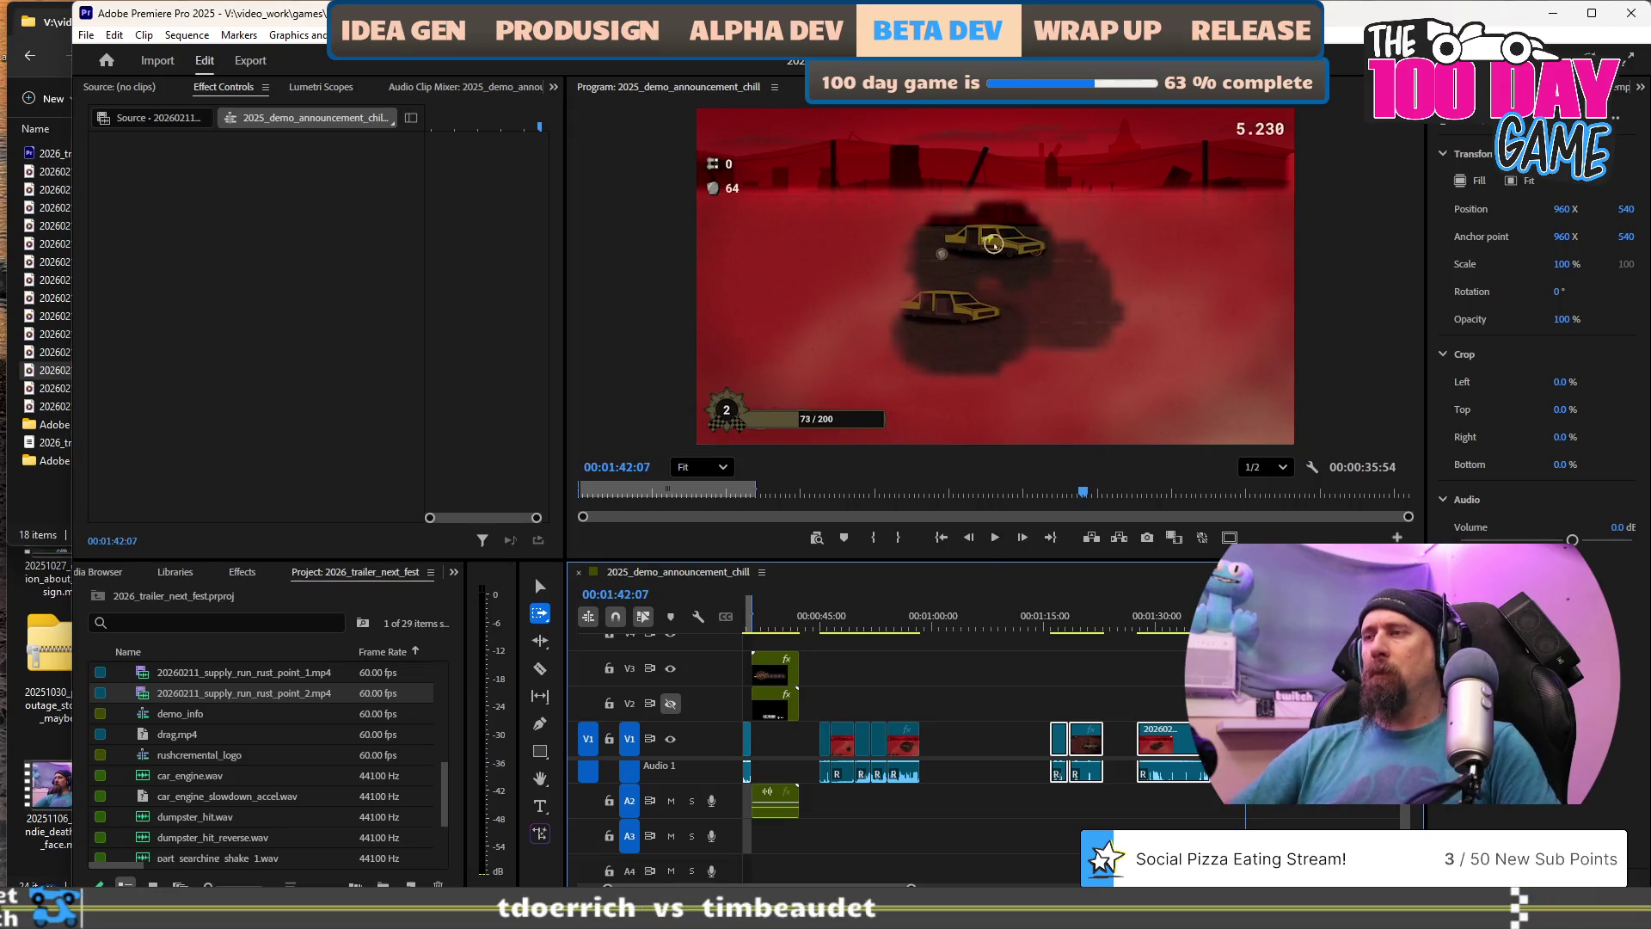
key("ctrl+shift+a")
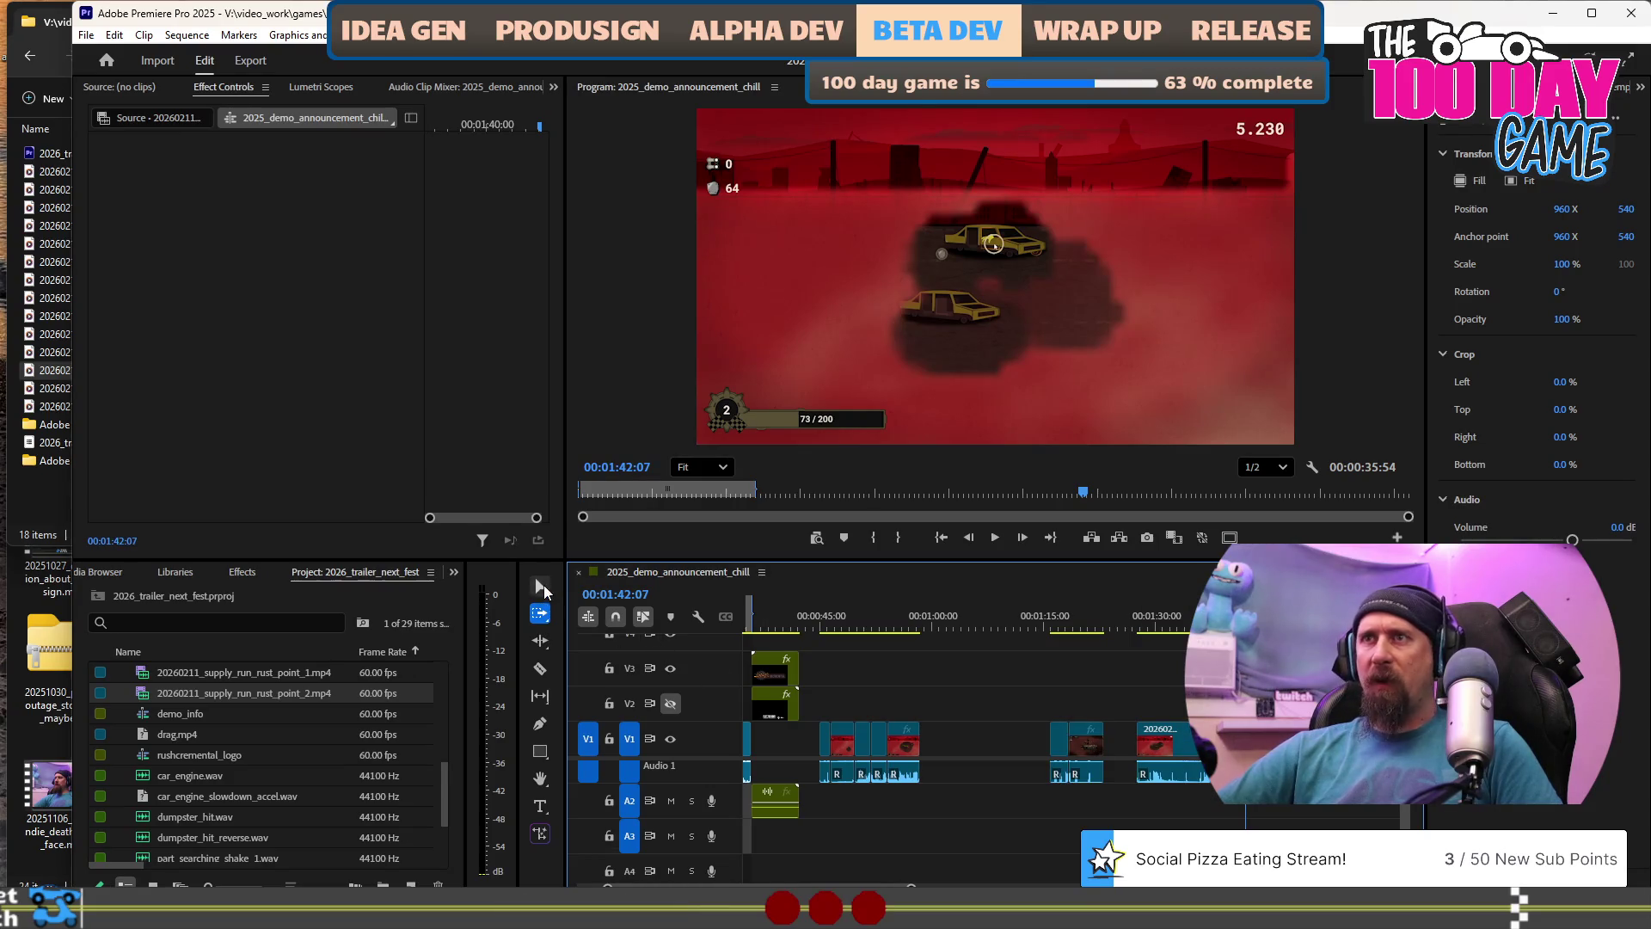
Reposition the short clip along V1, then delete it near 1:30.
left_click(542, 589)
mouse_move(1247, 740)
left_mouse_down()
mouse_move(970, 747)
mouse_move(991, 750)
left_mouse_up()
scroll(1002, 765, "down", 5)
left_click(921, 744)
key("Up")
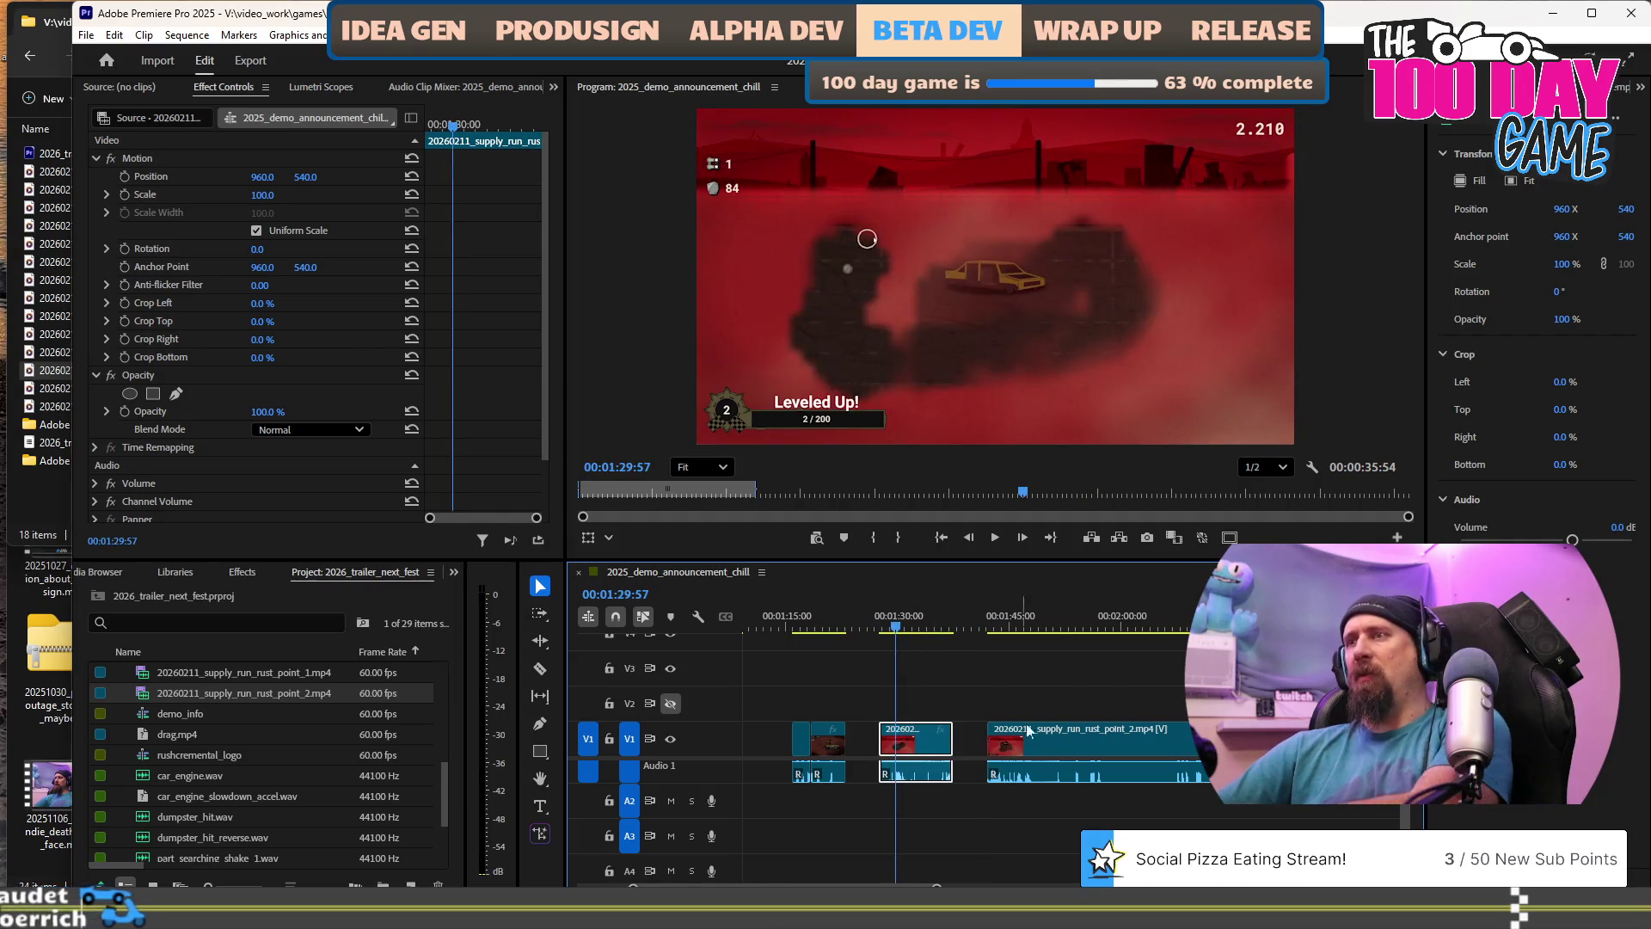
key("Delete")
Play ahead from about 2:06 and delete the long rust_point_2 clip.
left_click_drag(1032, 626, 1304, 626)
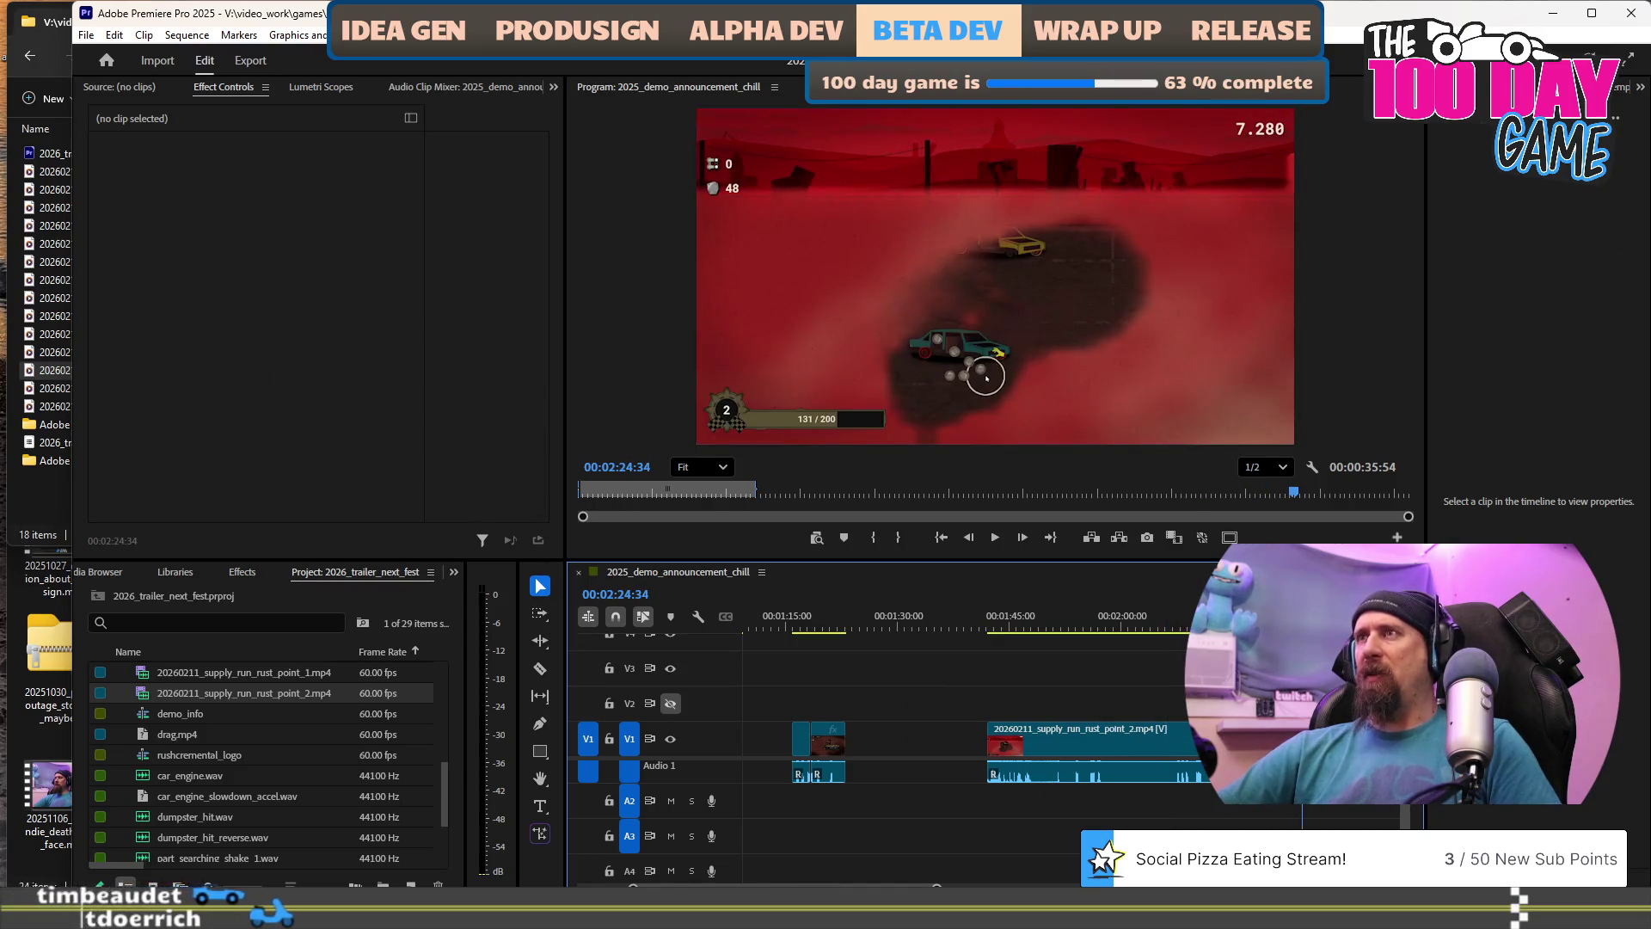
key("space")
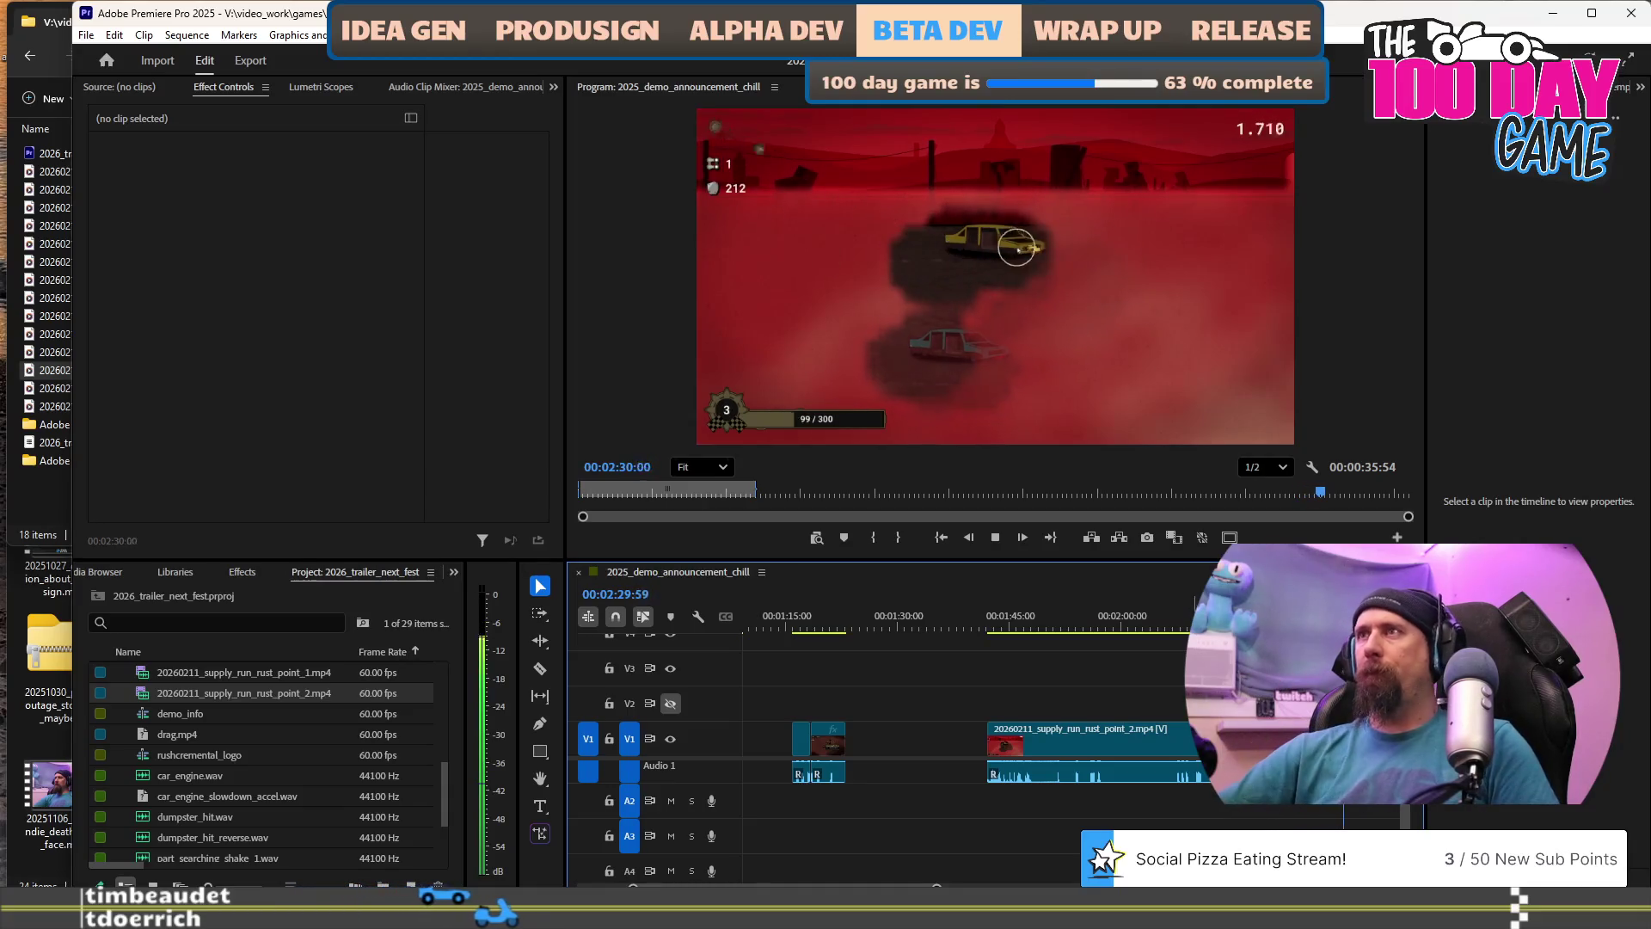
left_click(1073, 737)
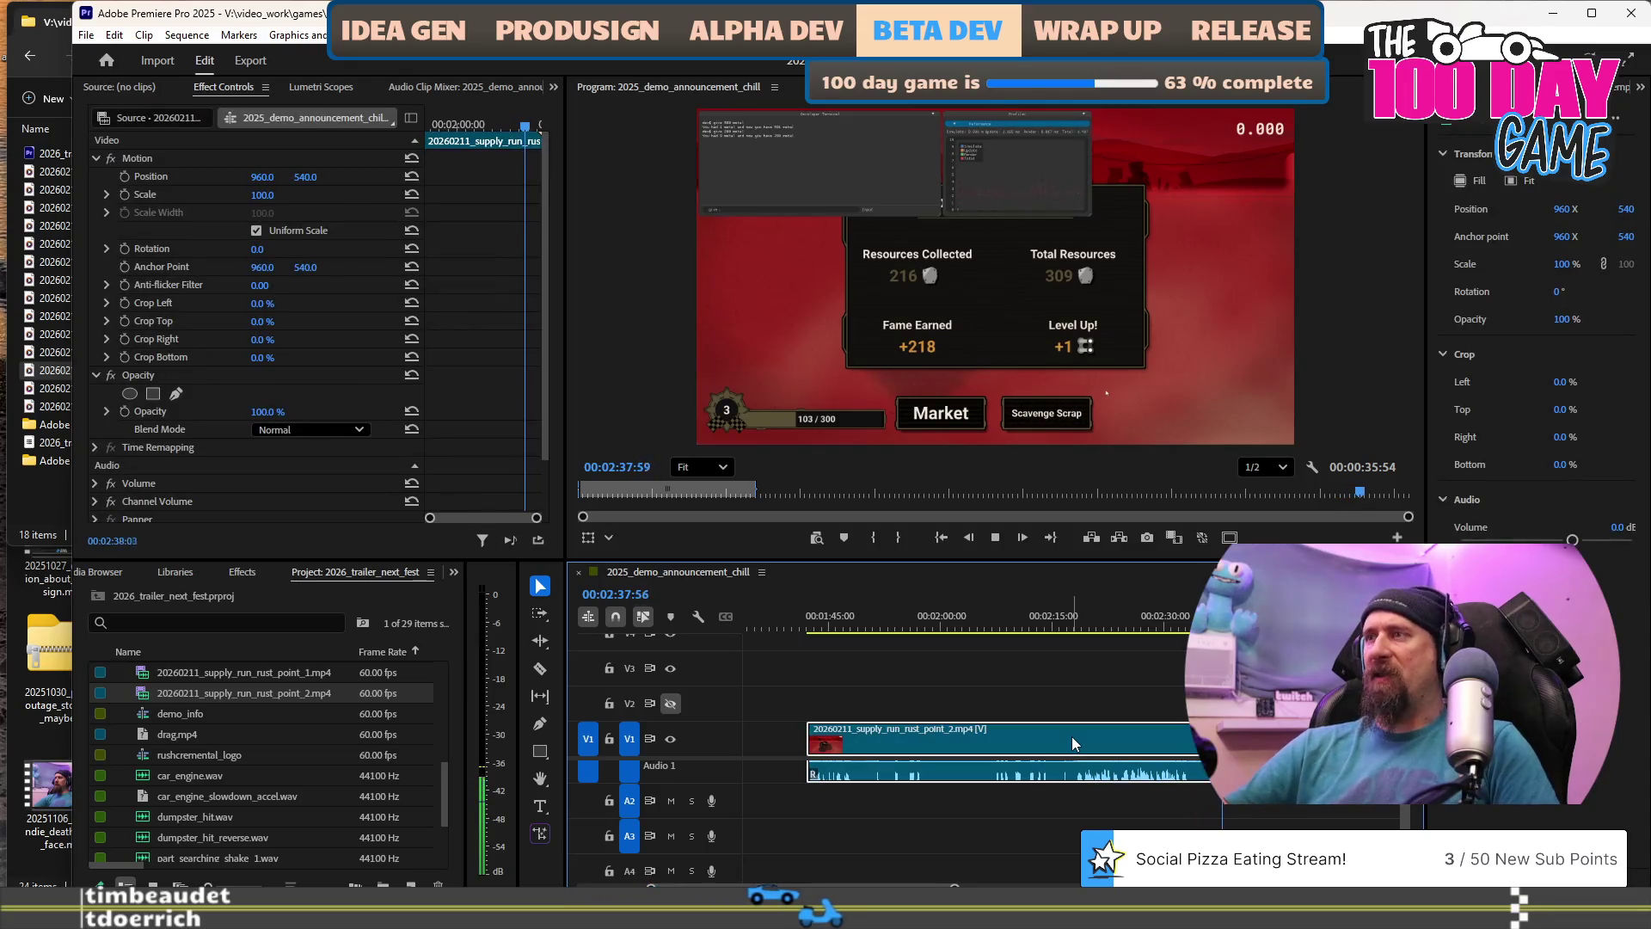
key("Delete")
key("minus")
key("minus")
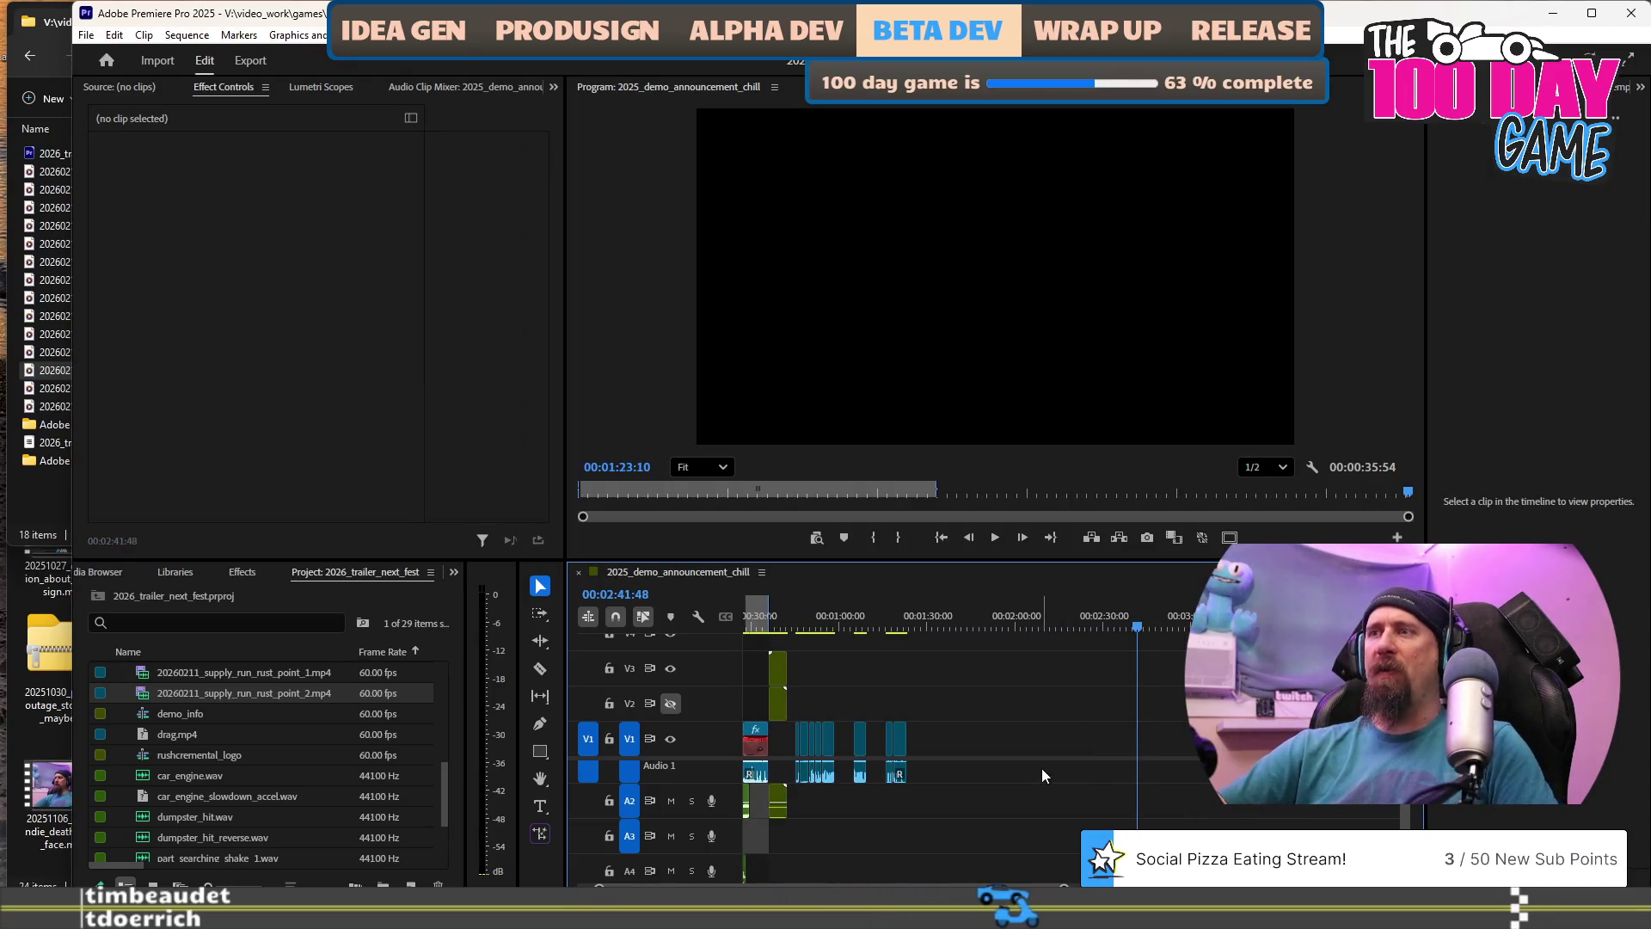
Shift the last clip's video up to V2 and its audio down to A2, then switch to File Explorer.
key("equal")
left_click(867, 768)
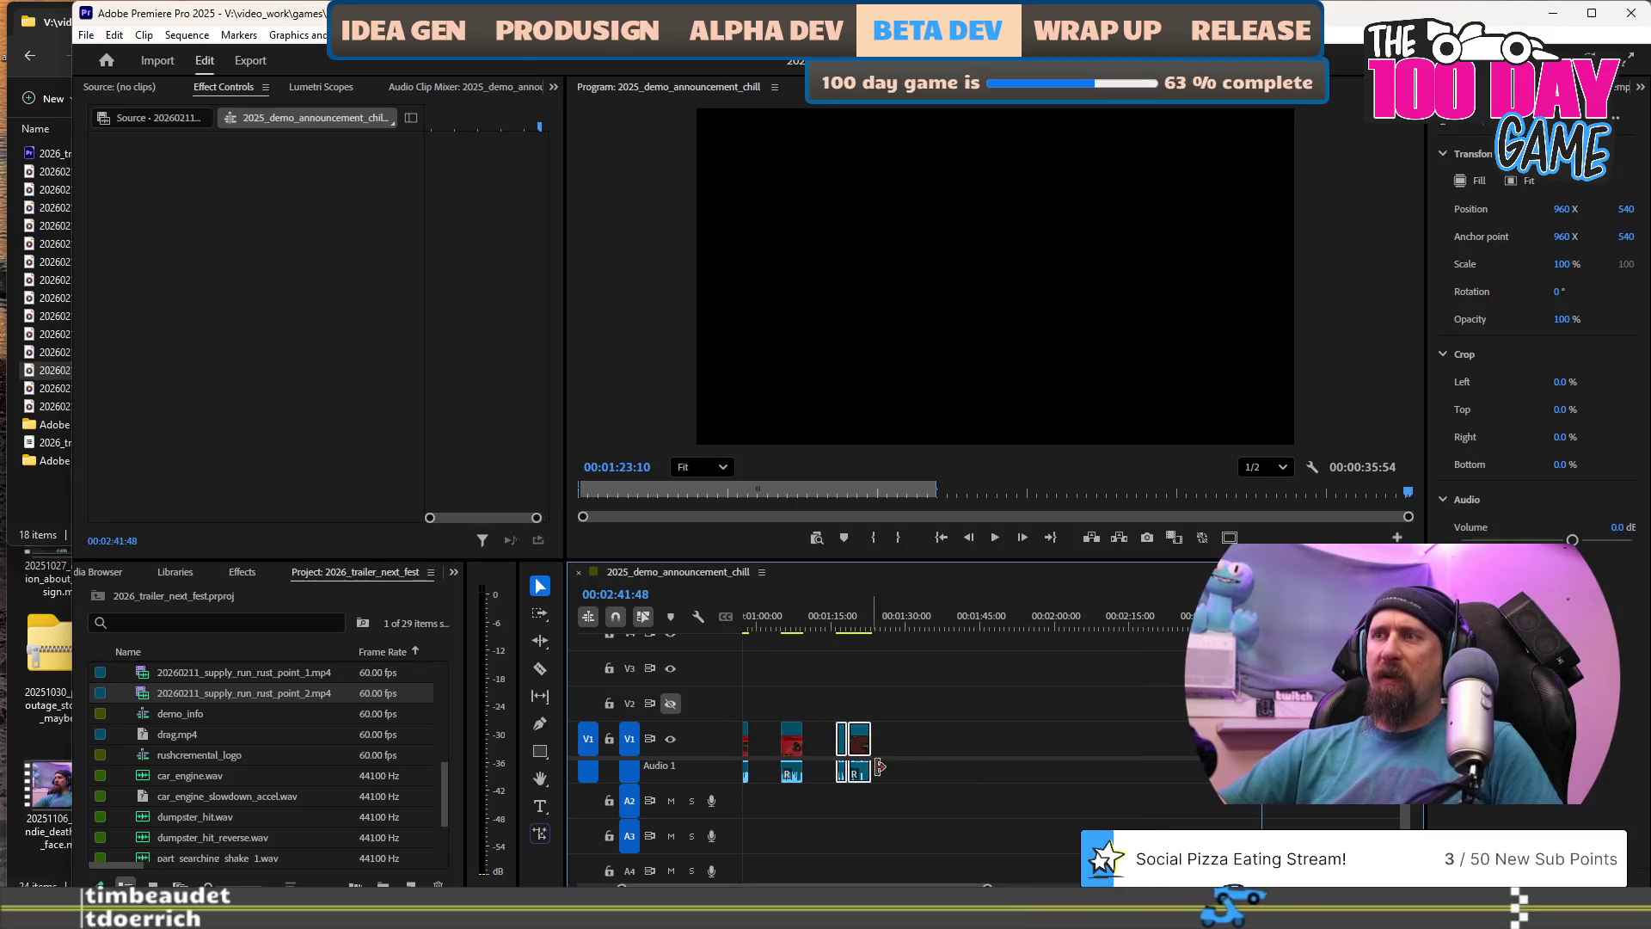
left_click_drag(865, 745, 865, 707)
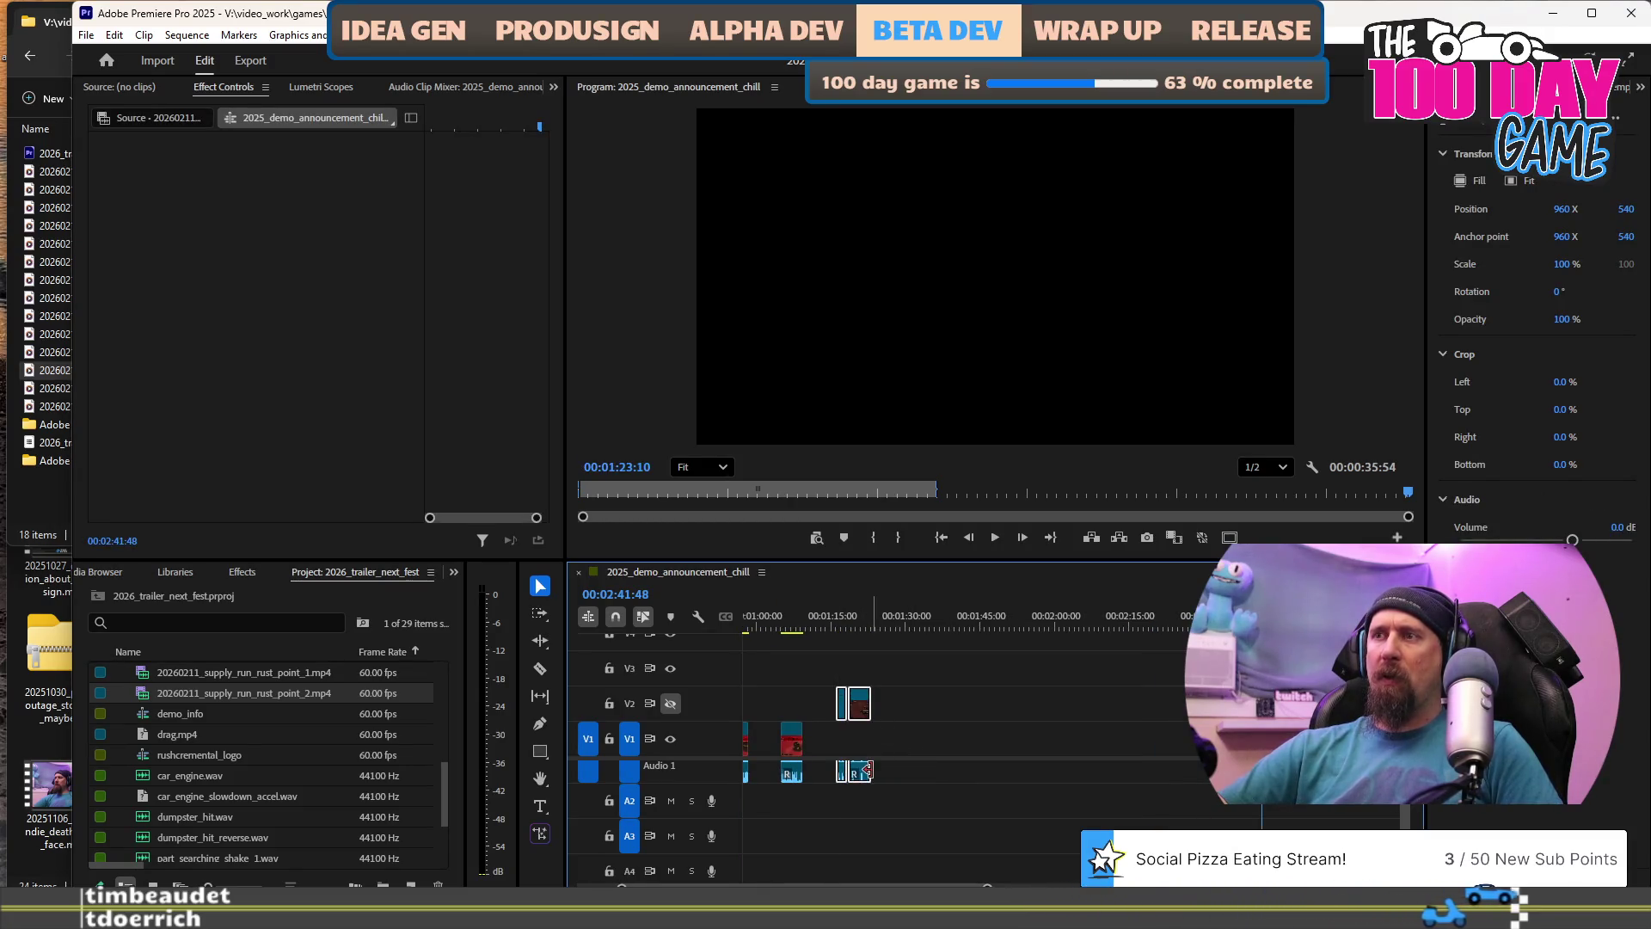
left_click_drag(864, 781, 872, 802)
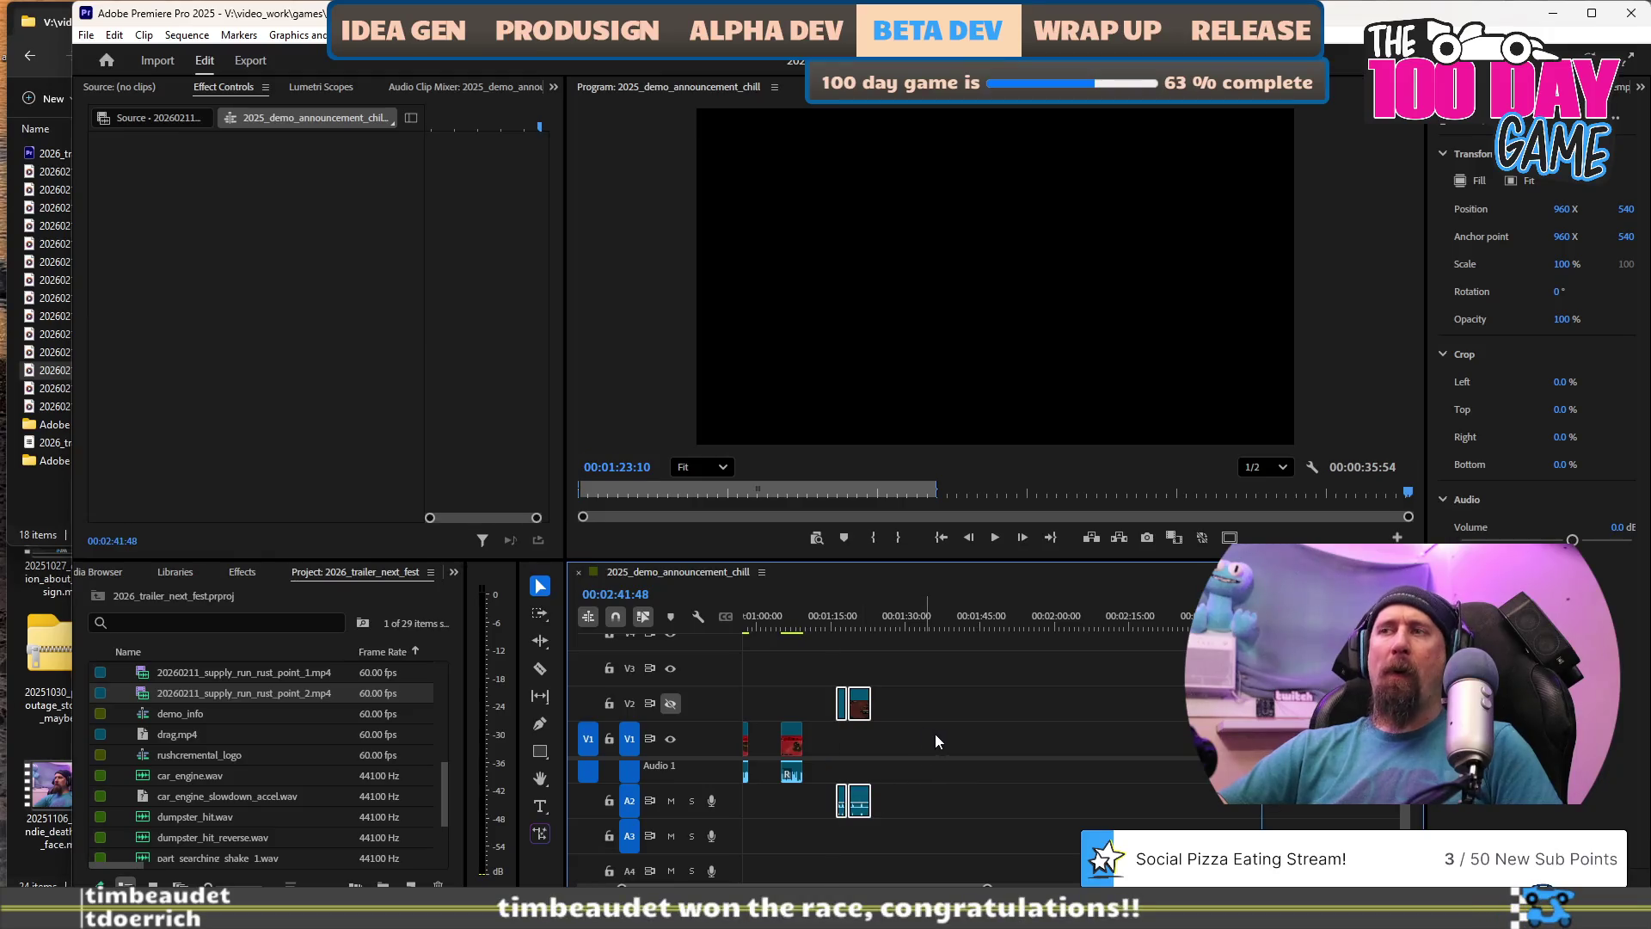
left_click(1011, 653)
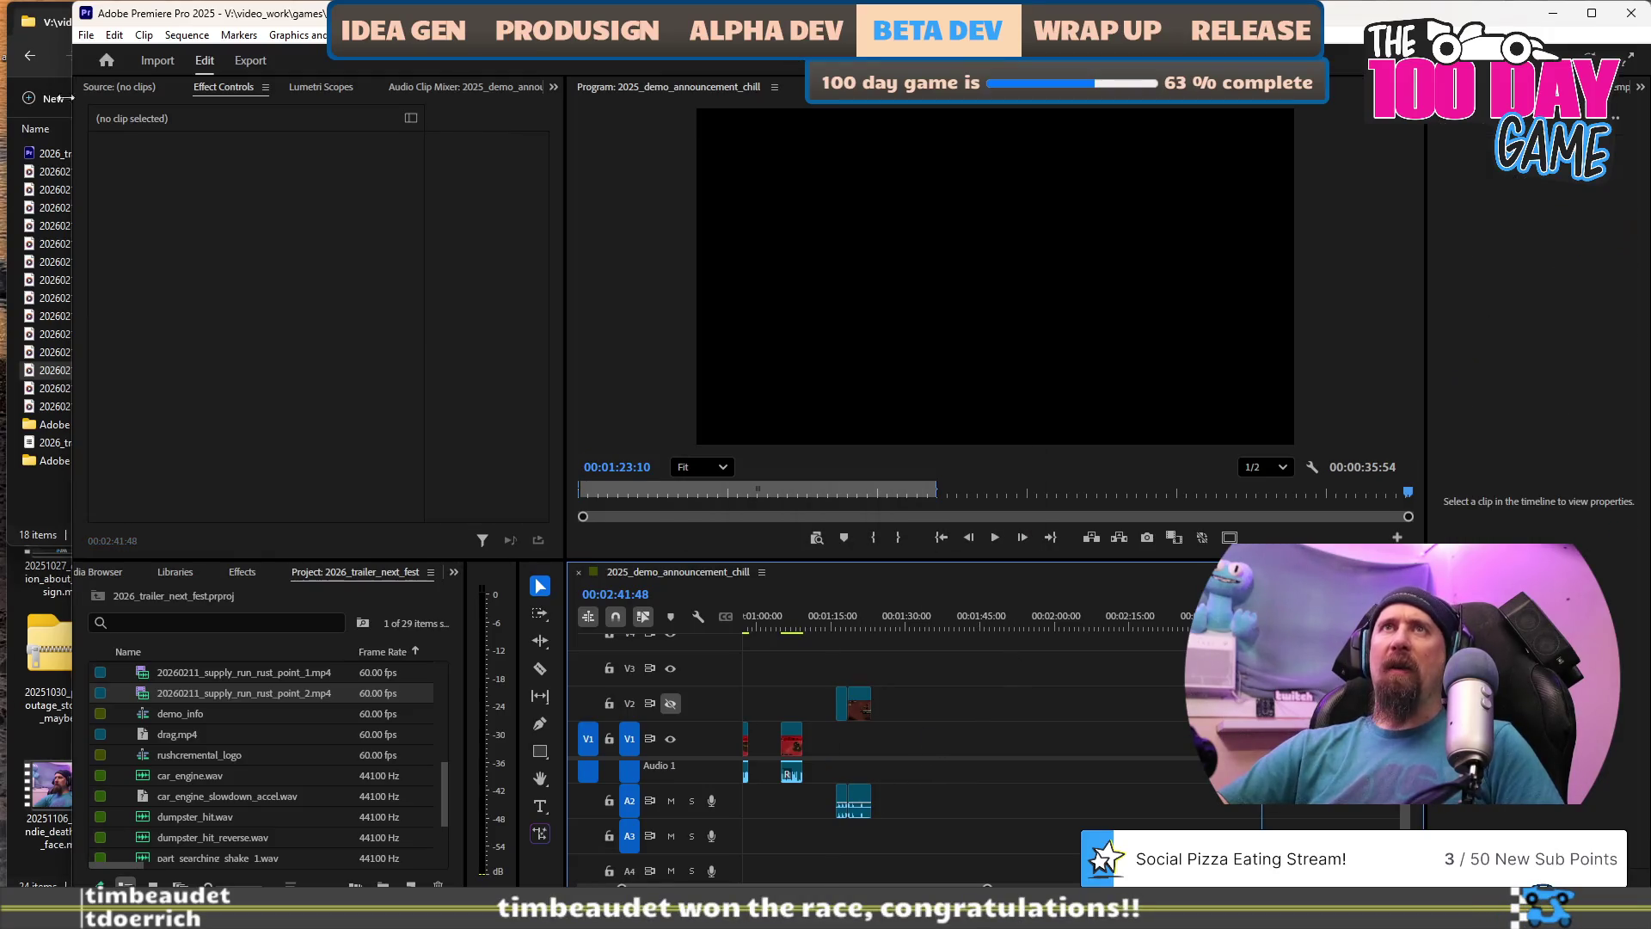
left_click(43, 33)
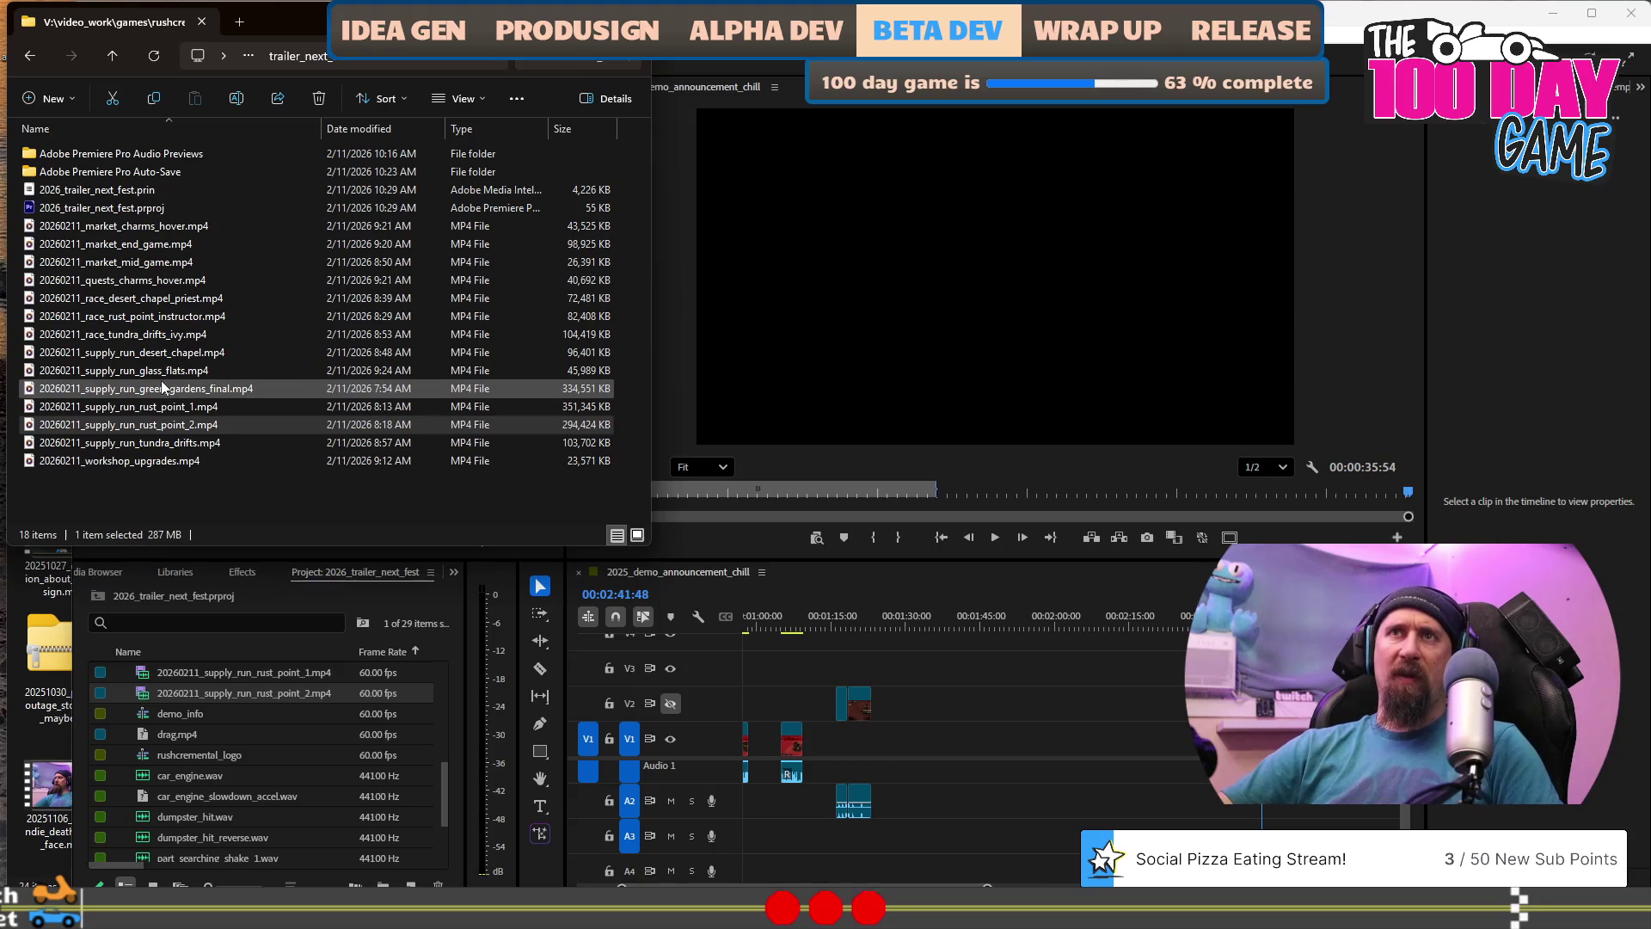
Drag 20260211_supply_run_glass_flats.mp4 from Explorer onto V1 at about 1:30.
left_click(159, 372)
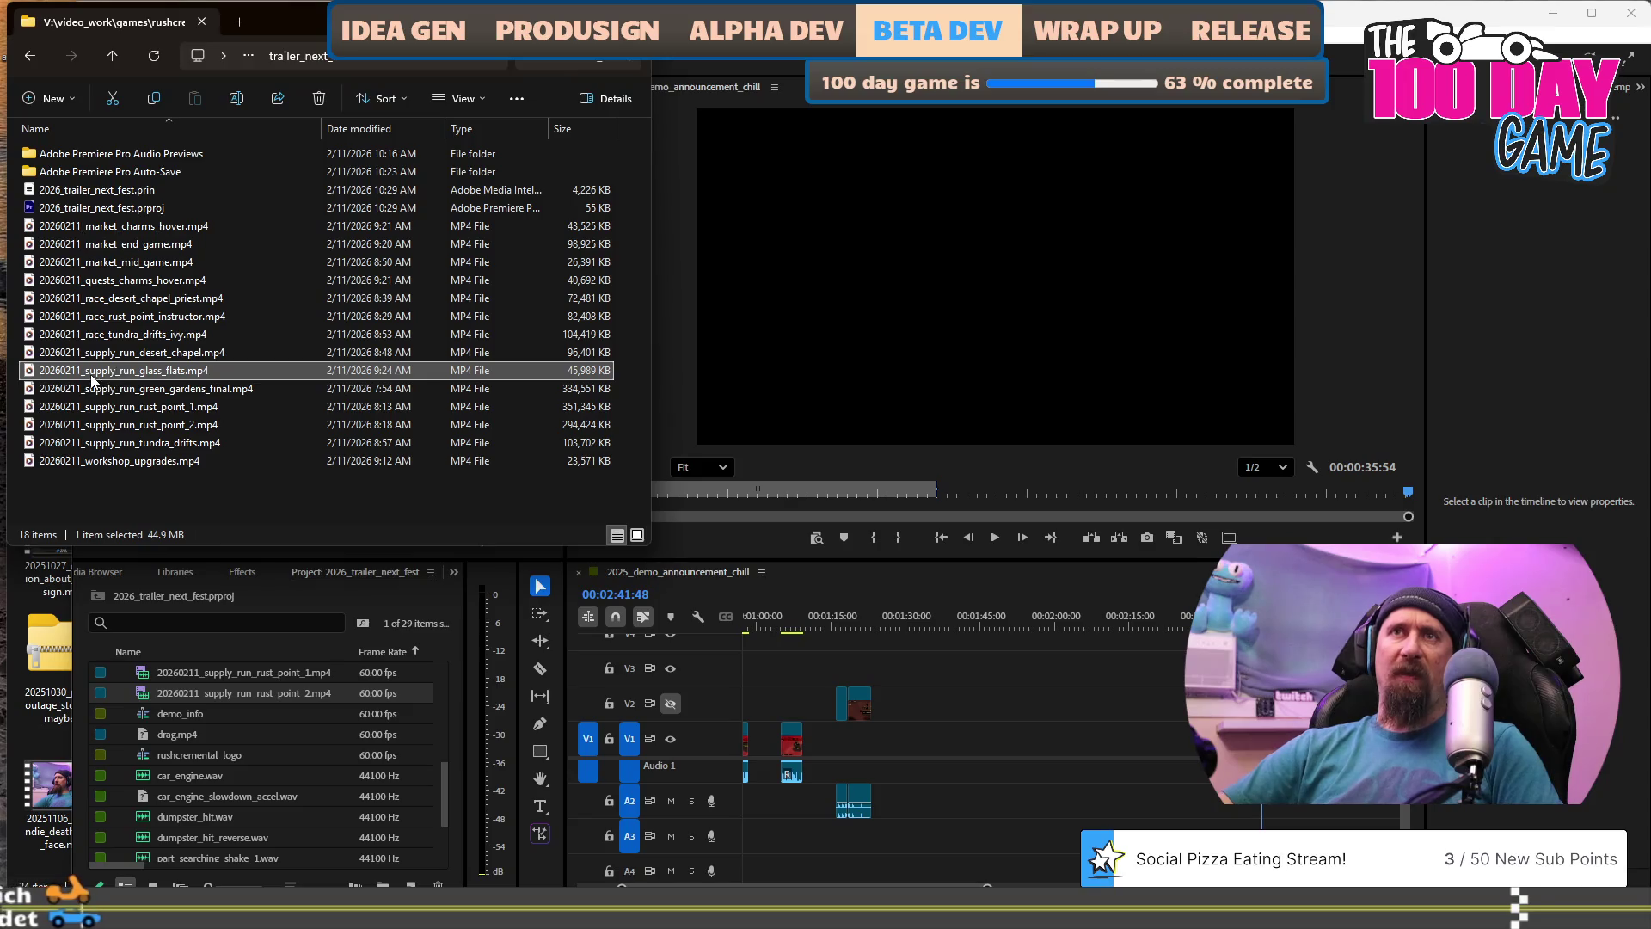
mouse_move(146, 371)
left_mouse_down()
mouse_move(858, 668)
mouse_move(910, 741)
left_mouse_up()
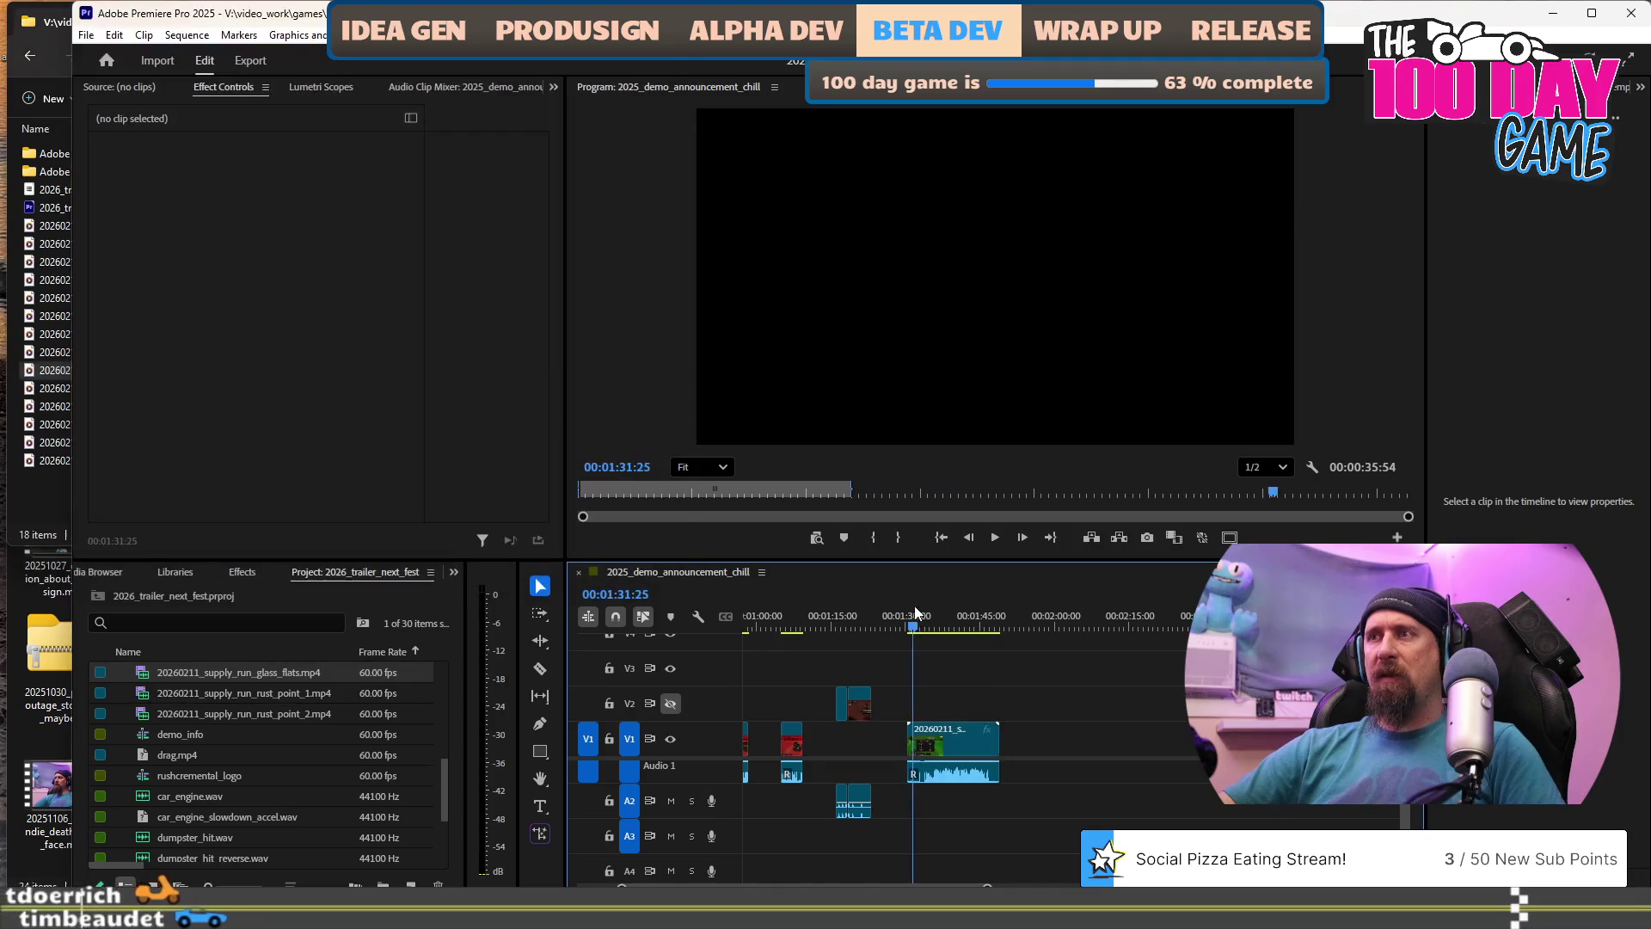
Review the glass_flats footage and split it with Ctrl+K at 00:01:35:34.
key("equal")
key("equal")
key("equal")
key("space")
key("space")
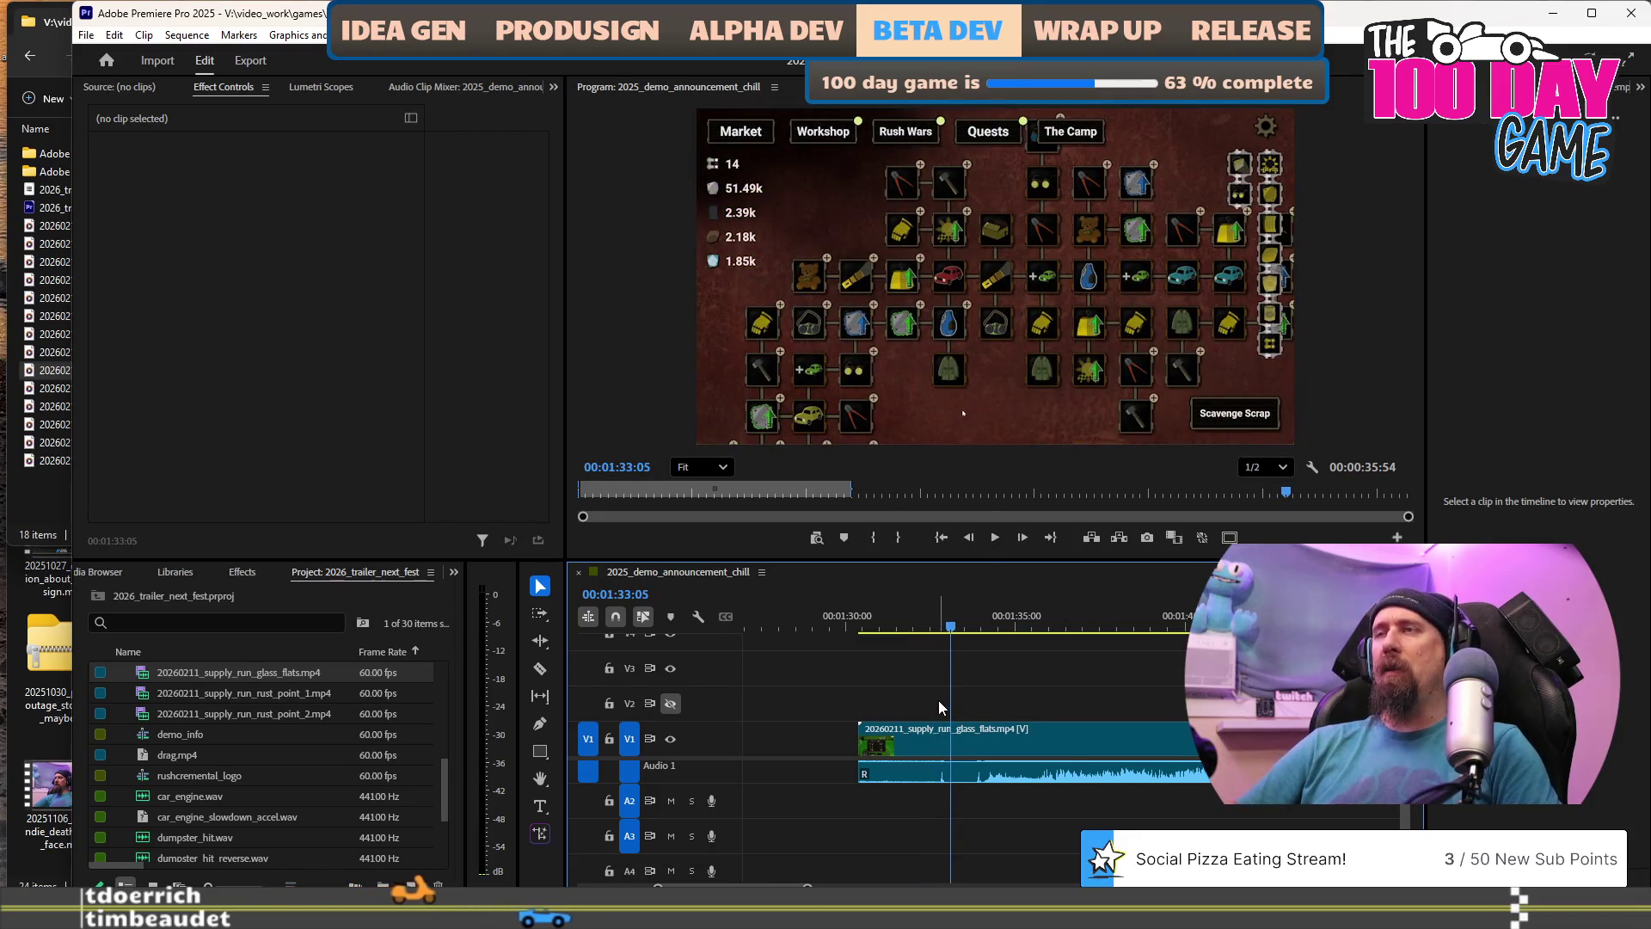
key("space")
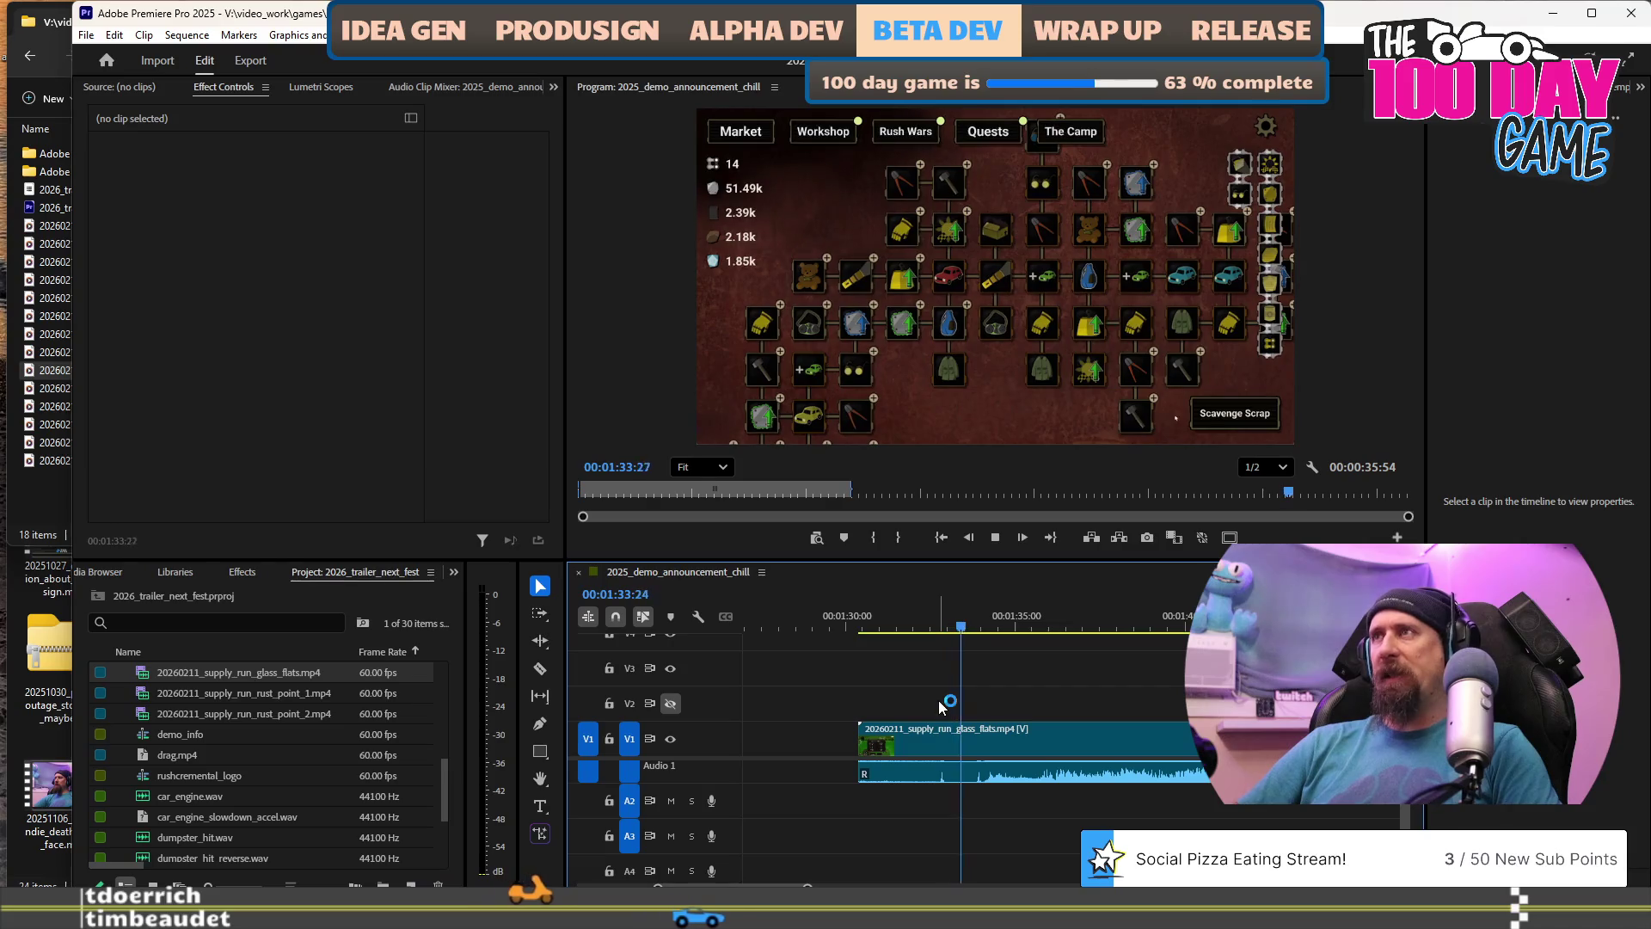
key("Up")
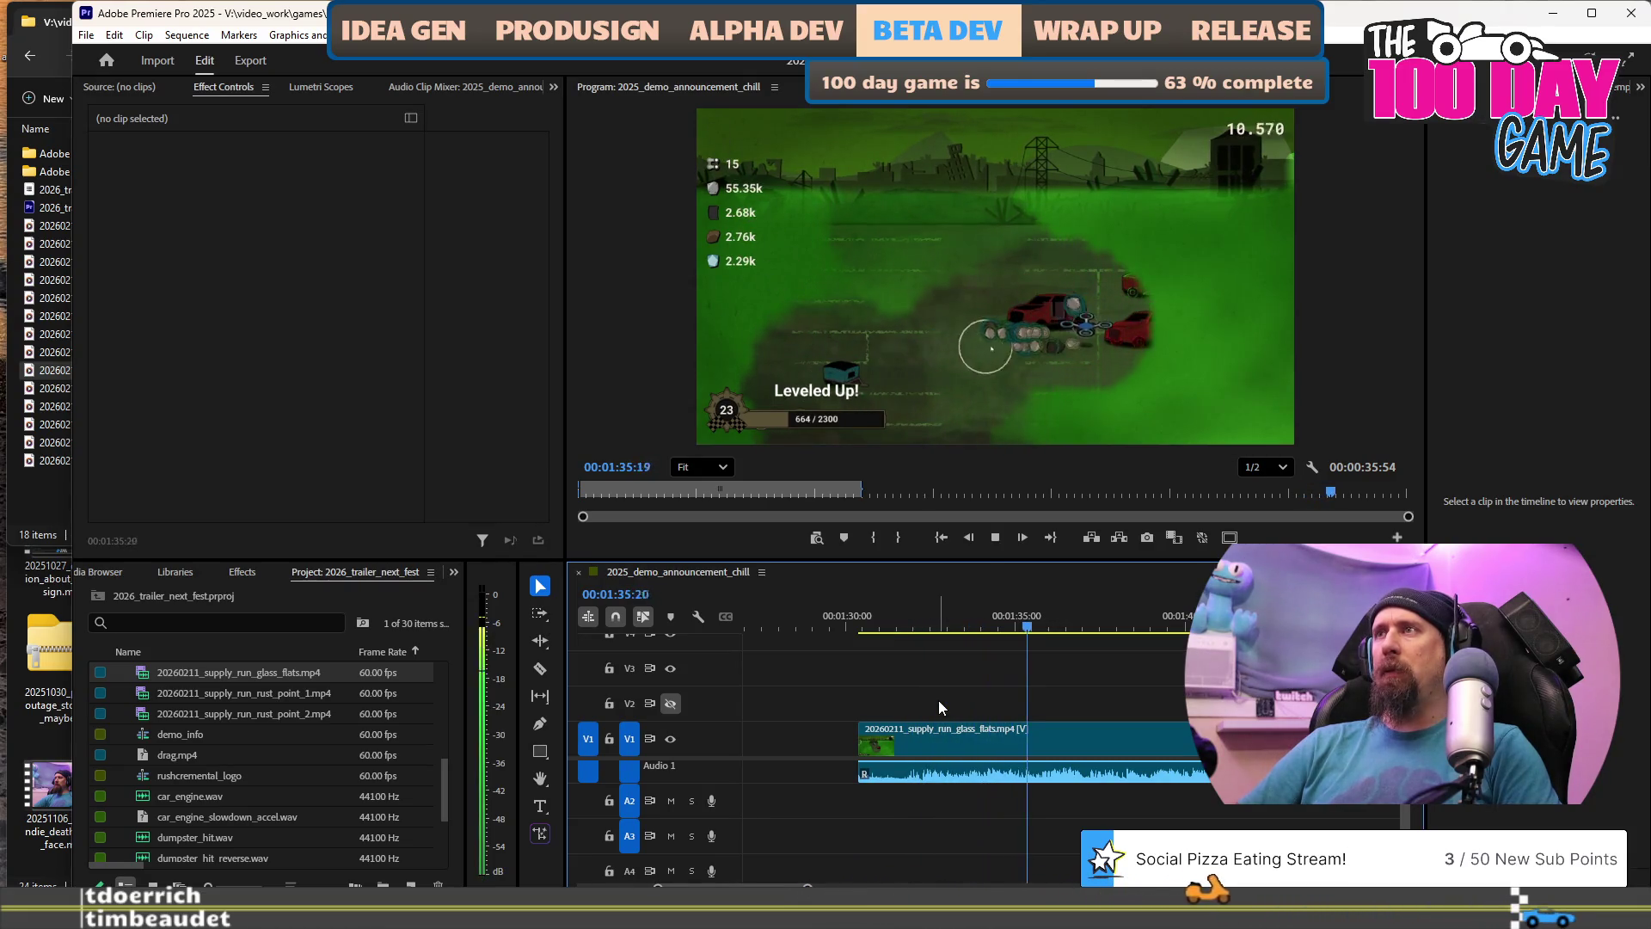
key("space")
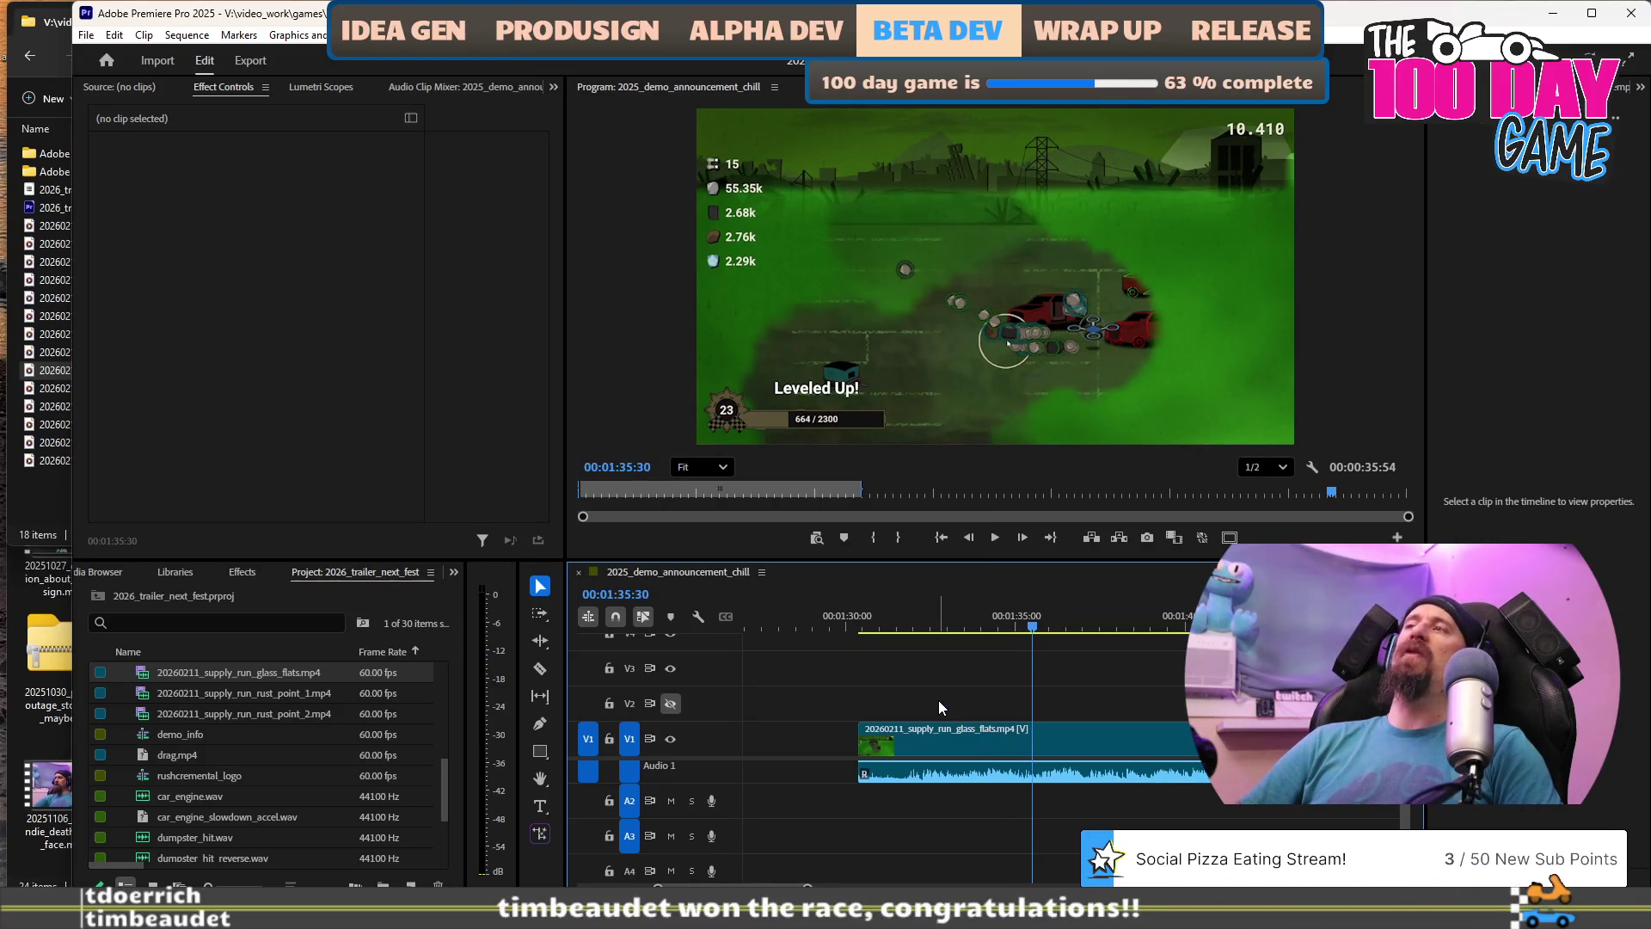
key("space")
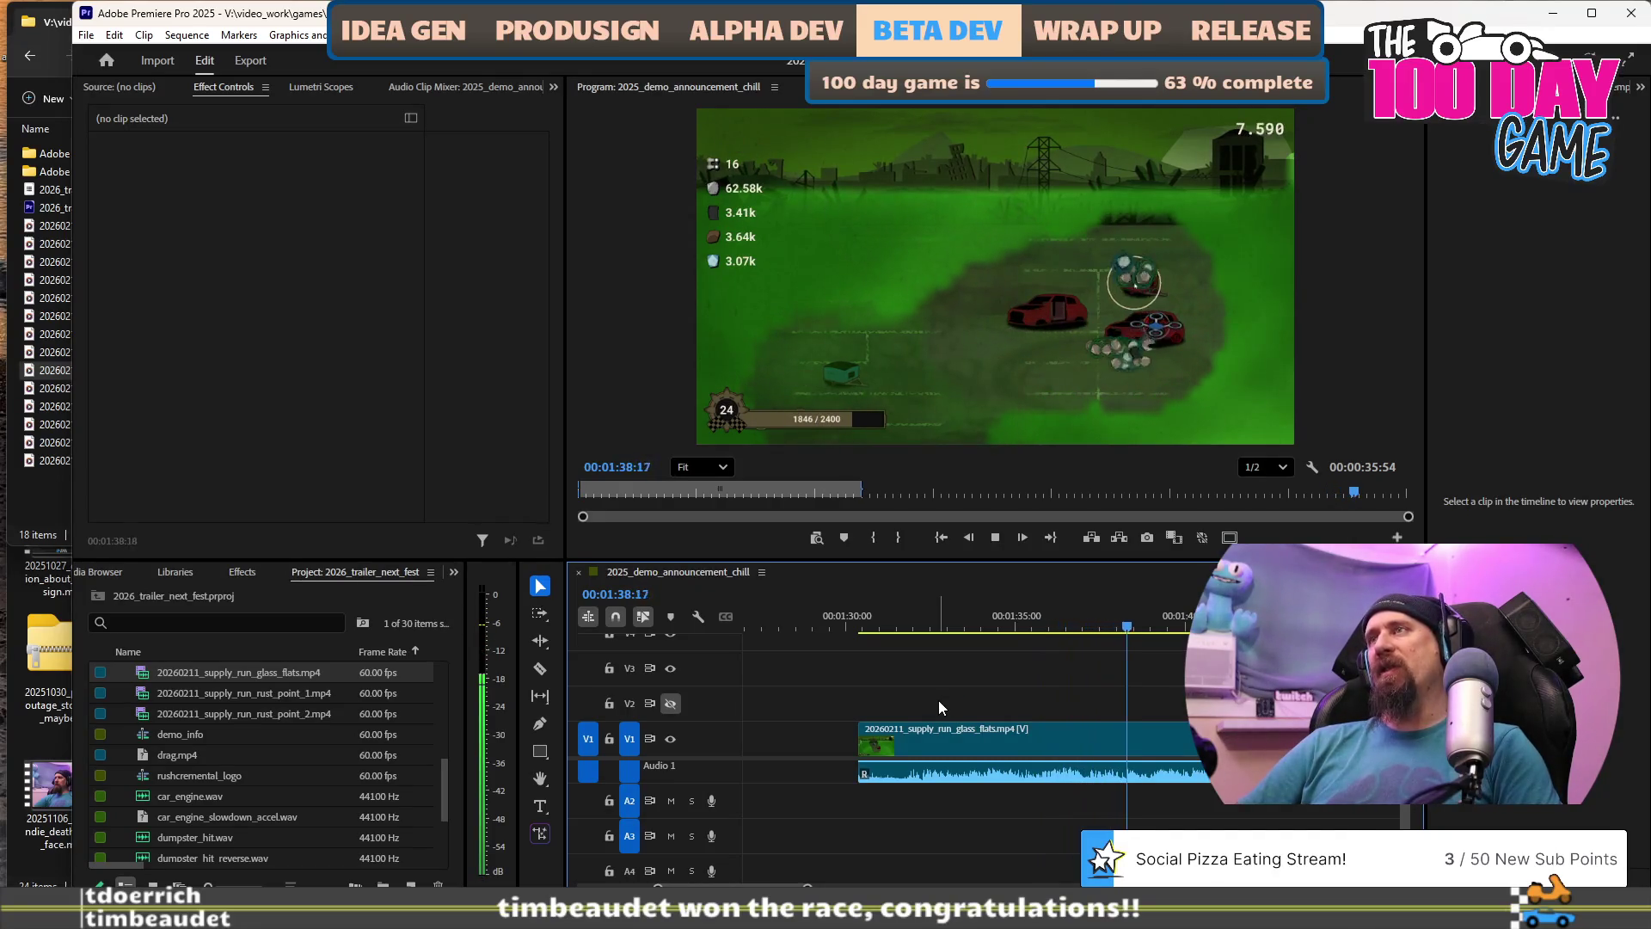
key("j")
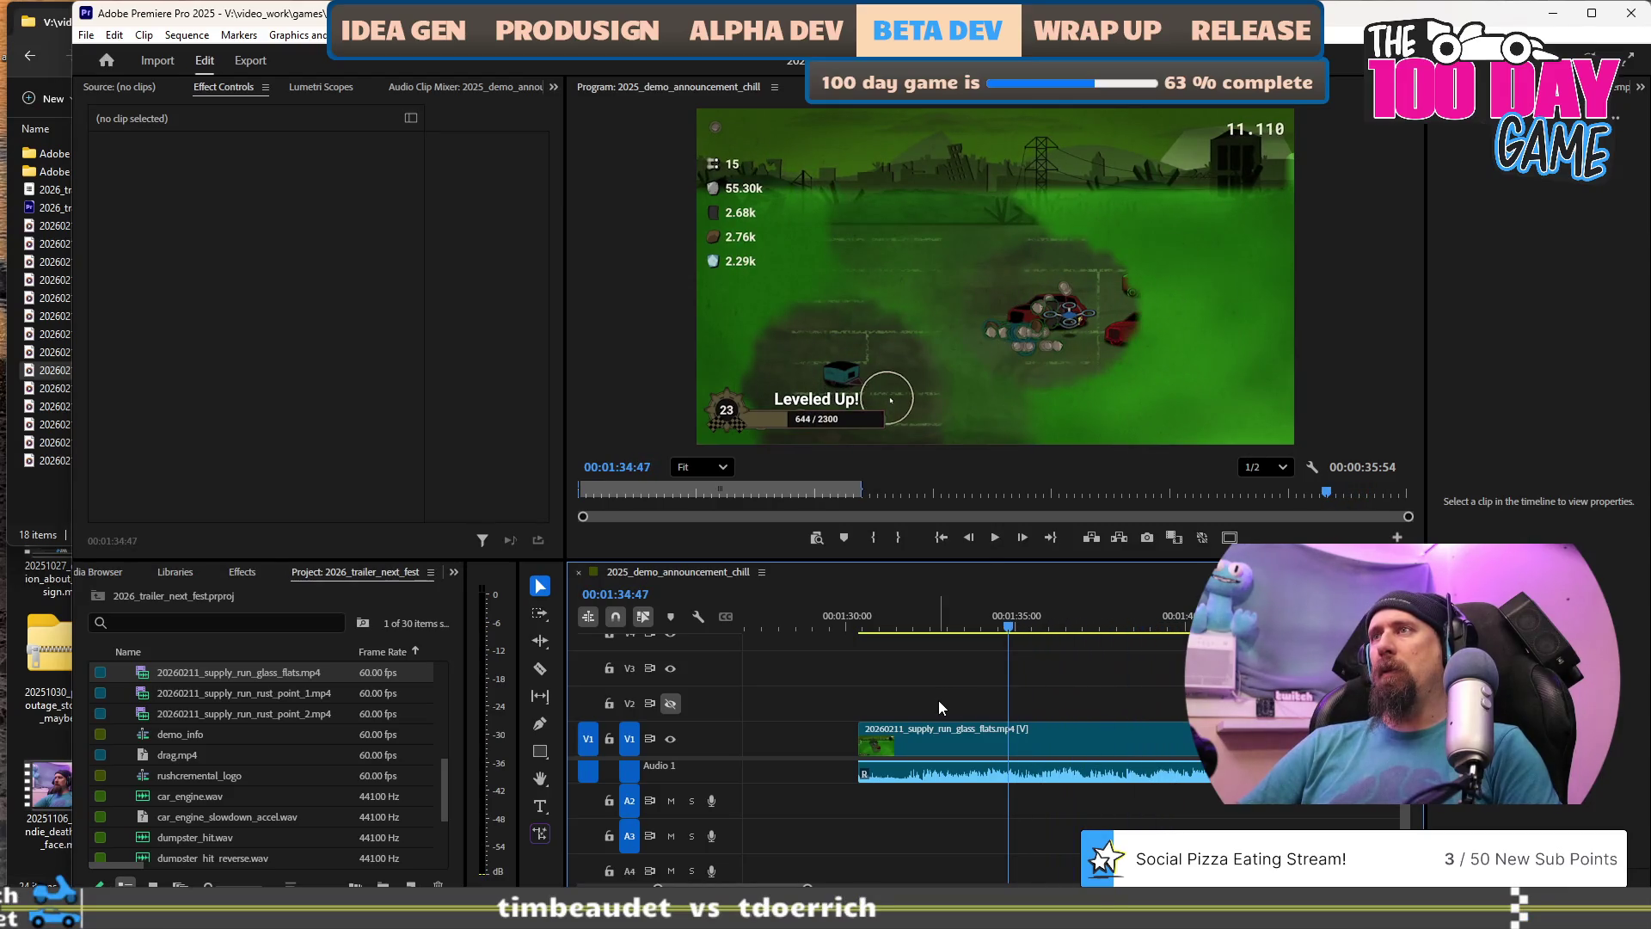
key("k")
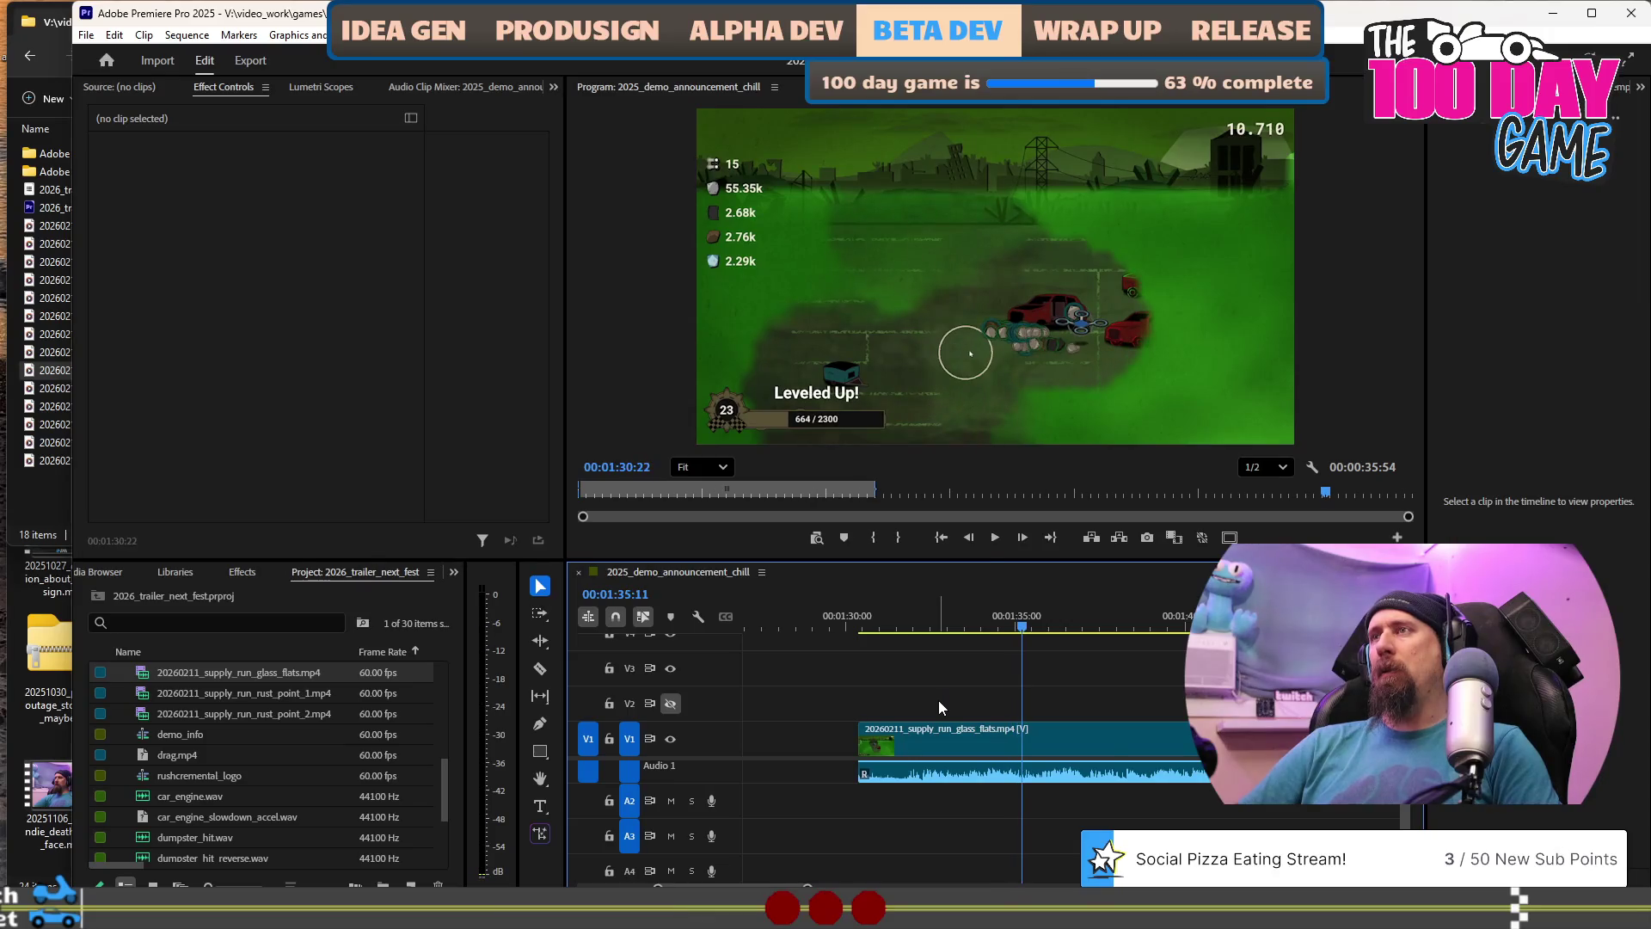
key("Up")
key("space")
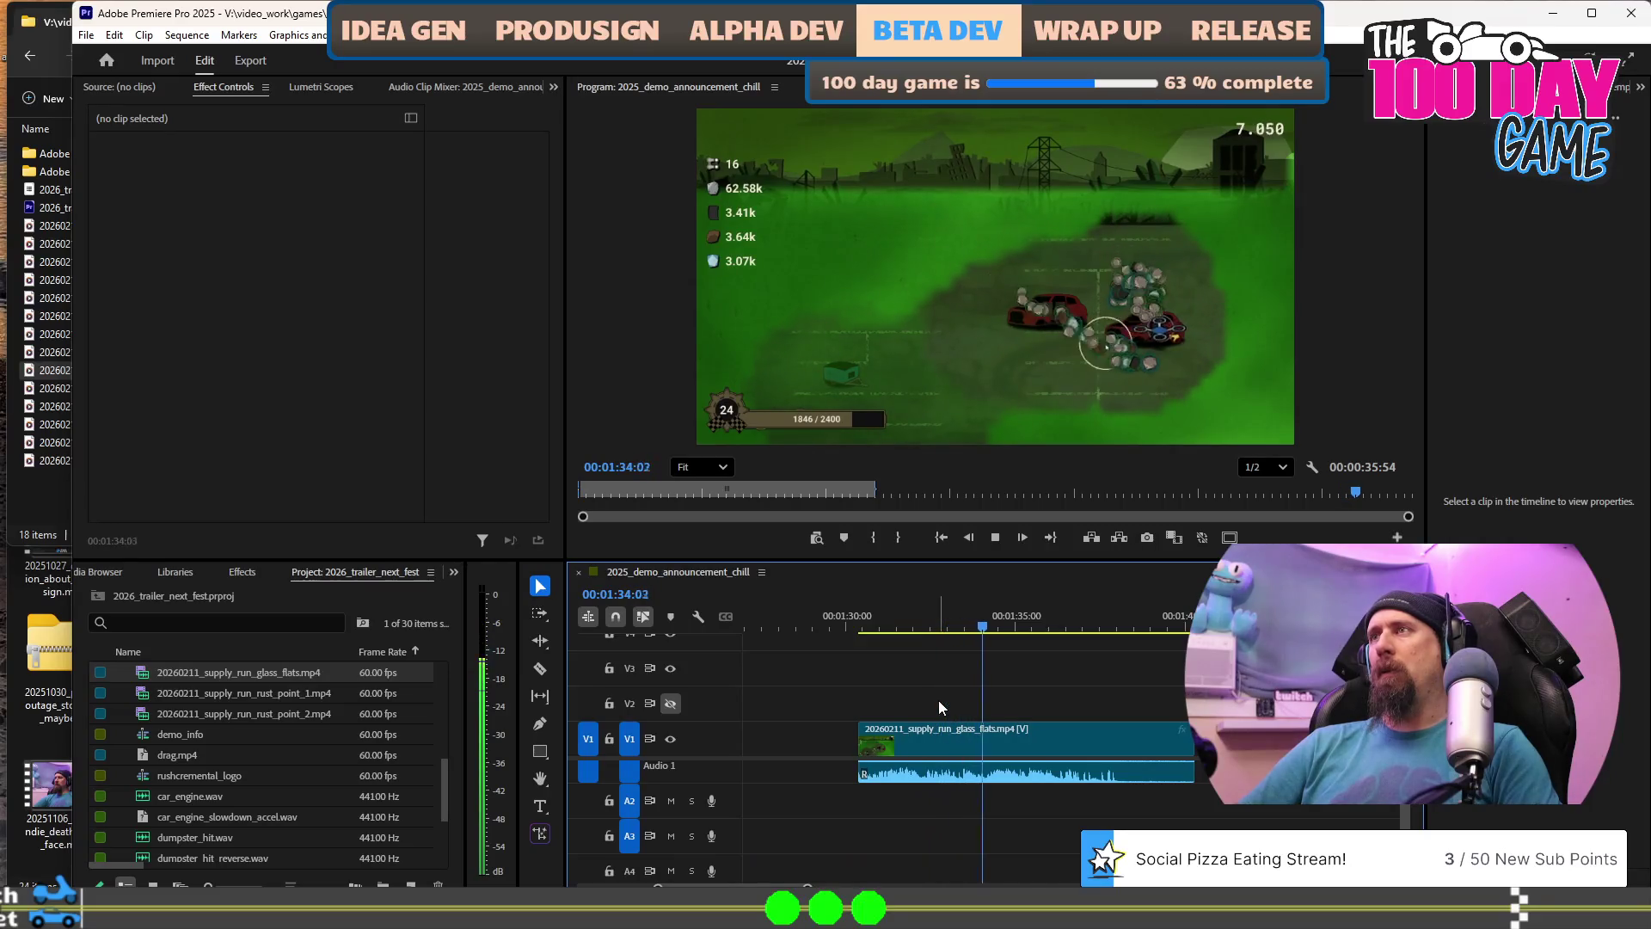
key("space")
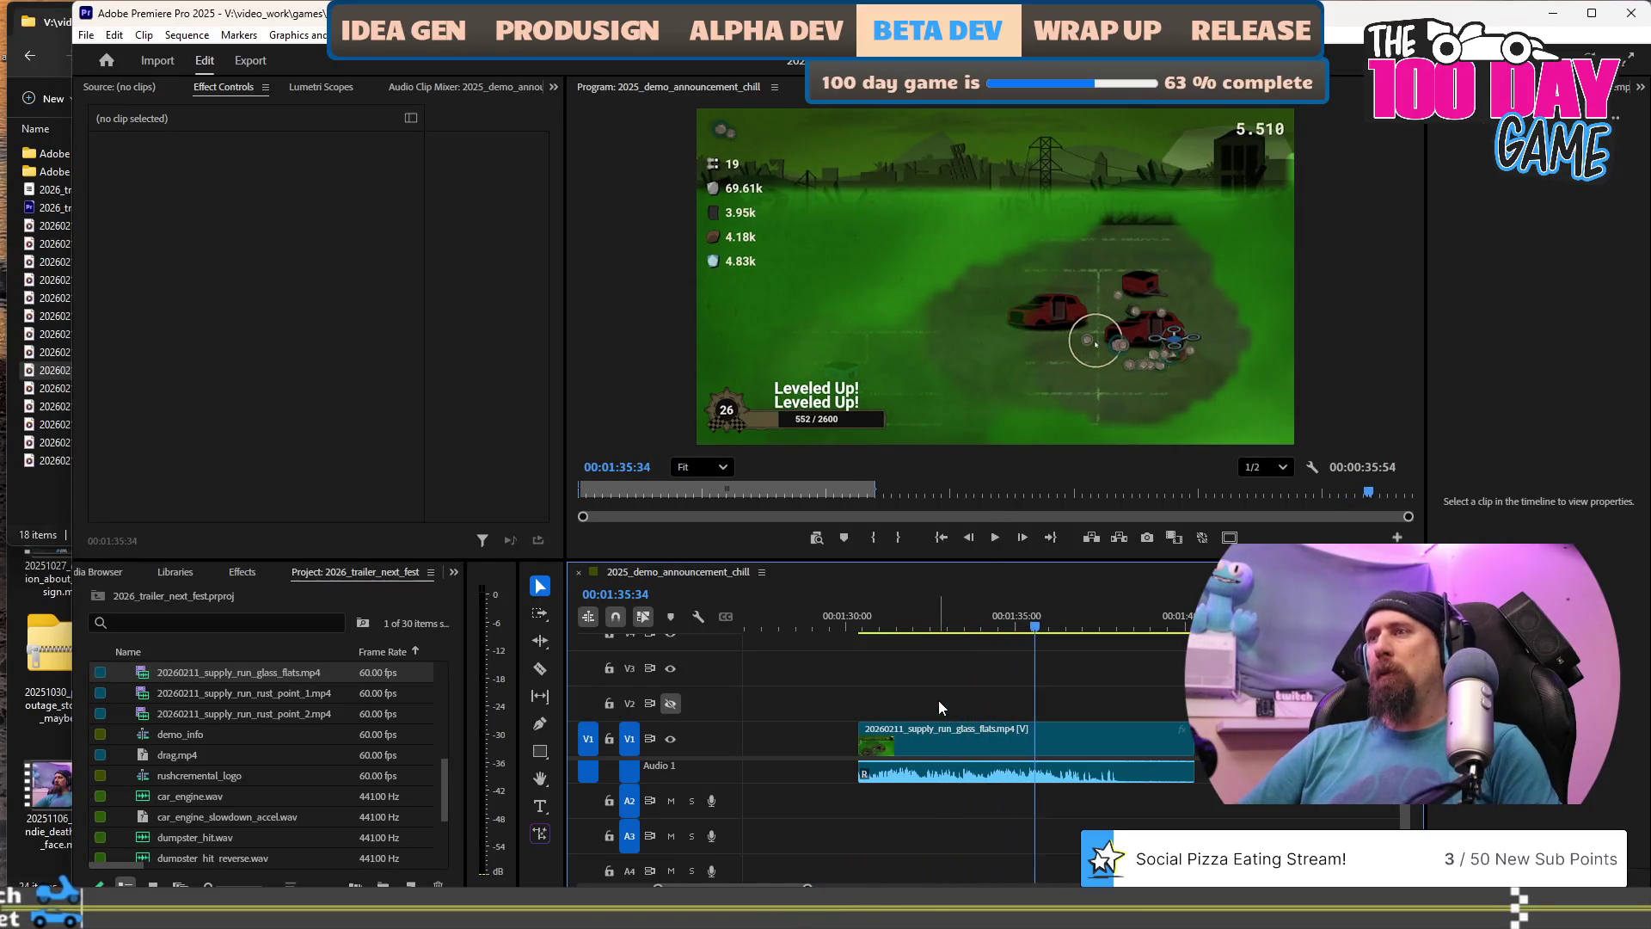
key("ctrl+k")
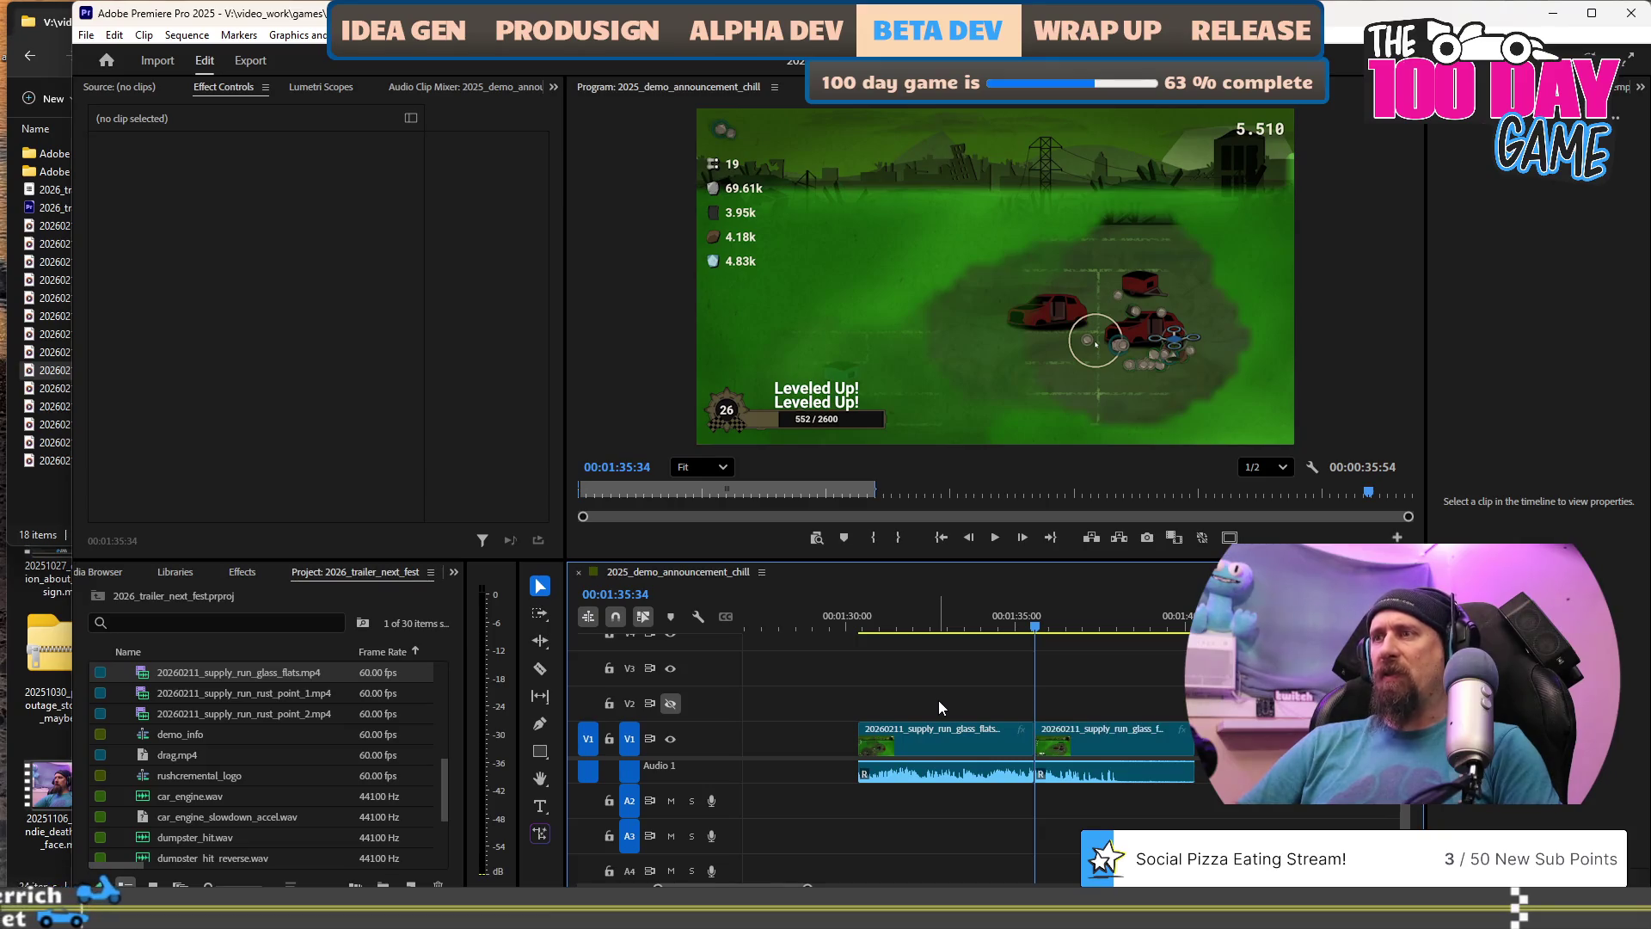
Play back the footage around the new cut and zoom the timeline out.
left_click(915, 614)
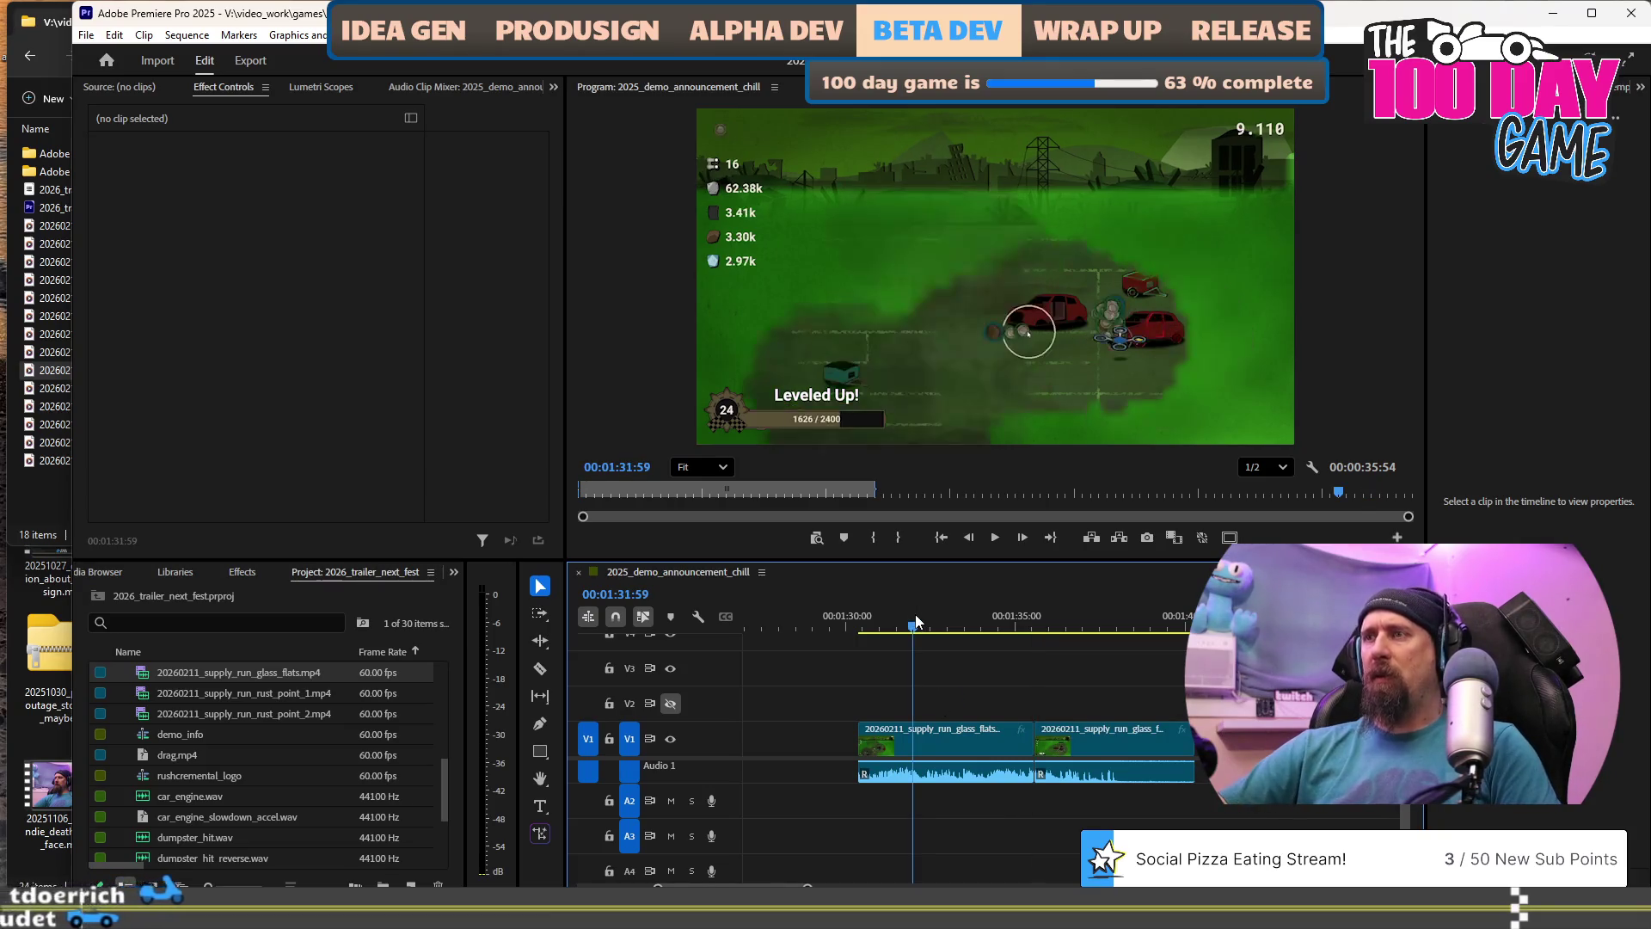
key("shift+space")
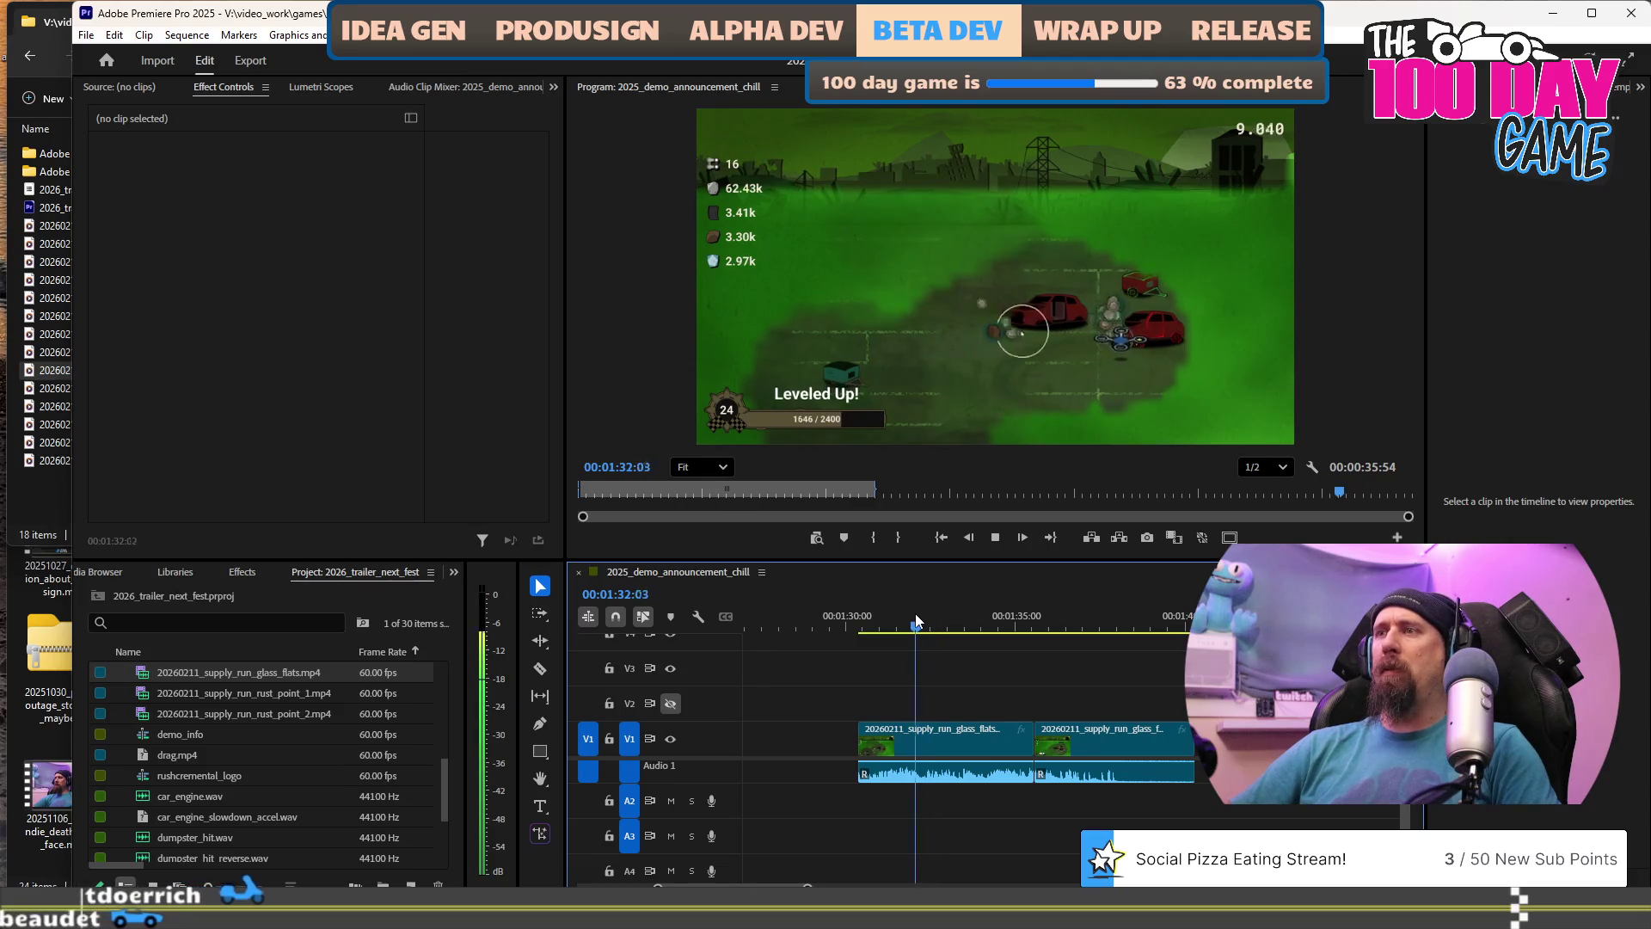
key("space")
key("space")
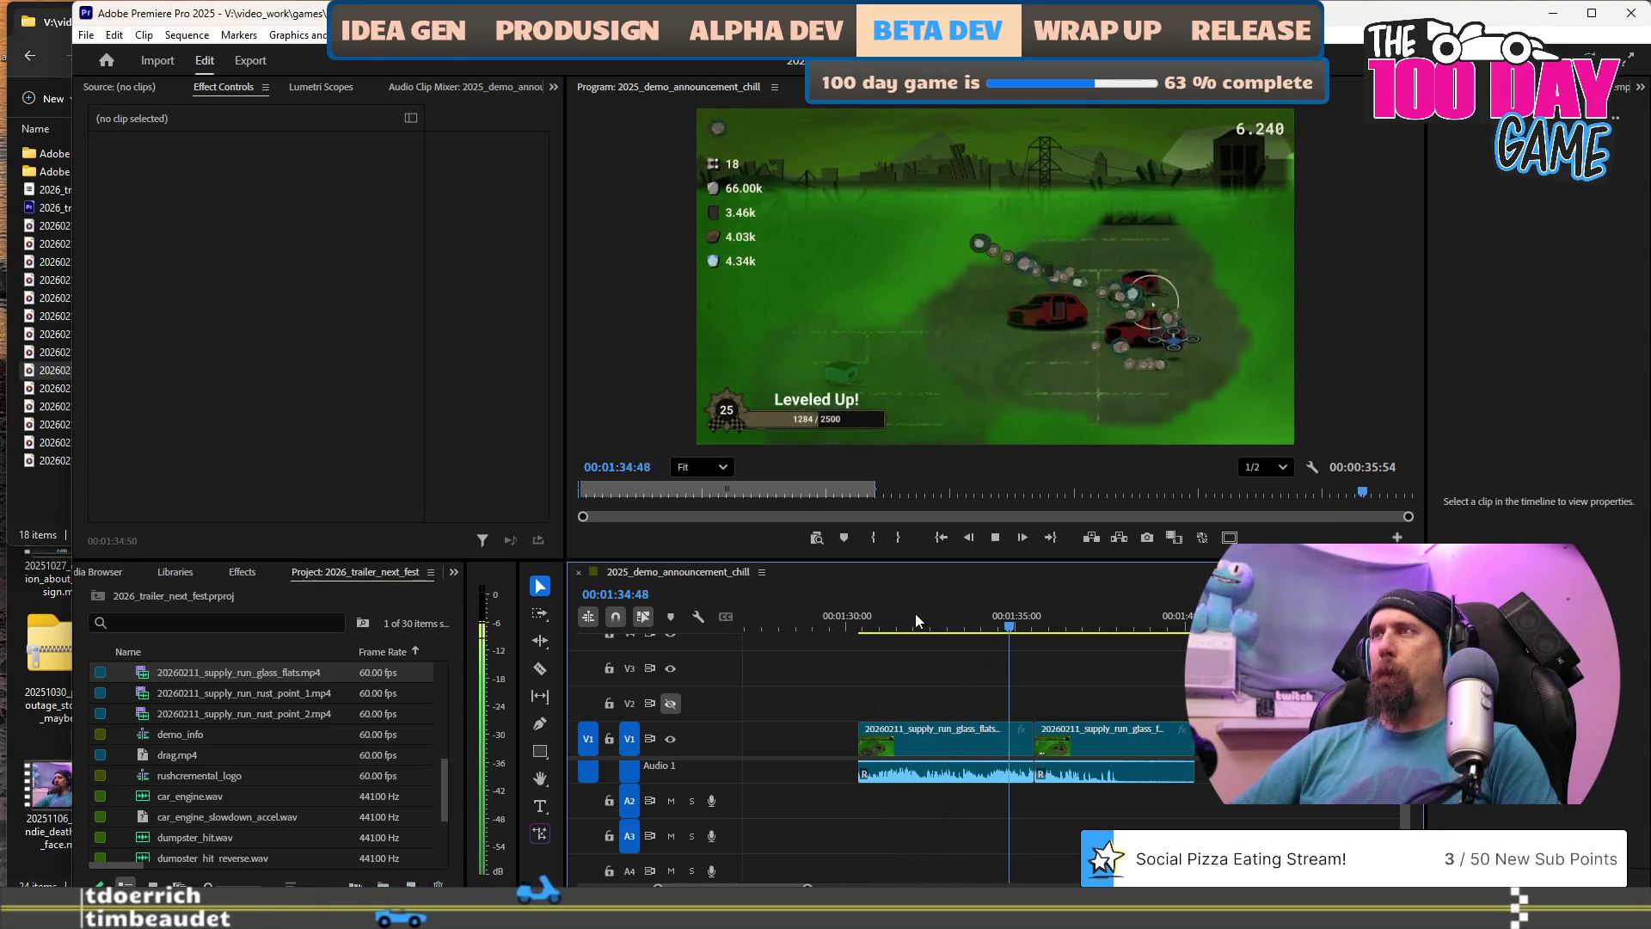
key("space")
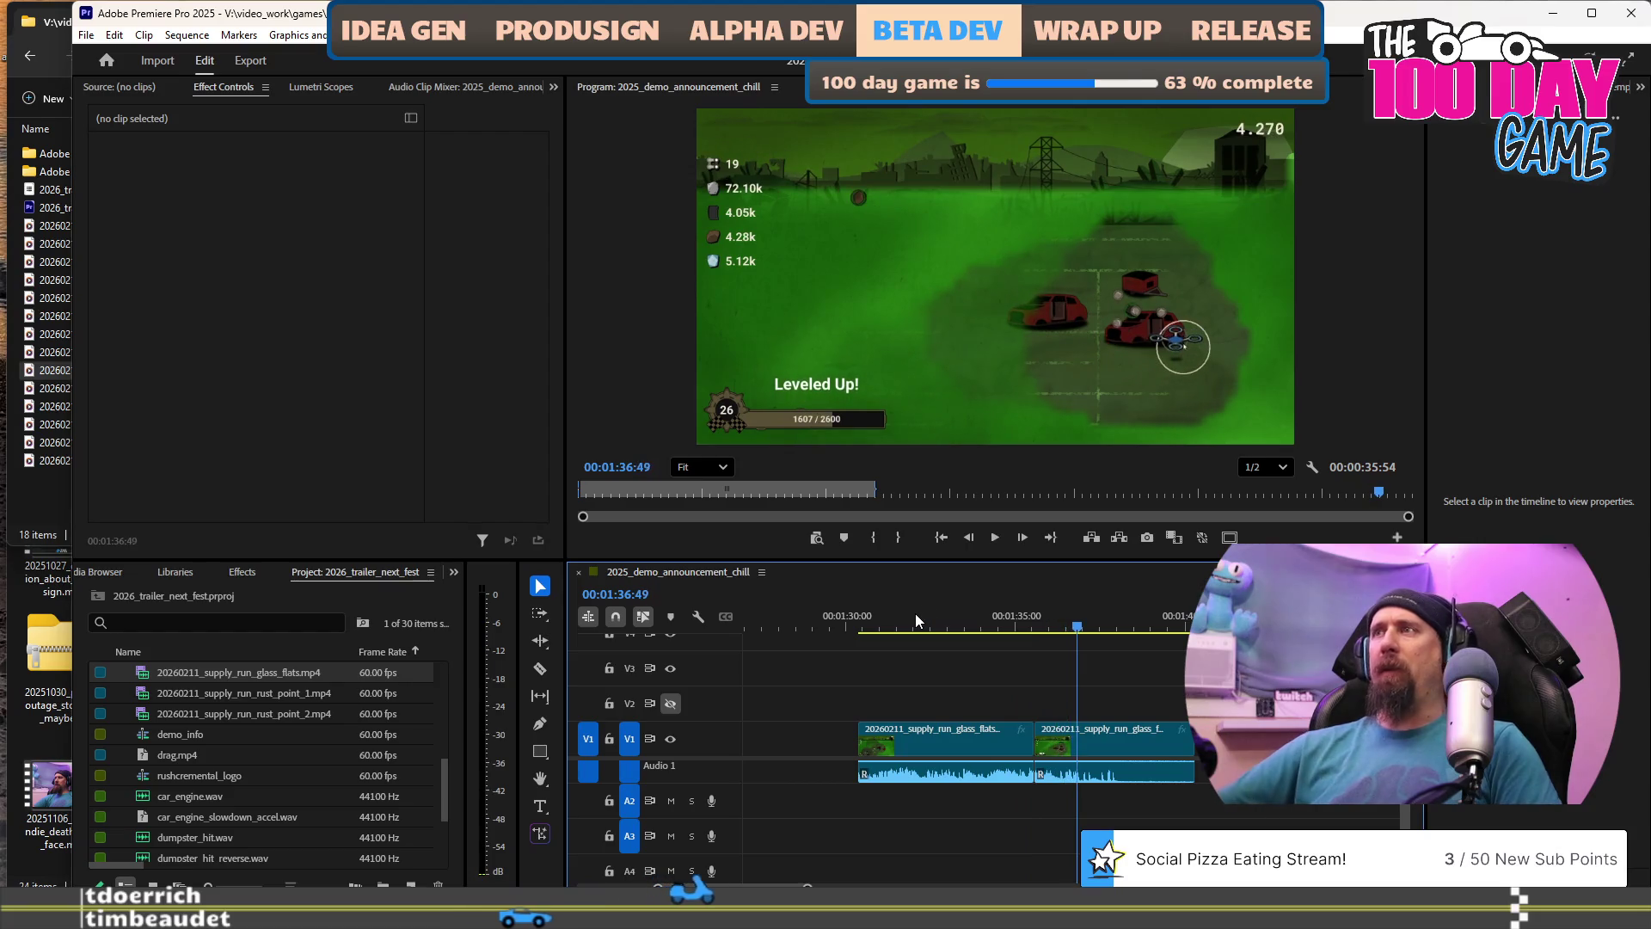
key("minus")
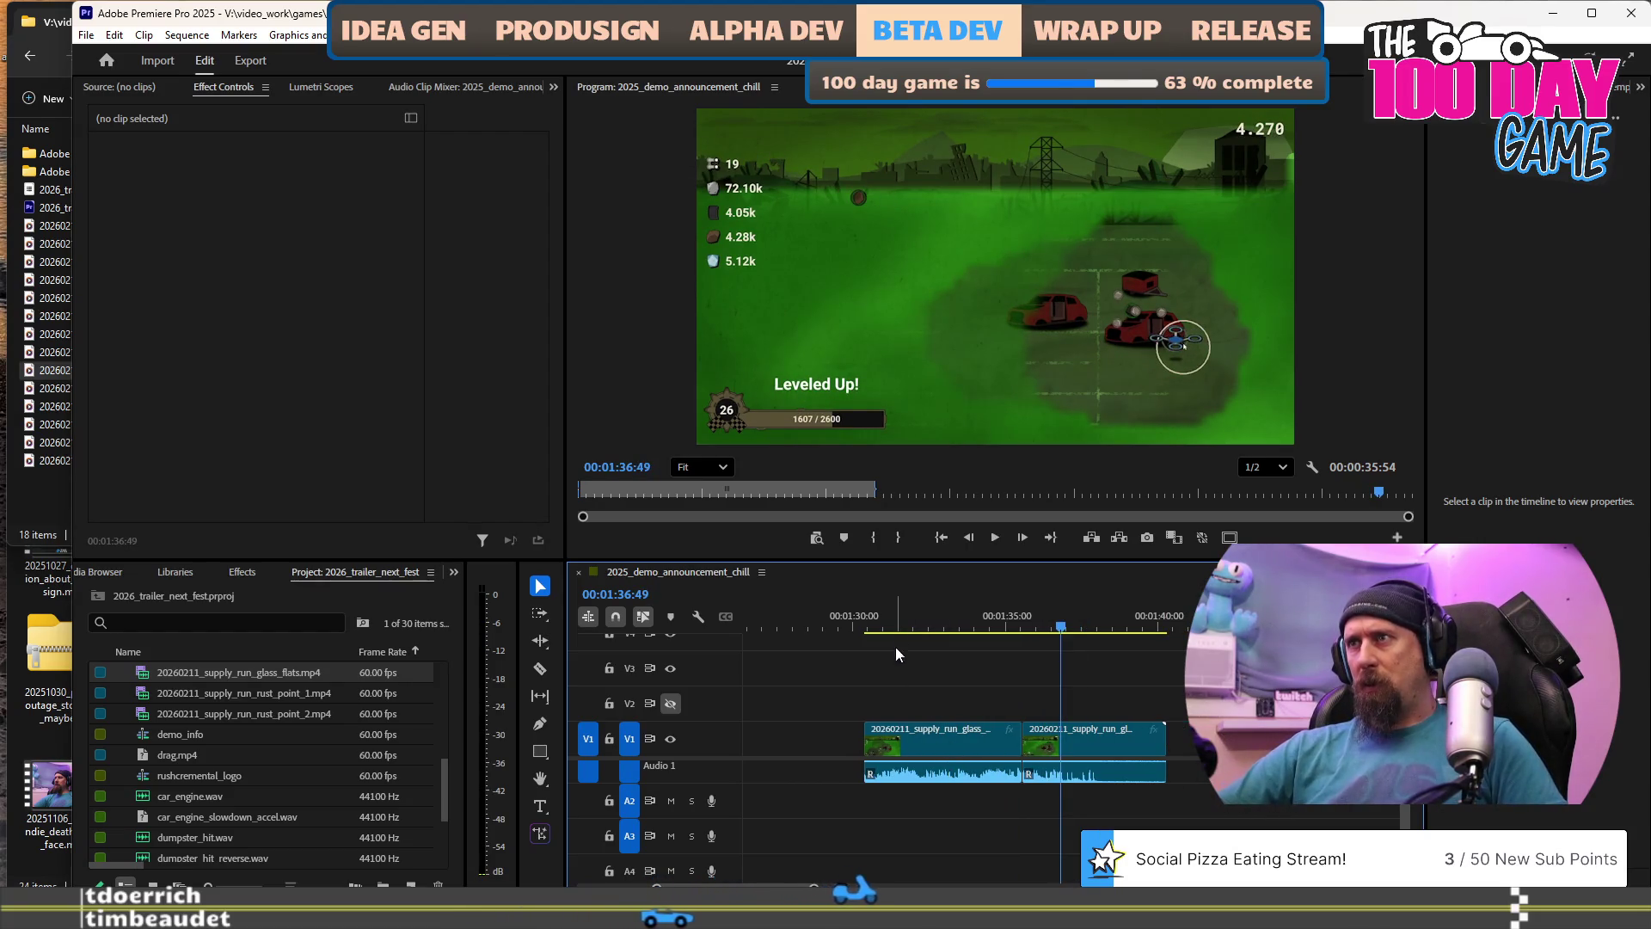
Move the first glass_flats piece earlier into the gap after the red clips.
left_click(987, 738)
key("minus")
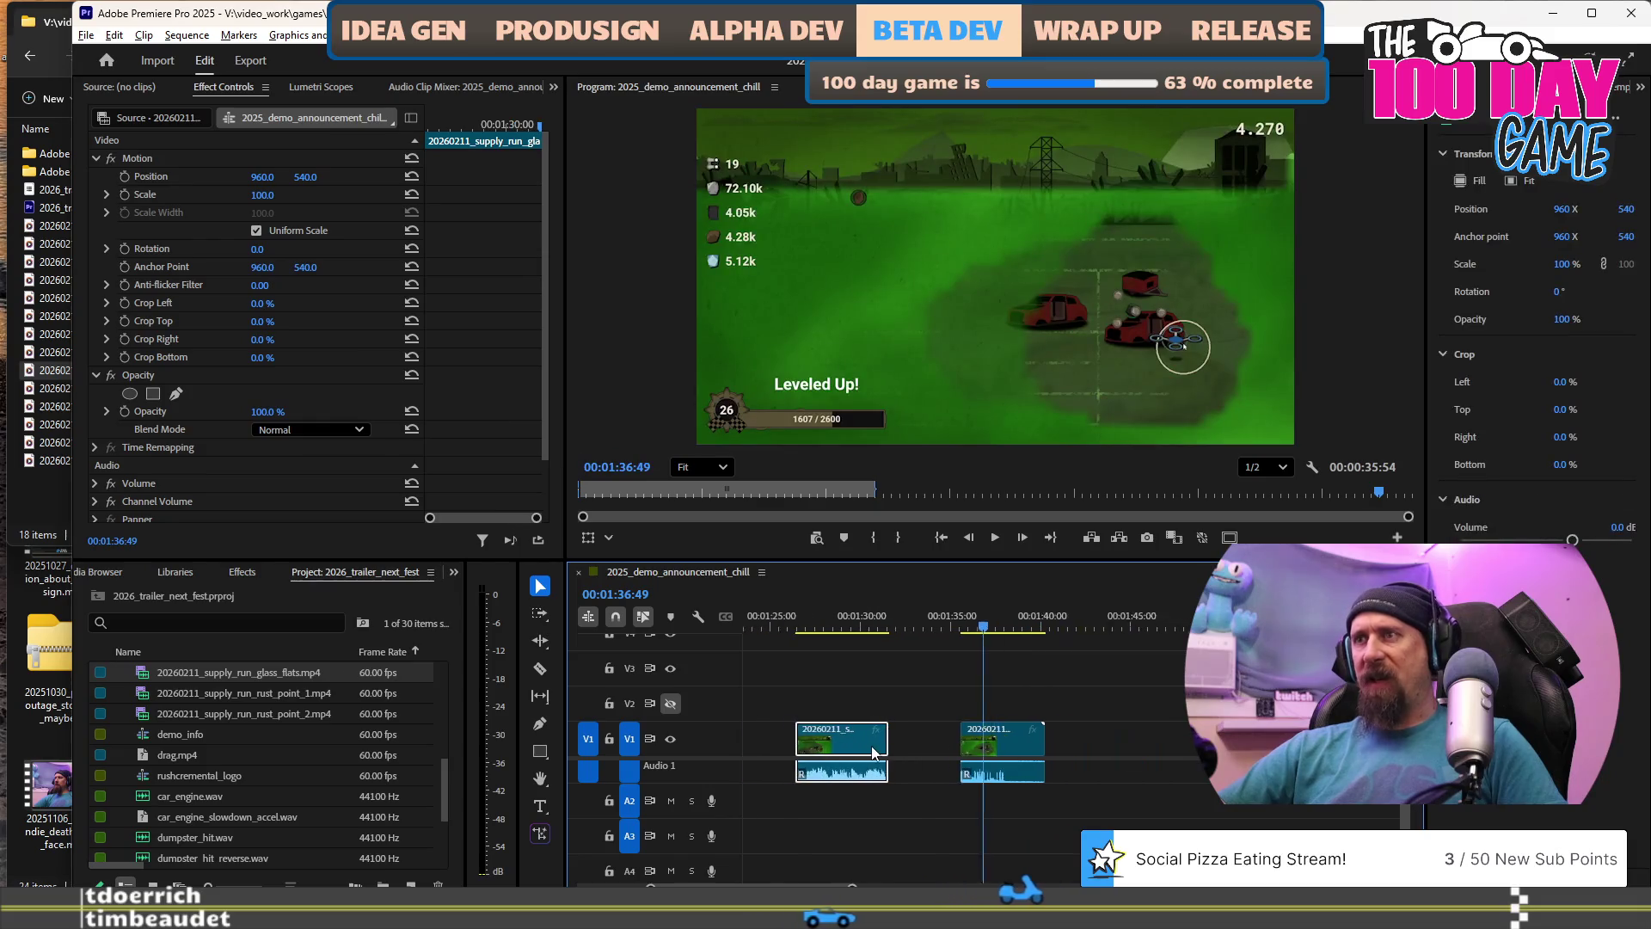
scroll(903, 754, "up", 5)
left_click_drag(1144, 749, 867, 747)
scroll(925, 770, "up", 4)
scroll(924, 770, "up", 2)
left_click_drag(1219, 750, 1041, 750)
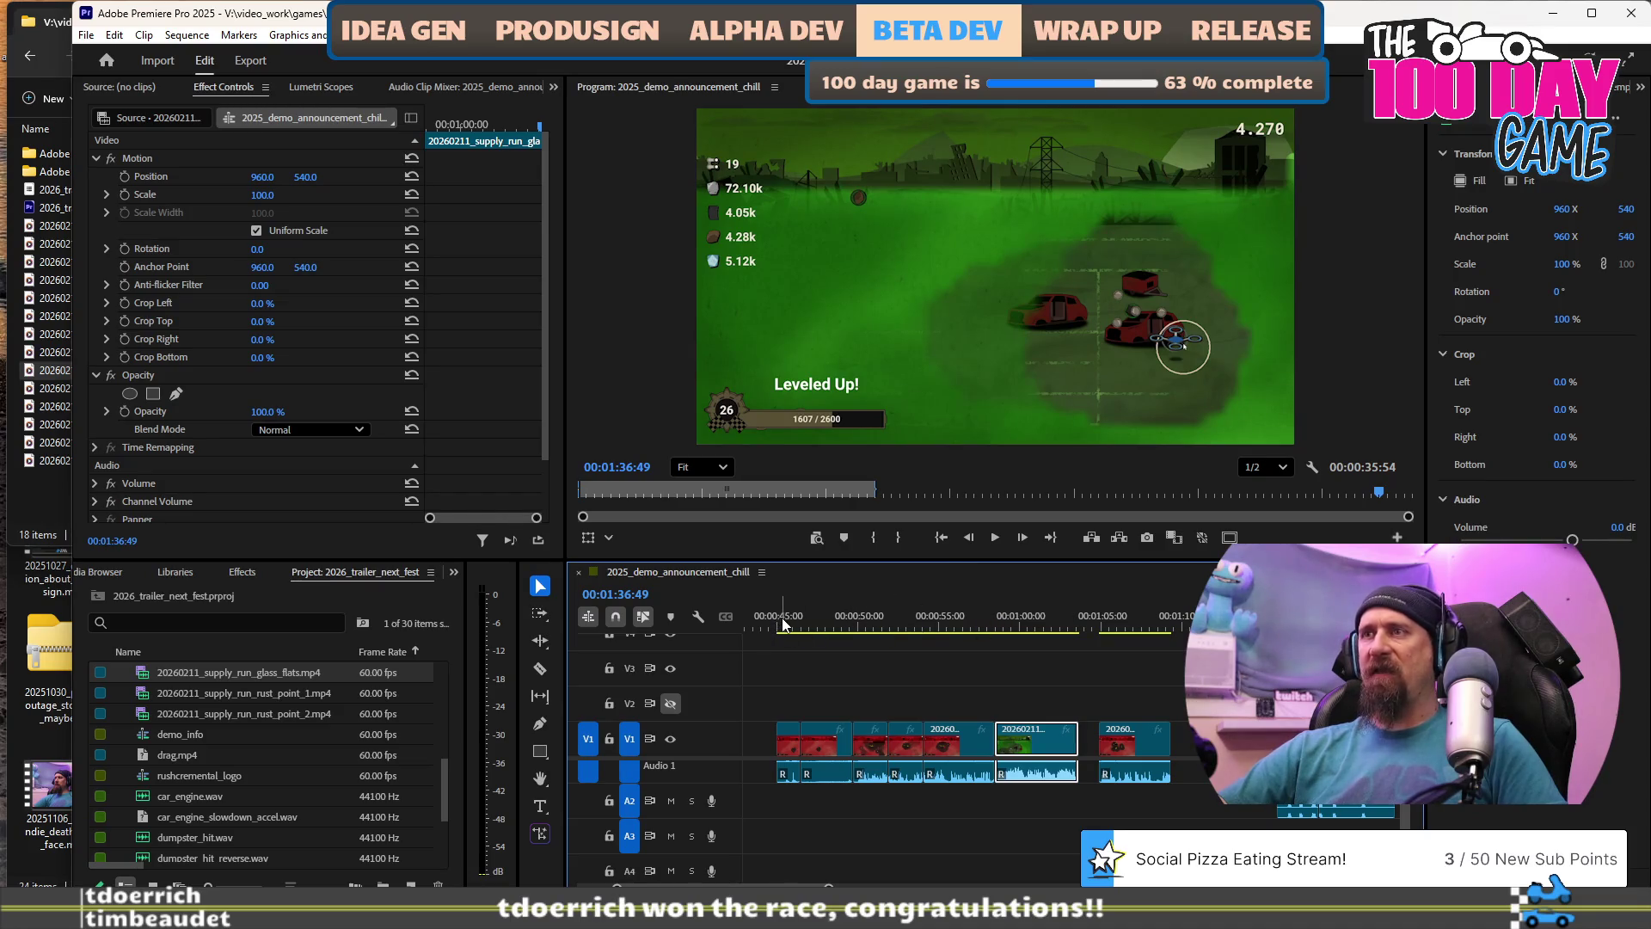
Play back the red gameplay section and review it from 00:00:46:35.
key("space")
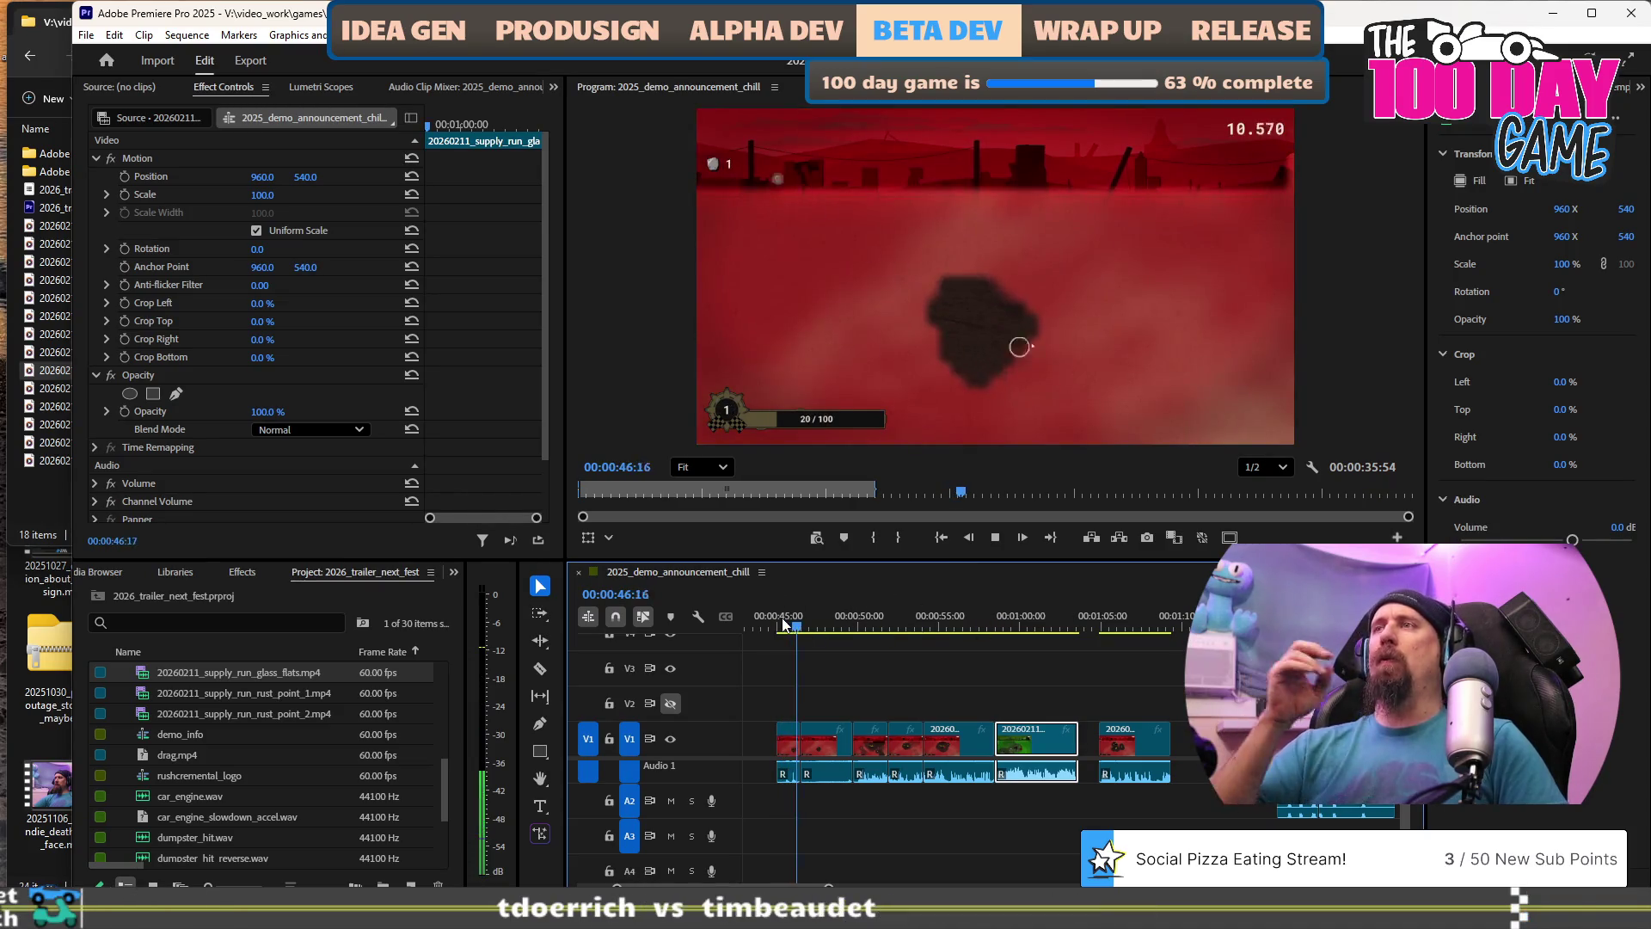
key("space")
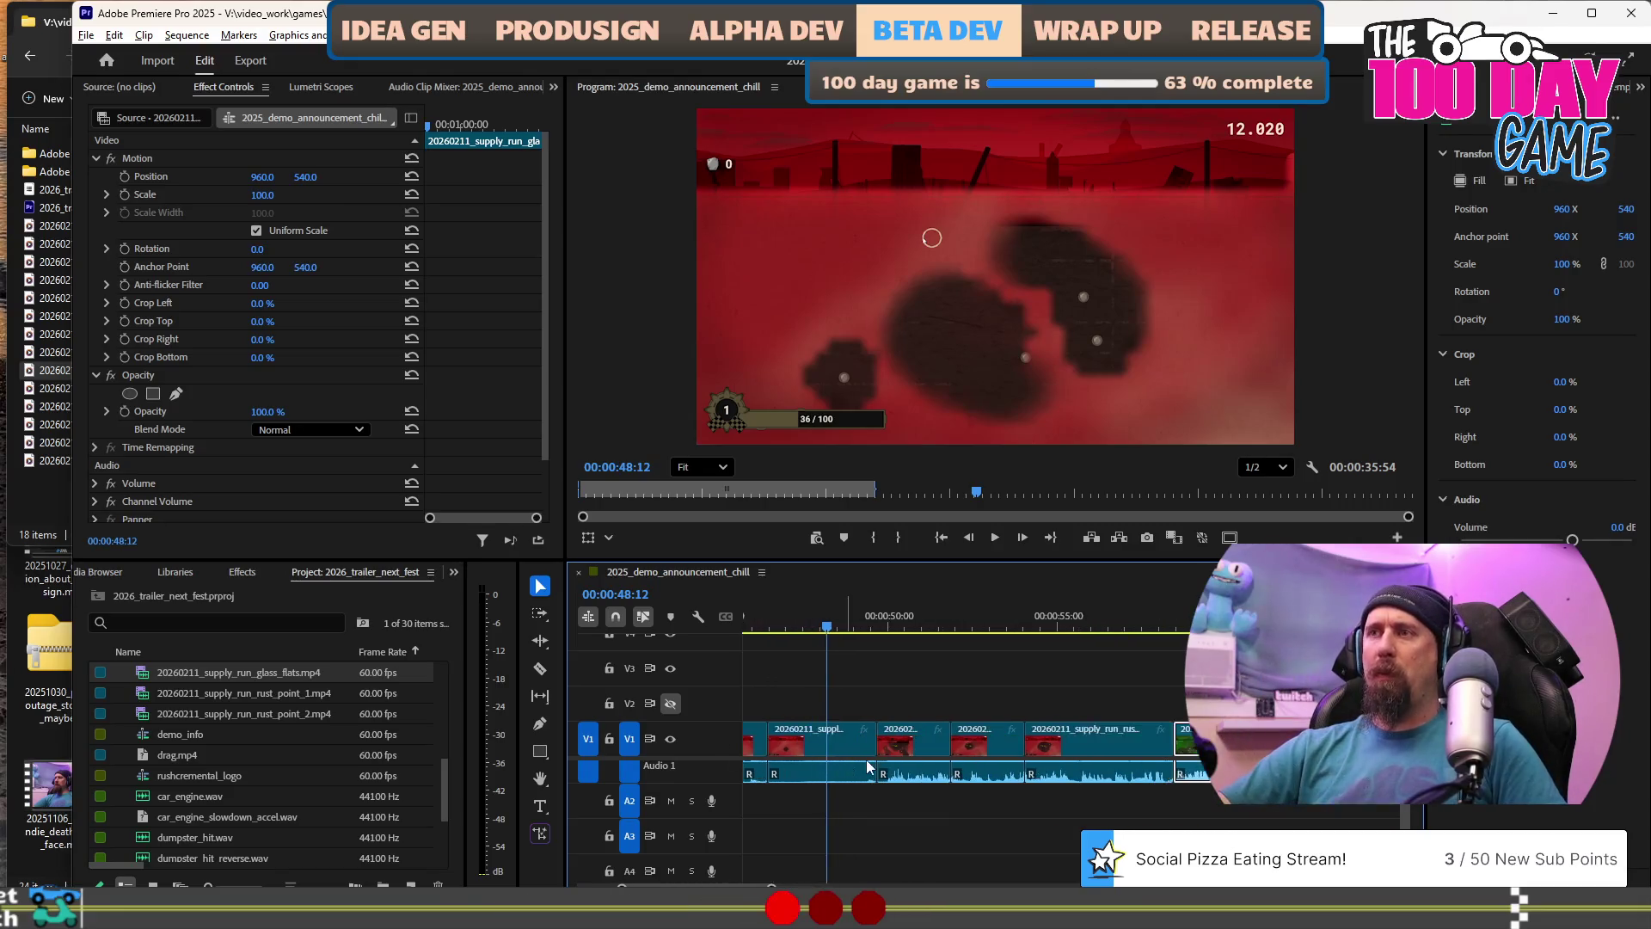
scroll(840, 707, "up", 3)
left_click(853, 623)
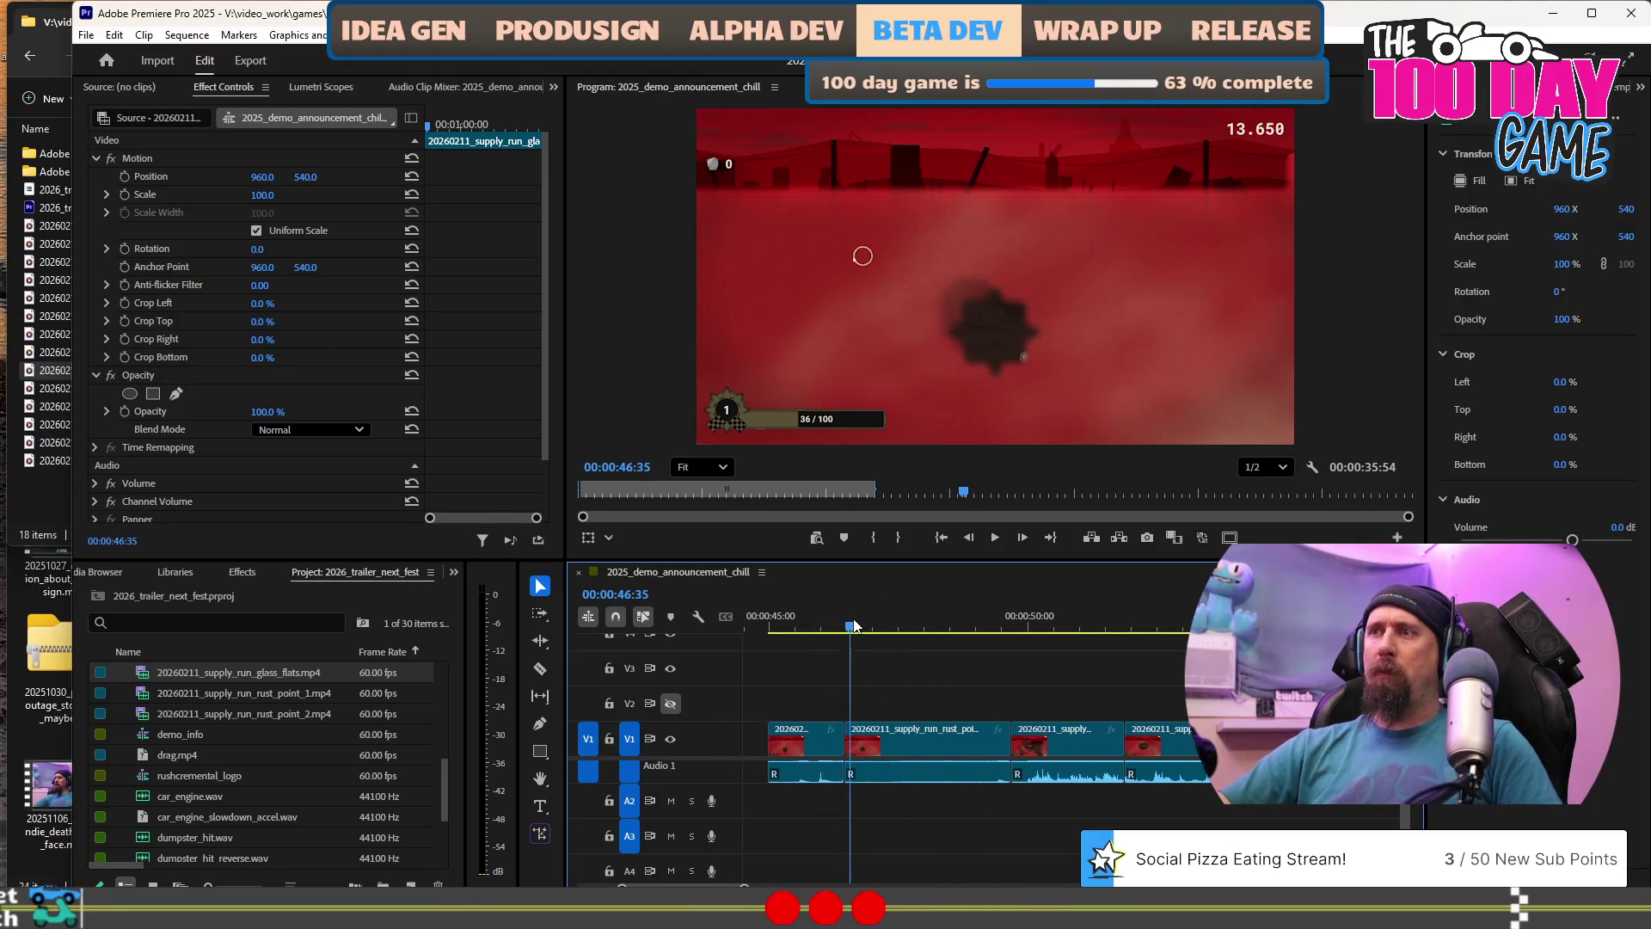
key("space")
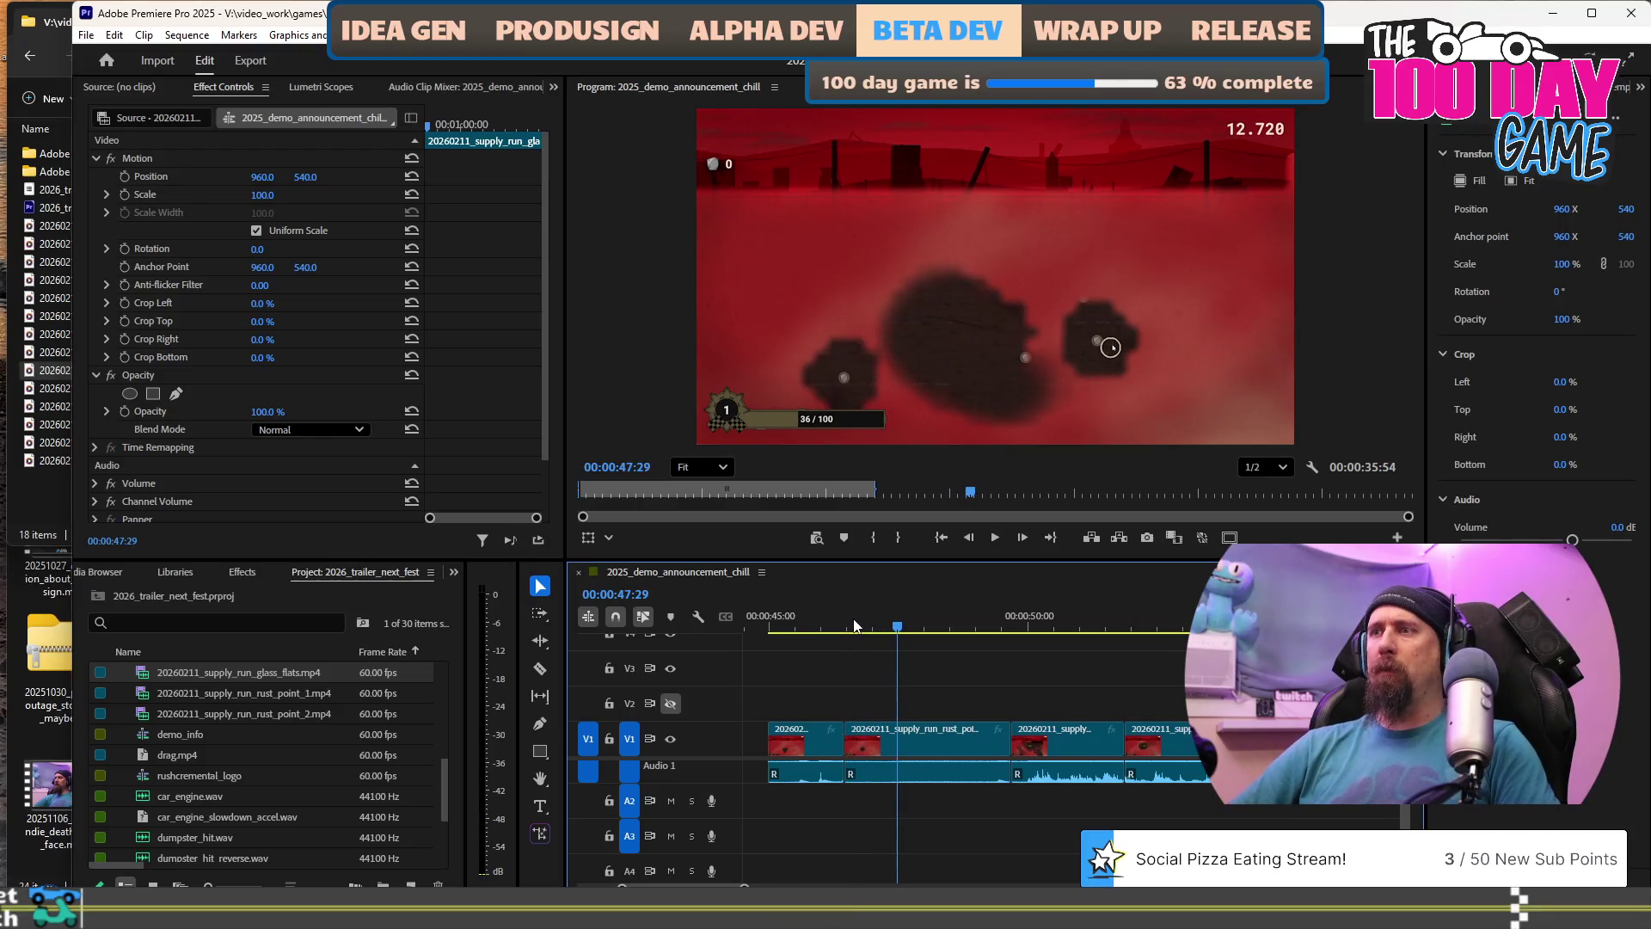
left_click(793, 626)
key("space")
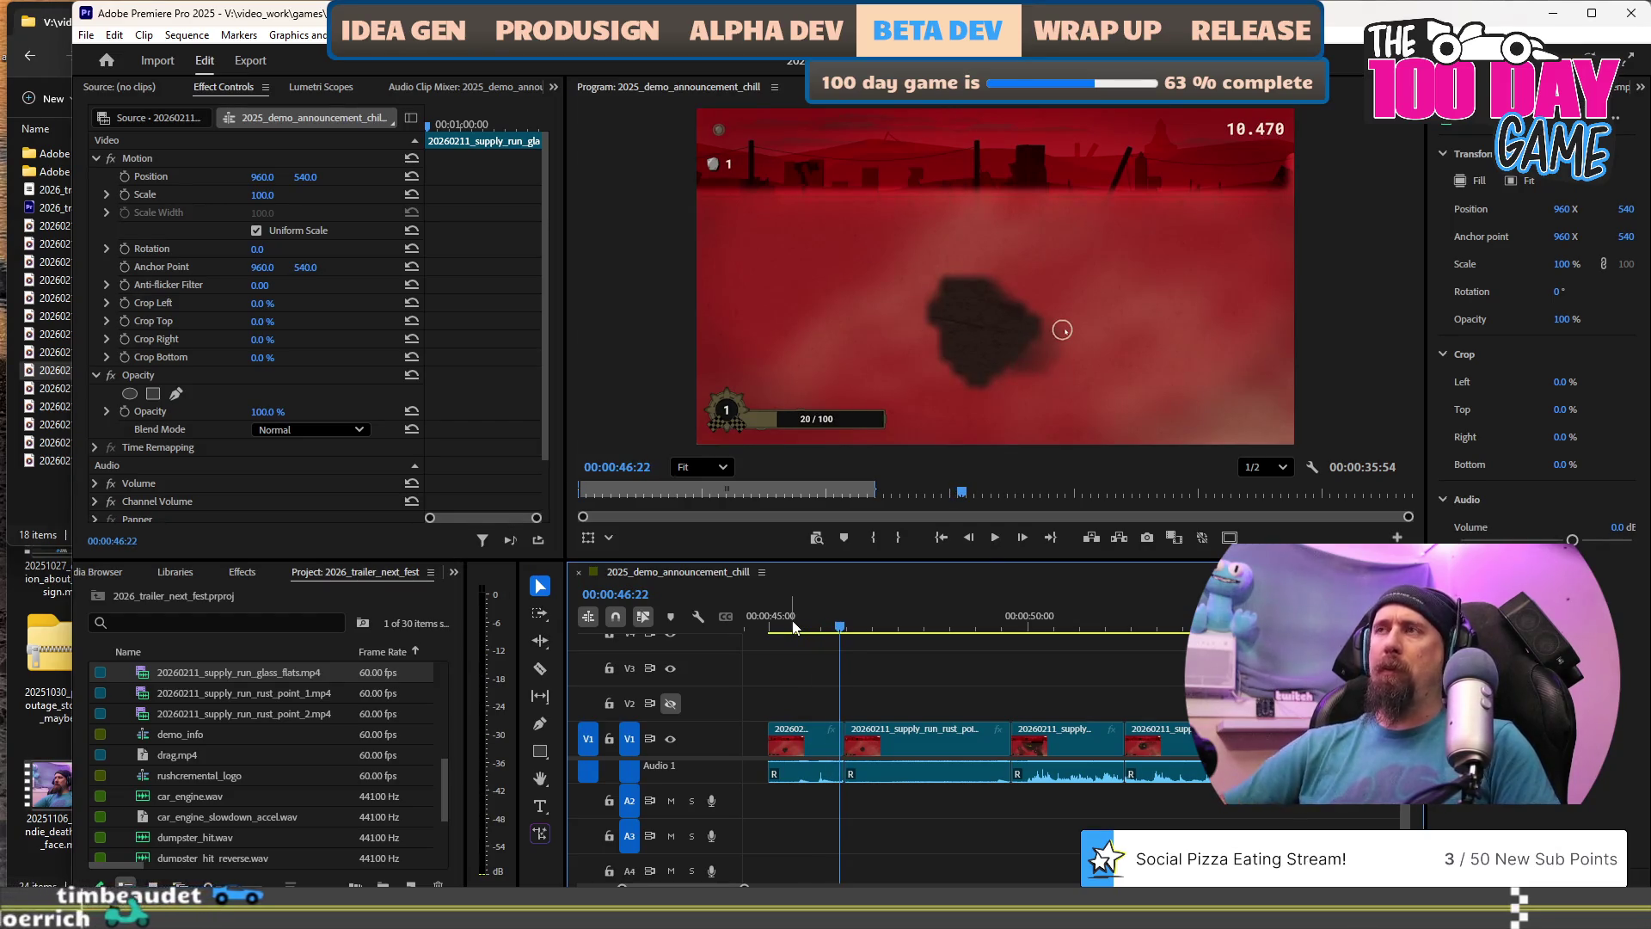
Ripple-trim the first rust point clip's end and the second clip's start at the playhead.
key("Left")
key("Left")
key("Left")
key("Right")
key("Right")
key("Right")
key("Left")
key("Left")
key("Left")
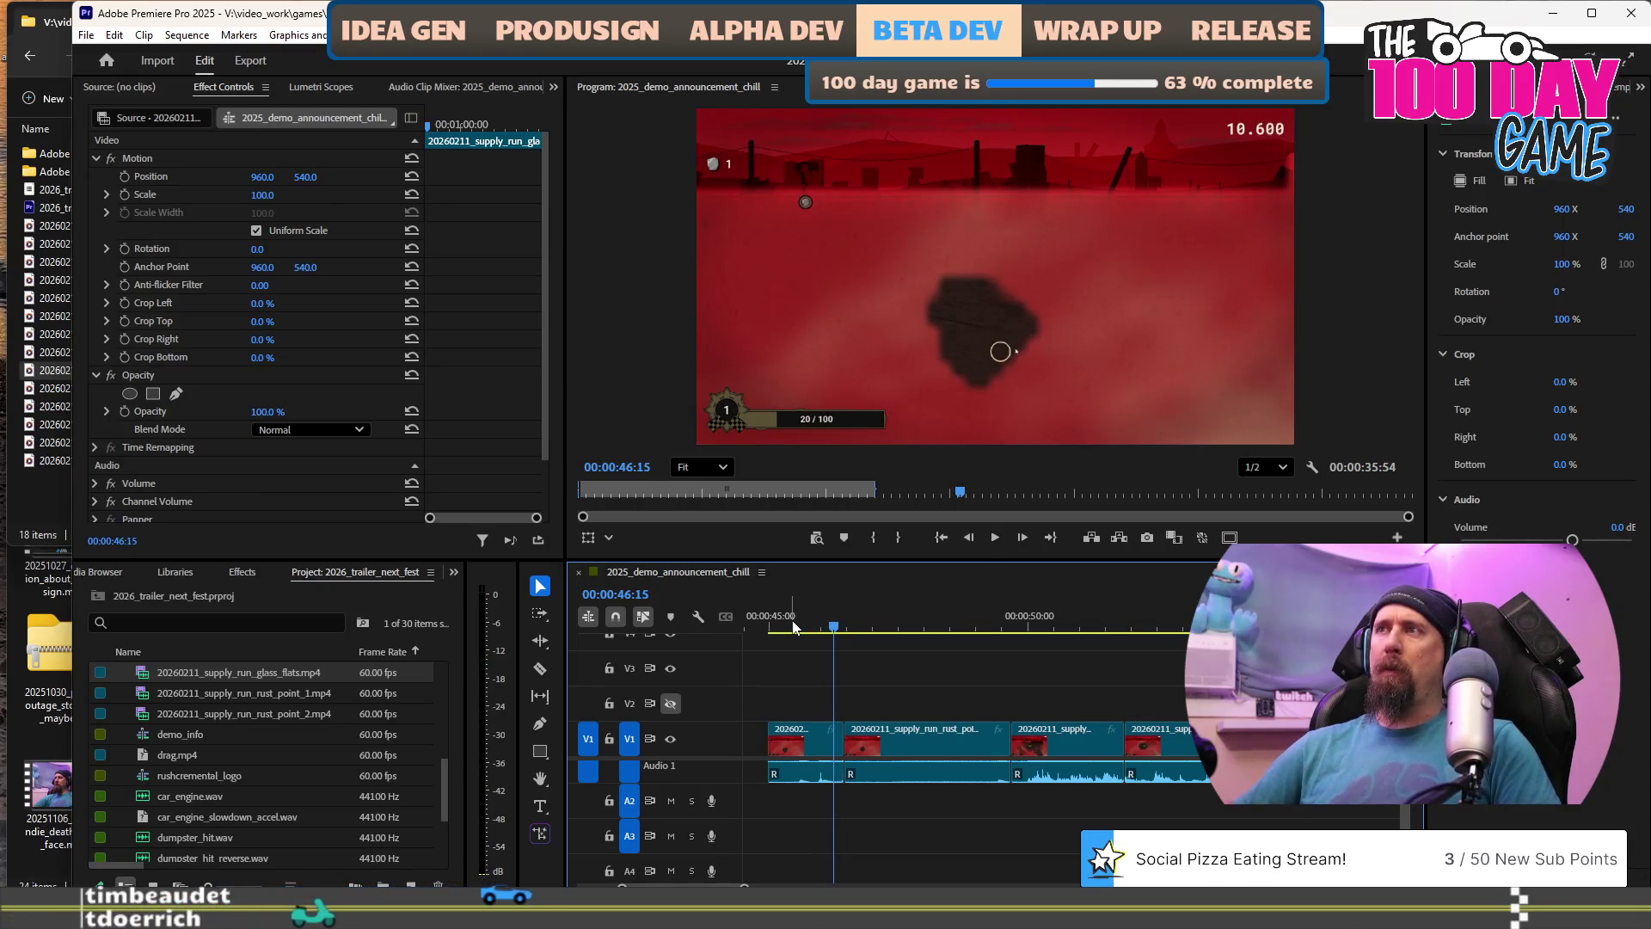
key("w")
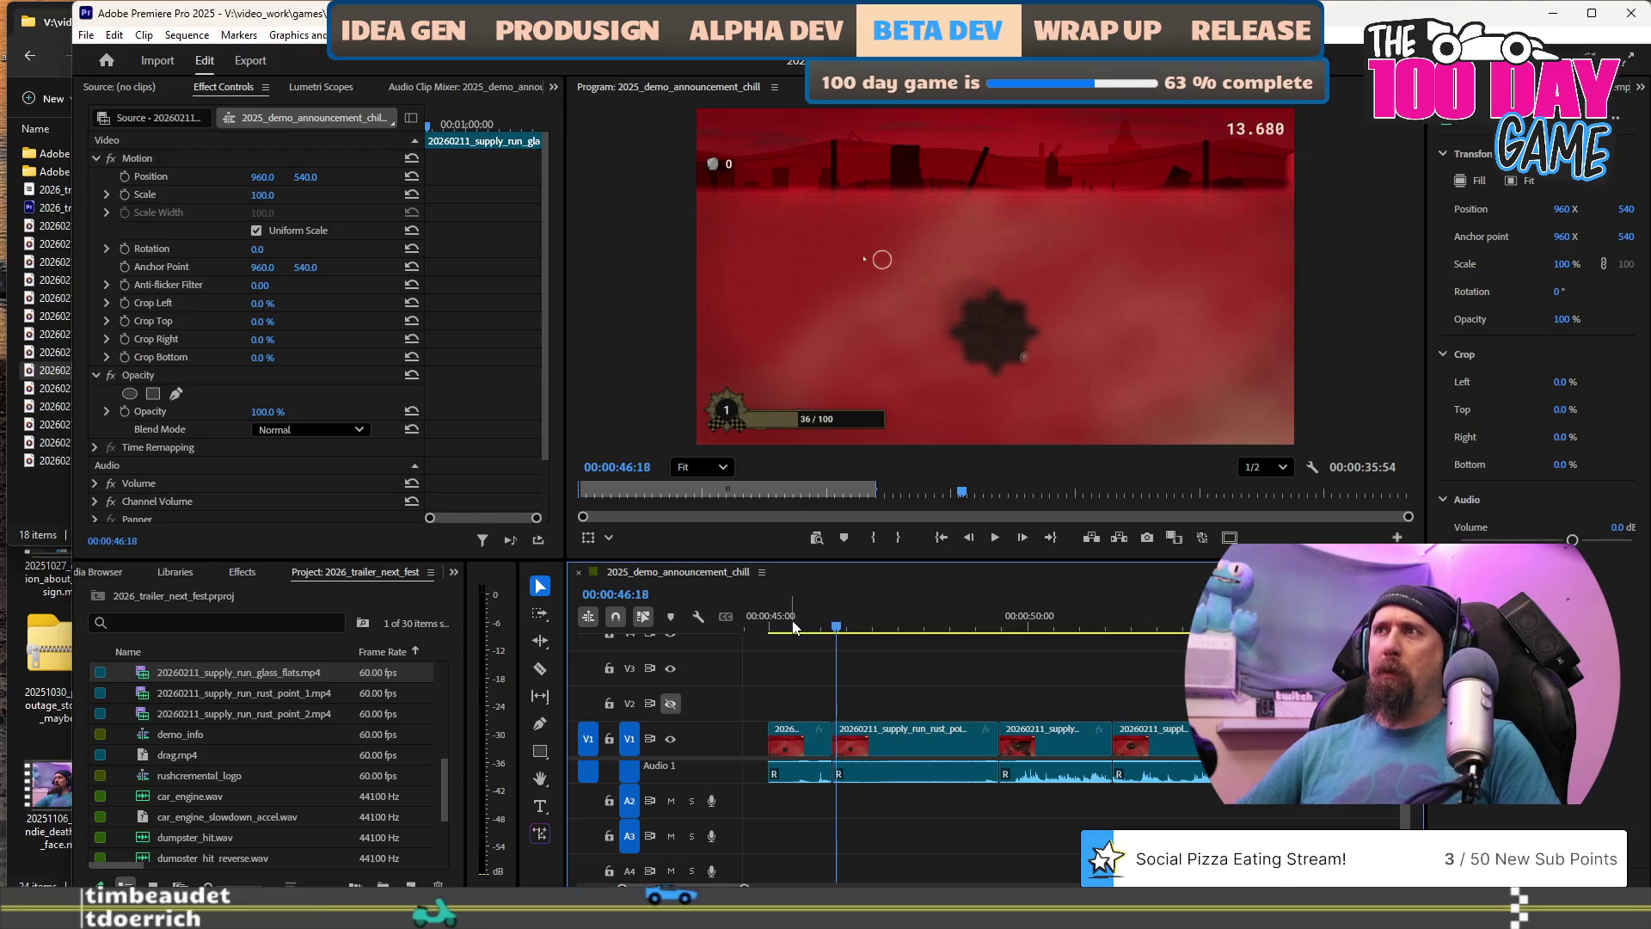
key("Right")
key("Right")
key("Right")
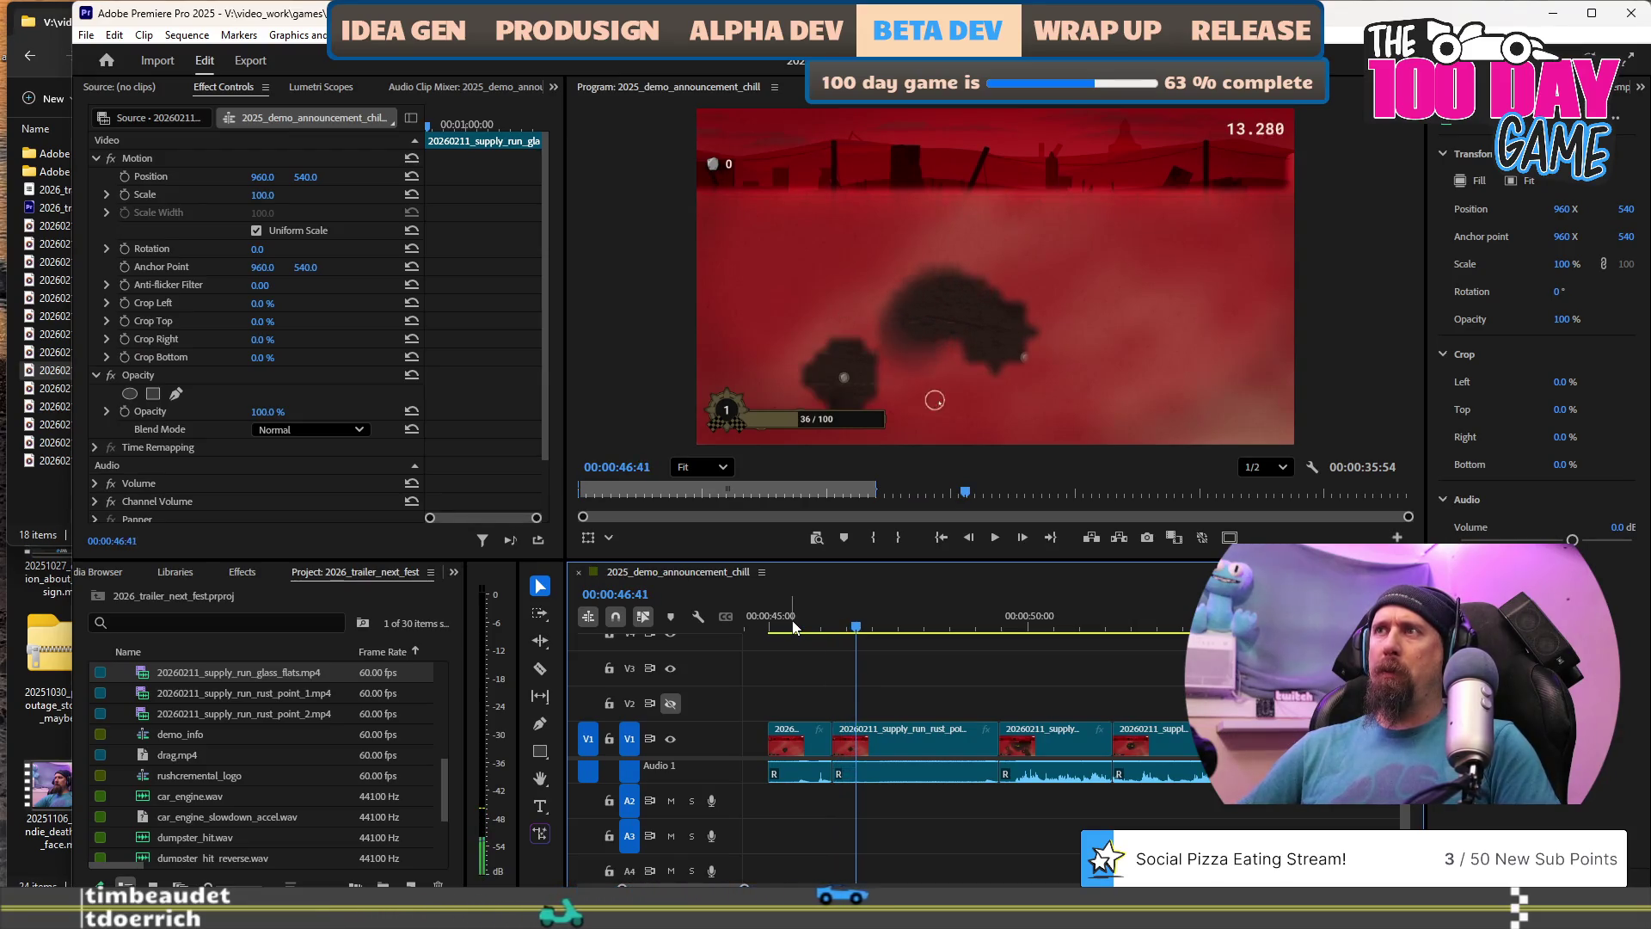
key("Right")
key("Right")
key("Right")
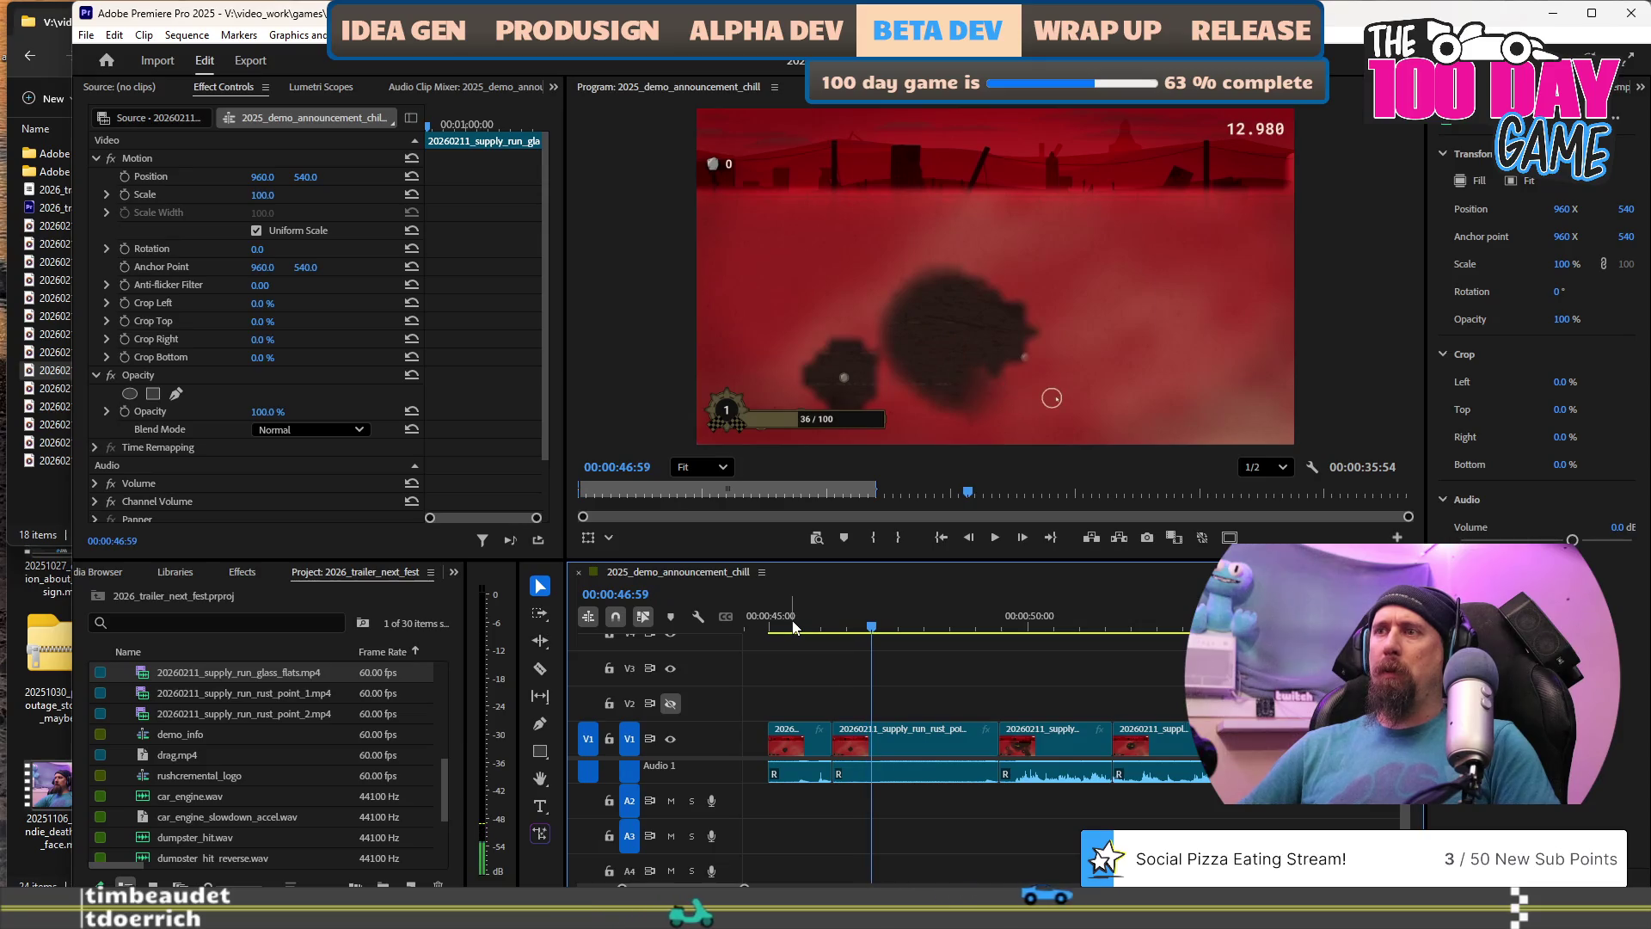
key("q")
Ripple-trim the second clip's end and the third clip's start, then review the tightened edit.
key("space")
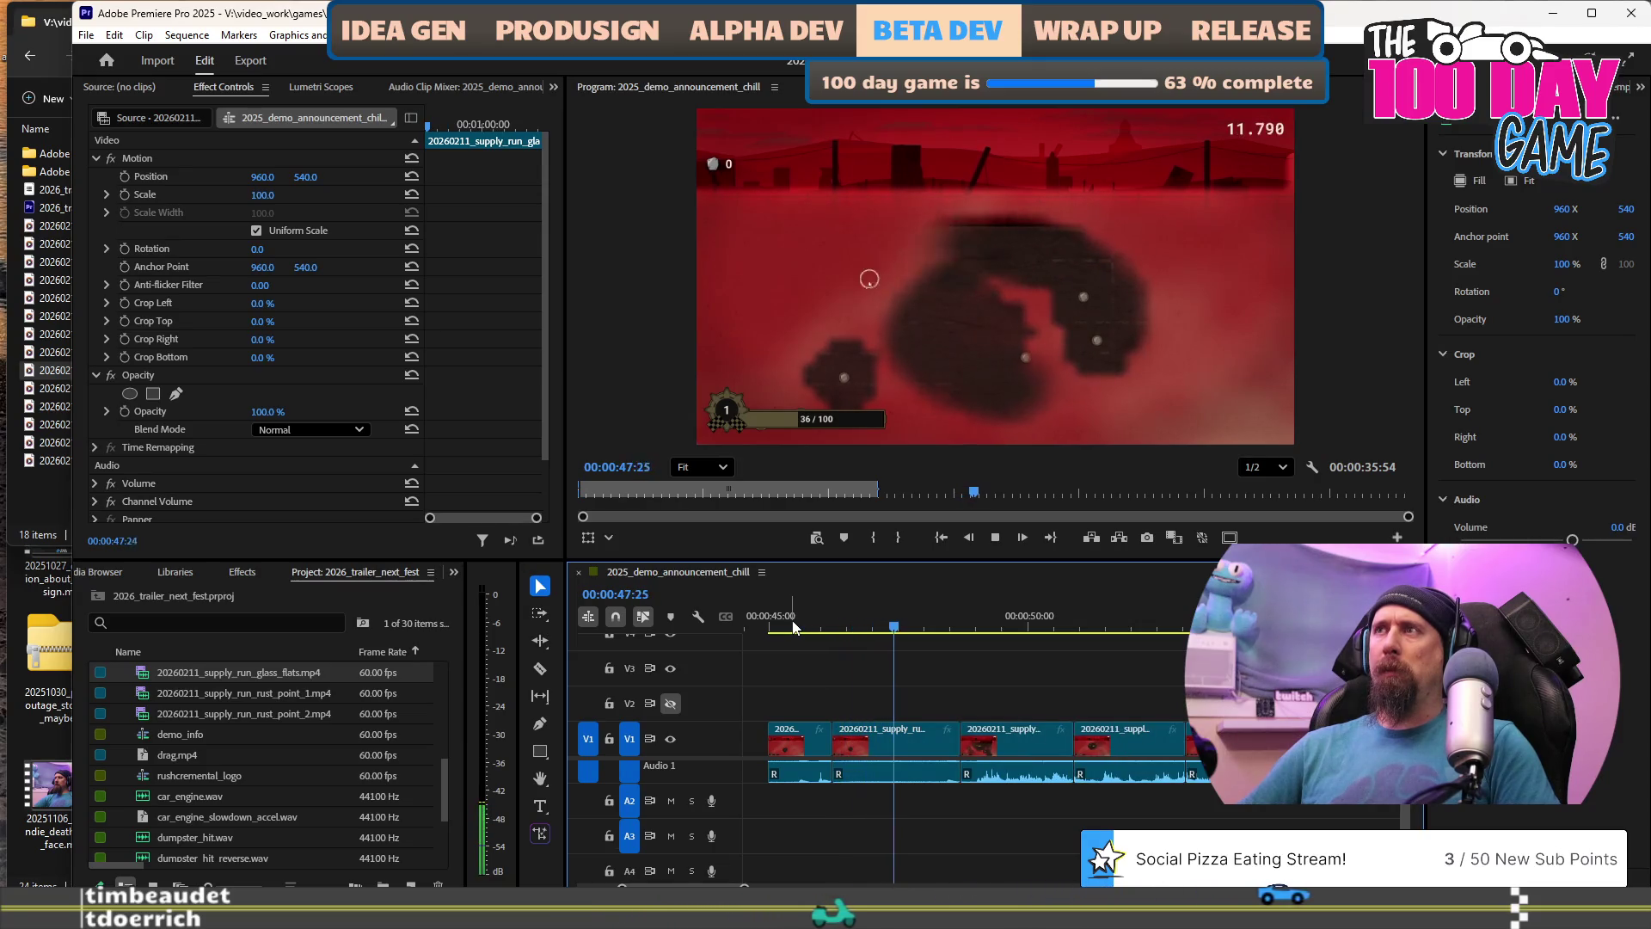
key("space")
key("w")
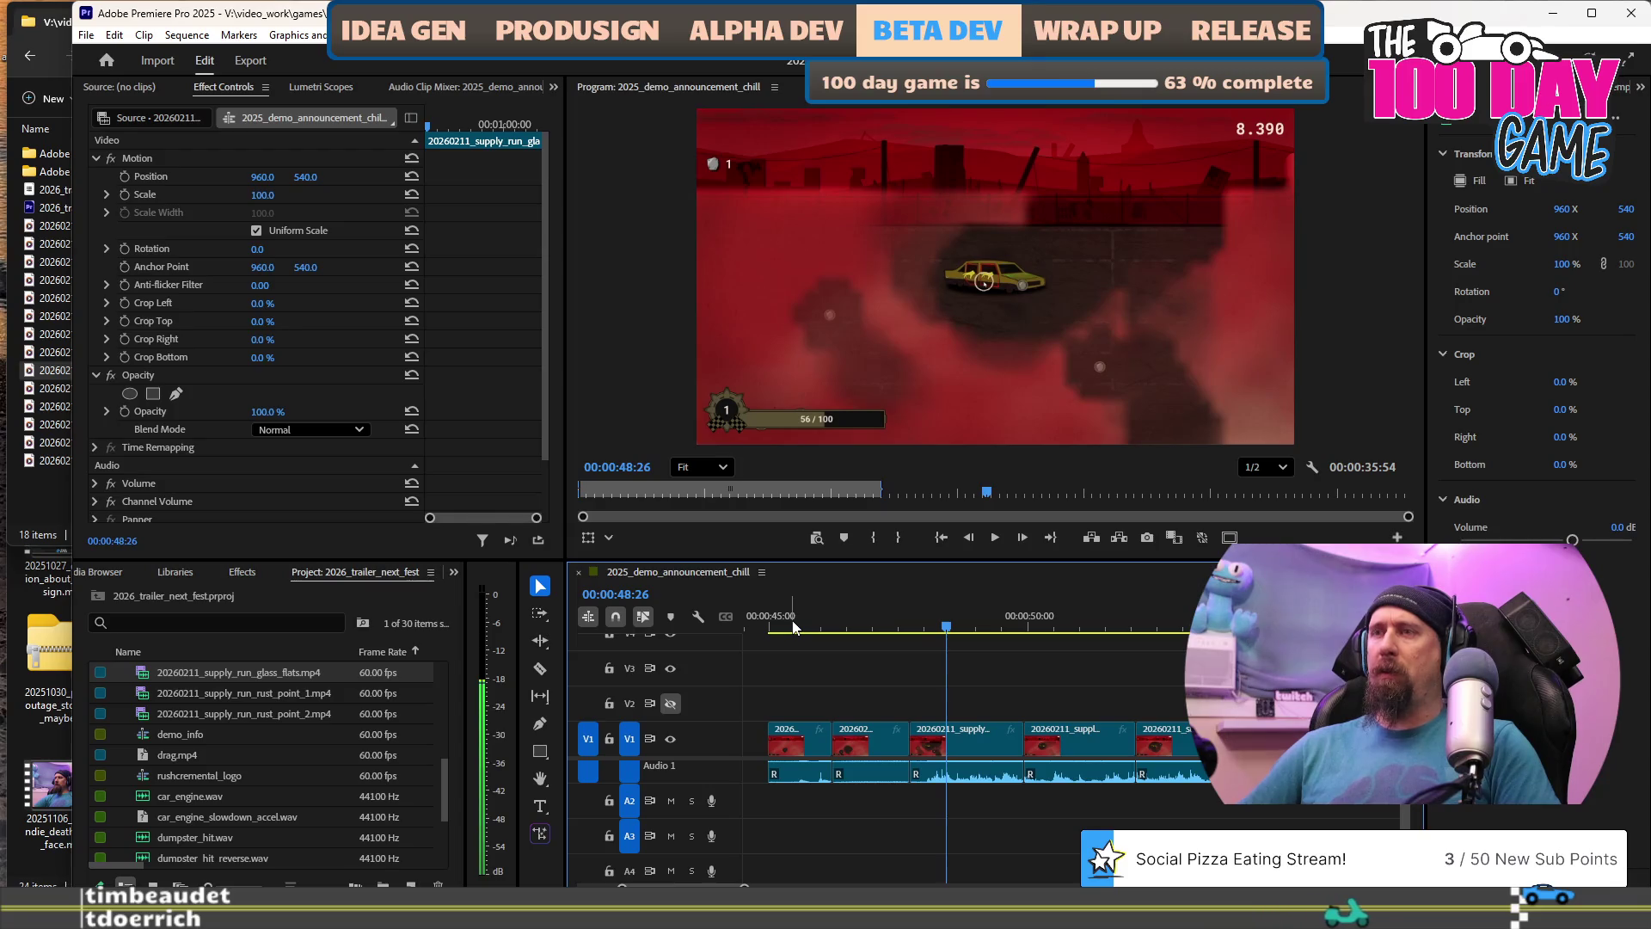
key("q")
key("space")
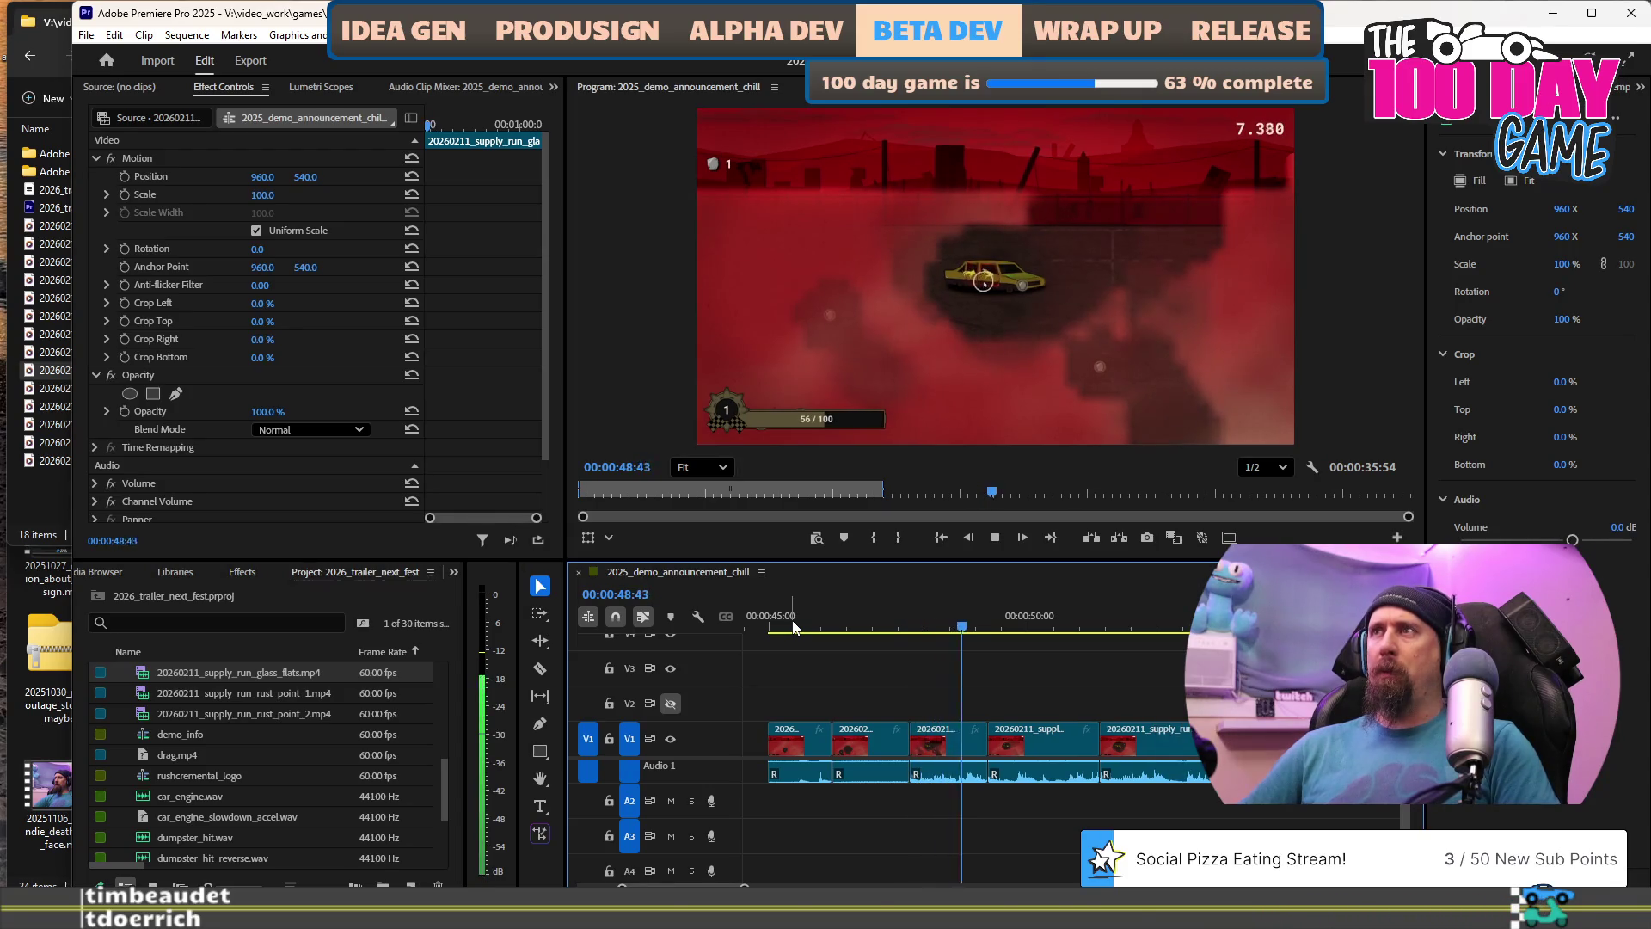
key("space")
key("space")
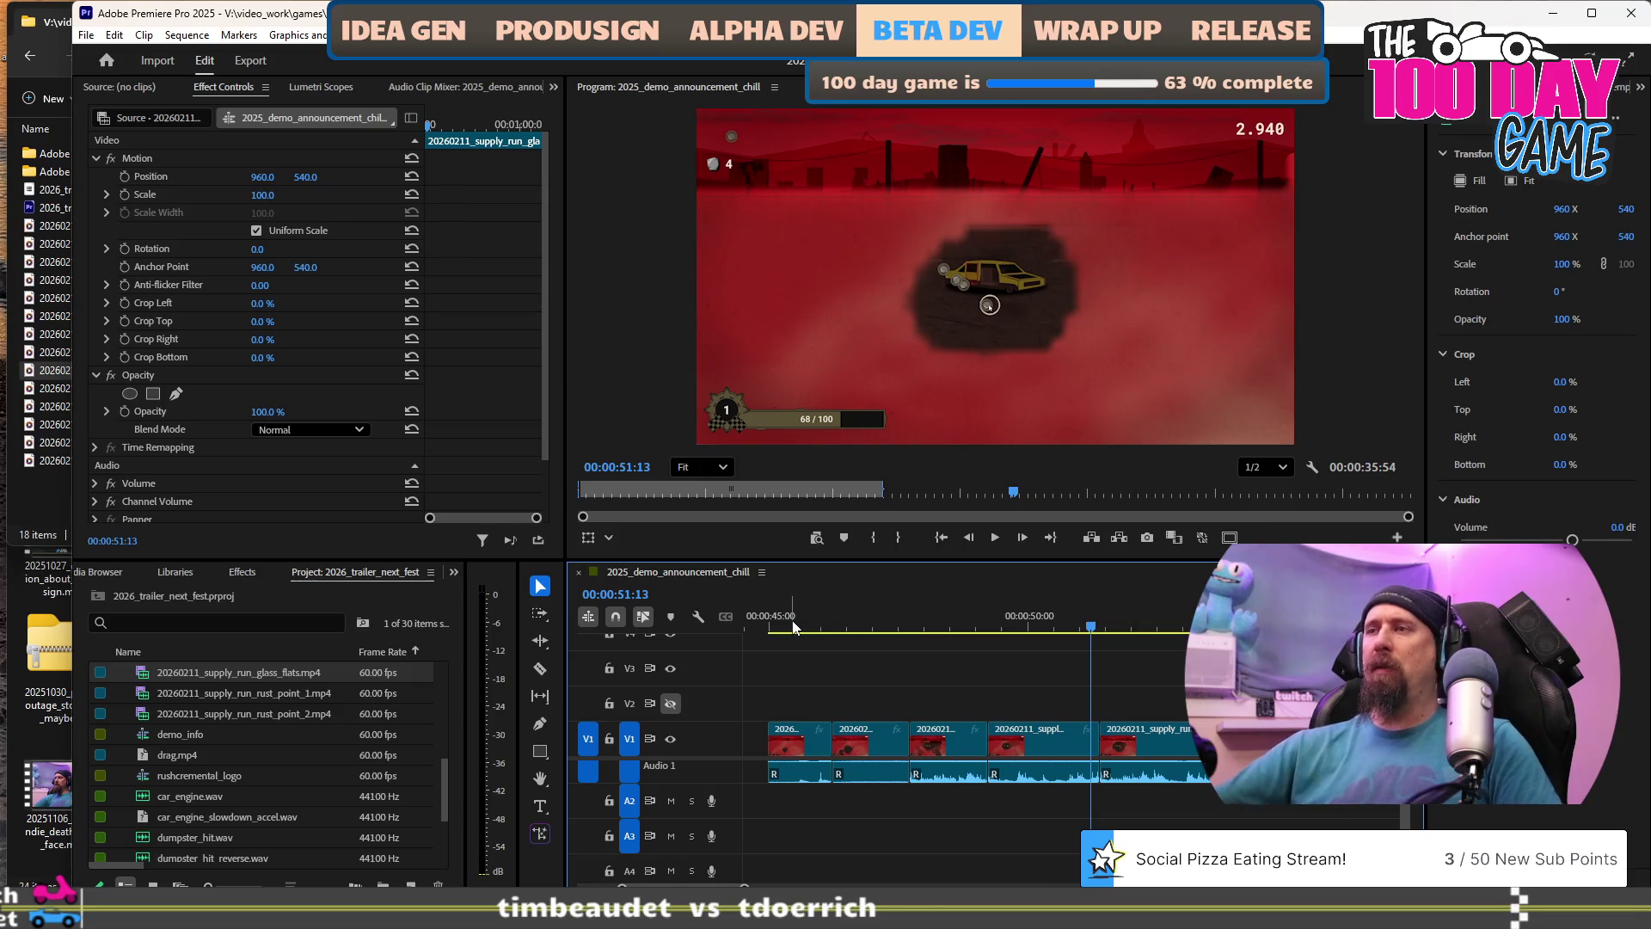
left_click(1029, 745, "shift")
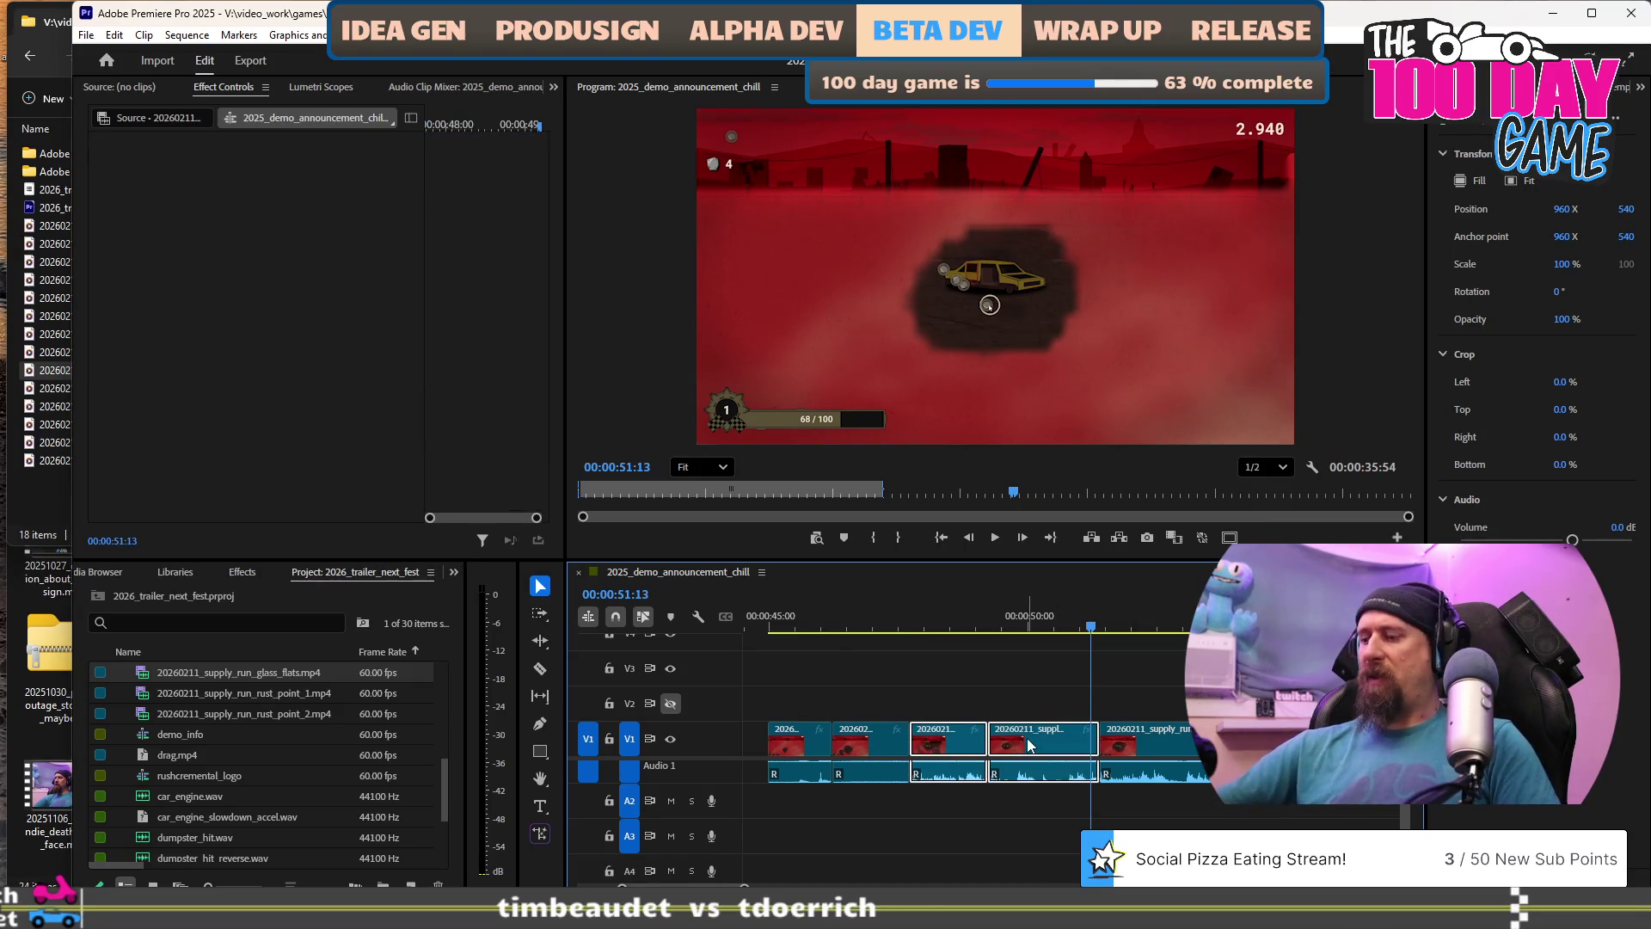
Ripple-delete the two selected clips and play back the result.
key("shift+Delete")
key("space")
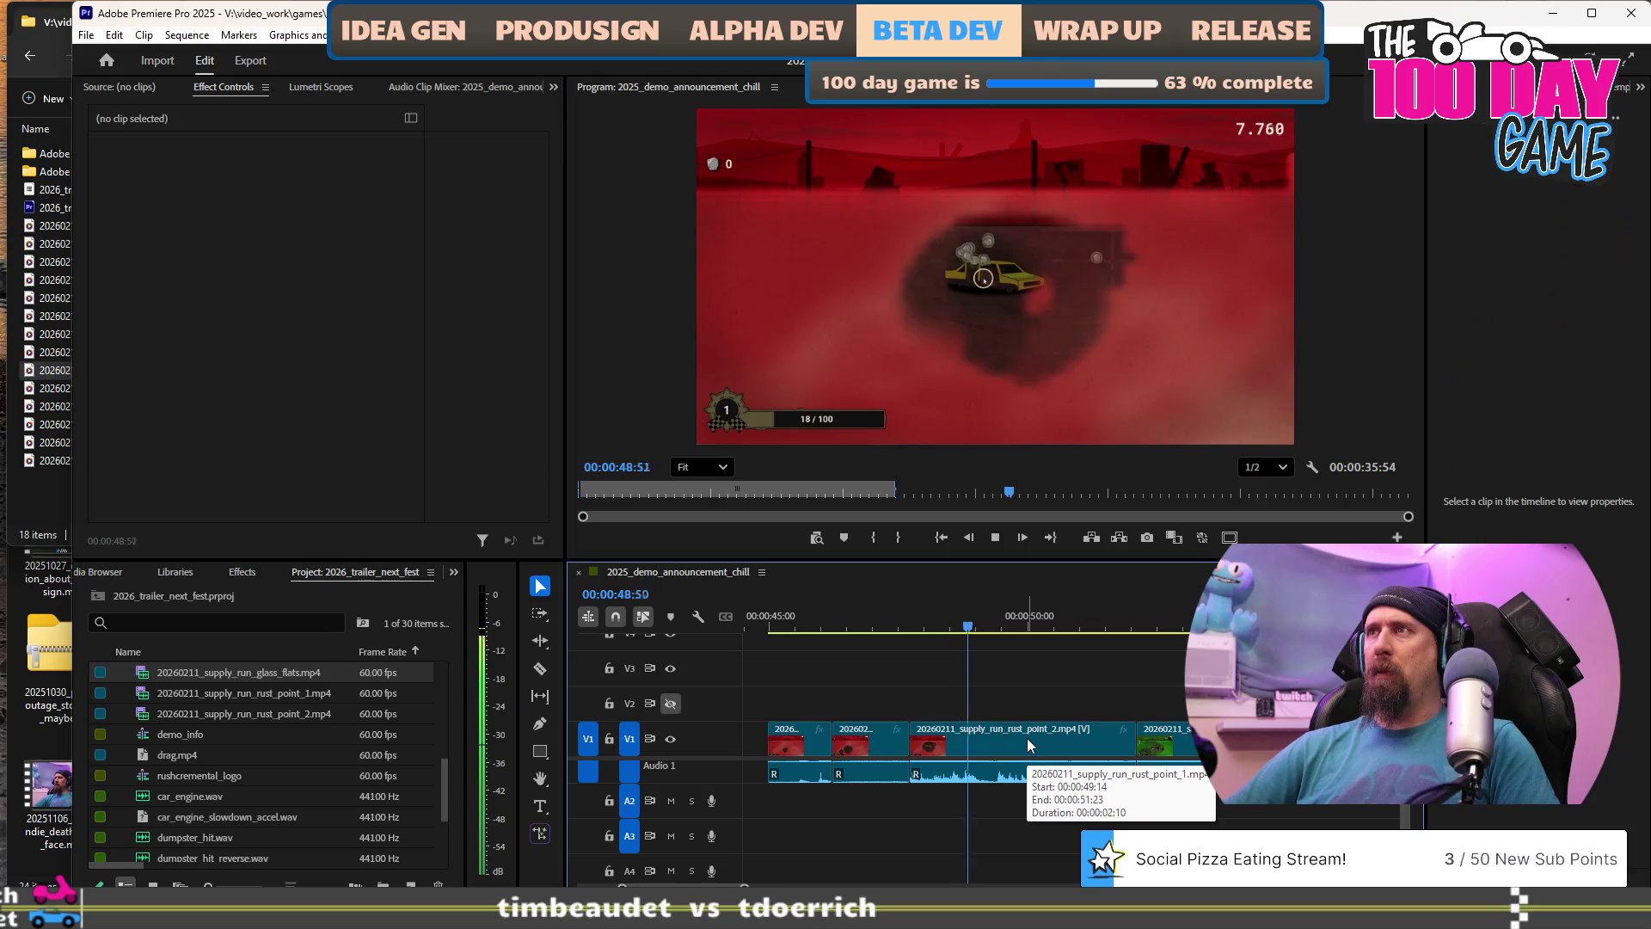
key("space")
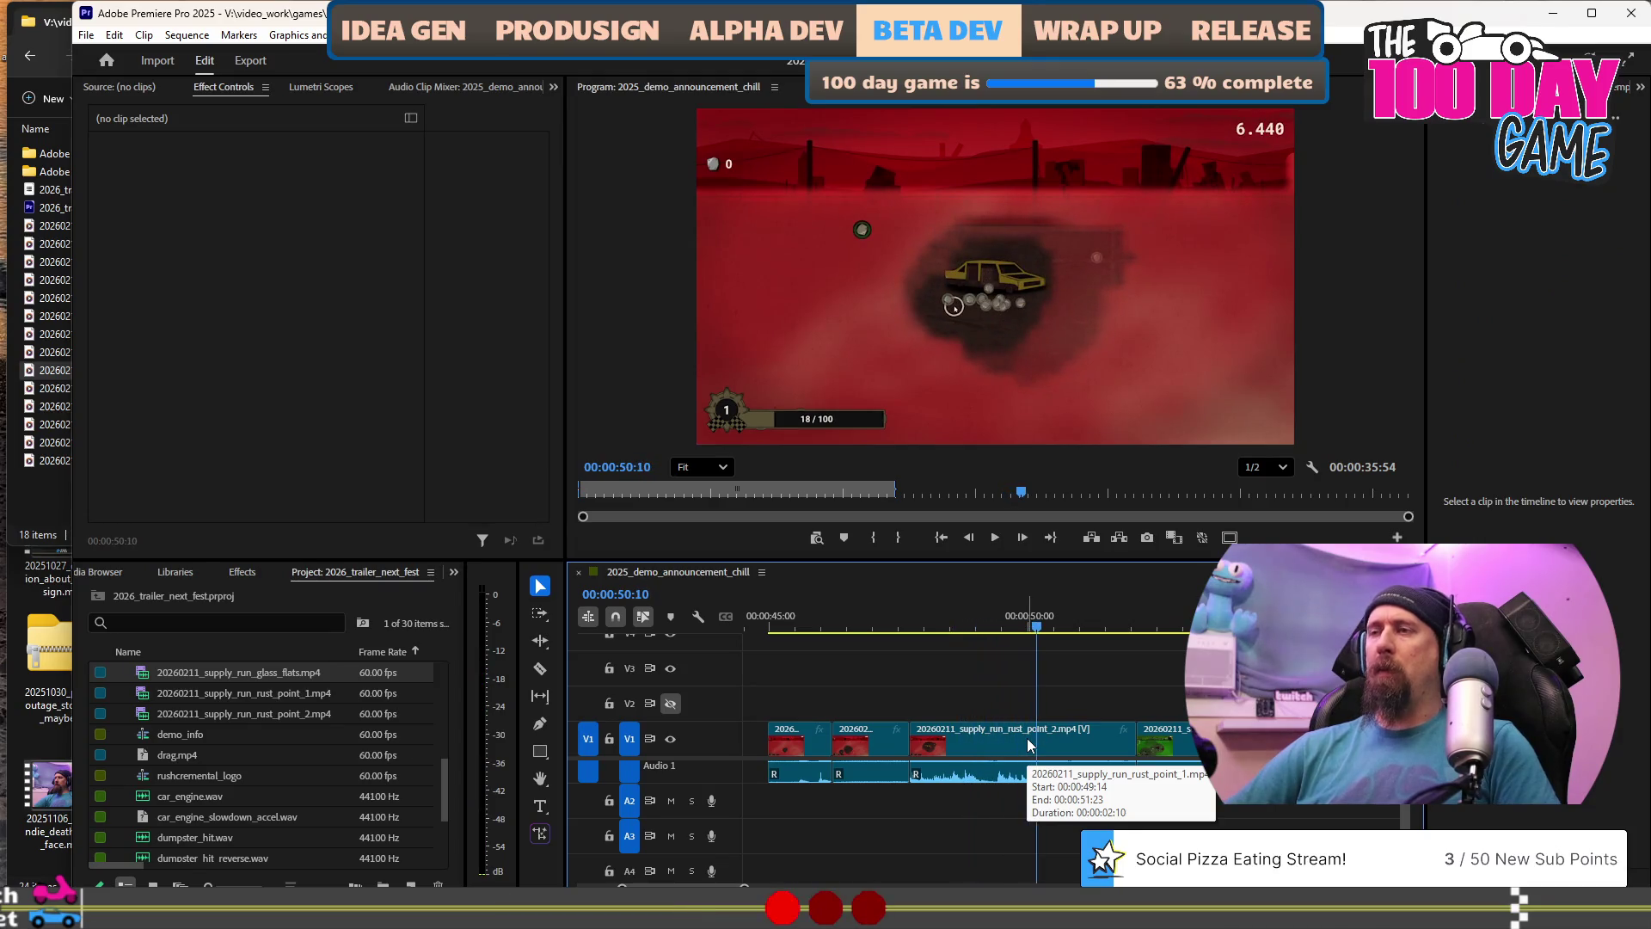
Shift rust_point_2 and later clips with Track Select Forward and extend its start earlier.
left_click(944, 747)
key("a")
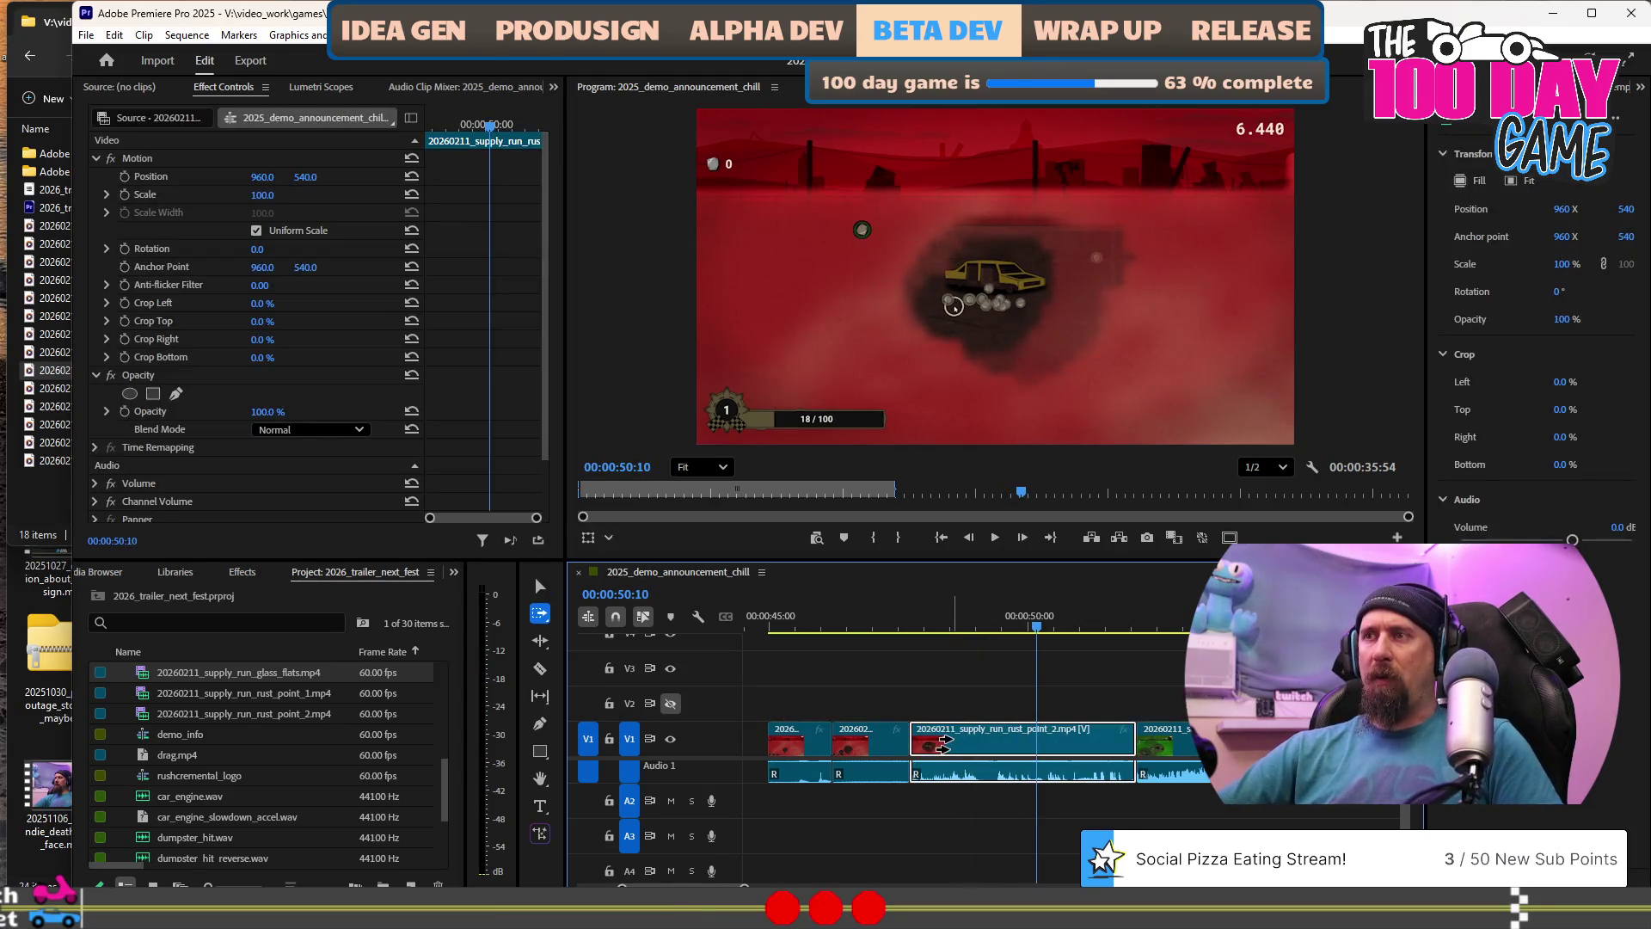
mouse_move(944, 747)
left_mouse_down()
mouse_move(990, 744)
mouse_move(921, 737)
left_mouse_up()
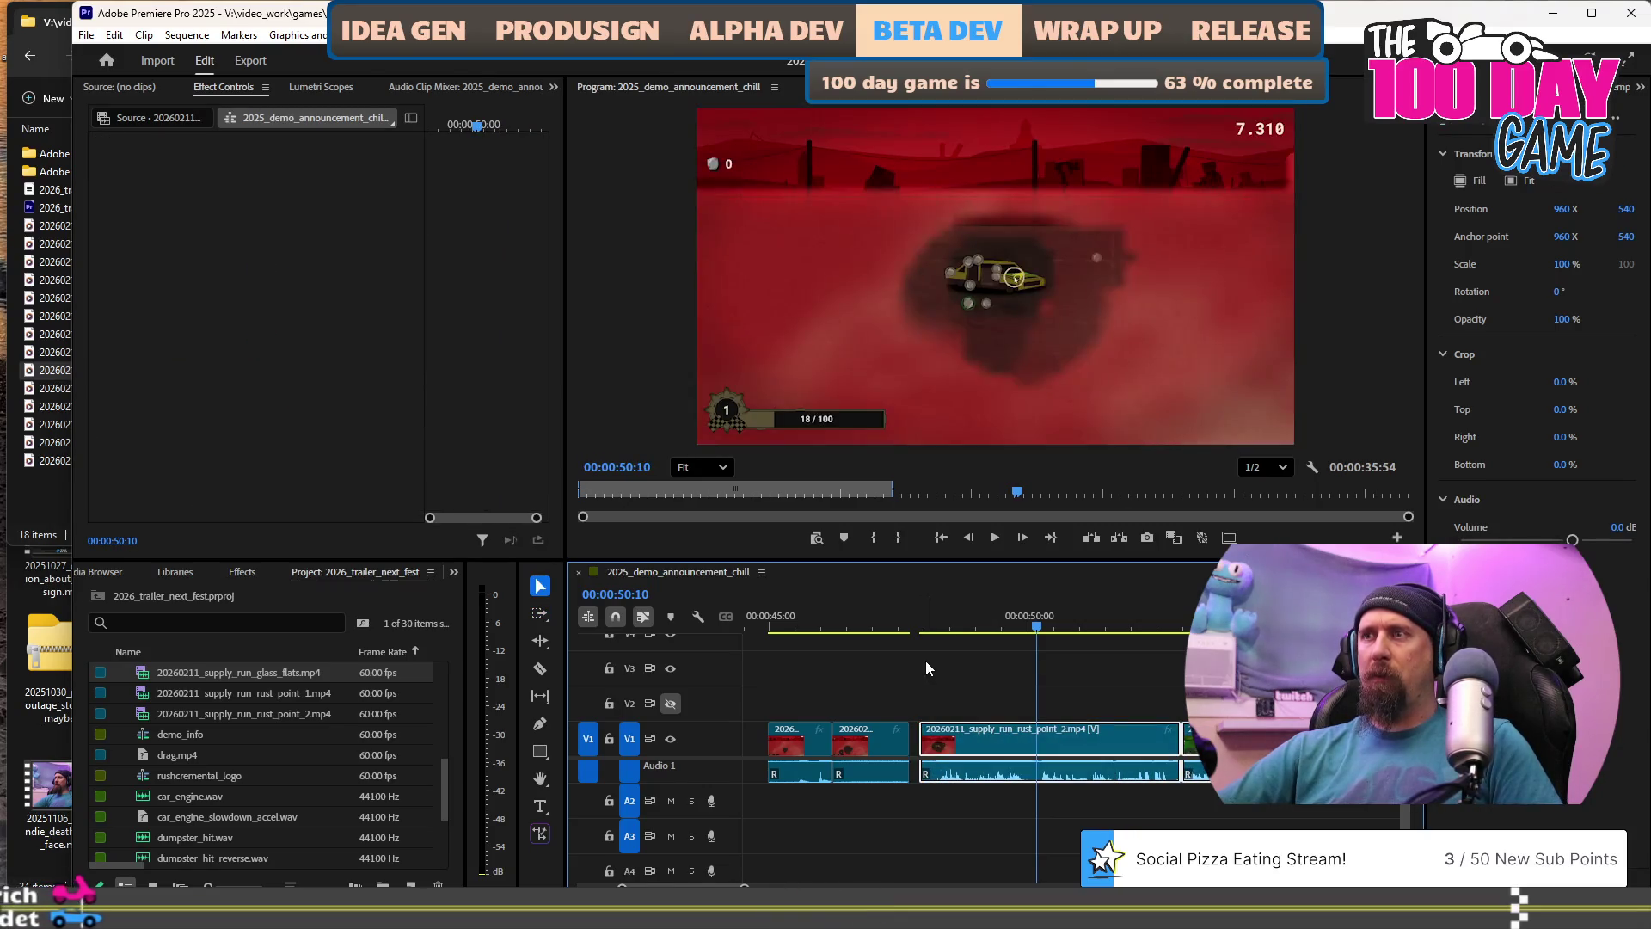
left_click(923, 634)
key("space")
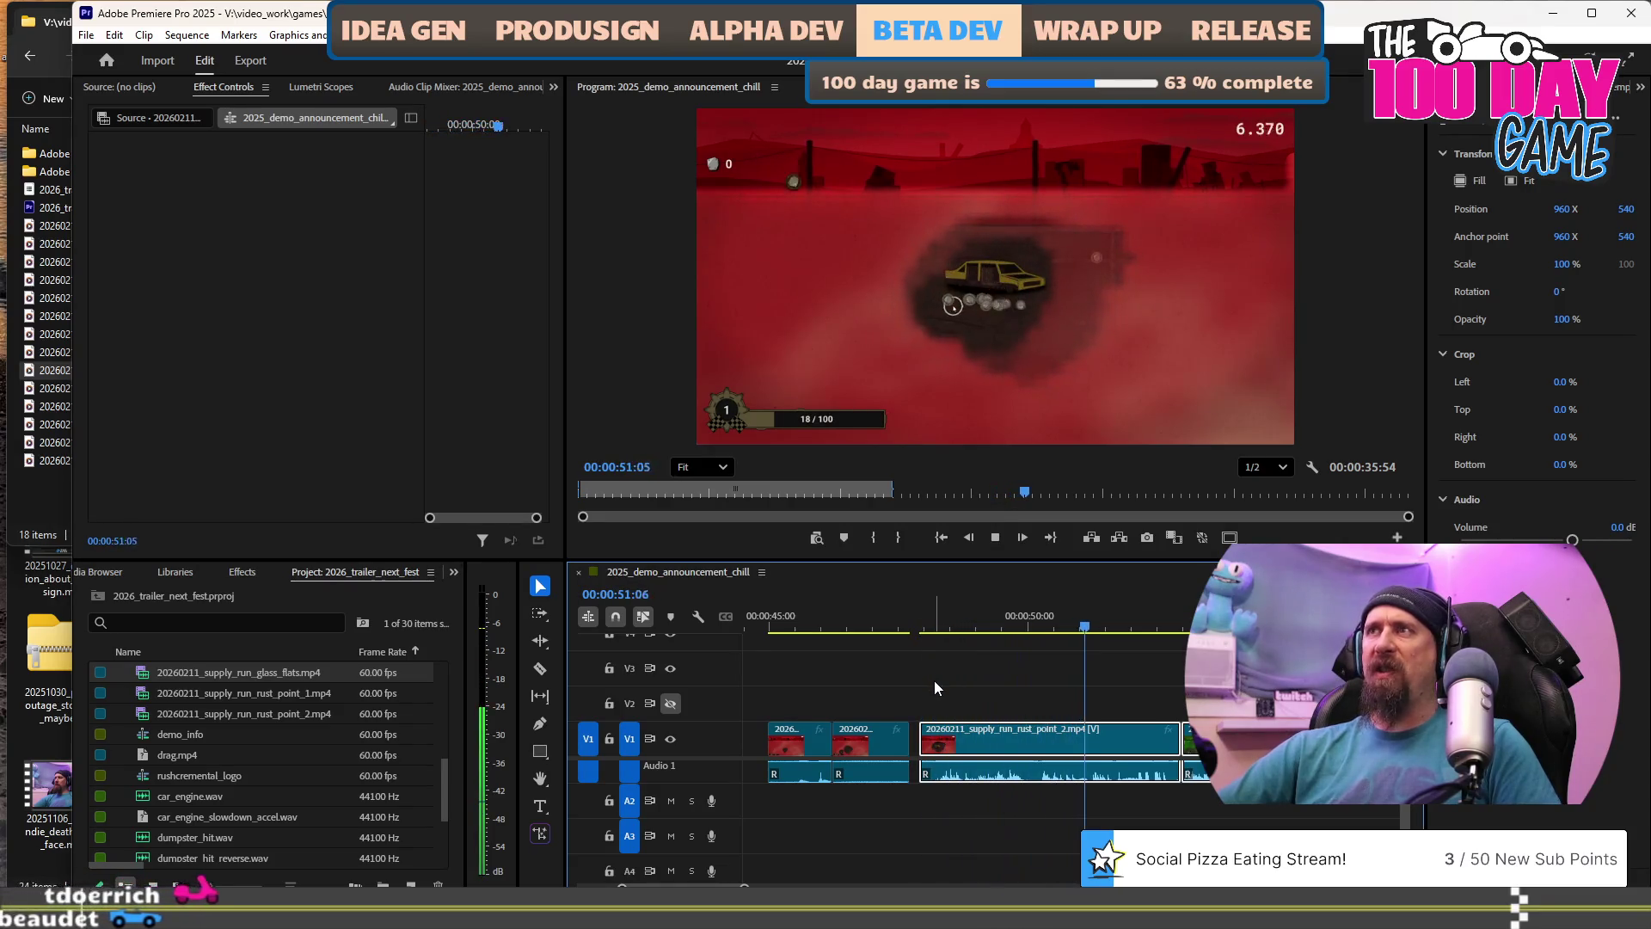
key("space")
left_click_drag(951, 745, 950, 744)
left_click(891, 612)
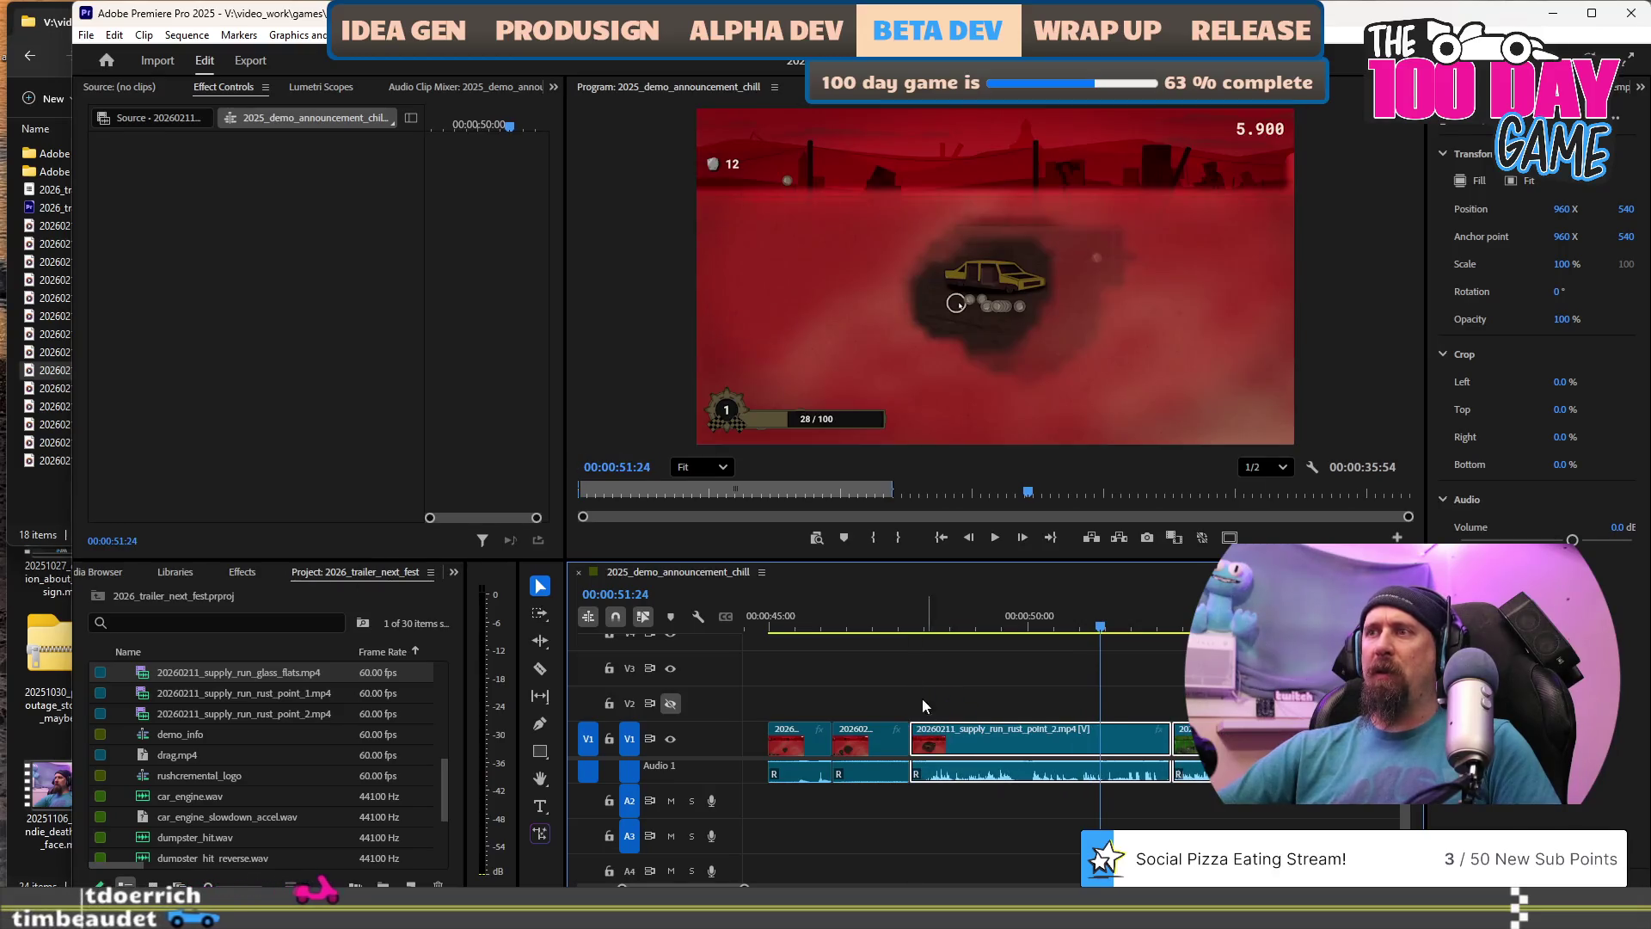
Ripple-trim the clip end at 00:00:51:43 so the green clip follows, then replay.
key("space")
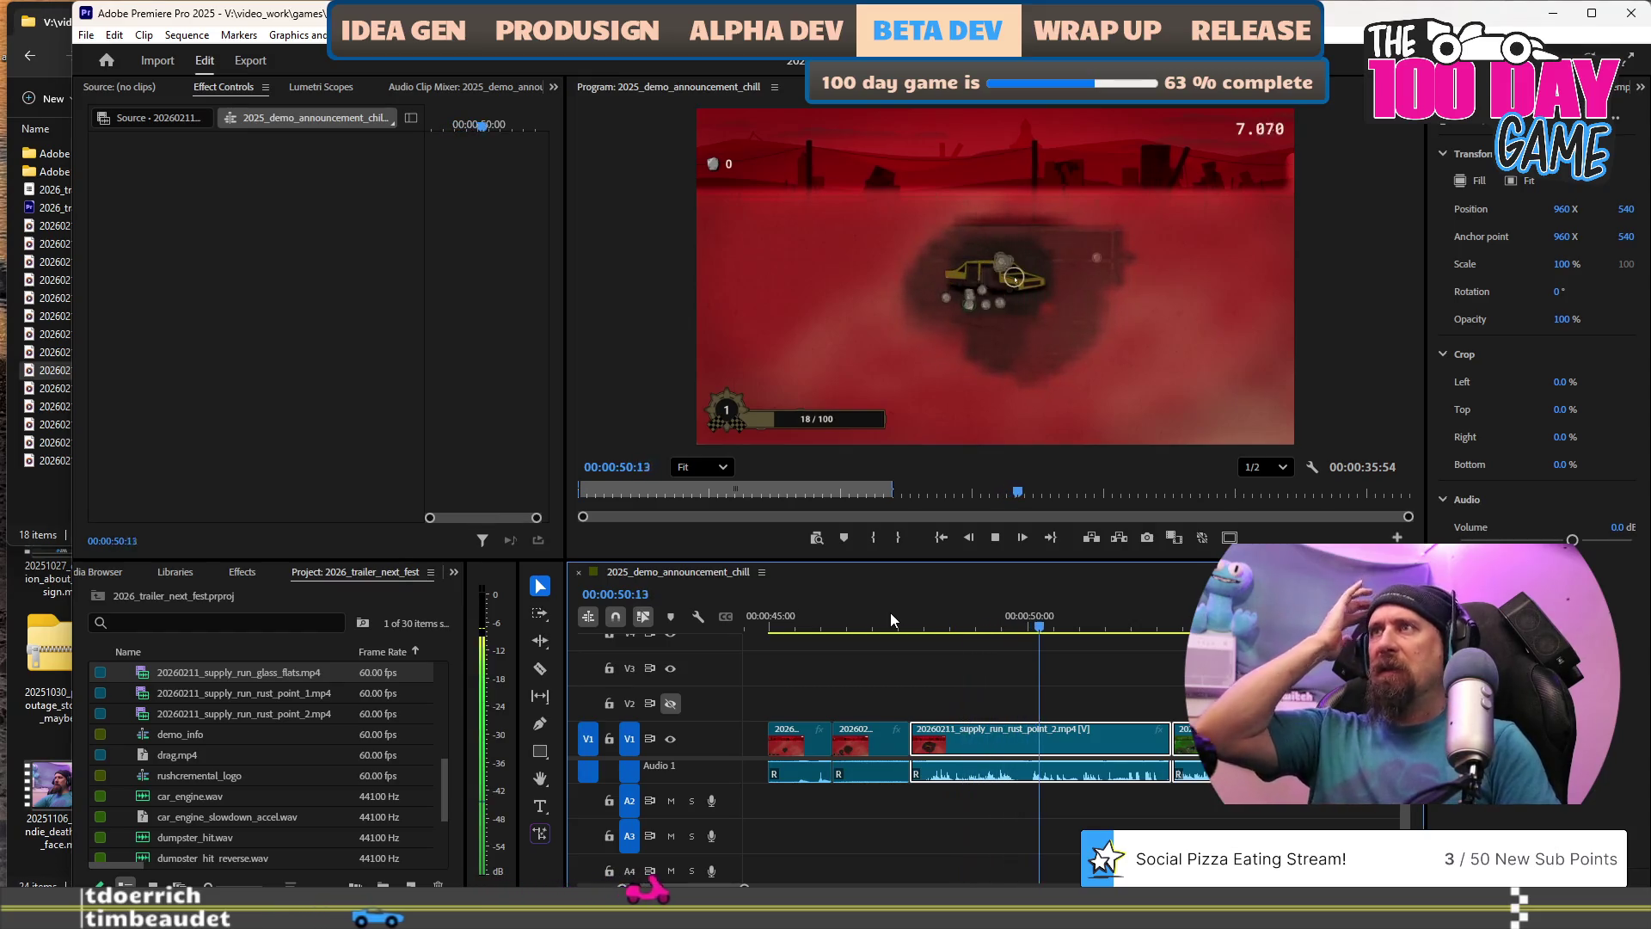
key("space")
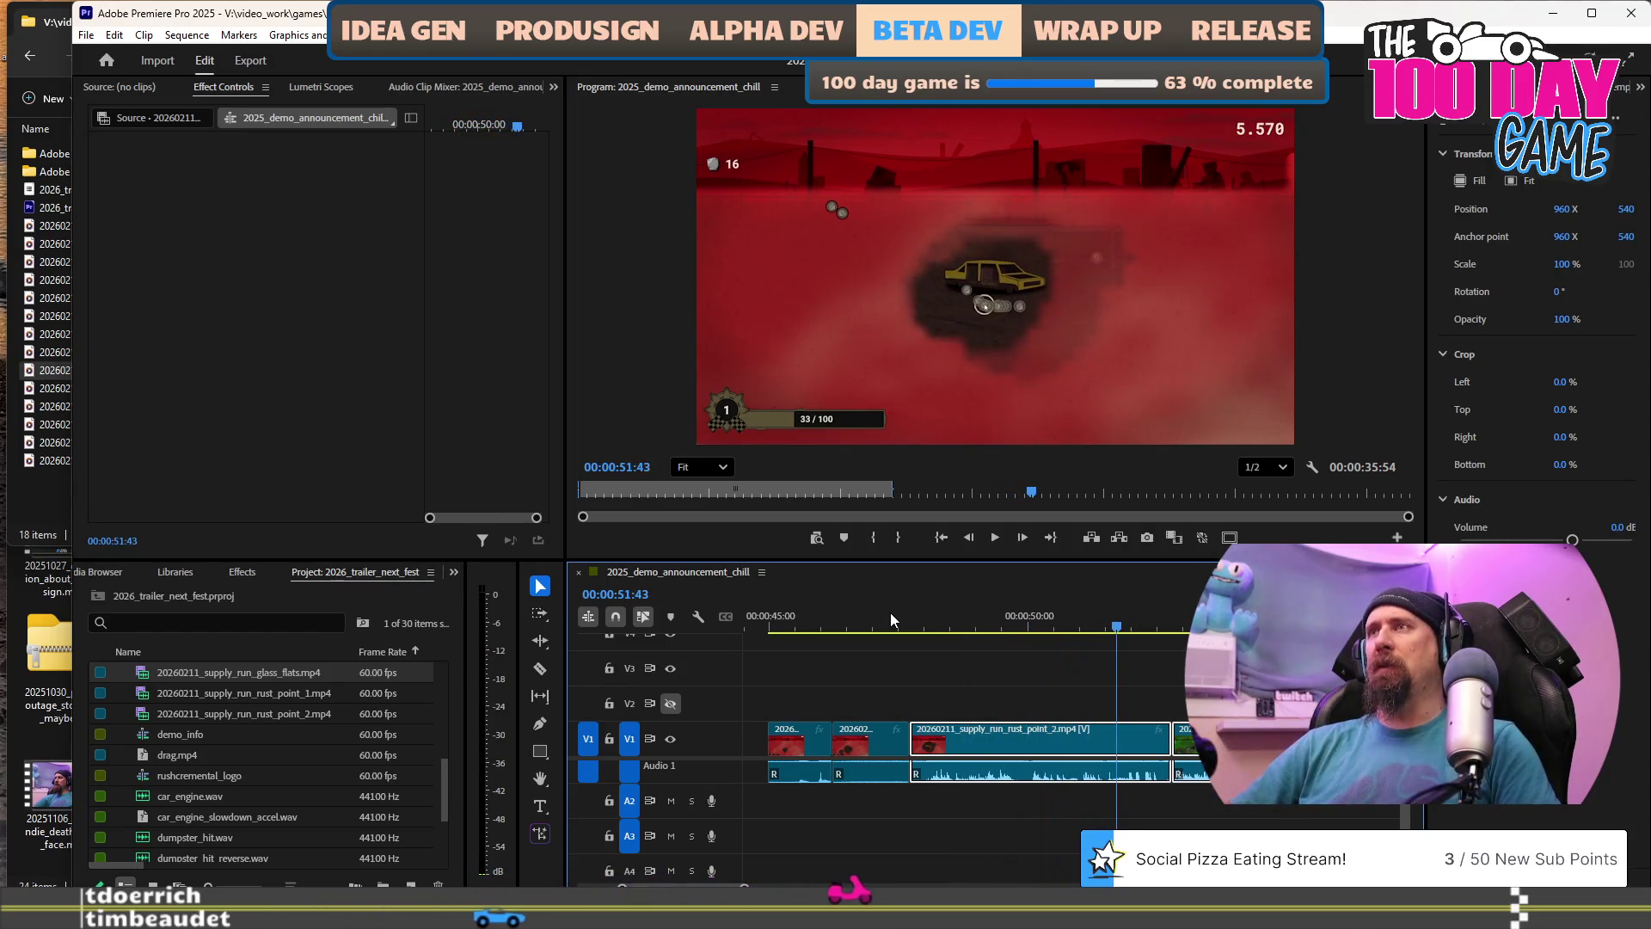
key("w")
key("space")
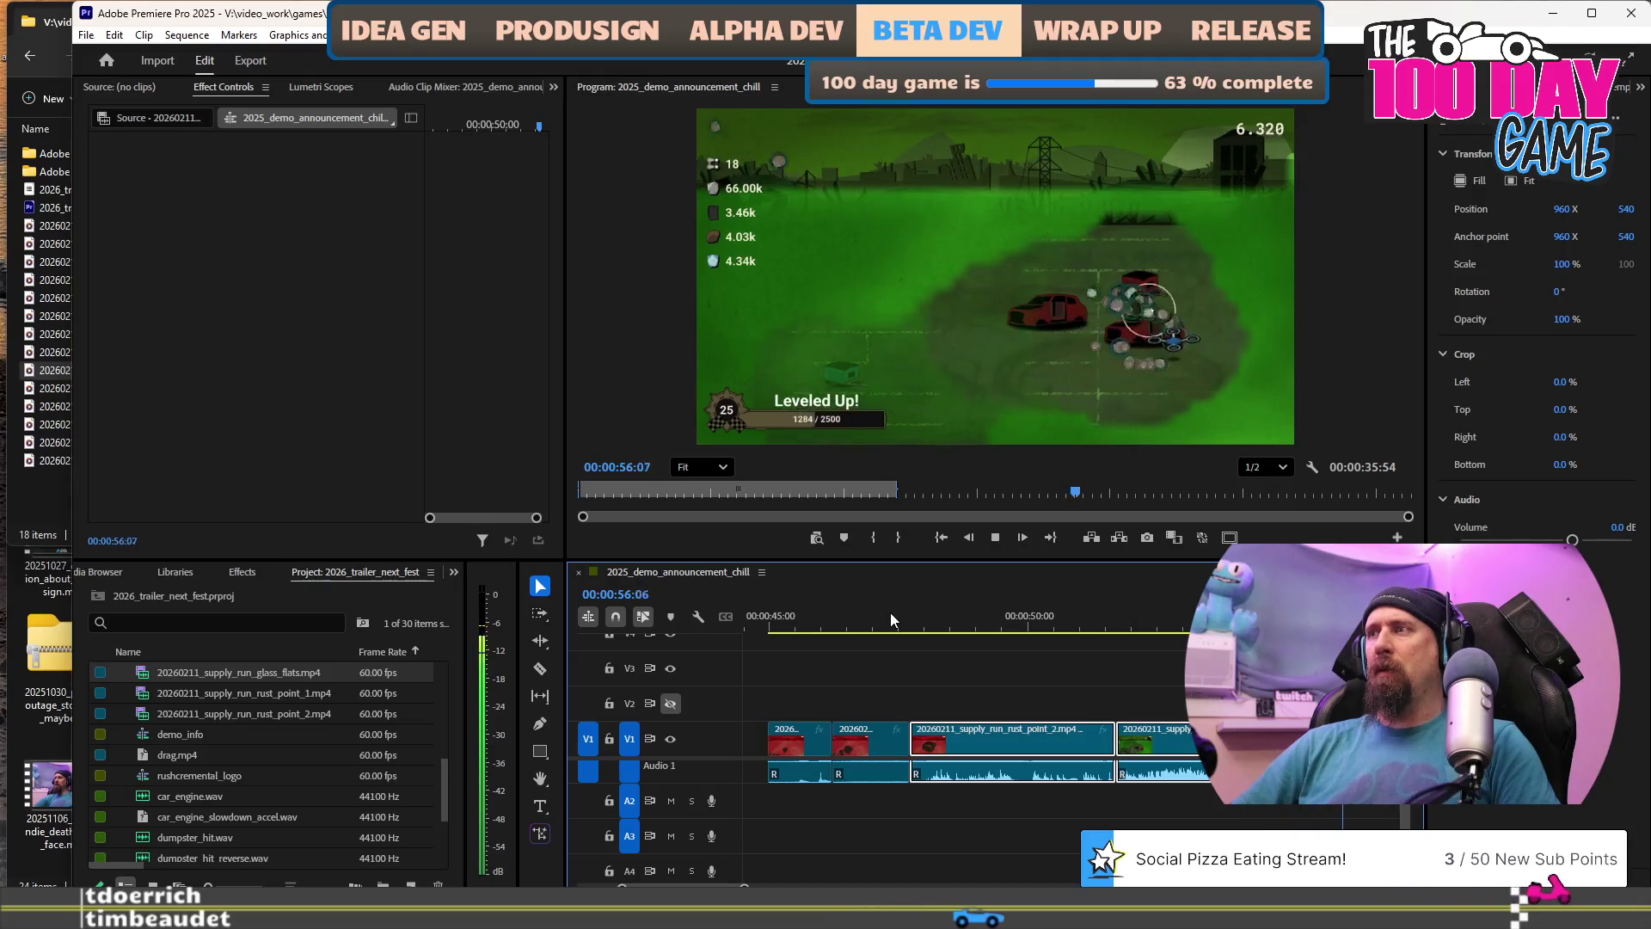
key("space")
key("space")
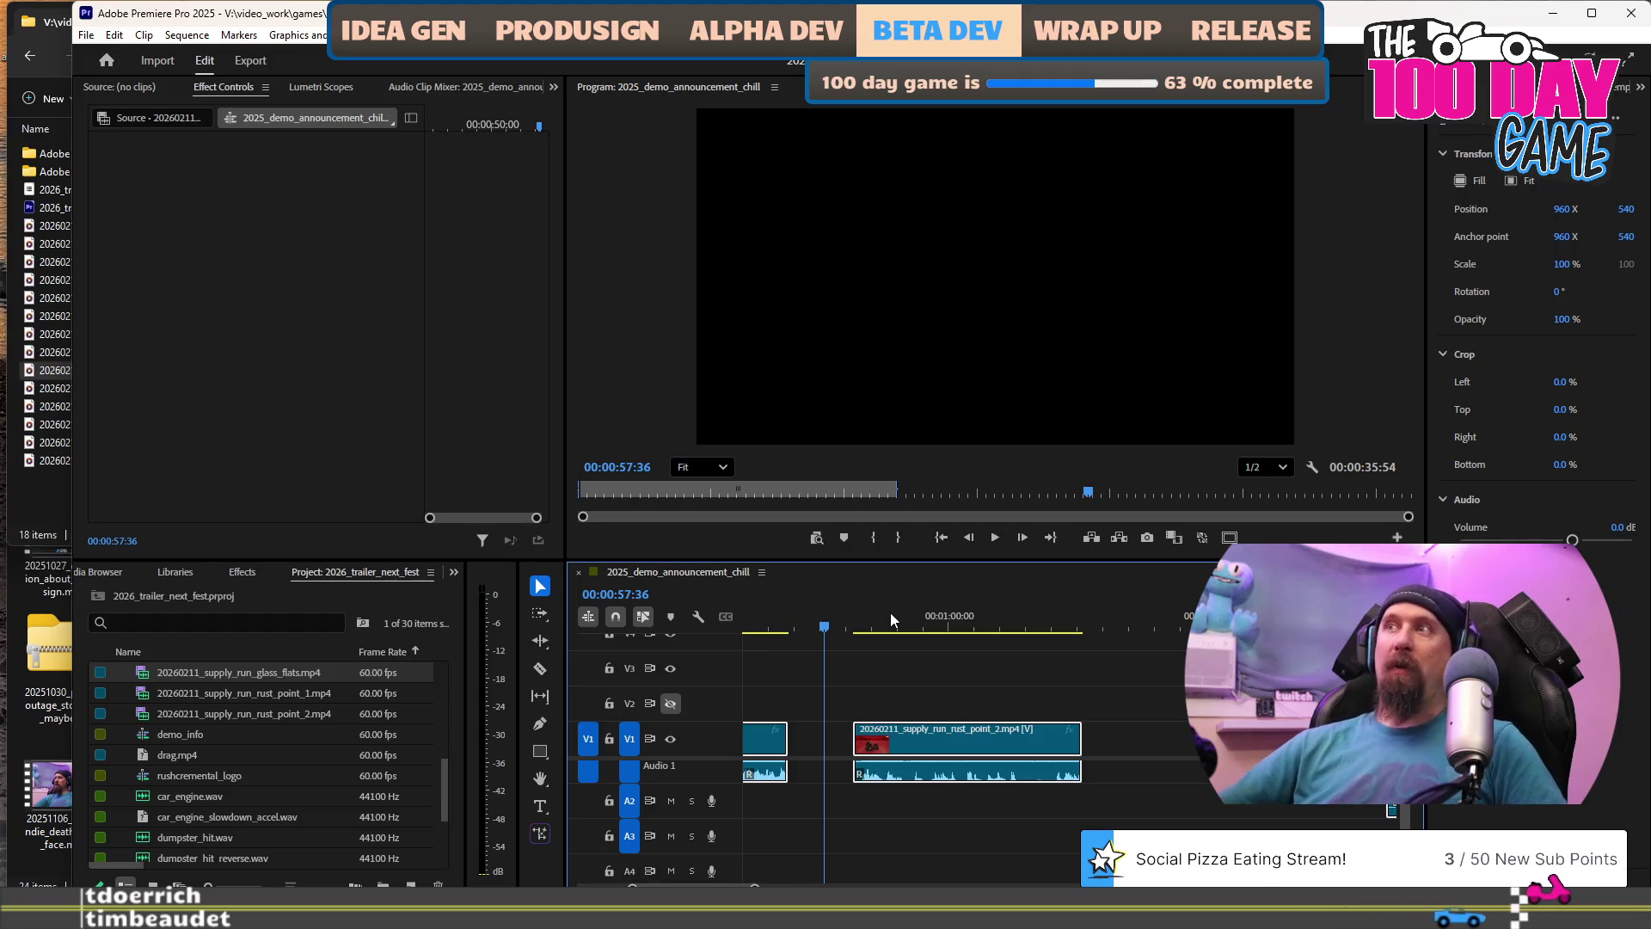
Zoom the timeline out and play from the start, stopping on the Better Searching shot at 00:00:09:04.
scroll(944, 715, "down", 3, "alt")
scroll(945, 714, "down", 3, "alt")
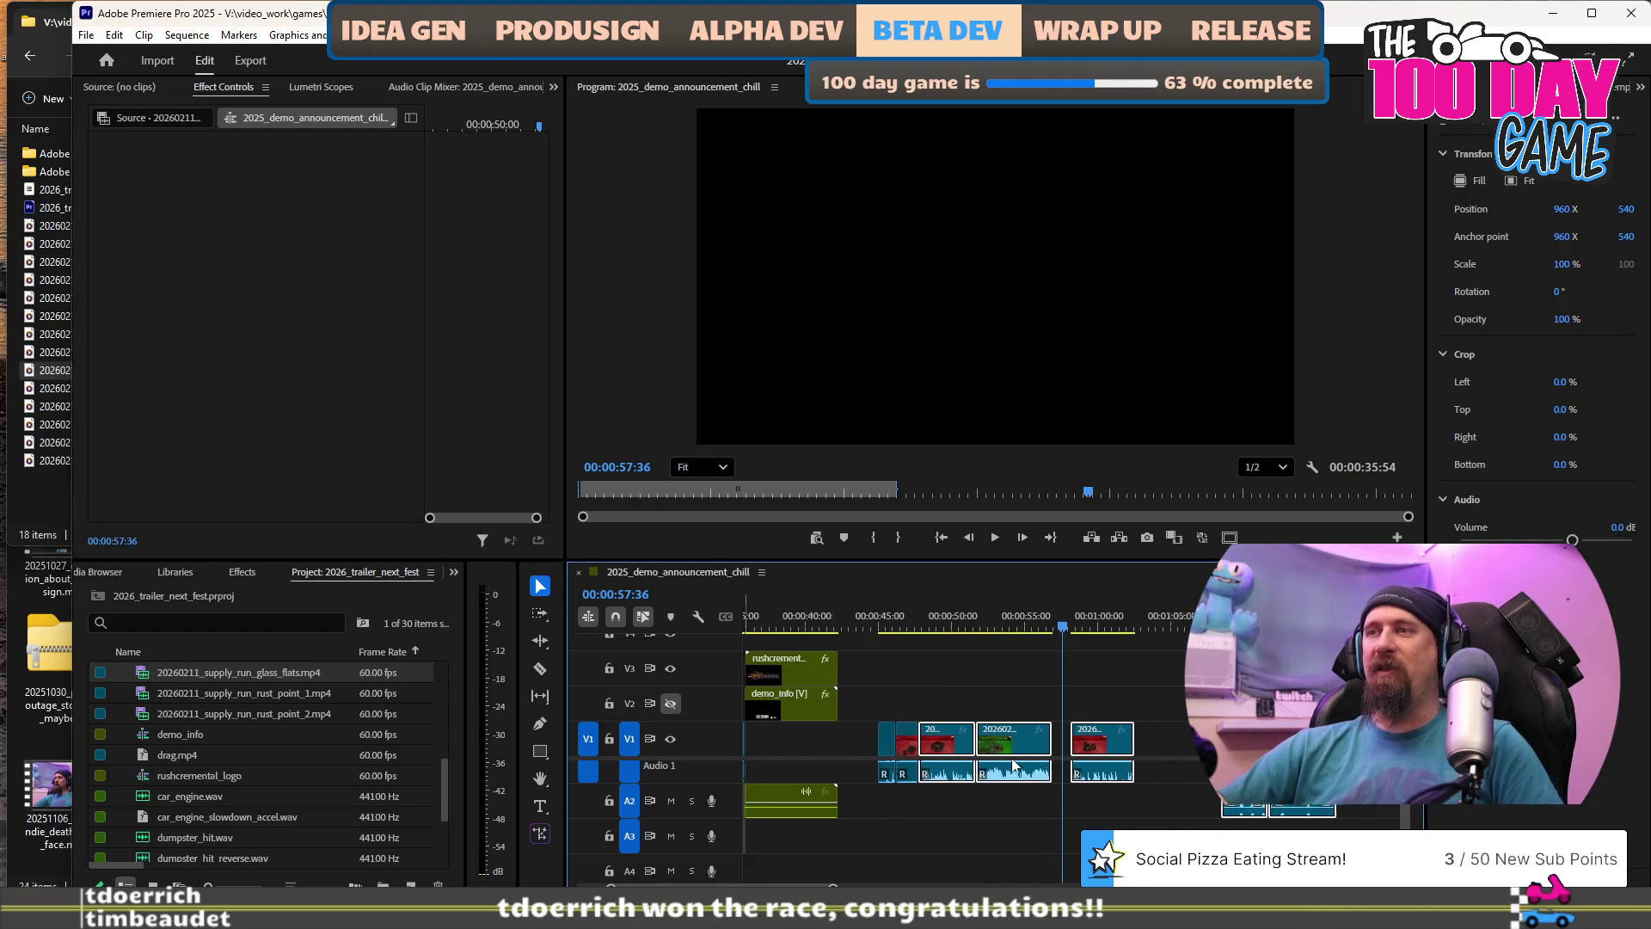
scroll(1013, 766, "down", 4, "alt")
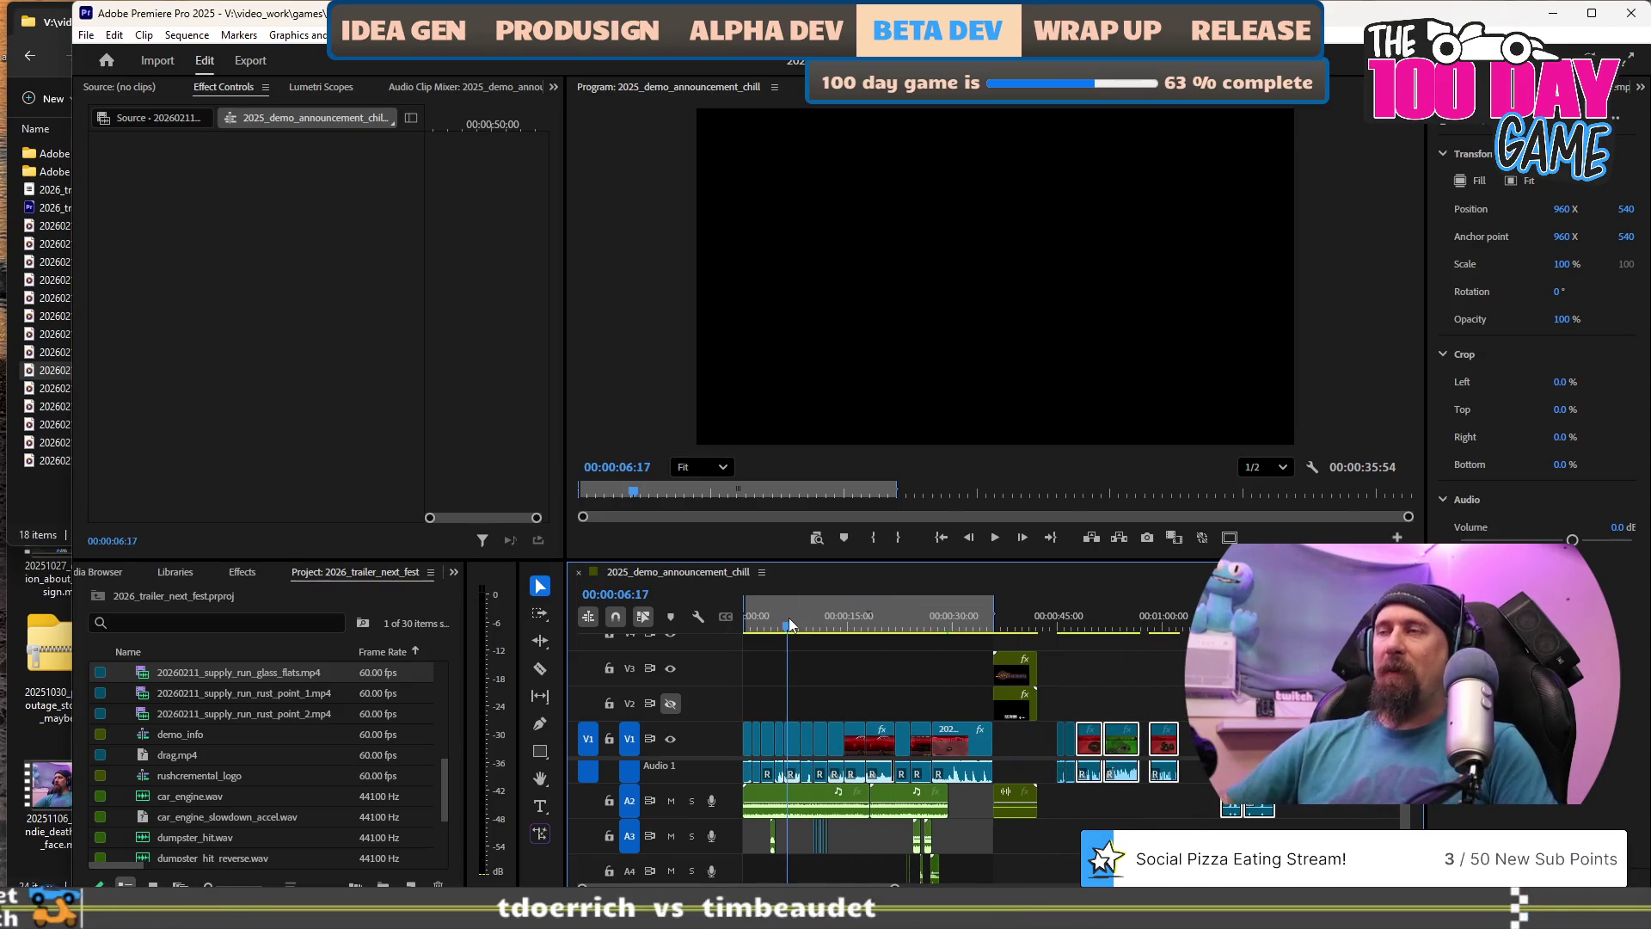
key("Home")
key("space")
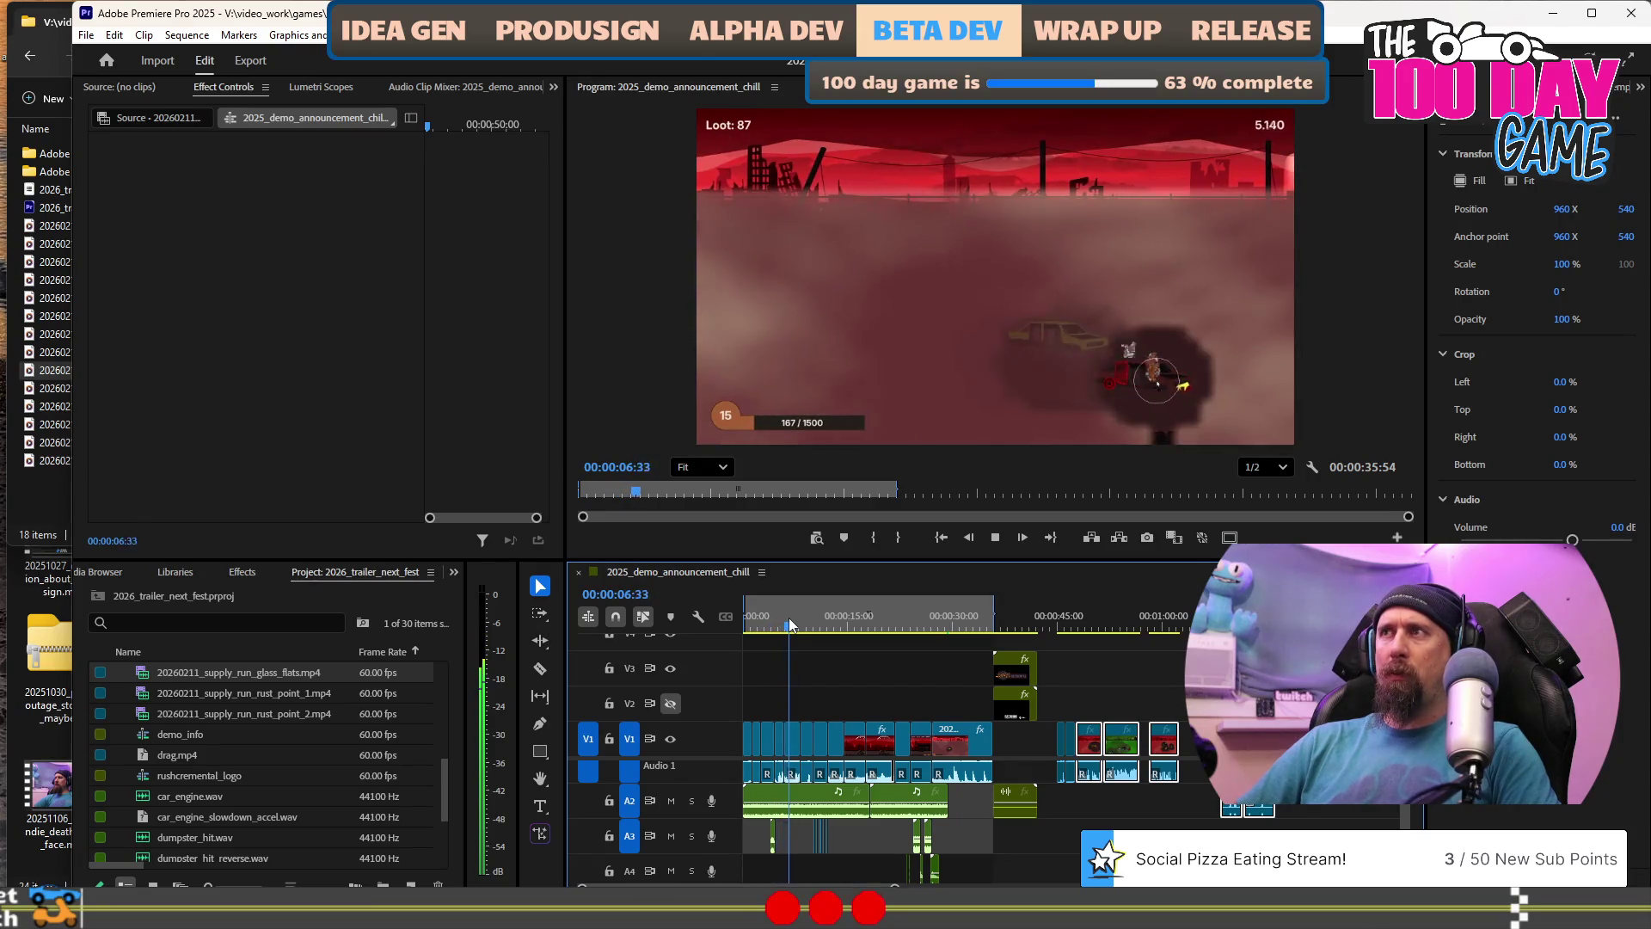
key("space")
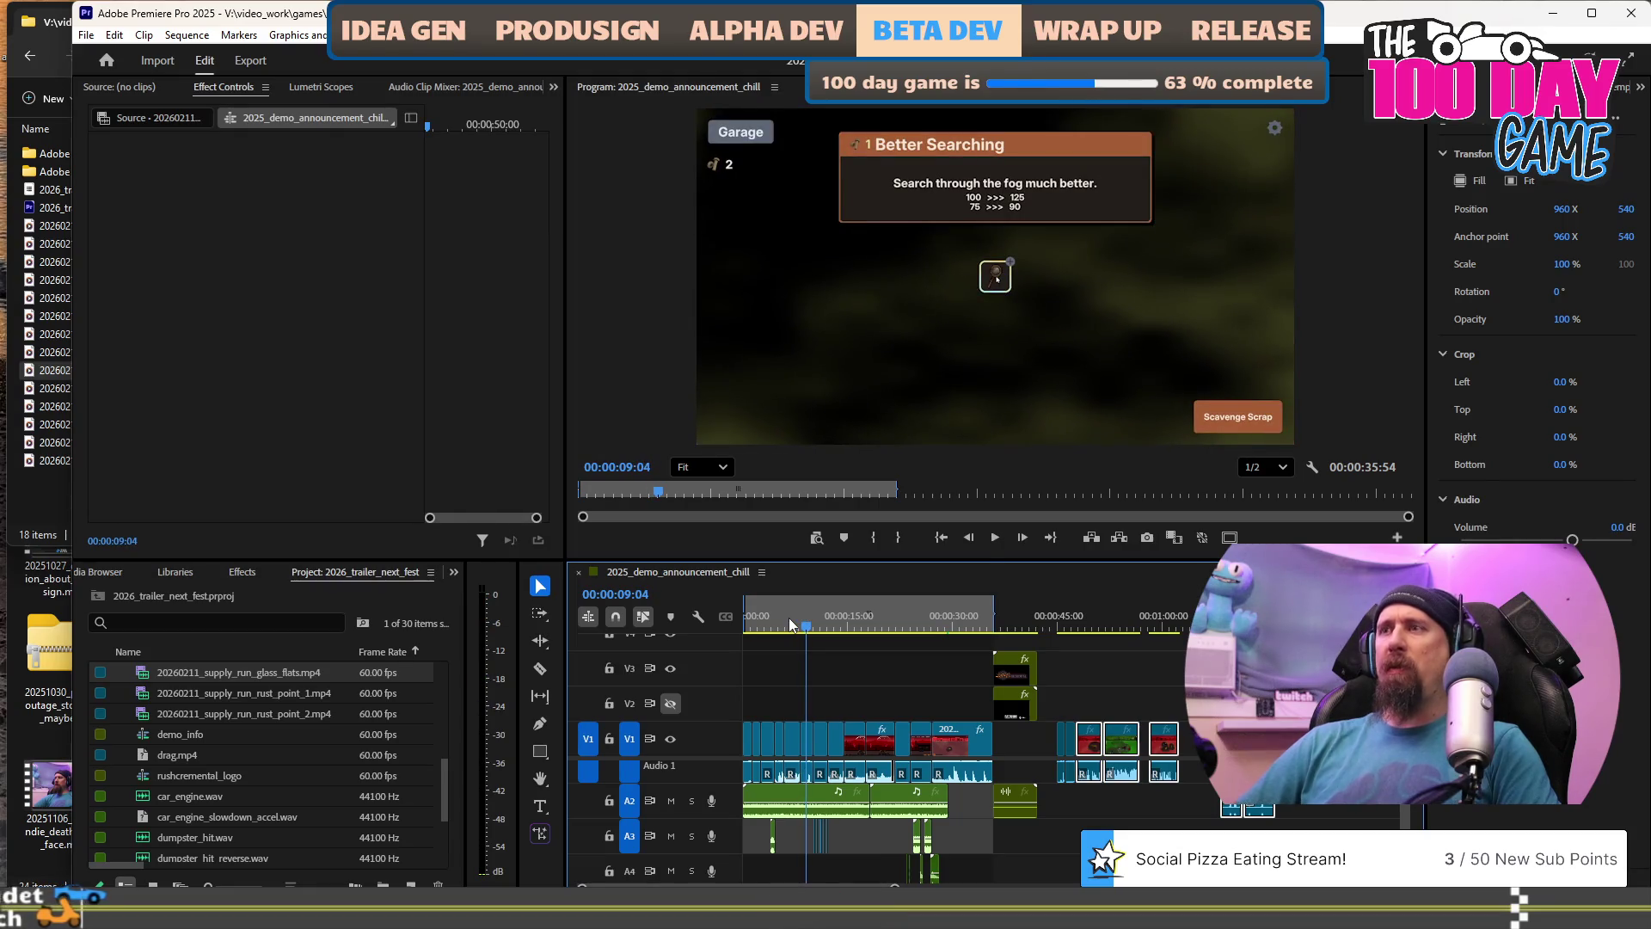
left_click(1157, 719)
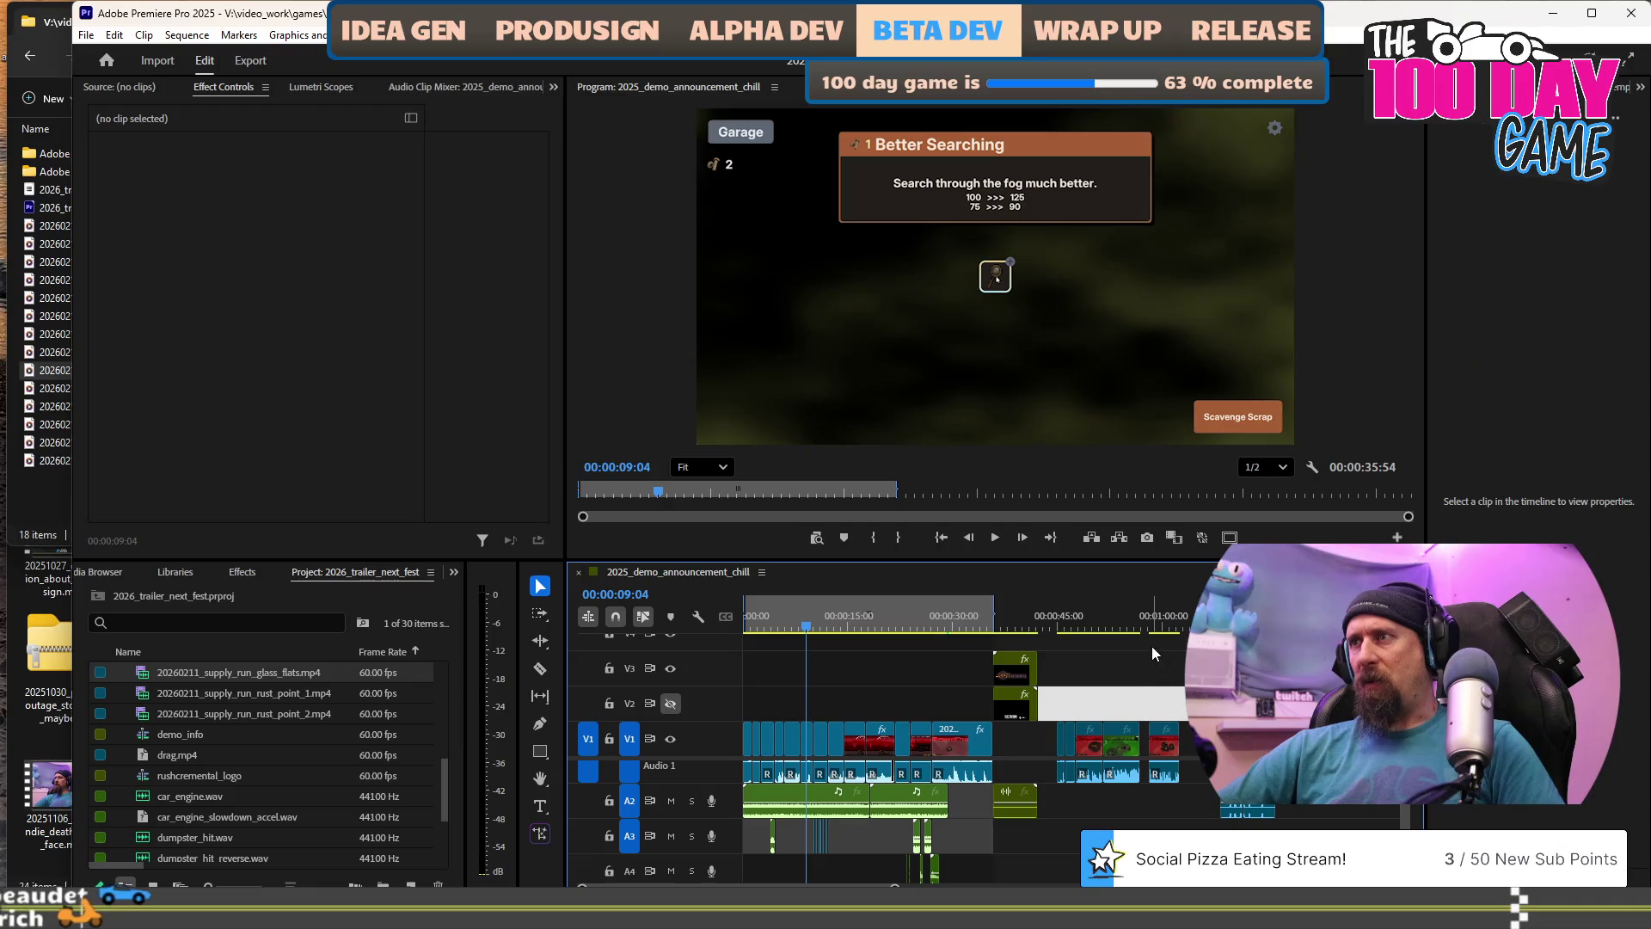
Select the clips near the sequence end and shrink Audio 1 back to normal height.
left_click_drag(1080, 723, 1080, 724)
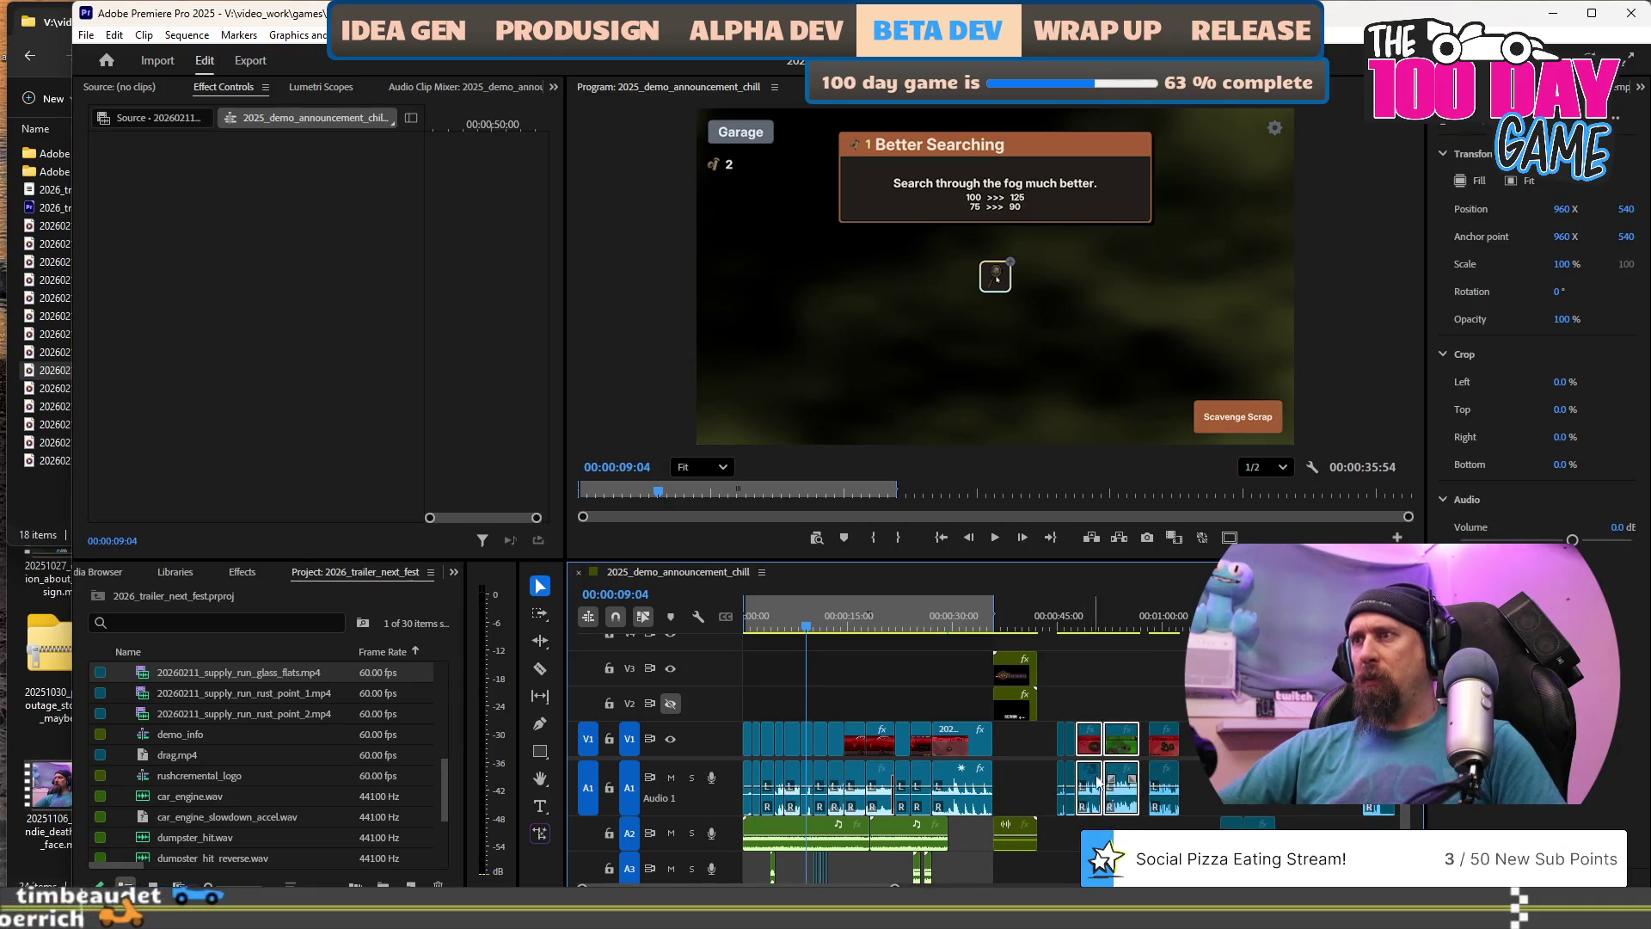
left_click_drag(674, 814, 673, 787)
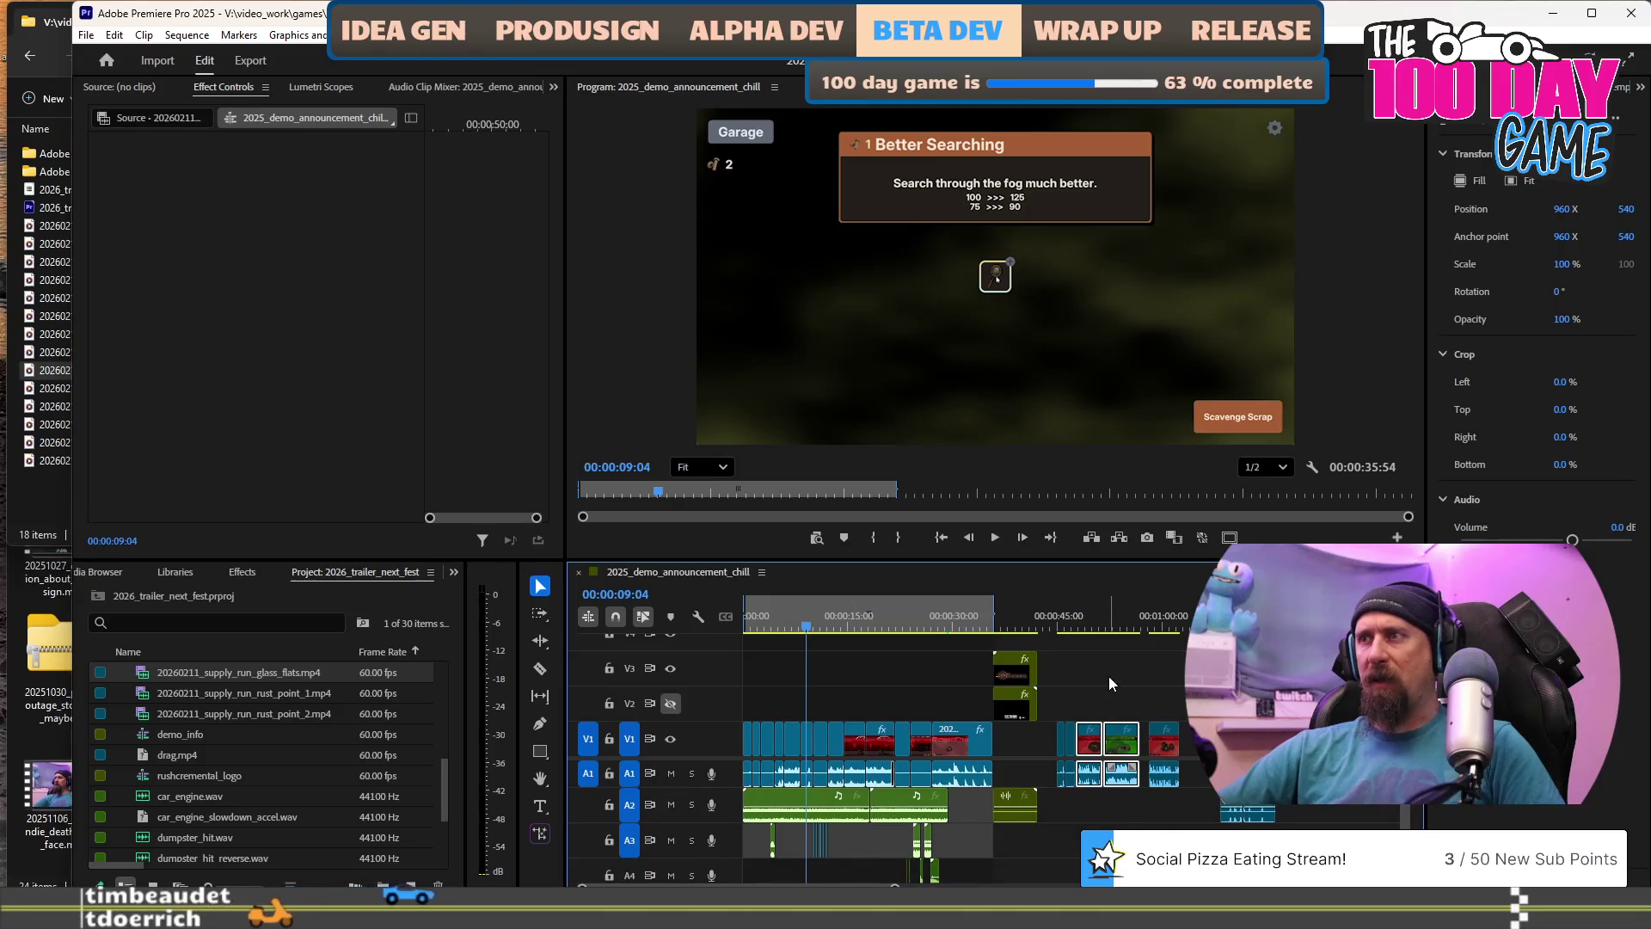
left_click_drag(1109, 684, 1057, 783)
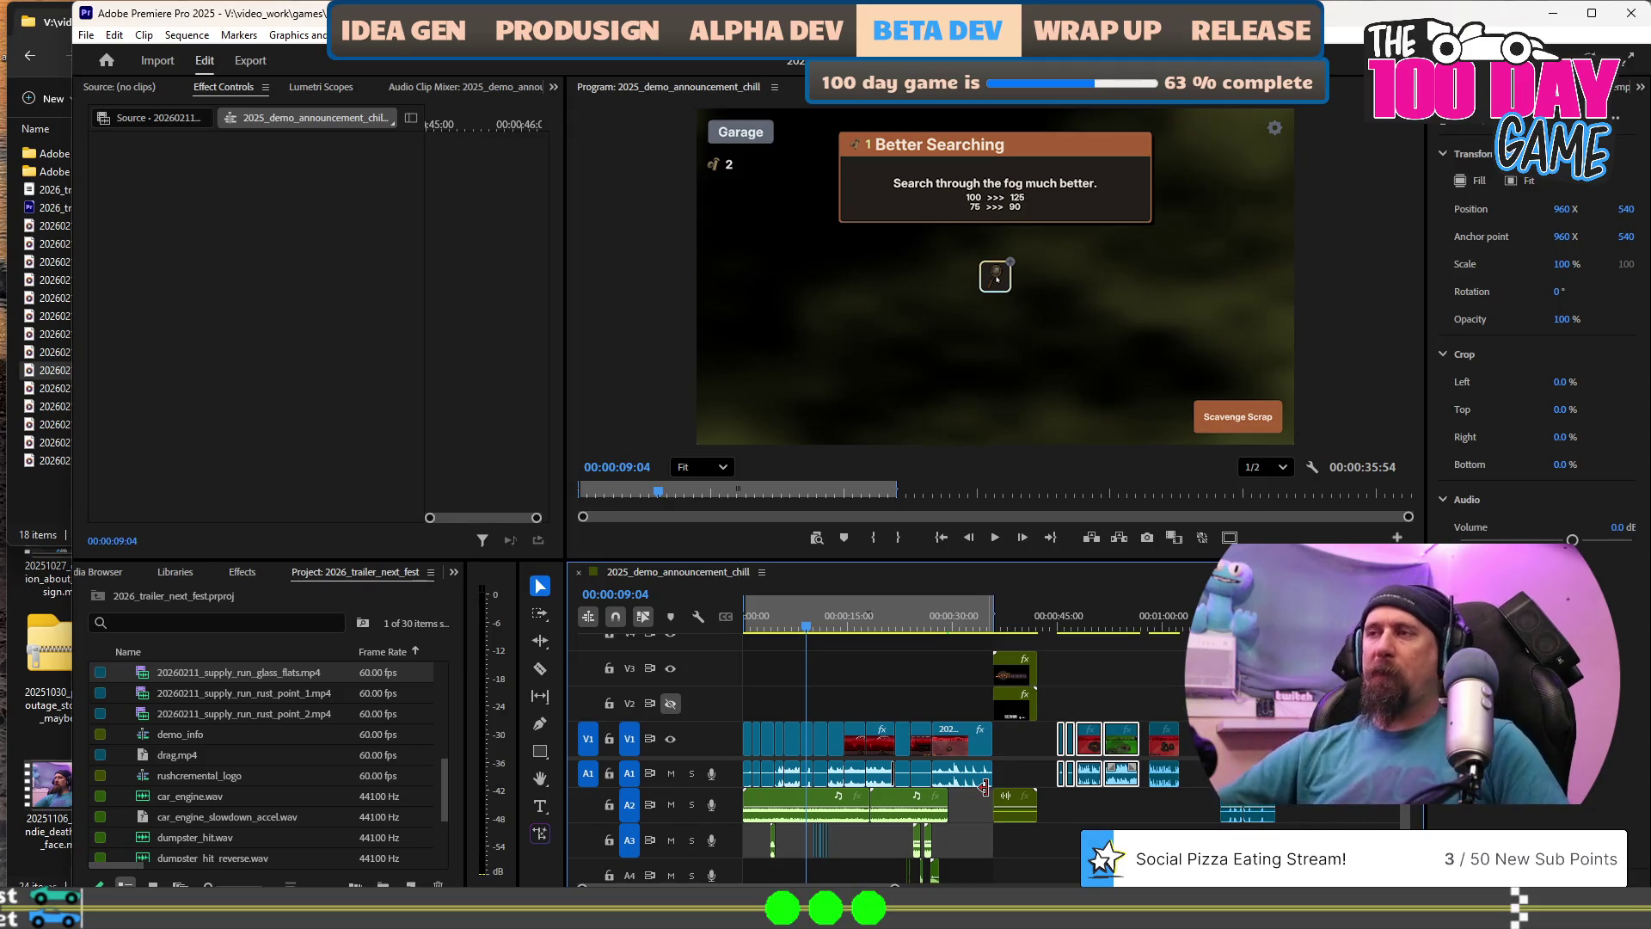
Set the playhead to 00:00:08:24 and select the lone clip past the one-minute mark.
scroll(781, 695, "up", 5, "alt")
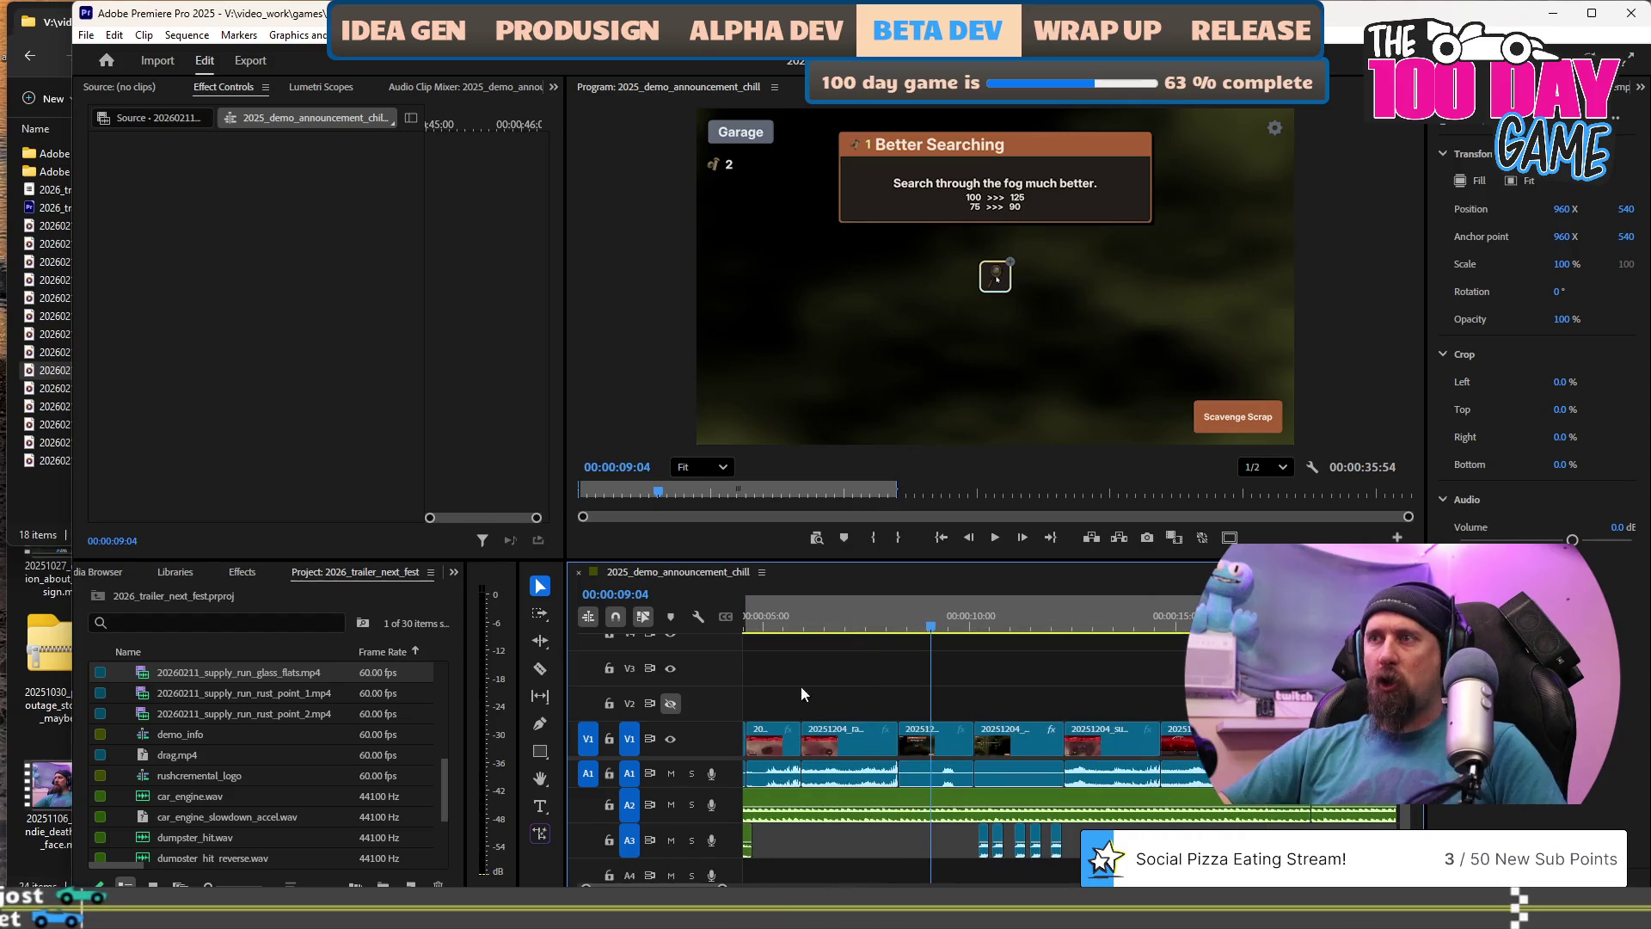
left_click(890, 617)
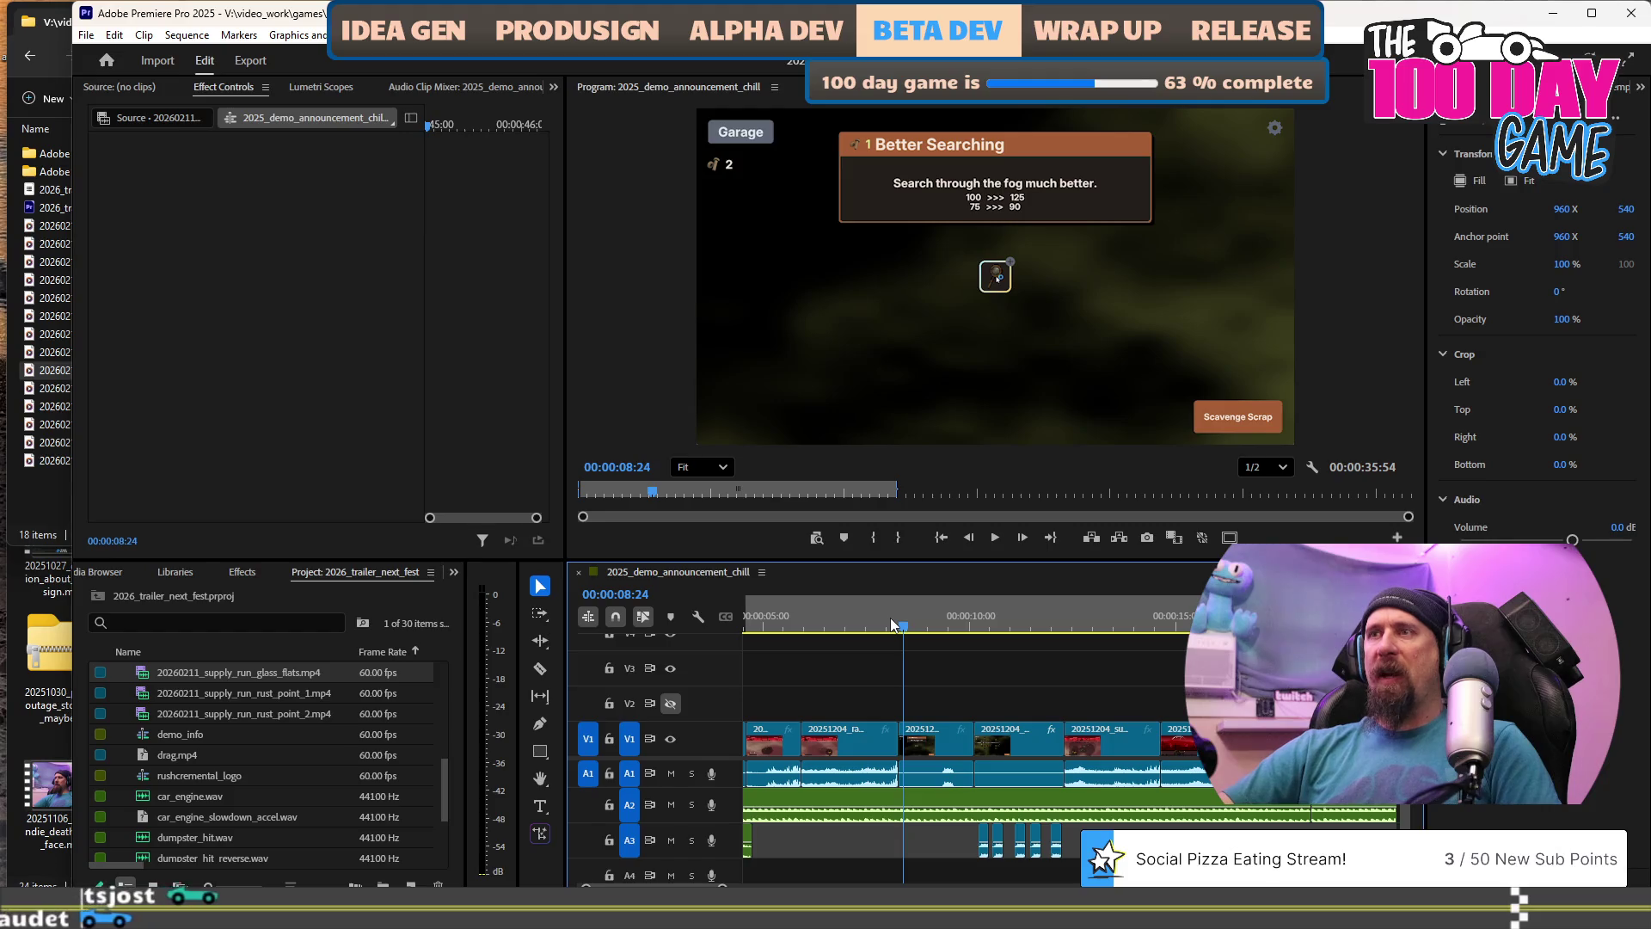
scroll(890, 618, "up", 2)
scroll(1087, 650, "down", 6, "alt")
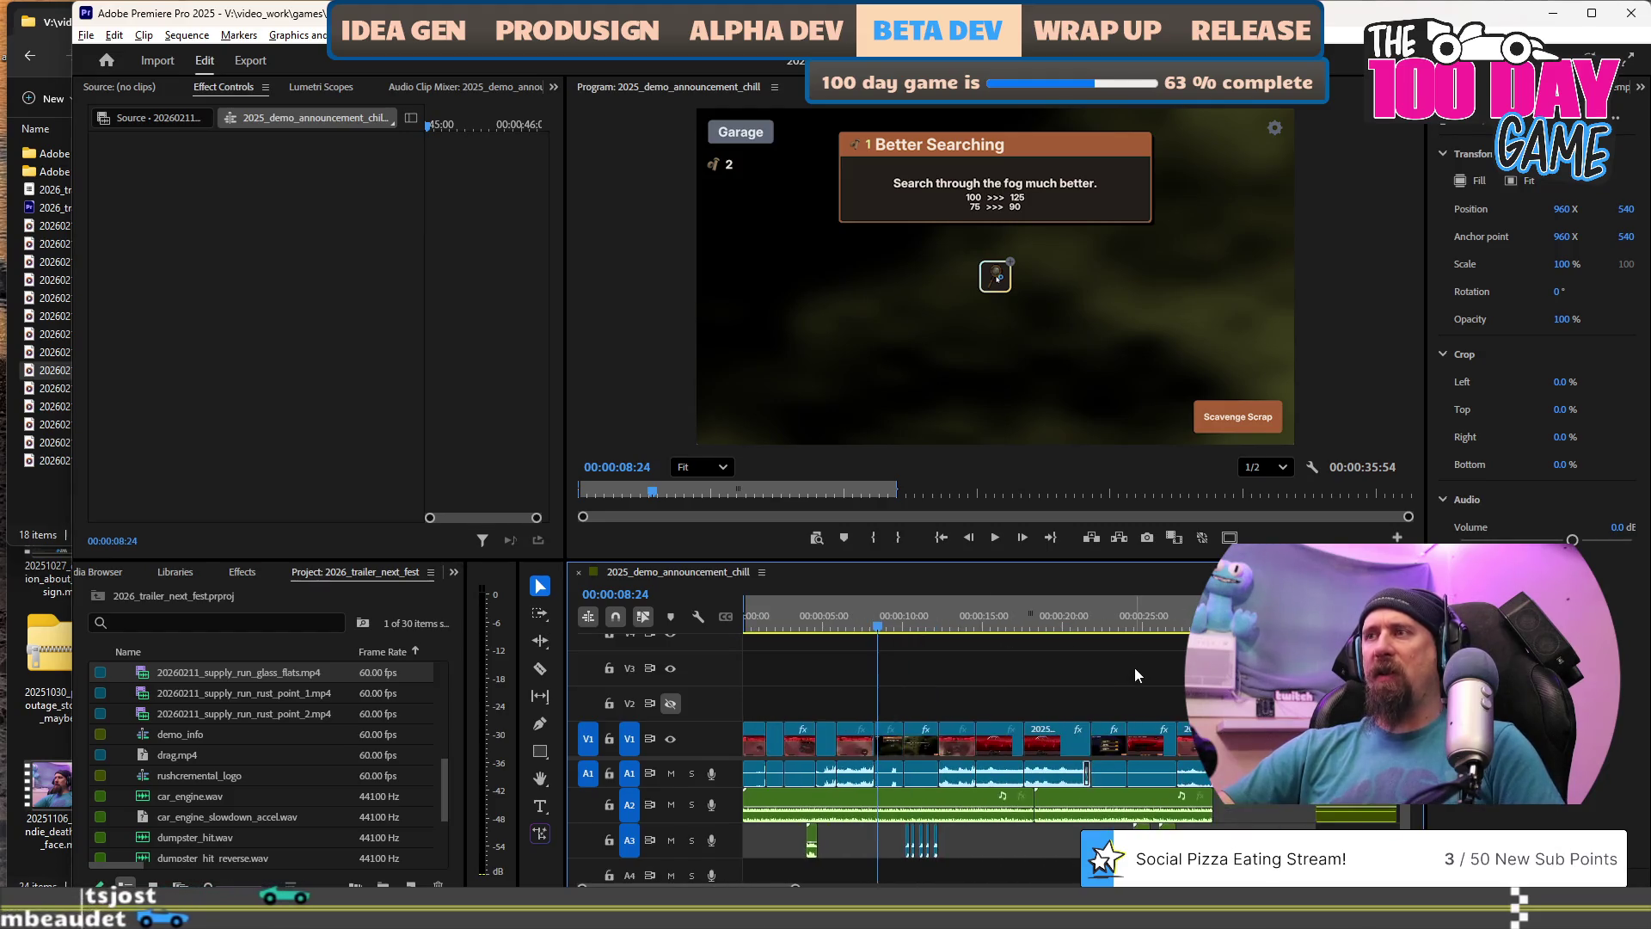
scroll(1189, 756, "down", 1)
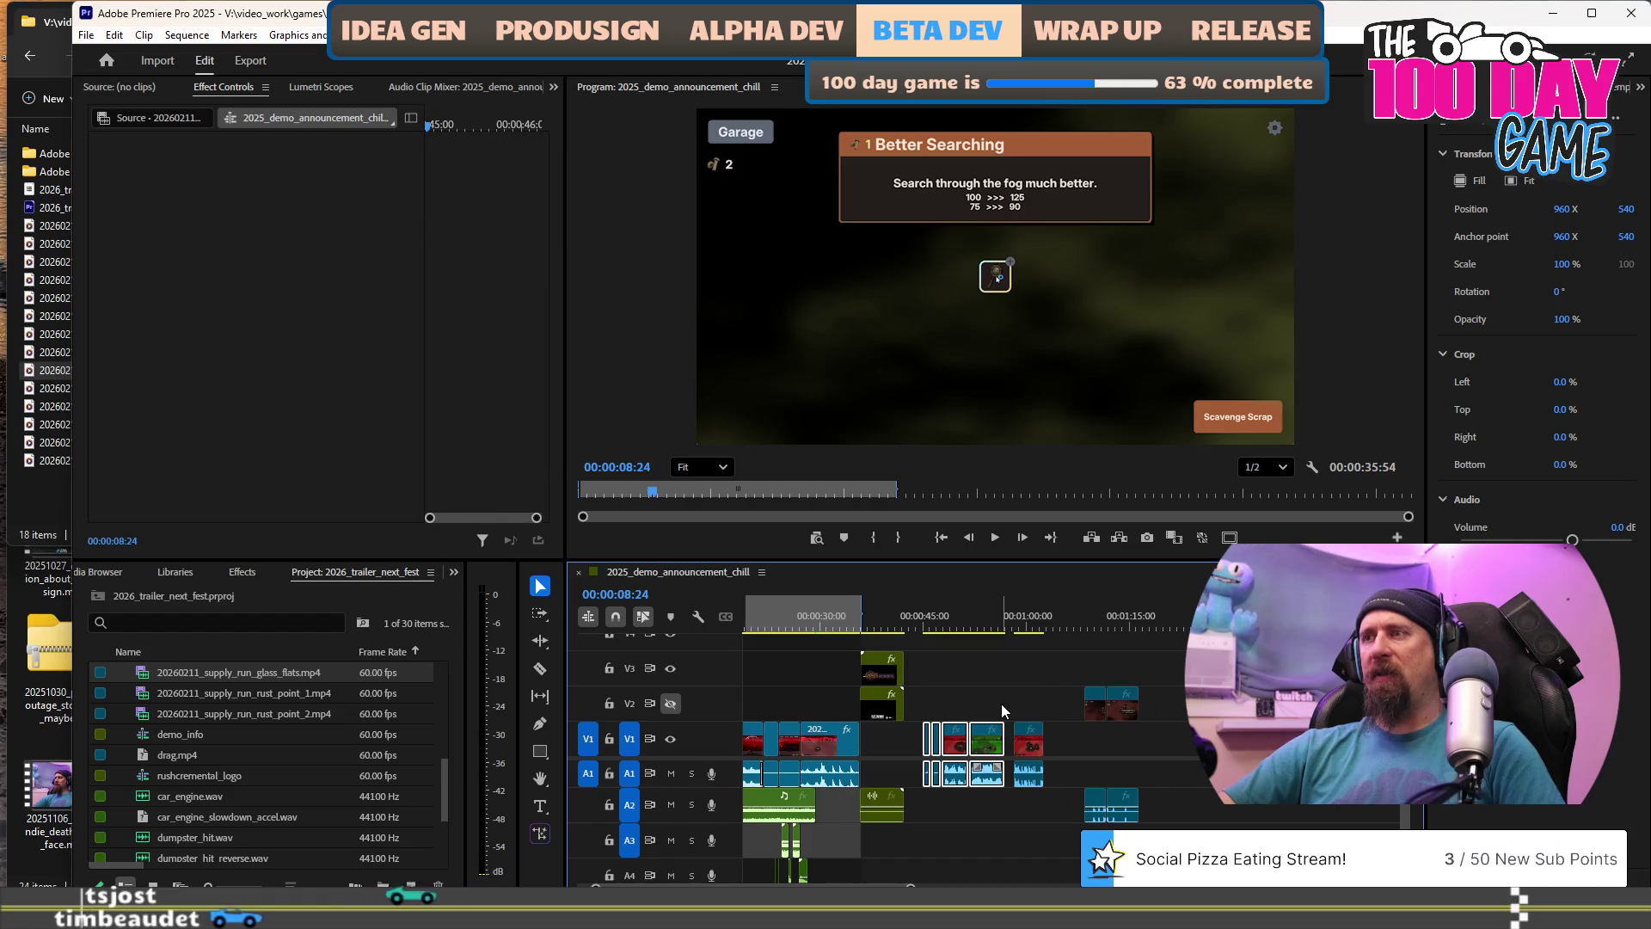
left_click_drag(1016, 690, 1054, 778)
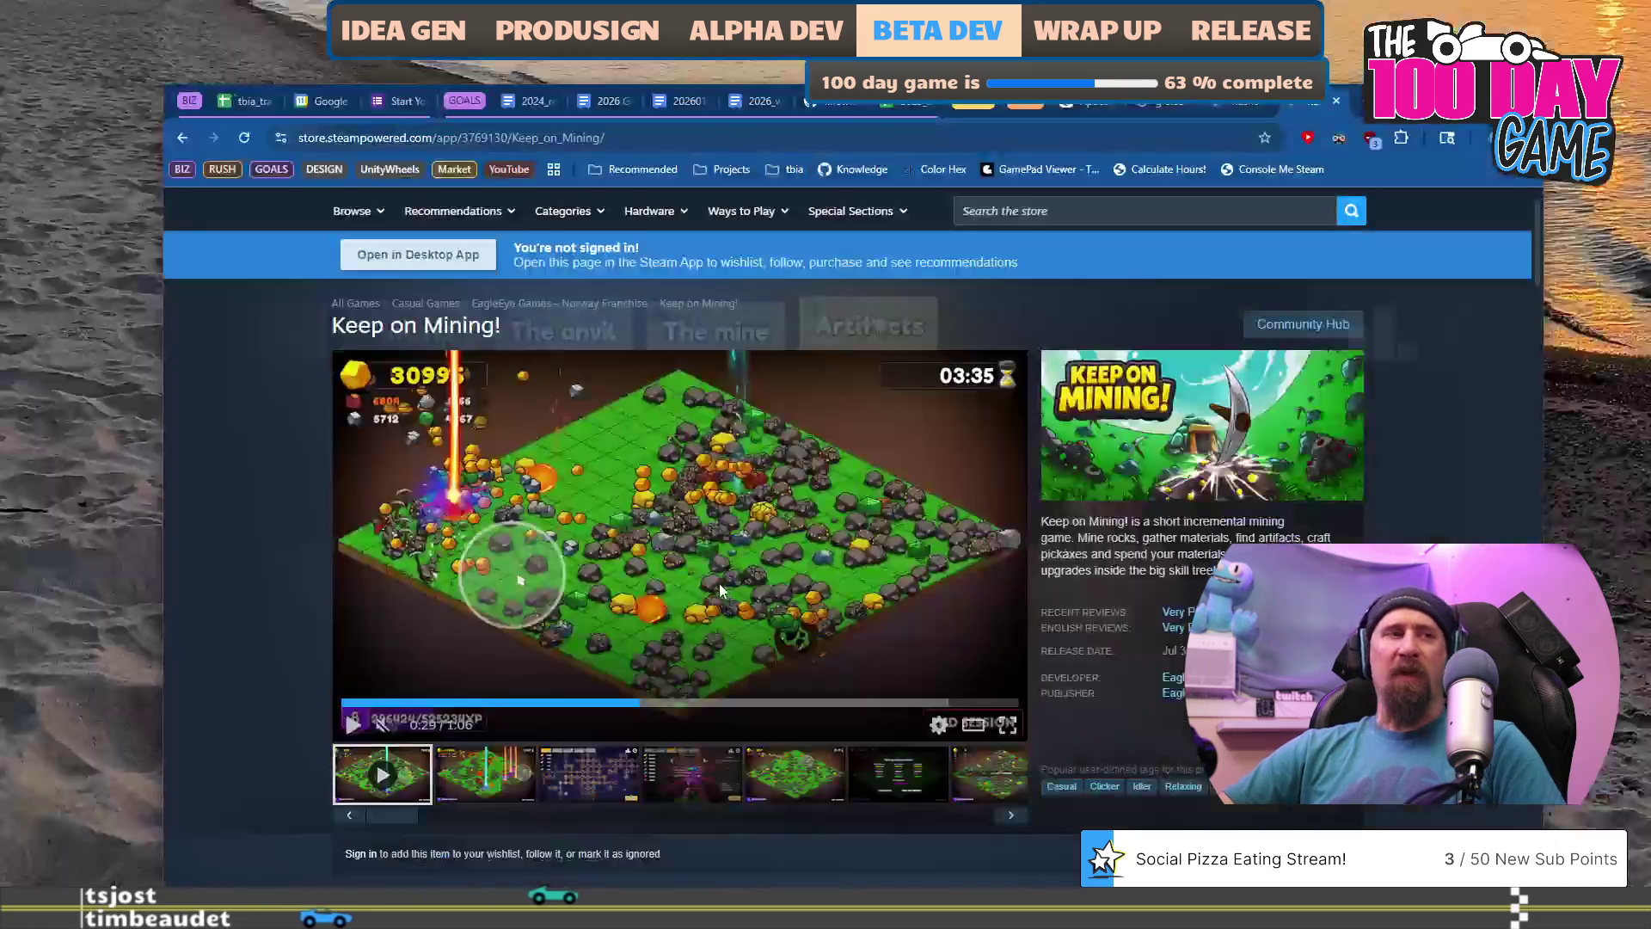
Restart the Keep on Mining! trailer, pause on the skill tree, and return to Premiere.
left_click(362, 704)
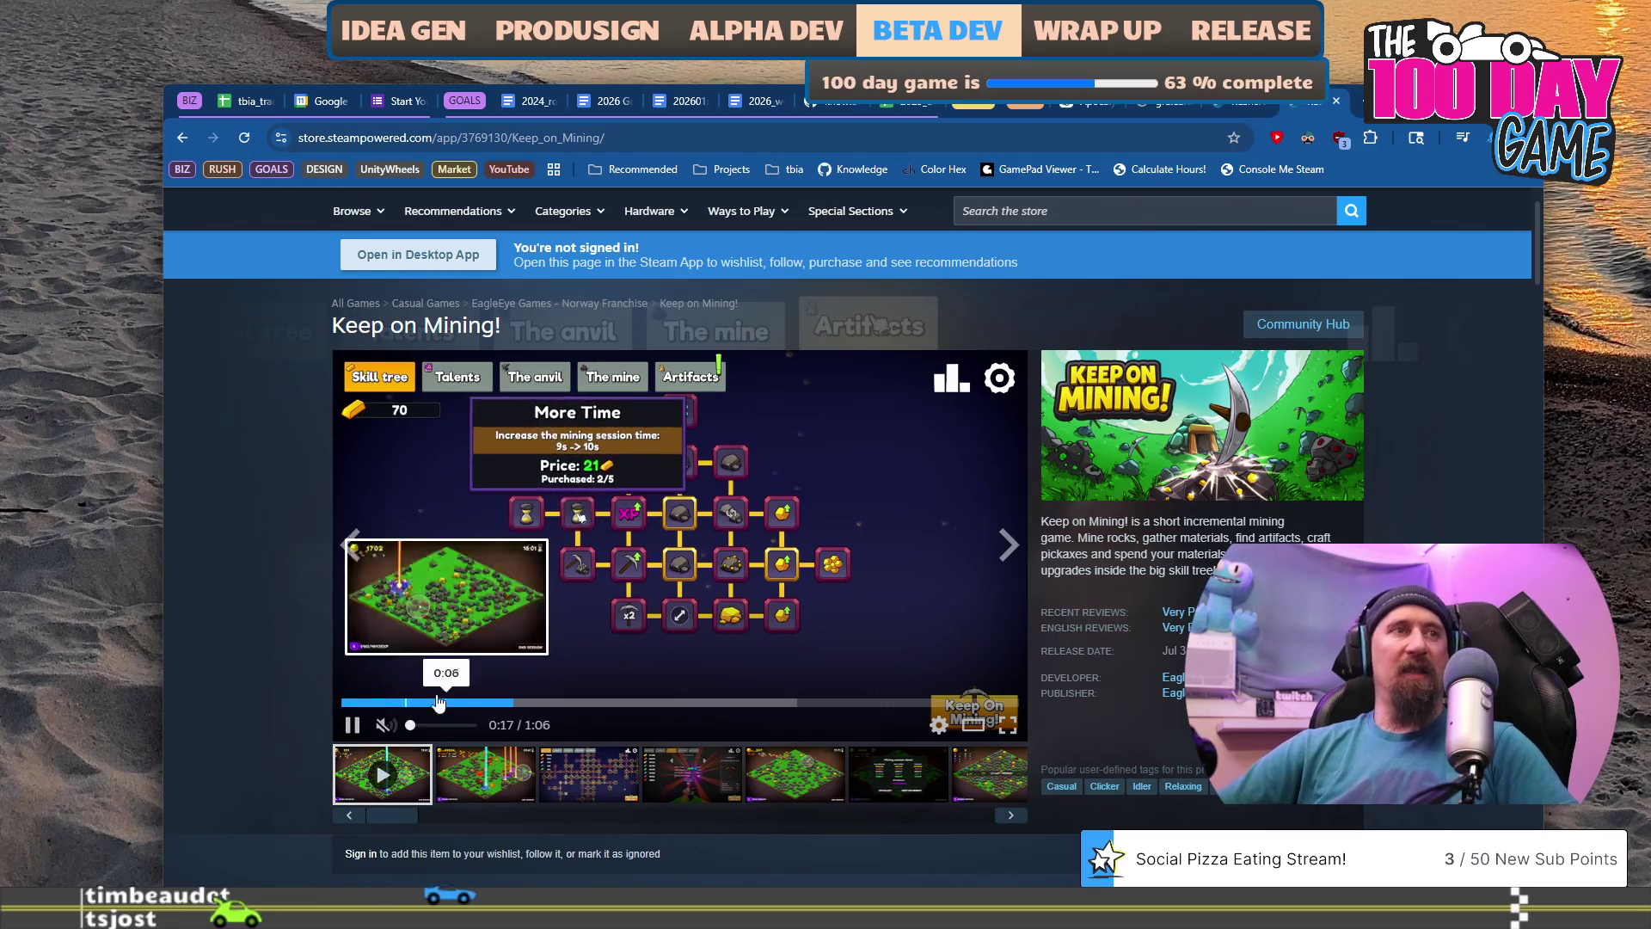
left_click(591, 578)
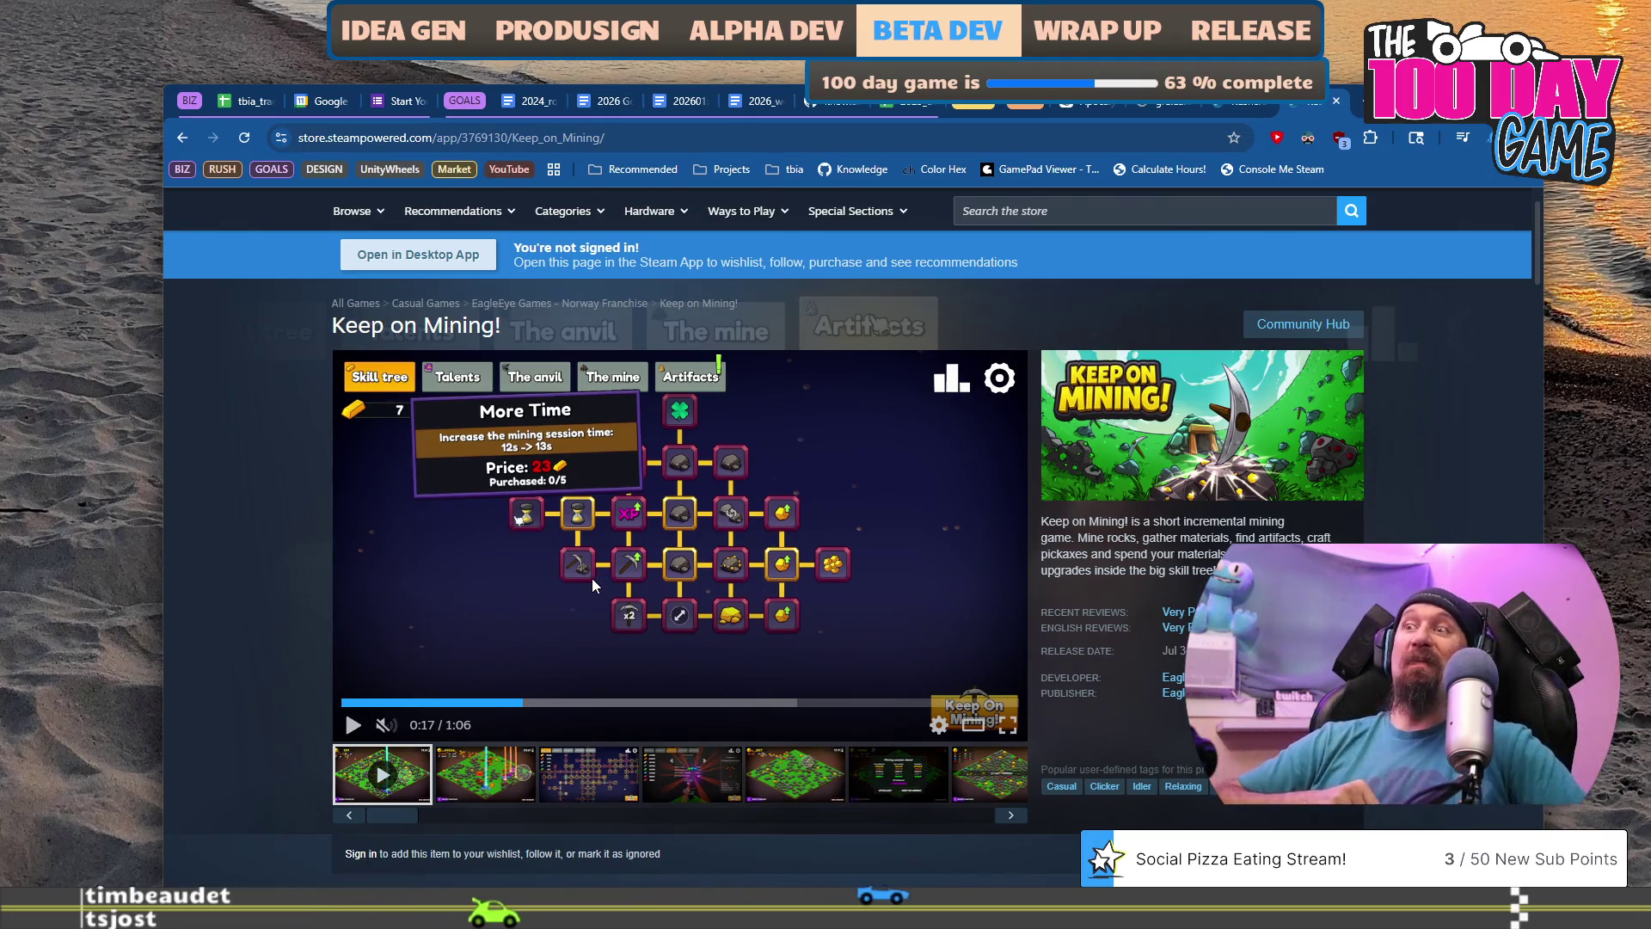
key("alt+Tab")
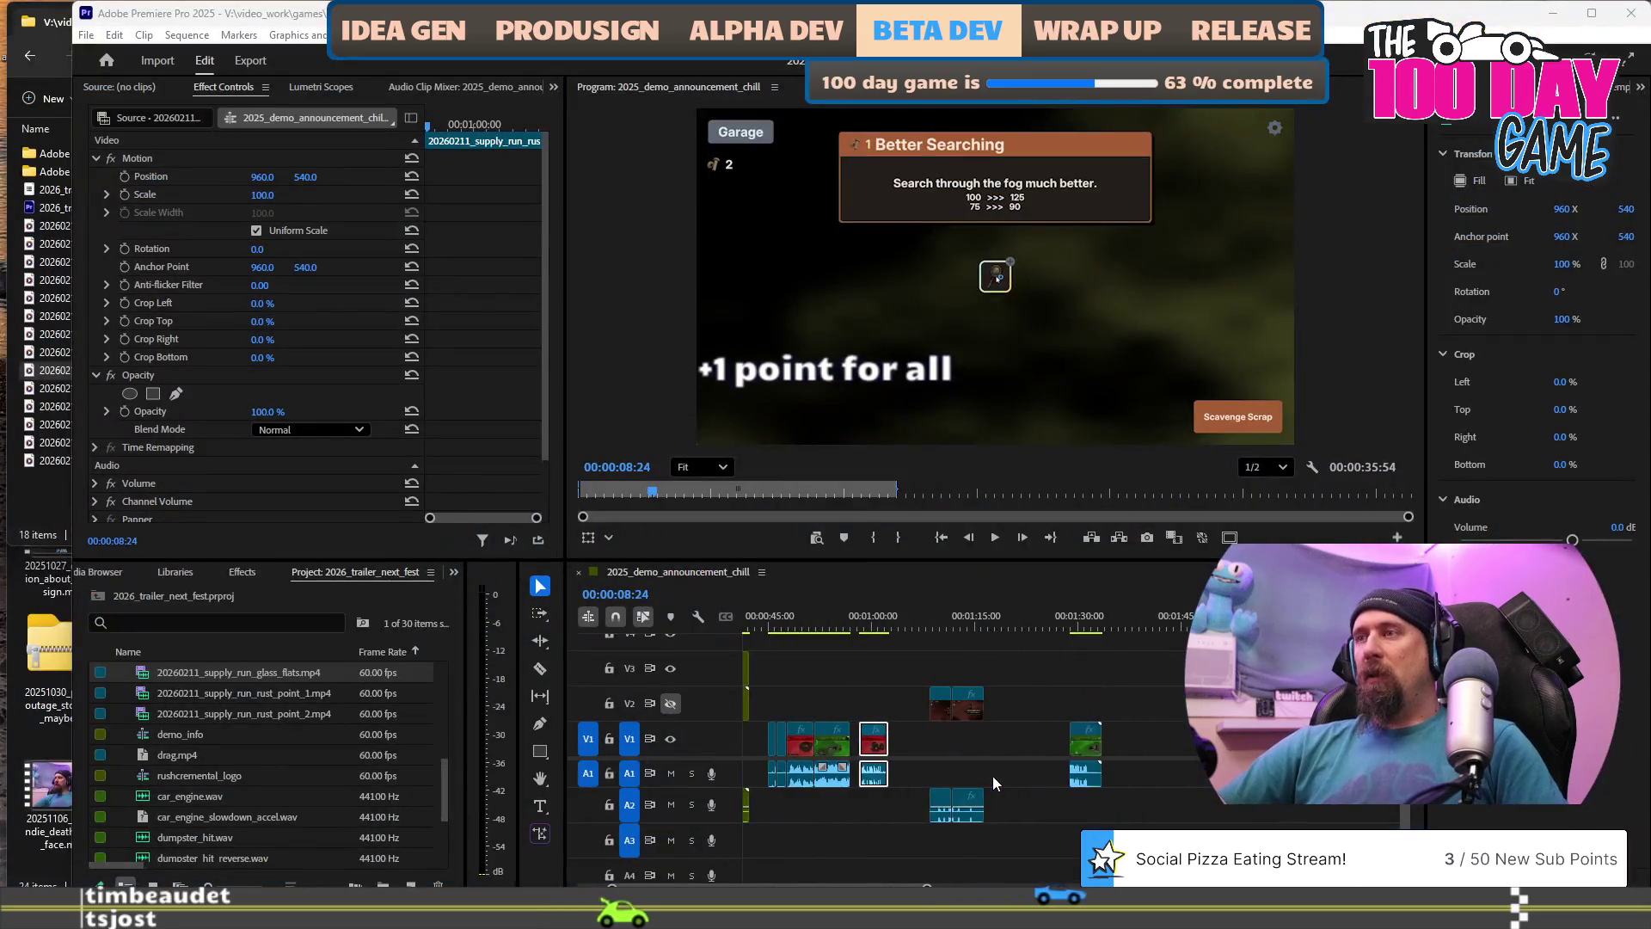
Preview the red clip from 00:00:58:23, then Alt-drag a copy about six seconds later on V1.
scroll(993, 776, "up", 5)
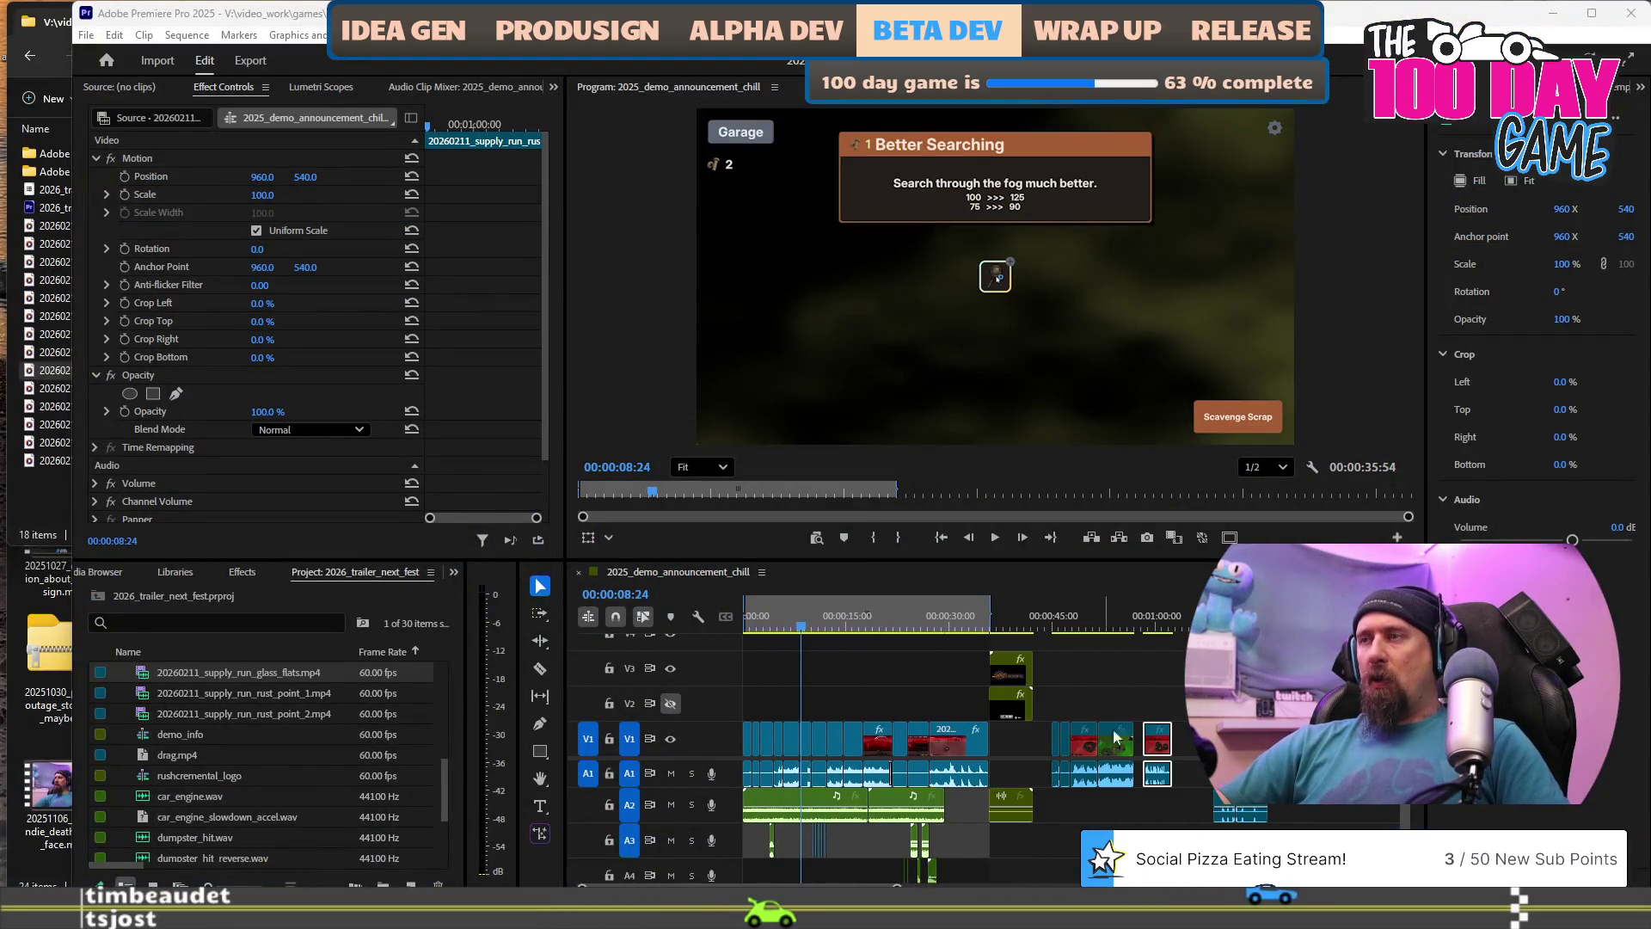
scroll(1018, 747, "up", 3)
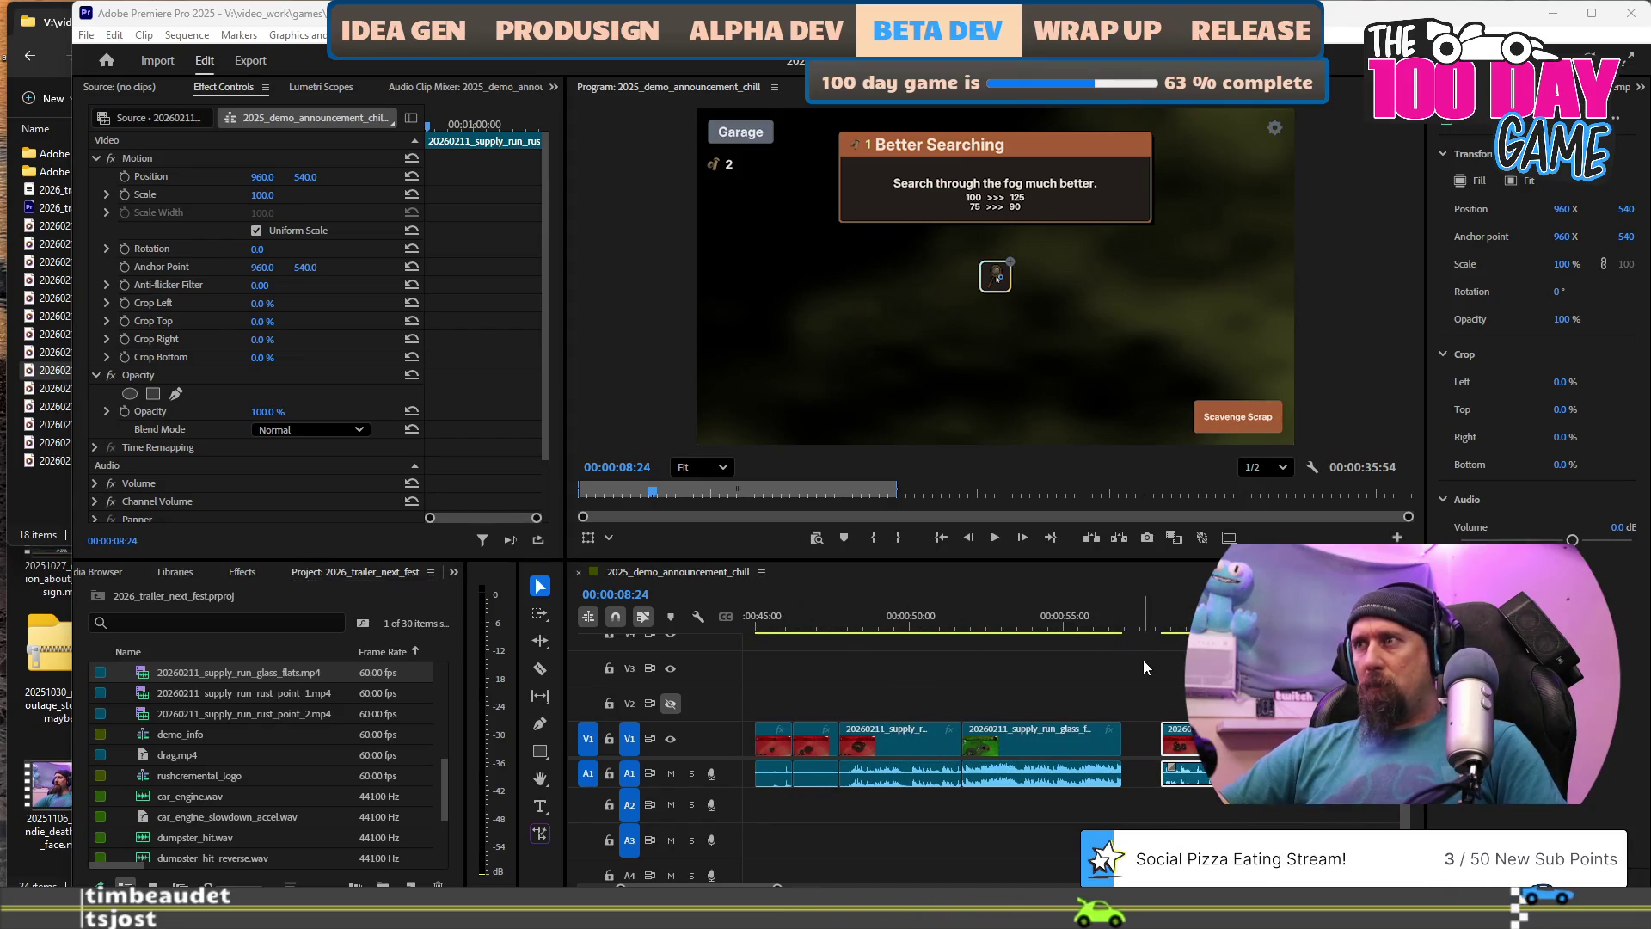
scroll(1146, 667, "down", 1)
scroll(910, 637, "down", 3)
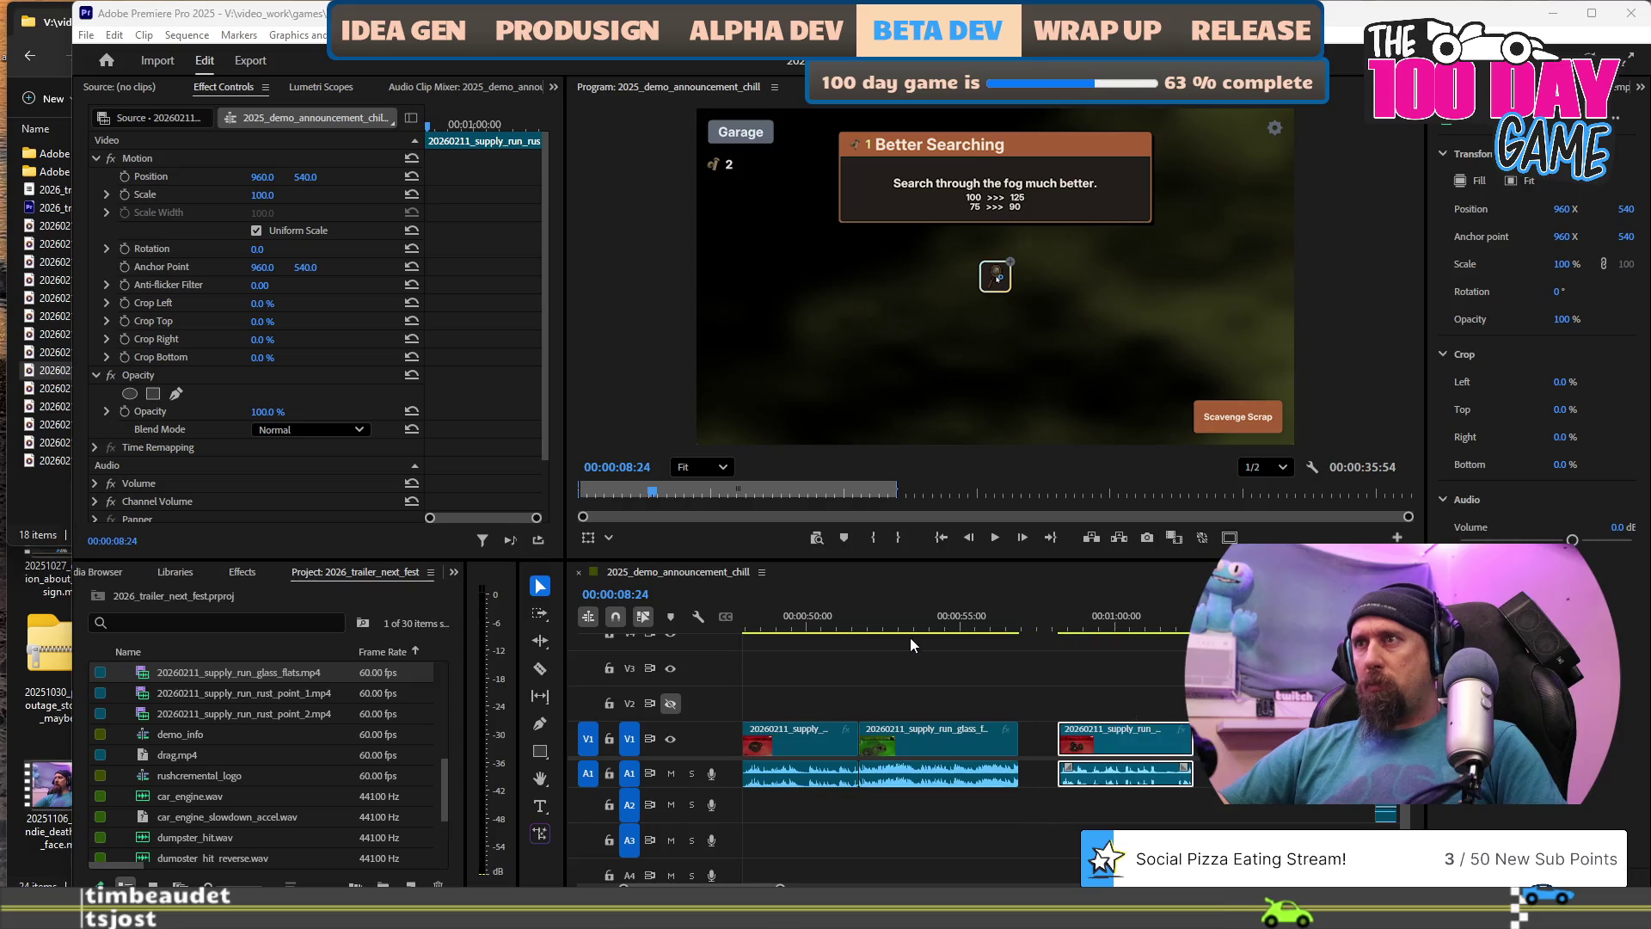
scroll(967, 648, "down", 2)
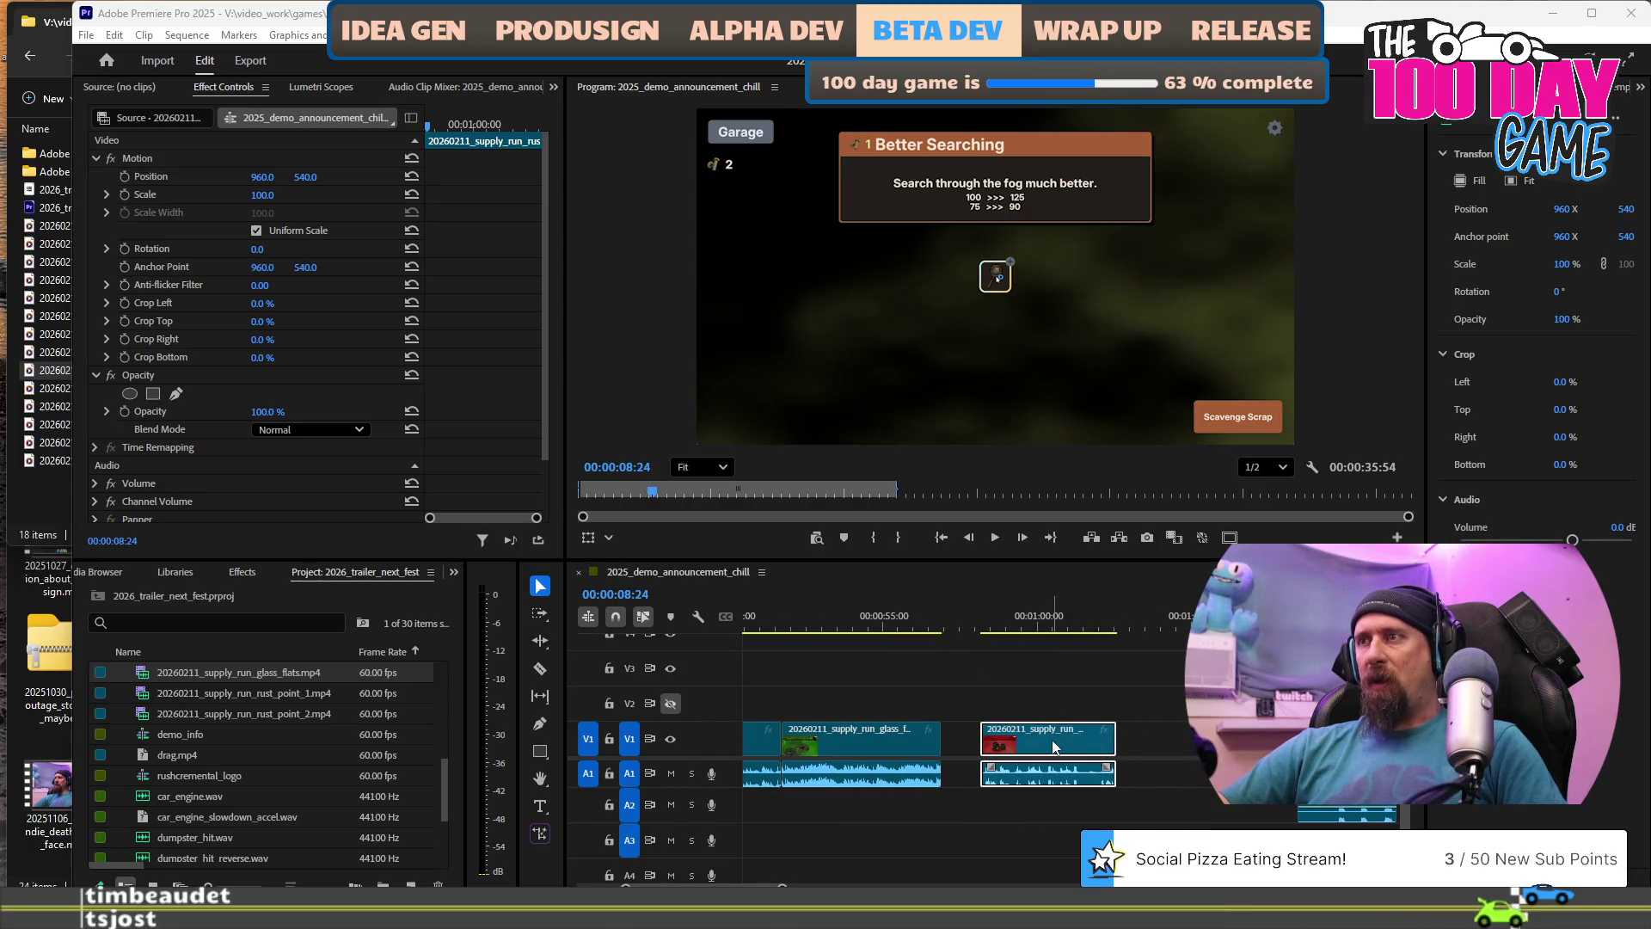
left_click(987, 626)
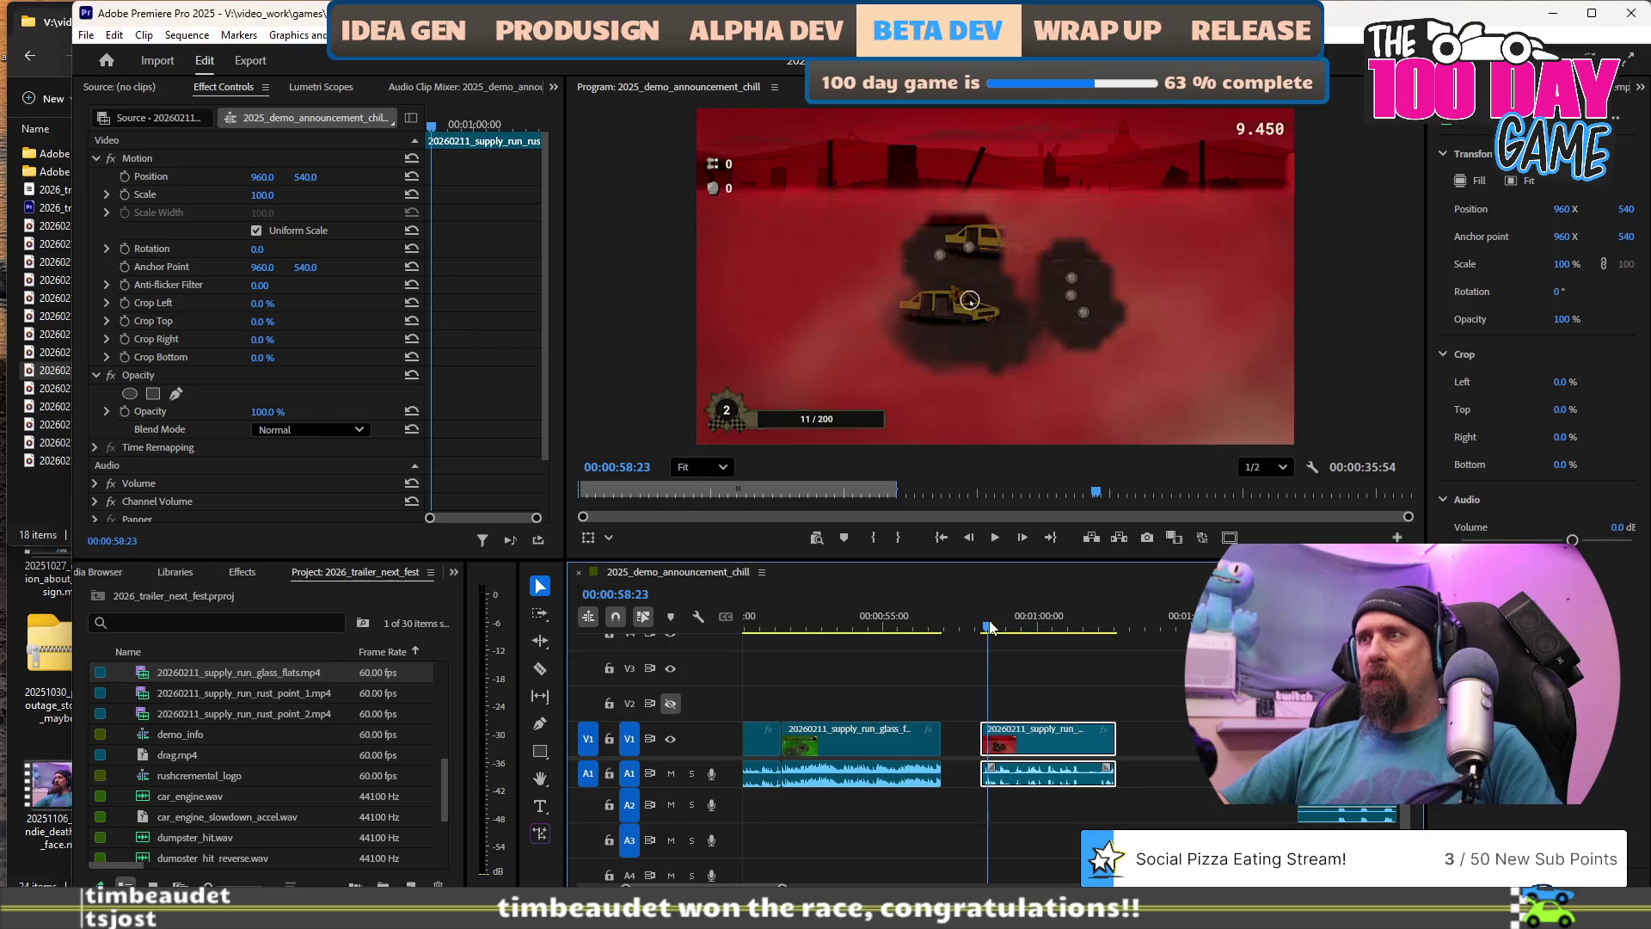
key("space")
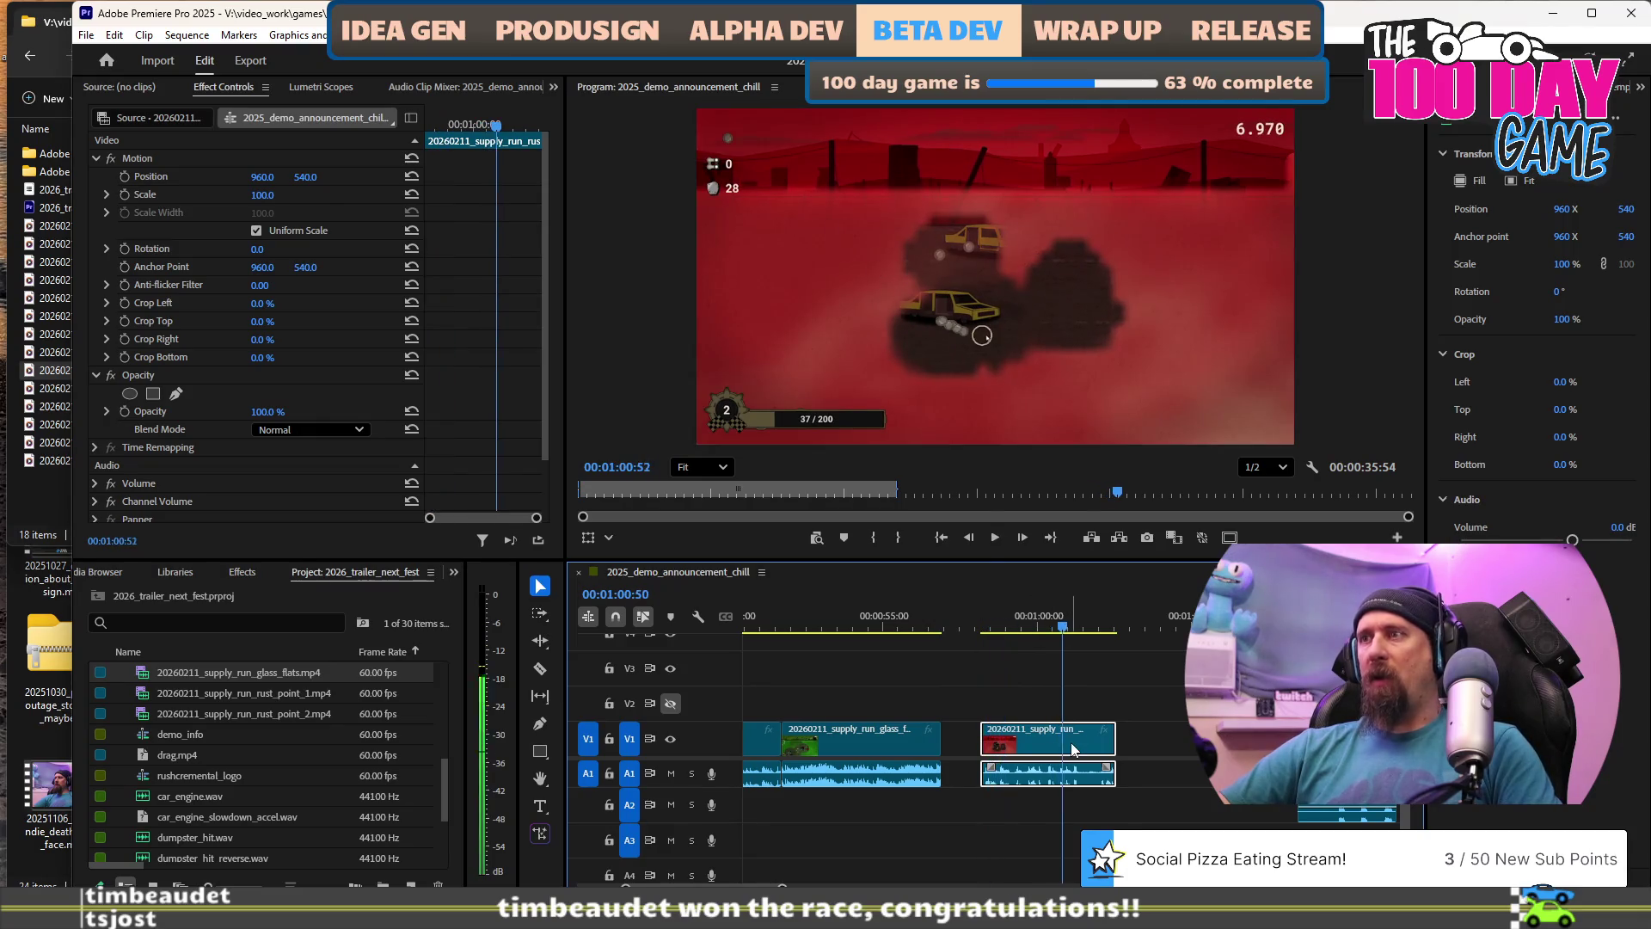
left_click_drag(1056, 742, 1238, 741)
Add 20260211_supply_run_green_gardens_final.mp4 from the footage folder to the sequence.
key("minus")
key("minus")
key("minus")
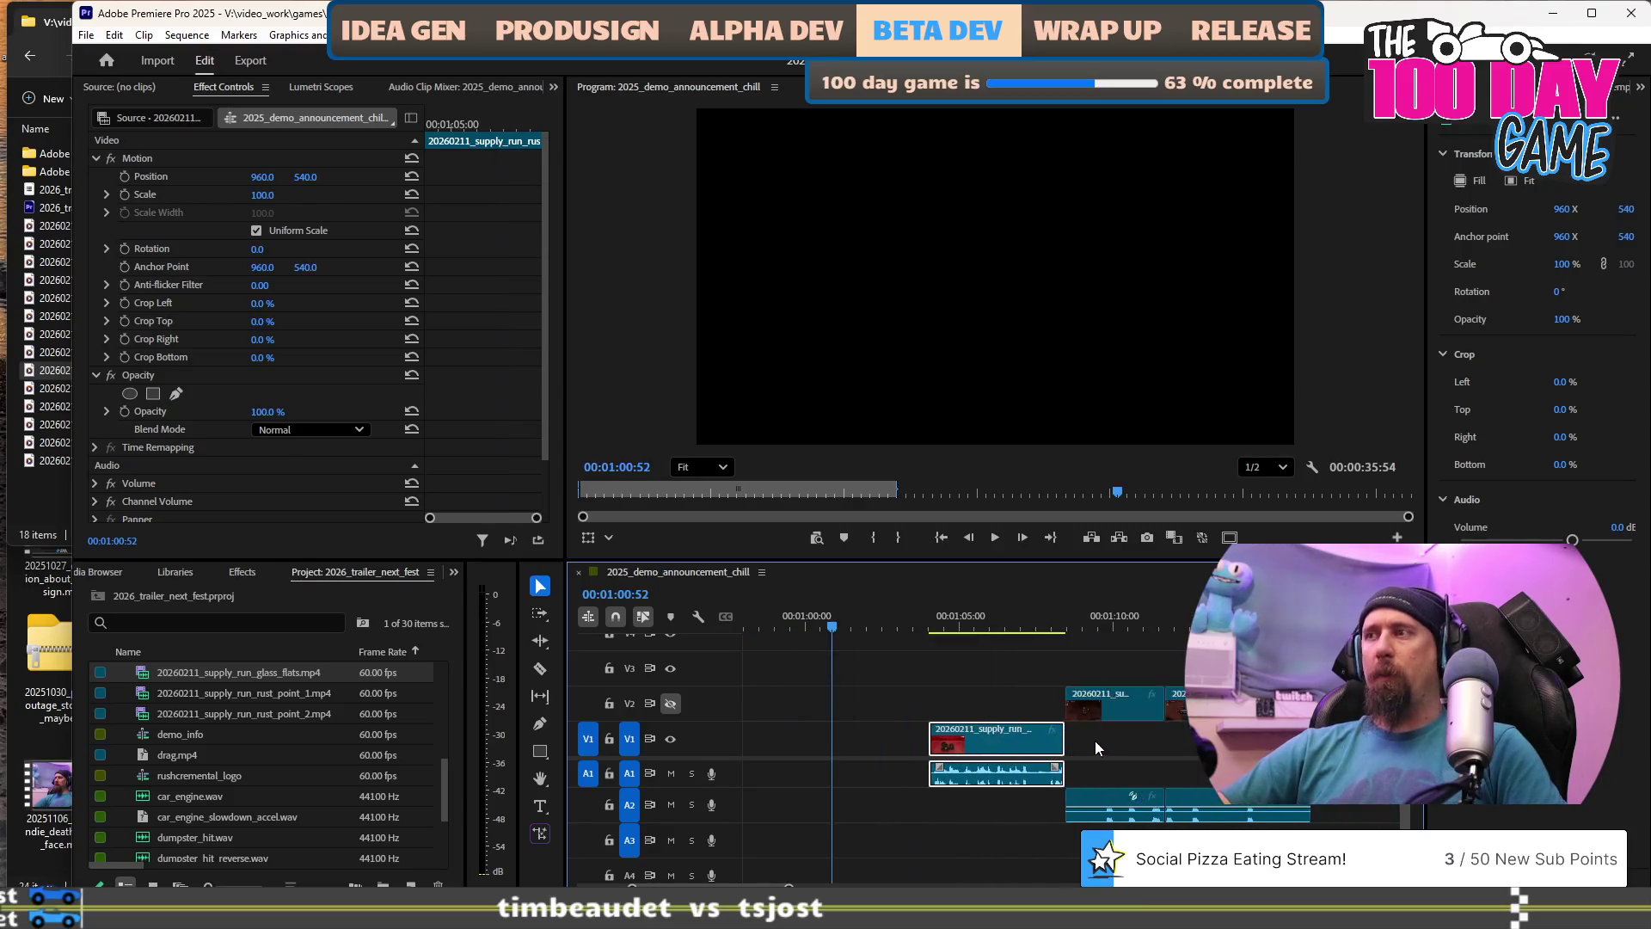
scroll(1096, 741, "down", 5)
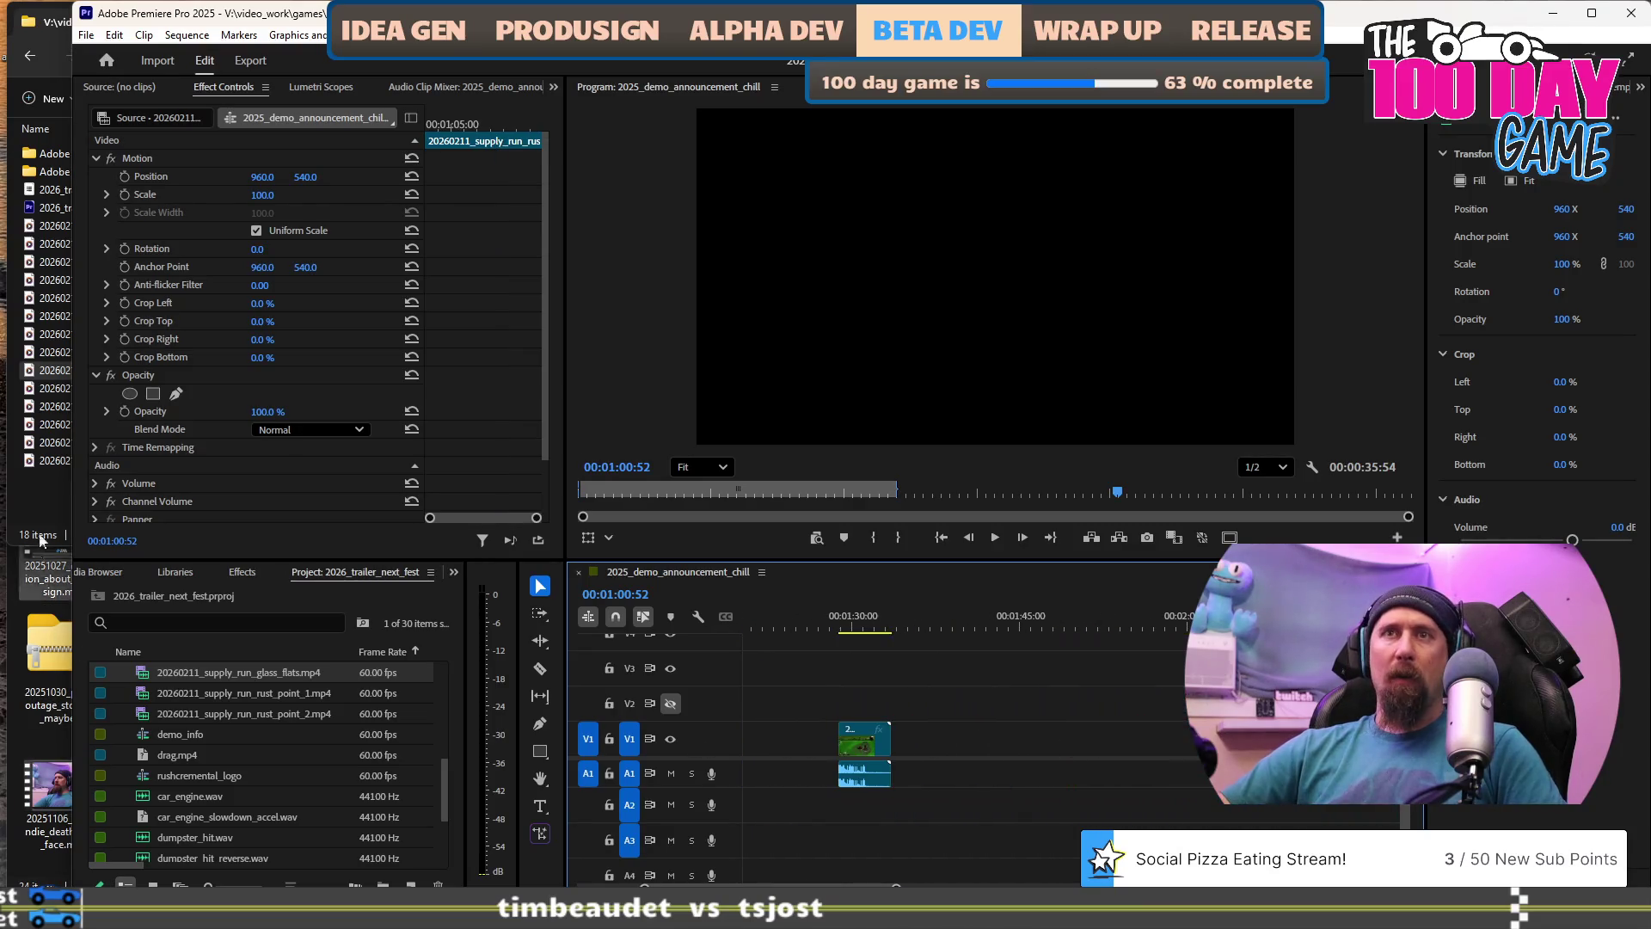
left_click(38, 370)
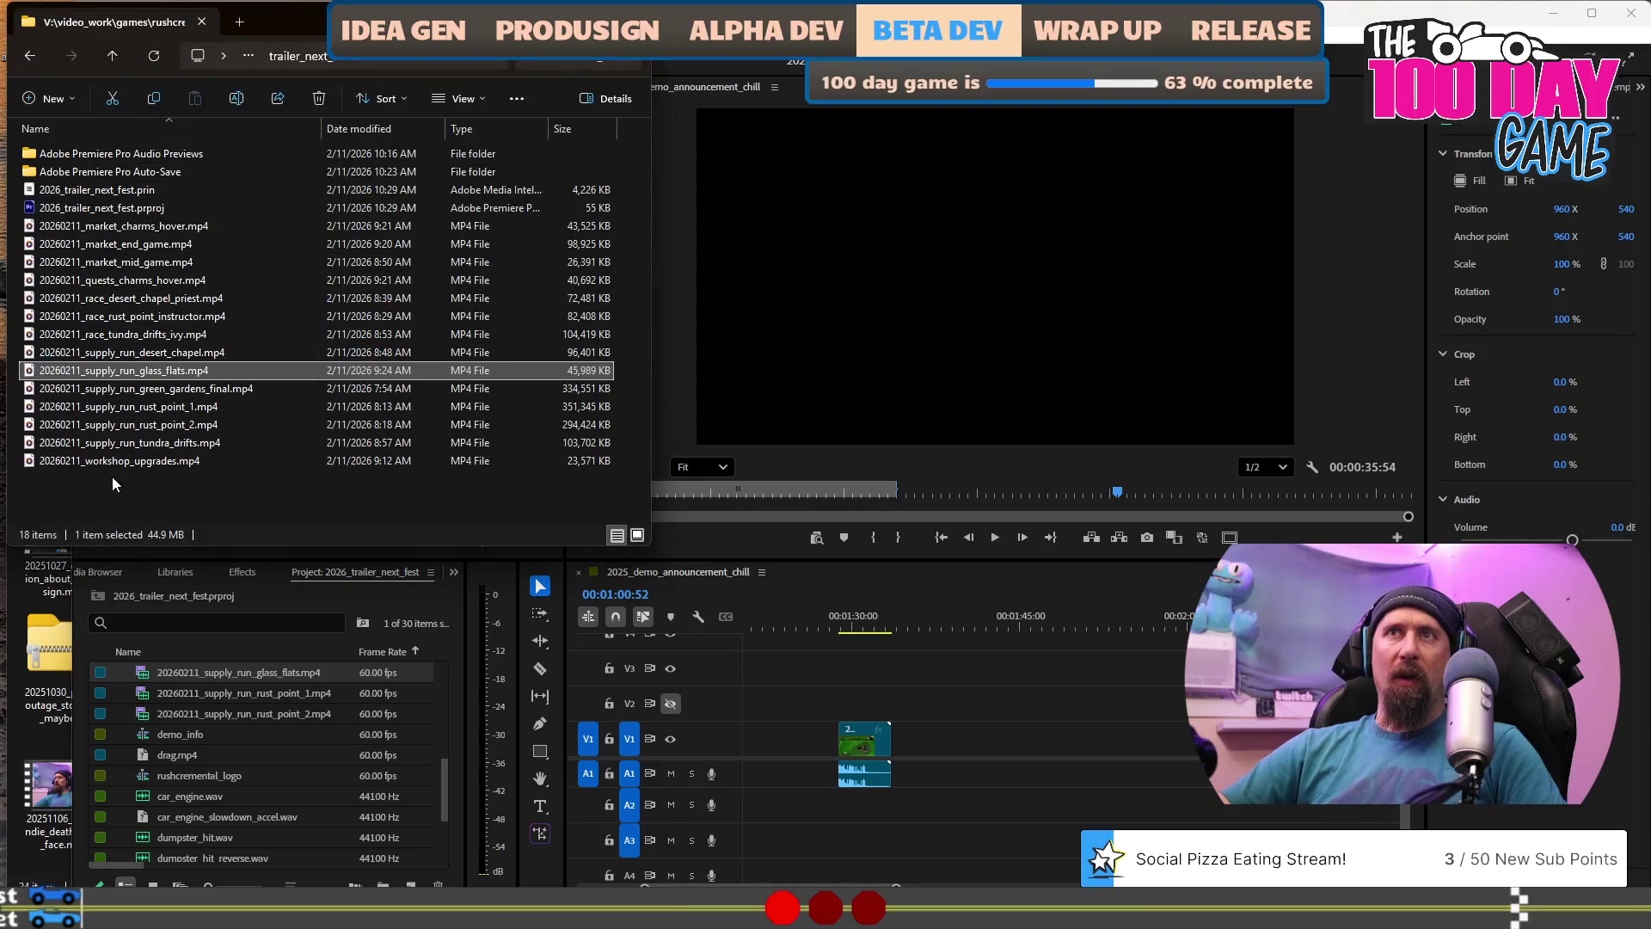
left_click(144, 389)
mouse_move(112, 394)
left_mouse_down()
mouse_move(895, 663)
mouse_move(951, 737)
mouse_move(938, 737)
left_mouse_up()
left_click(964, 664)
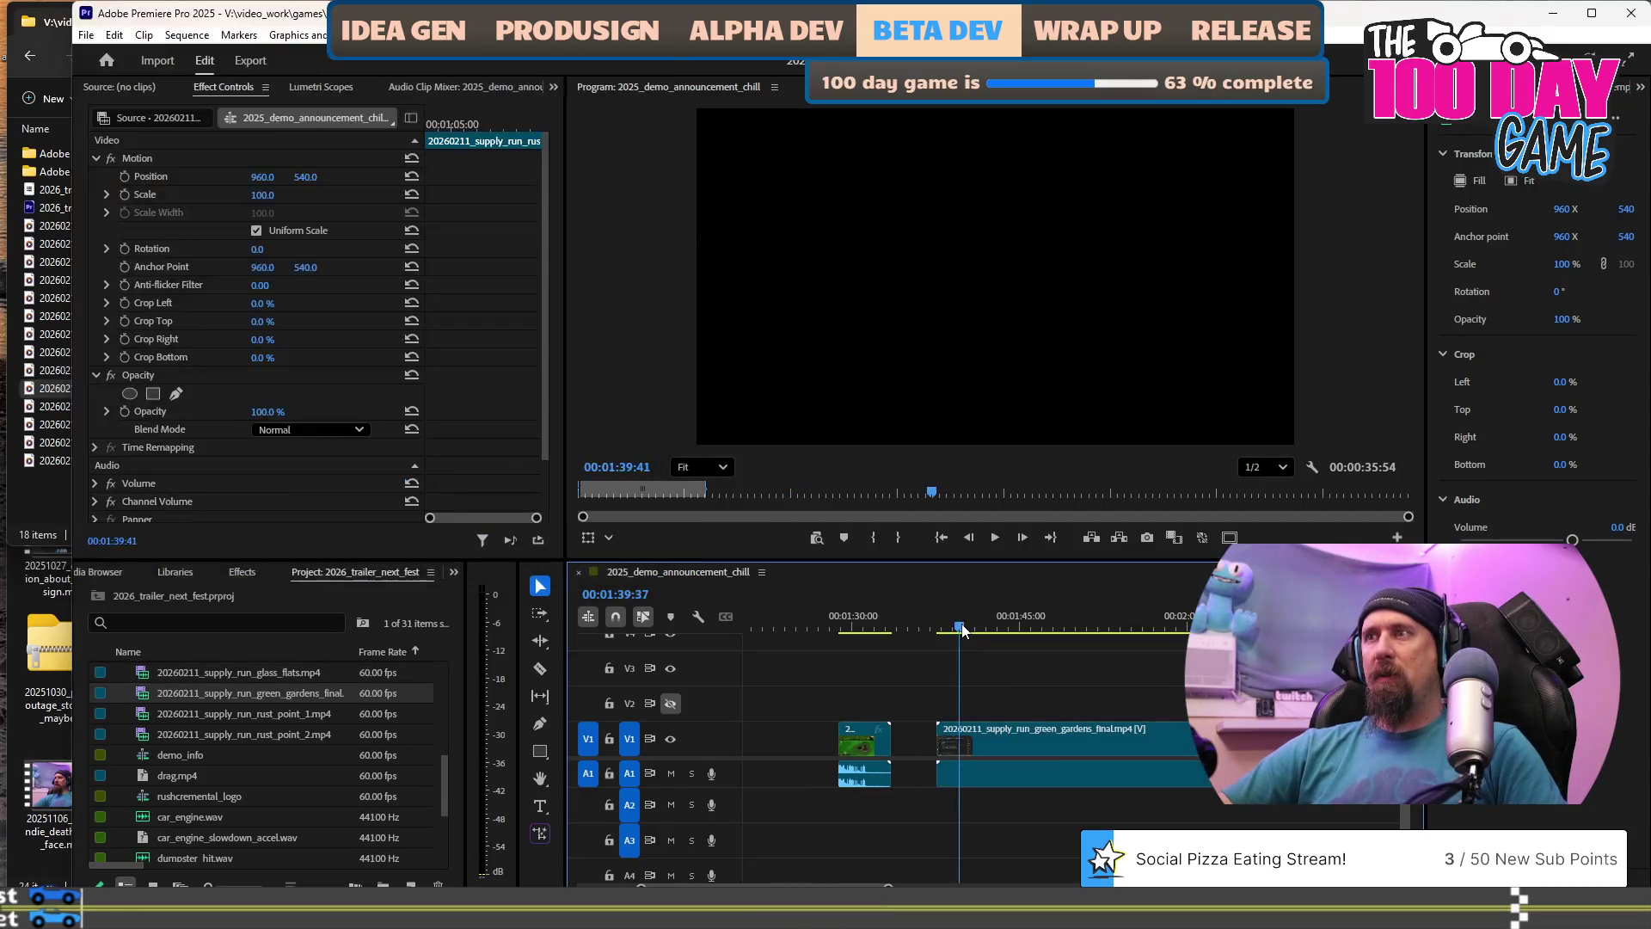
Scrub through the green gardens clip and play it from its start.
scroll(1021, 675, "down", 2)
mouse_move(1067, 616)
left_mouse_down()
mouse_move(1225, 616)
mouse_move(1086, 626)
left_mouse_up()
key("Up")
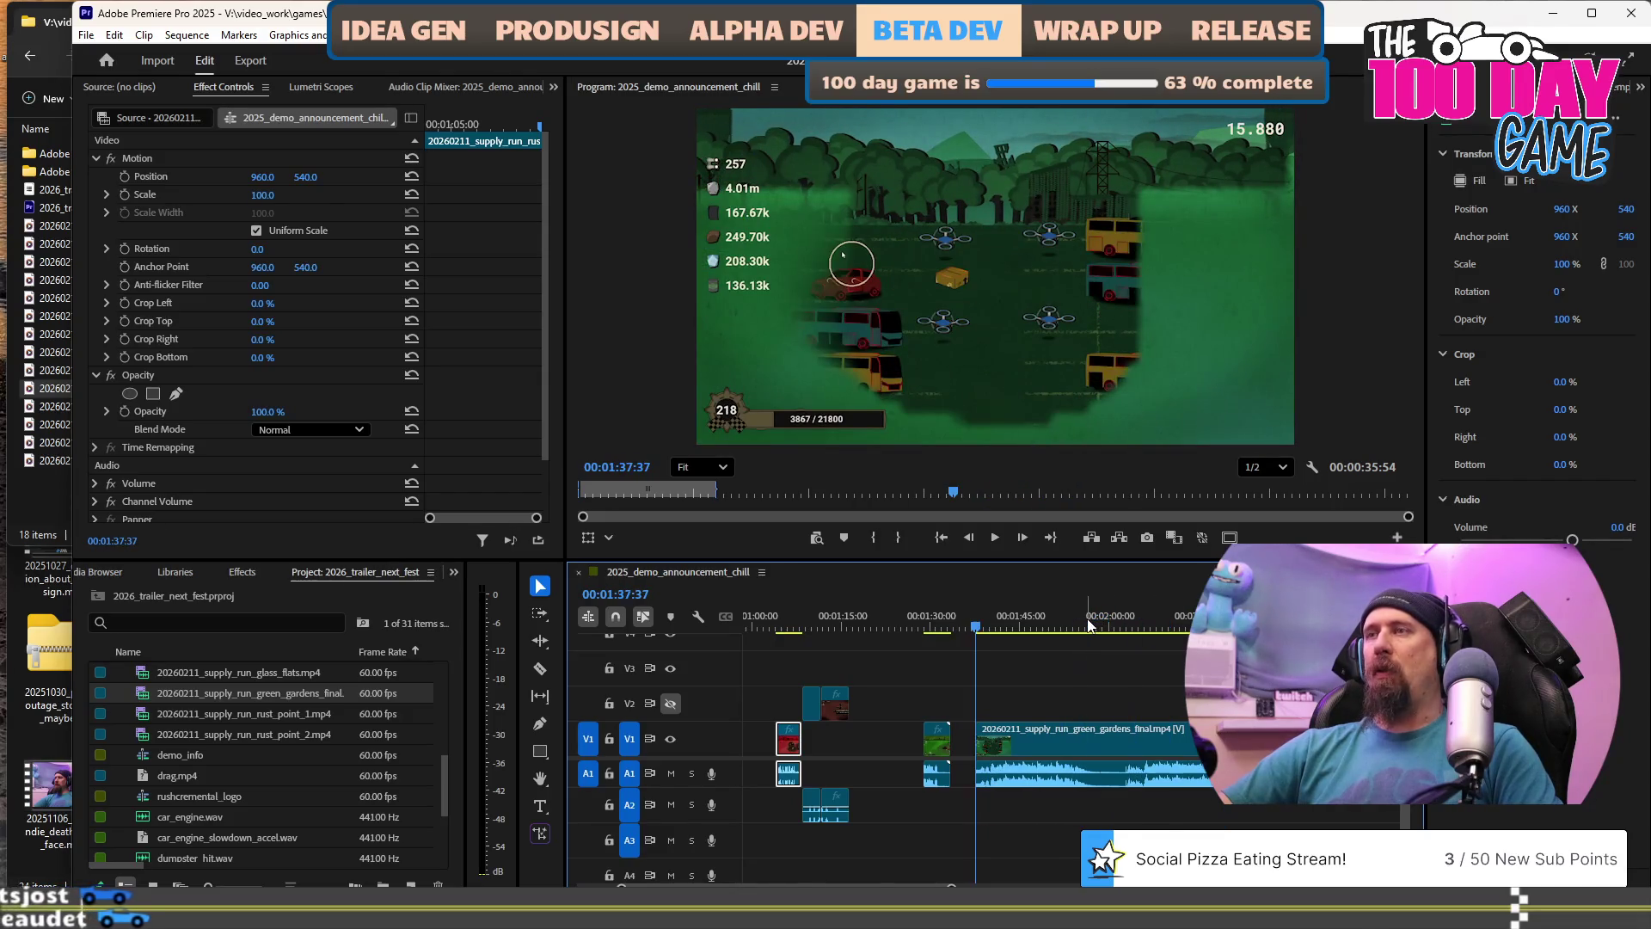
key("space")
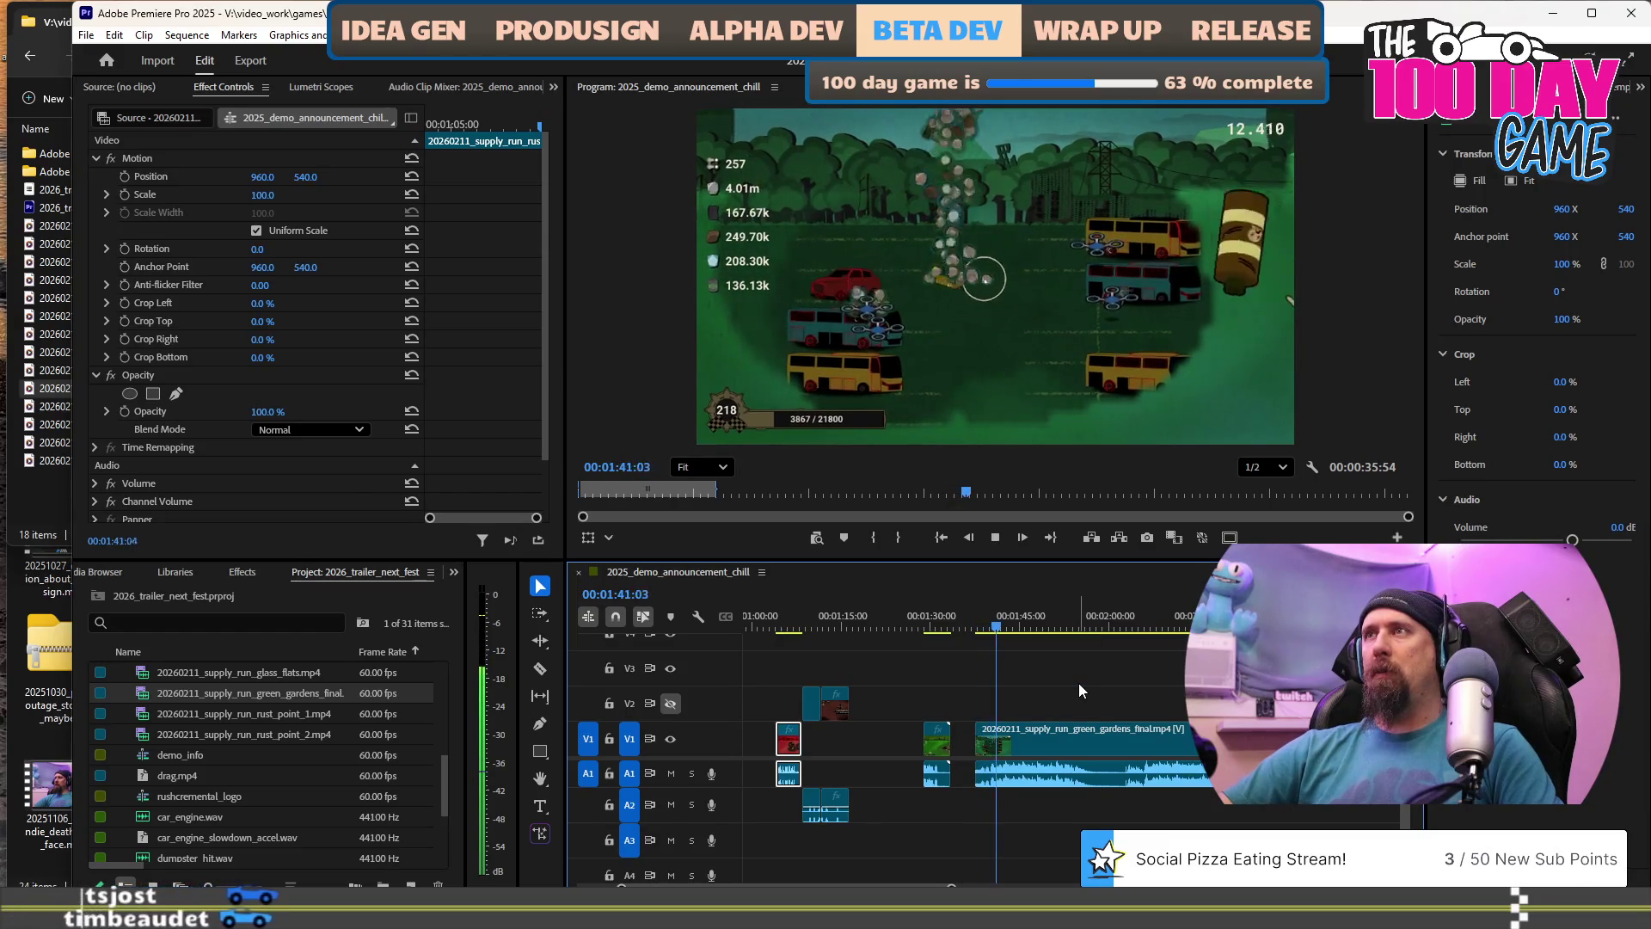
key("space")
key("=")
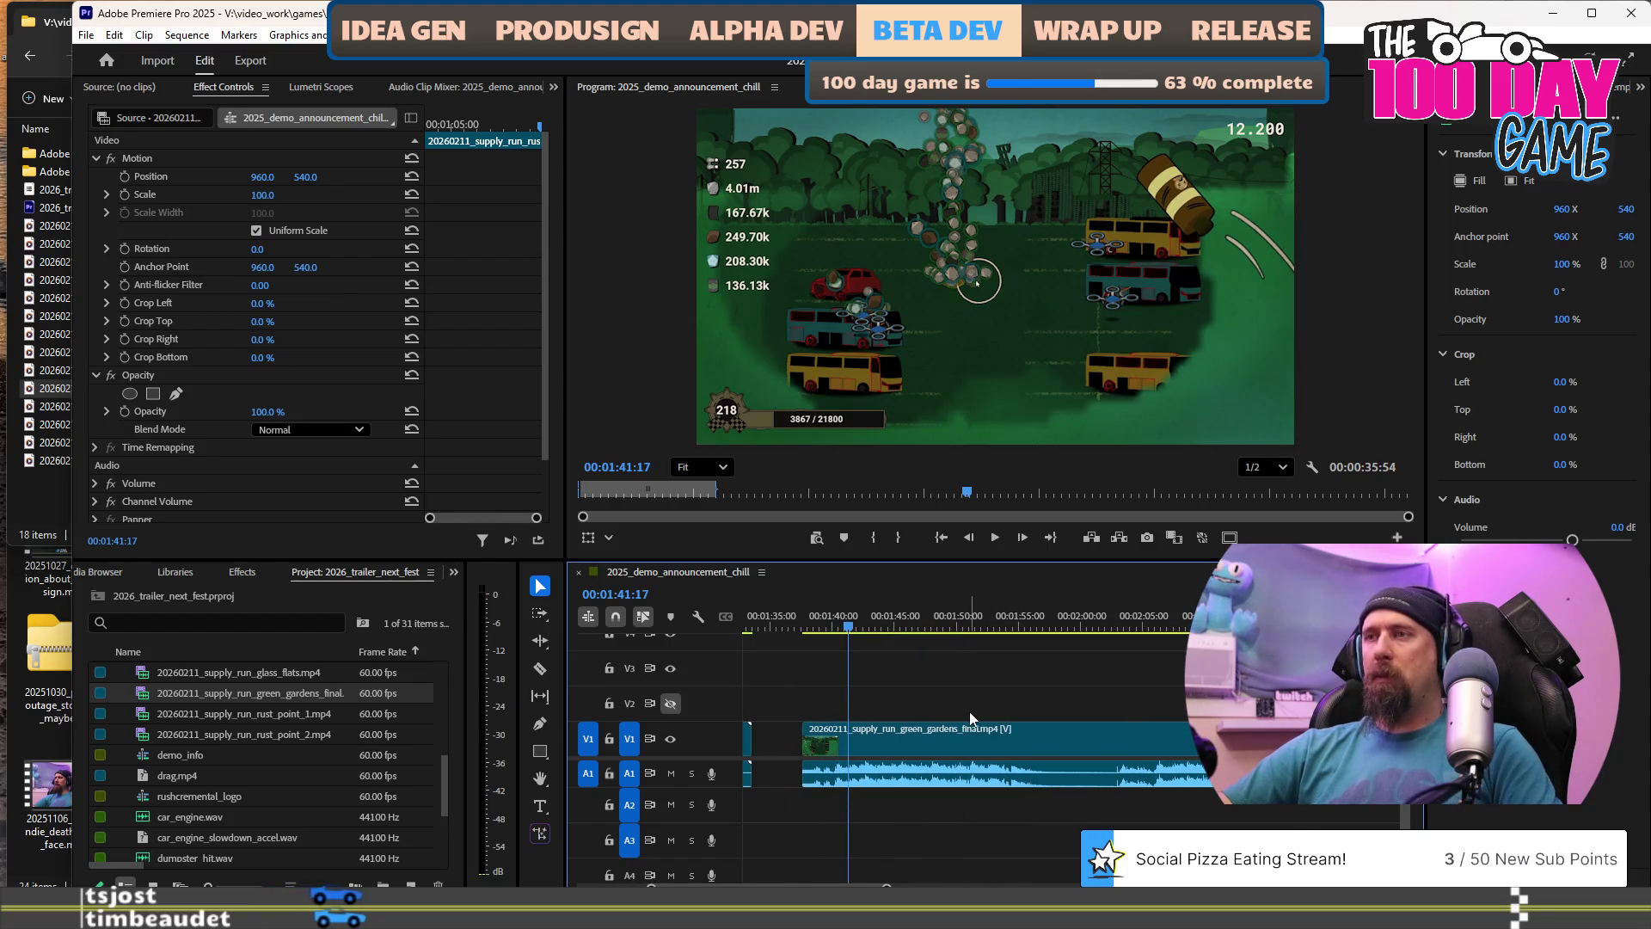
Step back to about 01:42:02, play on, and ripple-trim the clip's end at 01:44:17.
key("j")
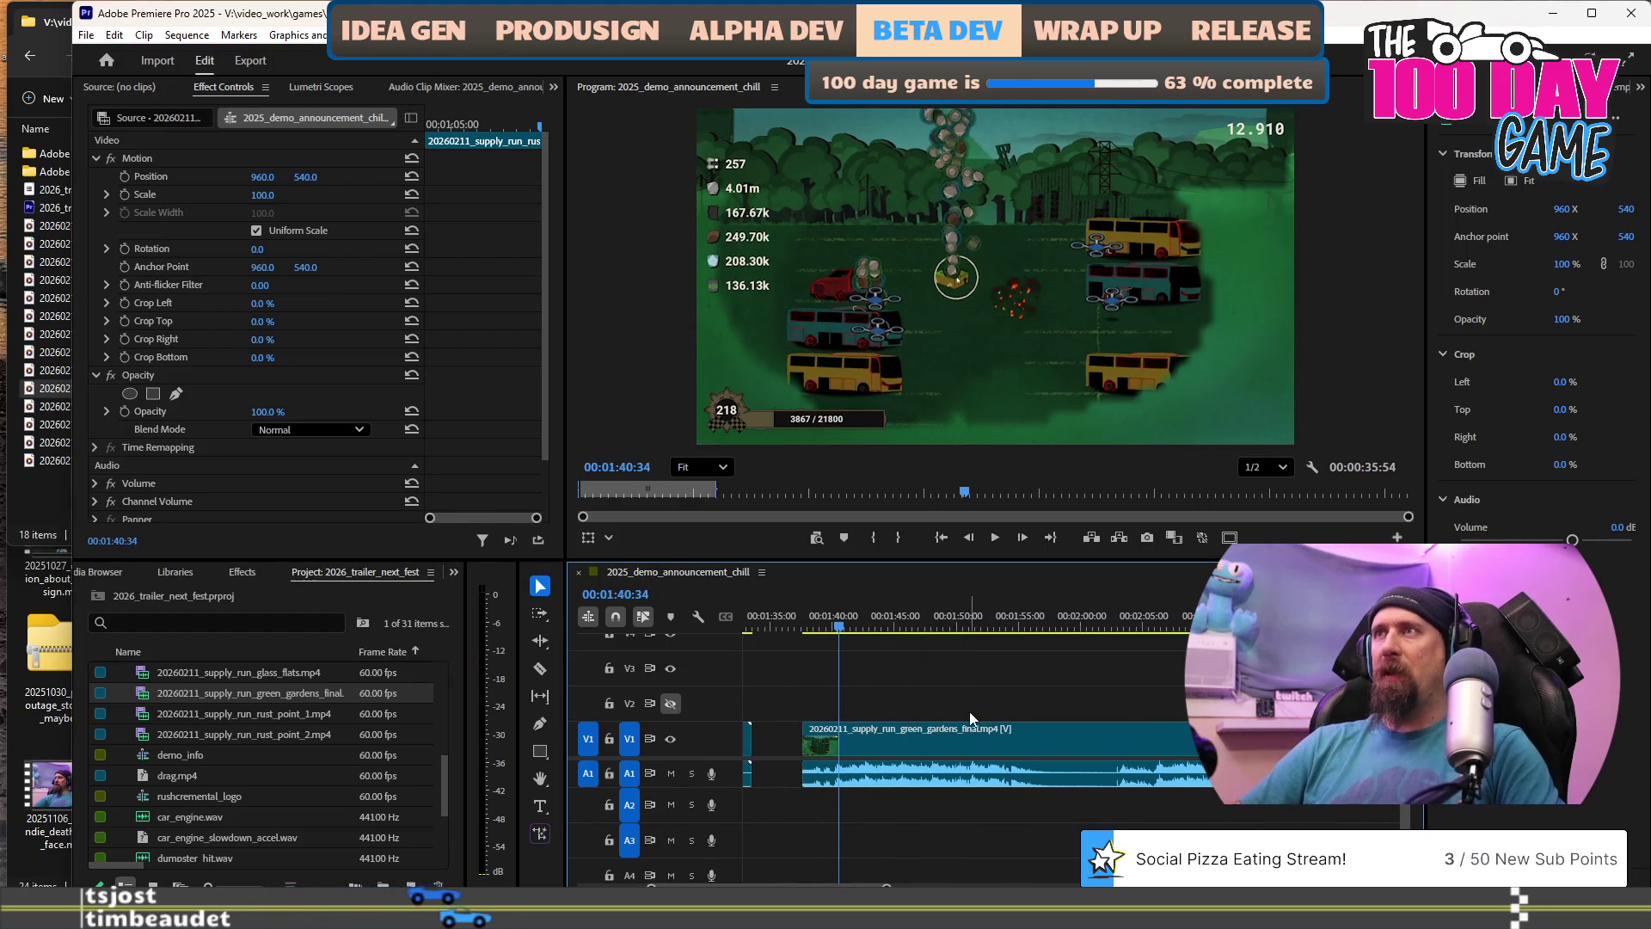
key("j")
key("k")
key("j")
key("j")
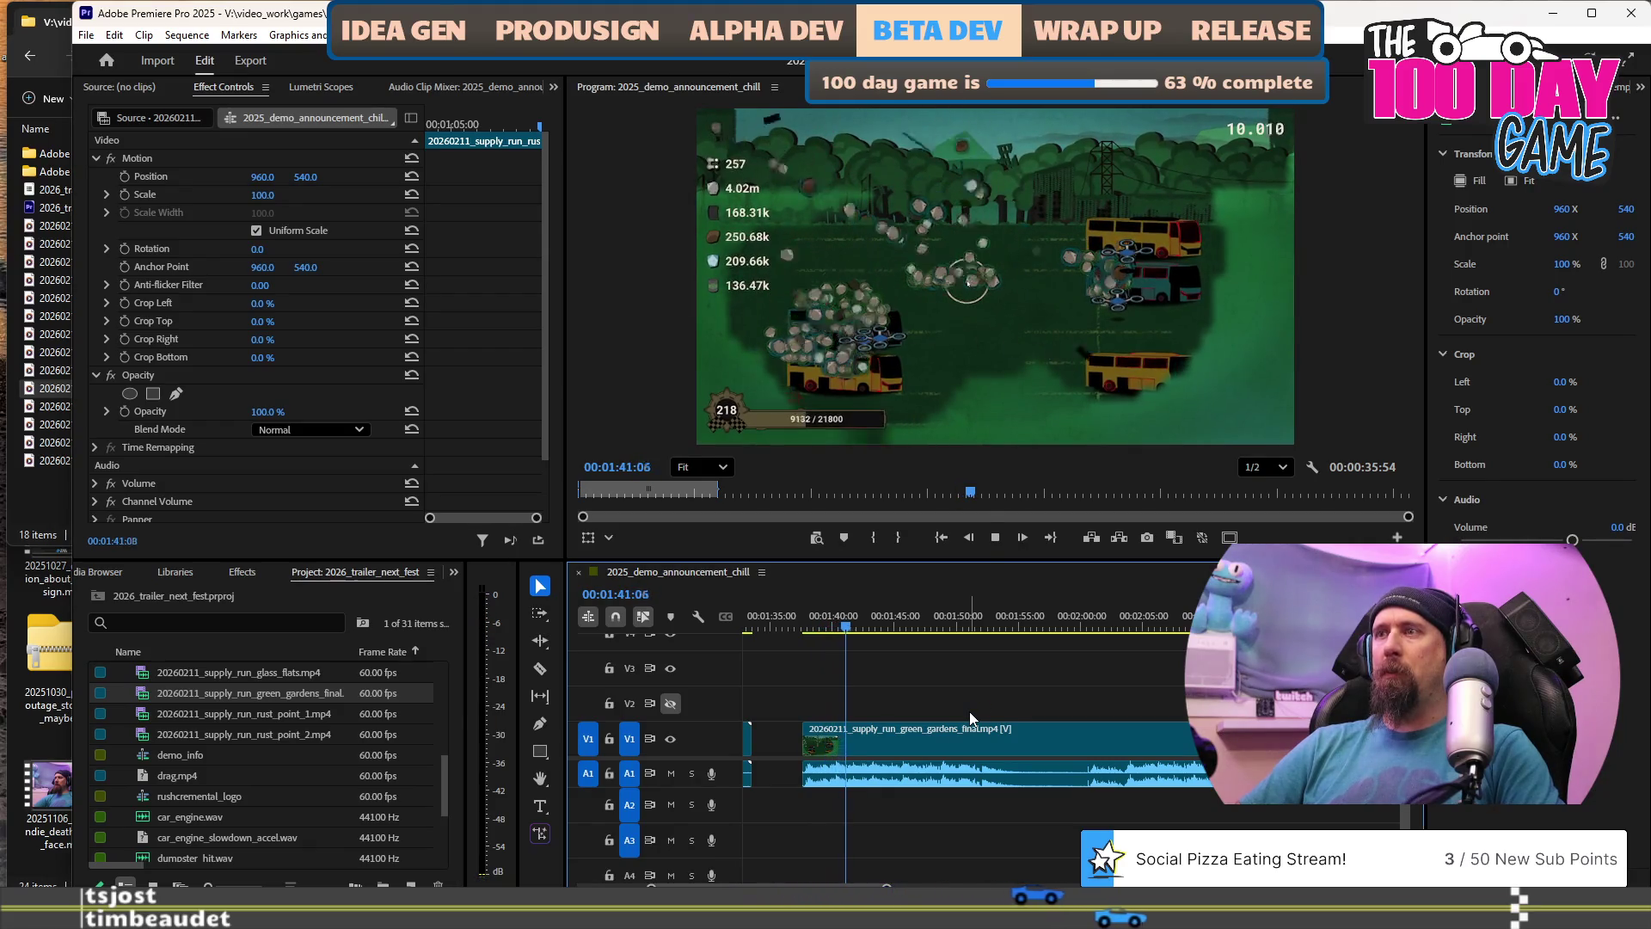
key("k")
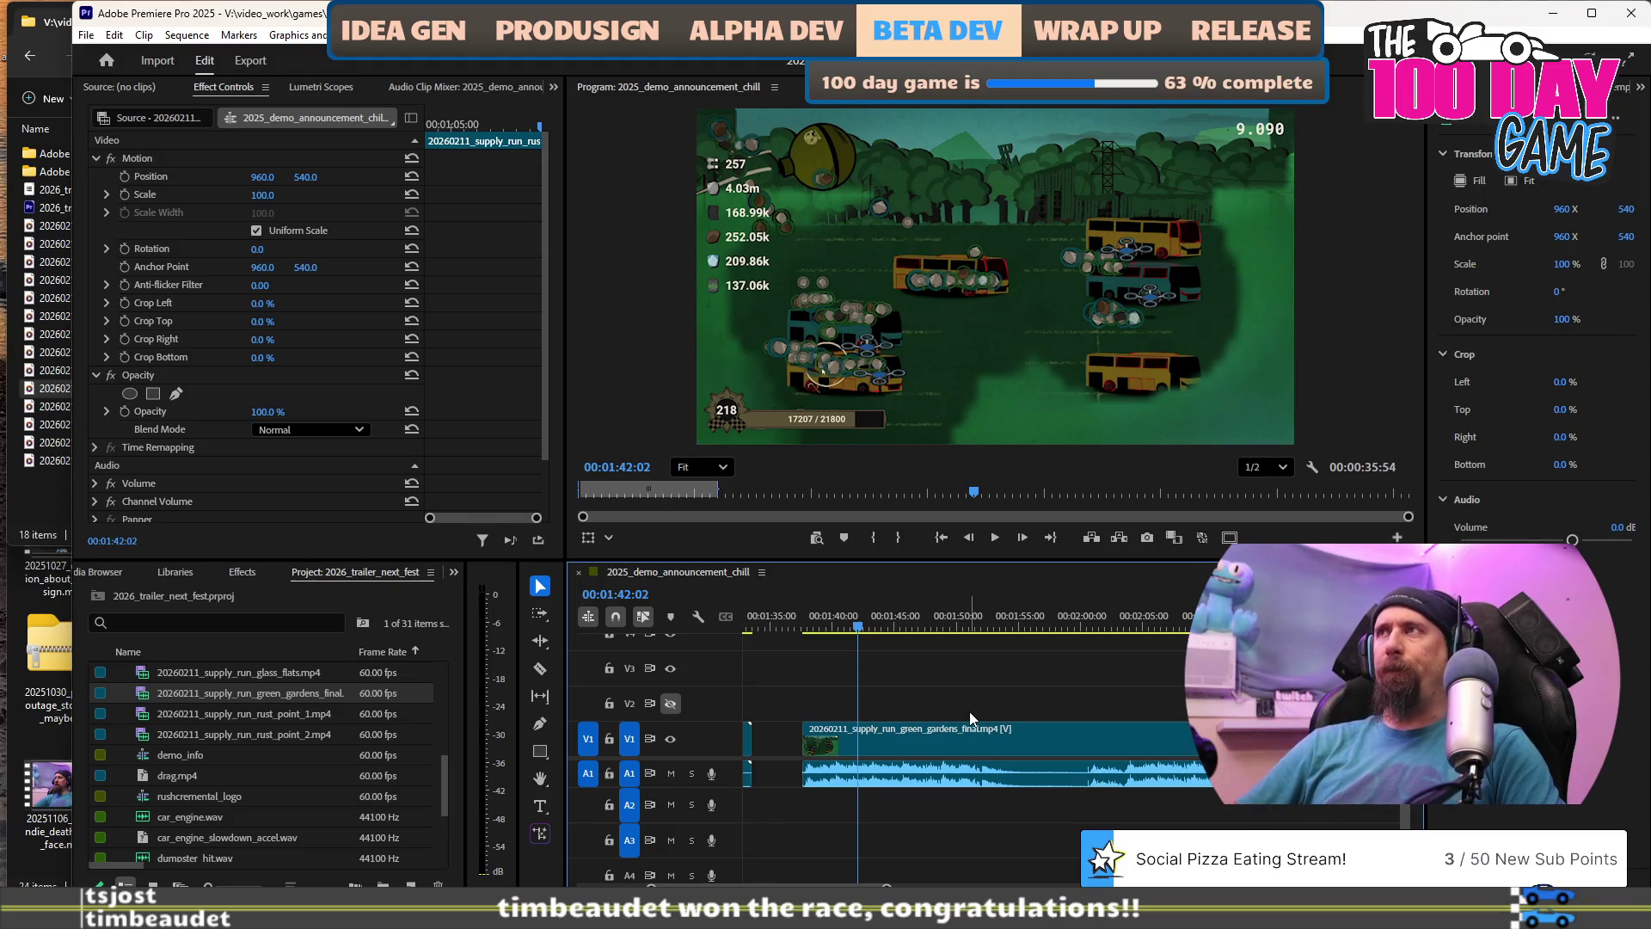
key("space")
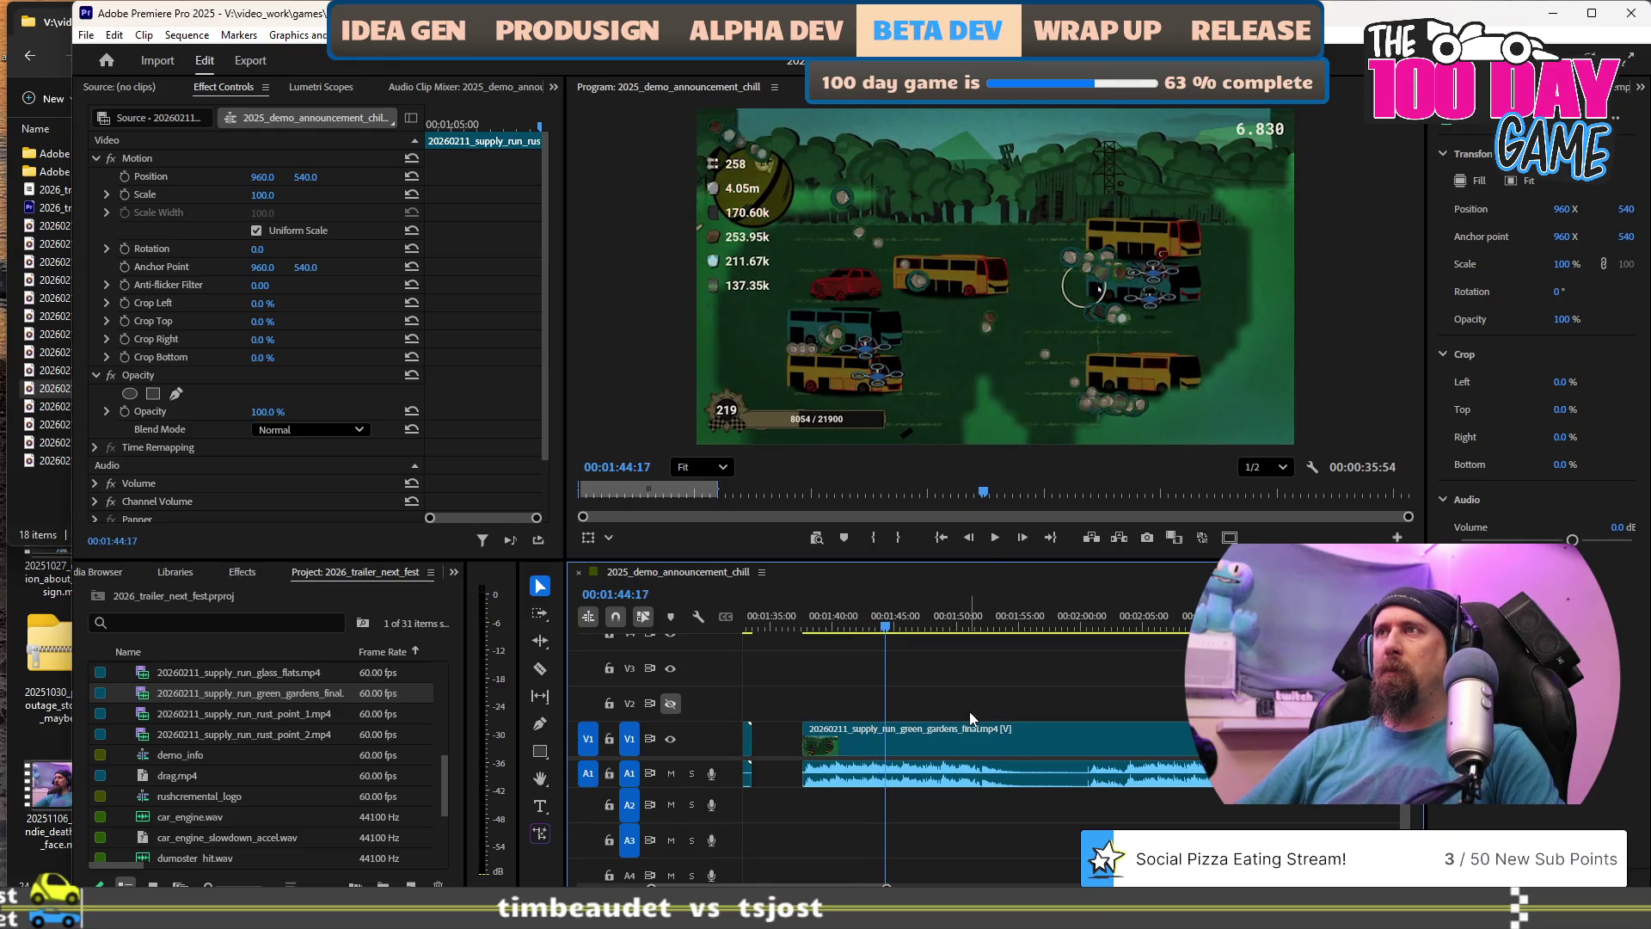
key("w")
key("minus")
key("minus")
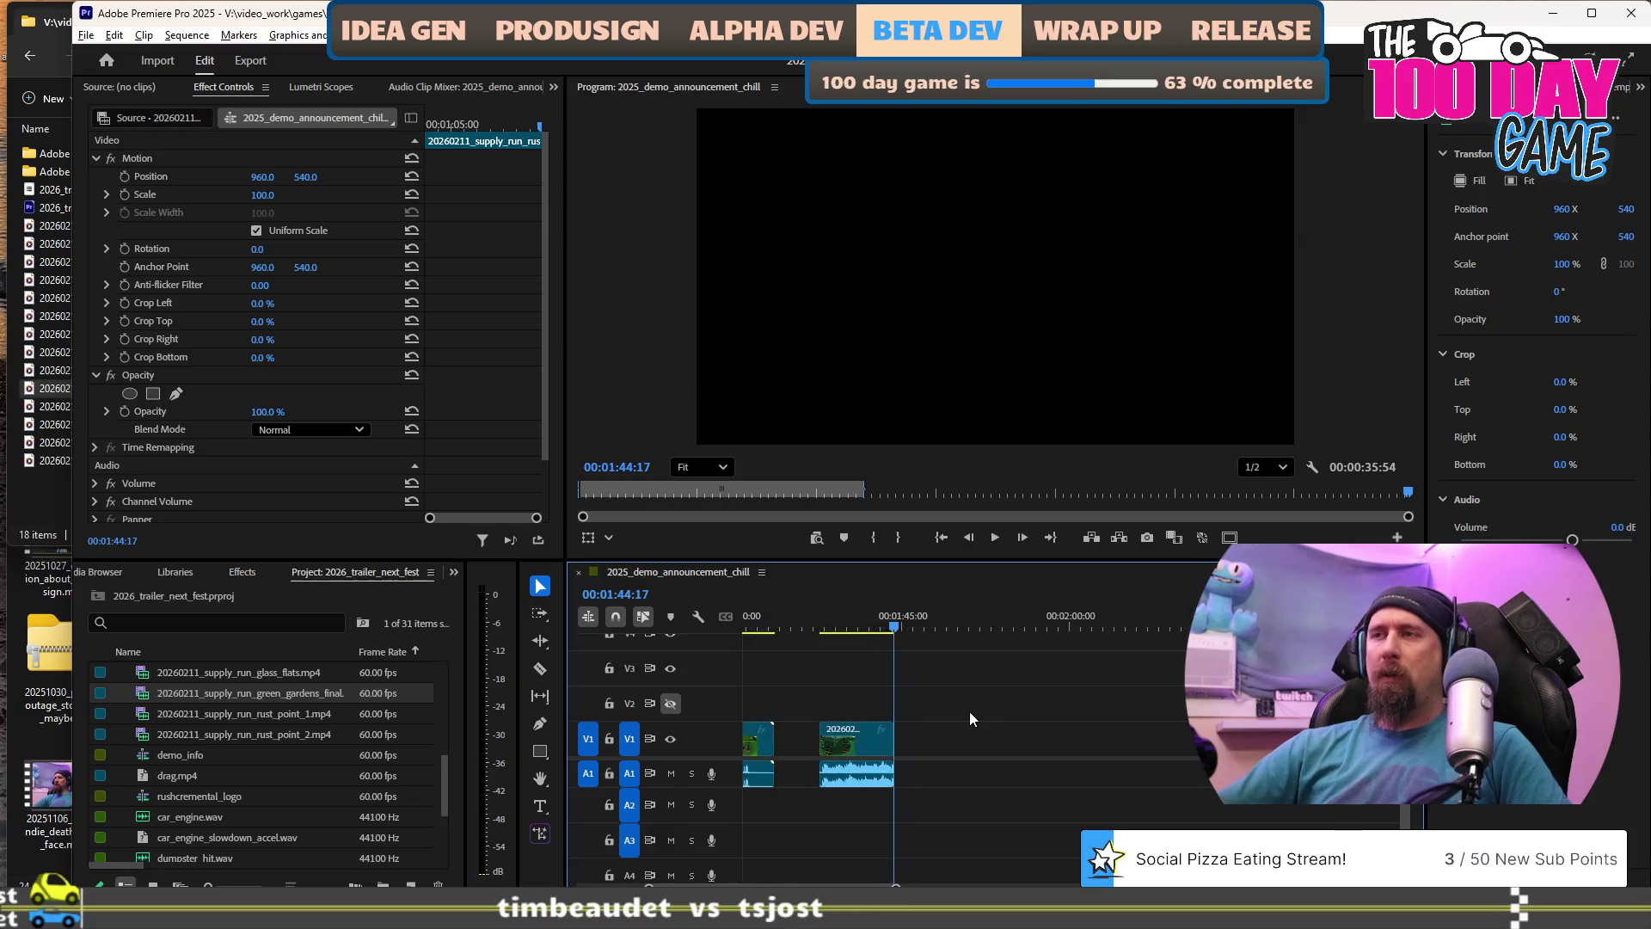
Move the green gardens clip to about 01:00 on V1 and zoom in on it.
scroll(943, 760, "left", 2)
mouse_move(1187, 745)
left_mouse_down()
mouse_move(998, 762)
mouse_move(946, 786)
left_mouse_up()
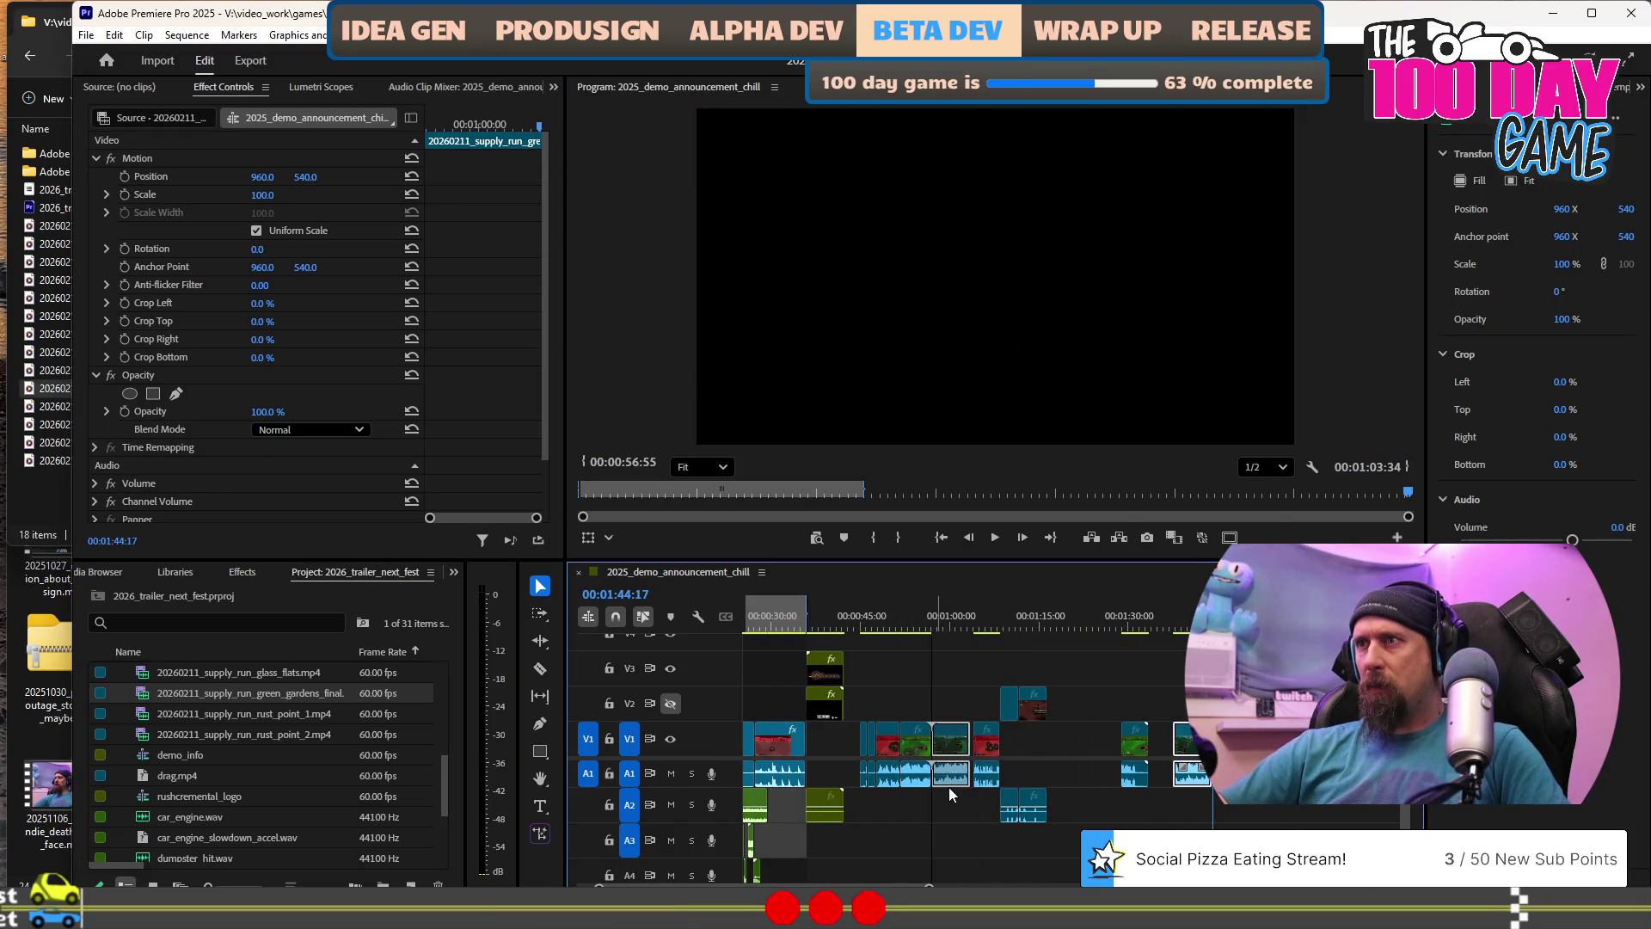
key("equal")
key("equal")
key("equal")
scroll(951, 793, "up", 3)
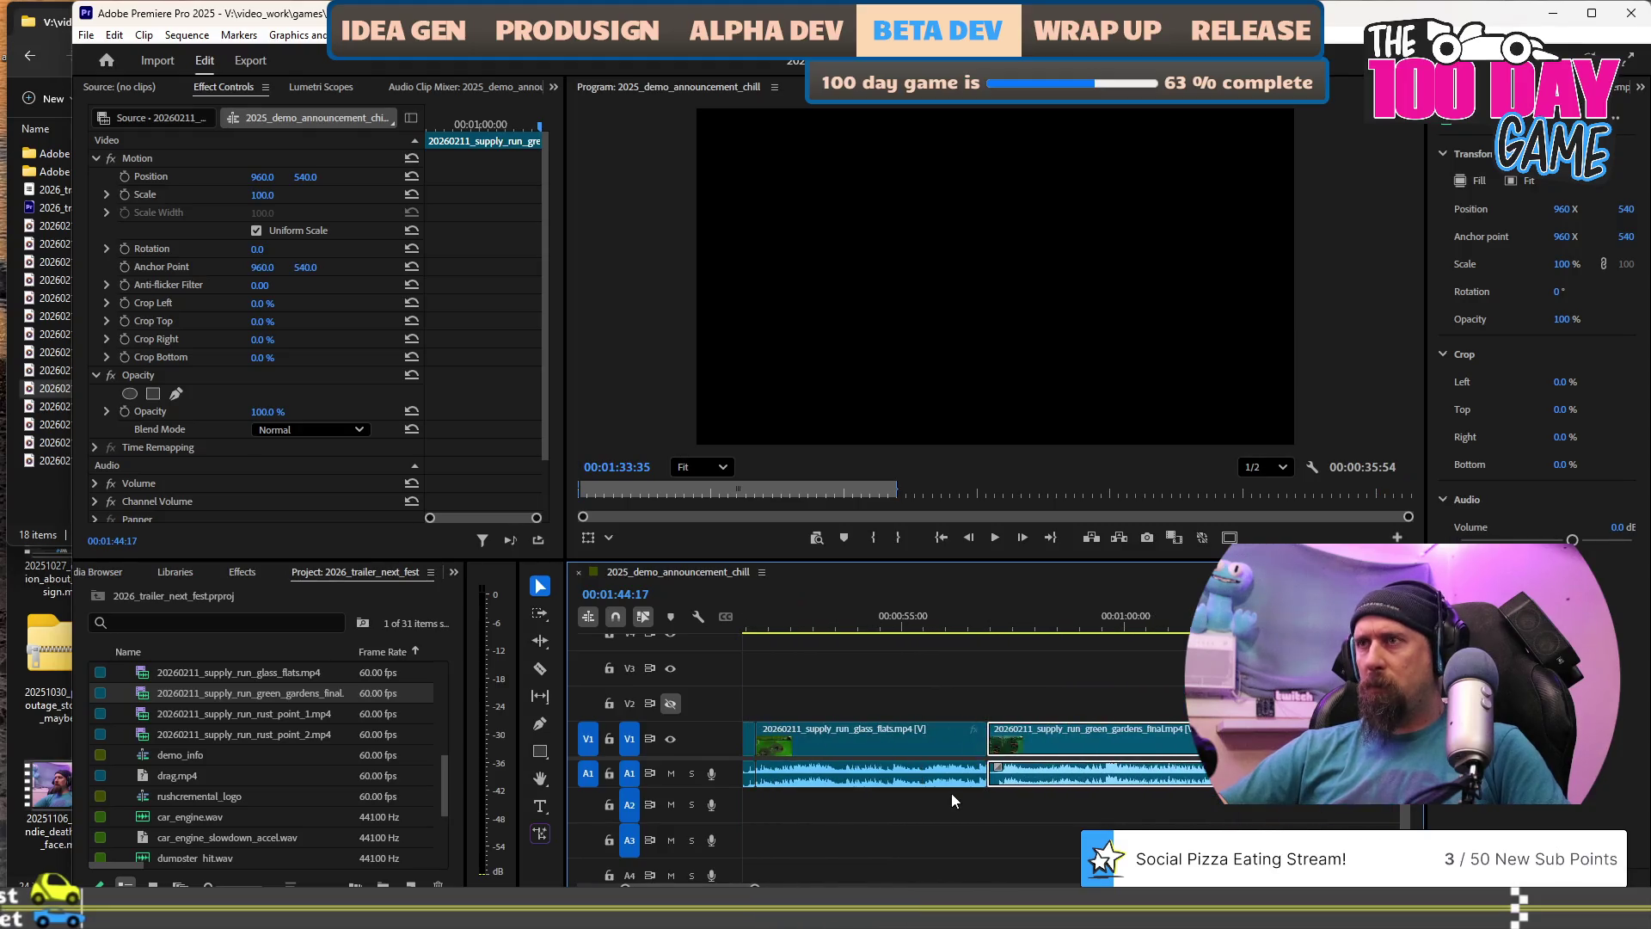
Preview the join from about 00:57, replaying until roughly 01:02.
left_click(999, 628)
key("space")
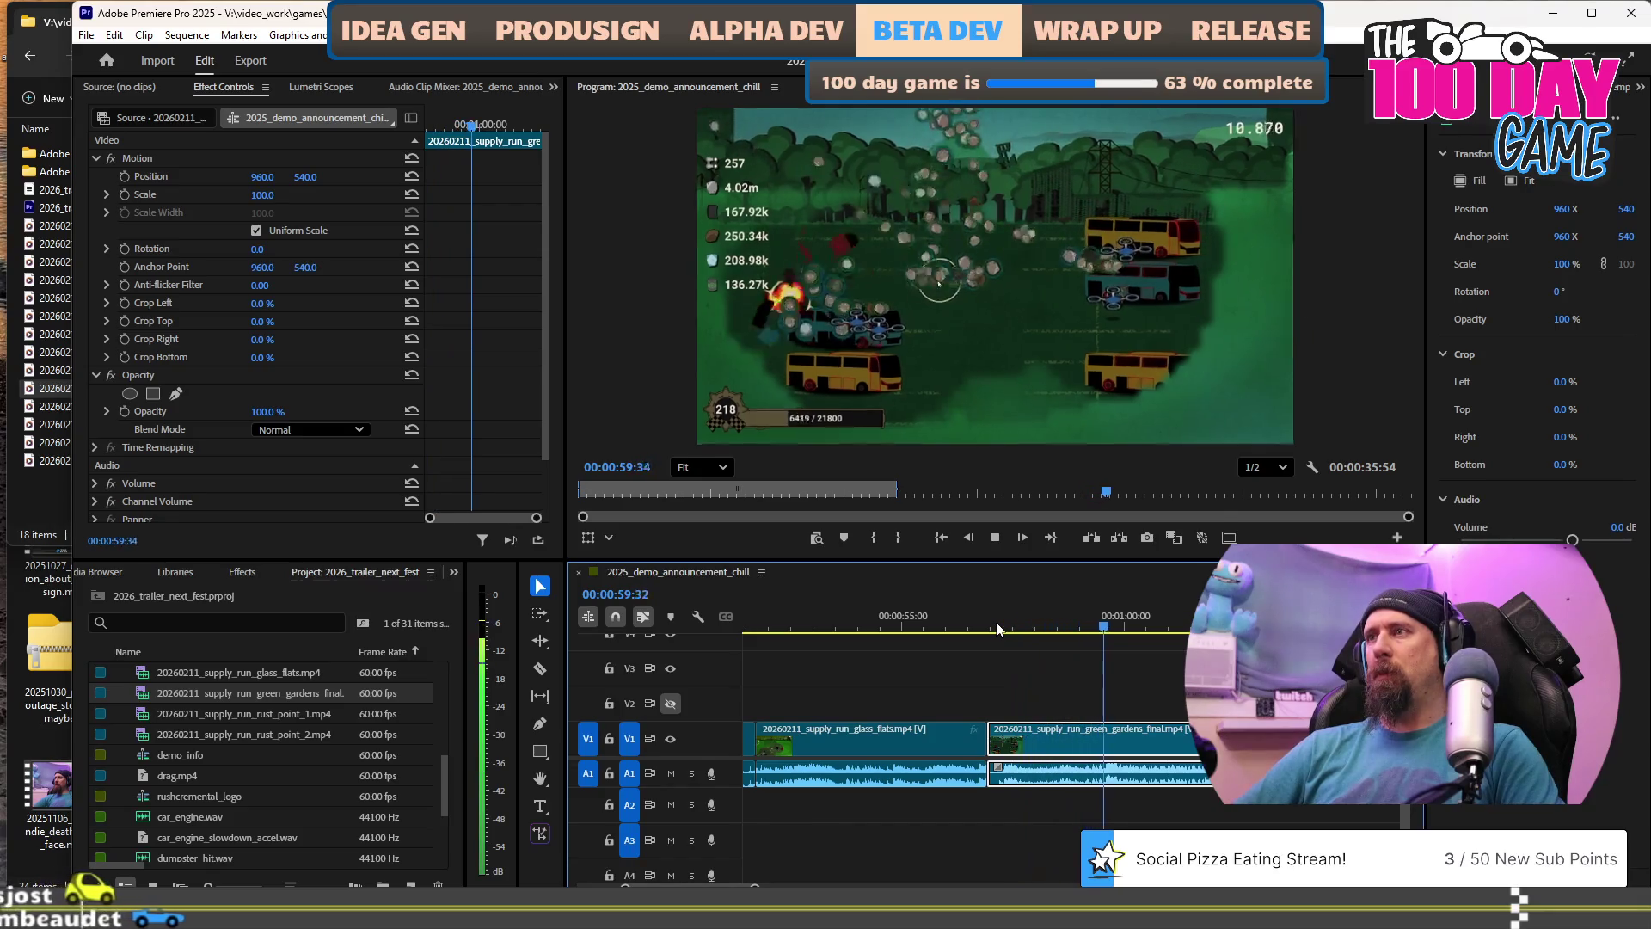
key("space")
key("space")
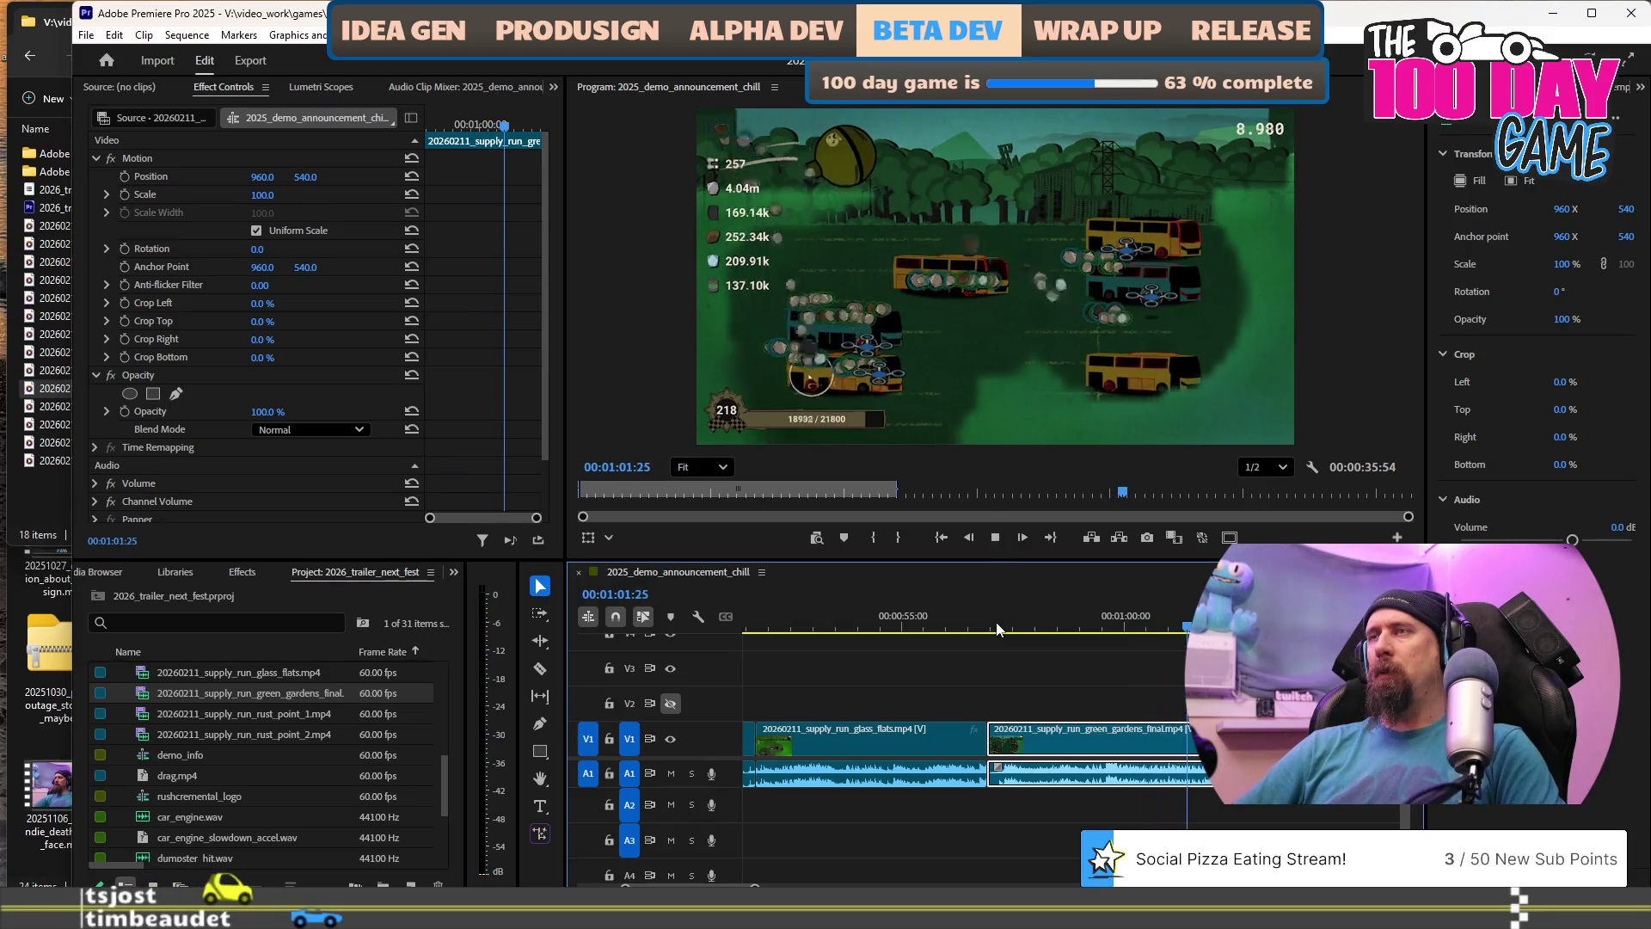
key("space")
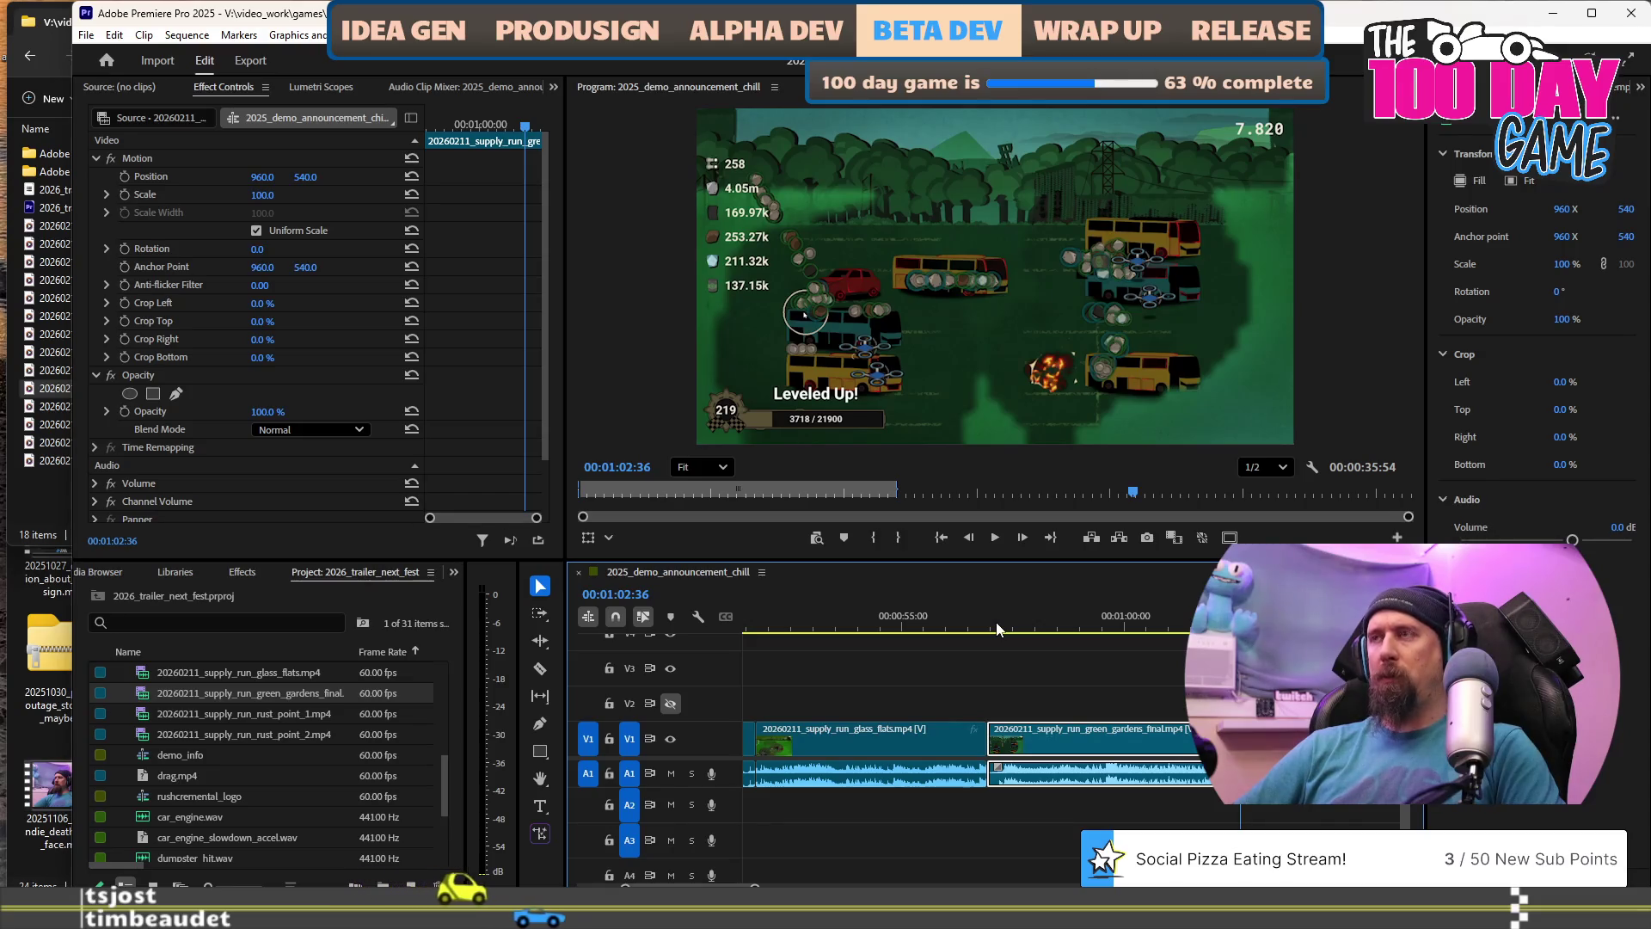
left_click(1030, 616)
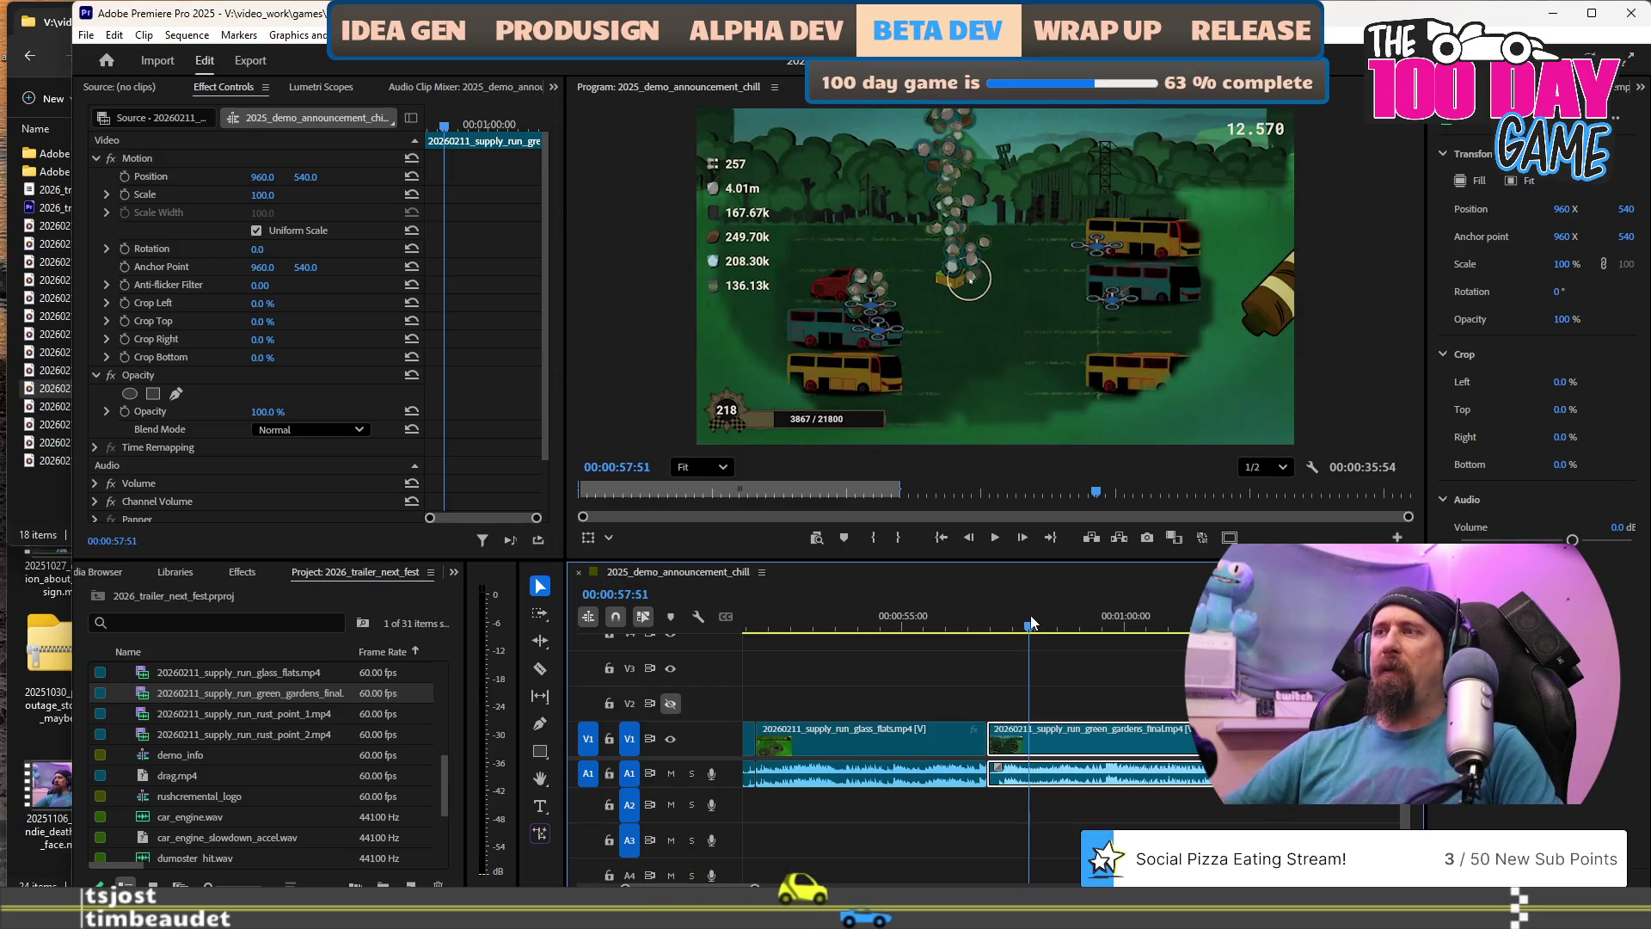
key("space")
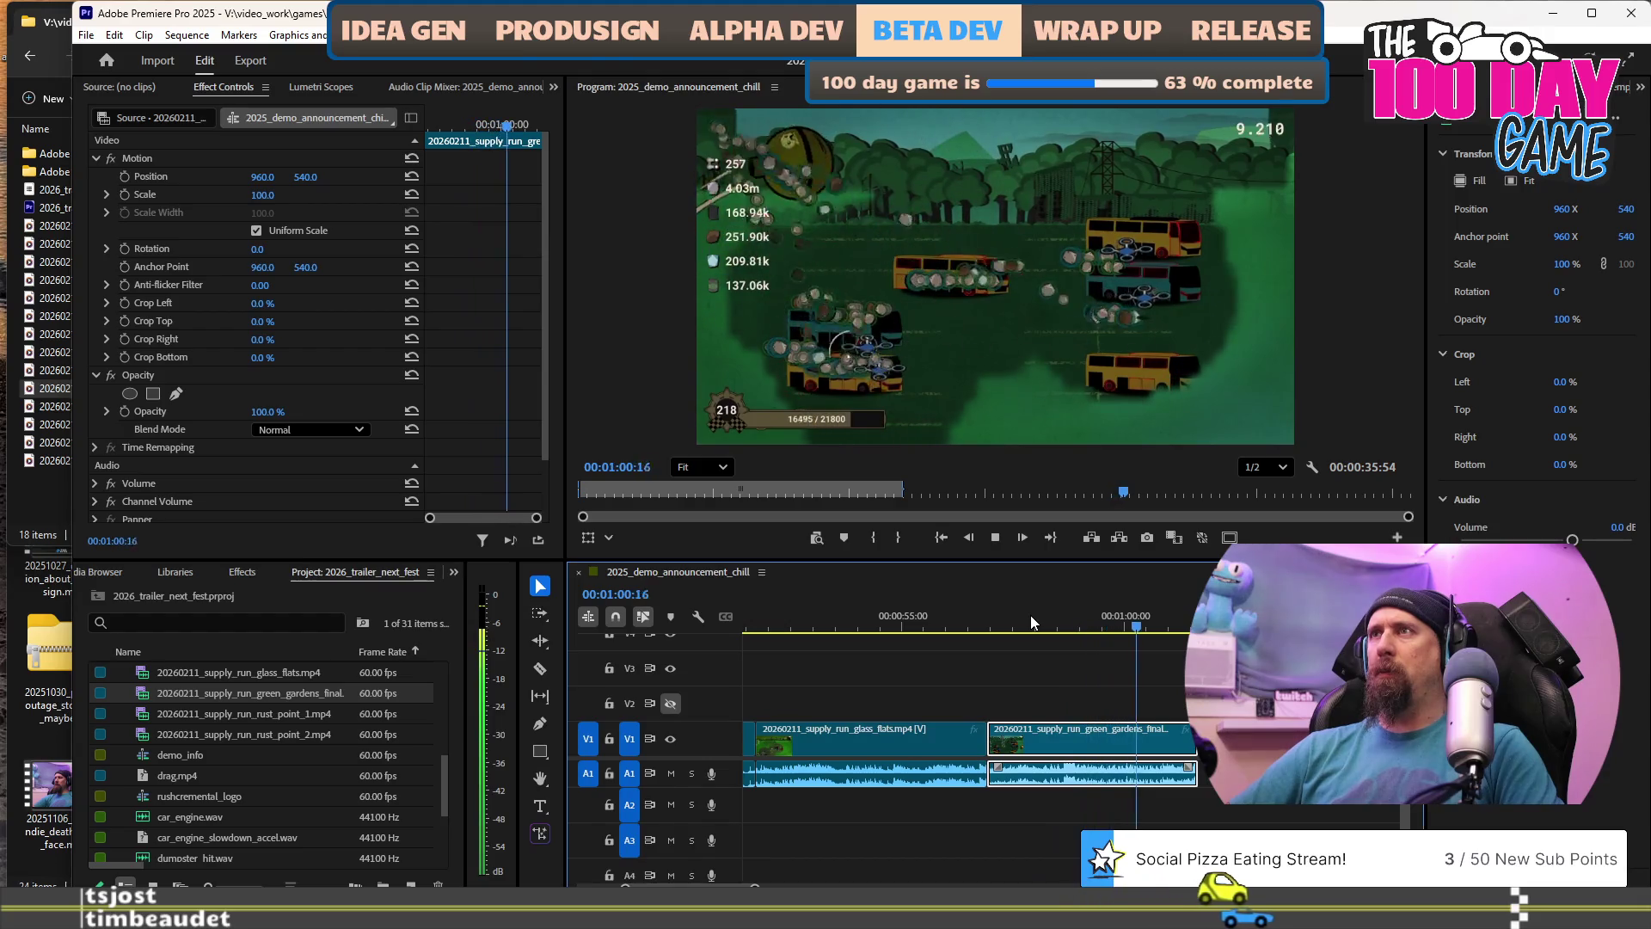
key("space")
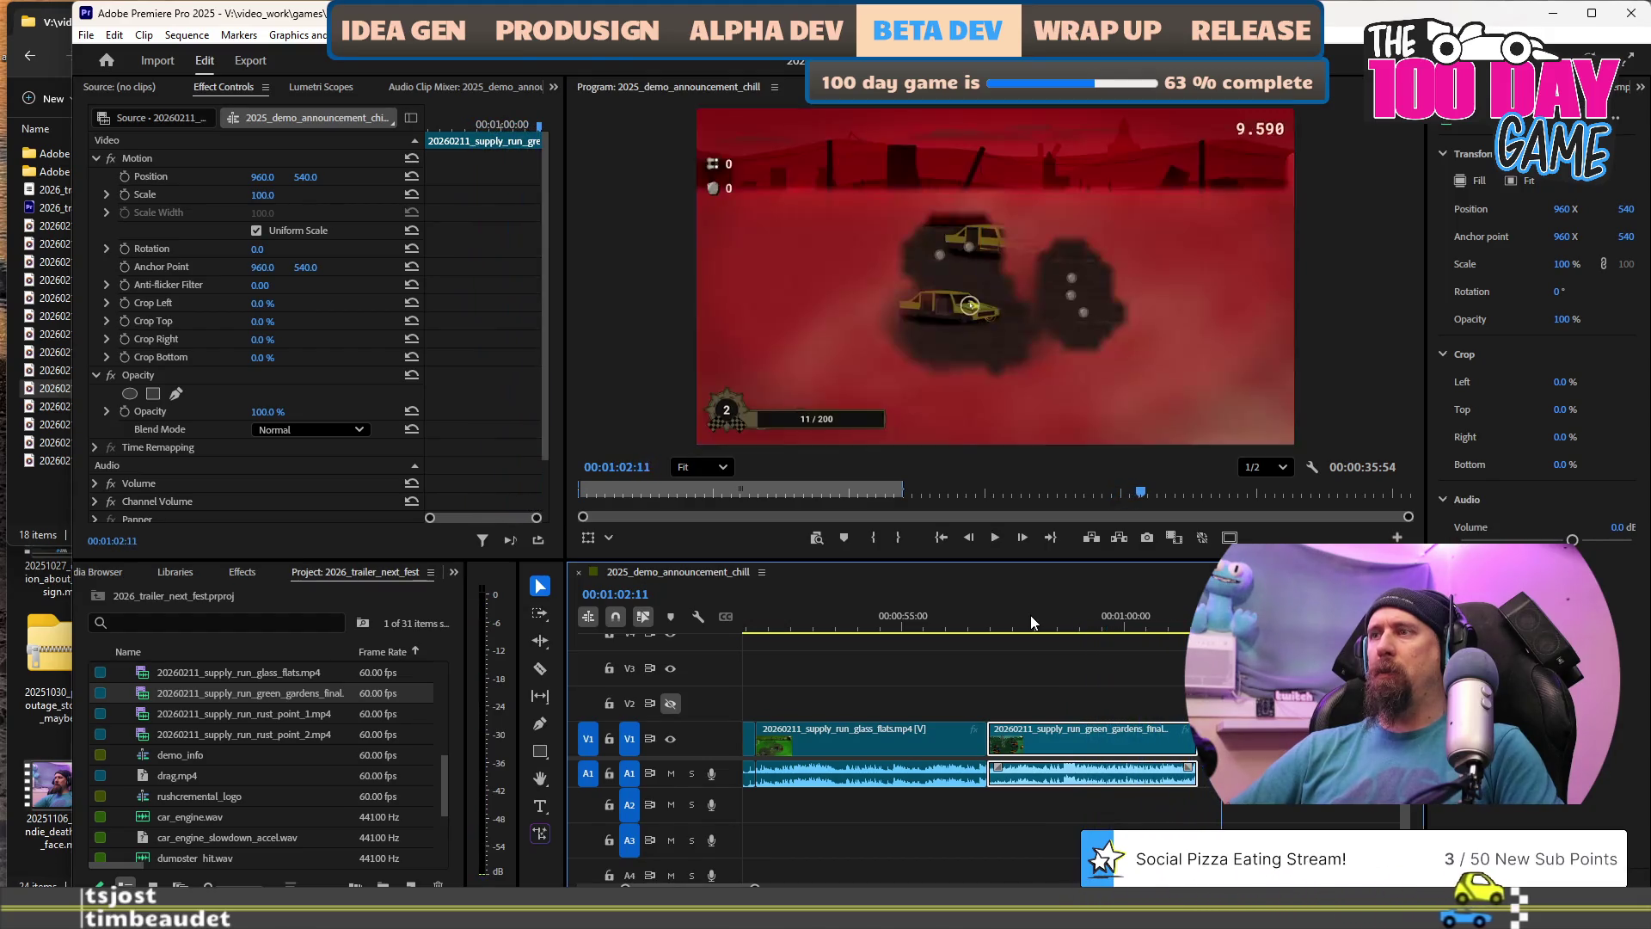
Replay the clip from 00:56:13 and 00:57:04 through about 01:01:30.
key("minus")
key("minus")
key("minus")
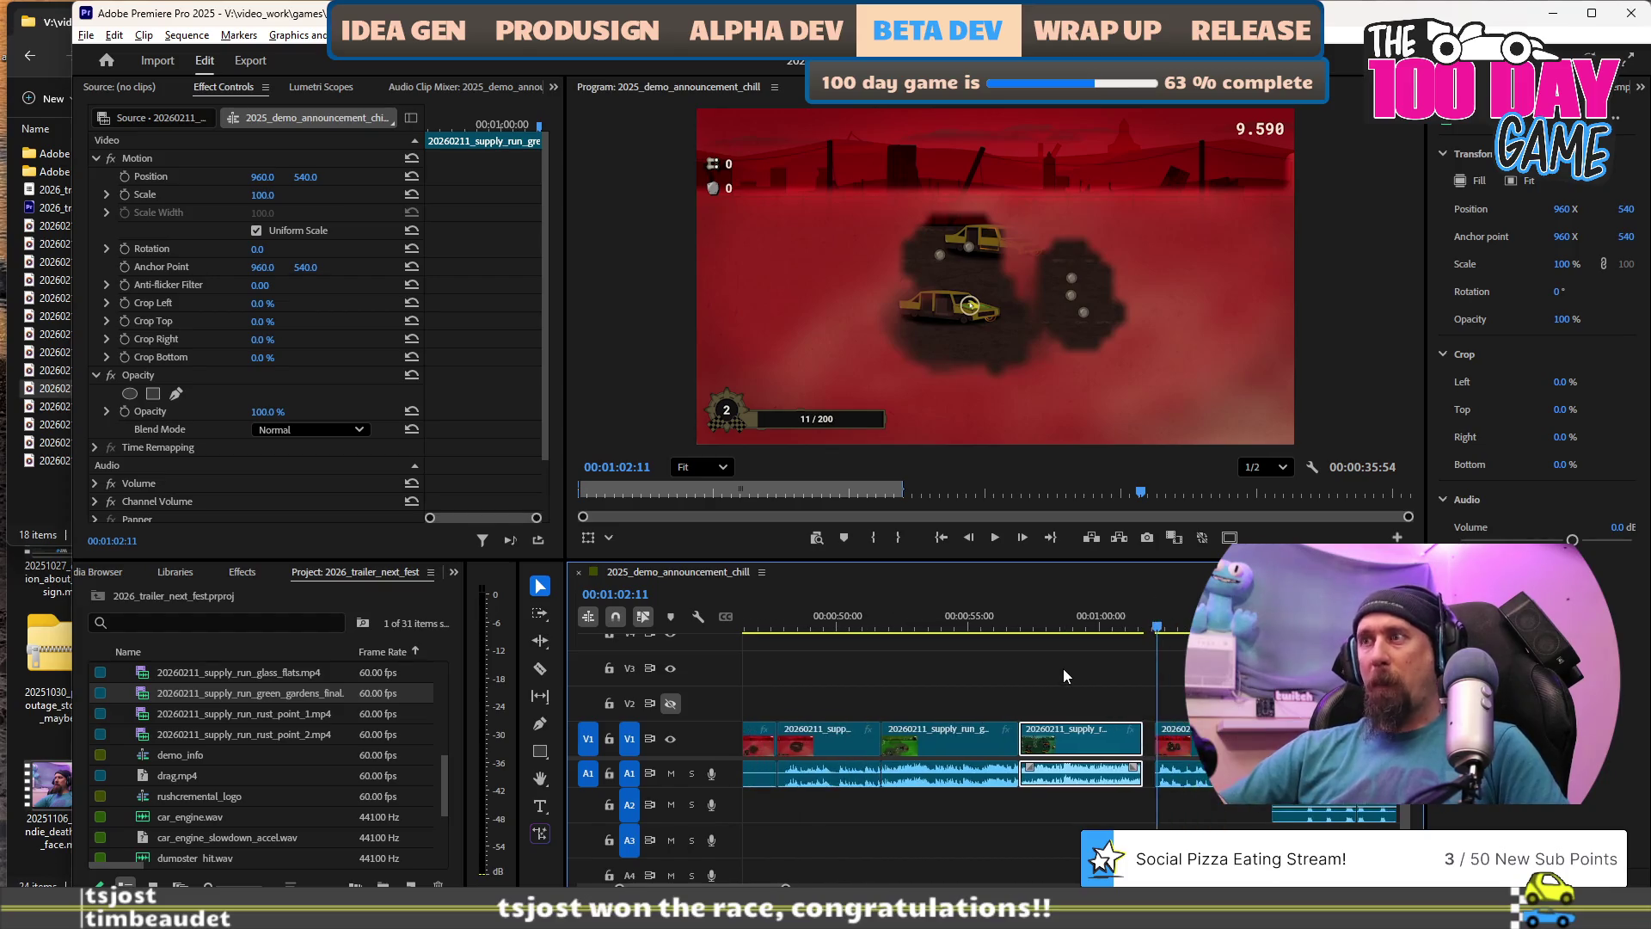
left_click(1013, 618)
key("space")
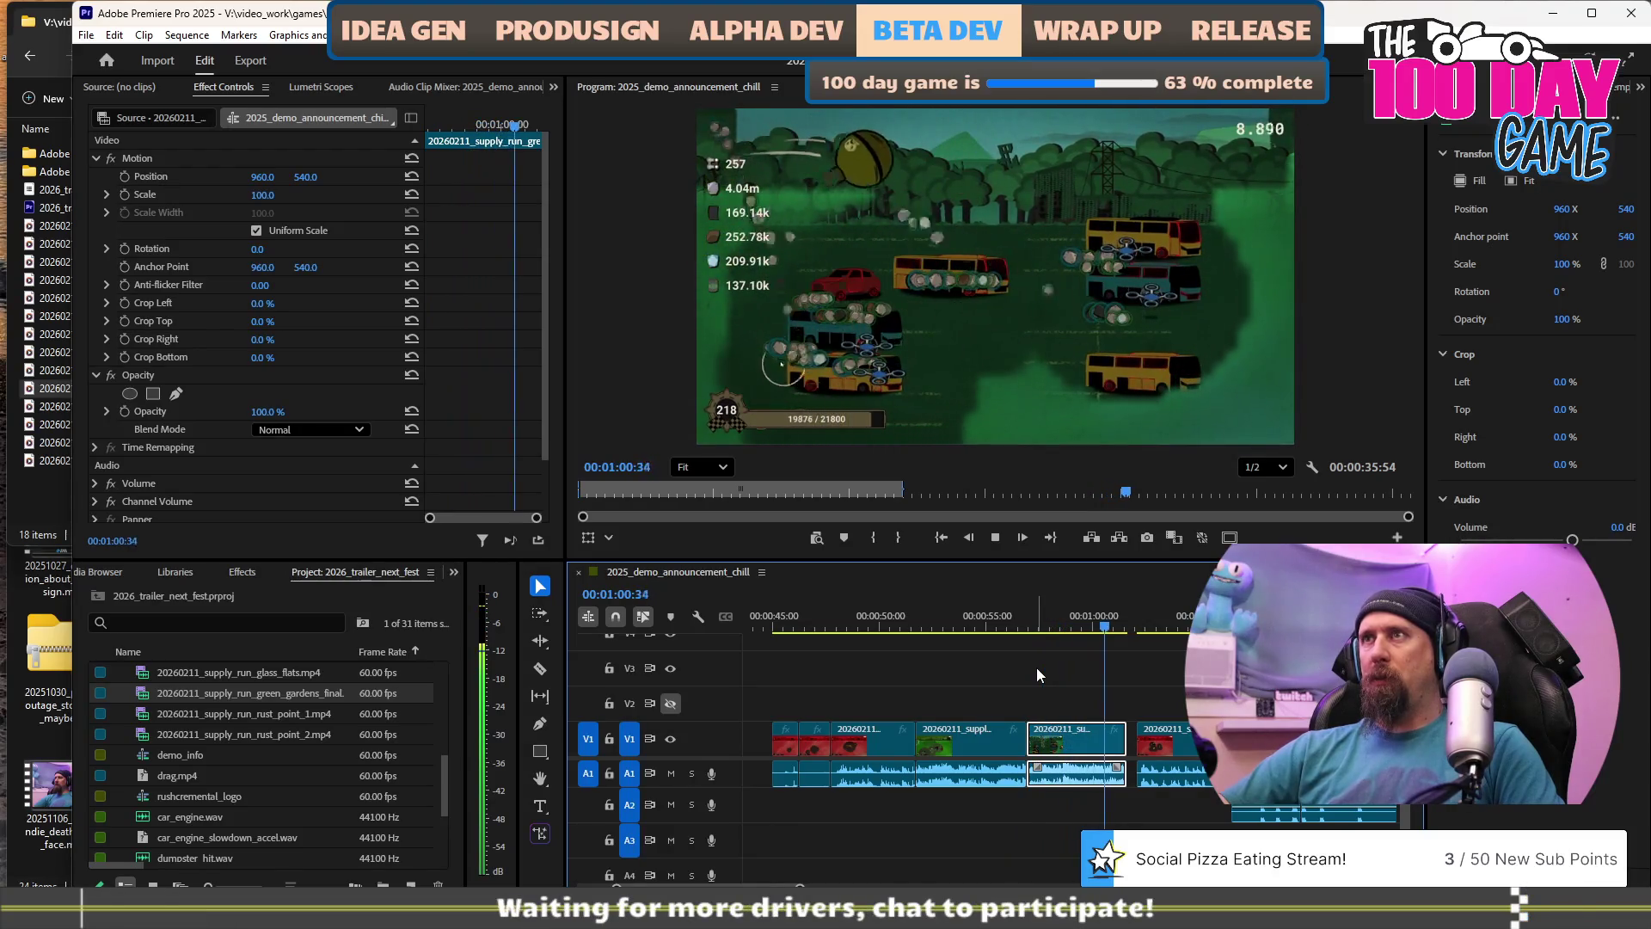
key("space")
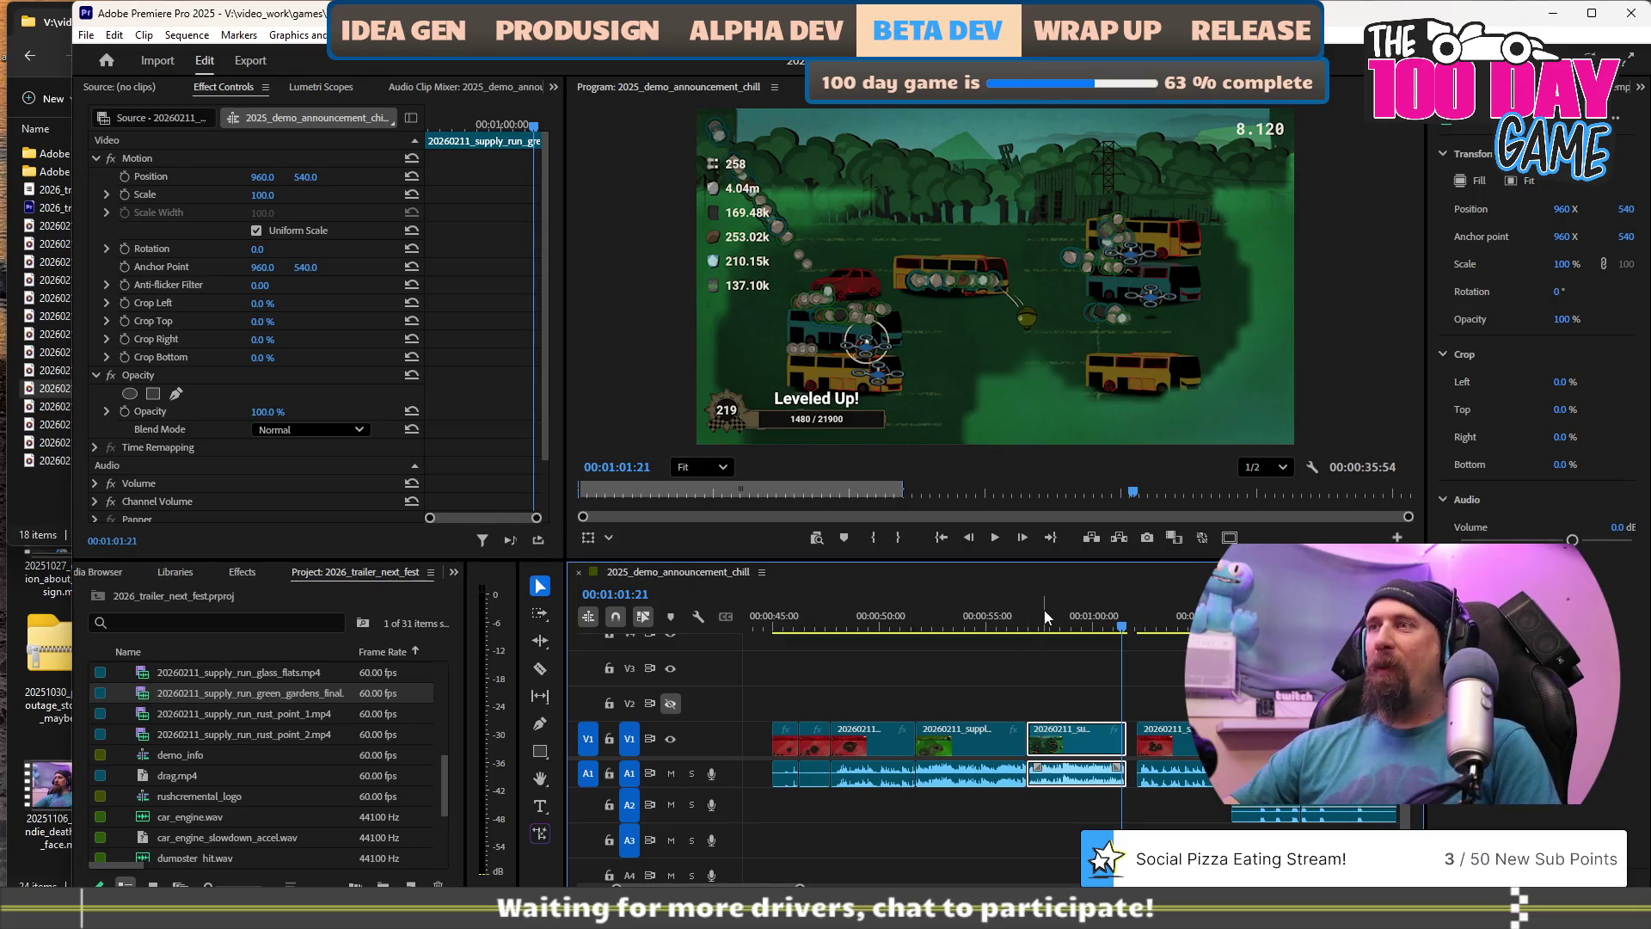
left_click(1031, 626)
key("space")
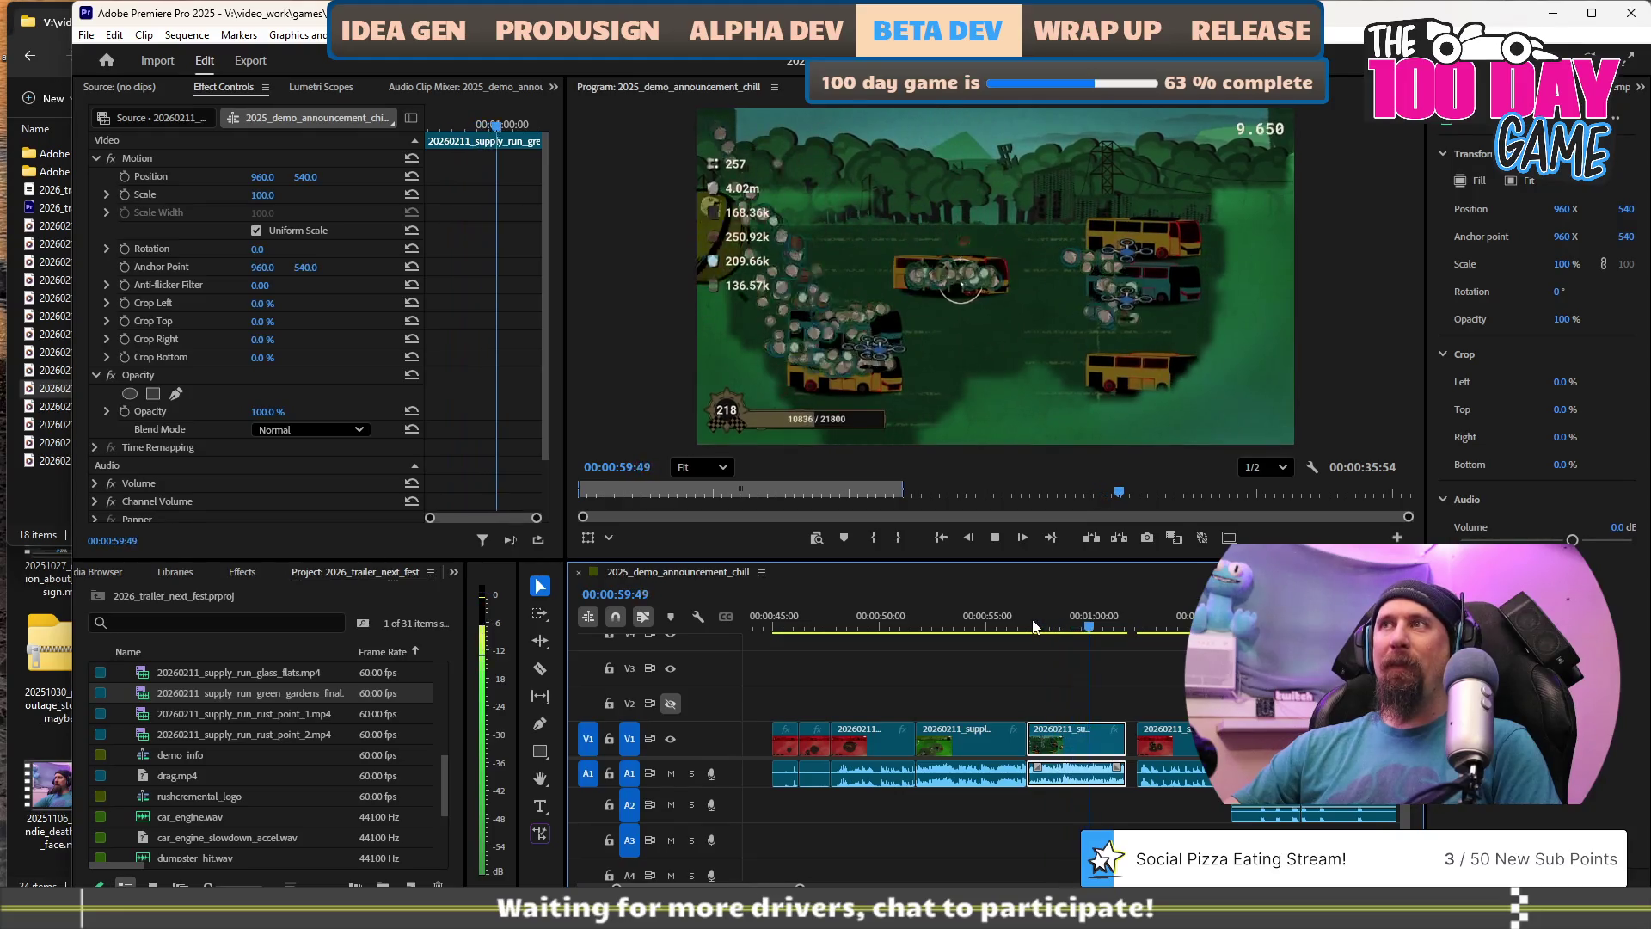
key("space")
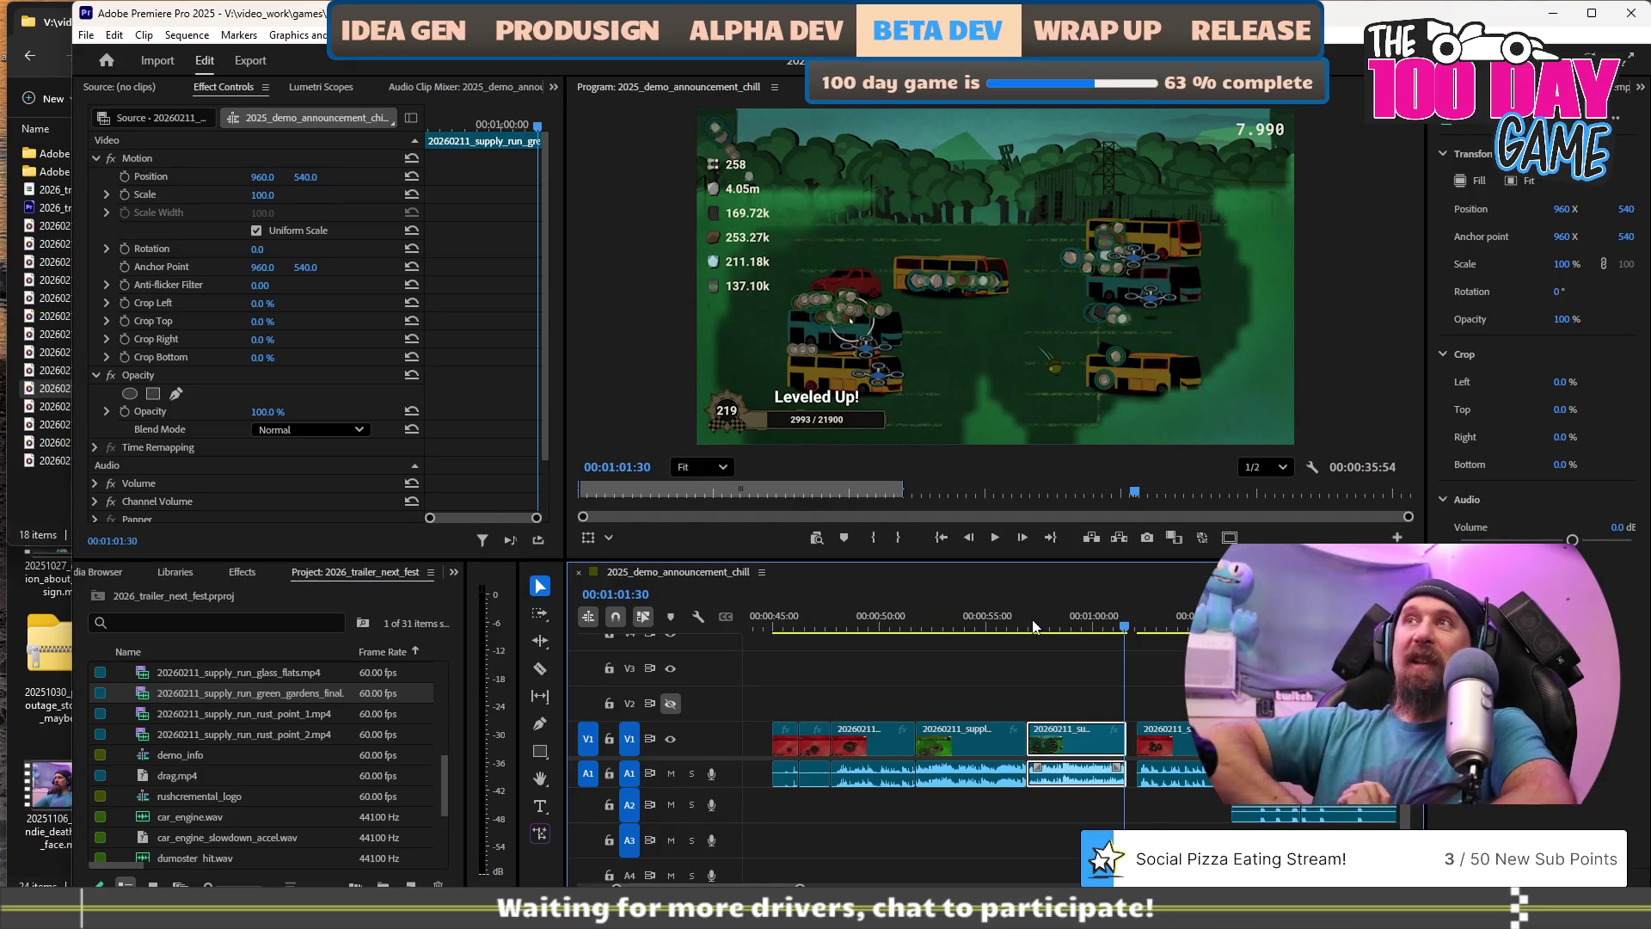
Play from 00:57:30 and ripple-trim the clip's end at 01:00:48, closing the gap.
key("space")
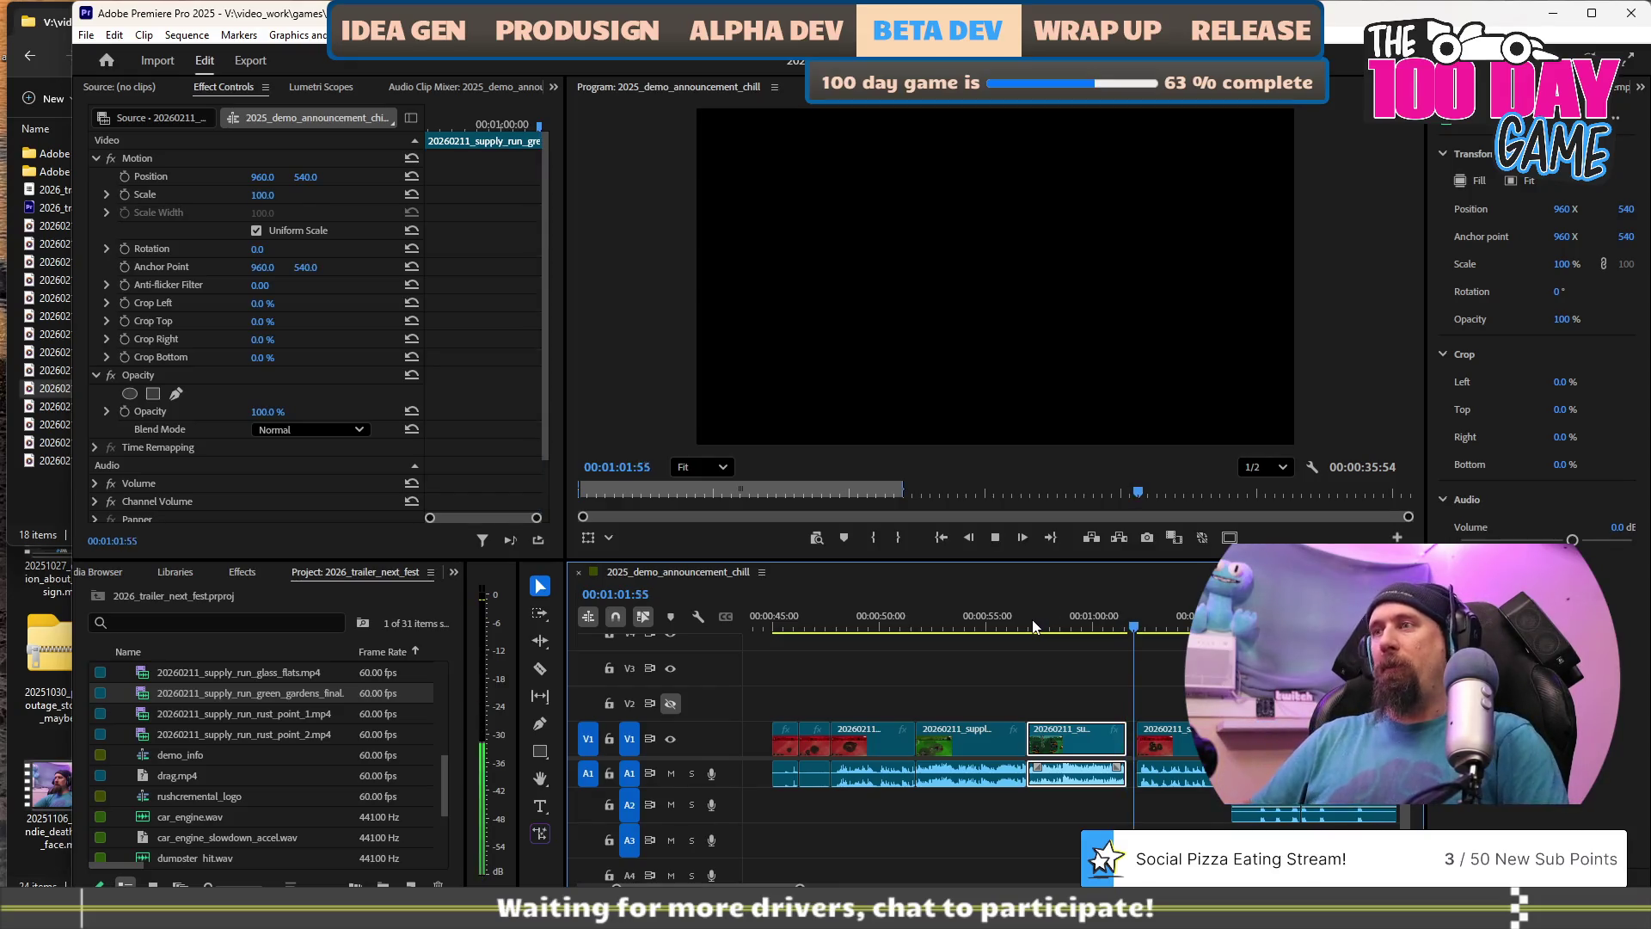
key("space")
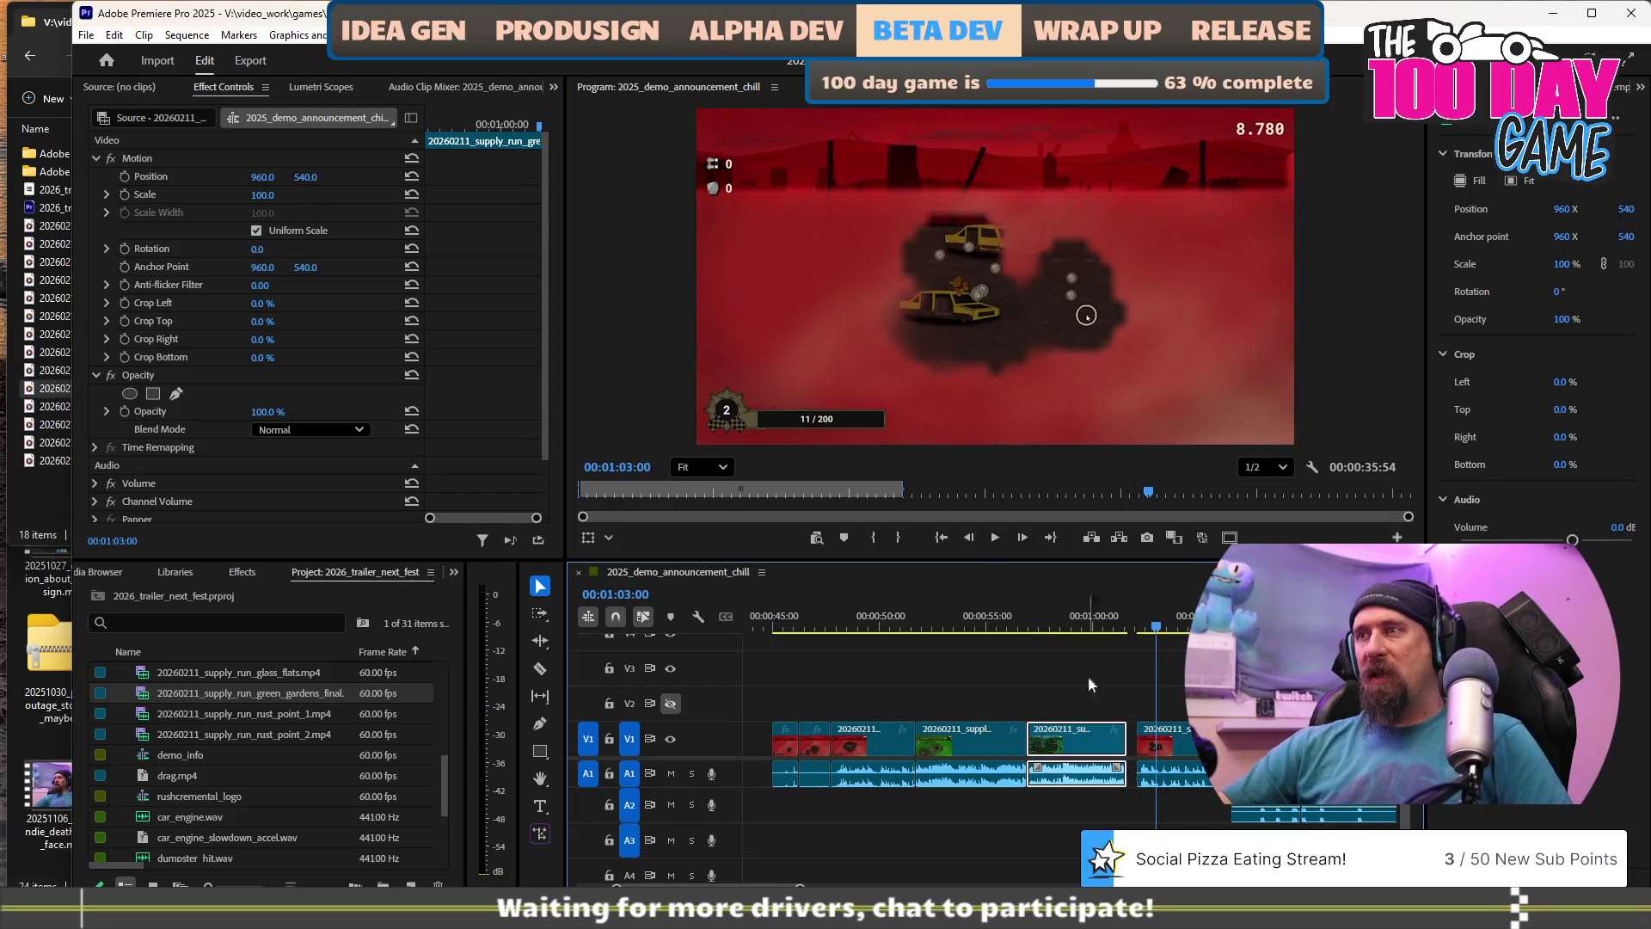
scroll(1043, 671, "down", 1)
scroll(1041, 700, "down", 1)
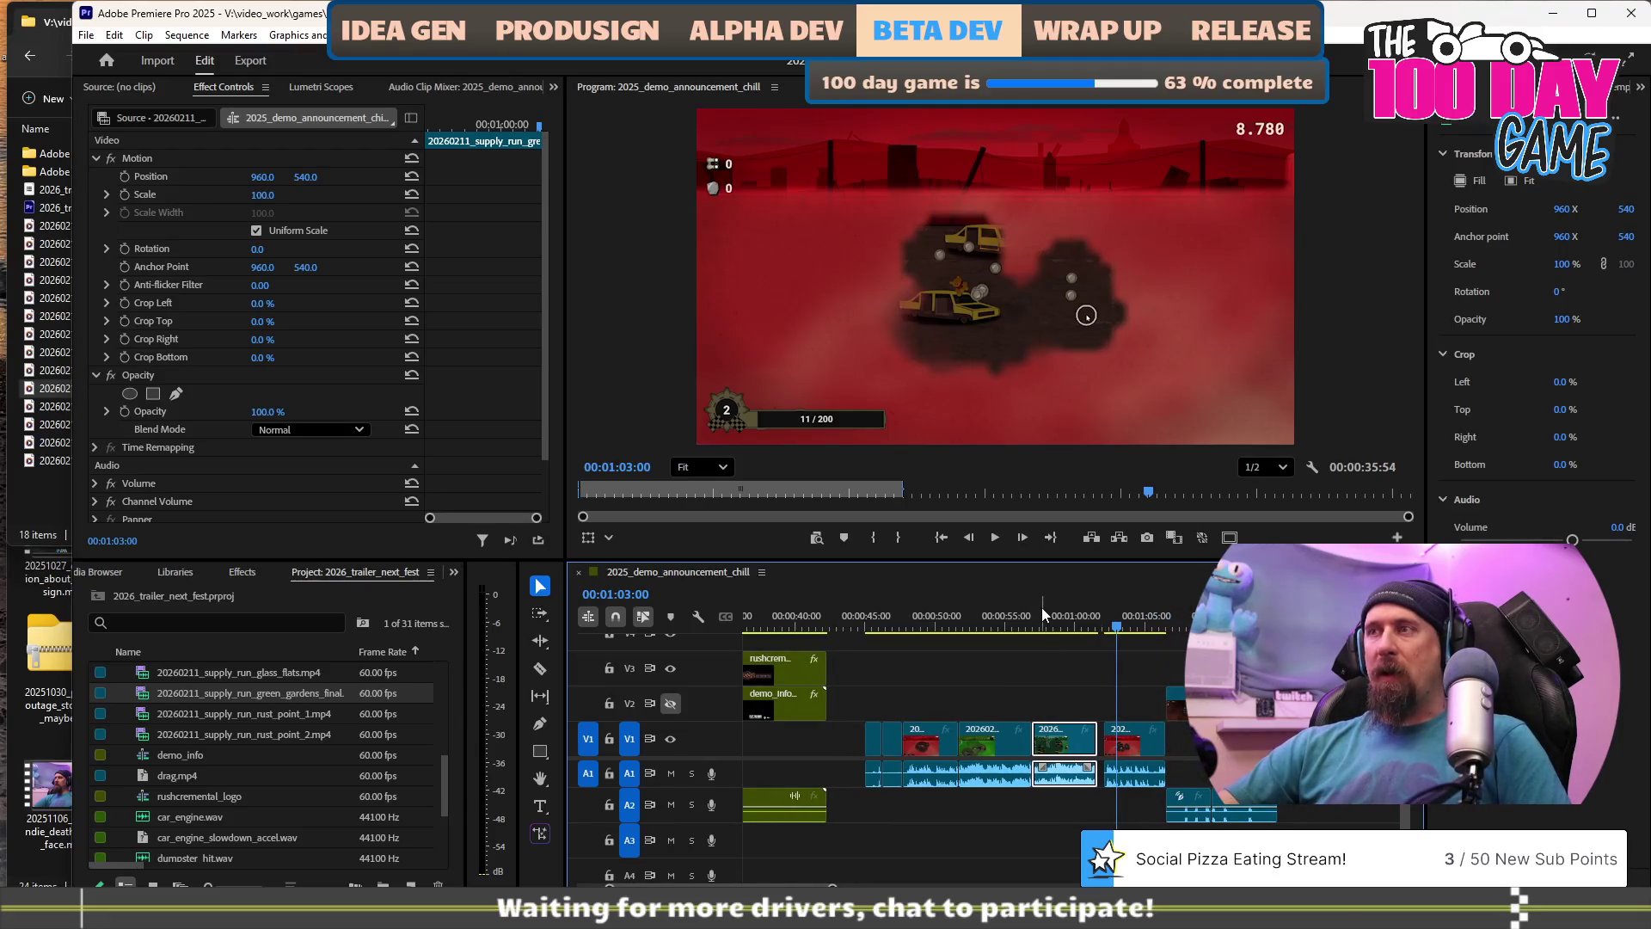
left_click(1042, 613)
key("space")
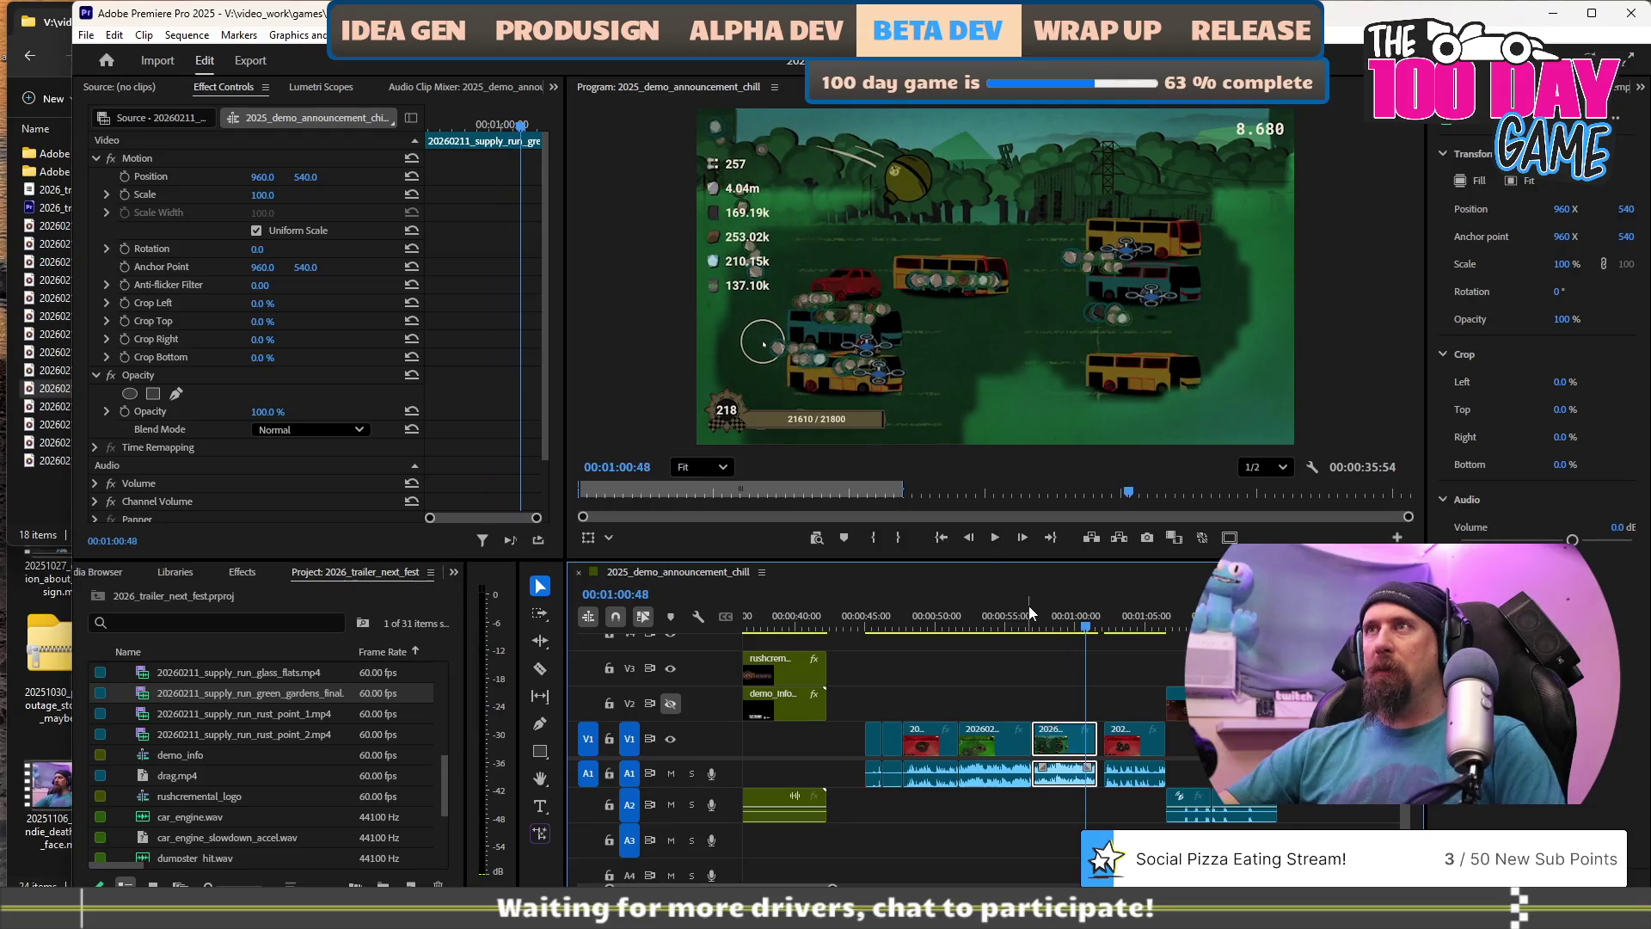
key("w")
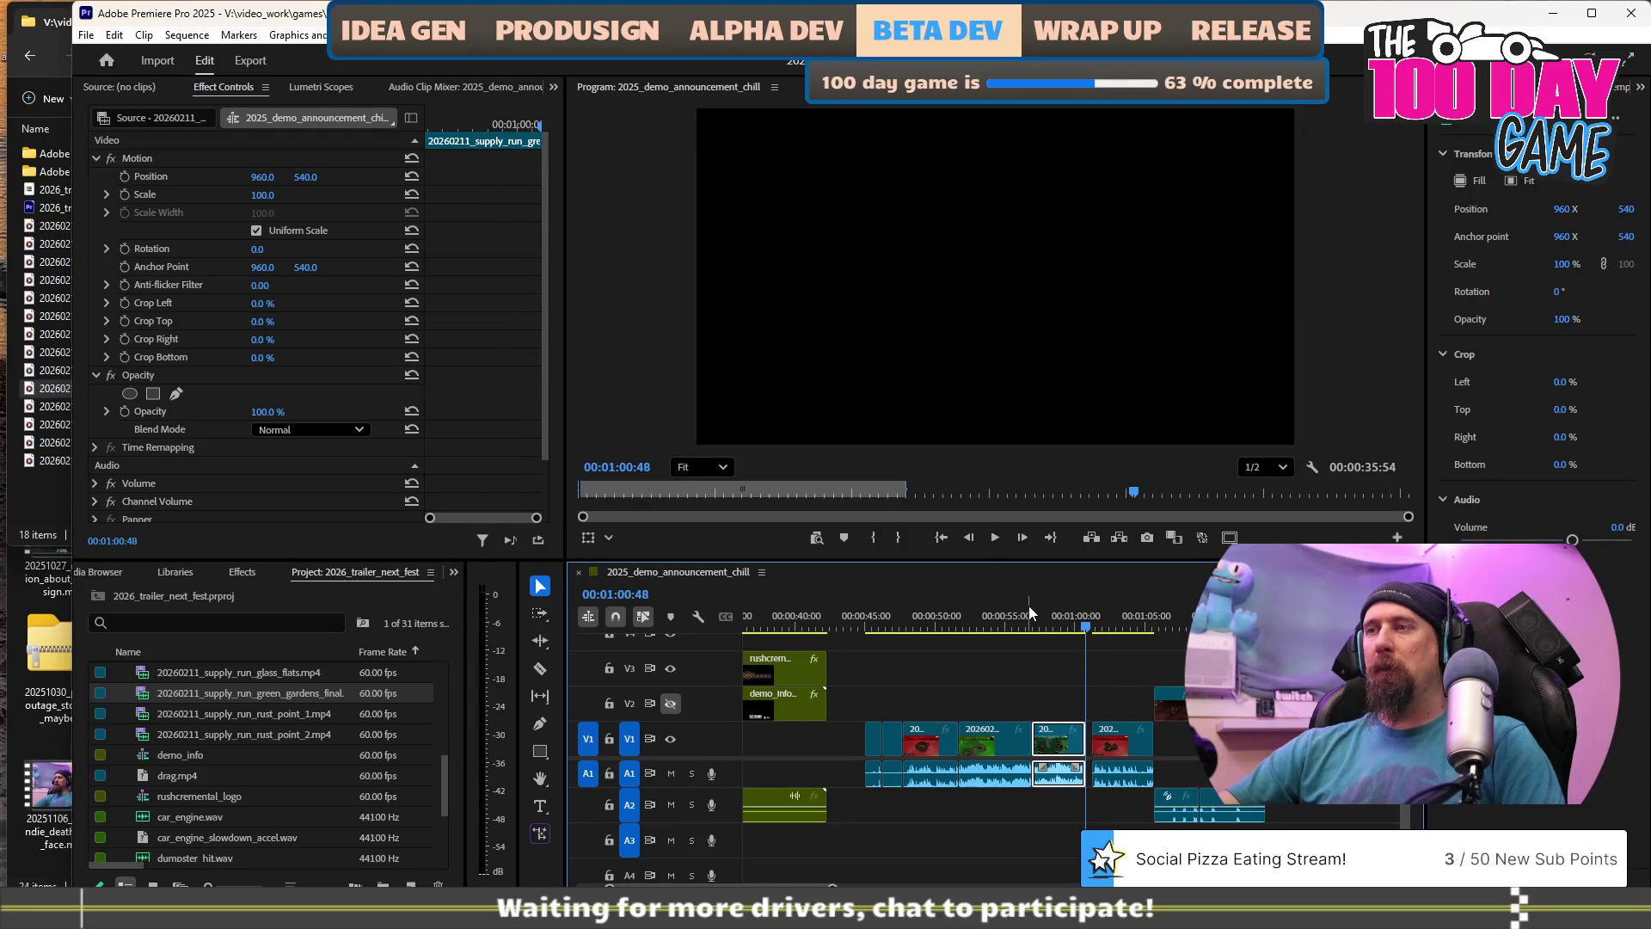
scroll(1110, 735, "up", 2, "alt")
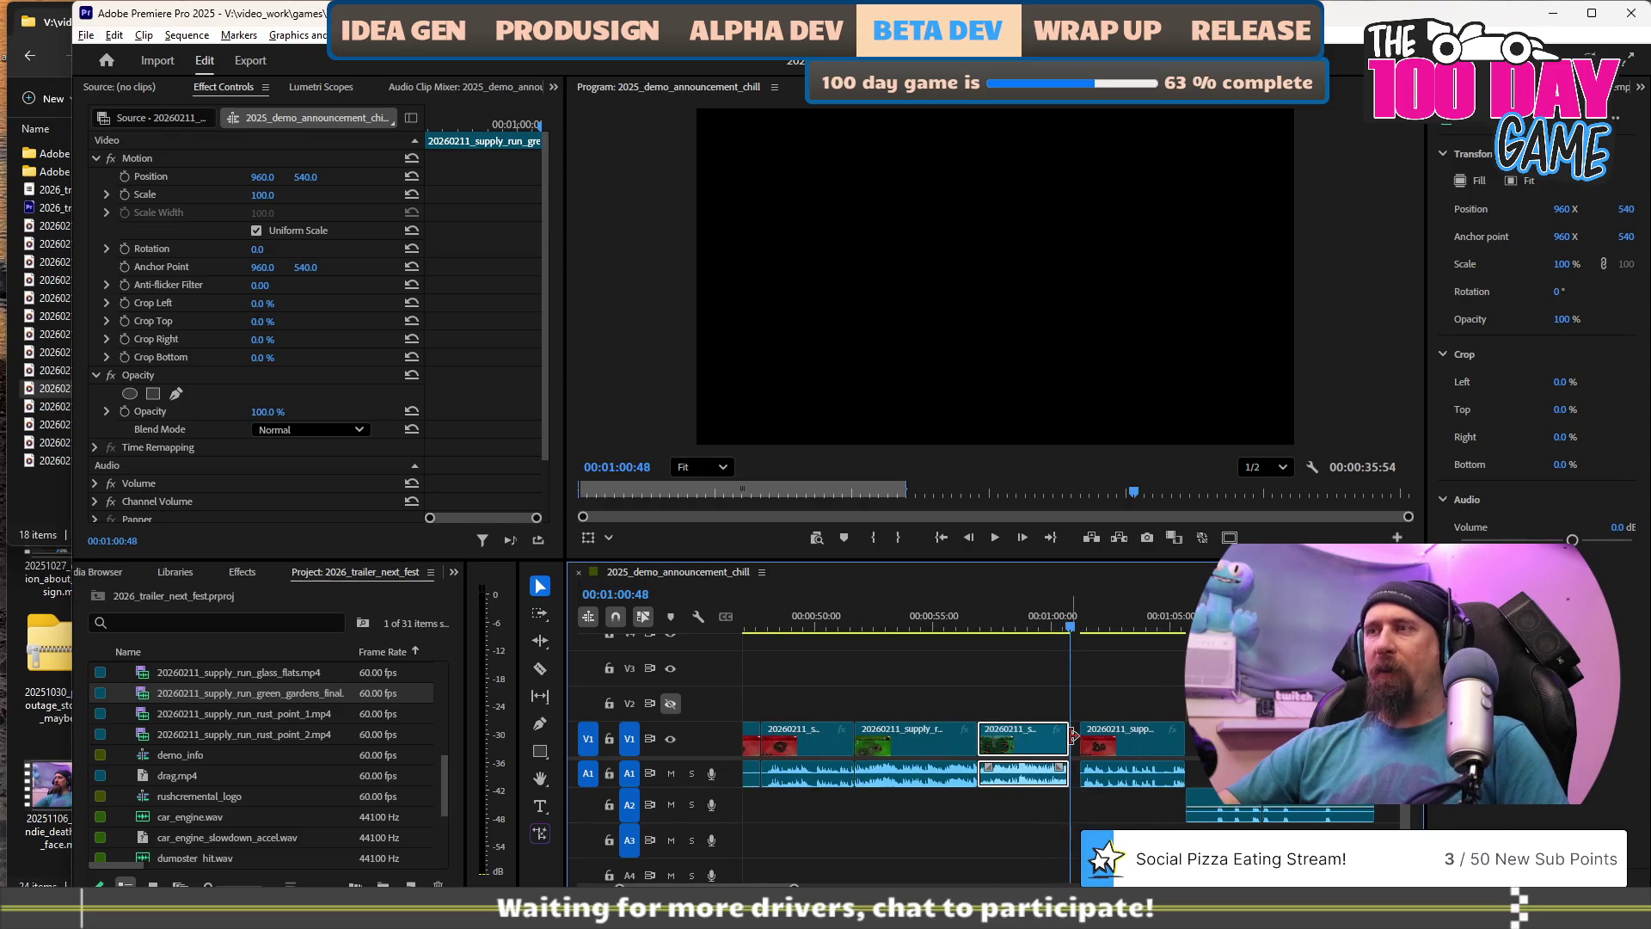
scroll(1076, 742, "down", 2, "alt")
scroll(977, 782, "down", 4)
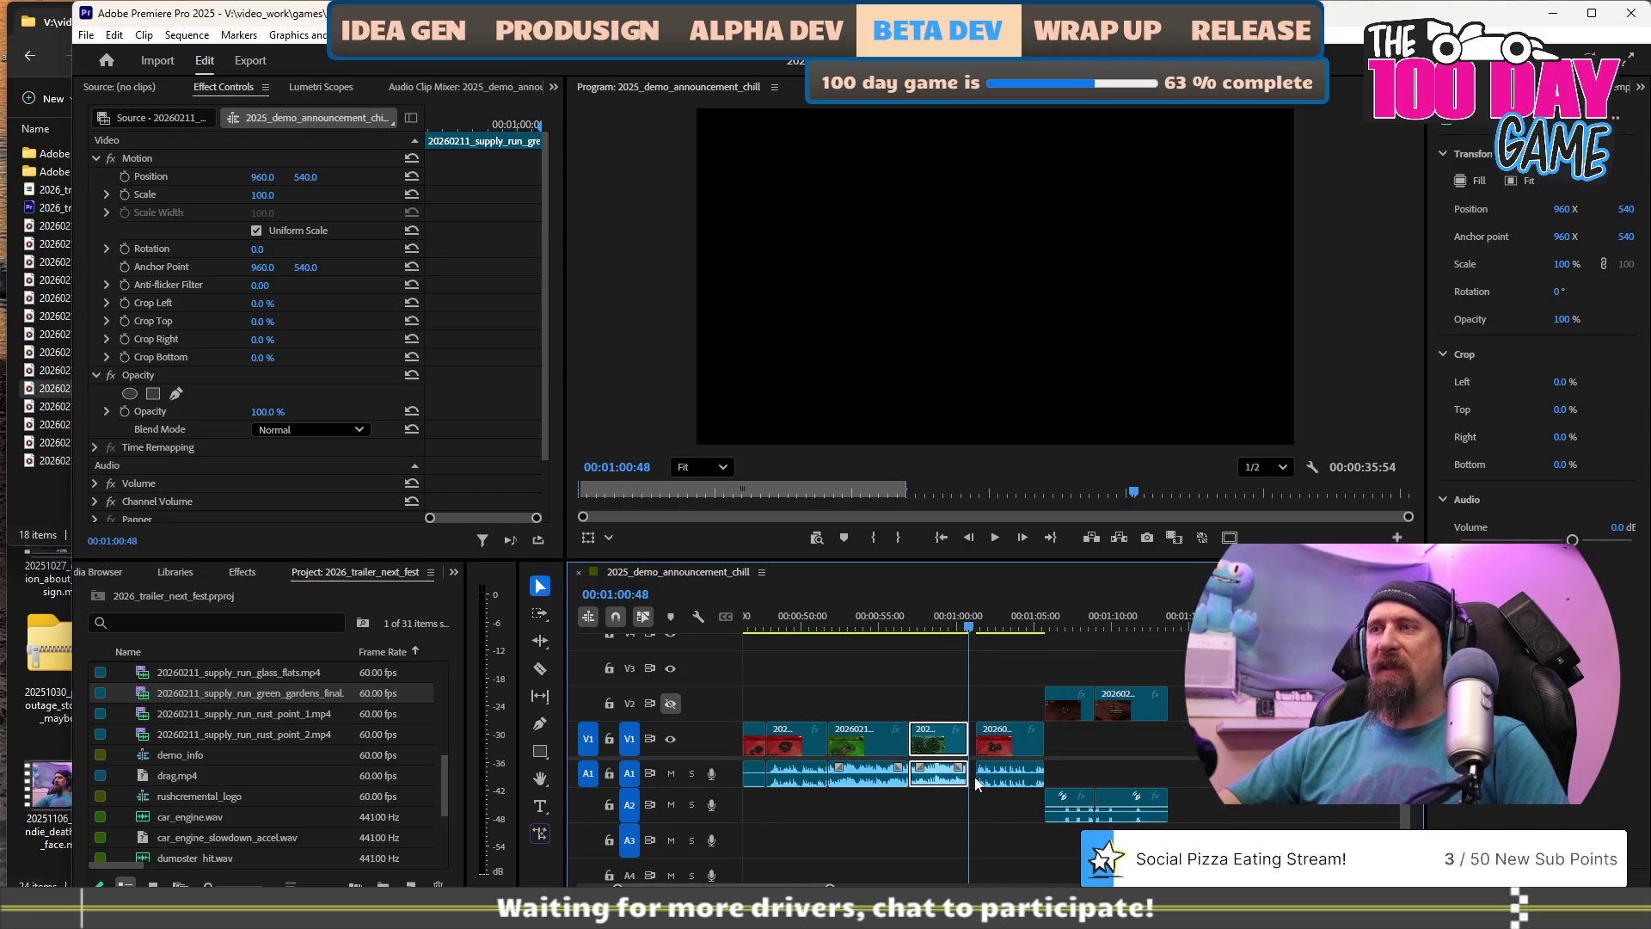
left_click(912, 738)
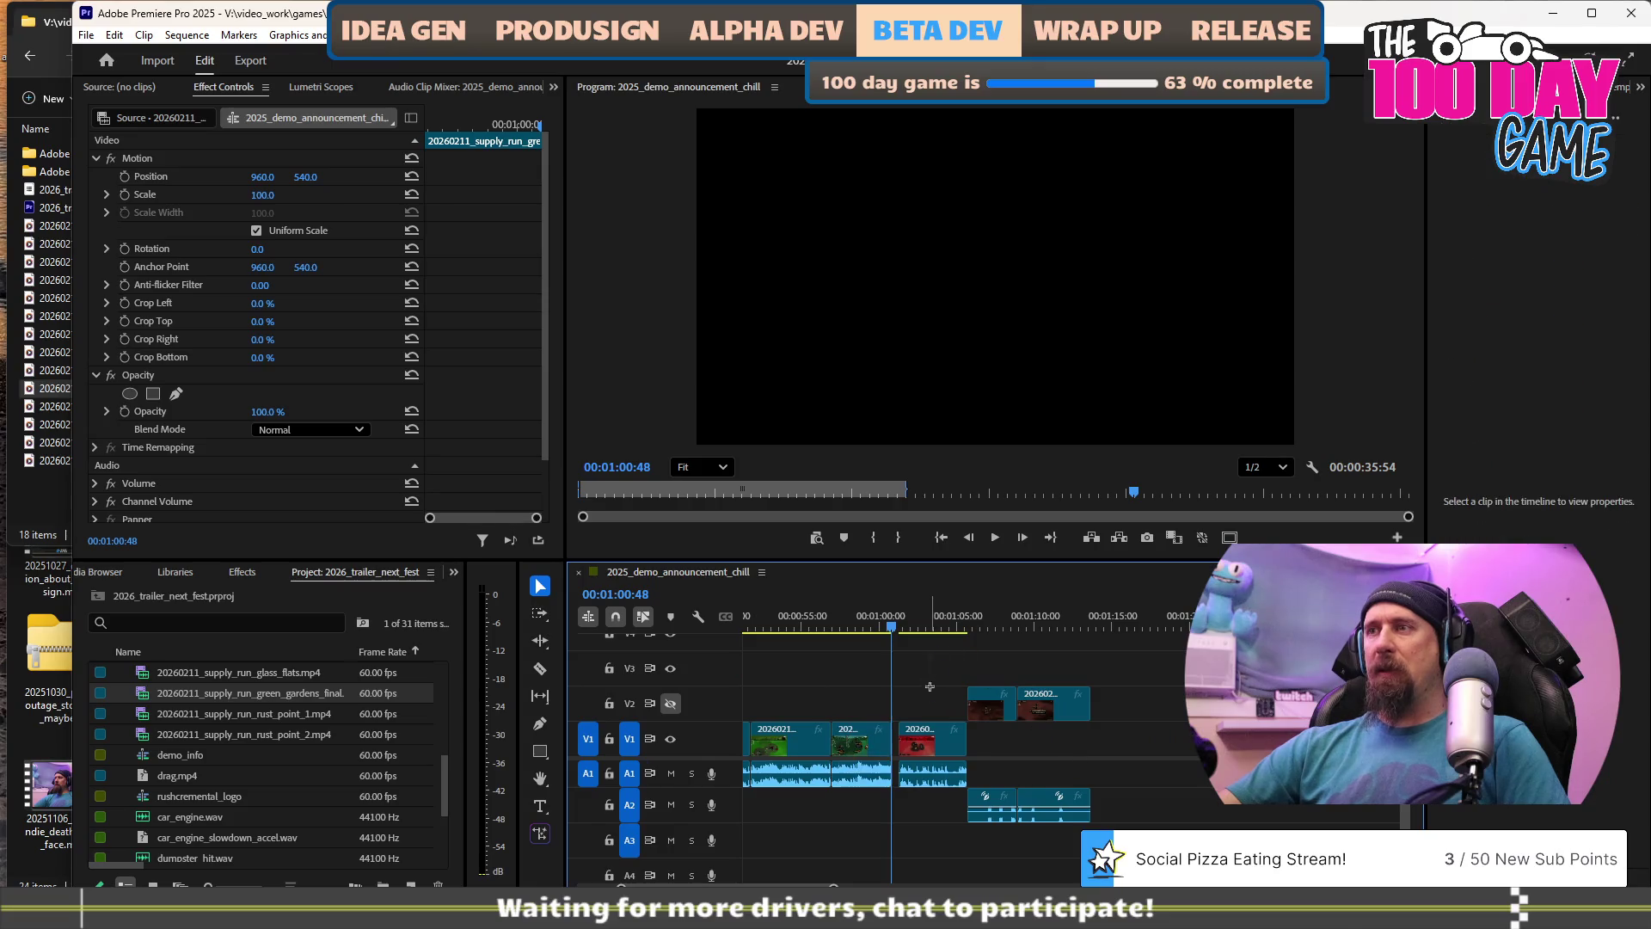
Push the rust point clip later and bring the V2 clips onto V1 with audio on A1.
left_click_drag(920, 747, 1151, 746)
mouse_move(972, 650)
left_mouse_down()
mouse_move(1058, 719)
mouse_move(992, 718)
mouse_move(918, 753)
left_mouse_up()
scroll(931, 792, "up", 4)
left_click_drag(870, 805, 870, 773)
scroll(848, 731, "up", 4)
key("space")
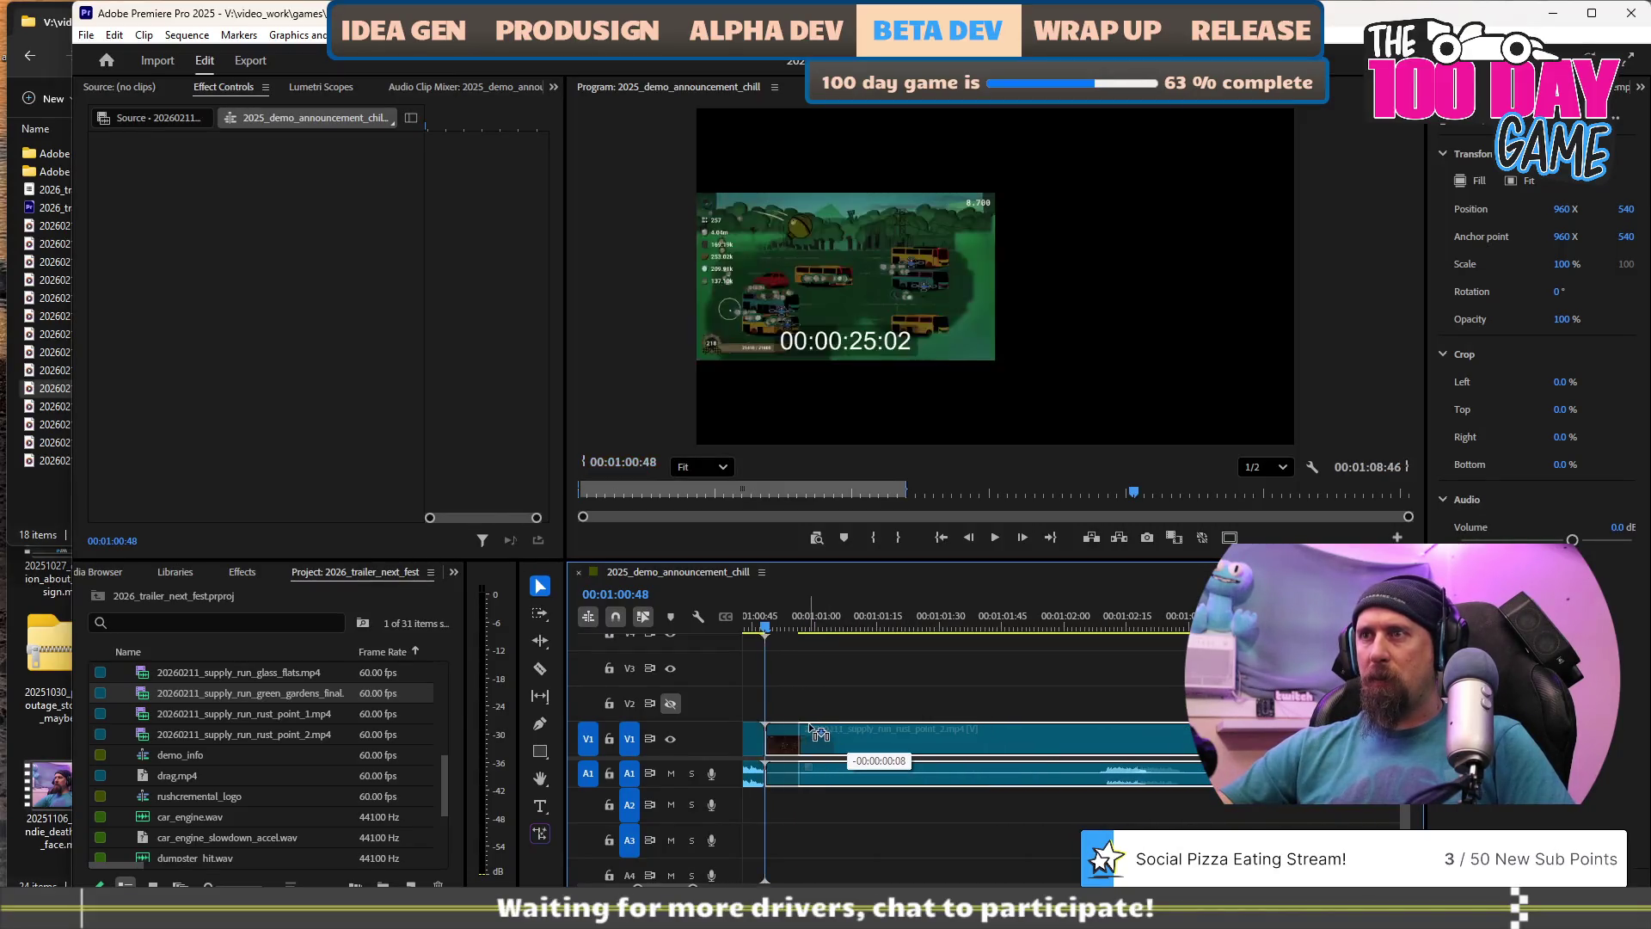
scroll(858, 807, "down", 2)
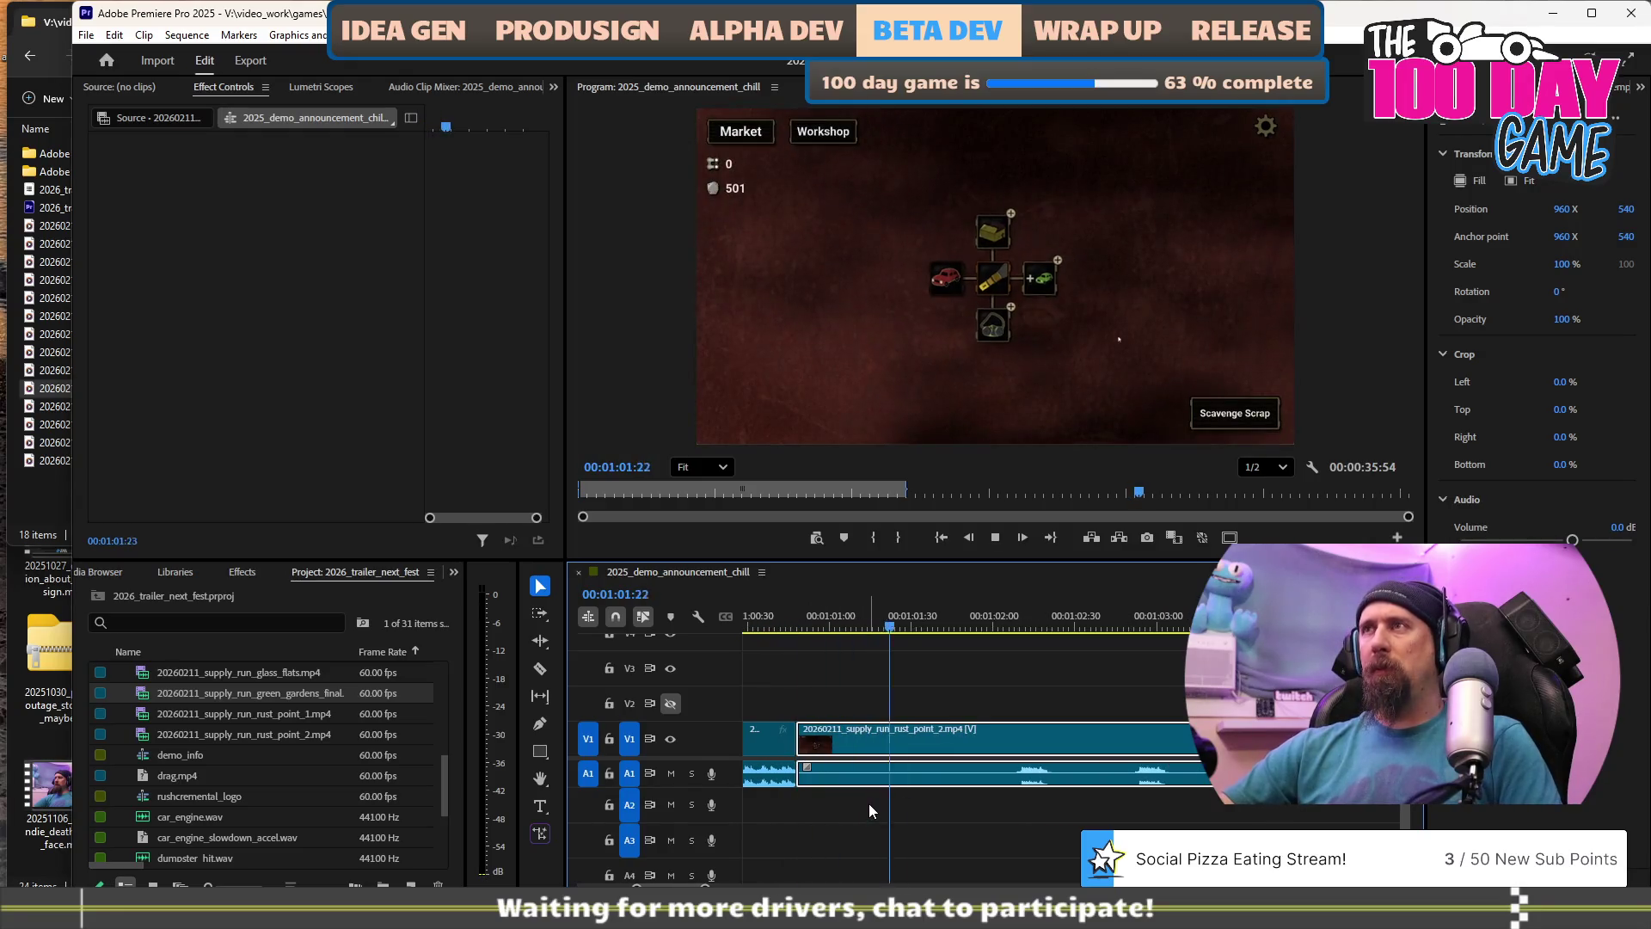
key("space")
Step the playhead from 00:01:01:35 to just before the Dismantler upgrade.
left_click_drag(884, 626, 888, 625)
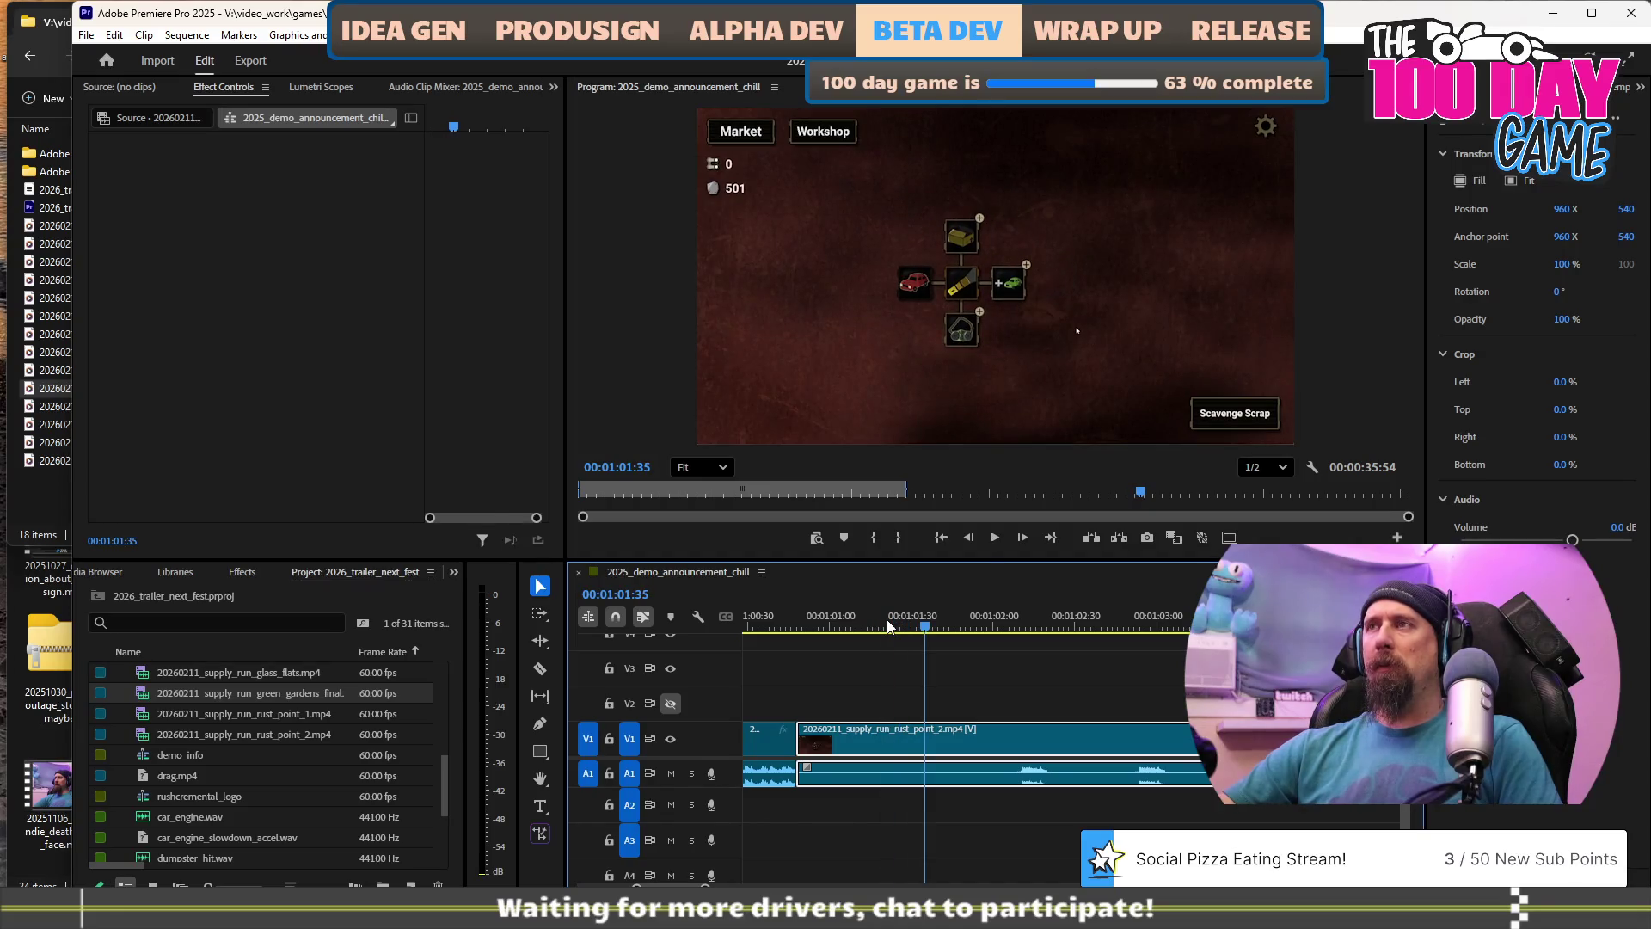
key("Right")
key("Right")
key("Right")
key("Left")
key("Left")
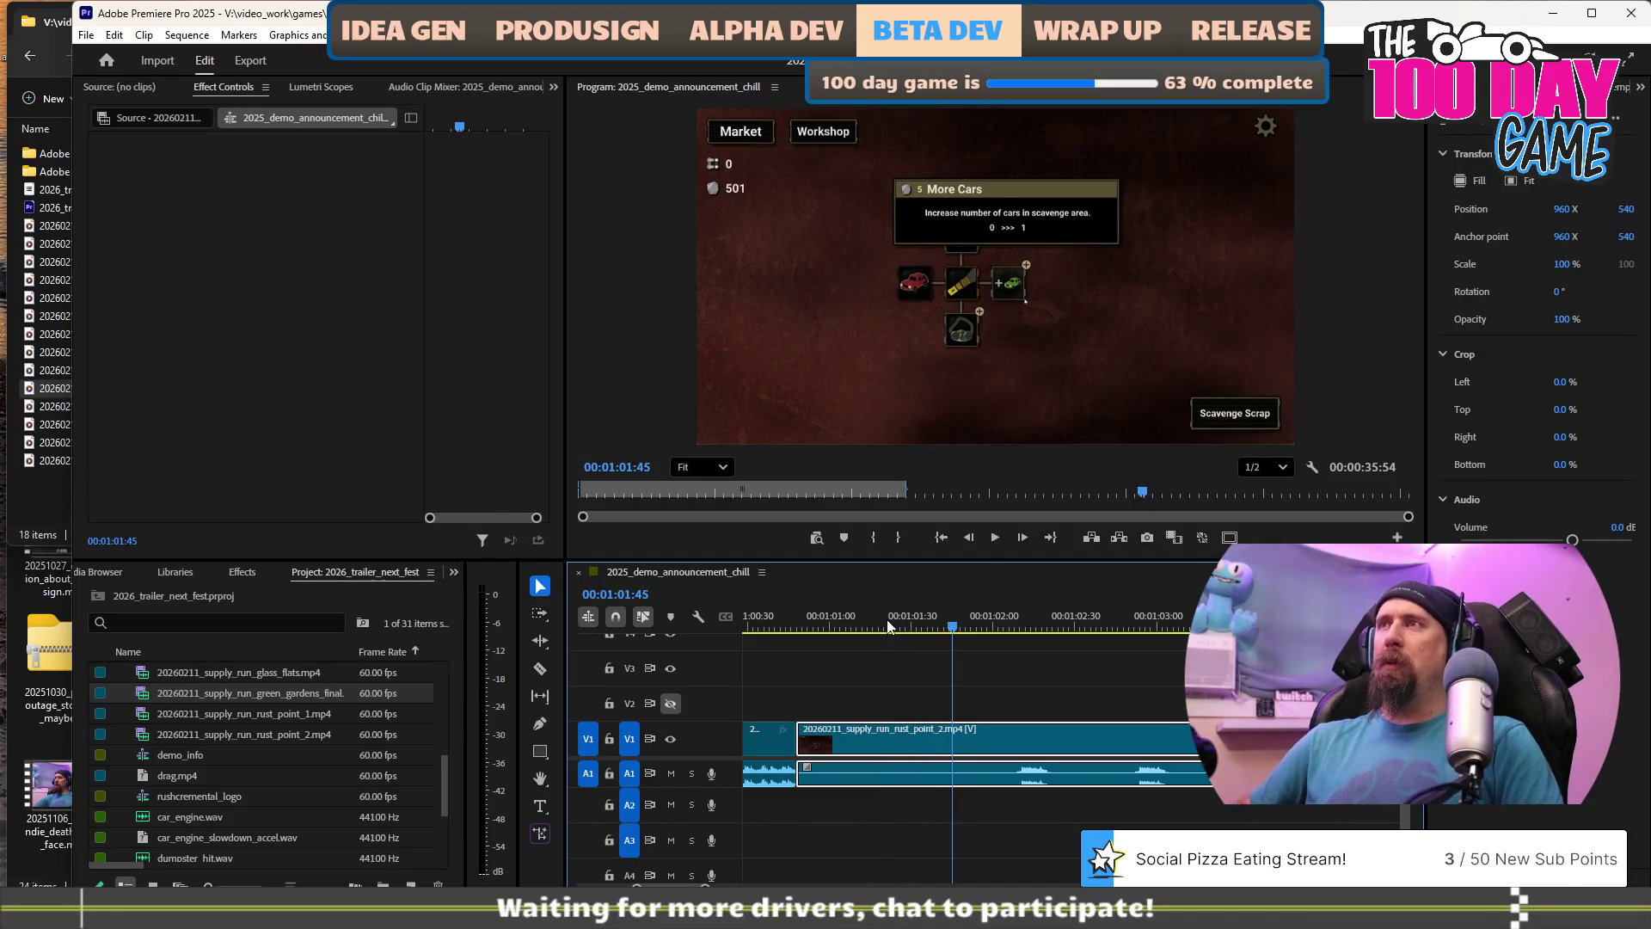
key("Left")
key("Left")
key("Left")
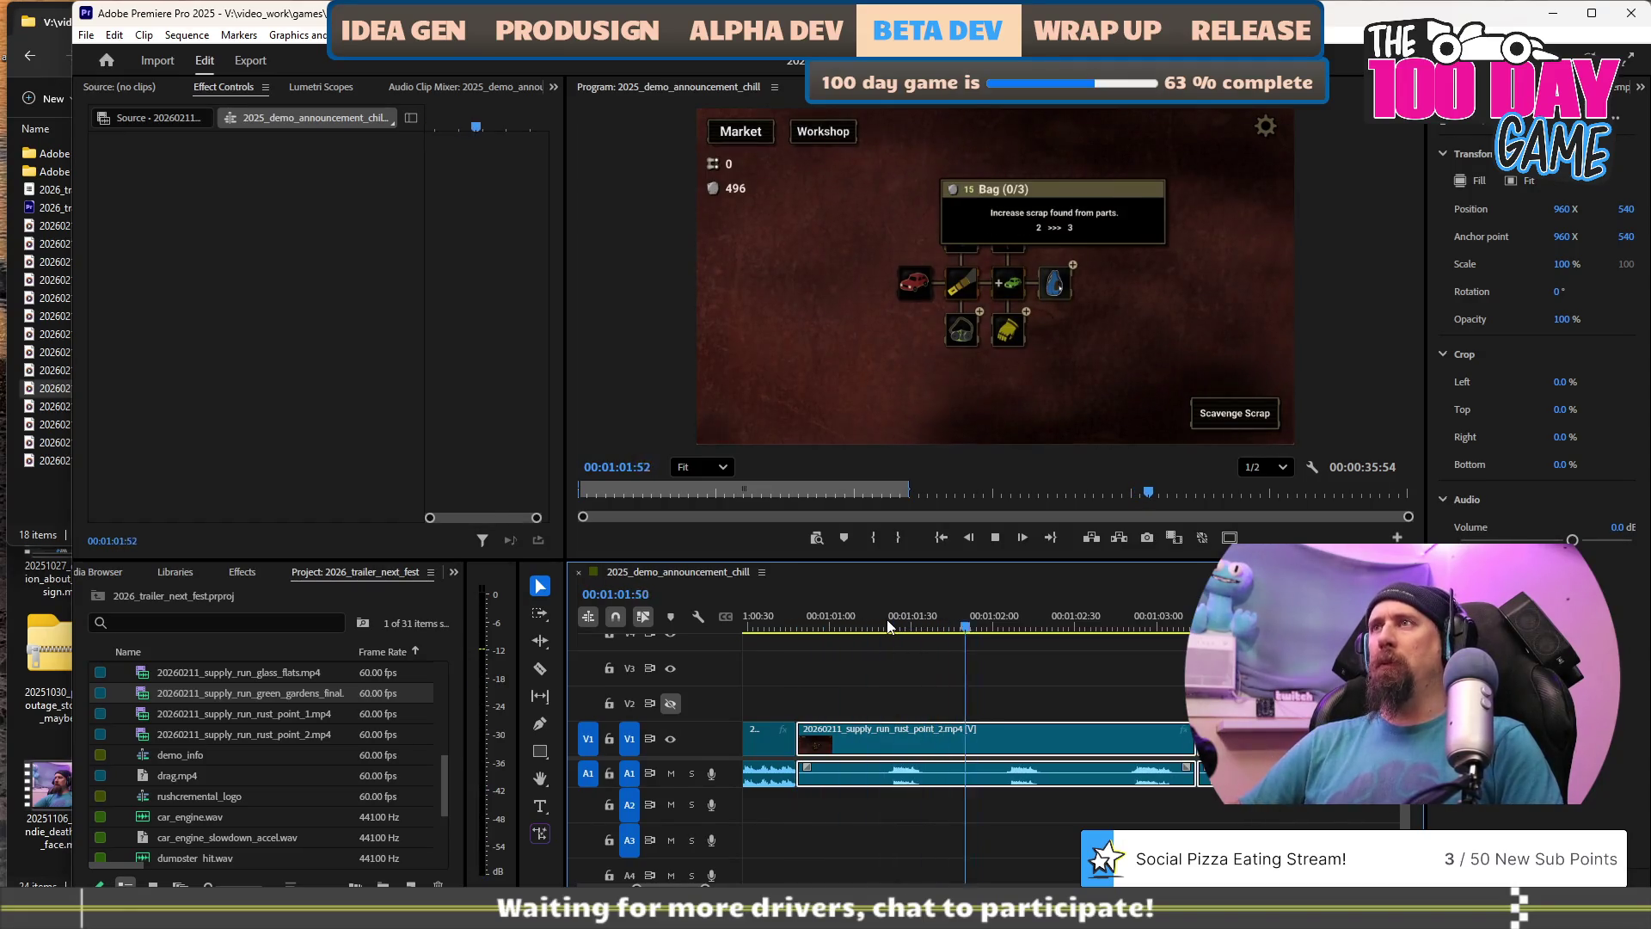
key("space")
key("Left")
key("Left")
key("Left")
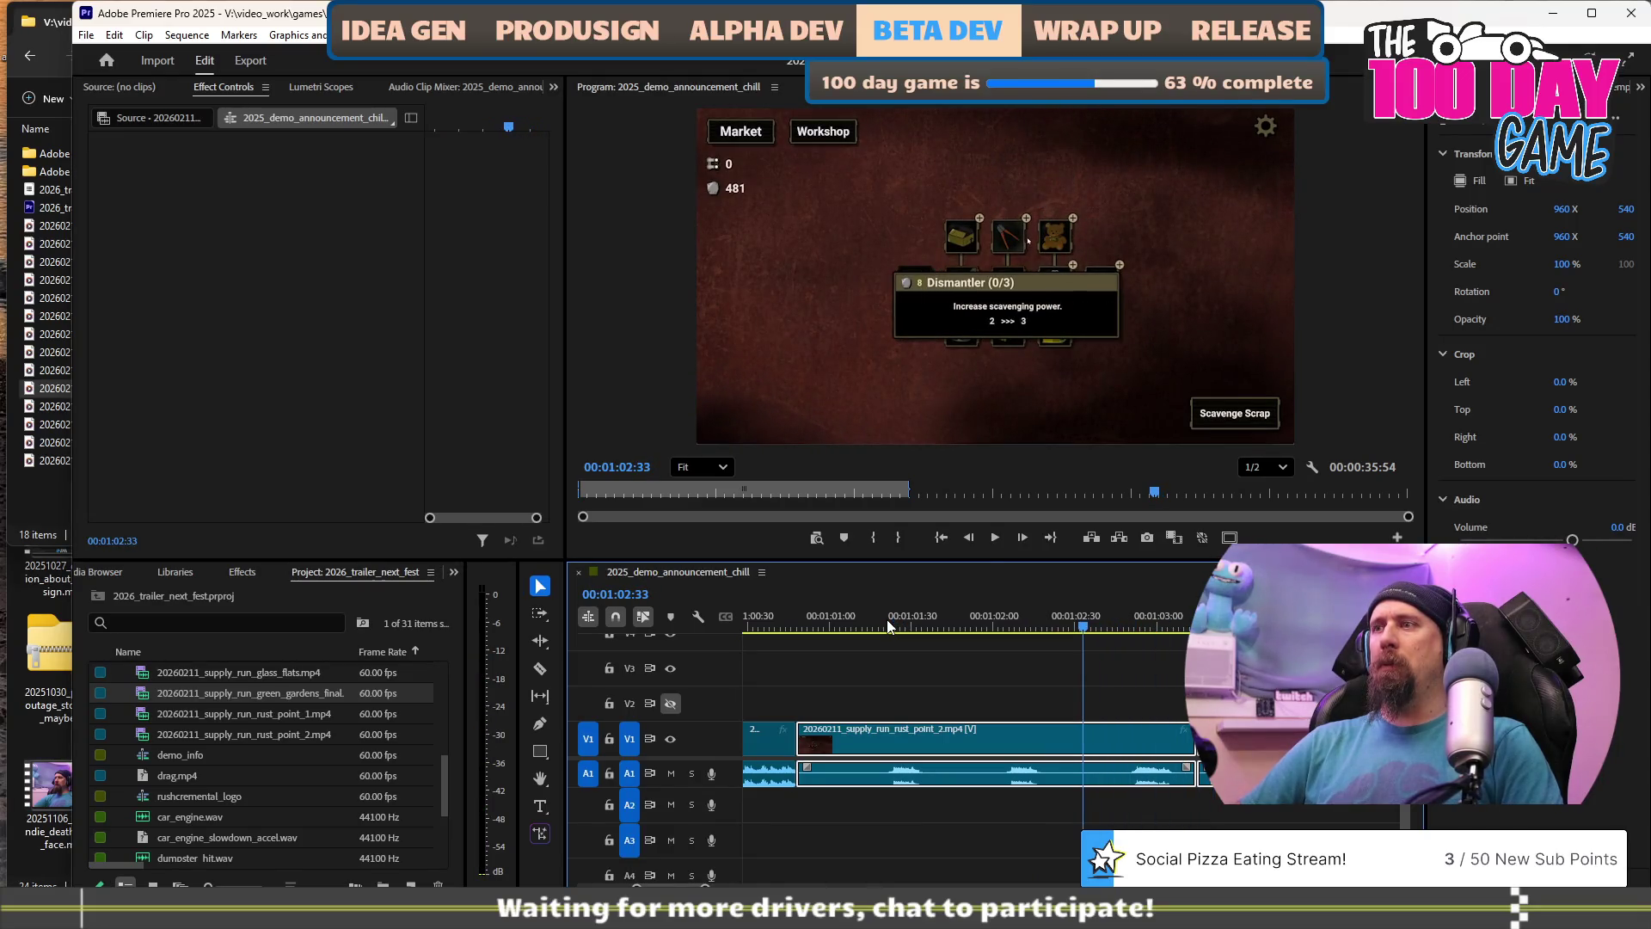
Split the rust point clip at the playhead with Ctrl+K and replay the cut.
key("ctrl+k")
key("ctrl+z")
key("ctrl+k")
key("space")
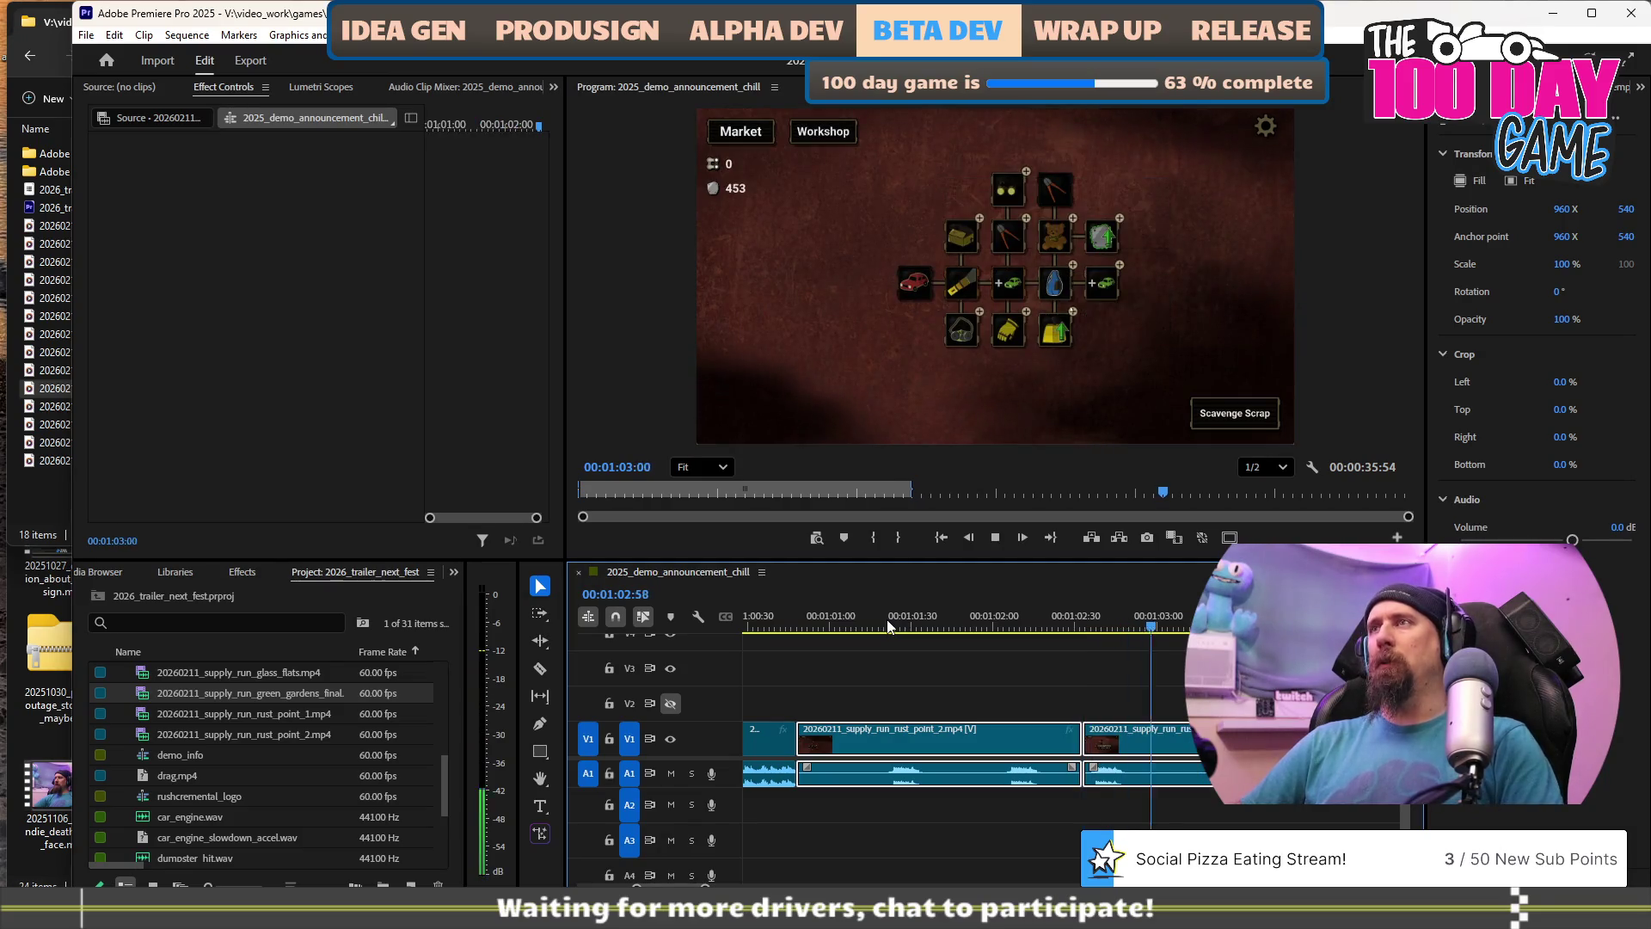
key("space")
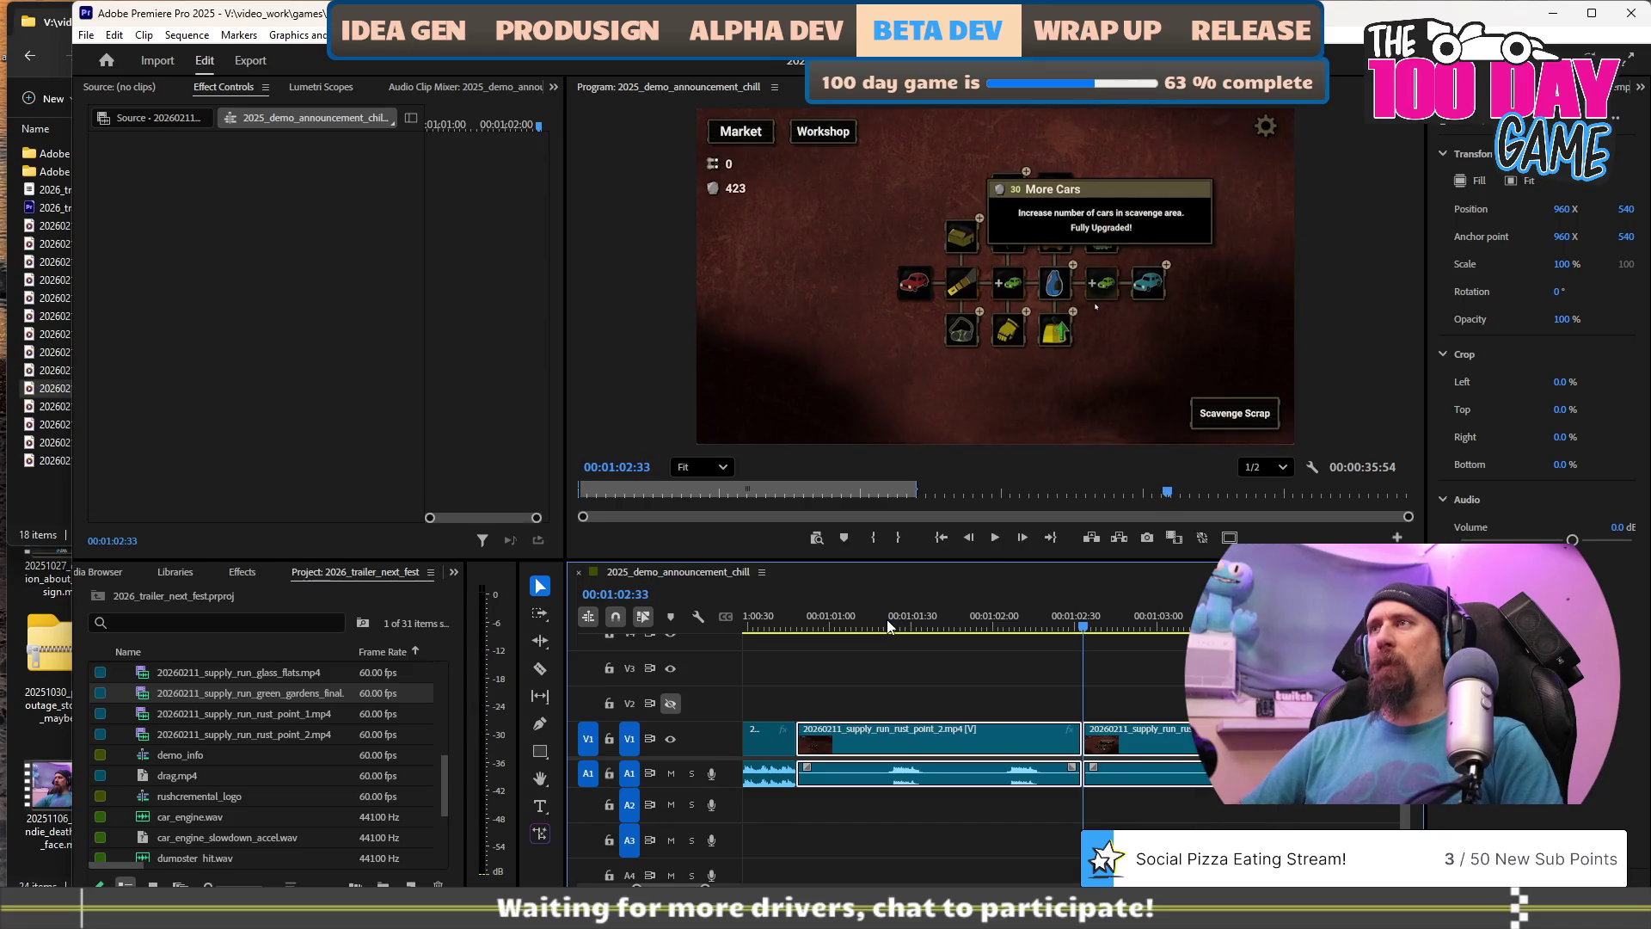
key("space")
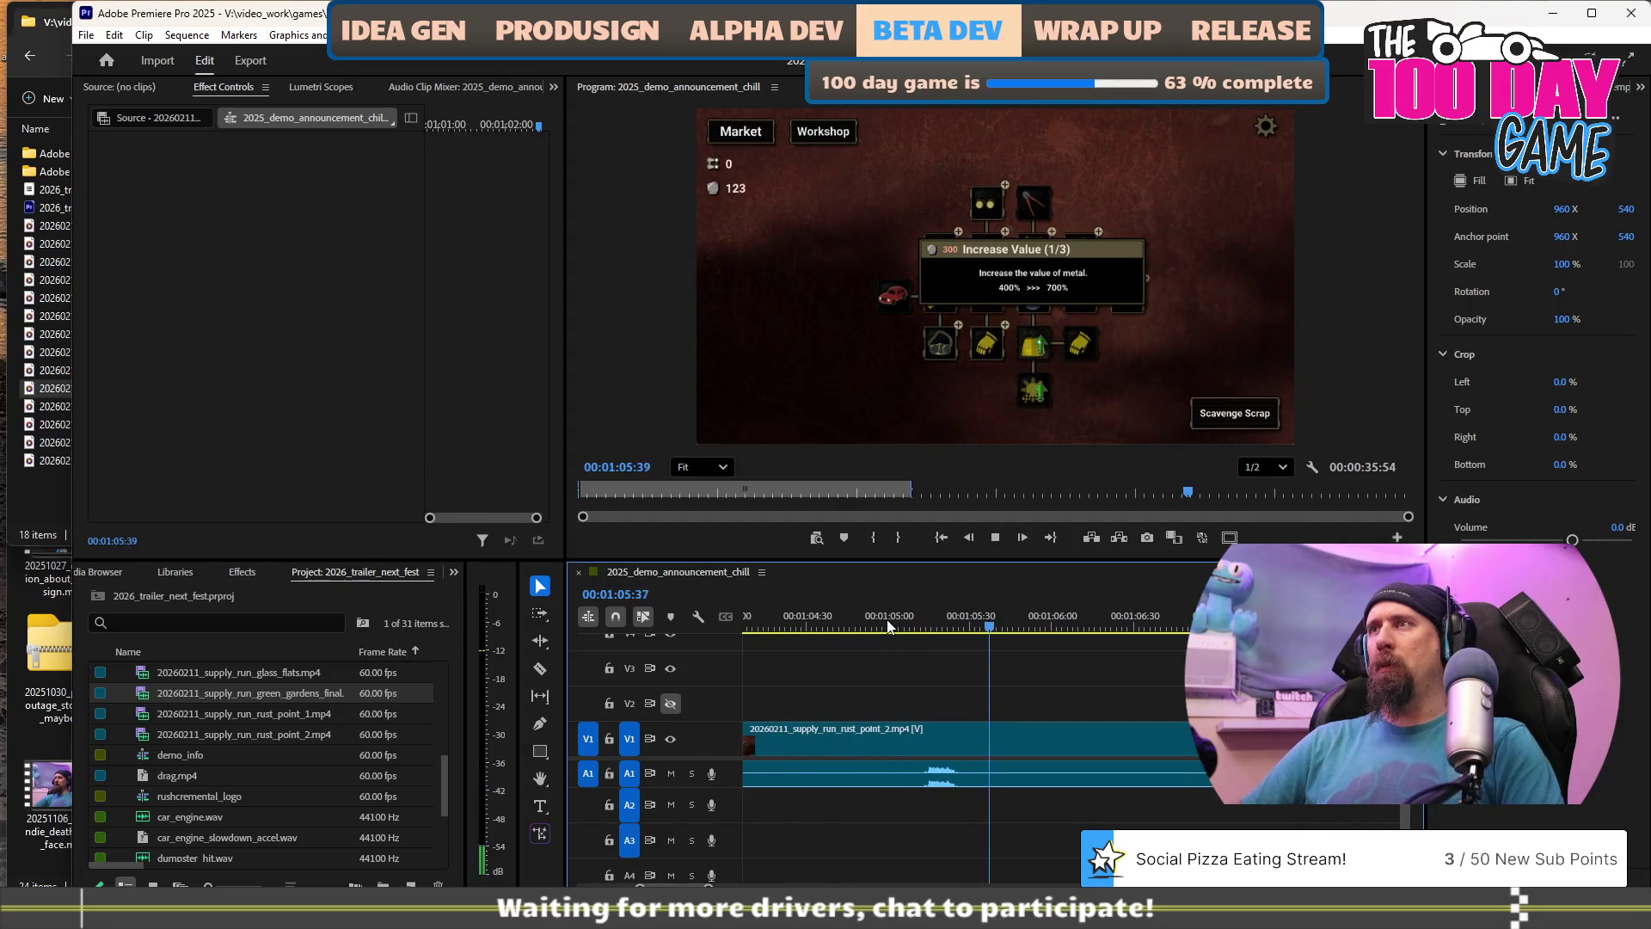
key("space")
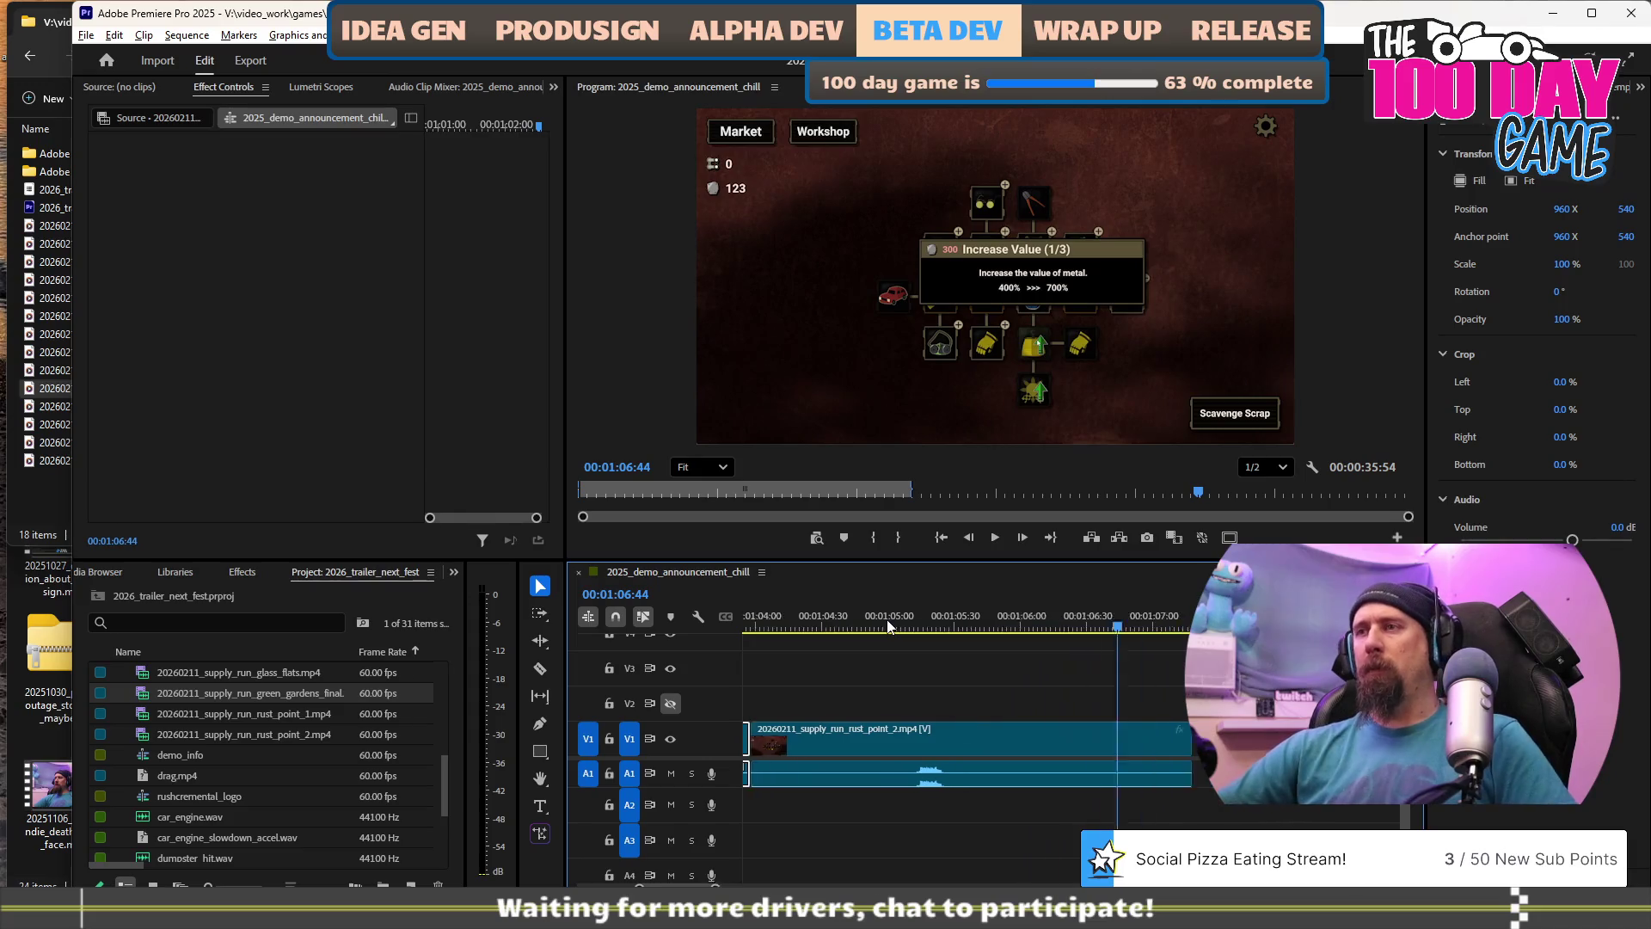
Delete the clip pieces after the cut and zoom out on the sequence.
key("minus")
key("minus")
key("minus")
left_click_drag(1039, 740, 860, 748)
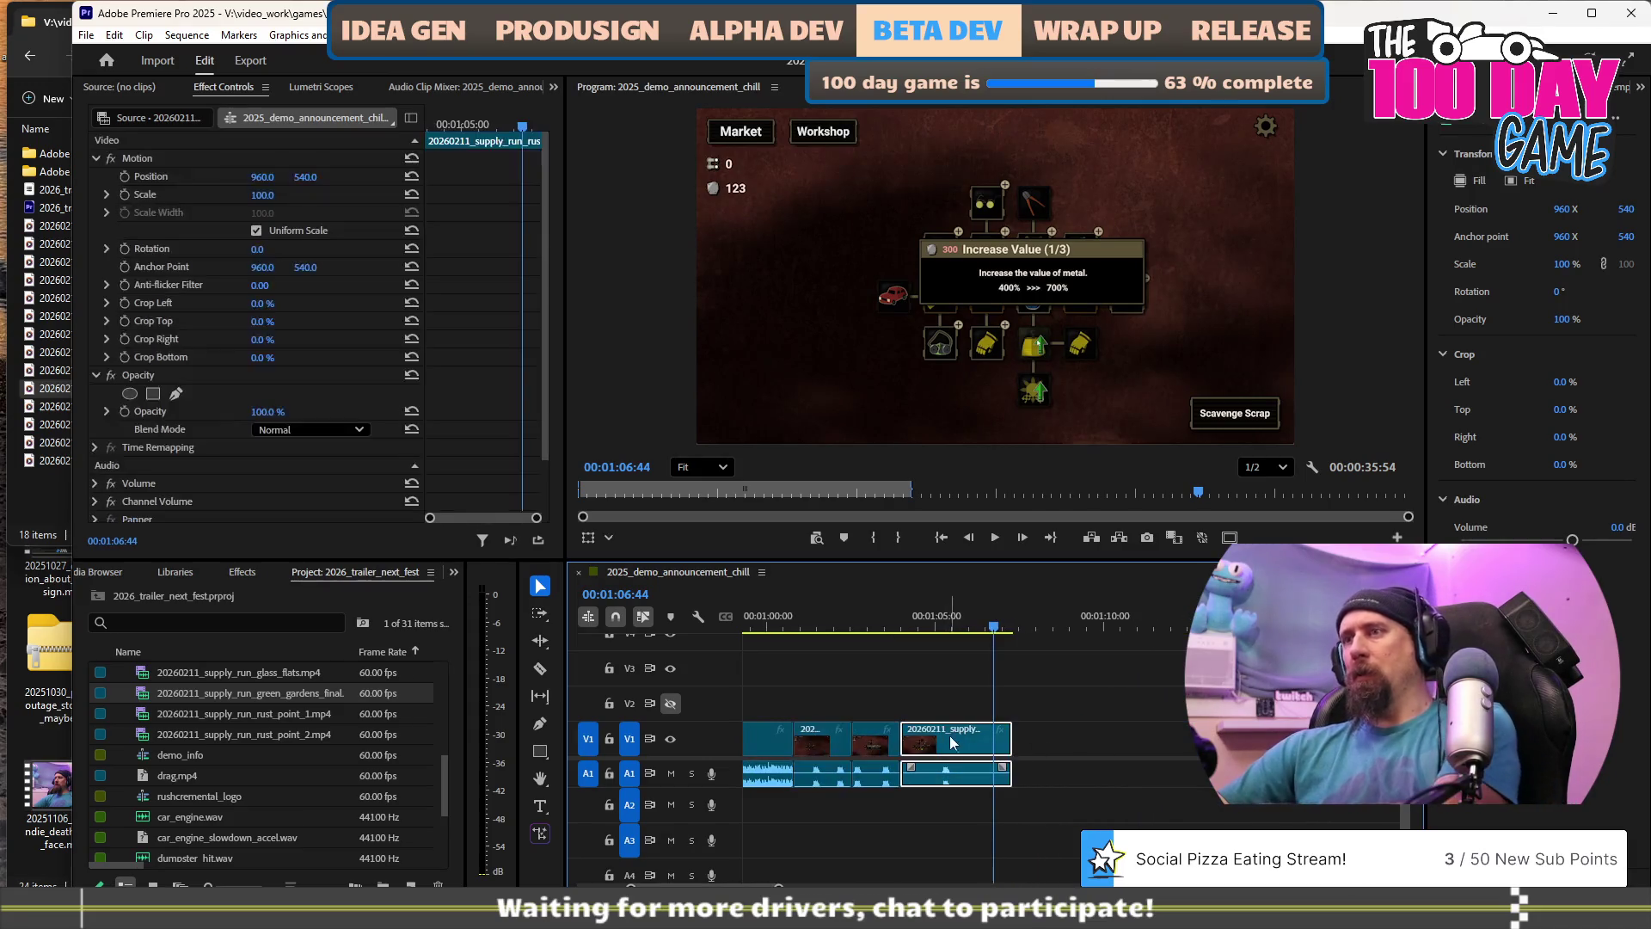
key("Delete")
scroll(1066, 724, "down", 5)
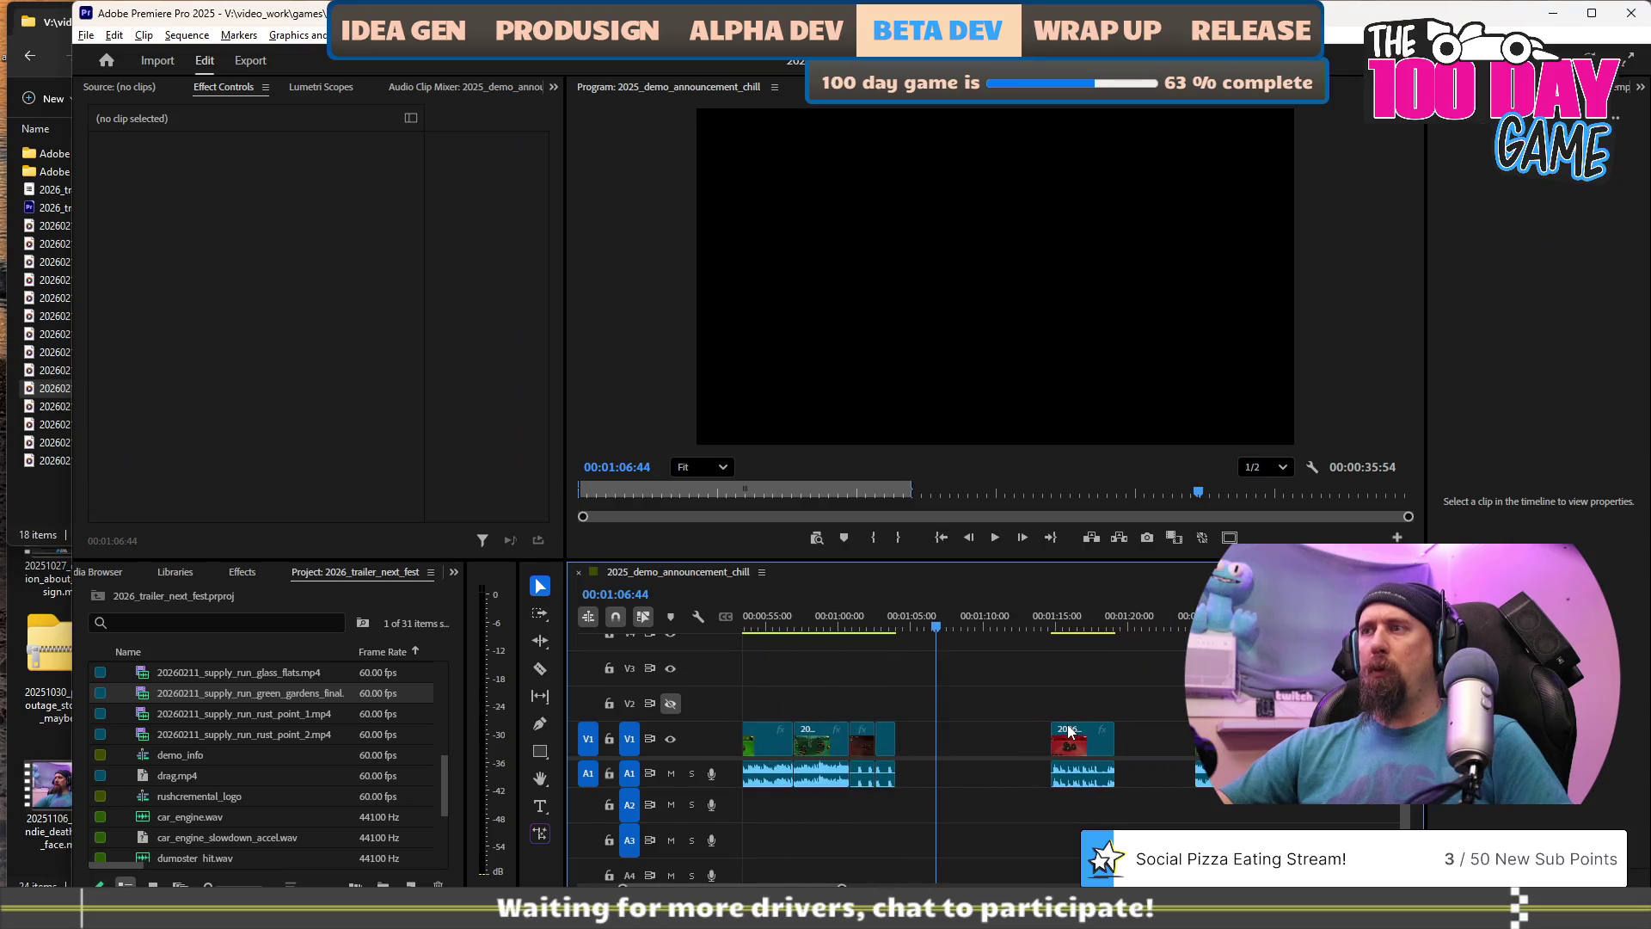
scroll(1069, 731, "down", 3)
scroll(946, 689, "up", 3)
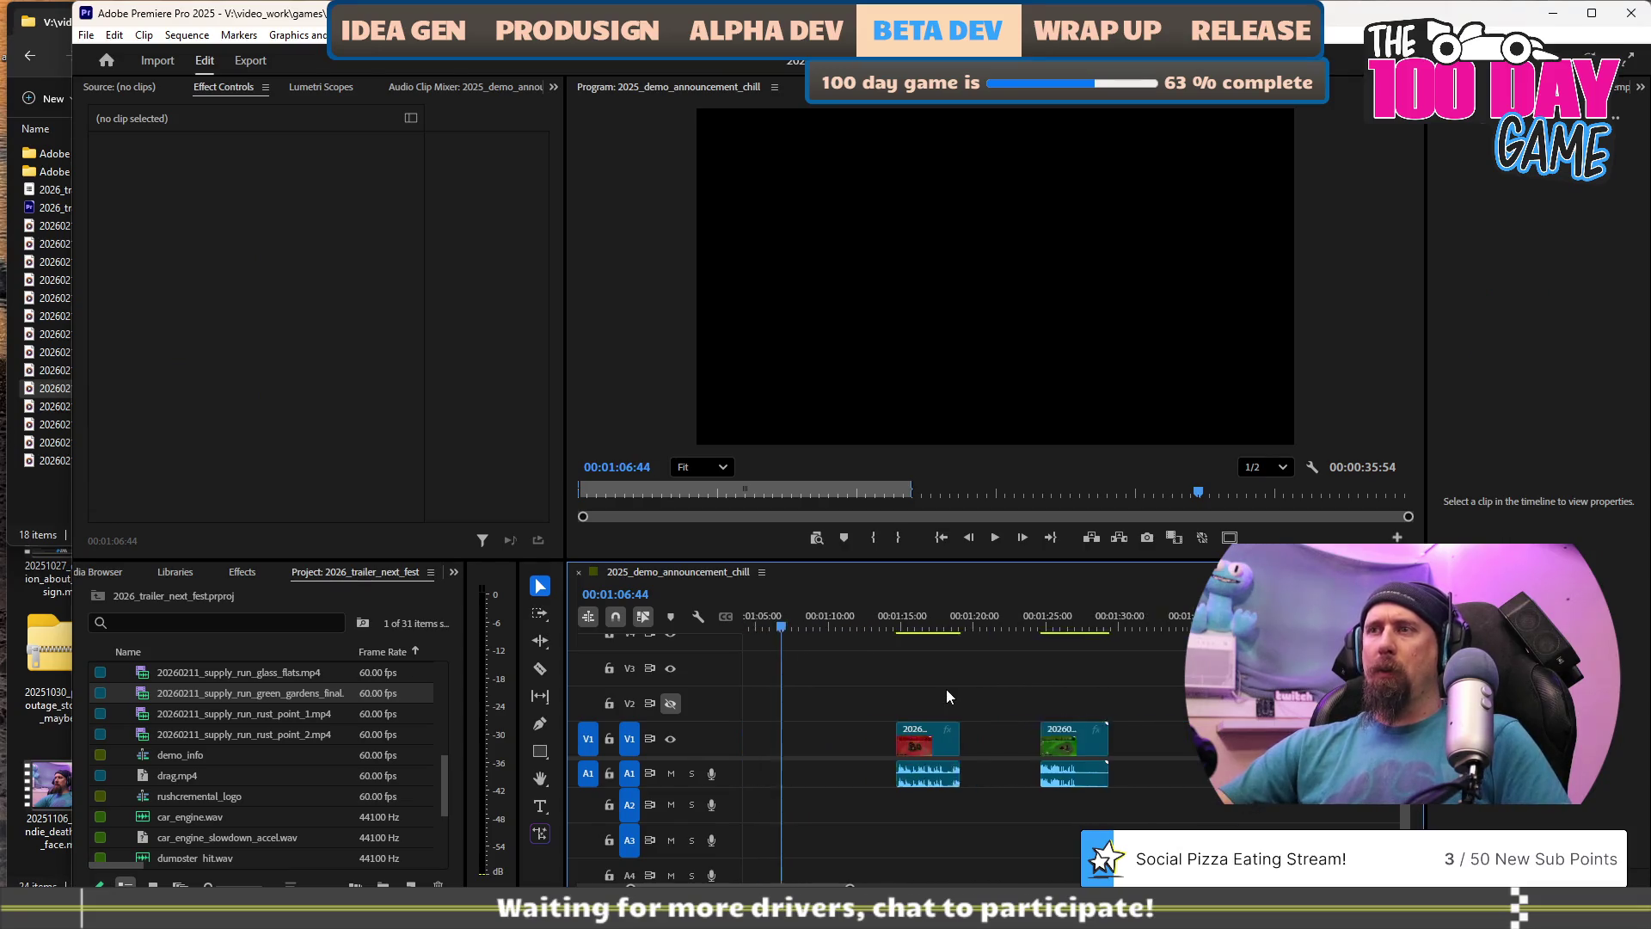
key("minus")
key("alt+Tab")
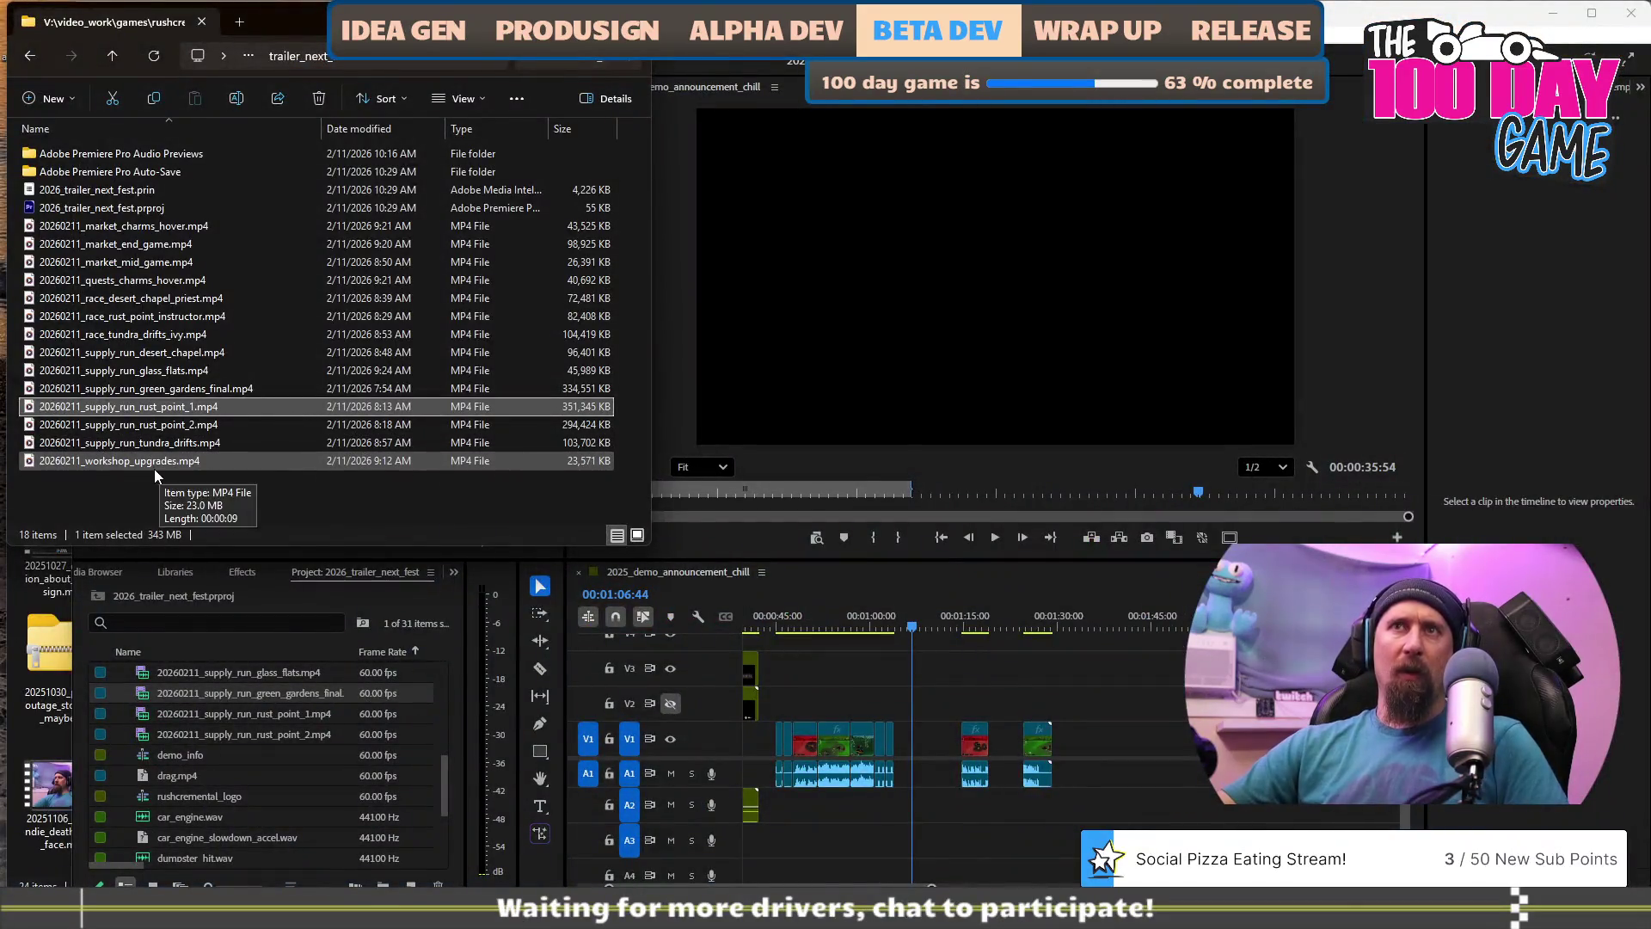
Drag 20260211_market_mid_game.mp4 from Explorer onto V1 near 1:37 and play it.
left_click(164, 463)
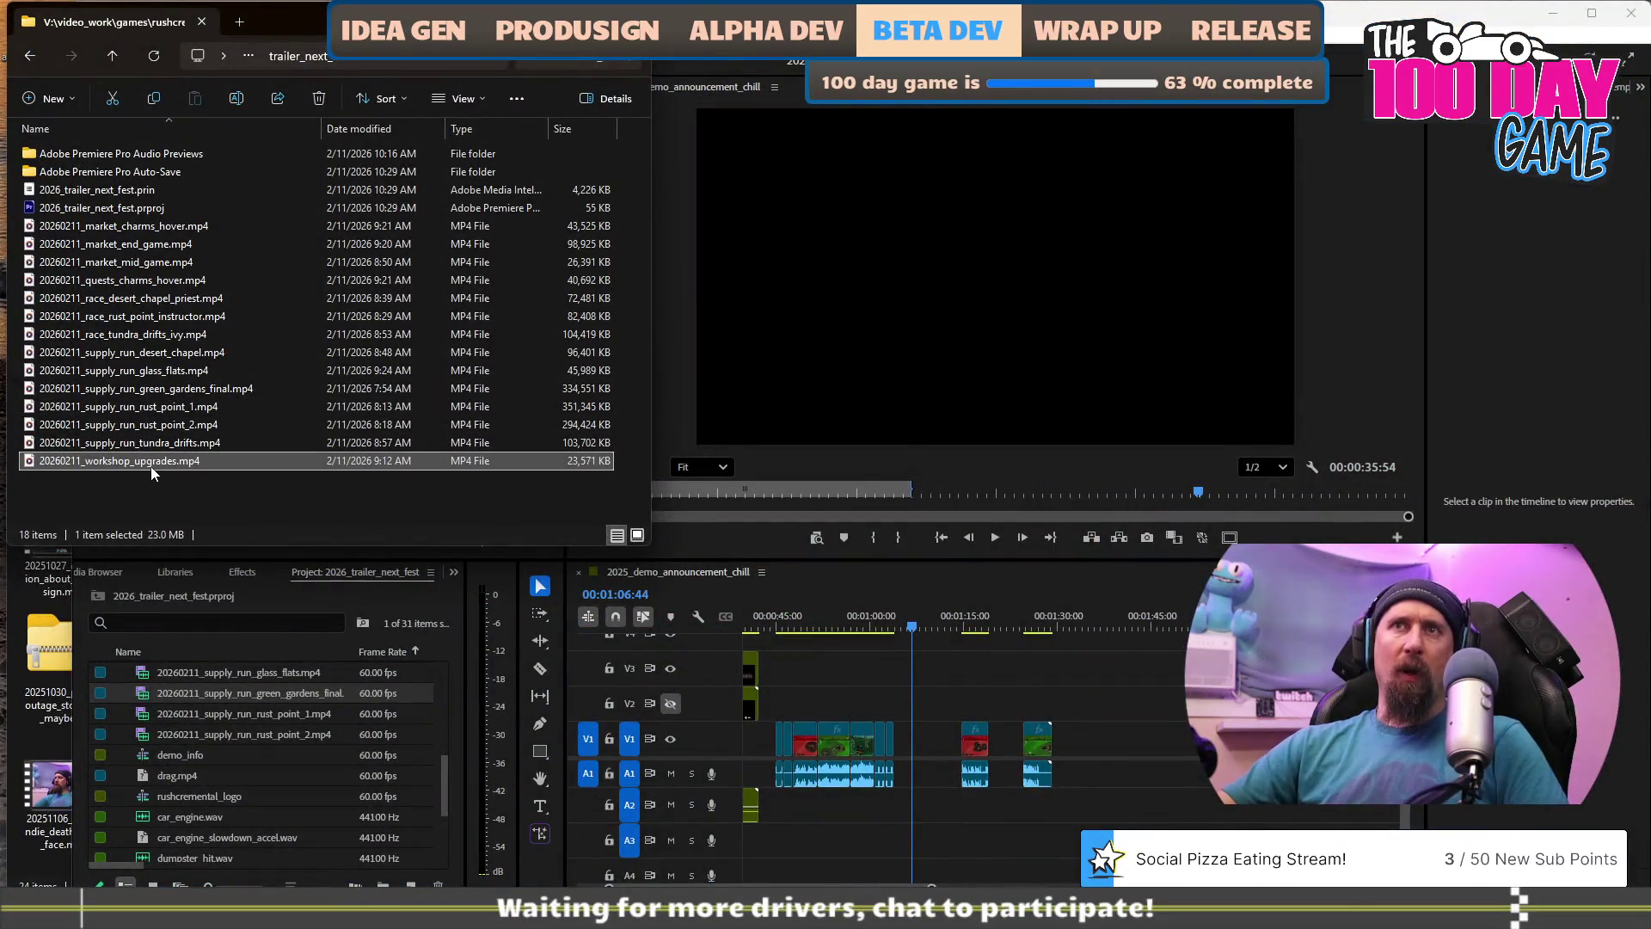
left_click(129, 262)
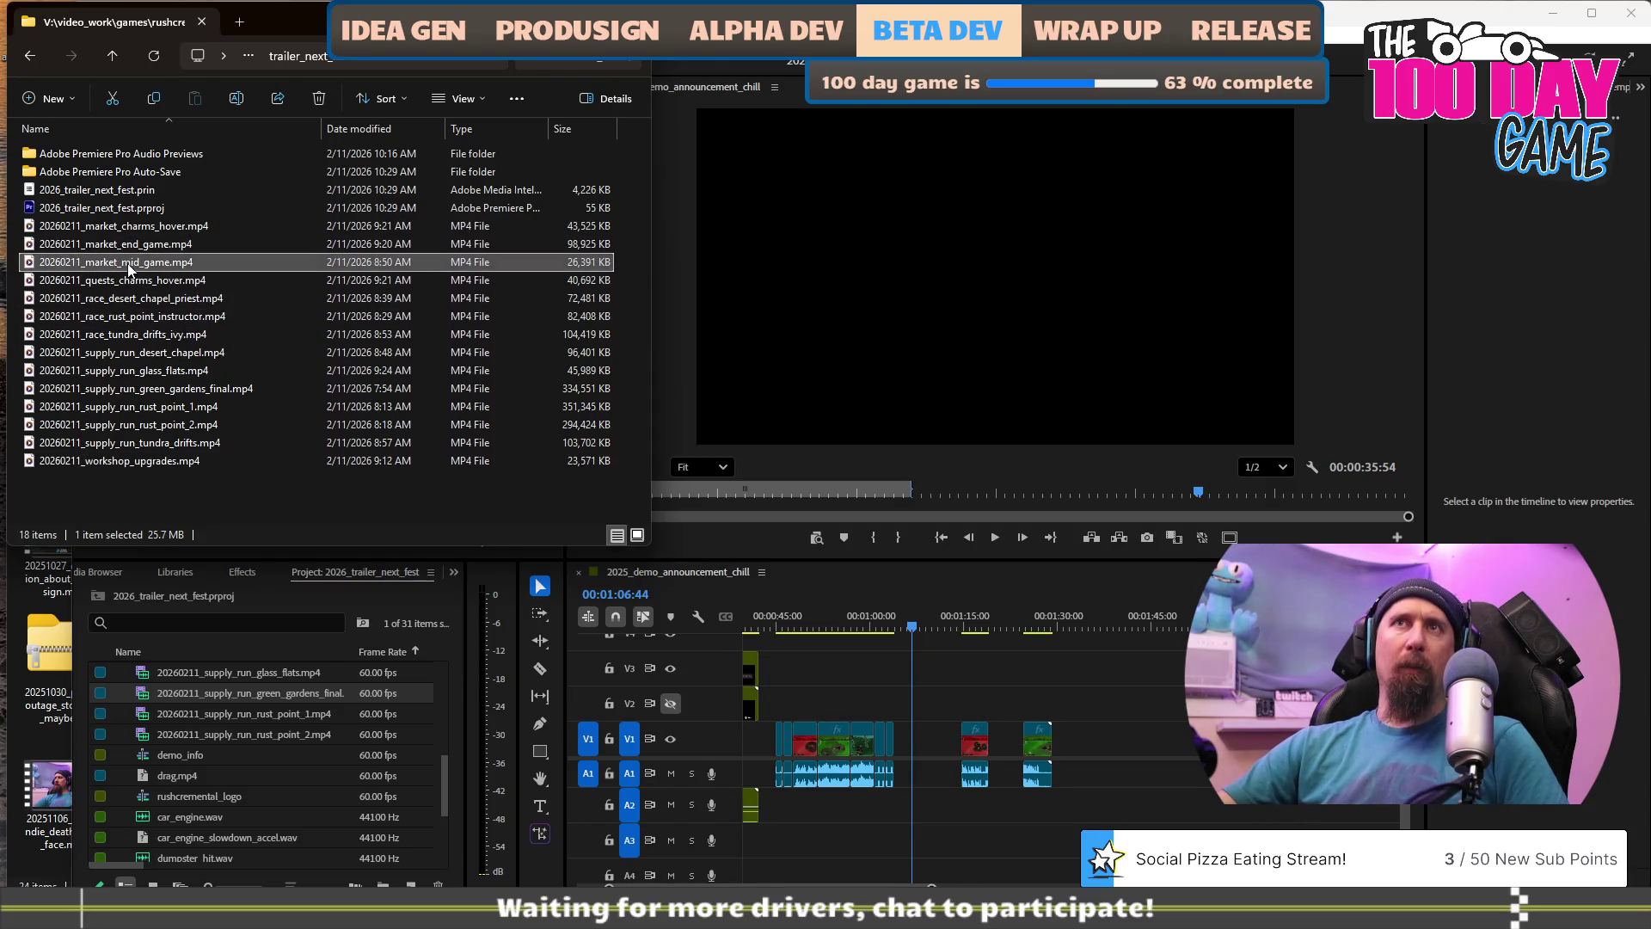
mouse_move(97, 270)
left_mouse_down()
mouse_move(1075, 692)
mouse_move(1099, 759)
left_mouse_up()
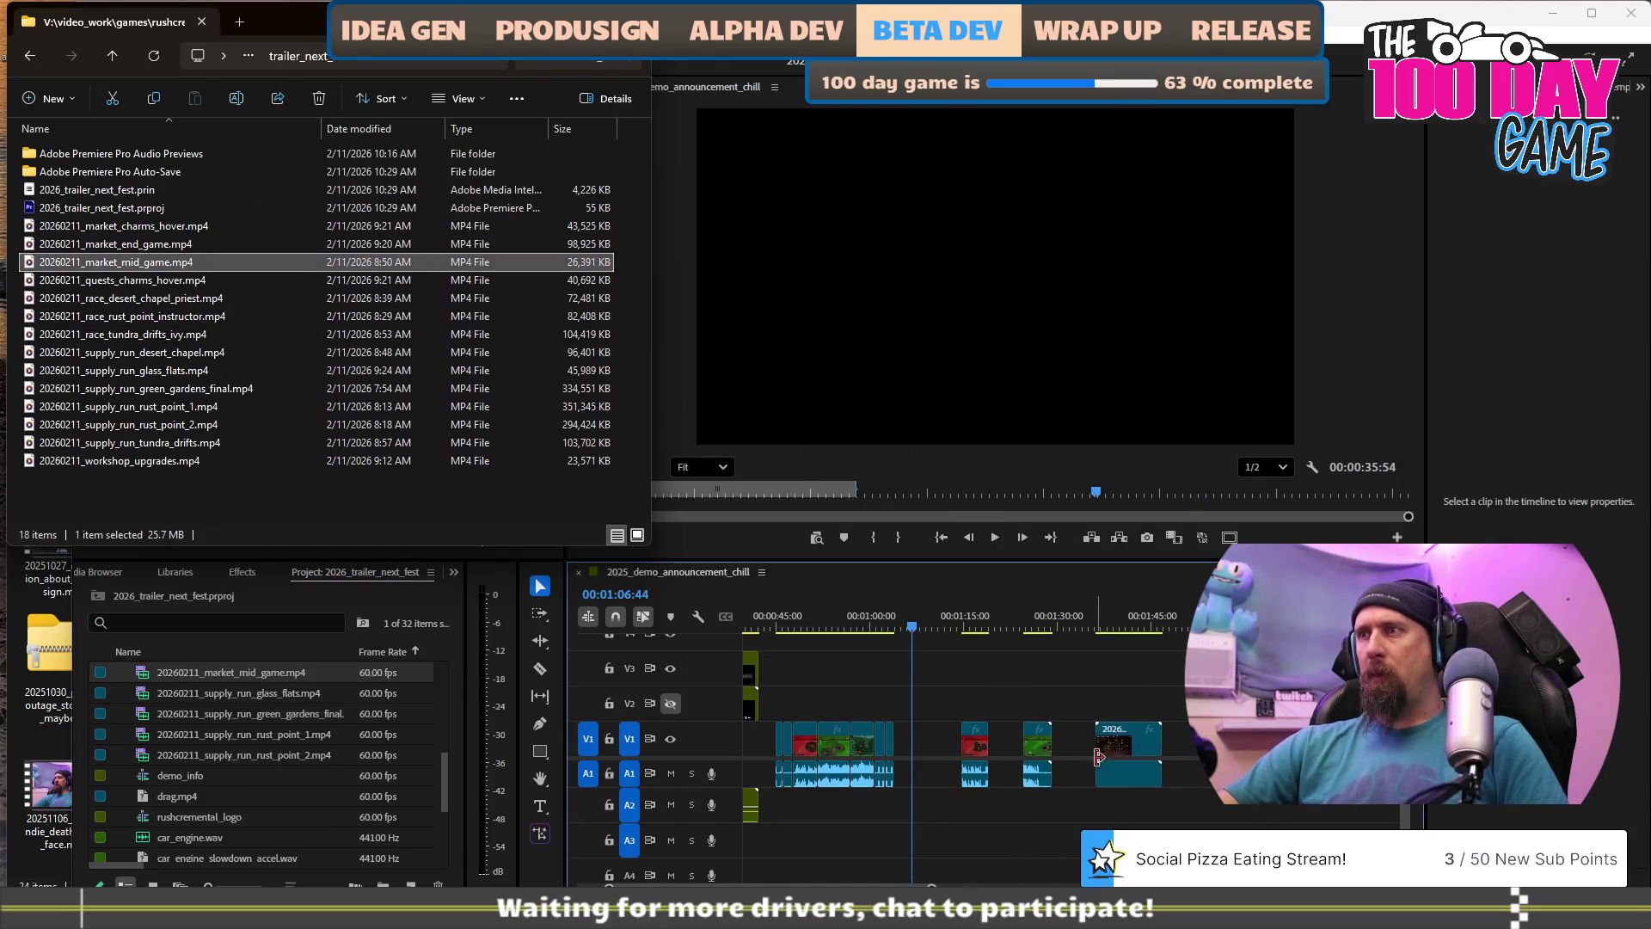
scroll(1104, 641, "up", 3)
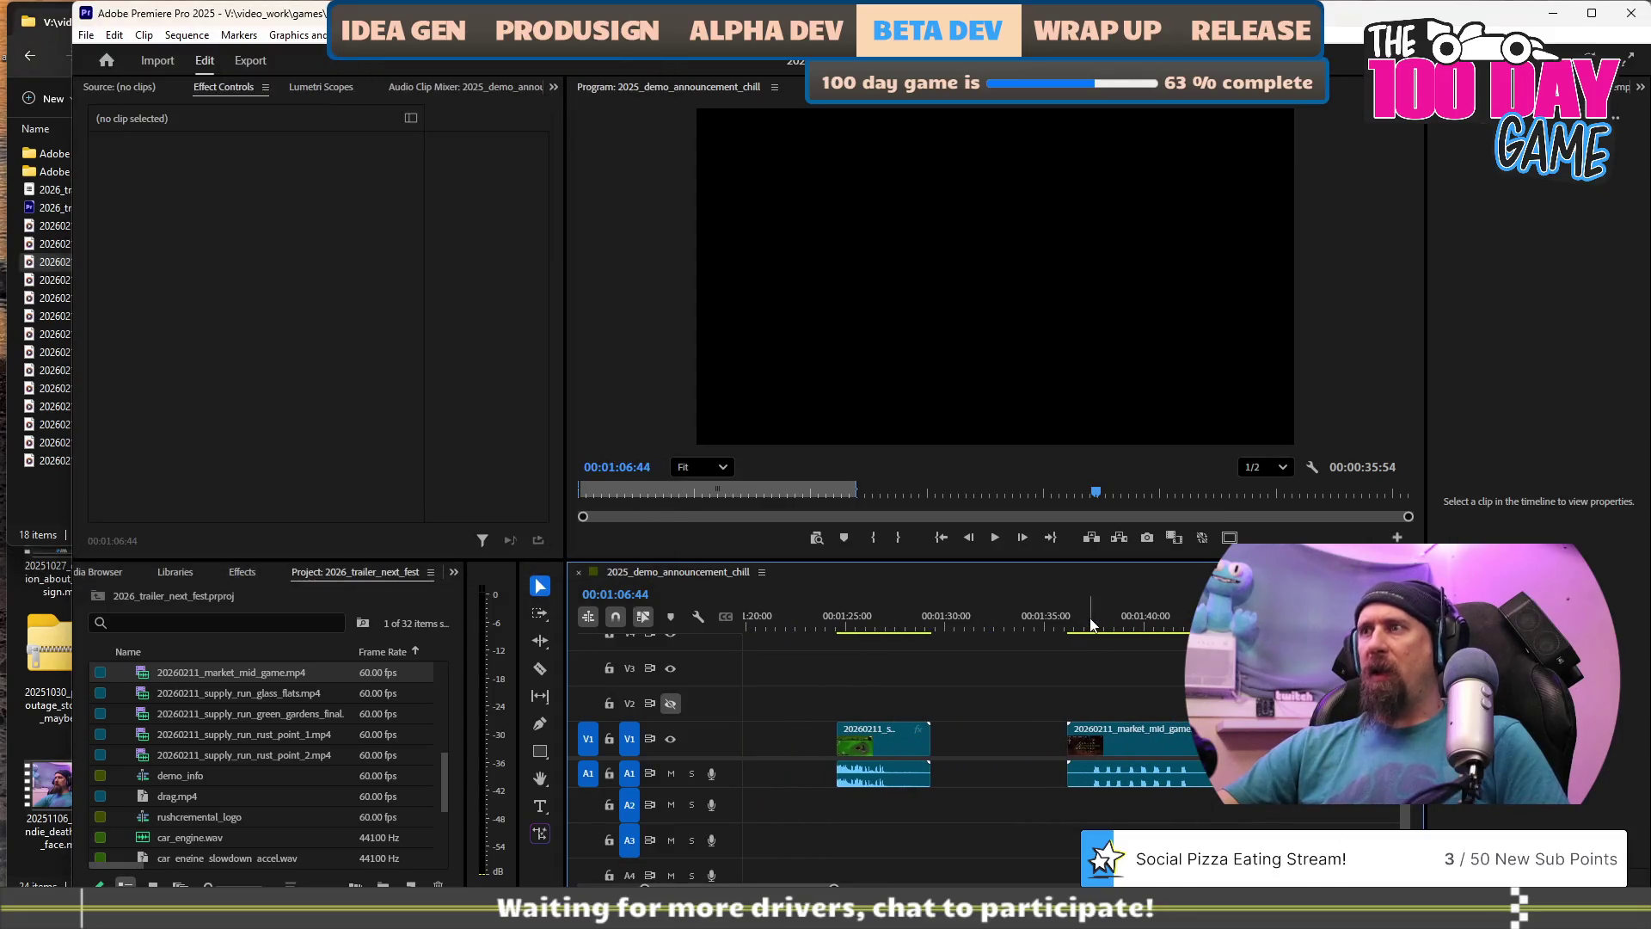
key("space")
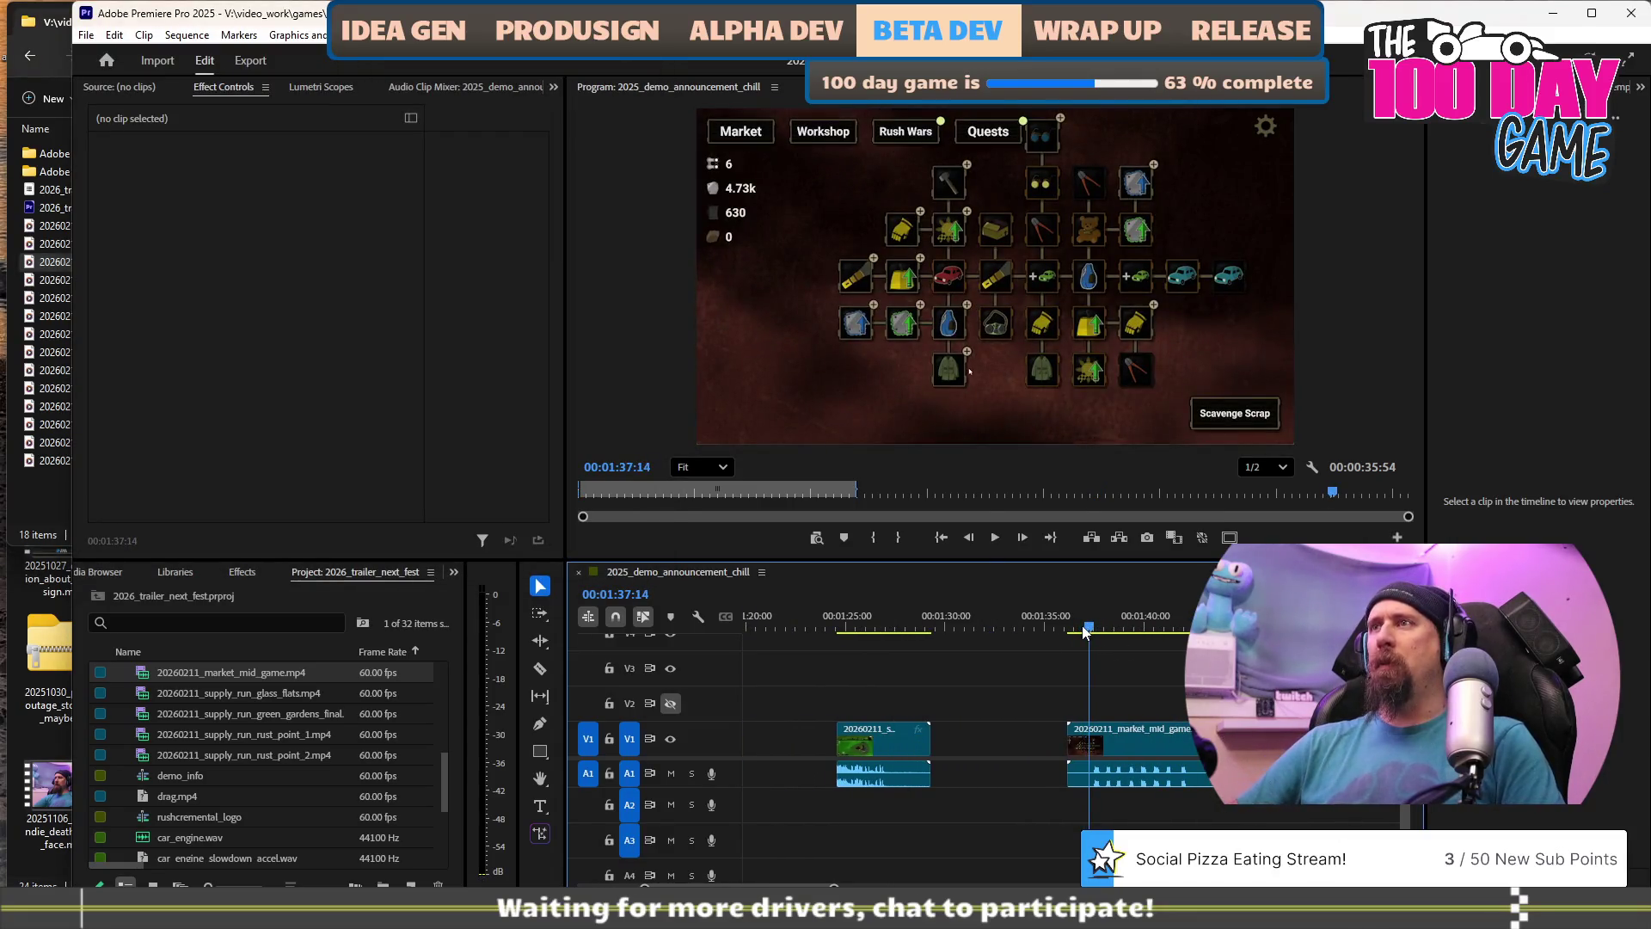
Trim the market mid-game clip's start to around 00:01:37:08 and play it back.
key("space")
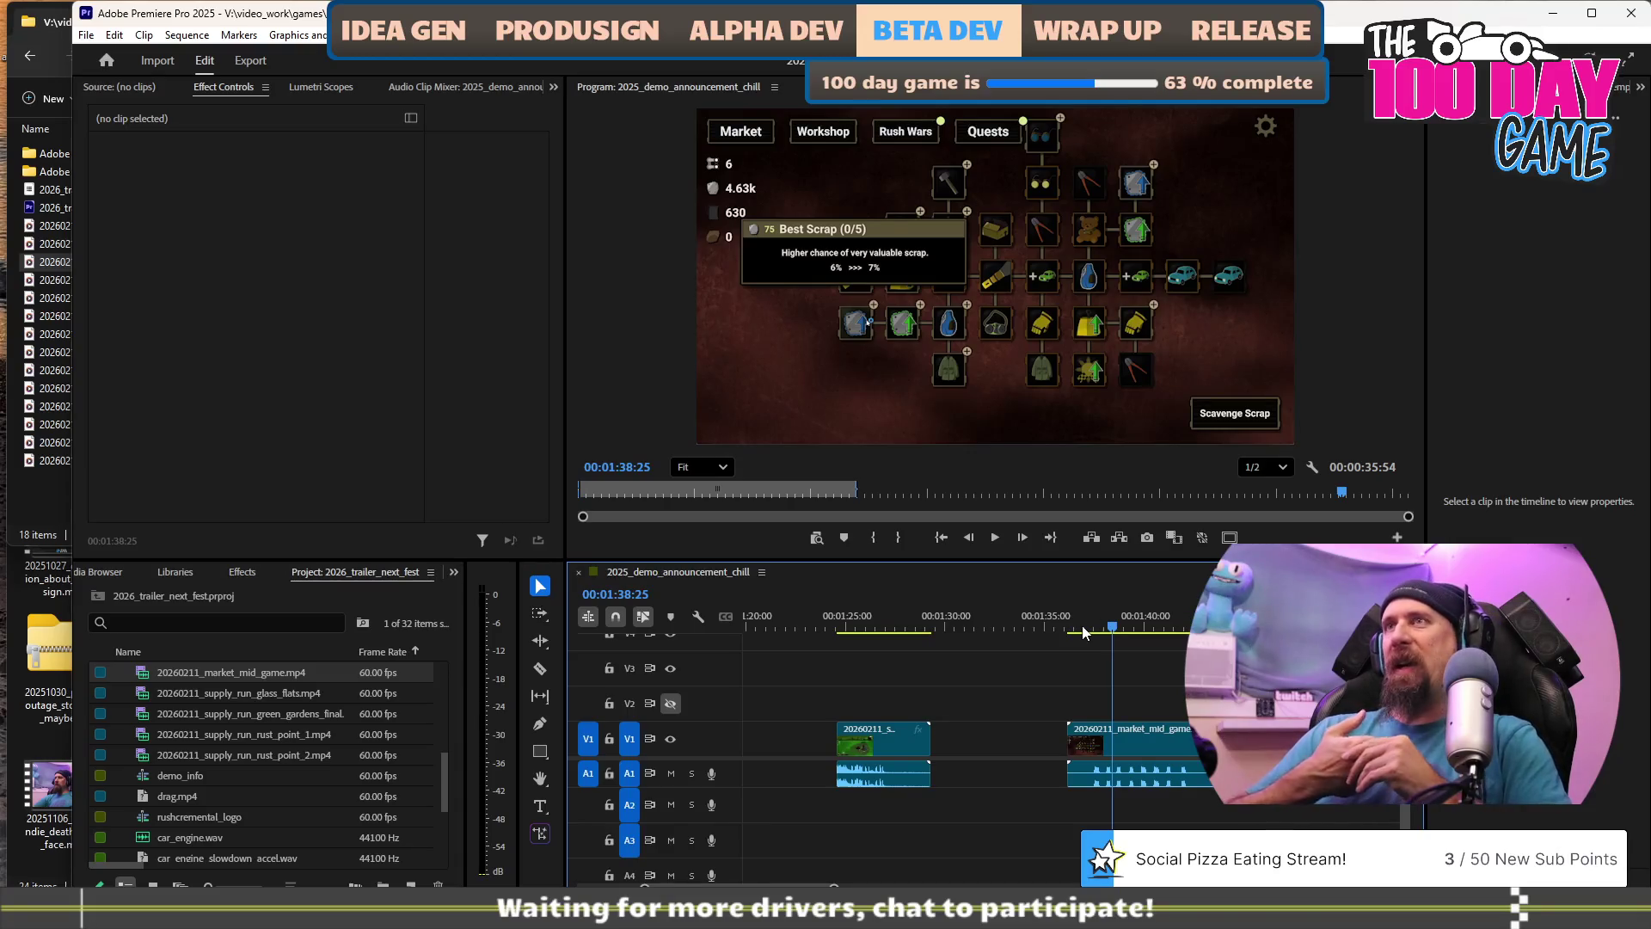
key("space")
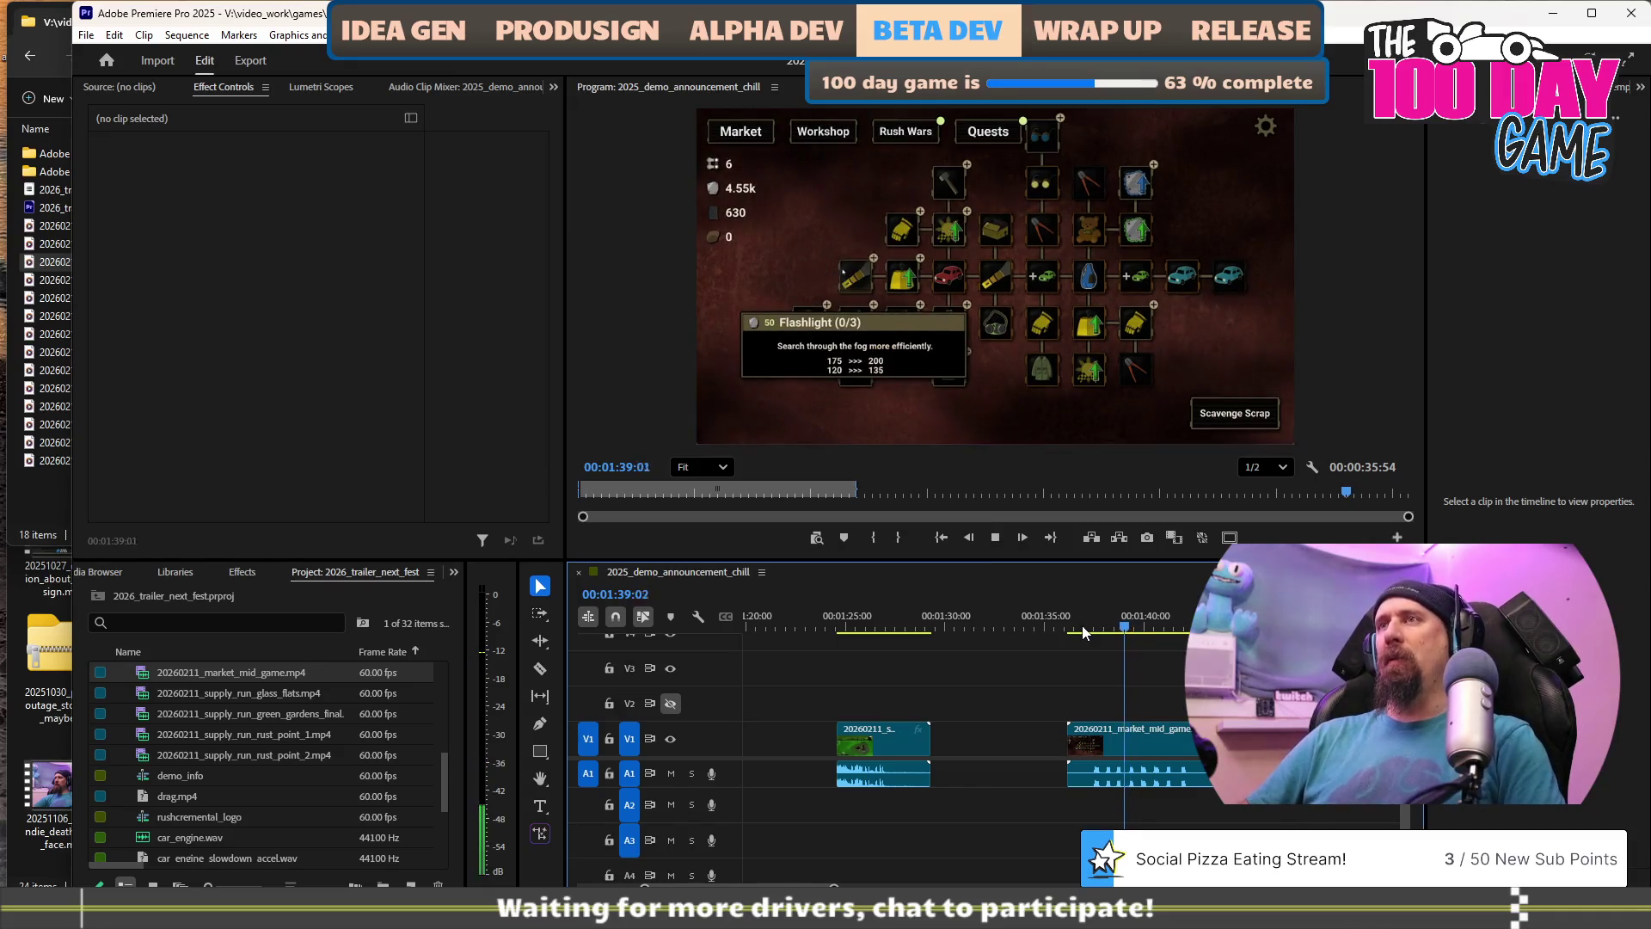
key("space")
left_click(1084, 630)
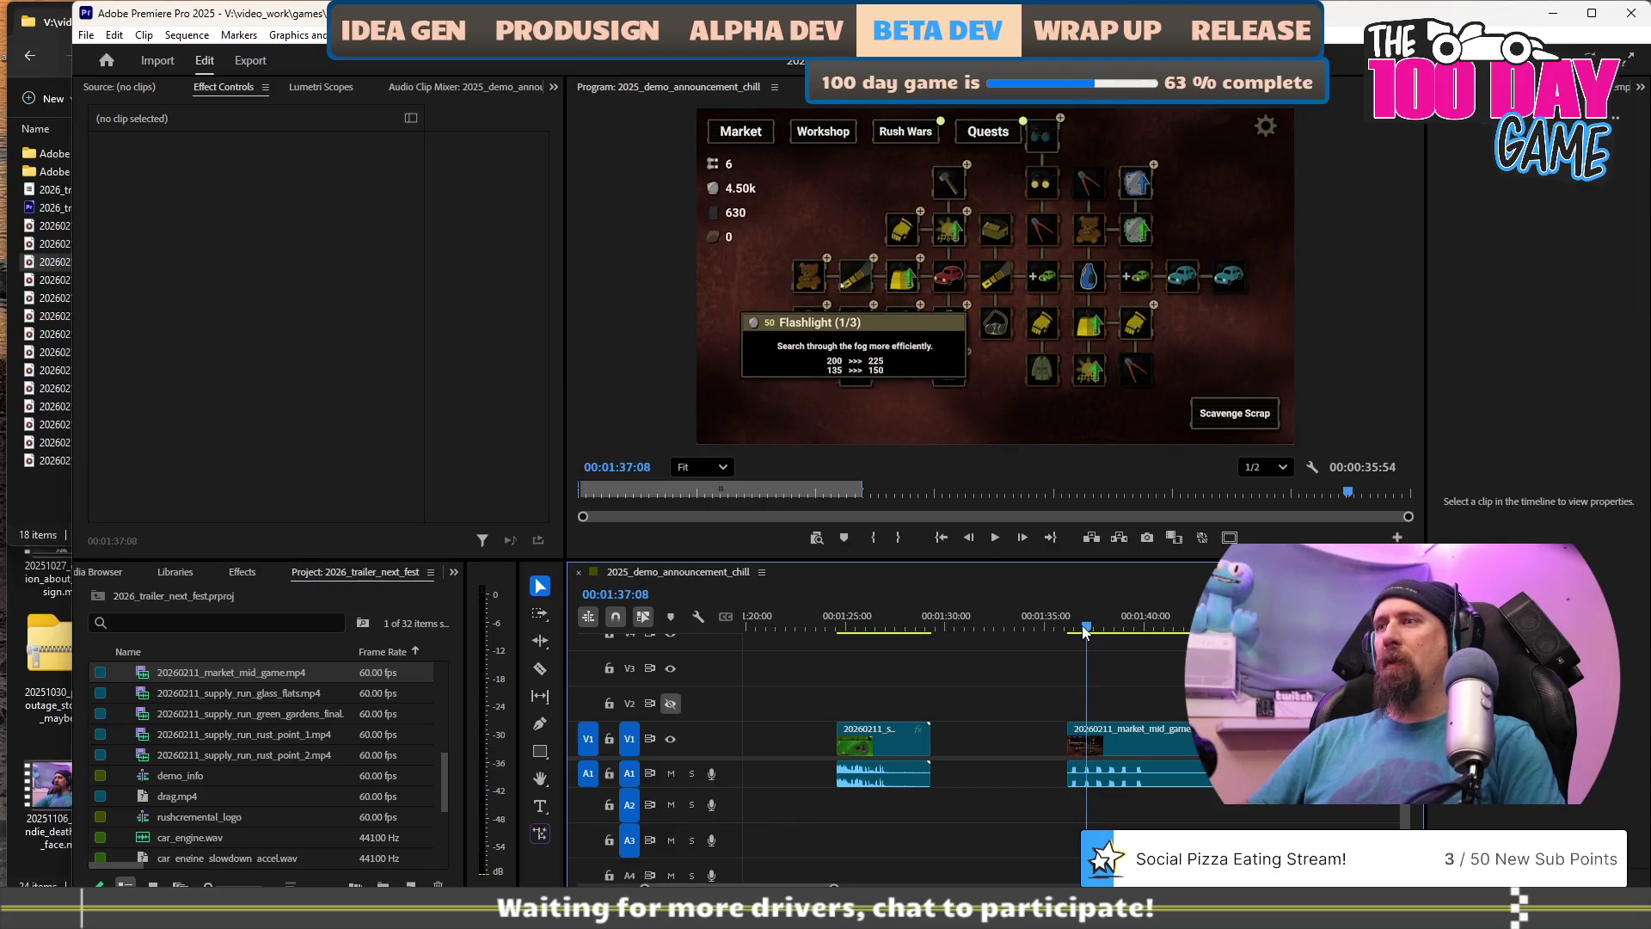
key("Right")
key("Right")
key("Right")
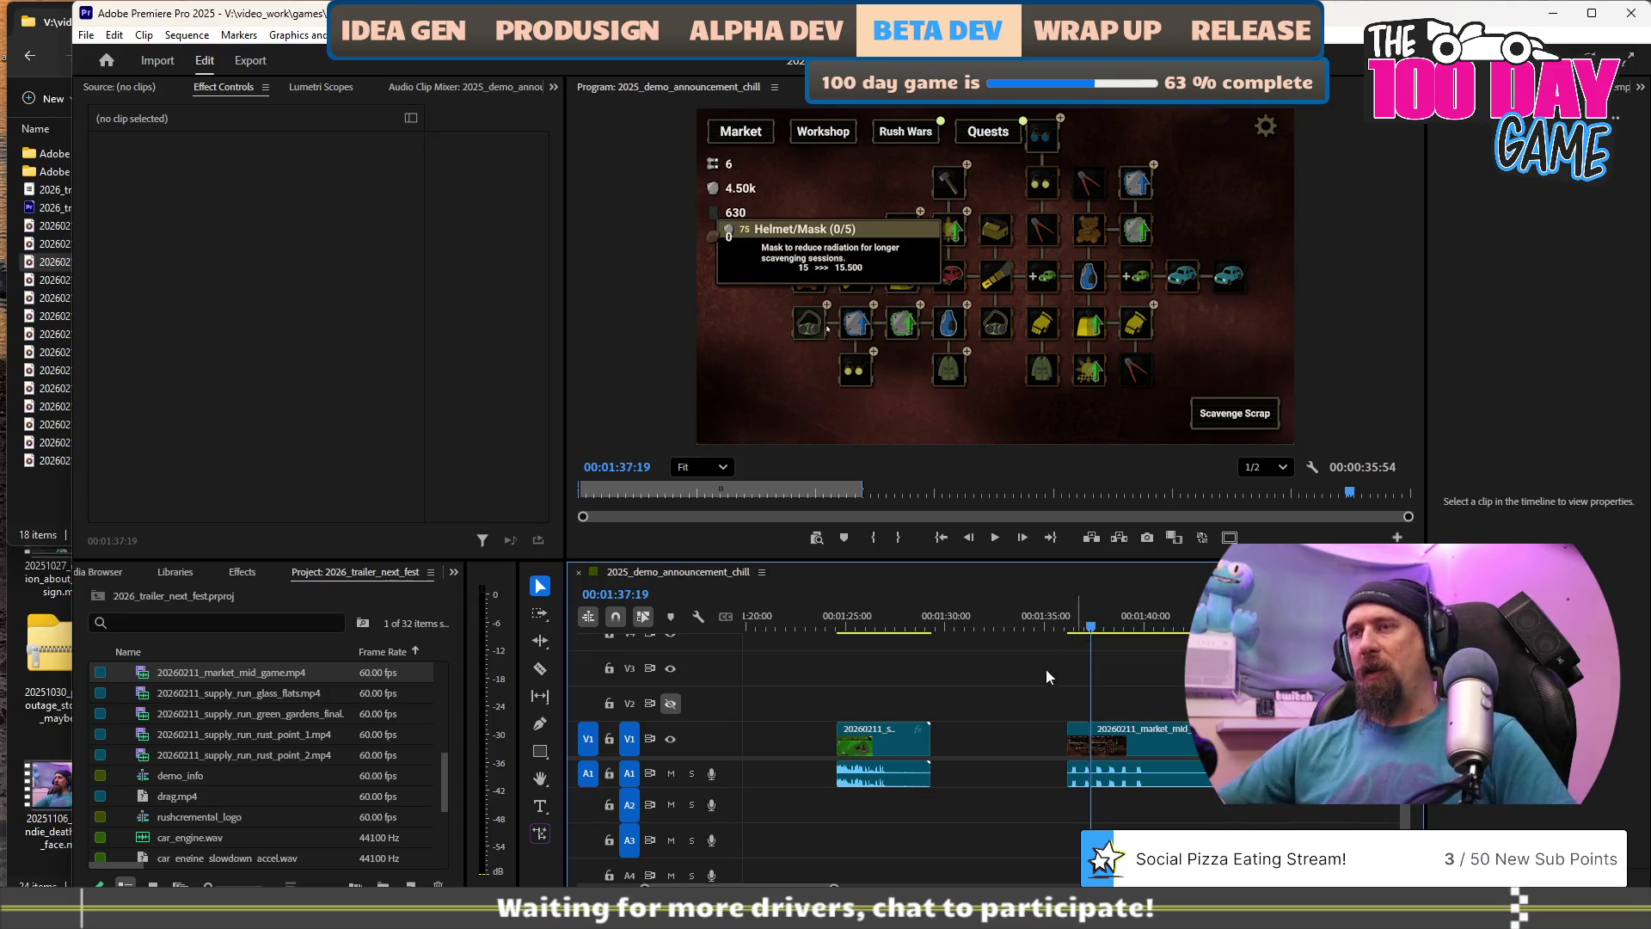
scroll(1080, 716, "up", 3)
mouse_move(839, 740)
left_mouse_down()
mouse_move(791, 741)
mouse_move(1174, 765)
mouse_move(1163, 750)
left_mouse_up()
key("space")
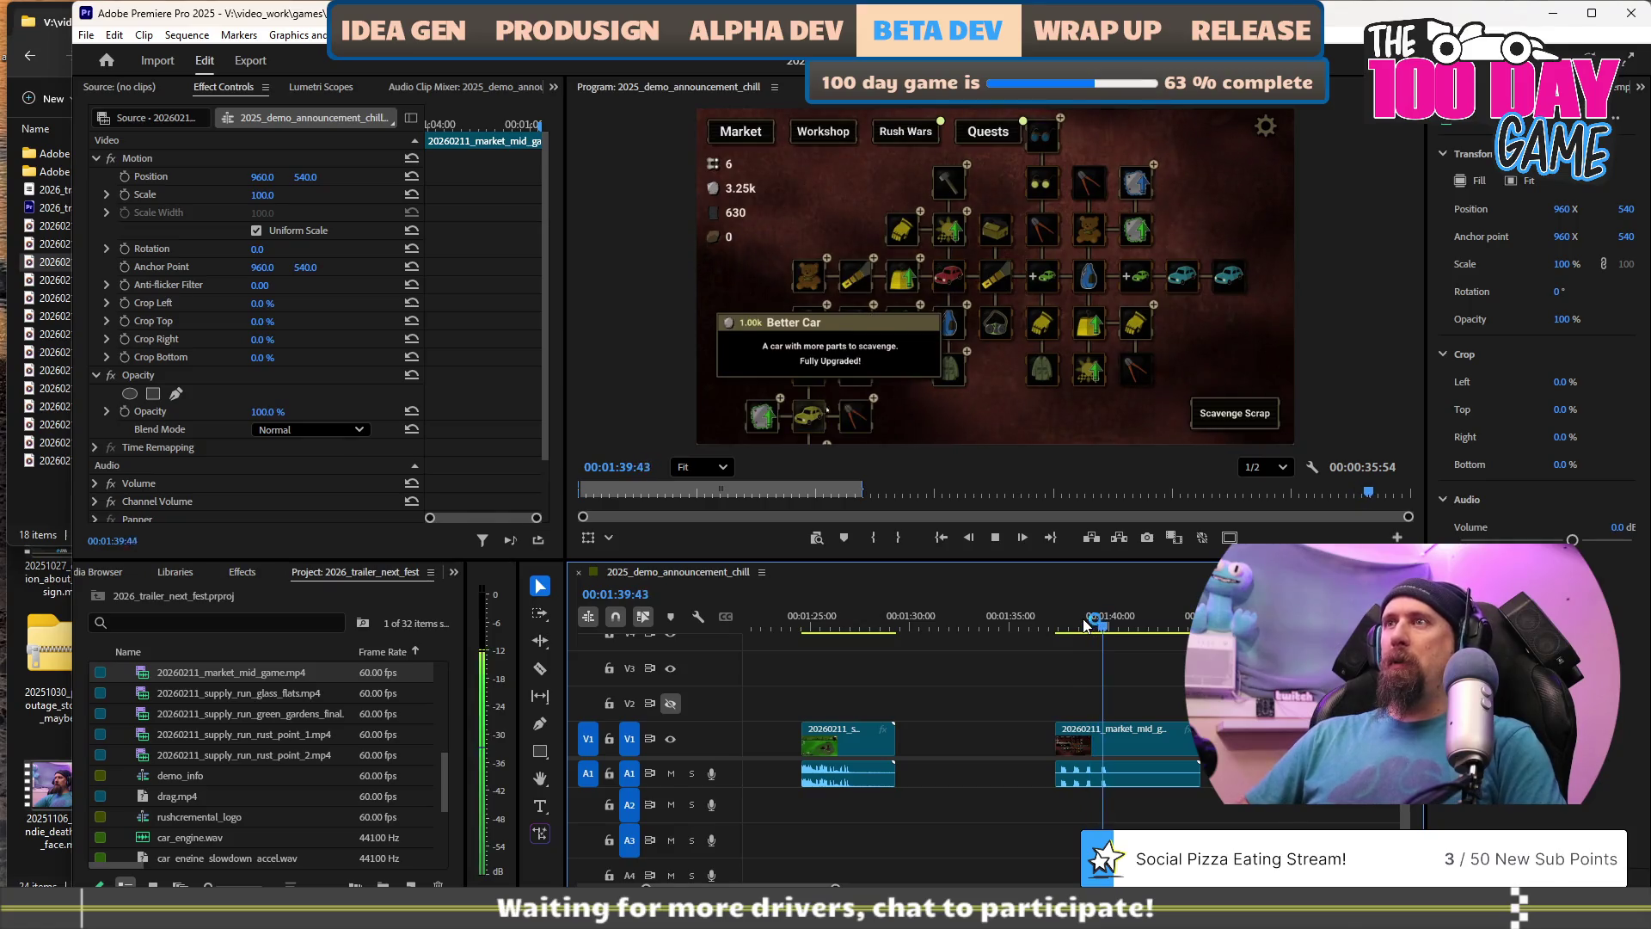
key("space")
Rewind to the Glasses upgrade near 01:38:30 and ripple-trim the market clip's end.
key("j")
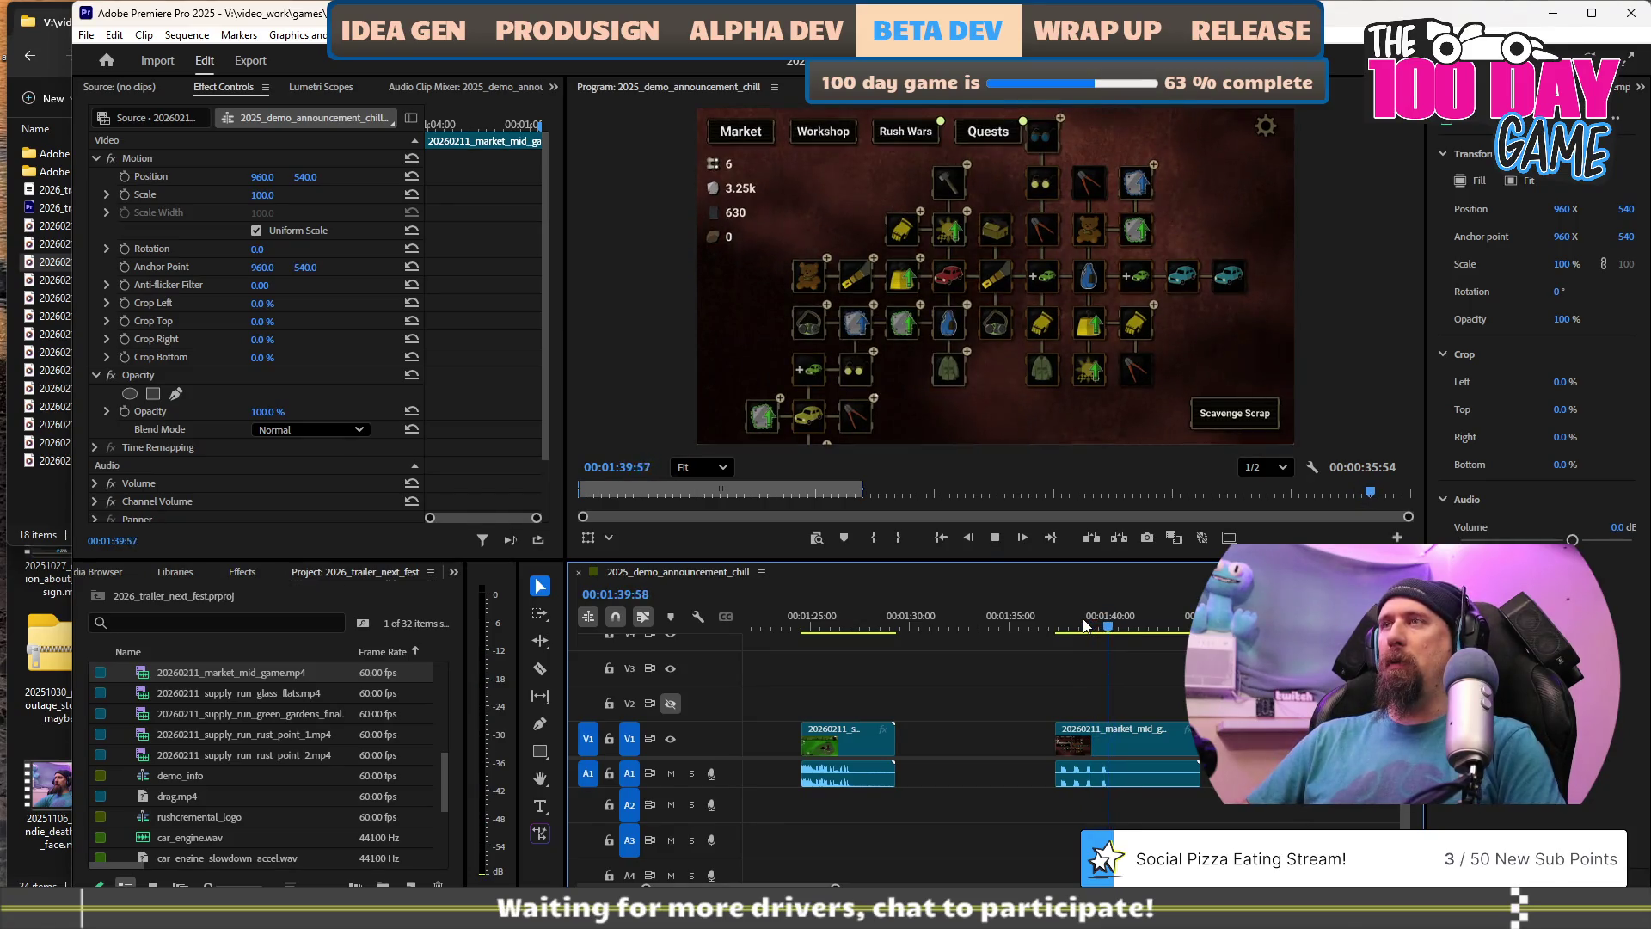
key("k")
key("Left")
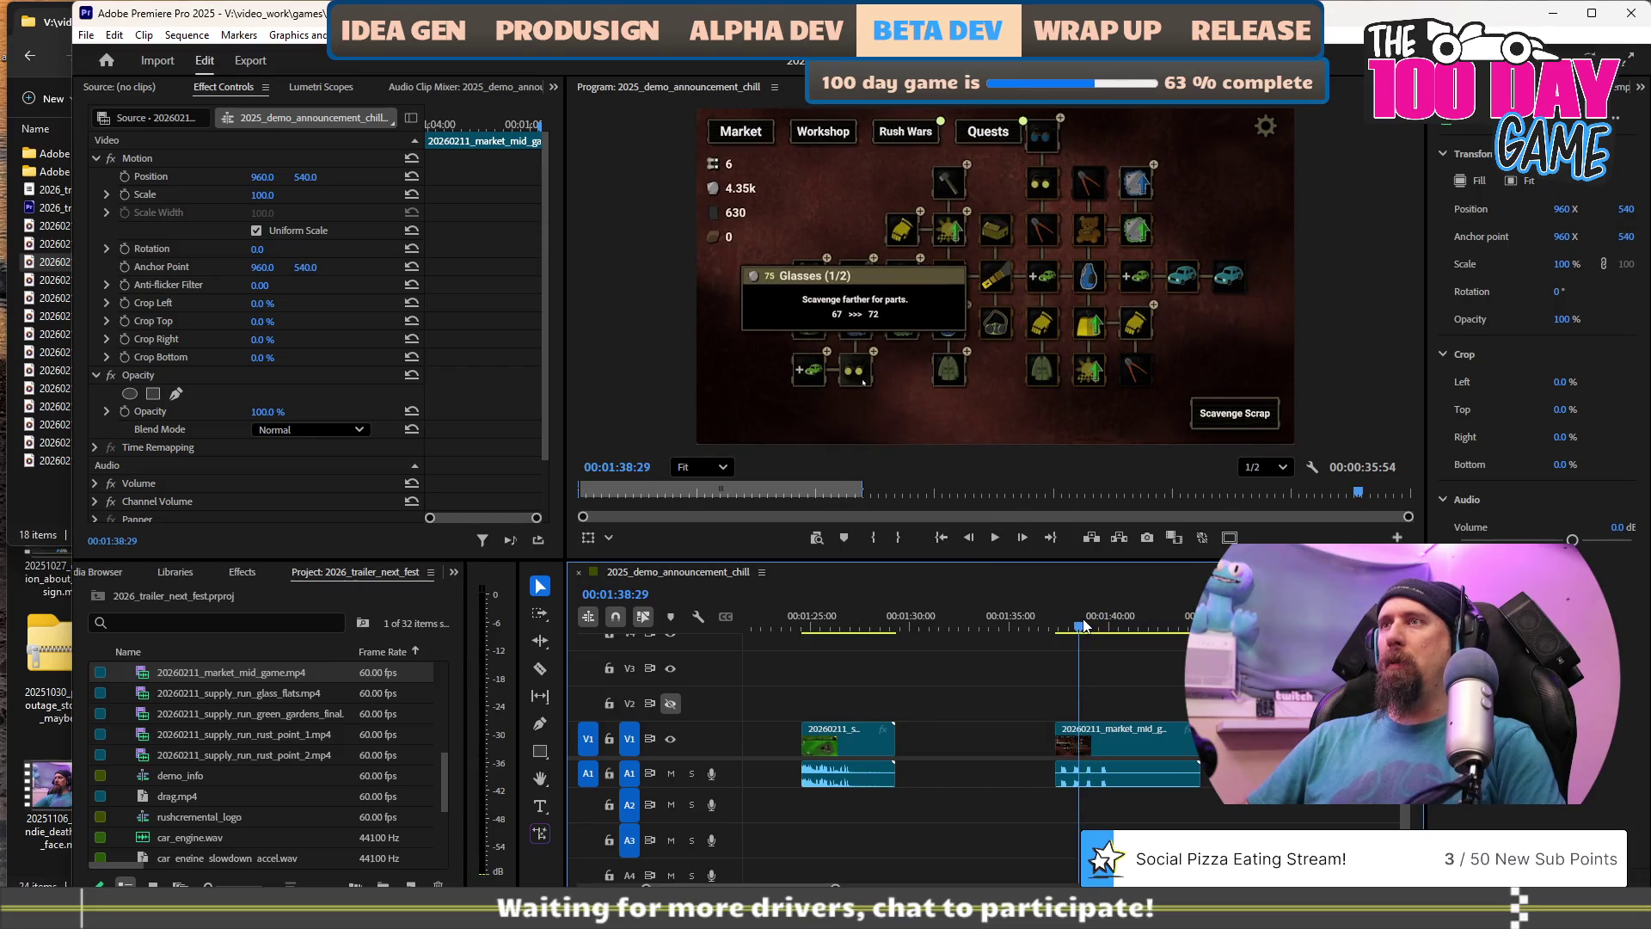
key("space")
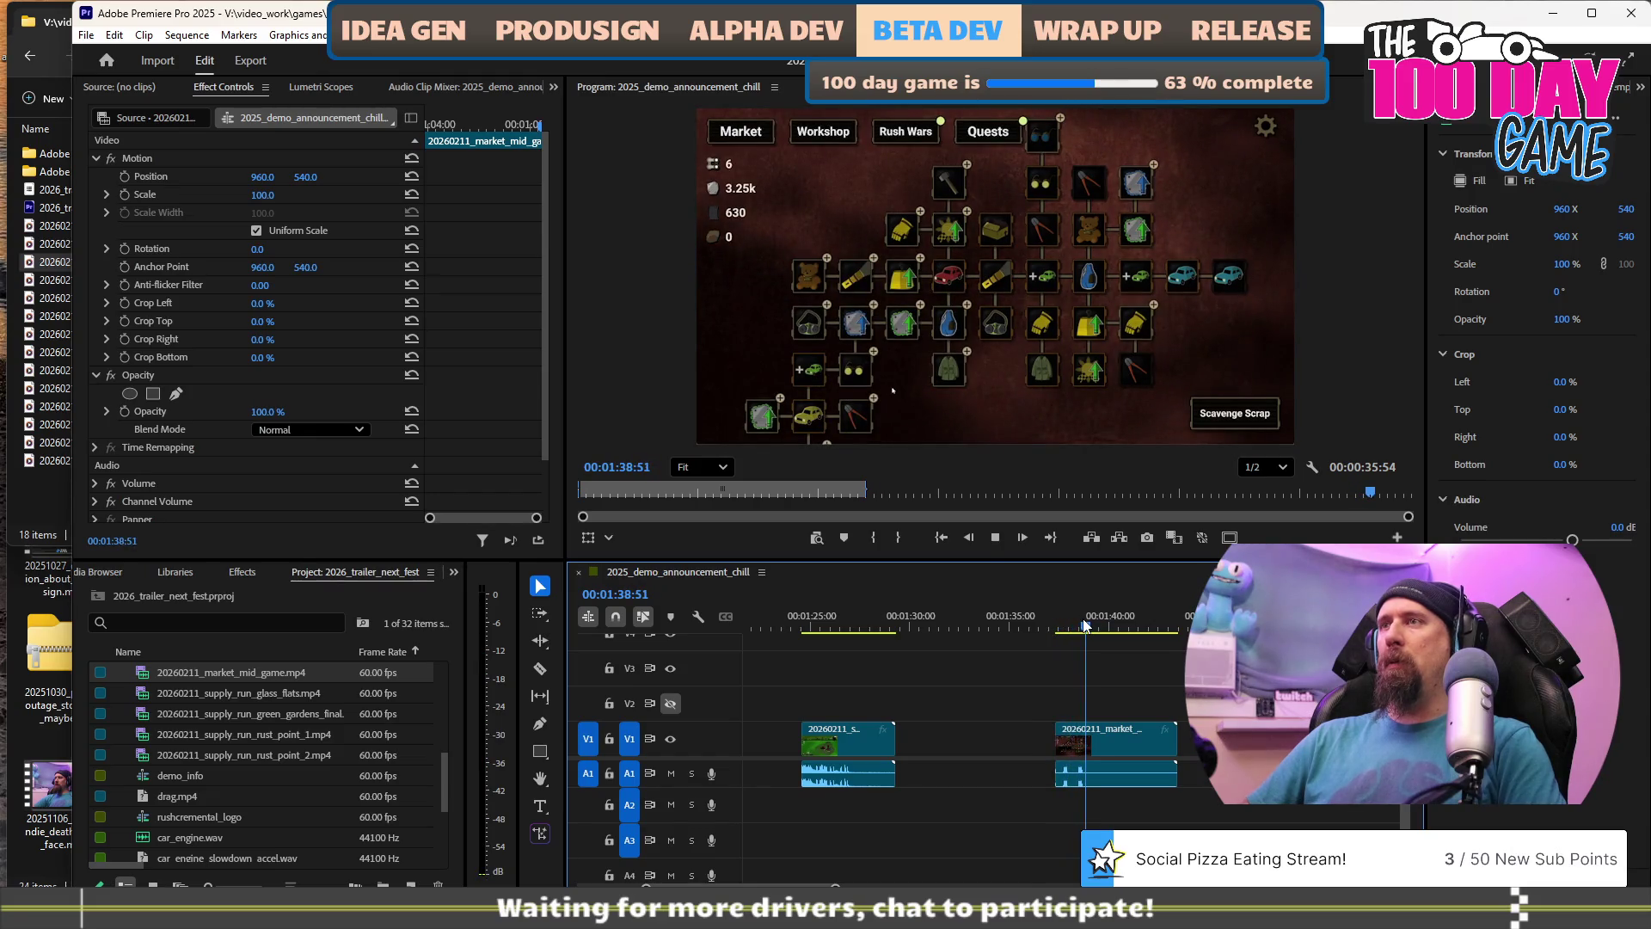
key("w")
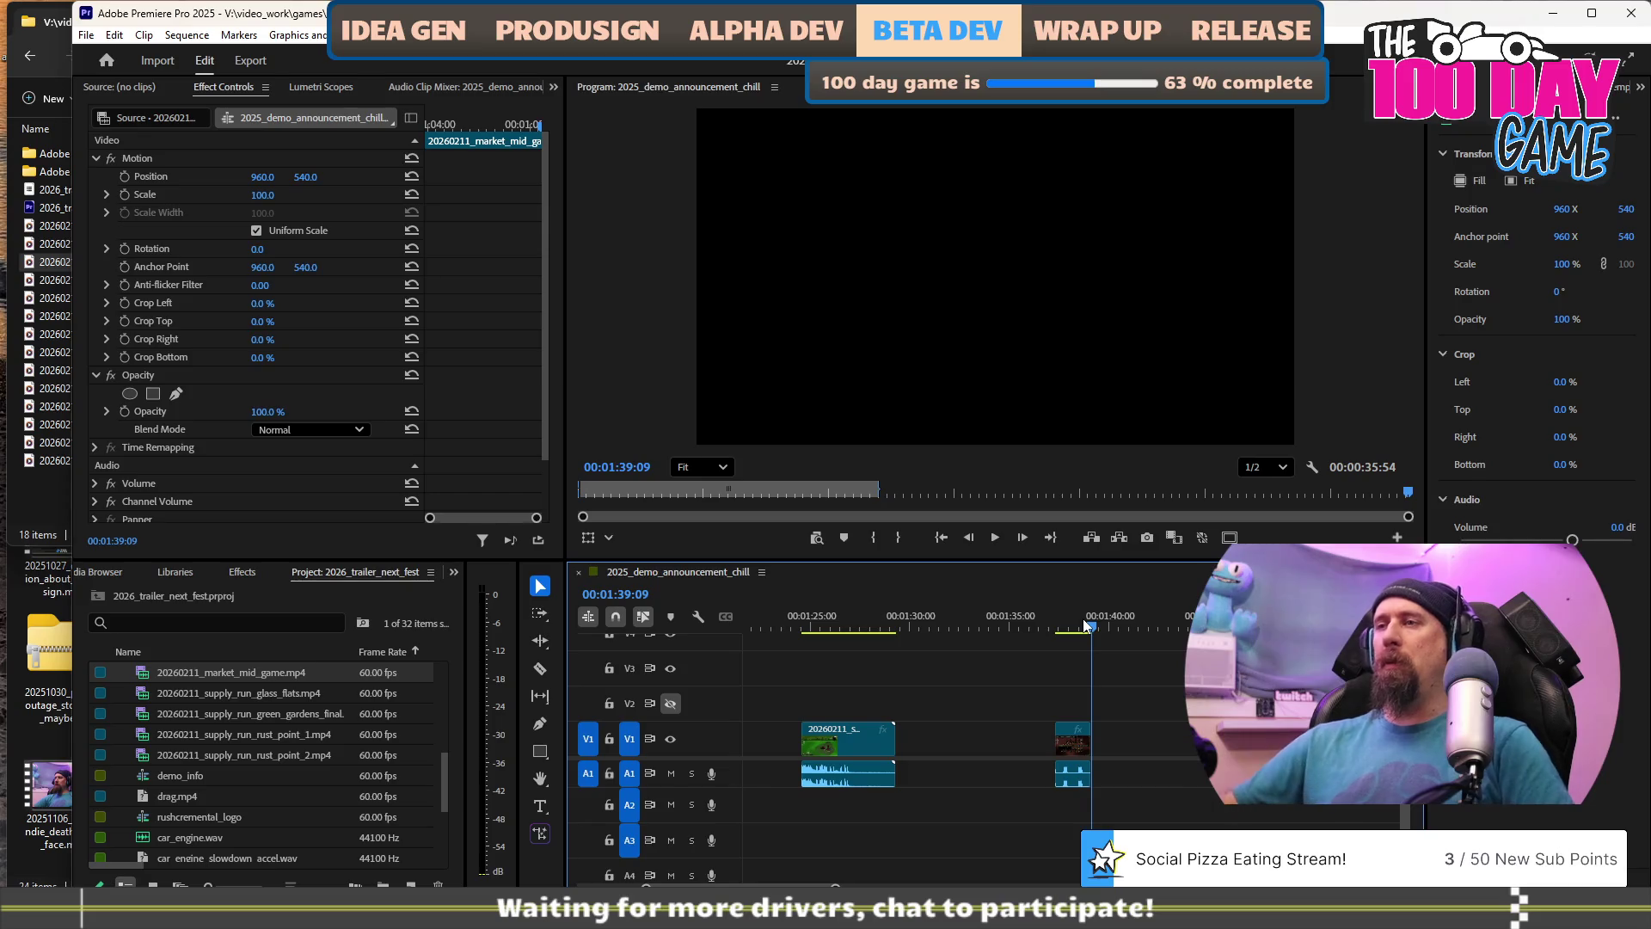
key("minus")
Move the short clip earlier and shift the red and green clips later.
scroll(886, 738, "up", 5)
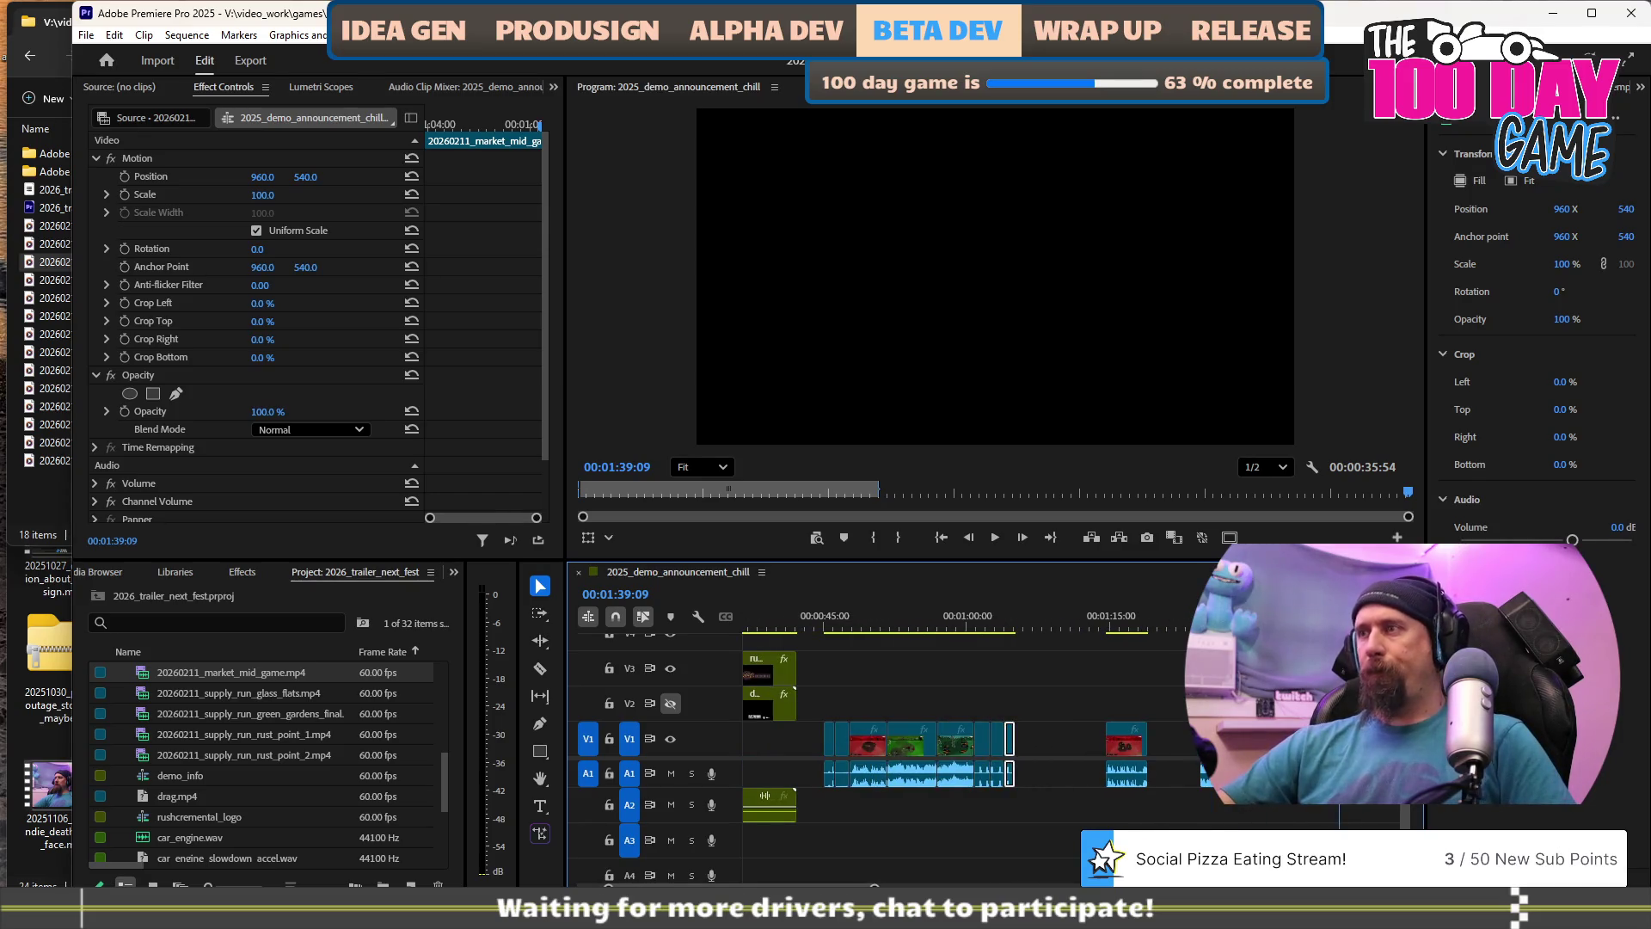
left_click_drag(1121, 752, 1037, 755)
scroll(1157, 758, "down", 3)
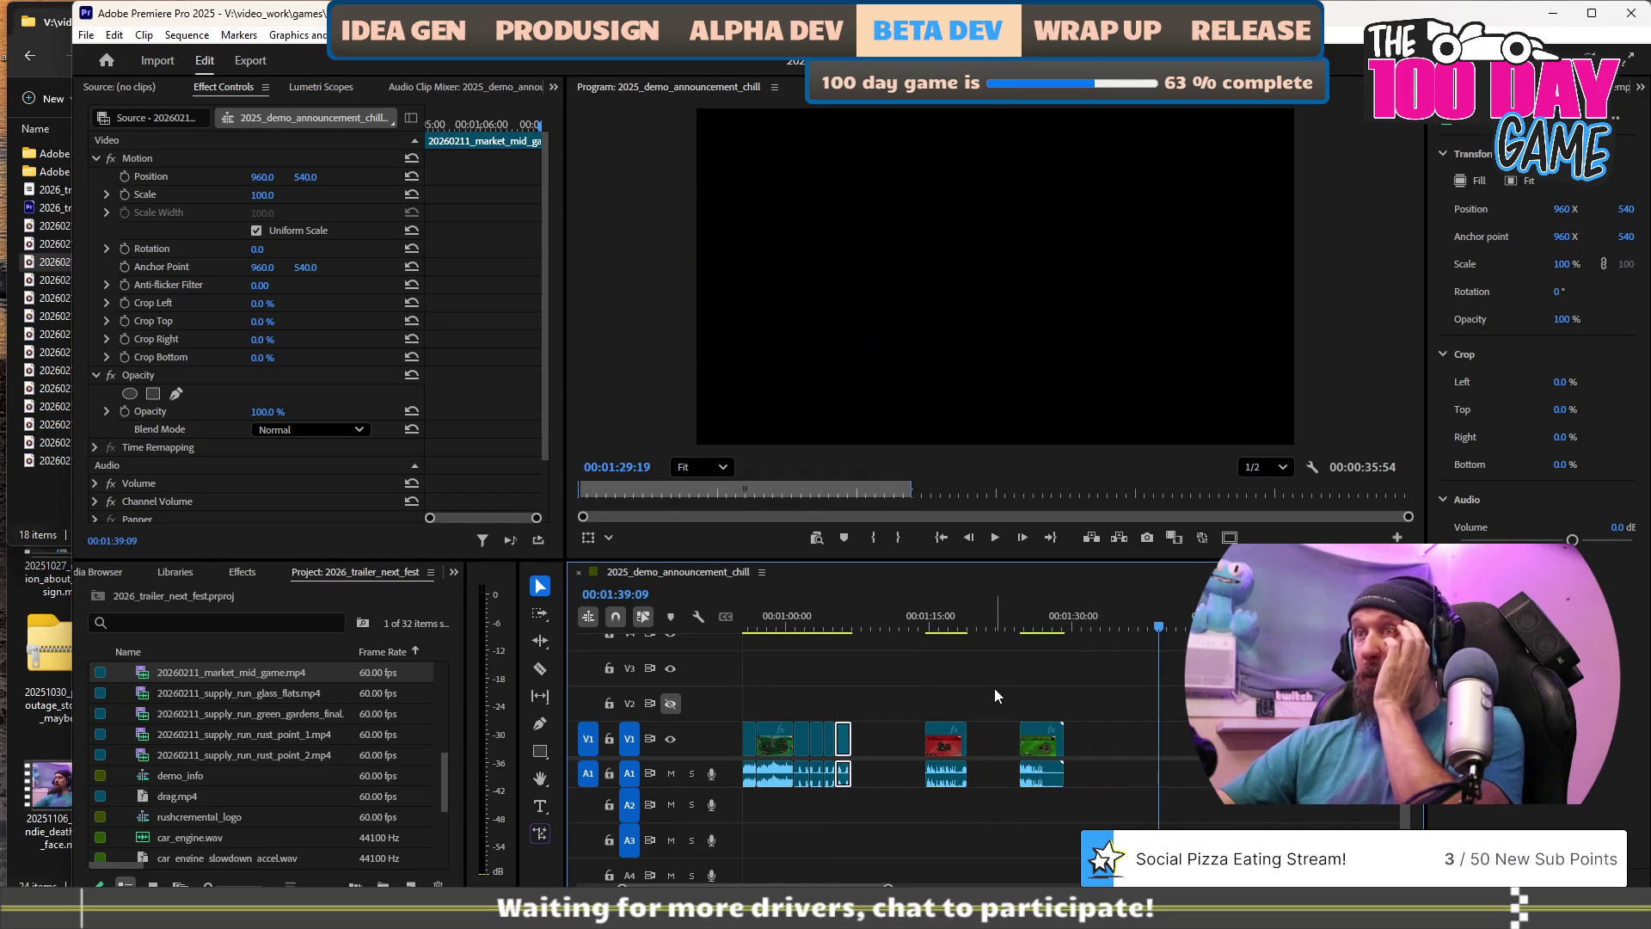
left_click_drag(895, 708, 1099, 800)
left_click_drag(953, 752, 1037, 750)
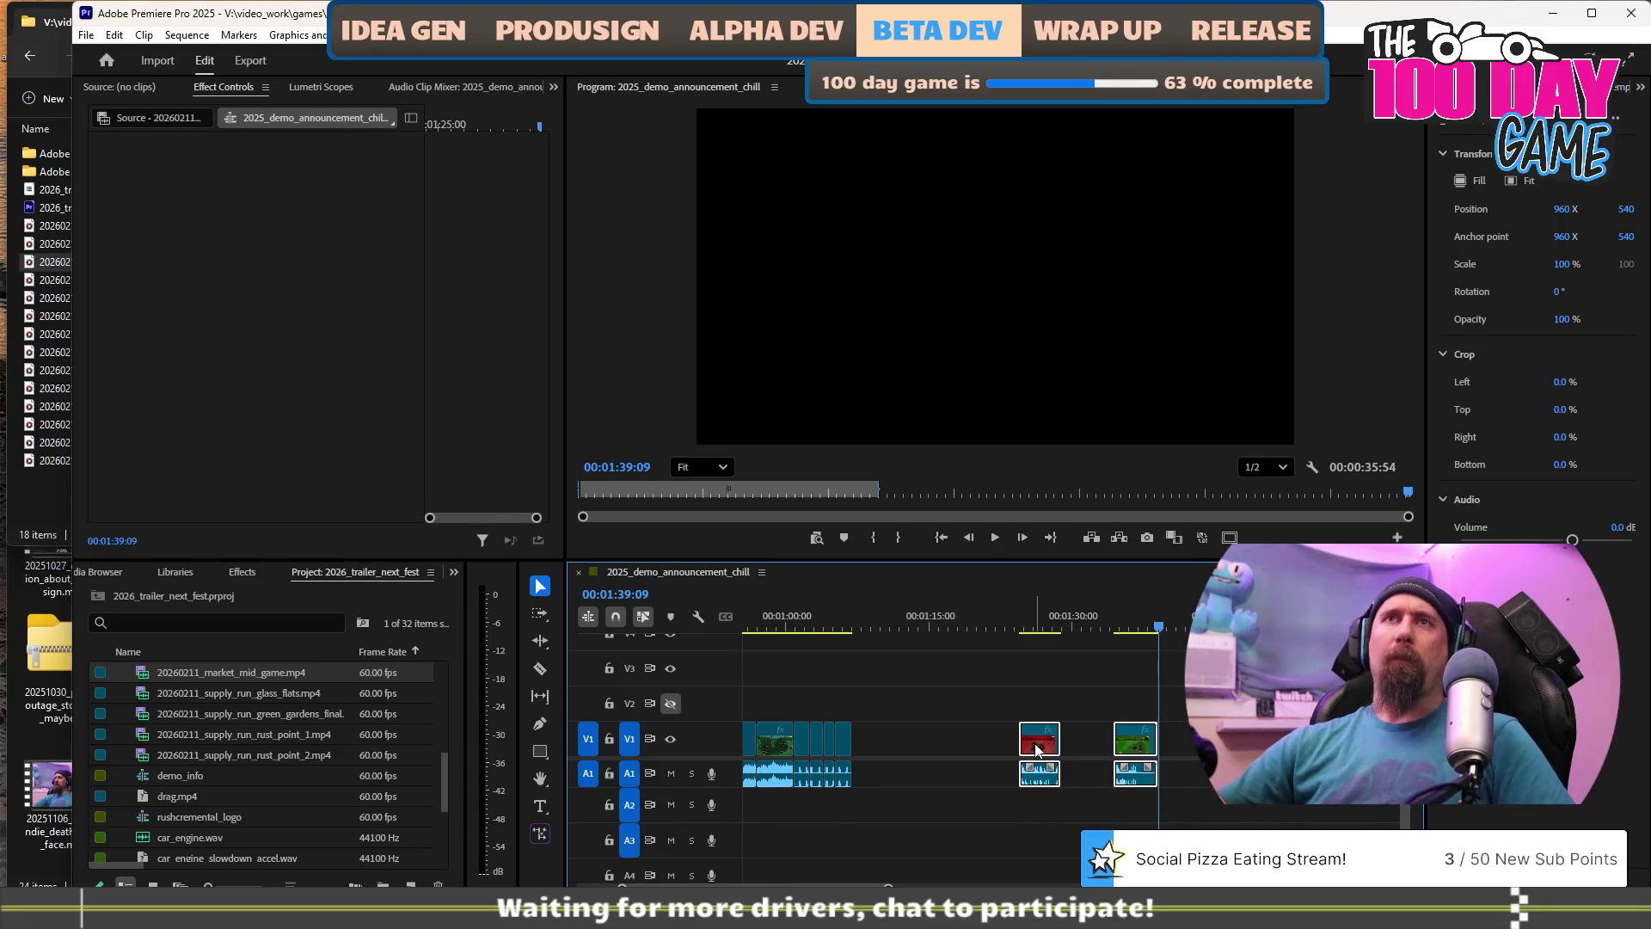
Add 20260211_market_end_game.mp4 after the last clip and play it from its start.
left_click(54, 286)
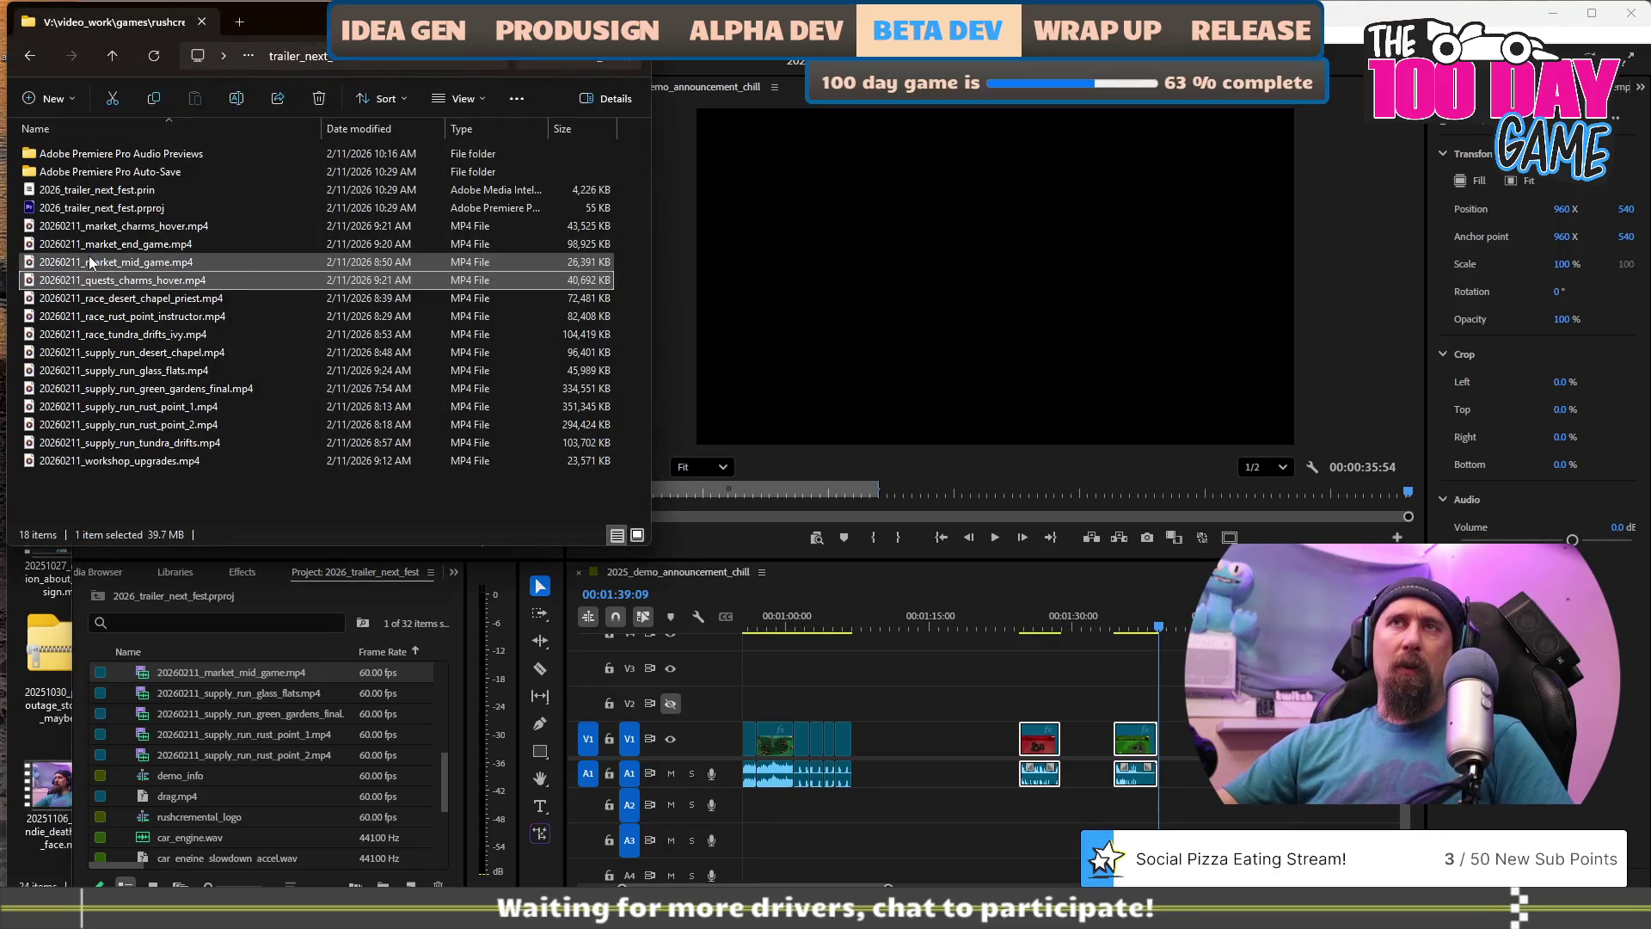
left_click(72, 246)
mouse_move(72, 246)
left_mouse_down()
mouse_move(1028, 546)
mouse_move(1184, 757)
left_mouse_up()
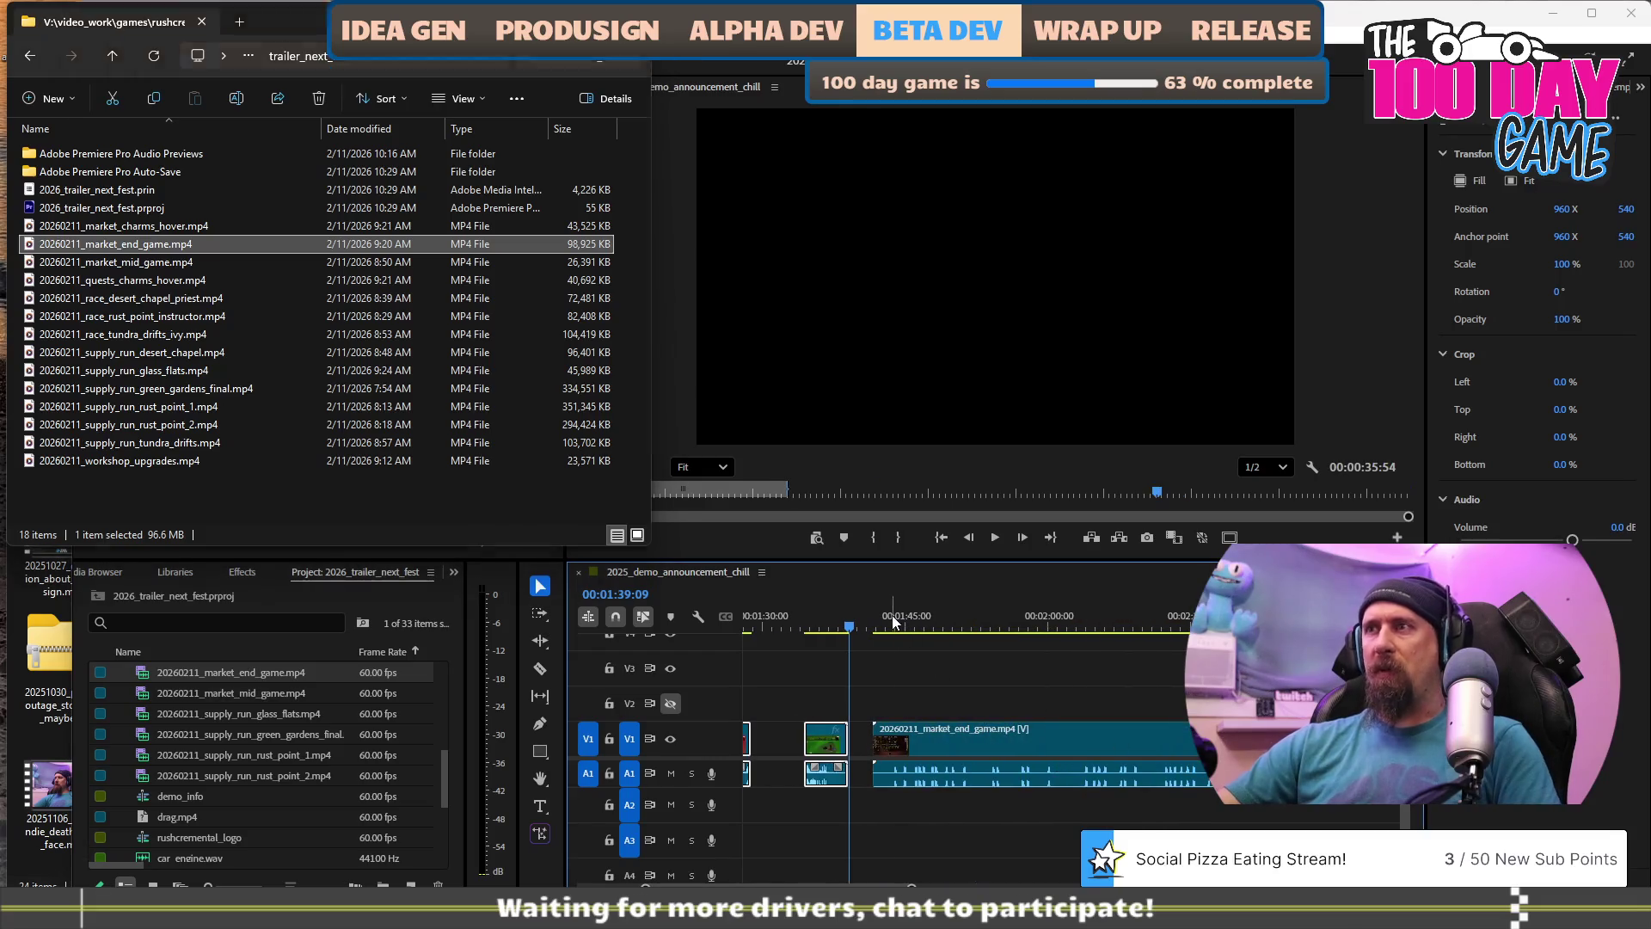
left_click(891, 618)
key("space")
key("space")
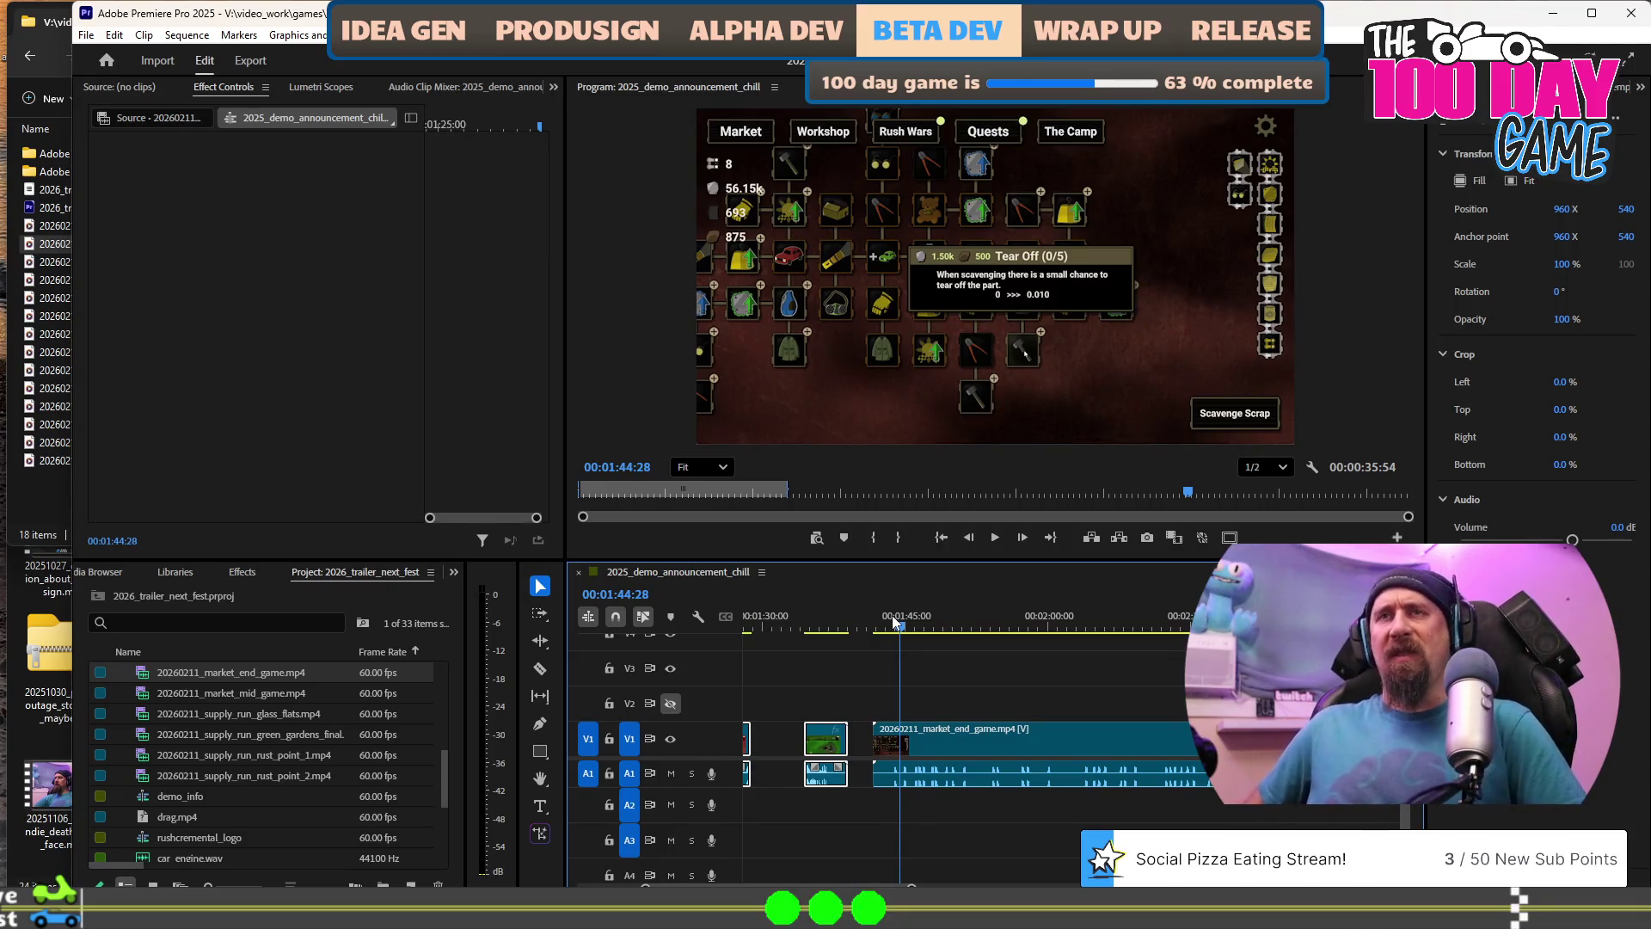
Play and scrub the end of the sequence with J/K/L to review the footage.
key("space")
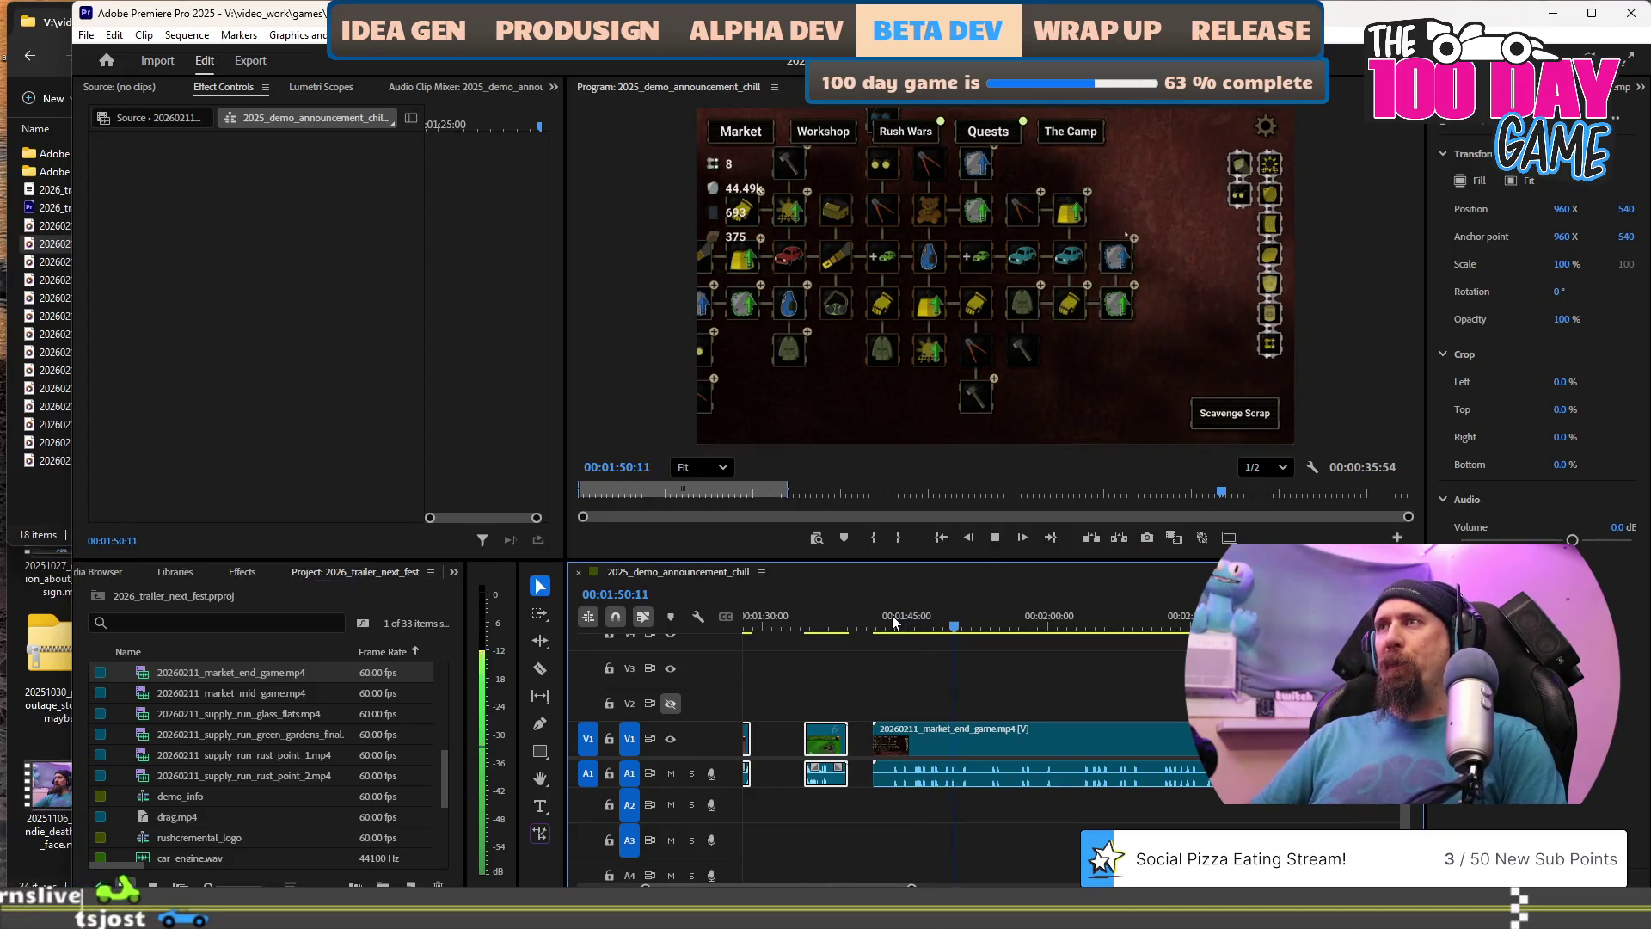
key("j")
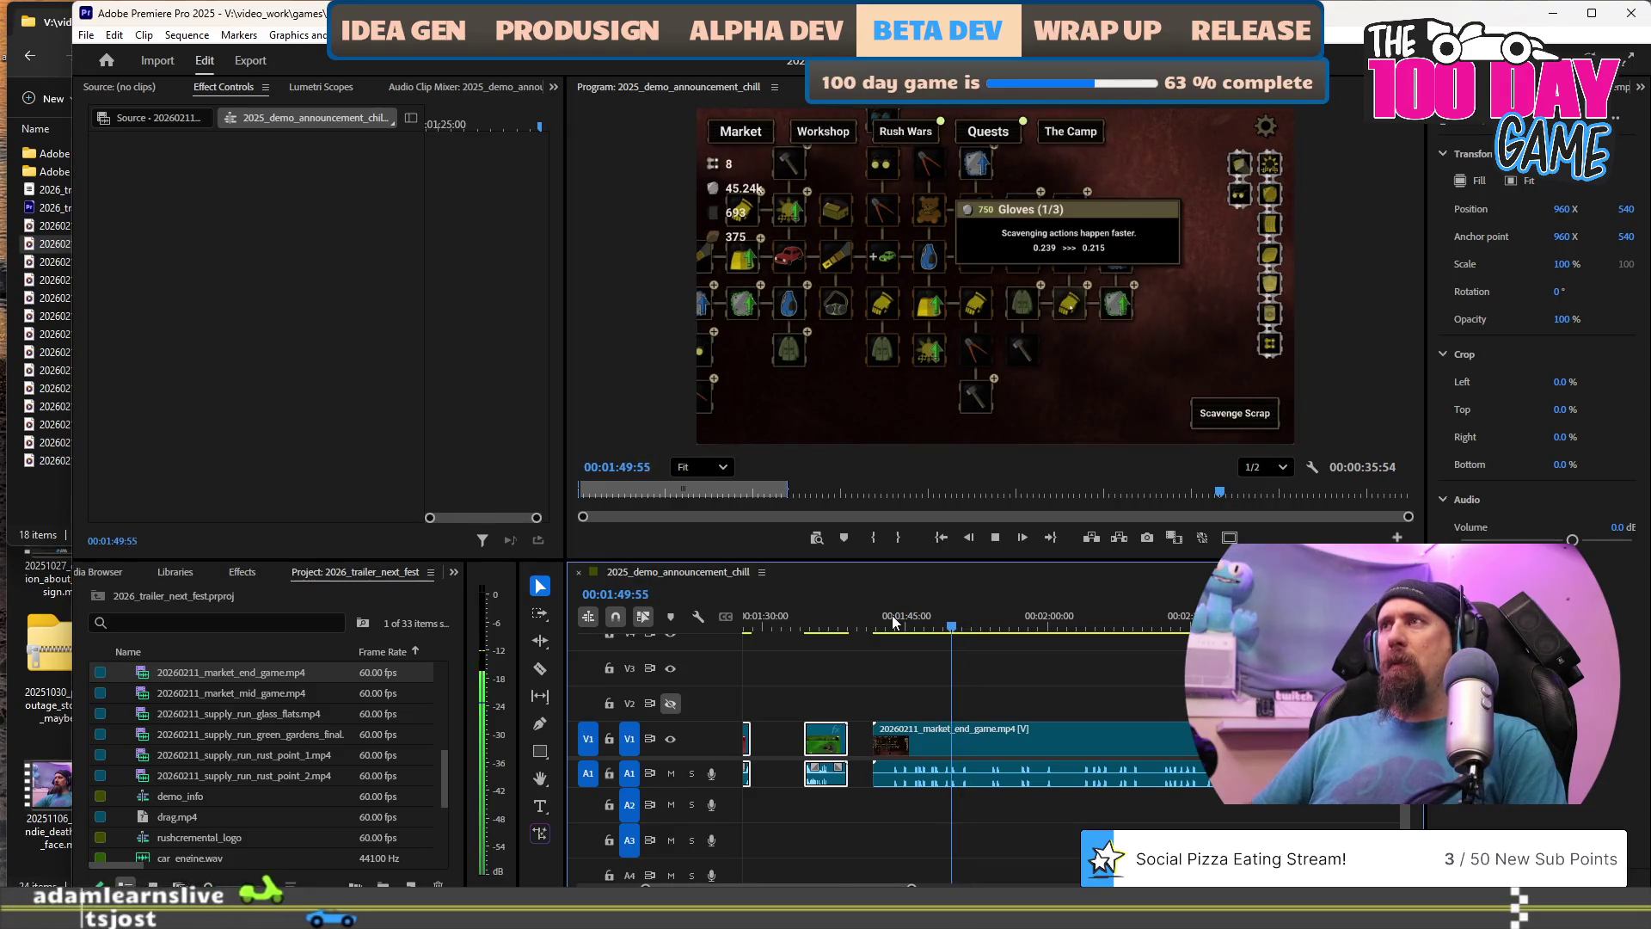
key("space")
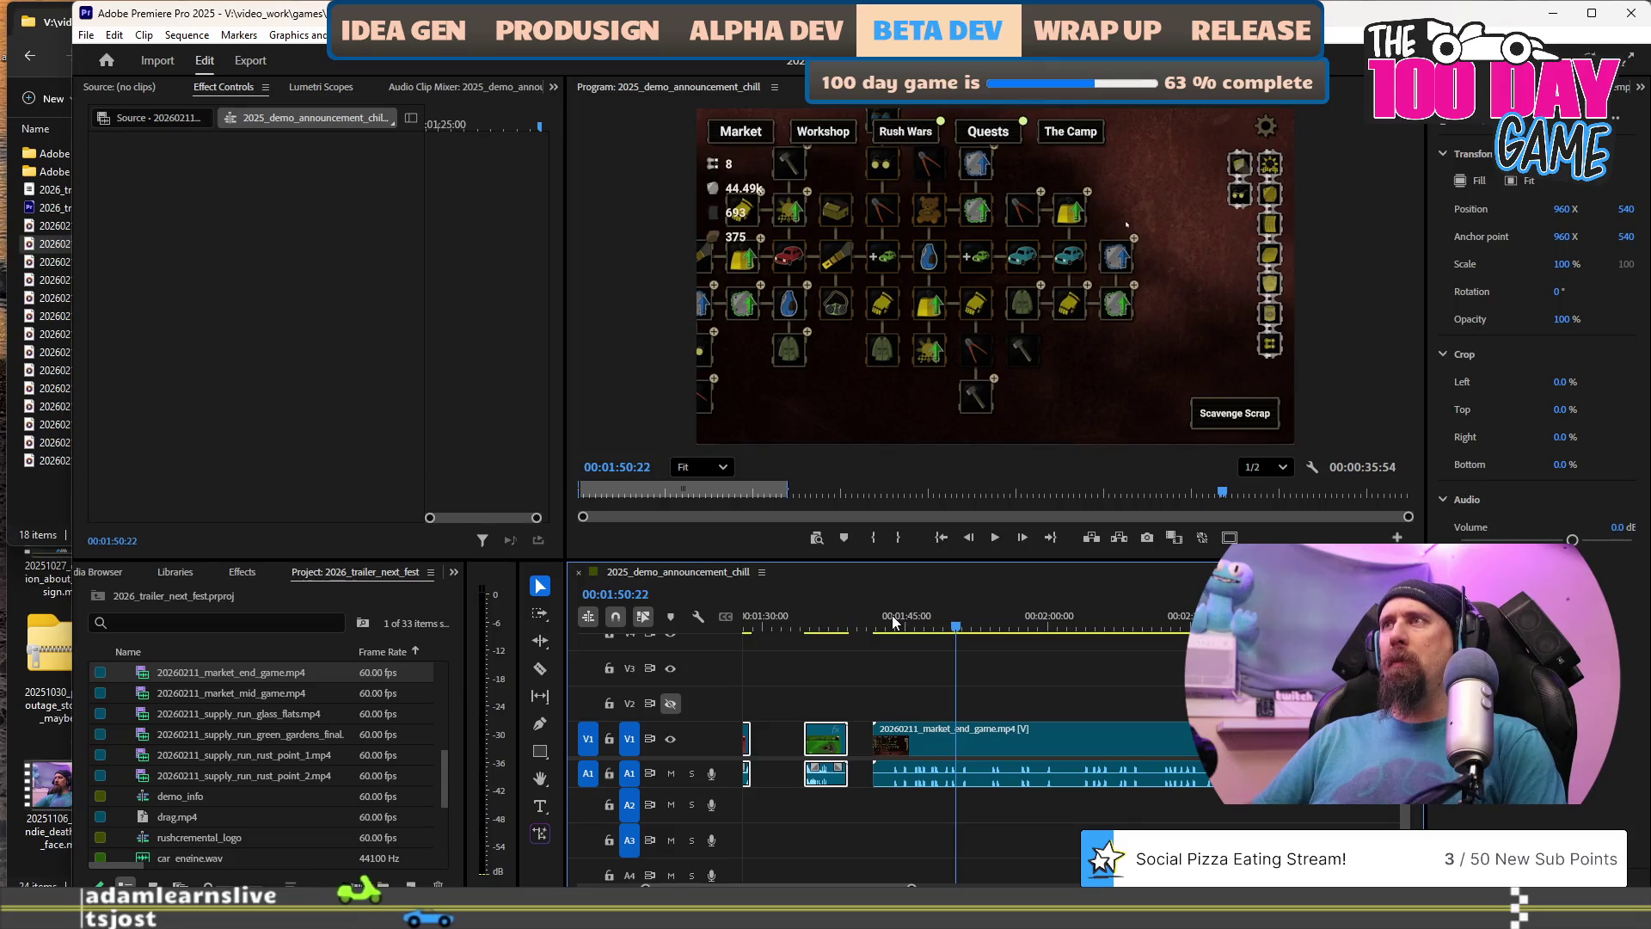
key("j")
key("j")
key("j")
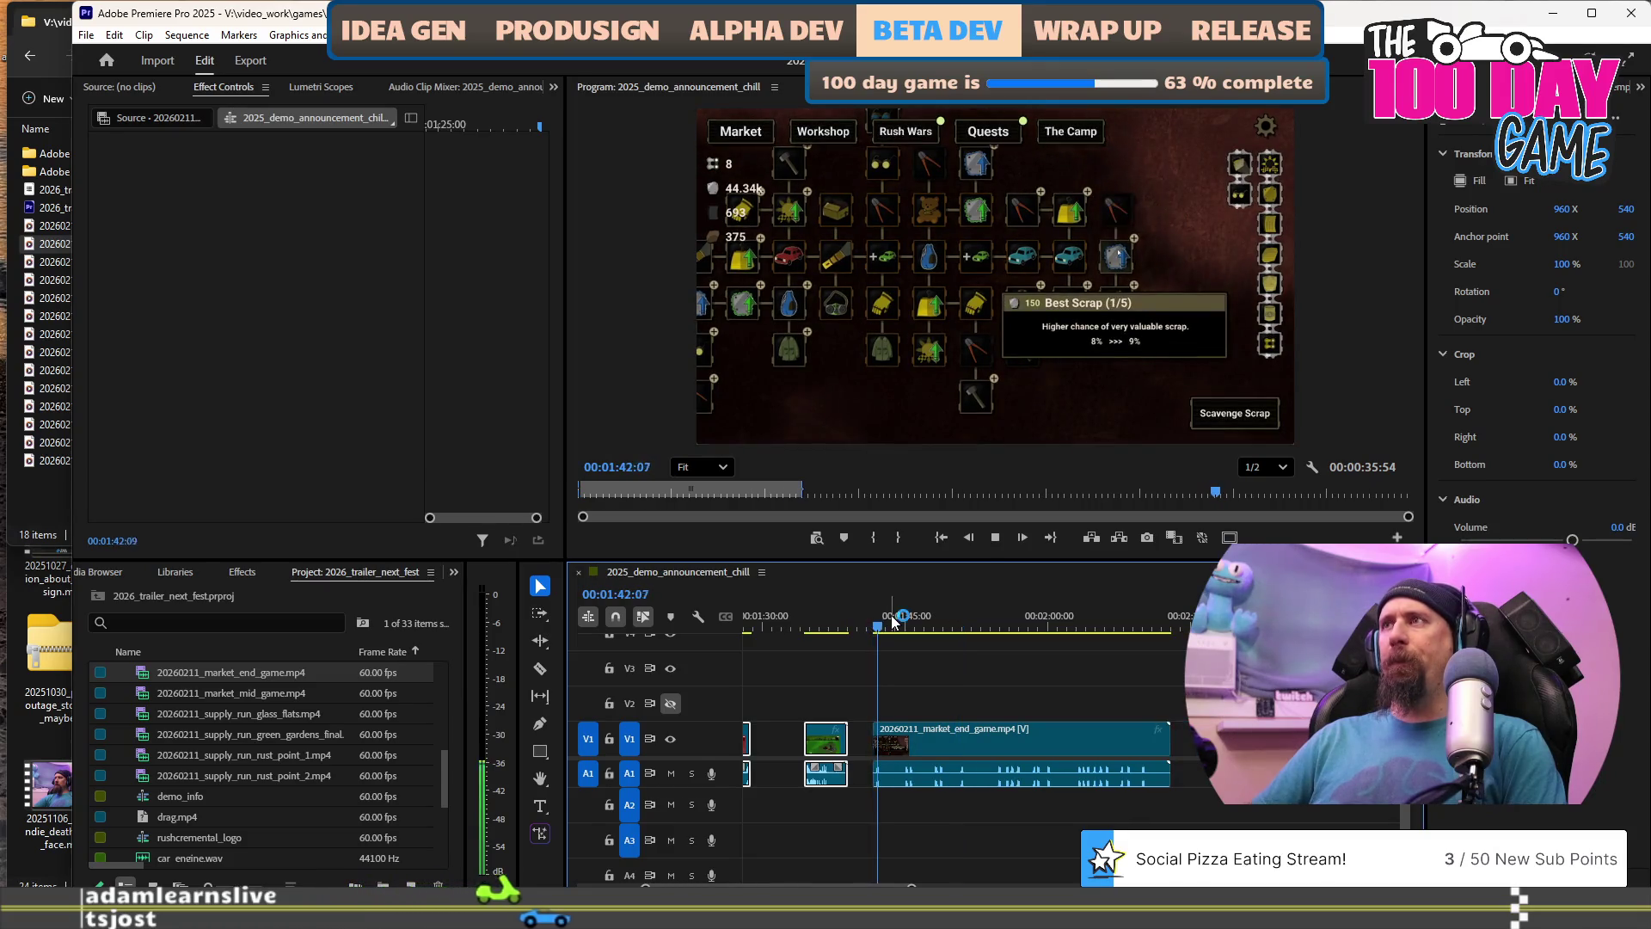
key("l")
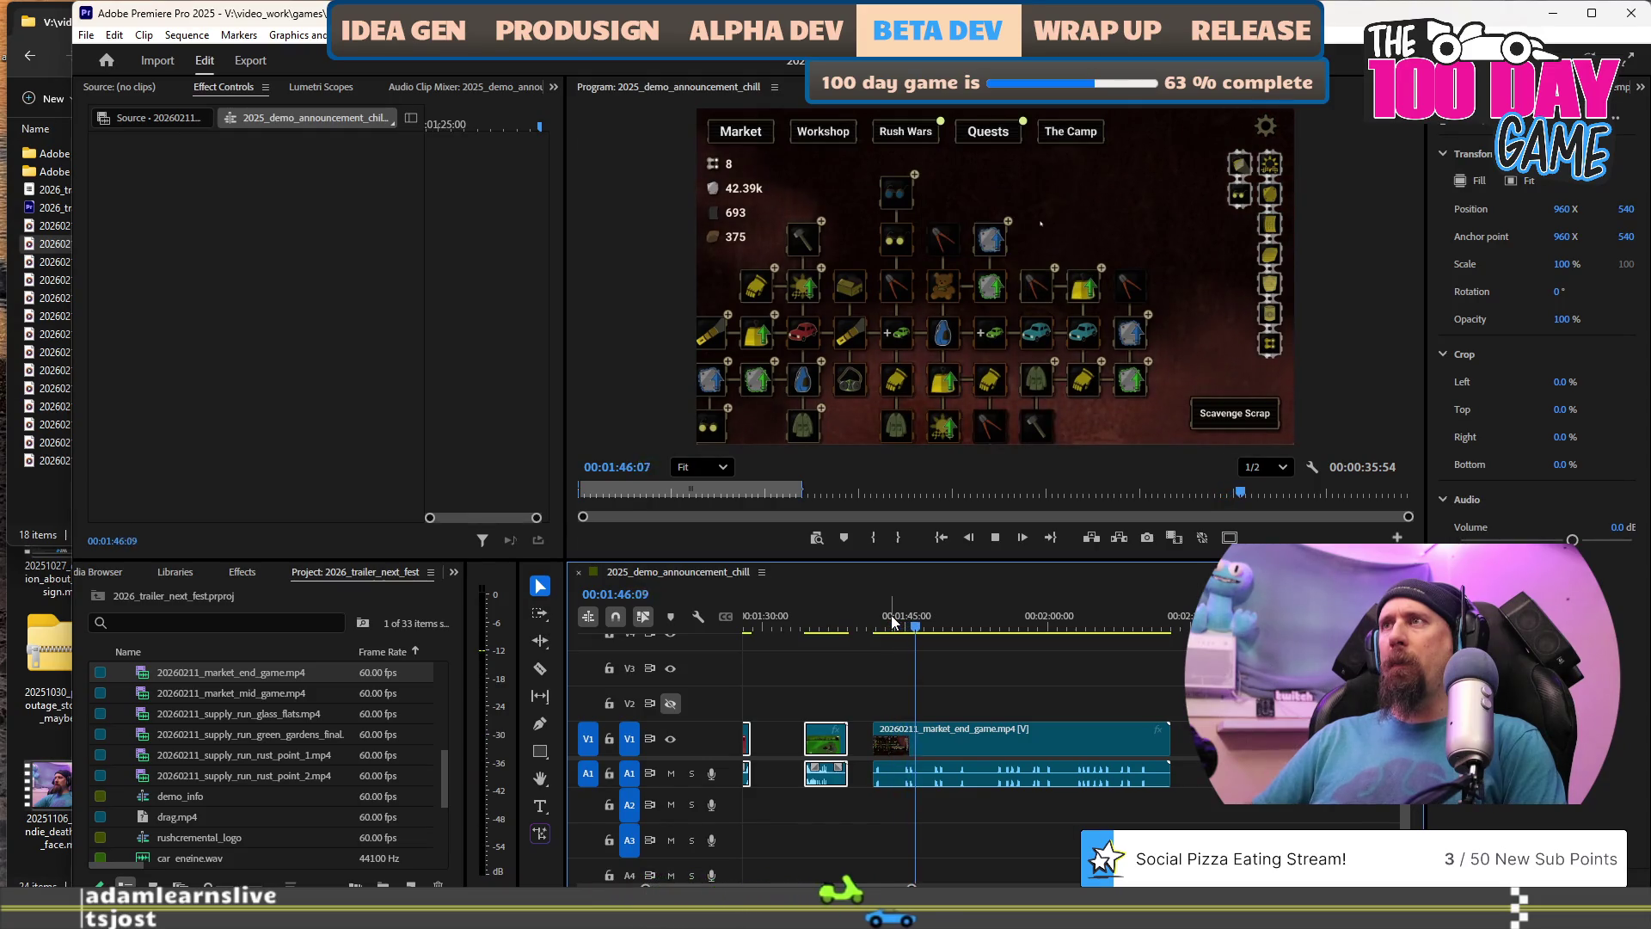
key("k")
key("j")
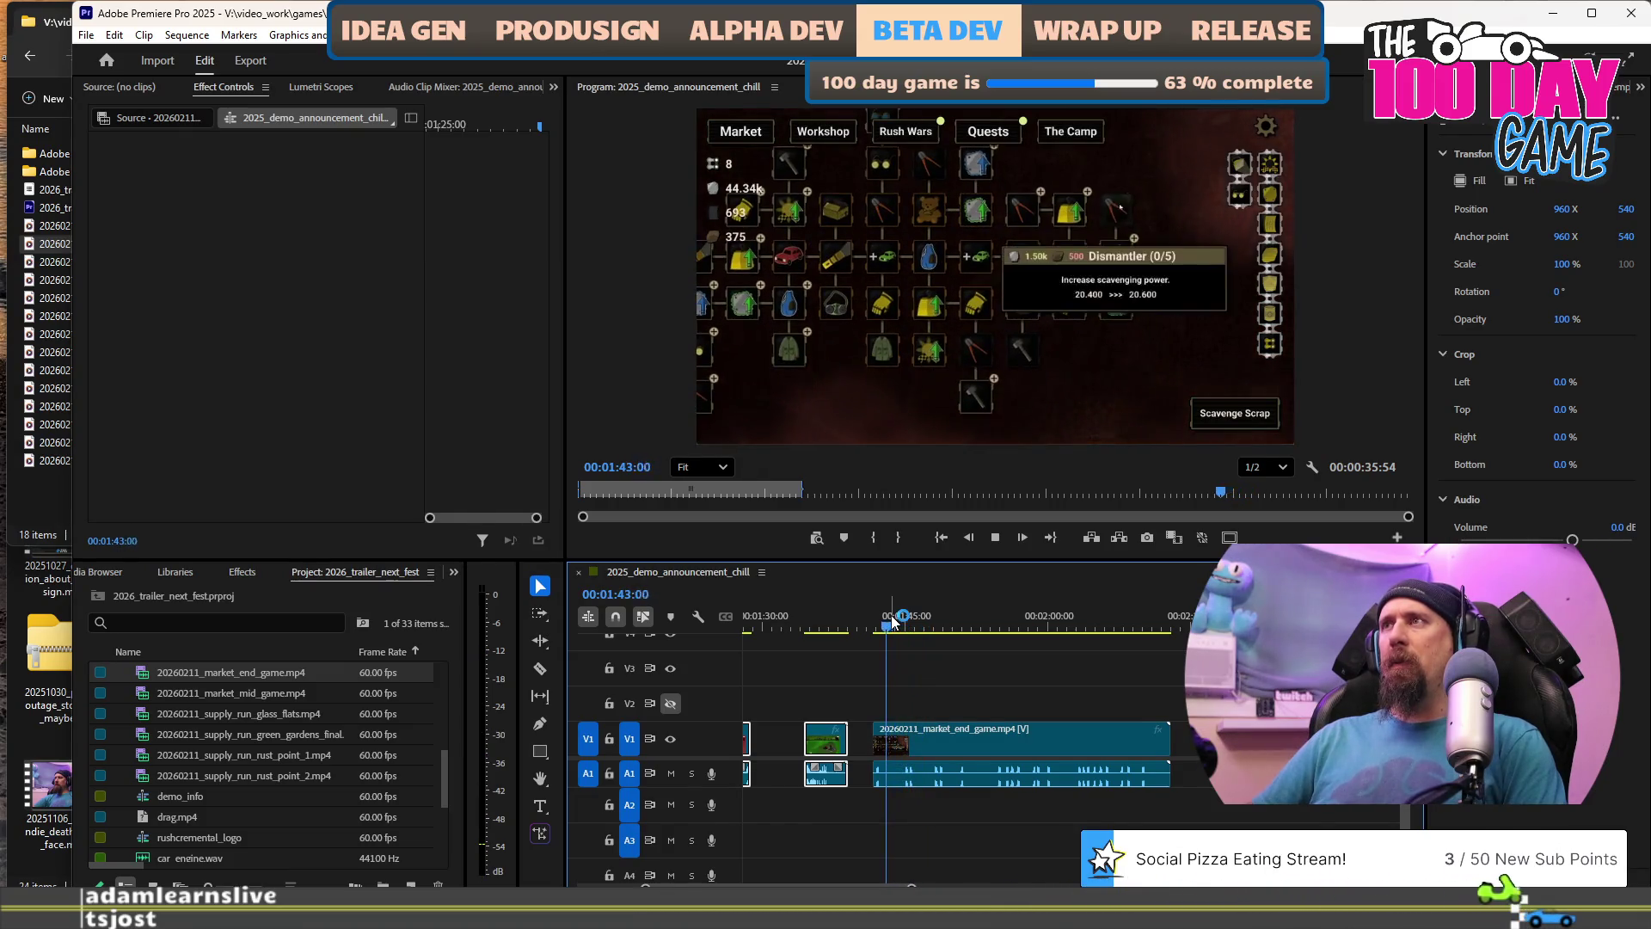
Jump to 01:43:19 in market_end_game and scrub to find where the upgrade-tree footage starts.
left_click(892, 619)
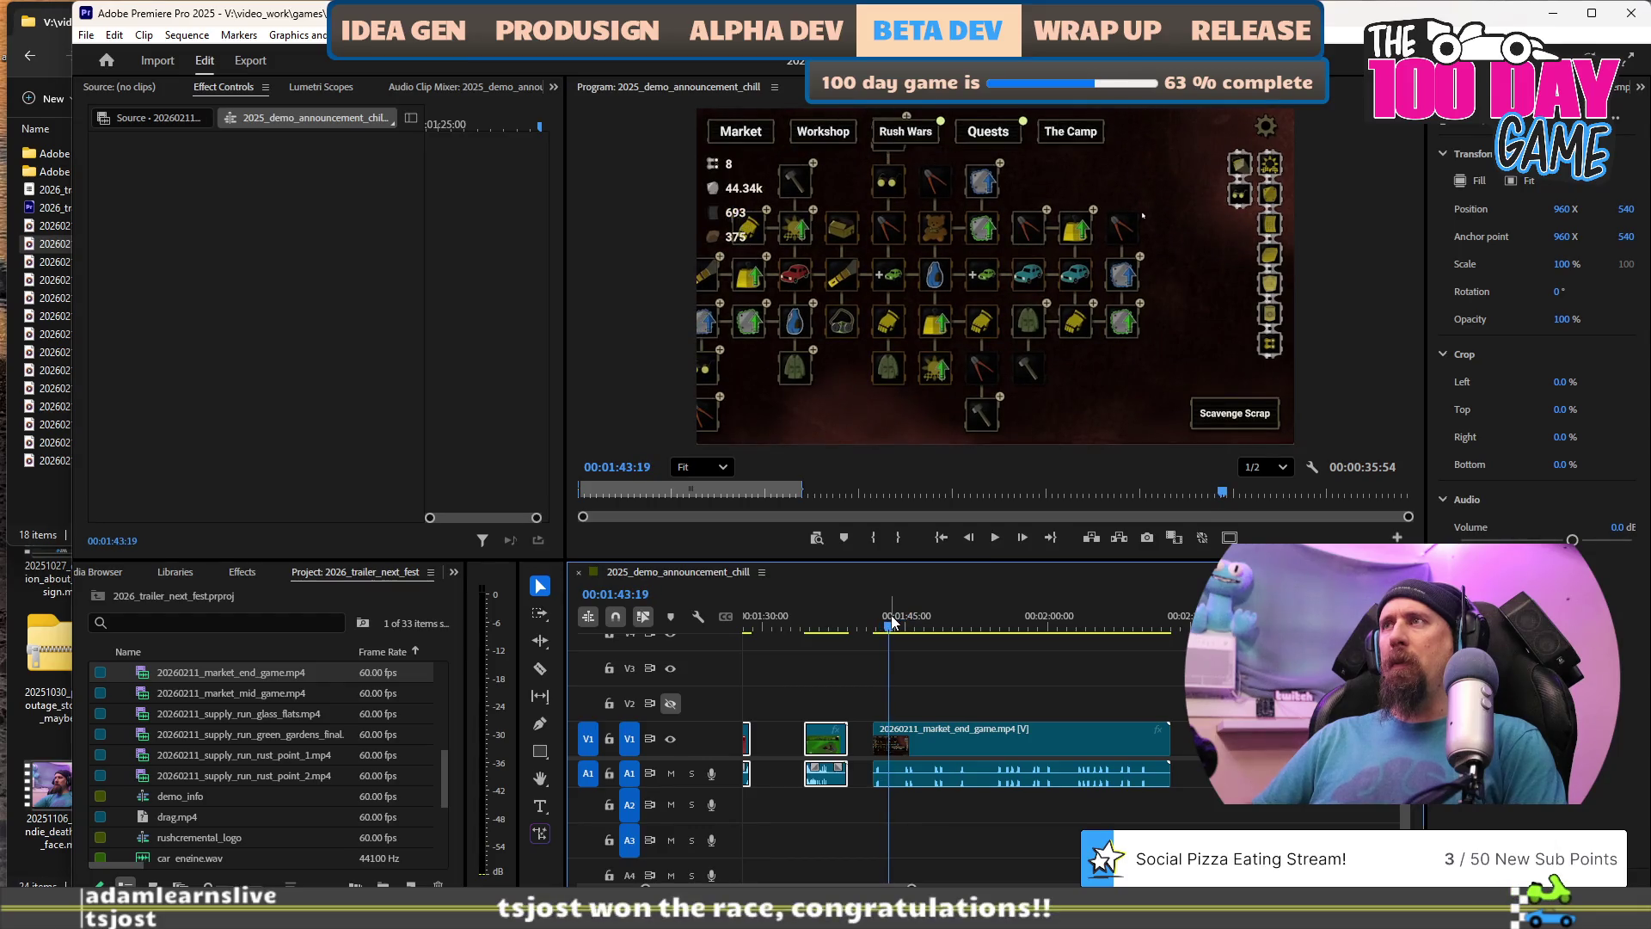
key("j")
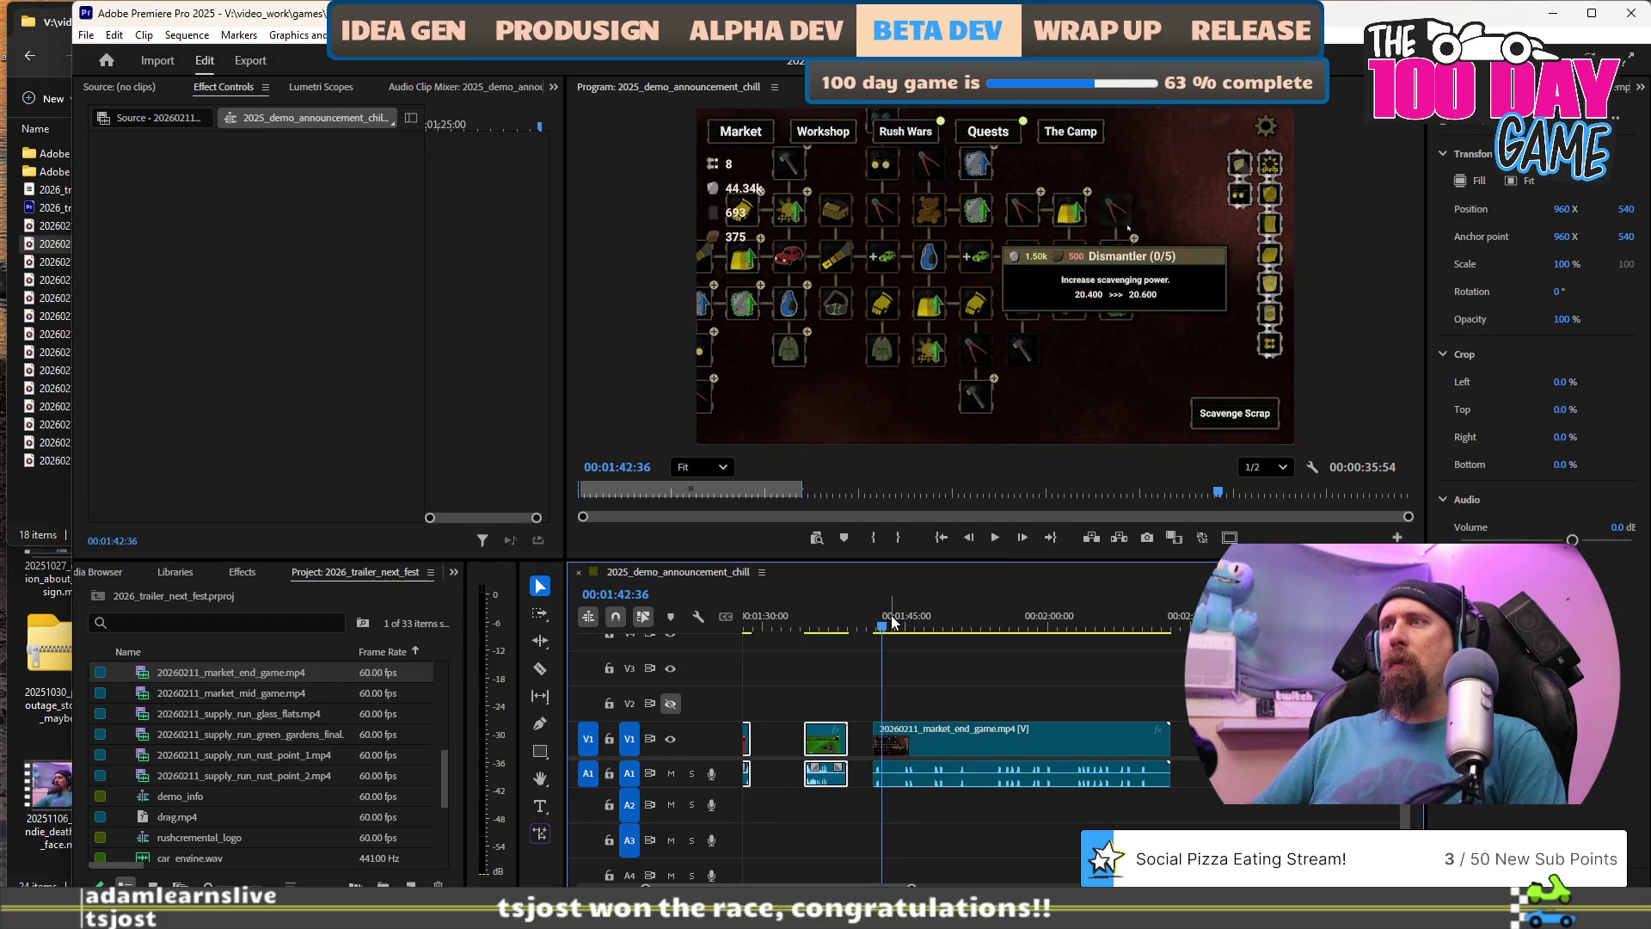
key("l")
key("l")
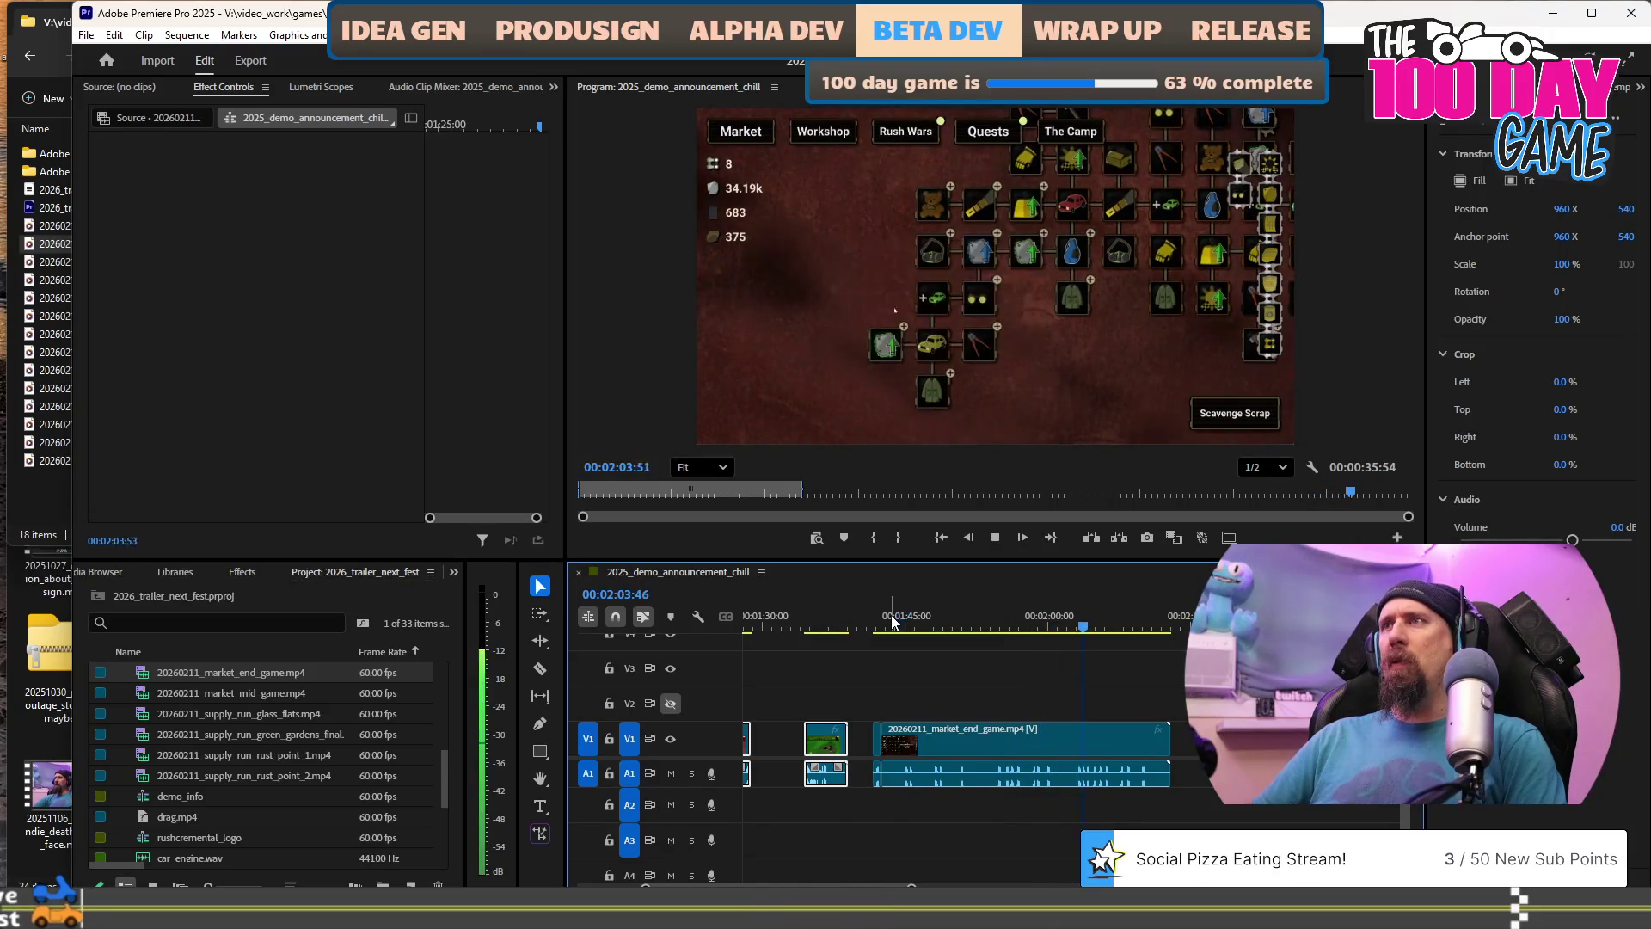
key("space")
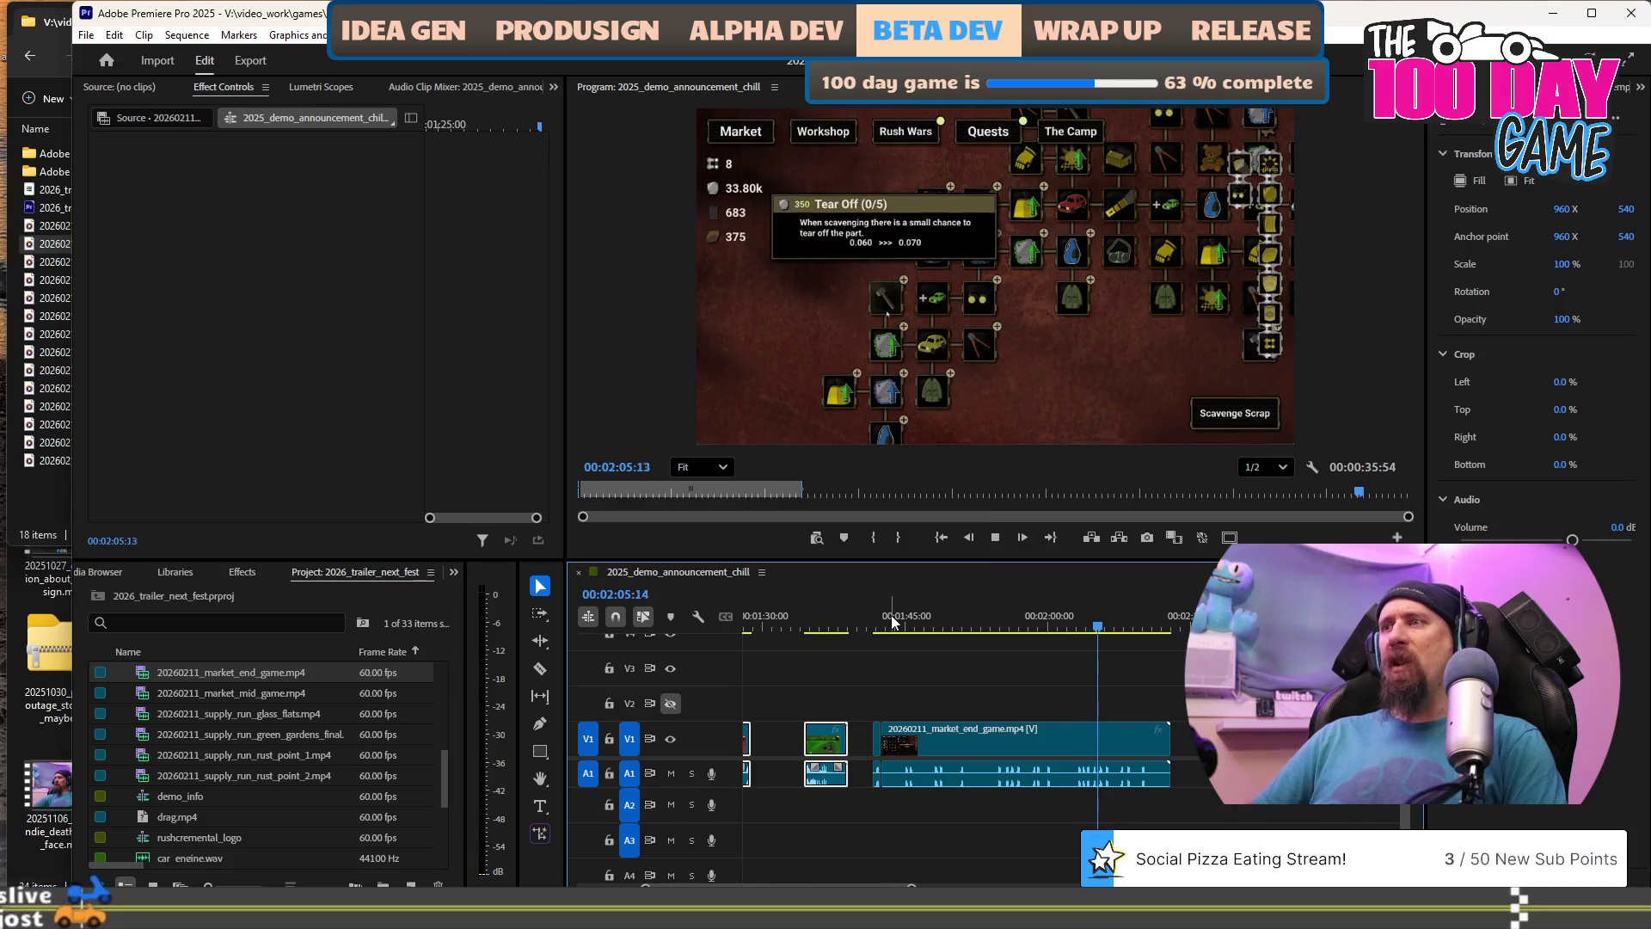
key("k")
key("j")
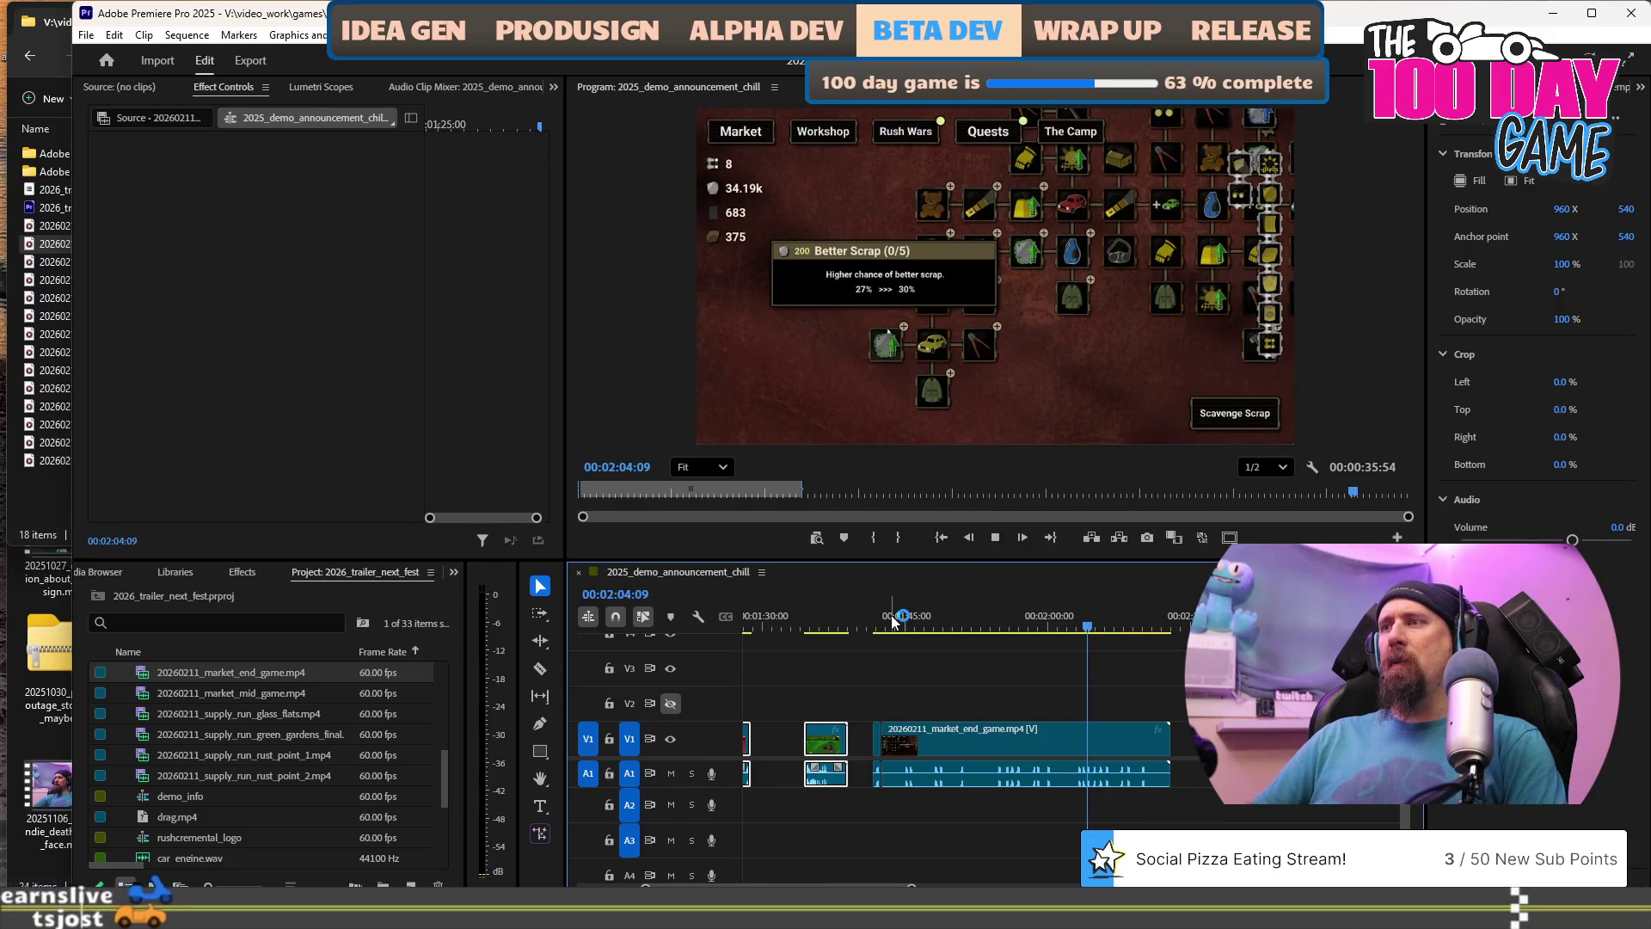
key("k")
key("l")
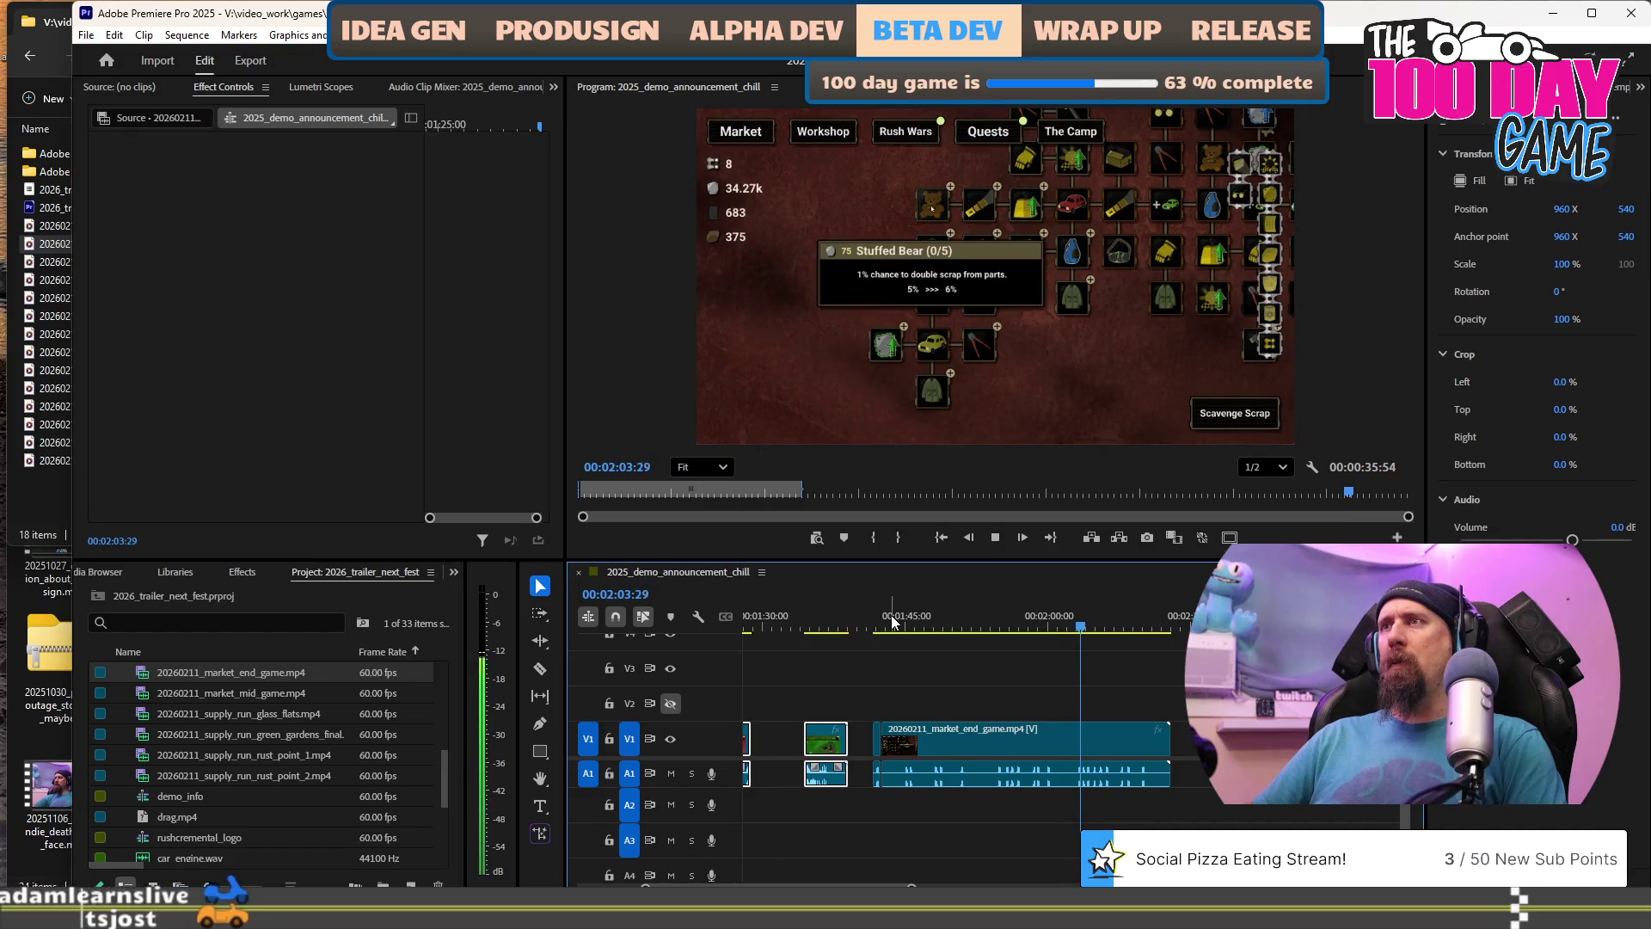
key("k")
Ripple-trim the market_end_game clip's opening and cut everything after 01:46:44.
key("q")
key("l")
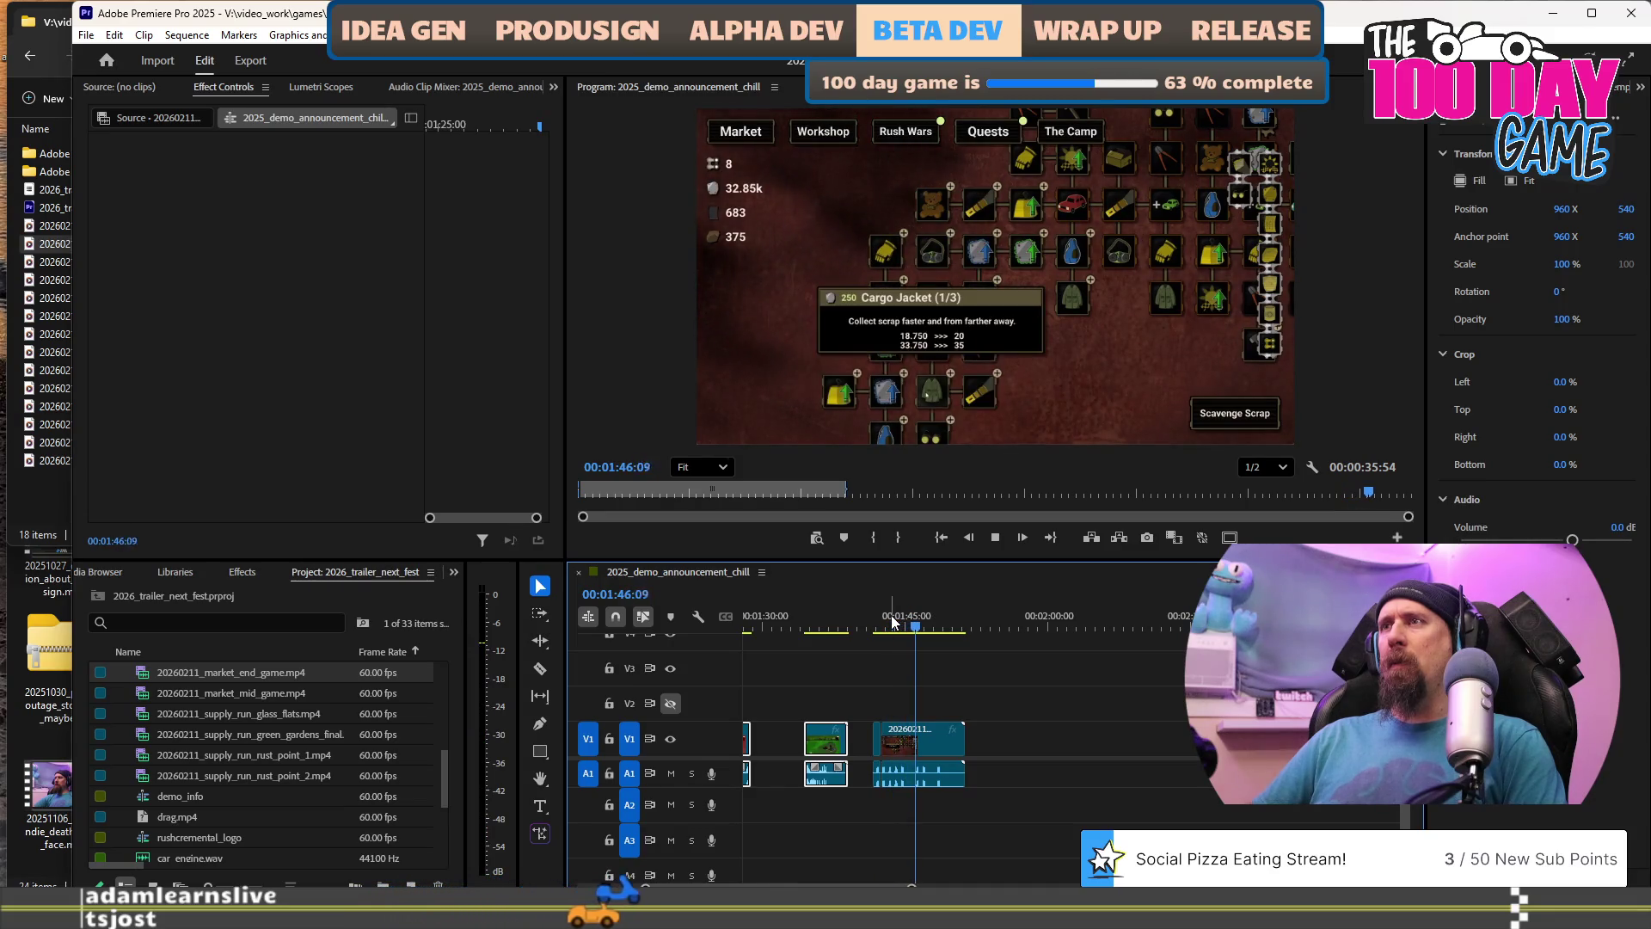
key("k")
key("w")
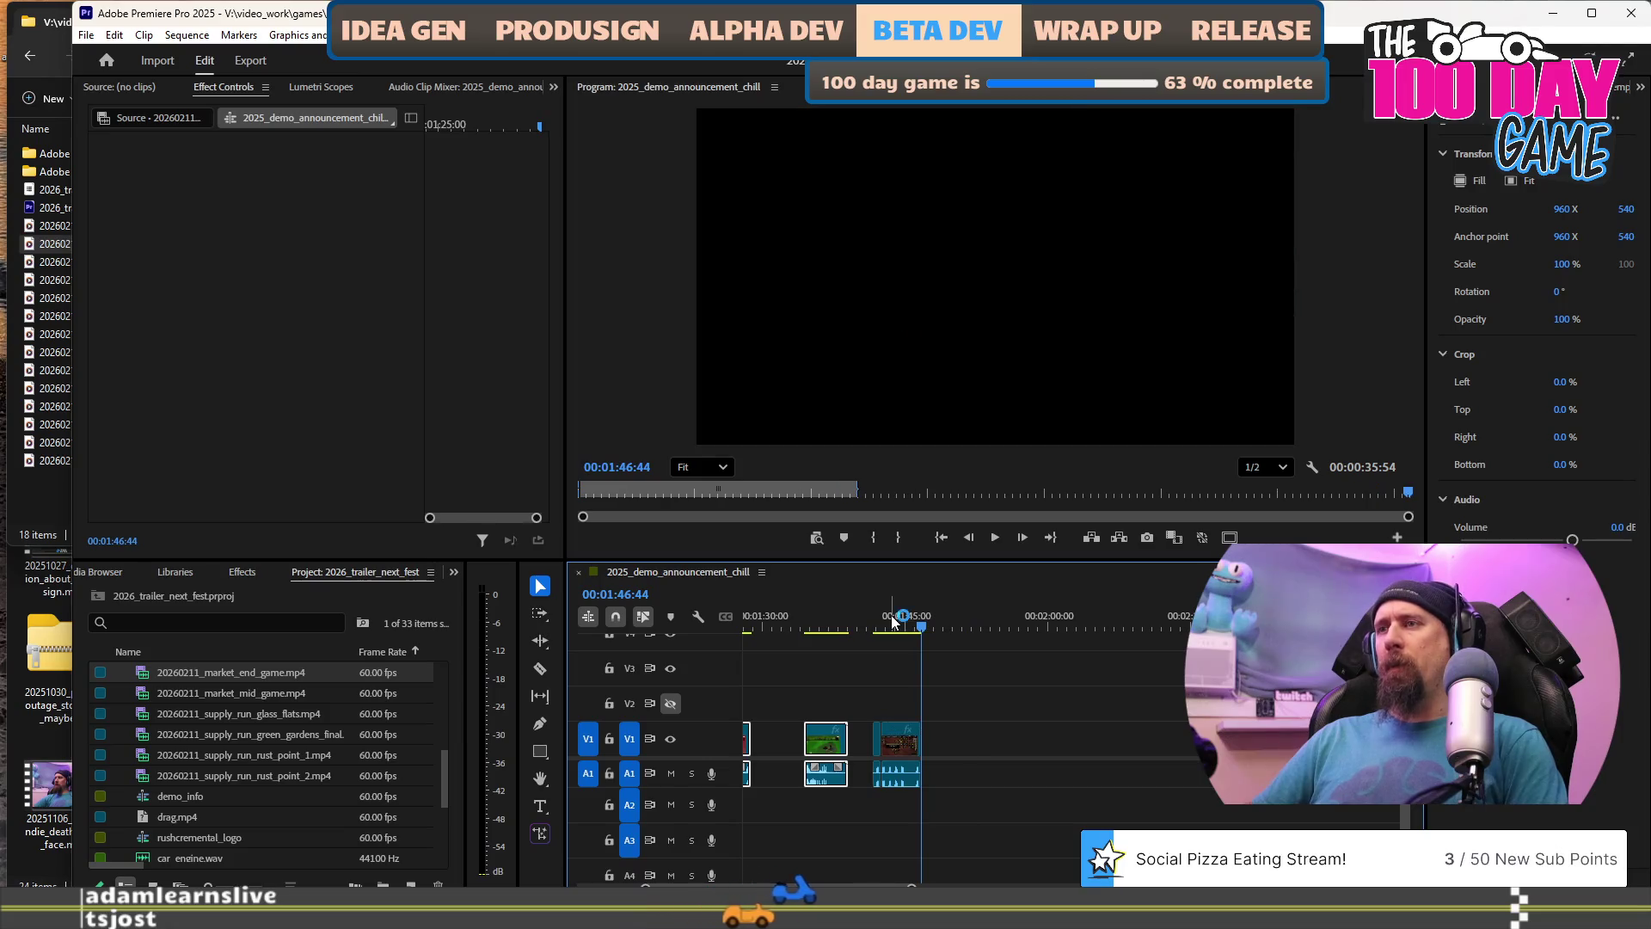
Zoom in and replay the trimmed clip between about 01:43:27 and 01:44:42.
key("equal")
key("equal")
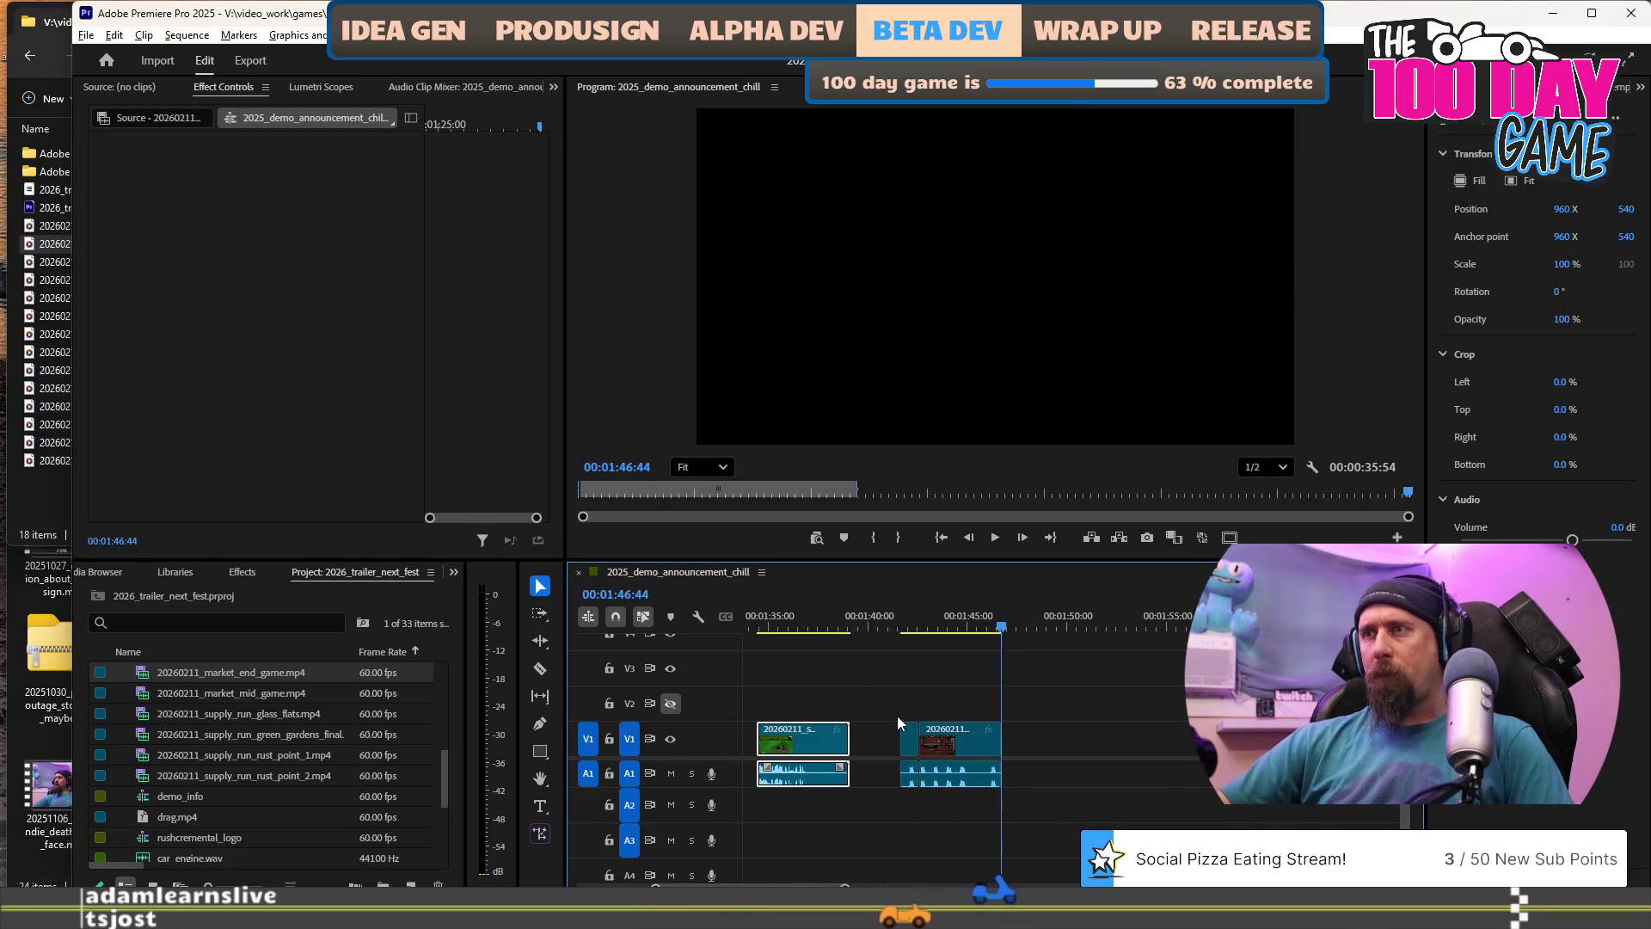
left_click(967, 627)
key("Right")
key("Right")
key("Right")
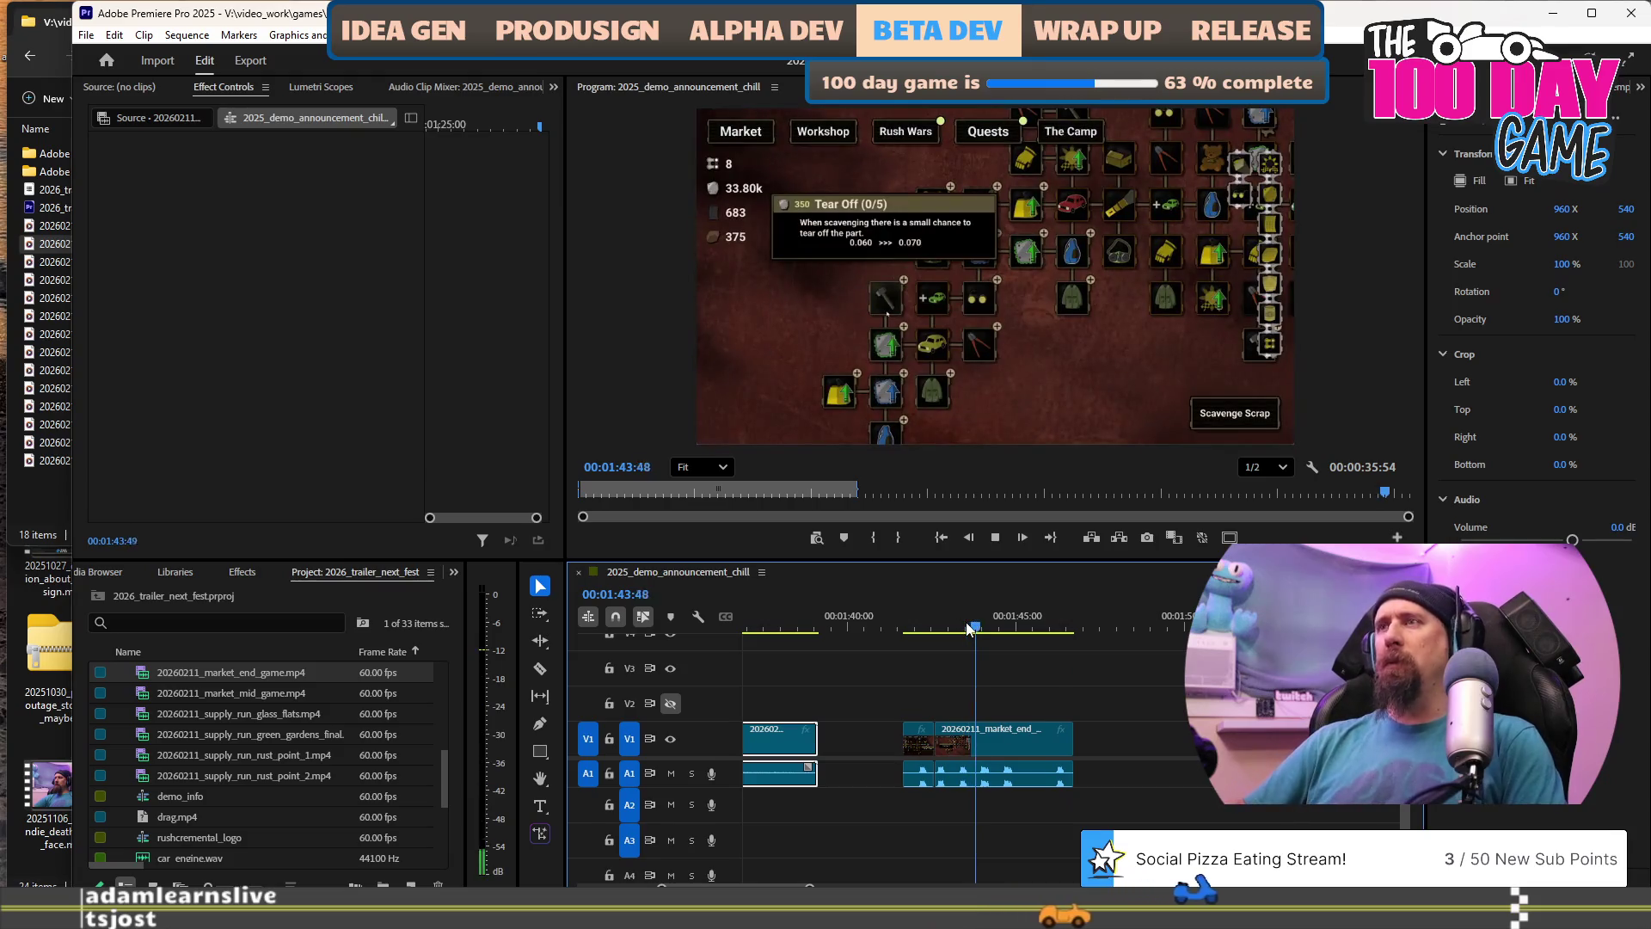
key("Right")
key("Right")
key("Right")
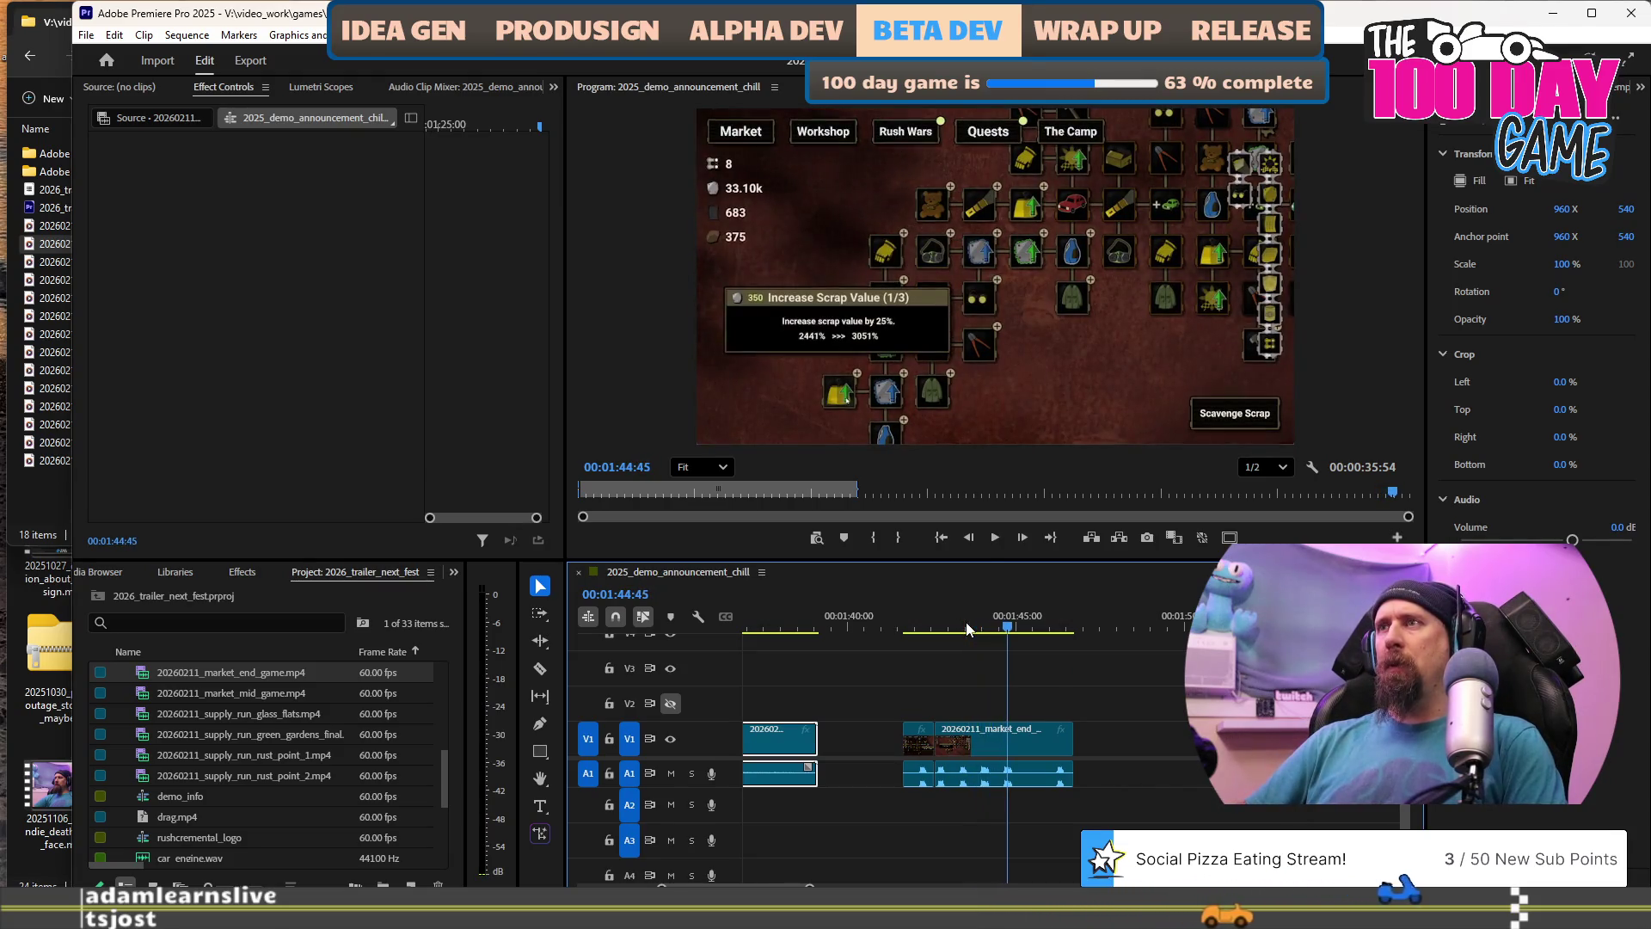
key("j")
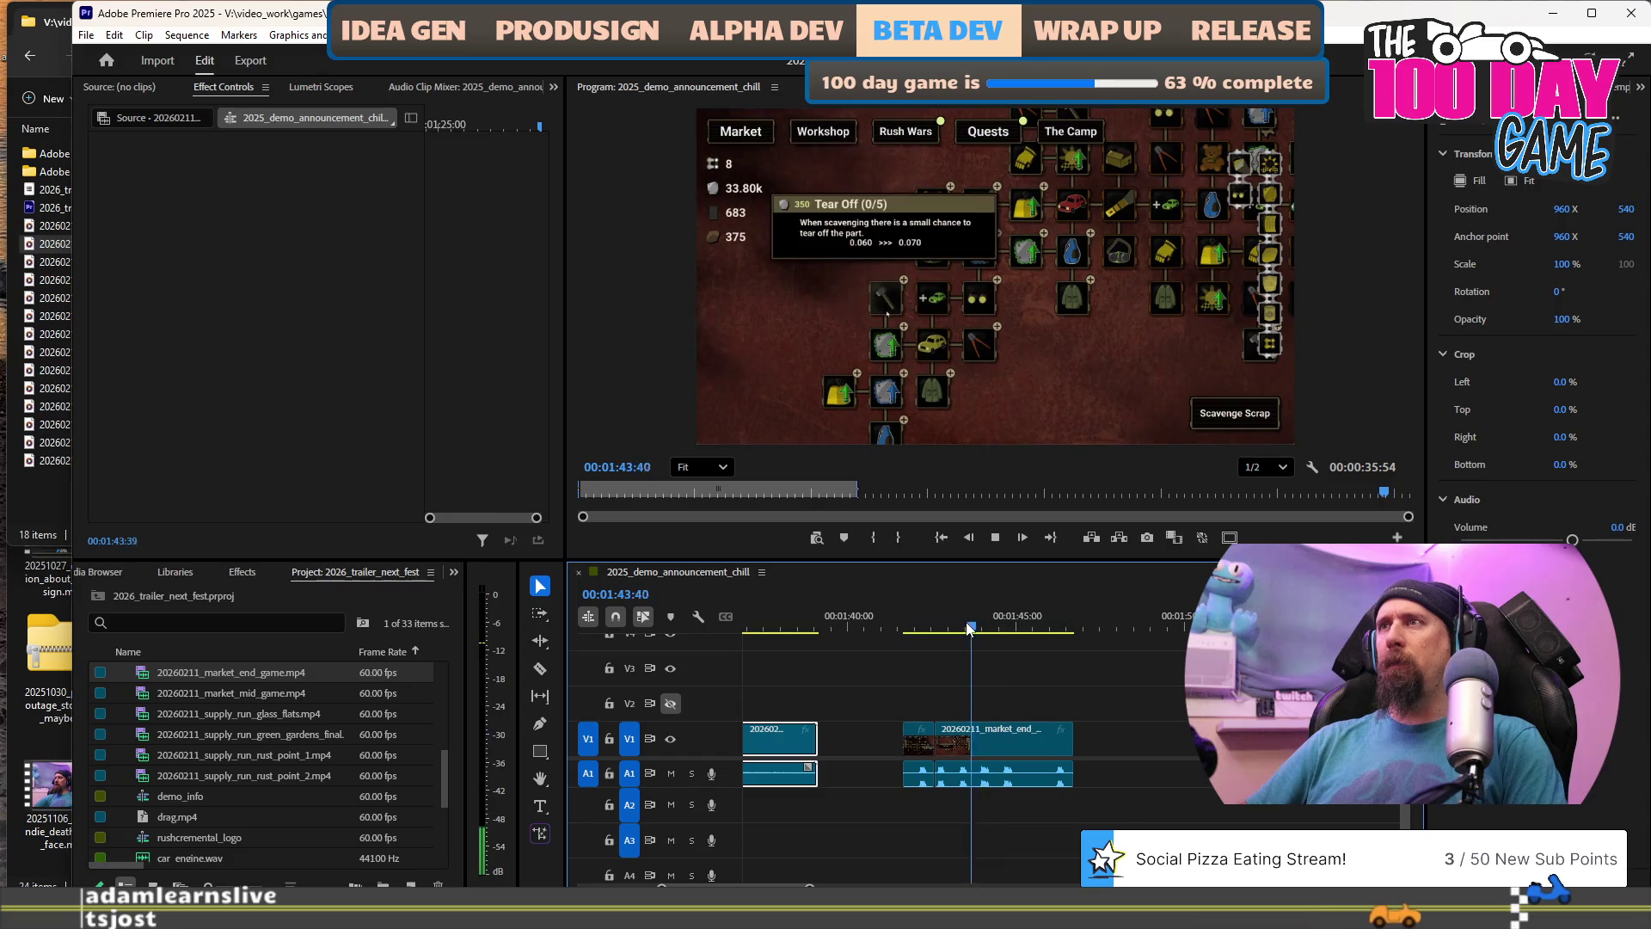
key("l")
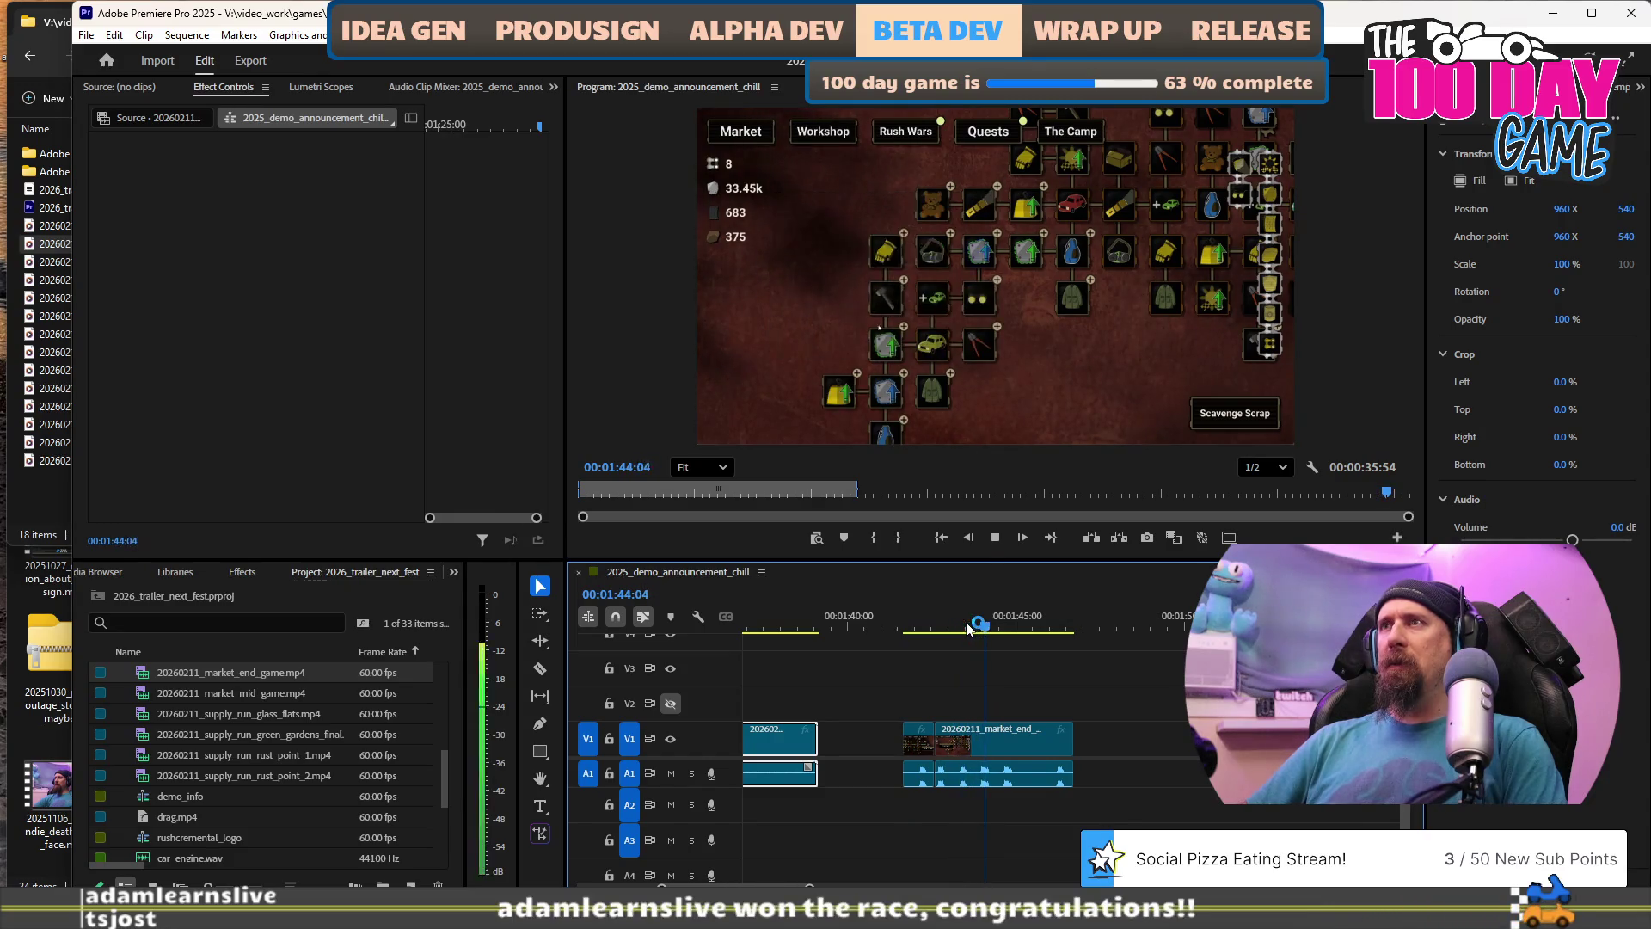
key("k")
left_click(967, 628)
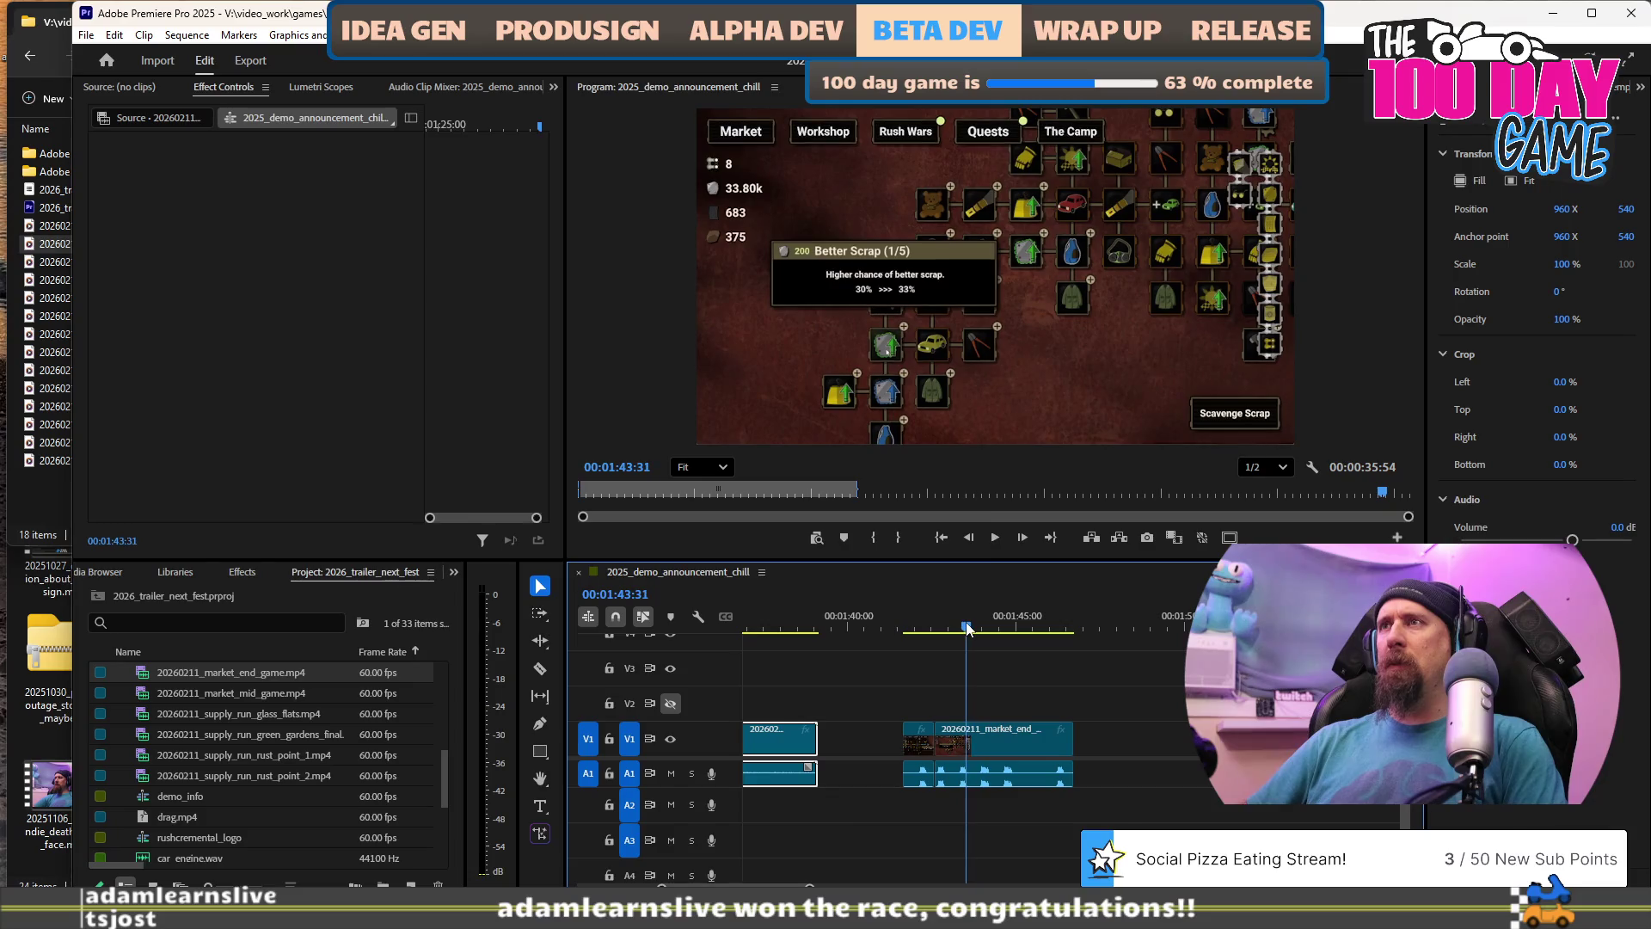
key("space")
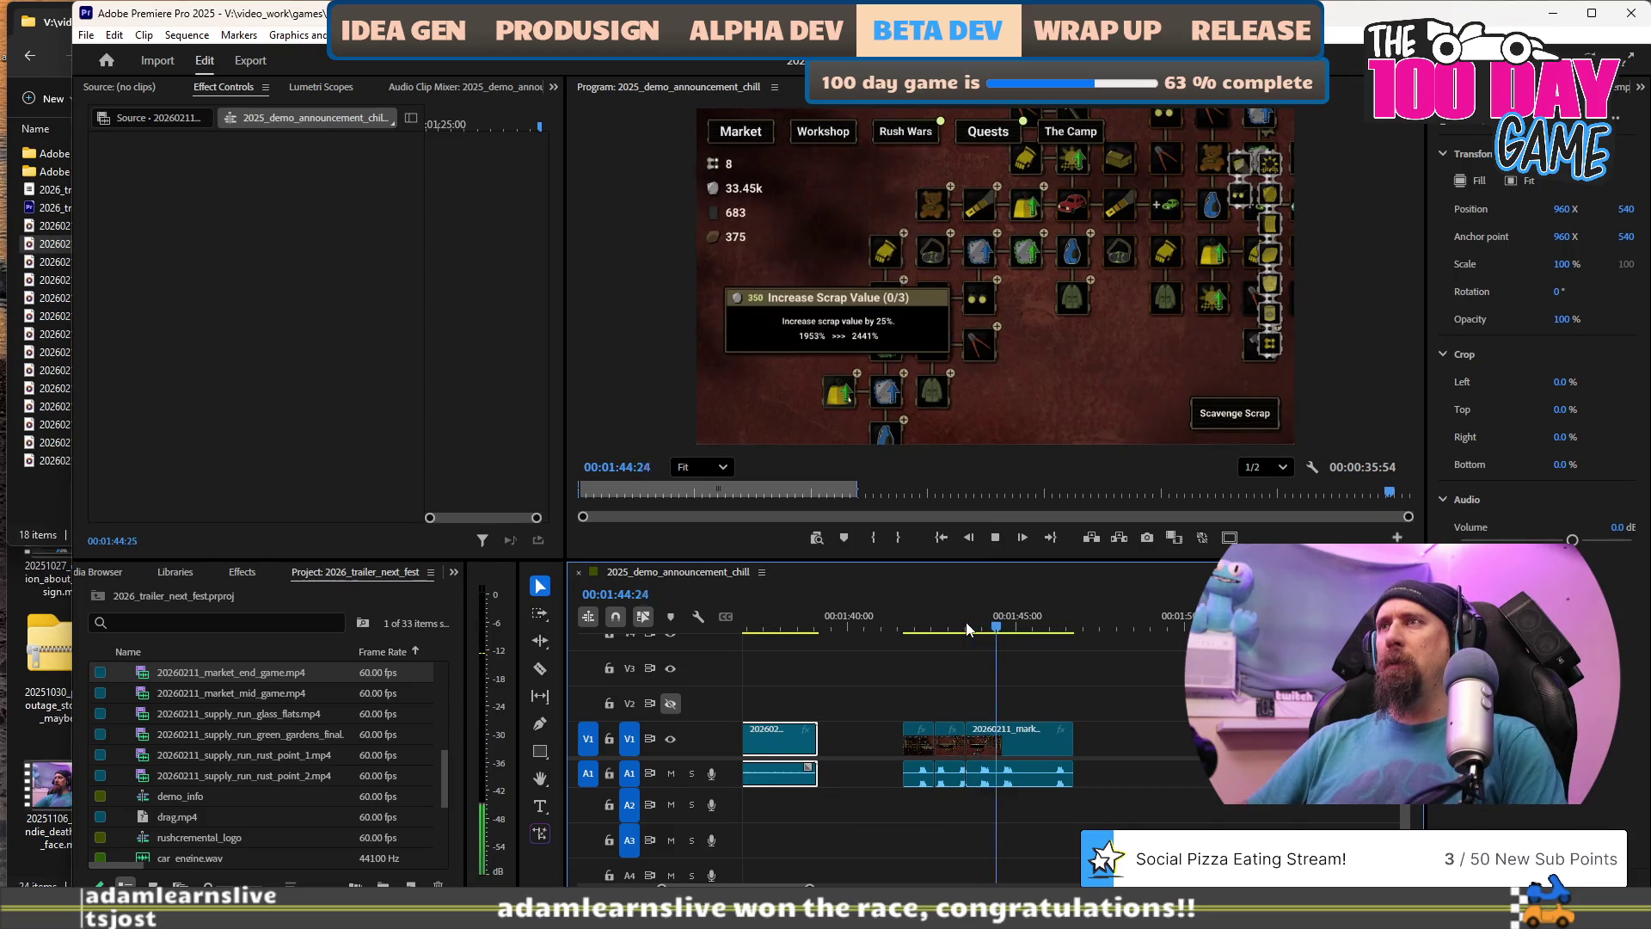
key("space")
Shorten the market_end_game clip's end to around 01:44:46, then return to the sequence start.
key("j")
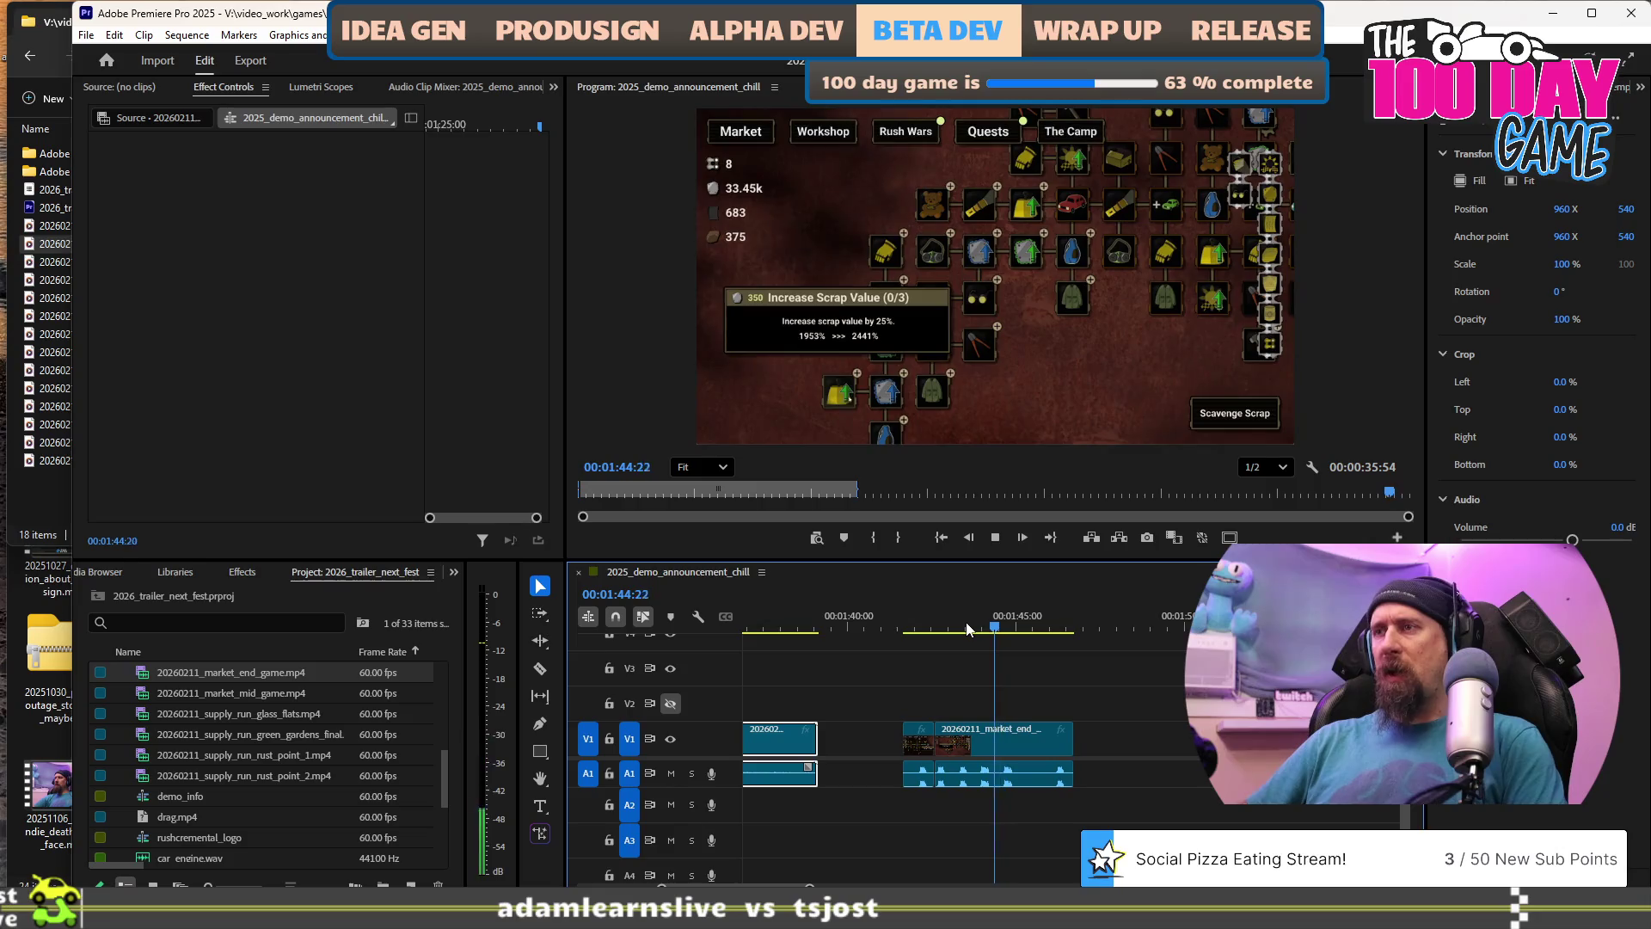
key("l")
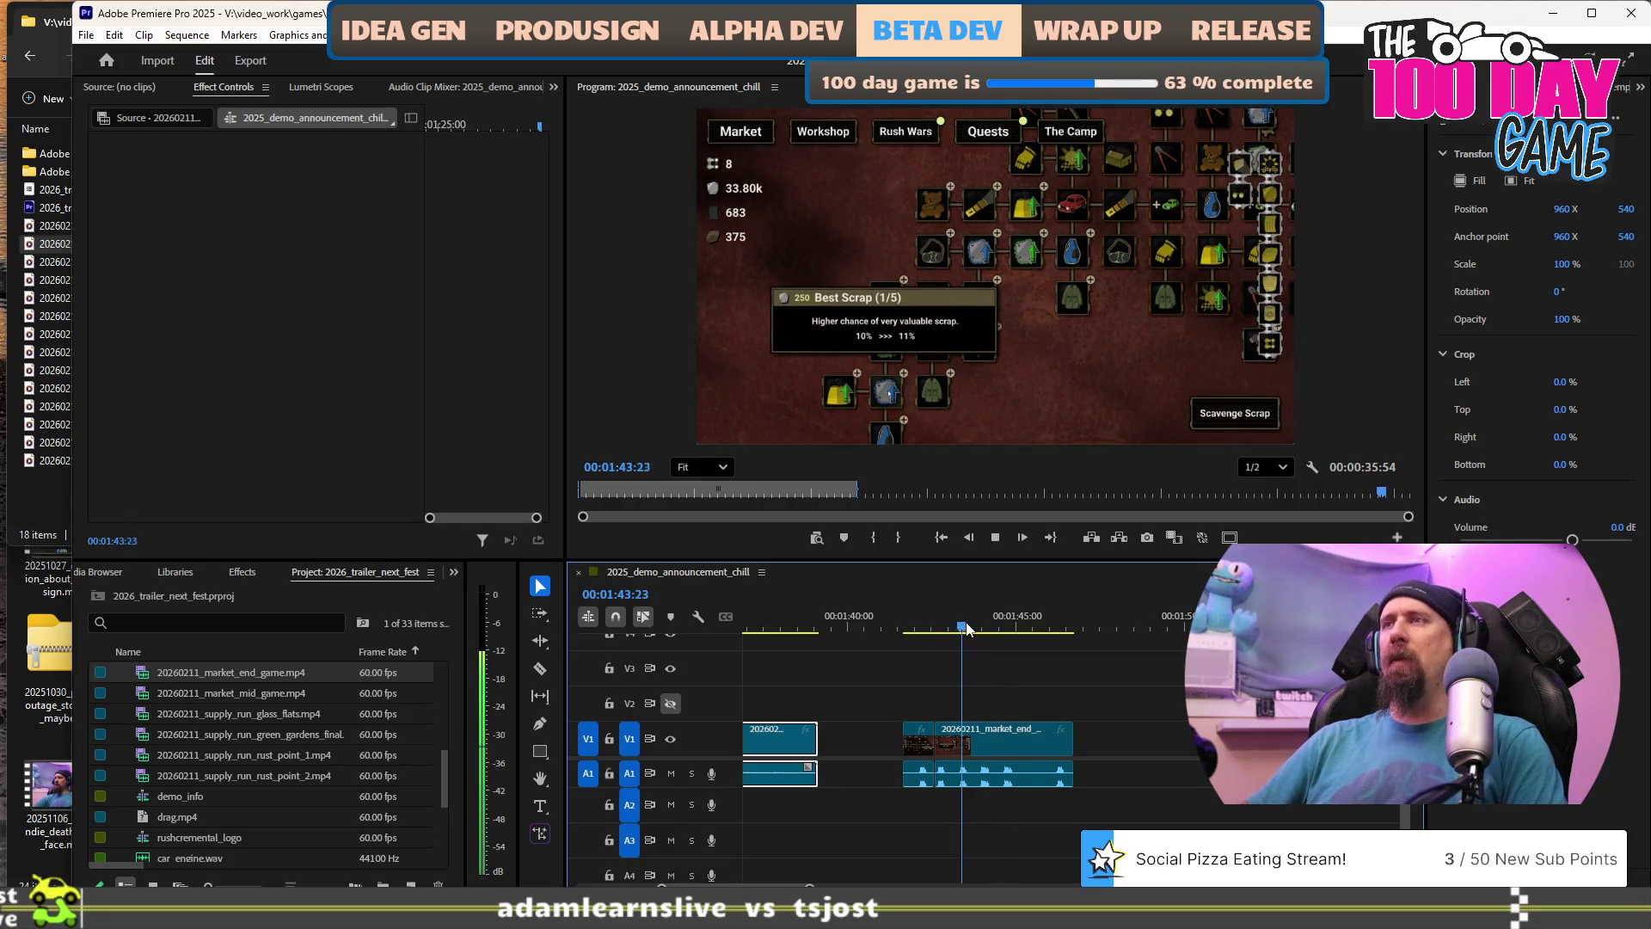
key("k")
key("j")
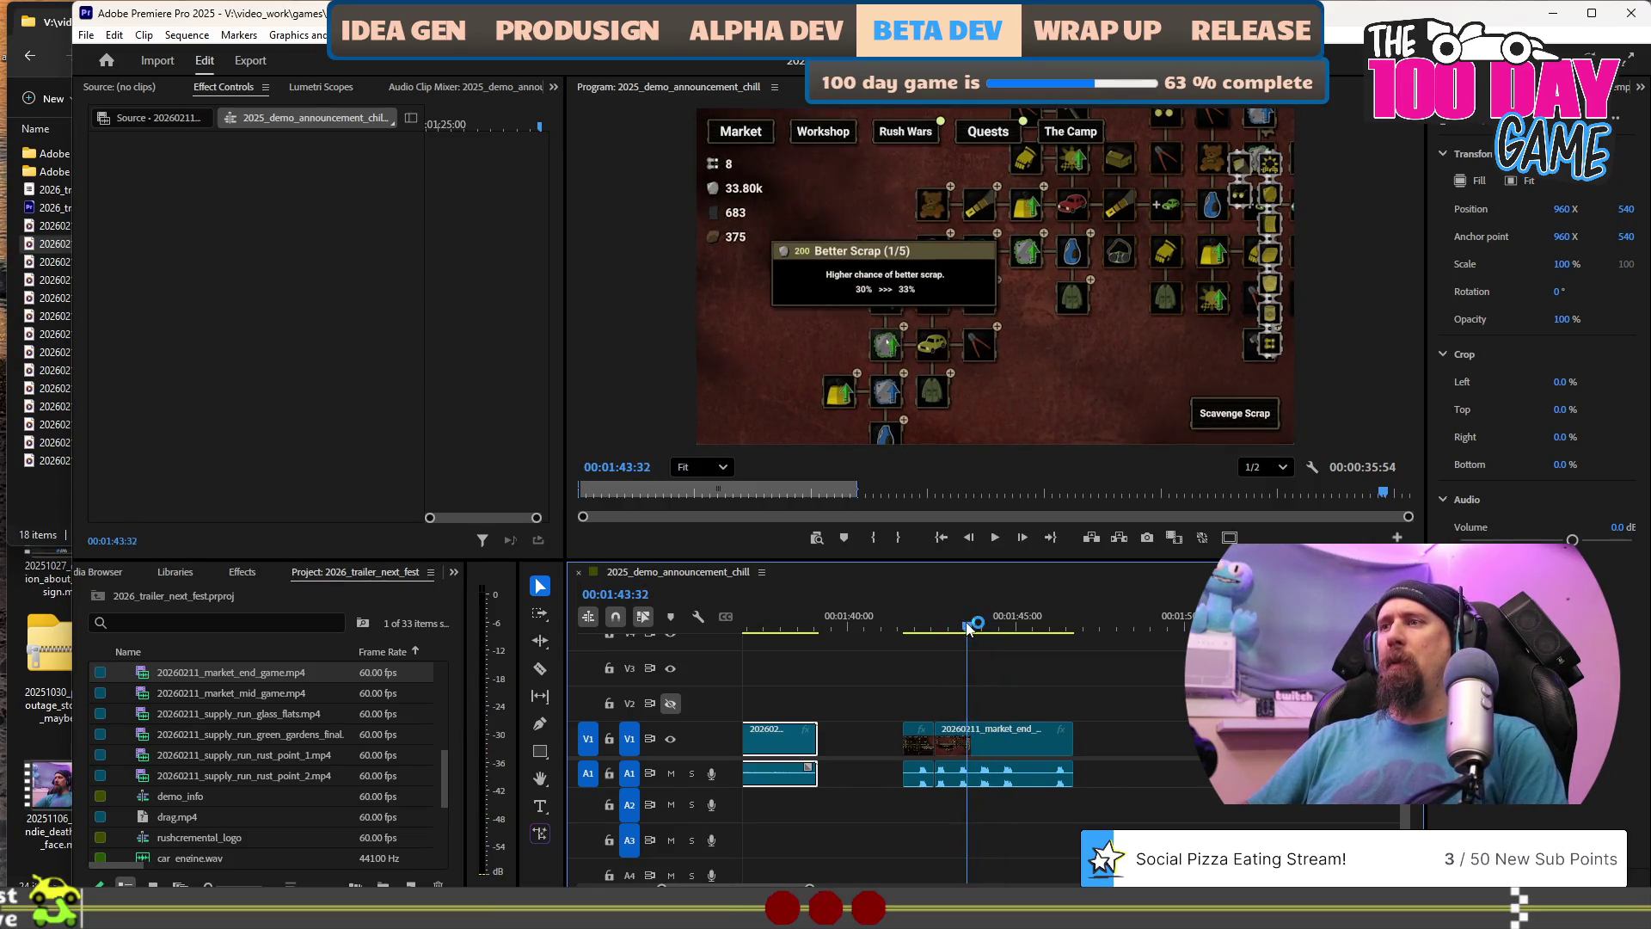
key("l")
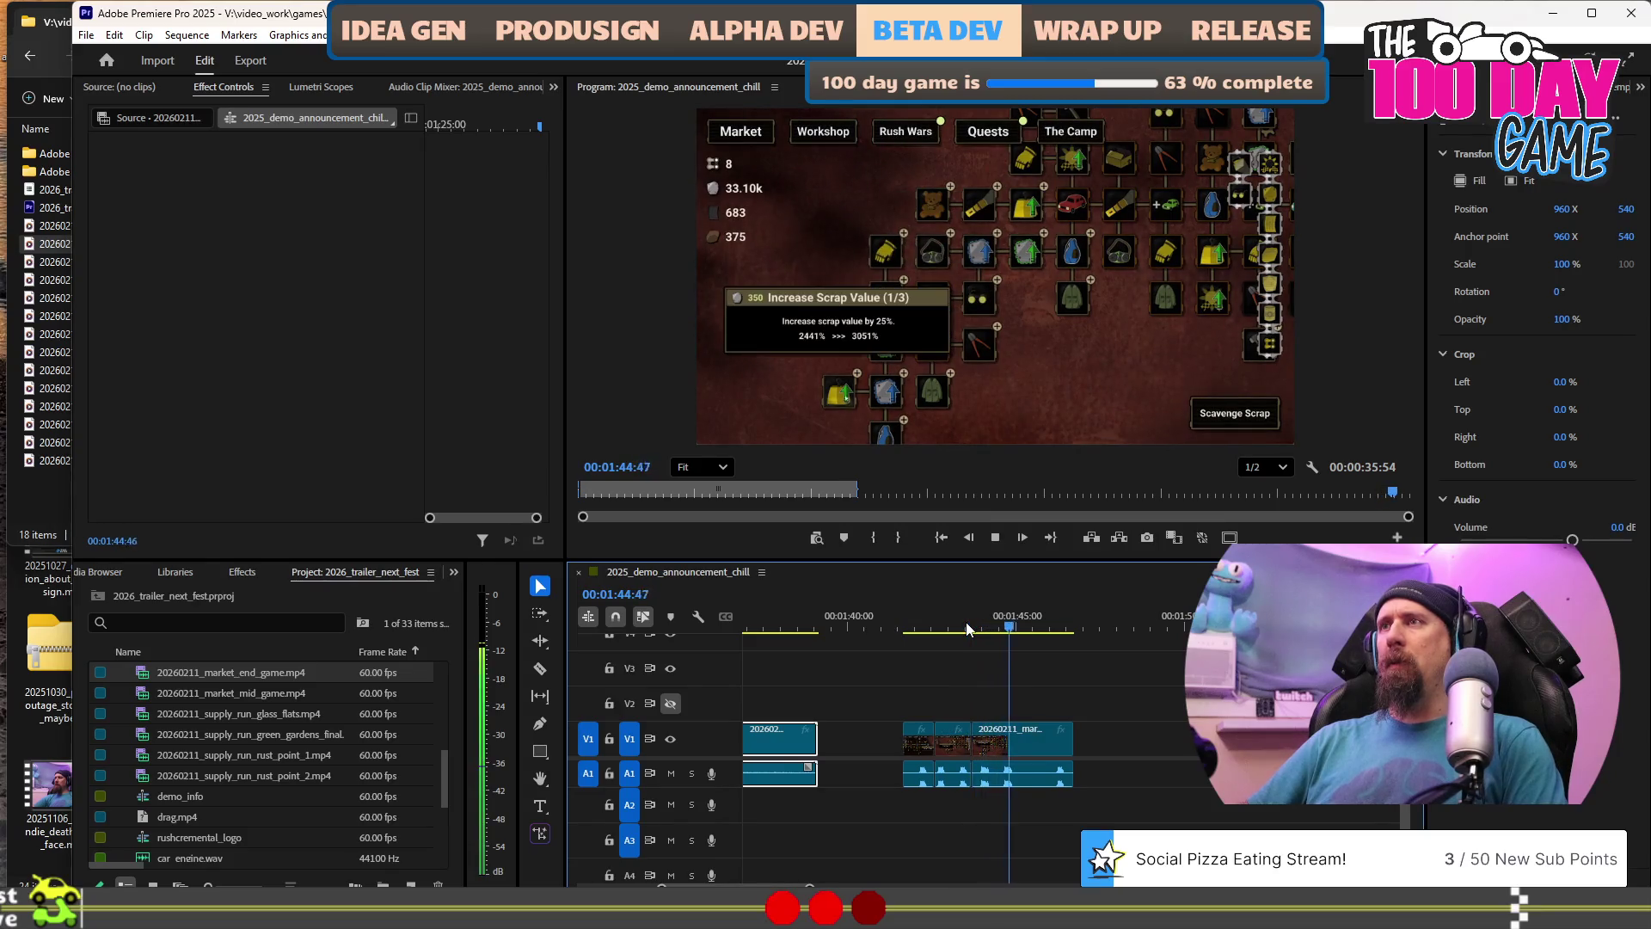
key("k")
key("j")
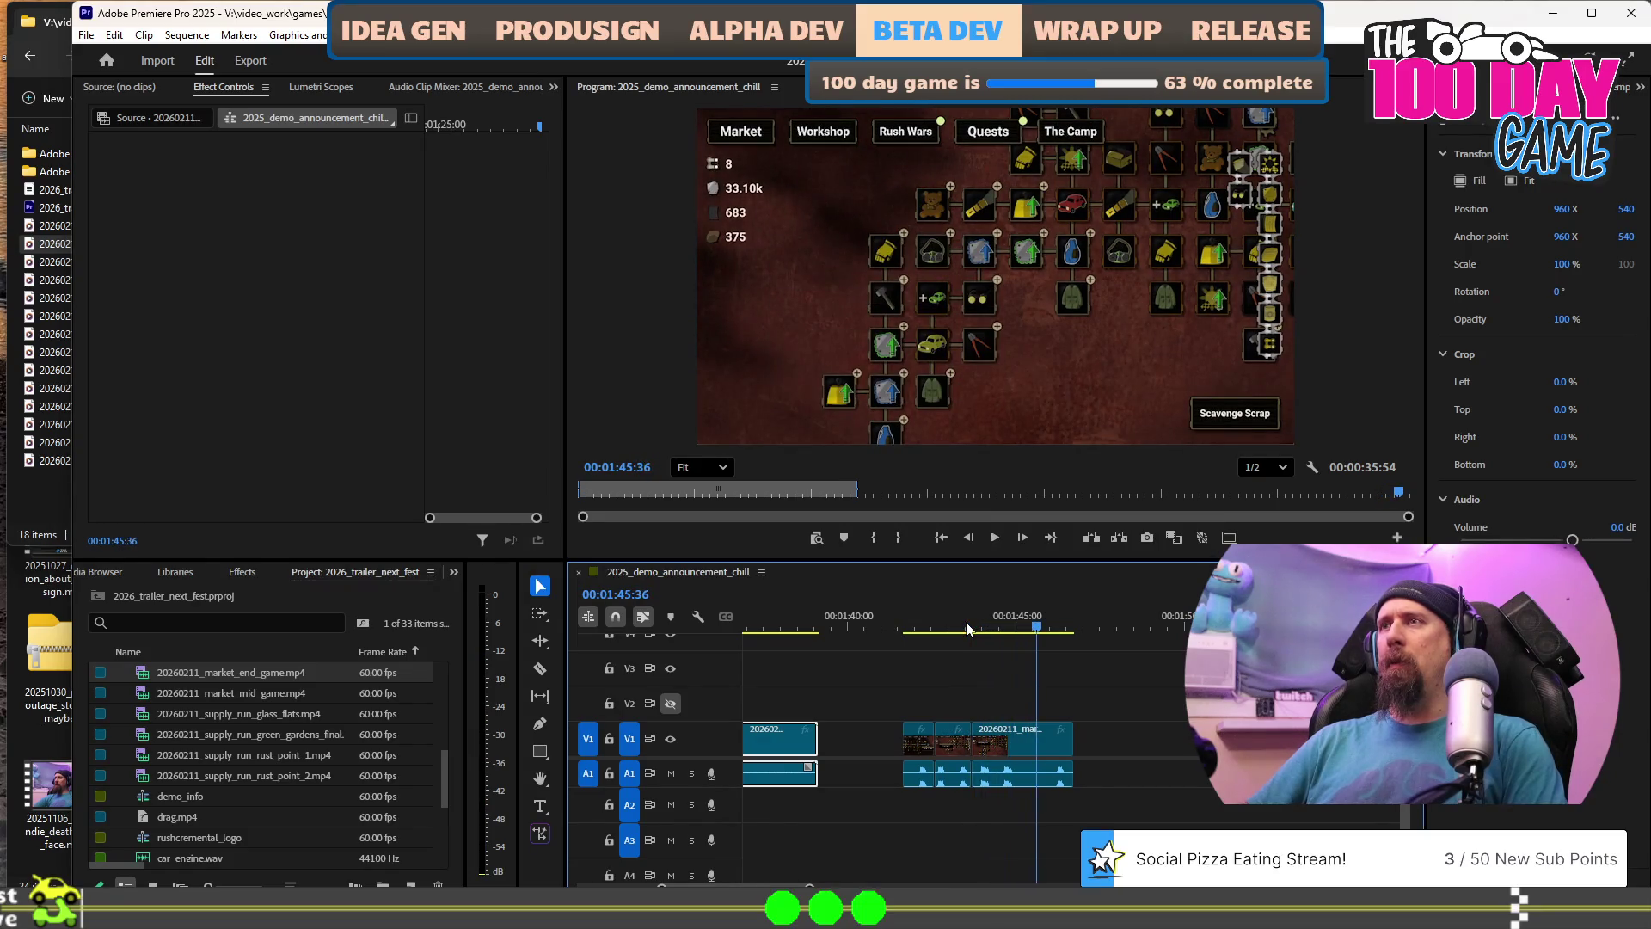
key("w")
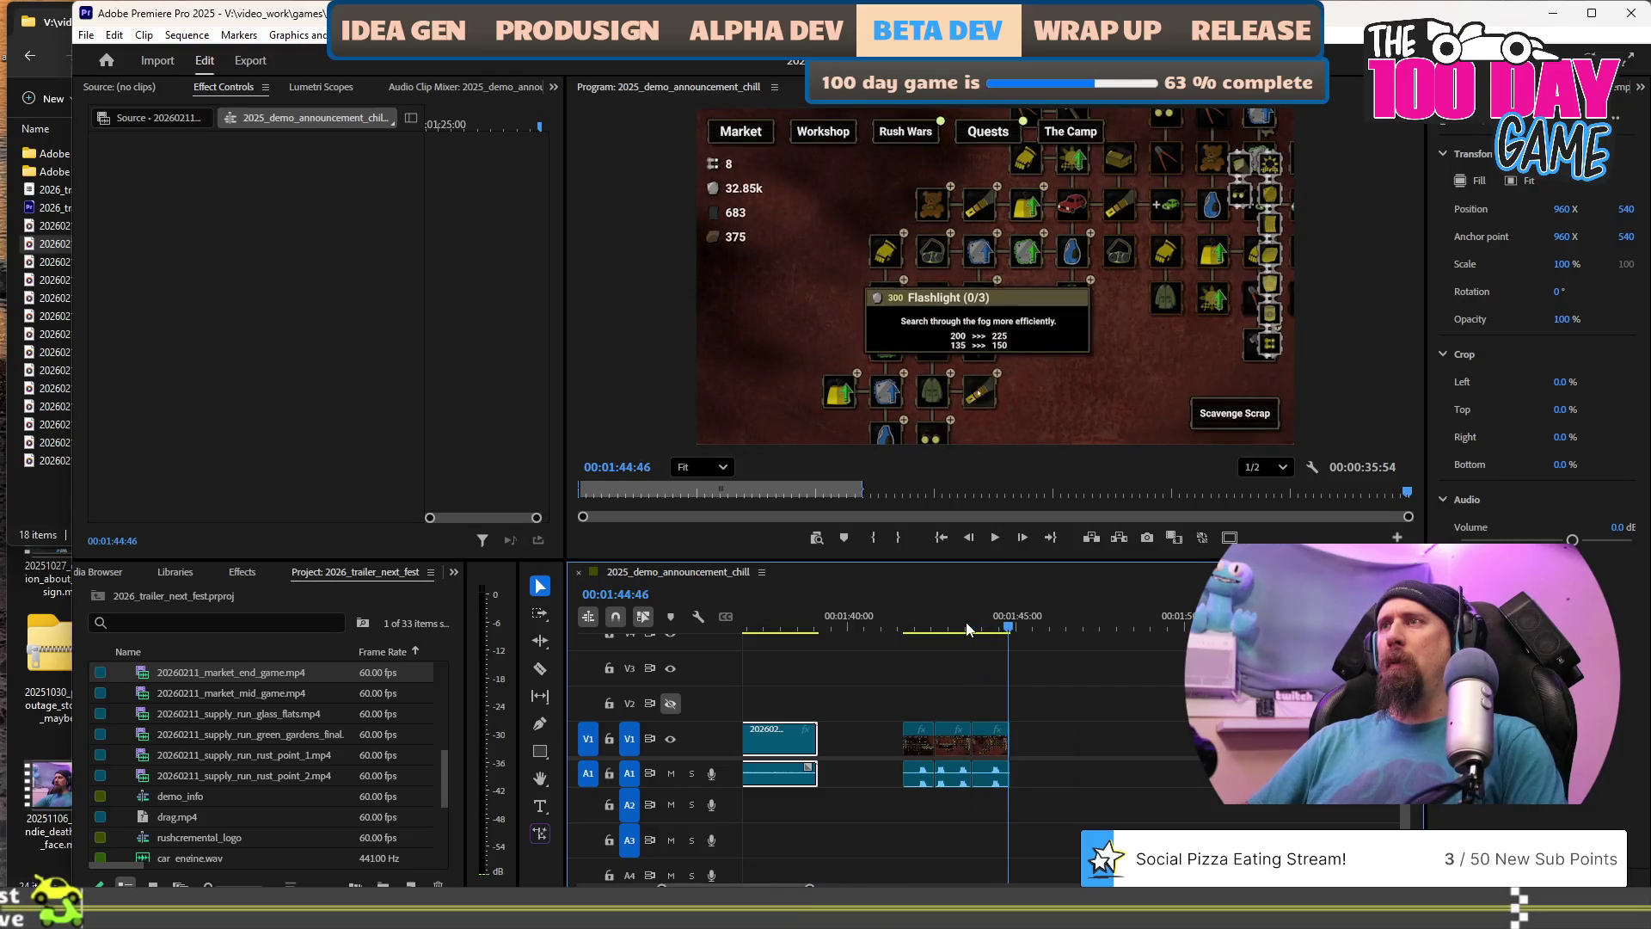
key("Home")
Stop playback, zoom the timeline out, and scroll to the upgrade-tree clips near 1:05.
key("k")
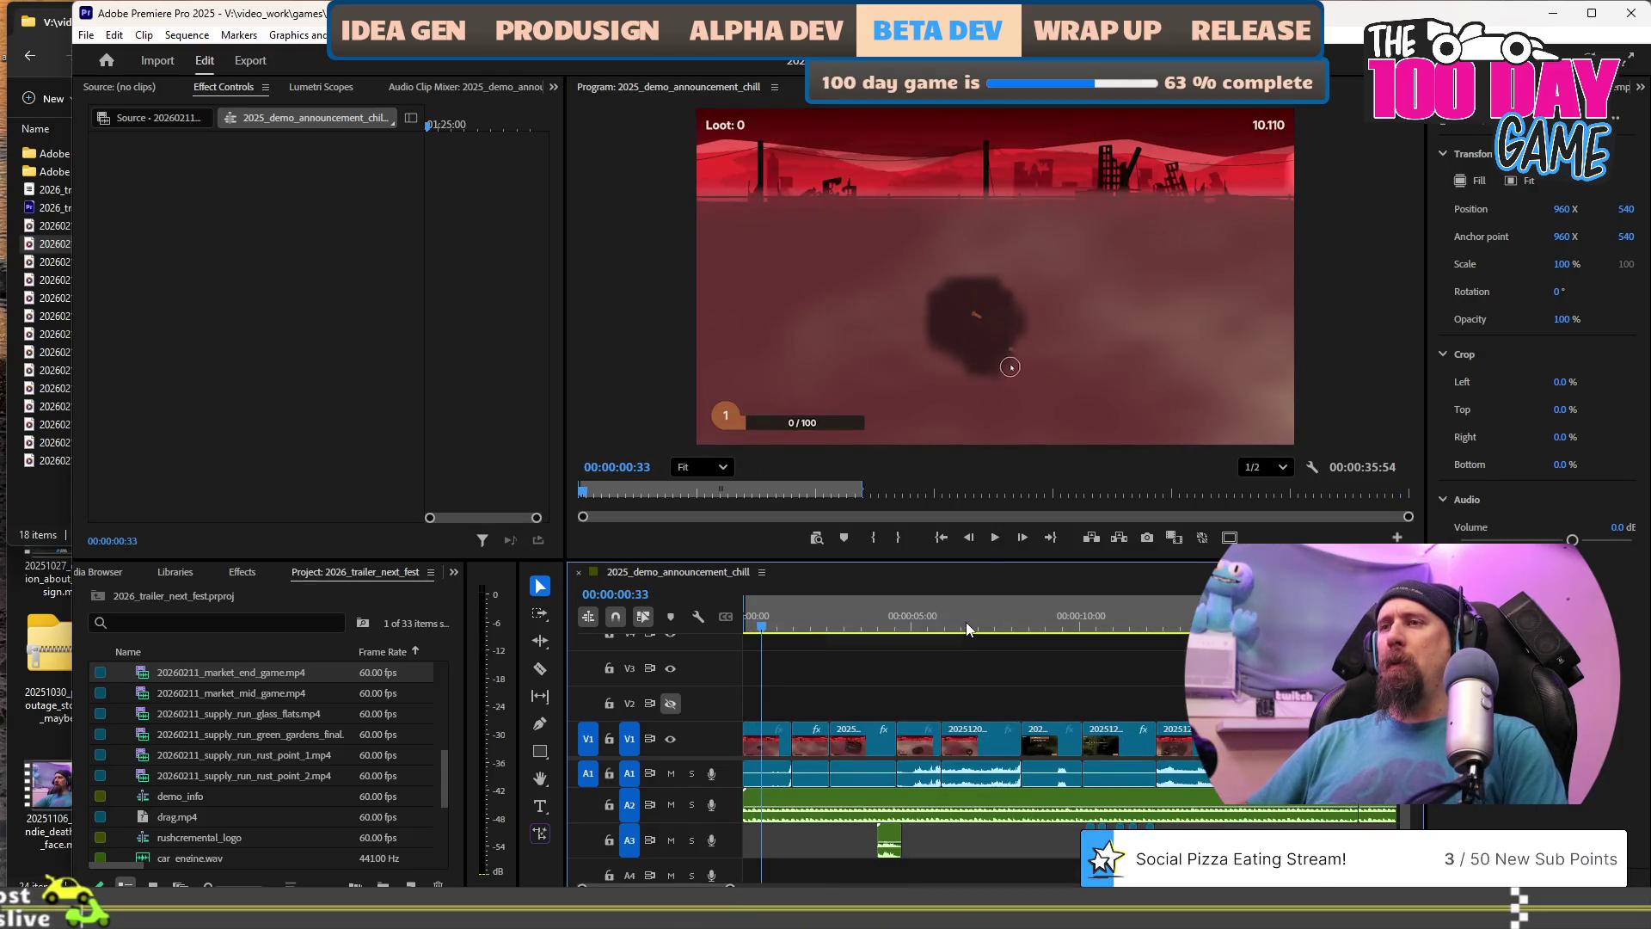
key("minus")
key("minus")
key("minus")
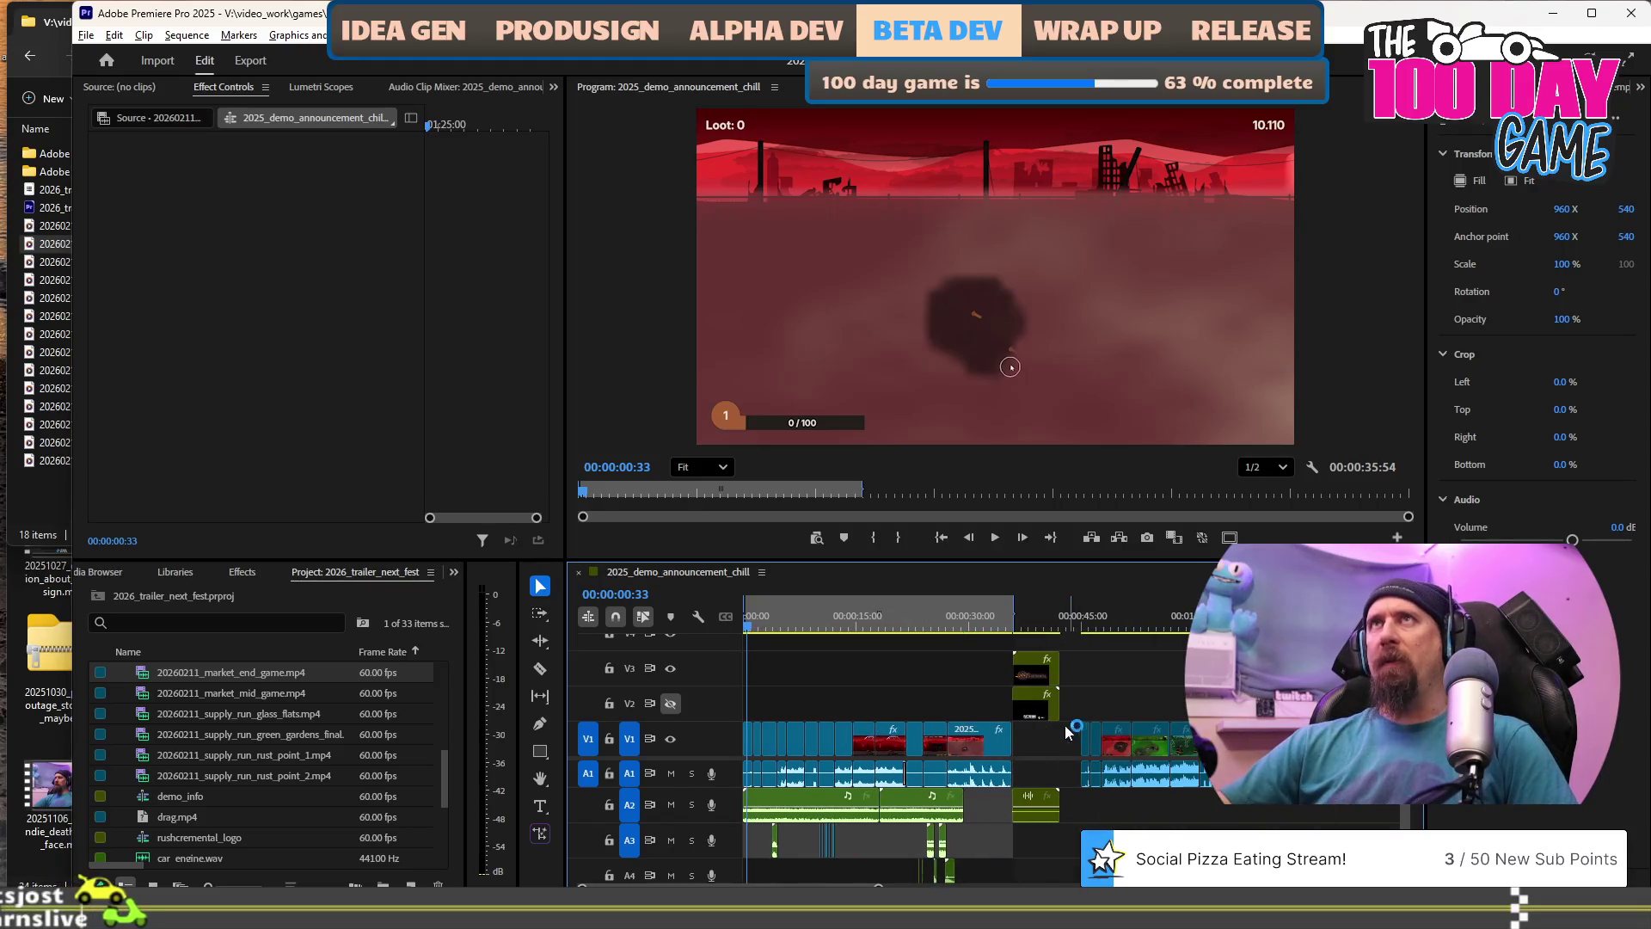
key("minus")
key("minus")
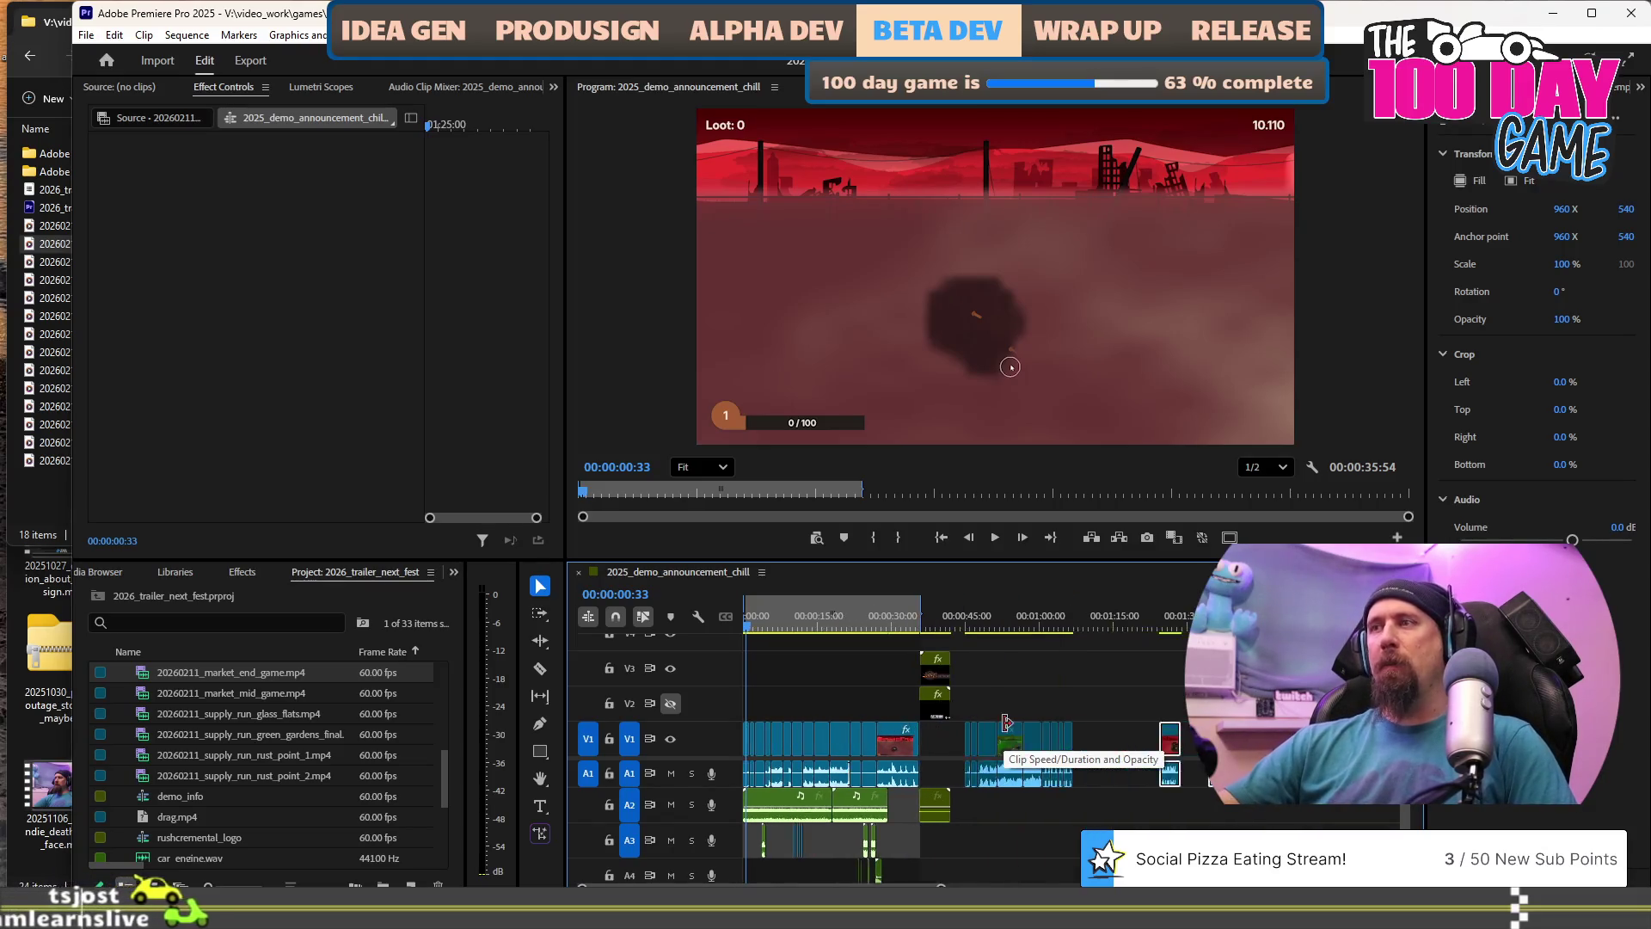
key("minus")
key("minus")
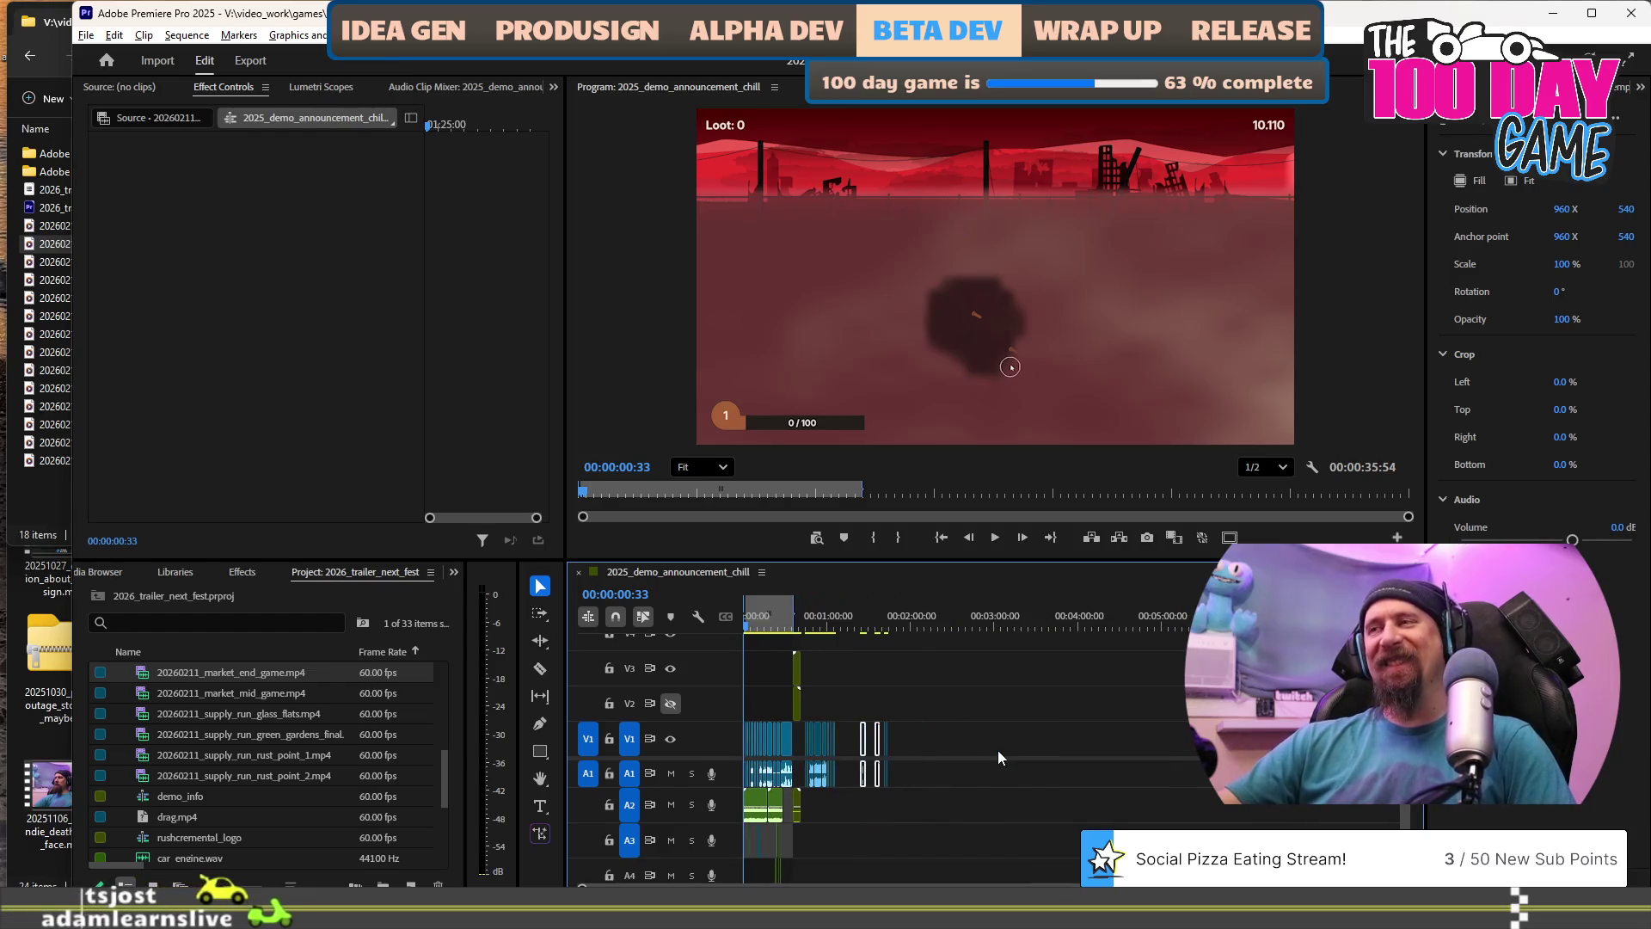
scroll(857, 778, "up", 6)
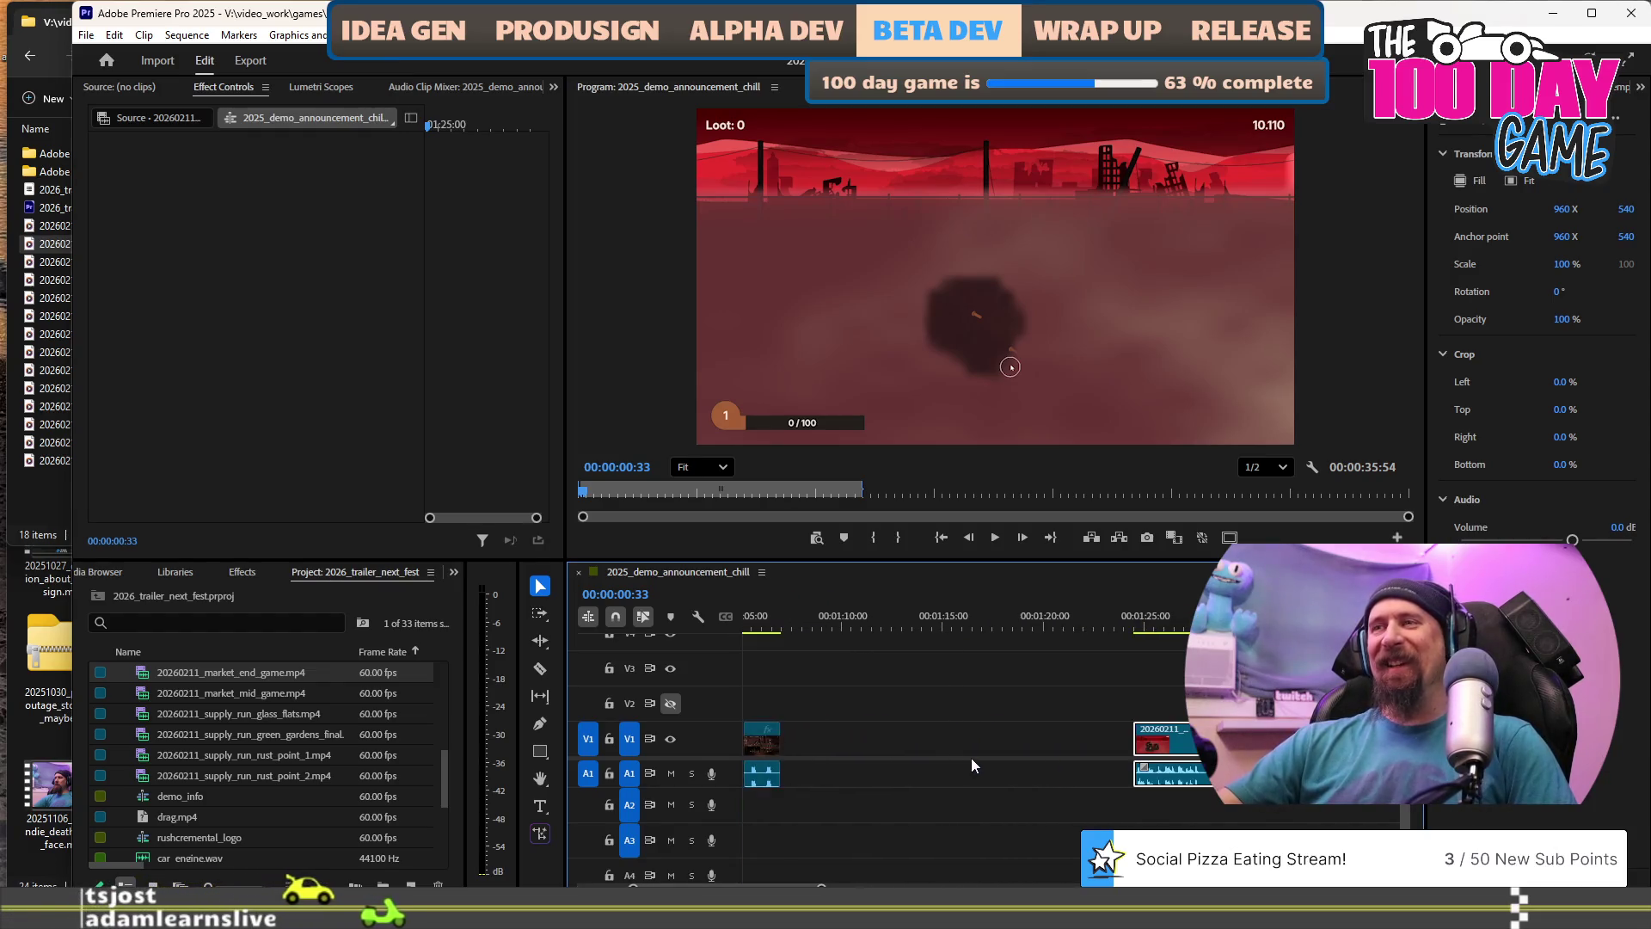
scroll(1001, 786, "down", 5)
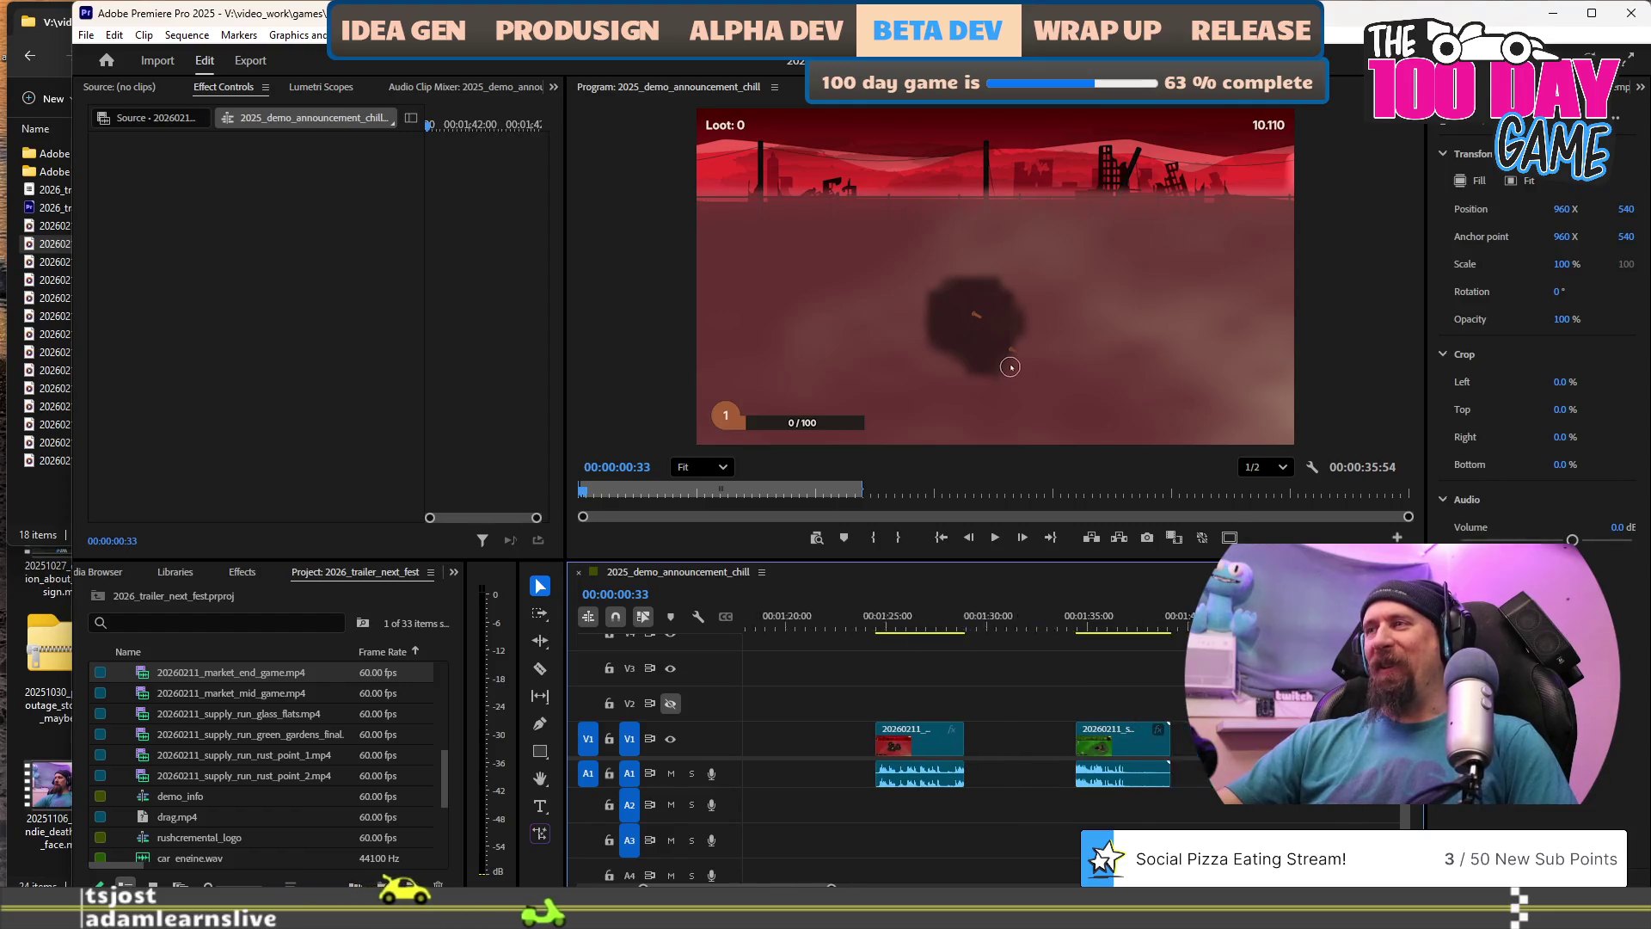
scroll(1001, 786, "down", 5)
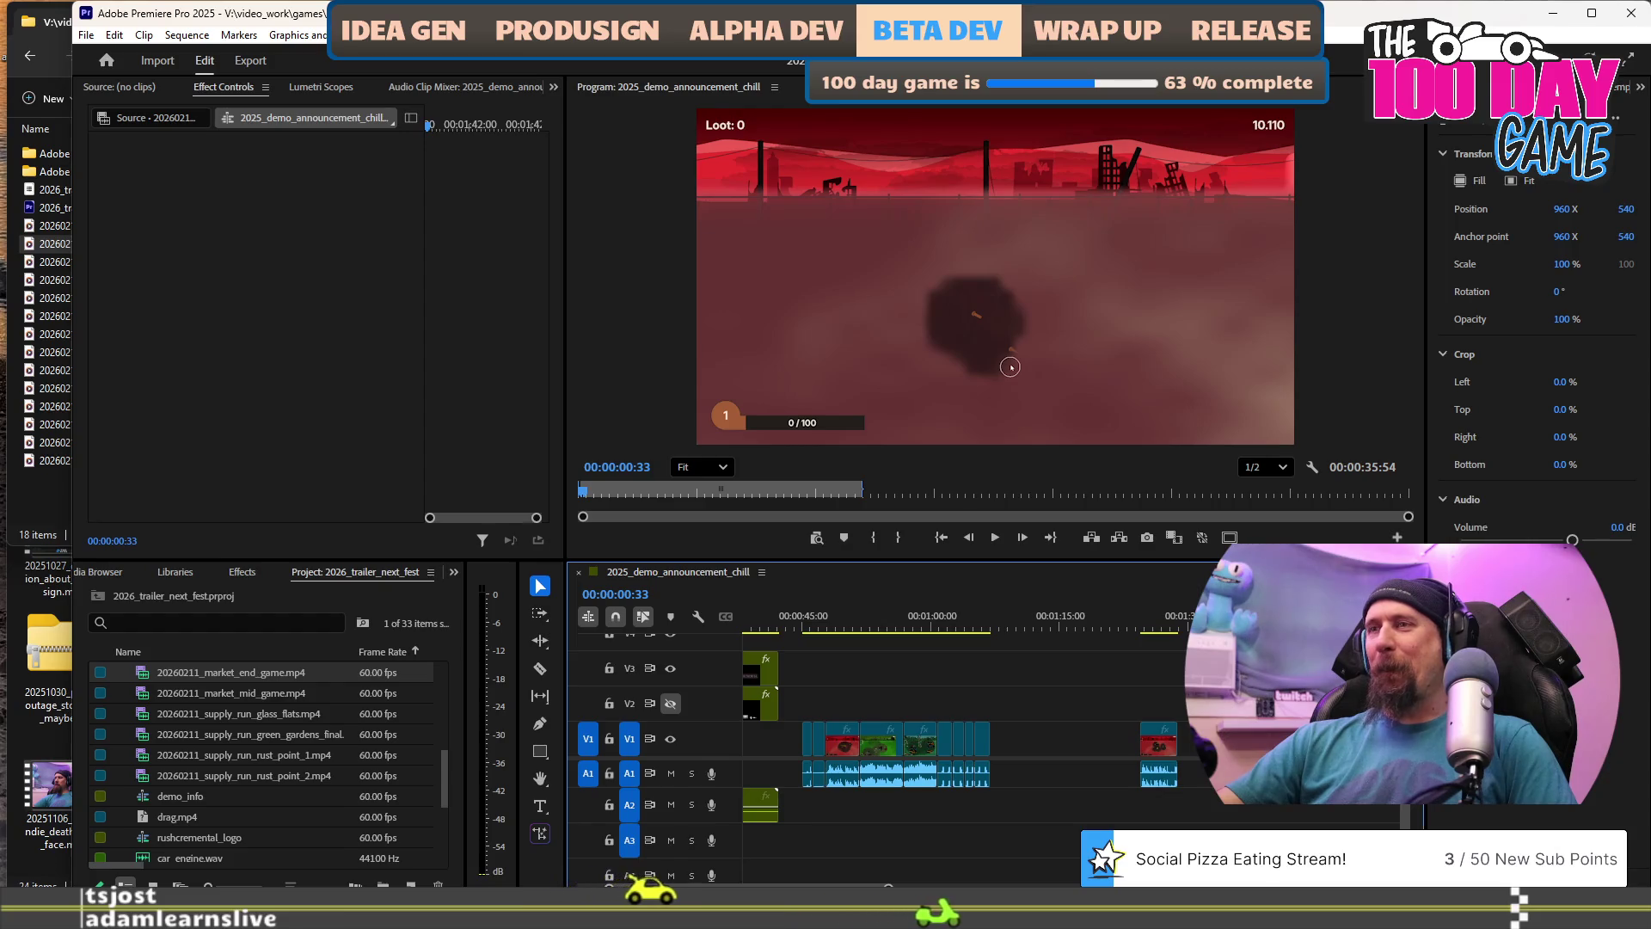
scroll(1009, 785, "up", 4)
scroll(1010, 785, "up", 3)
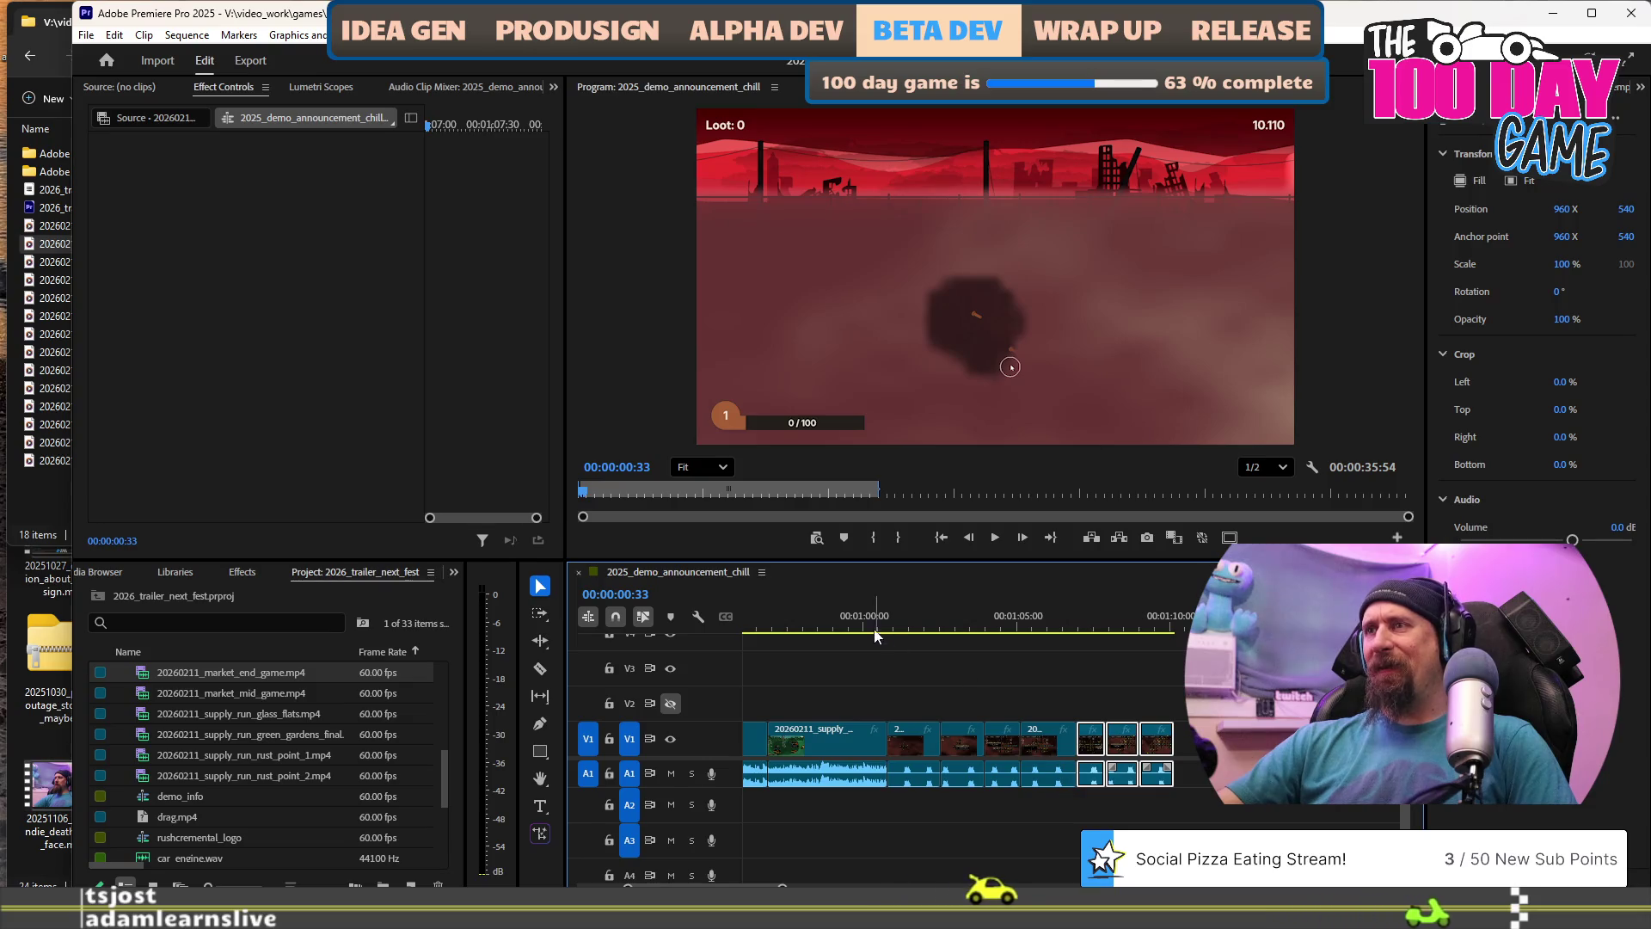
scroll(1000, 667, "up", 2)
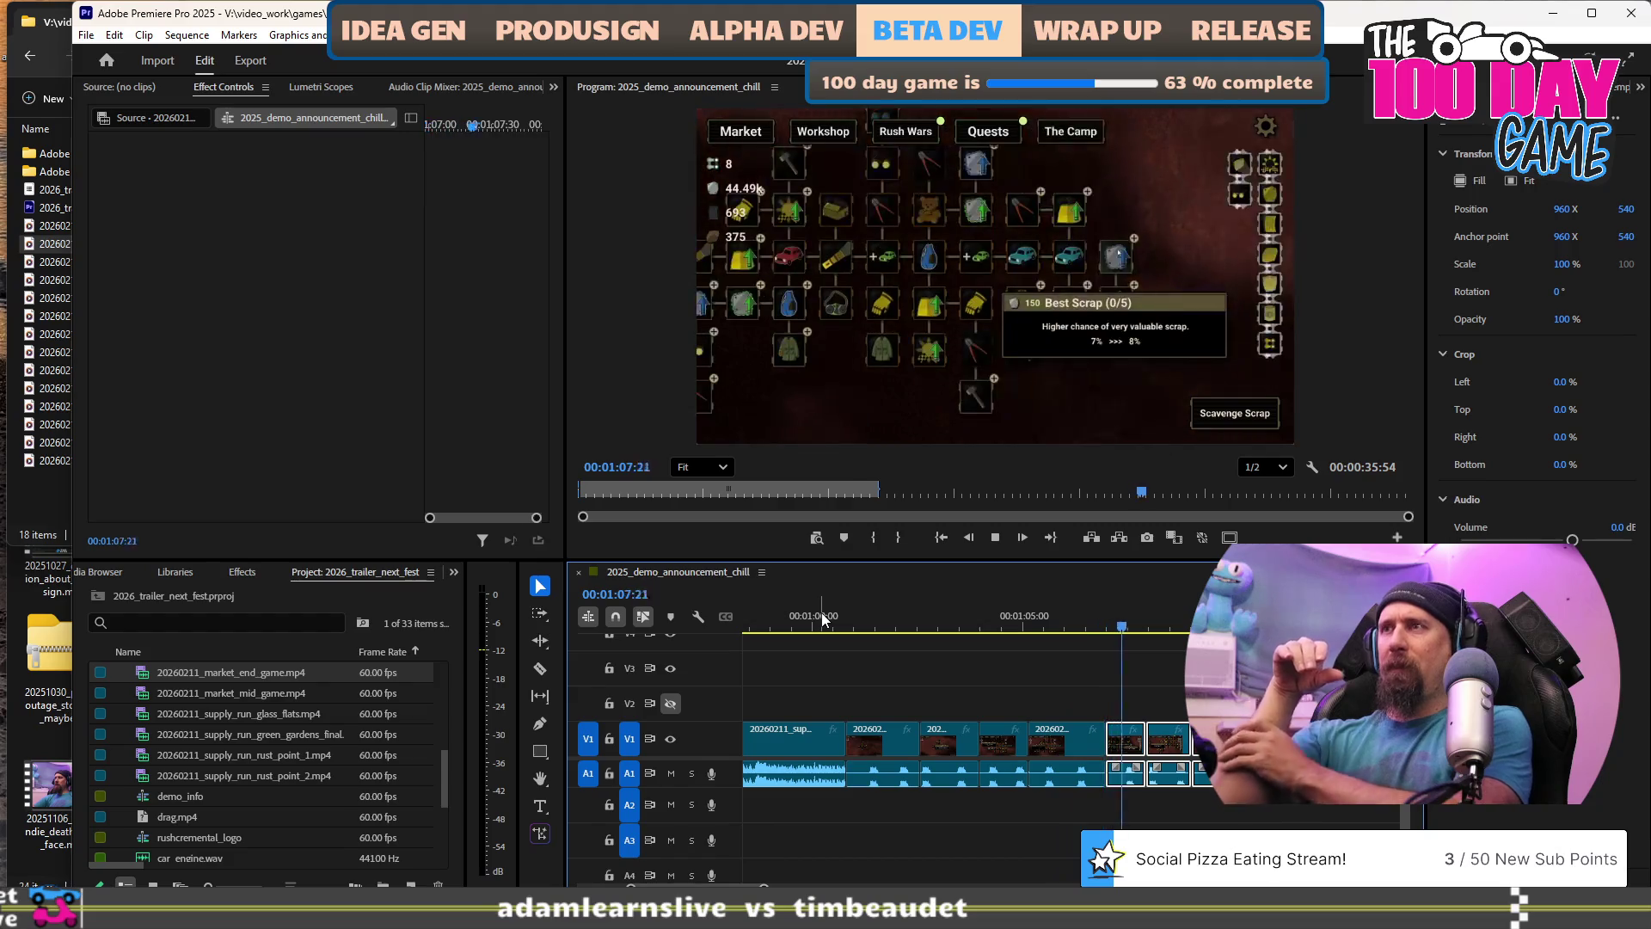
Review the ending from 1:05:41 and ripple-trim the clip's tail at the playhead.
key("space")
left_click(1053, 618)
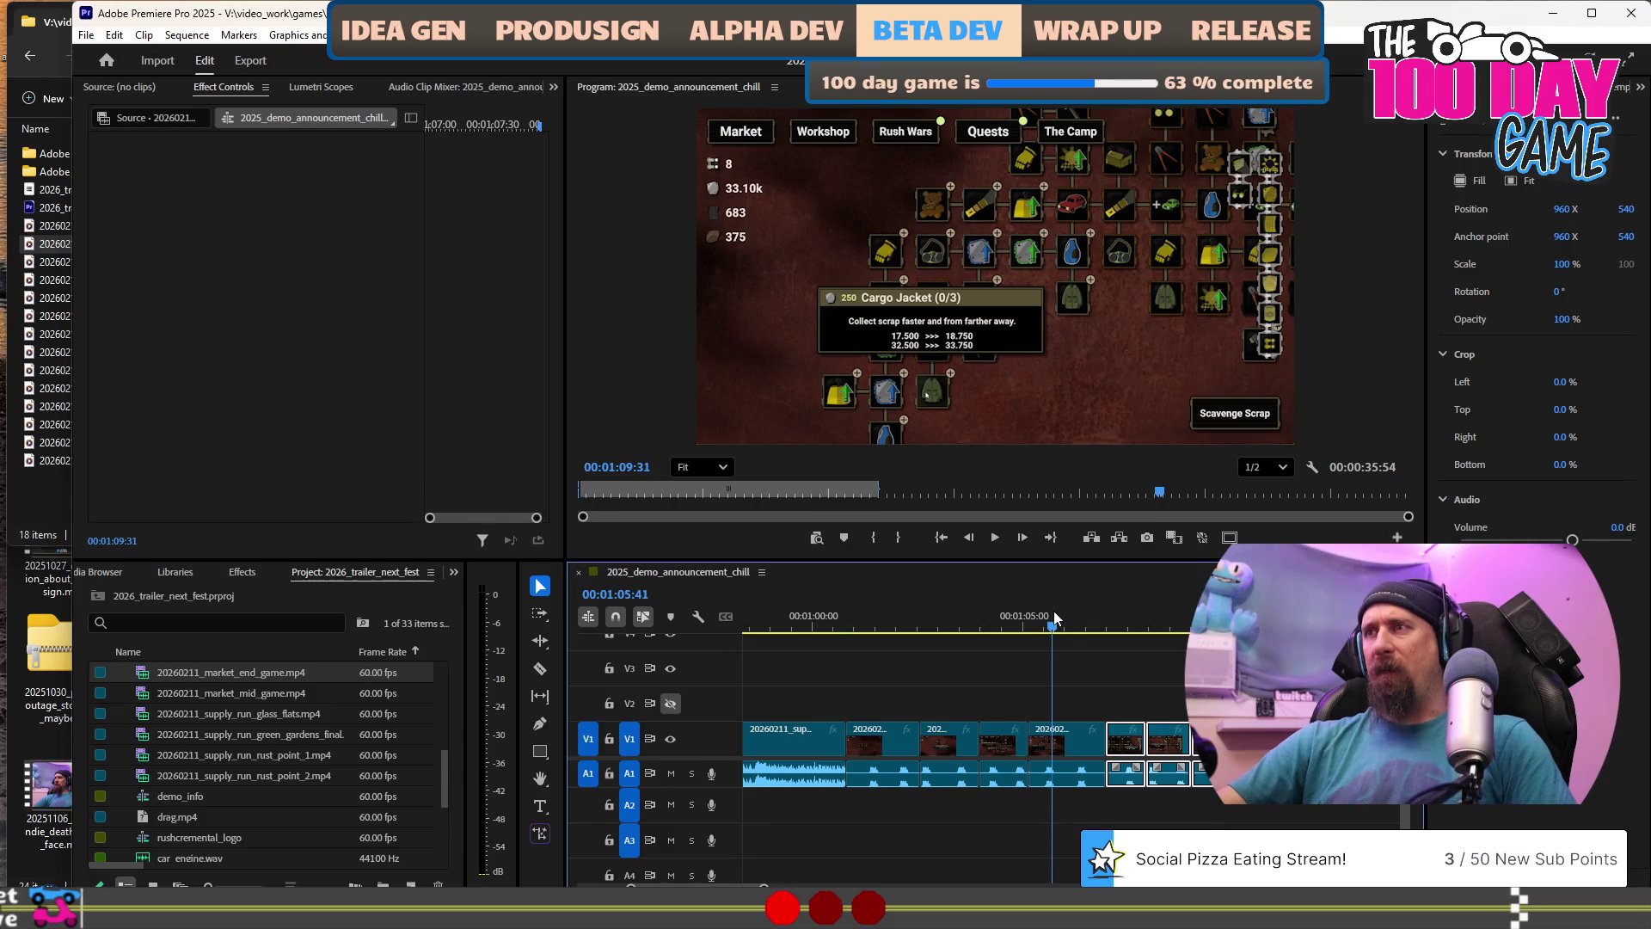
scroll(1118, 654, "down", 3)
key("space")
key("space")
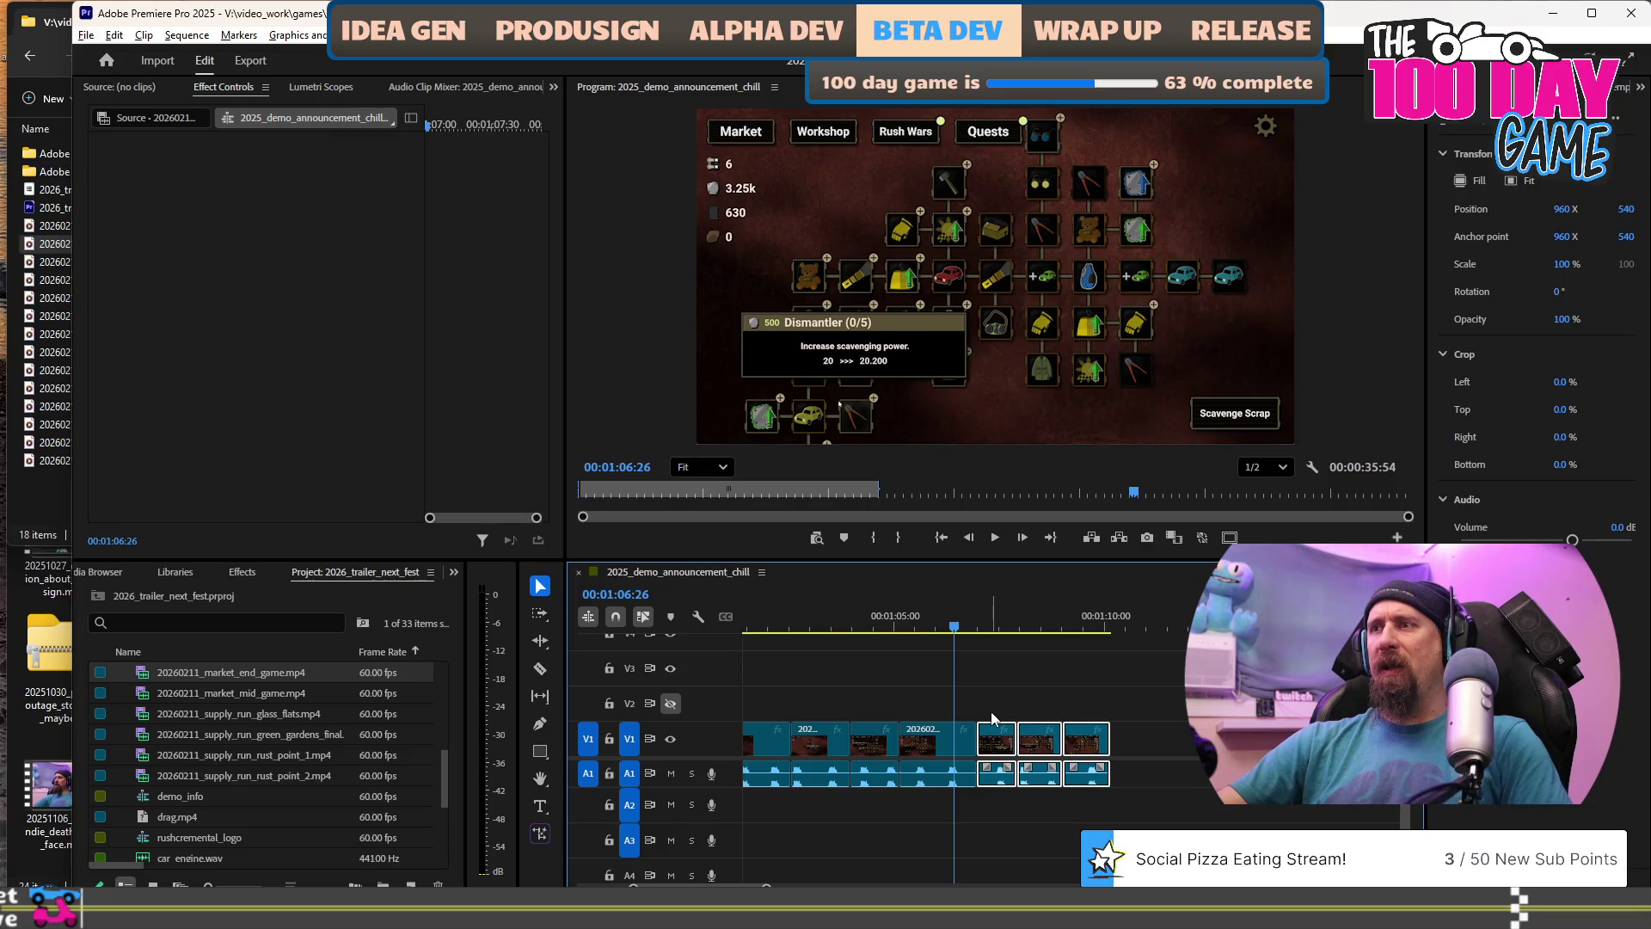
left_click(1076, 615)
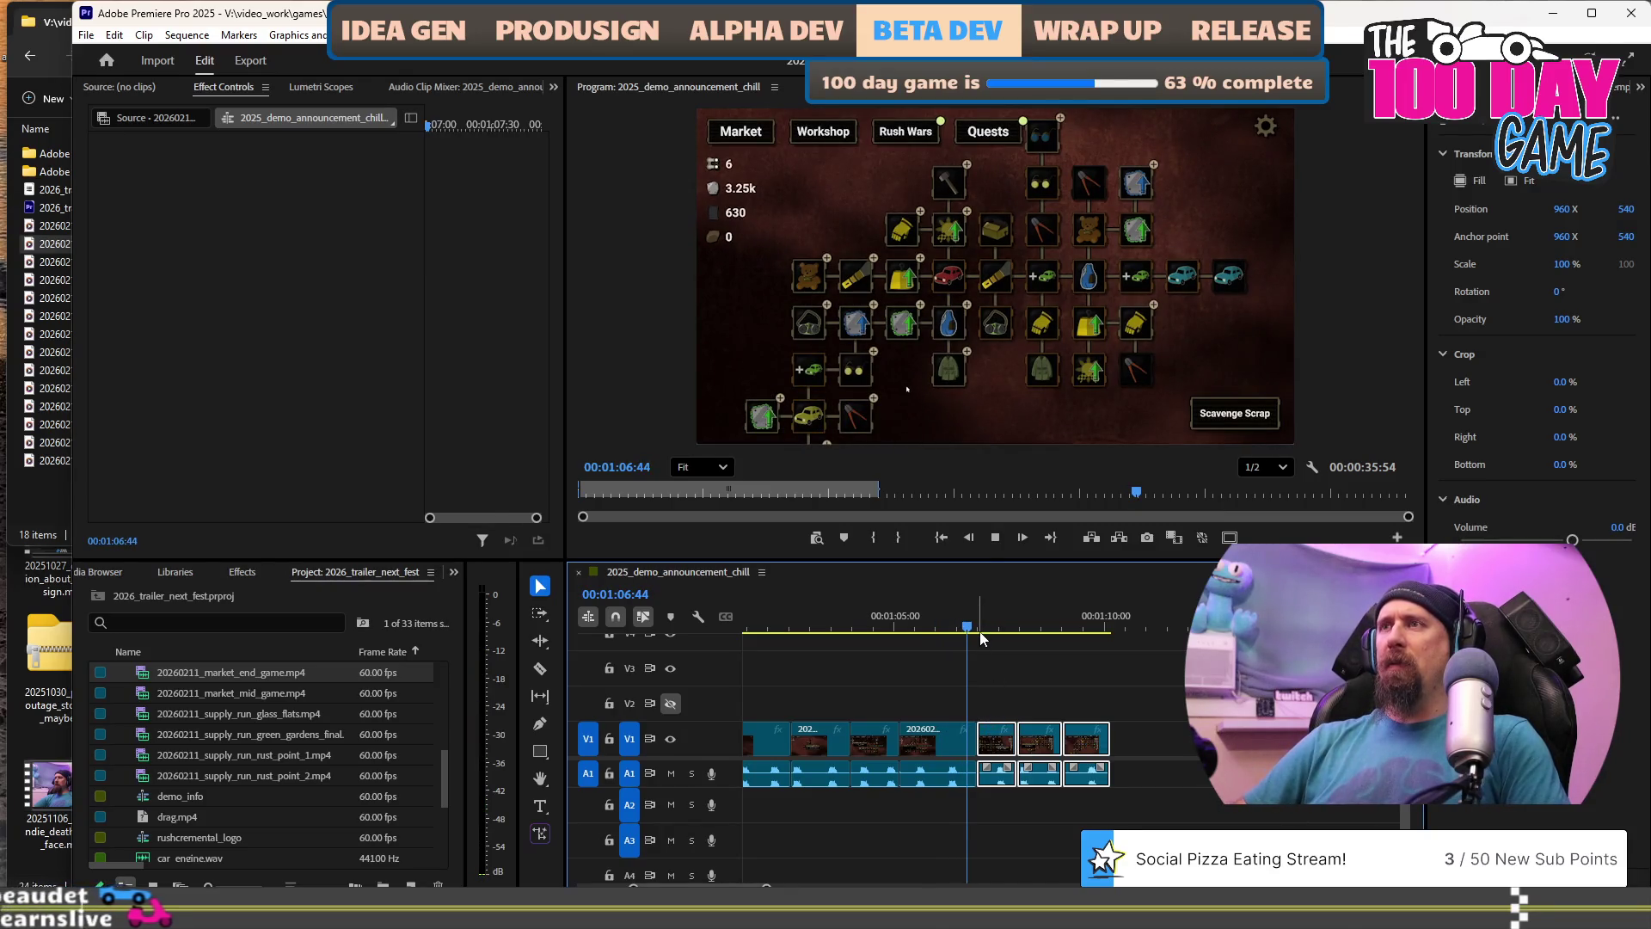
key("space")
key("space")
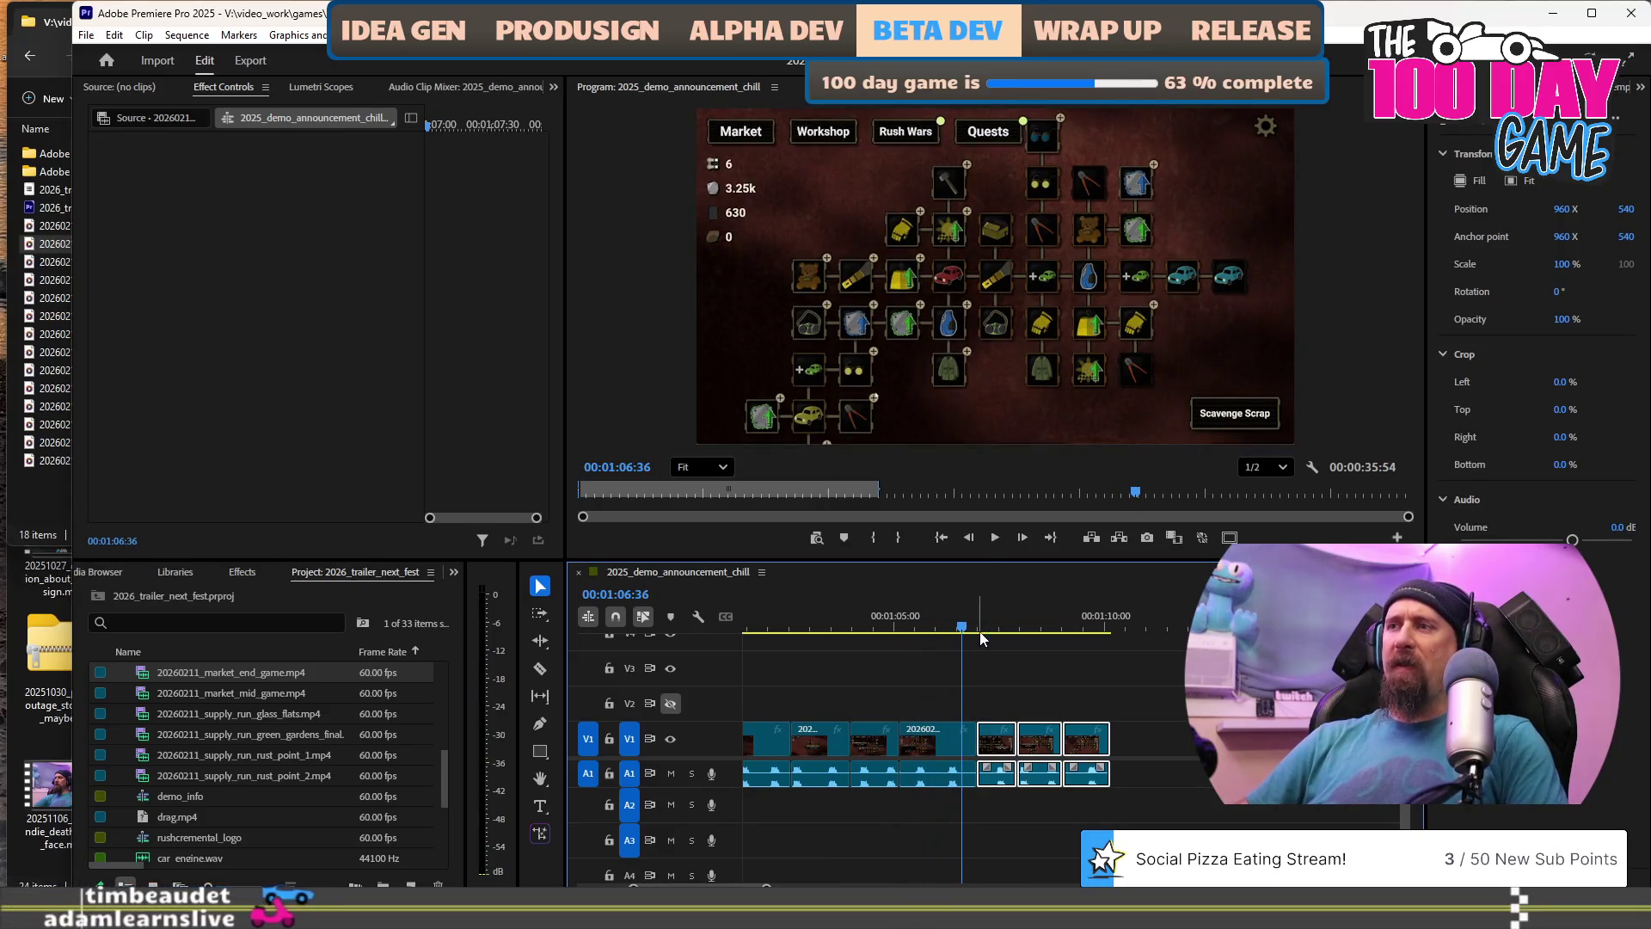
key("w")
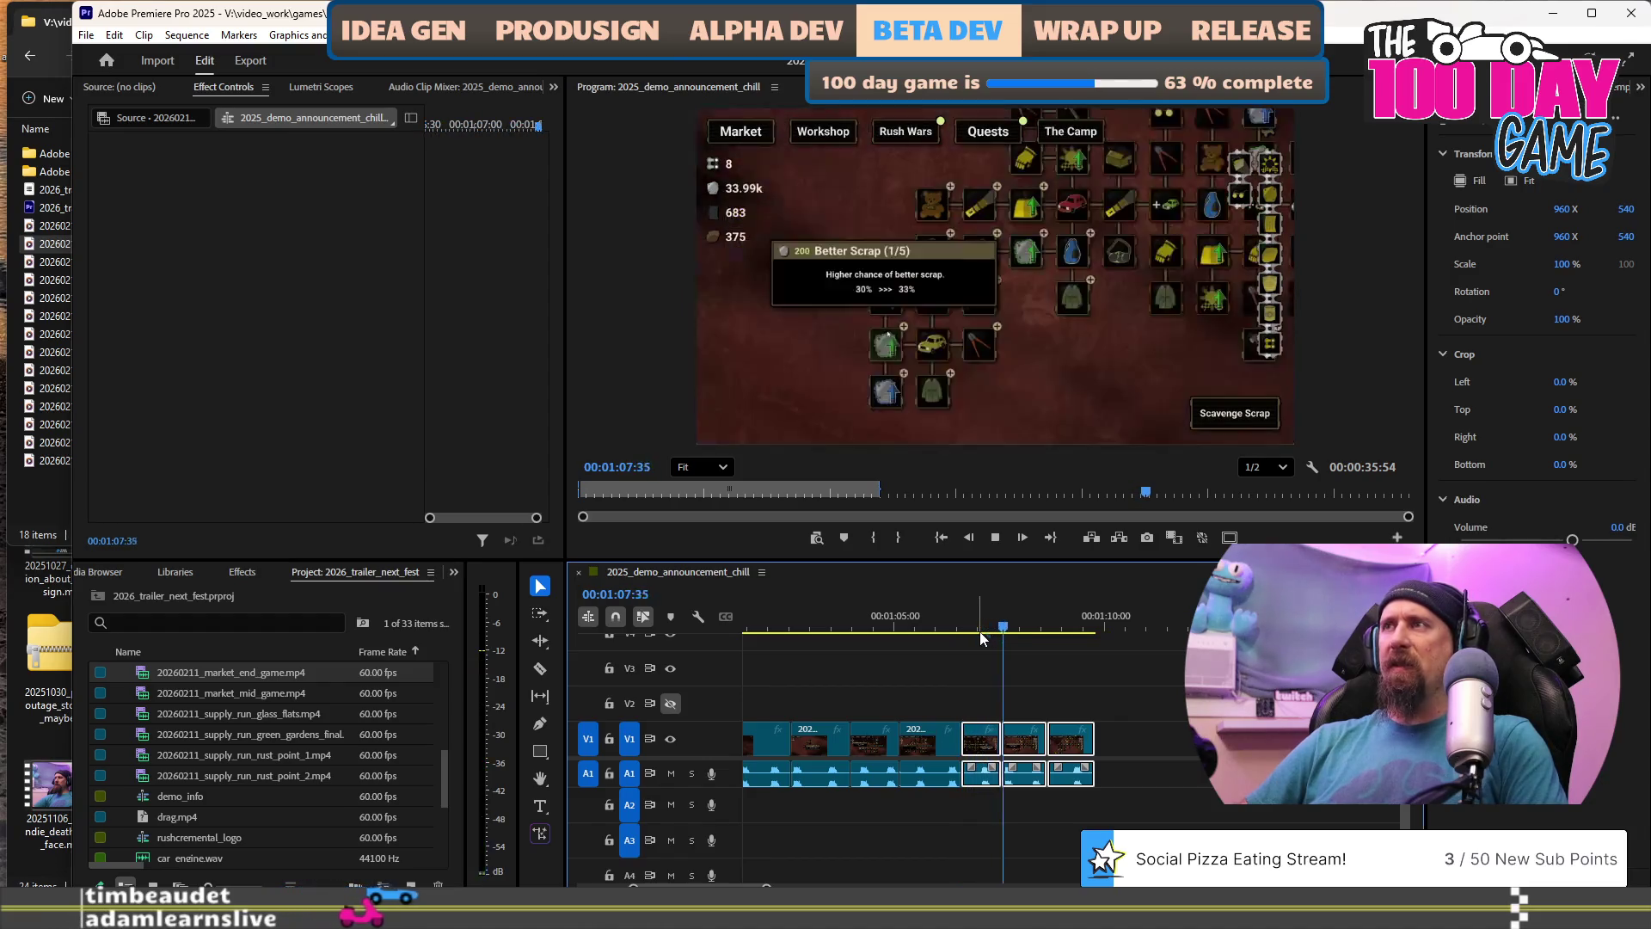
key("space")
Ripple delete the unwanted clip near the end and replay the cut.
left_click(977, 676)
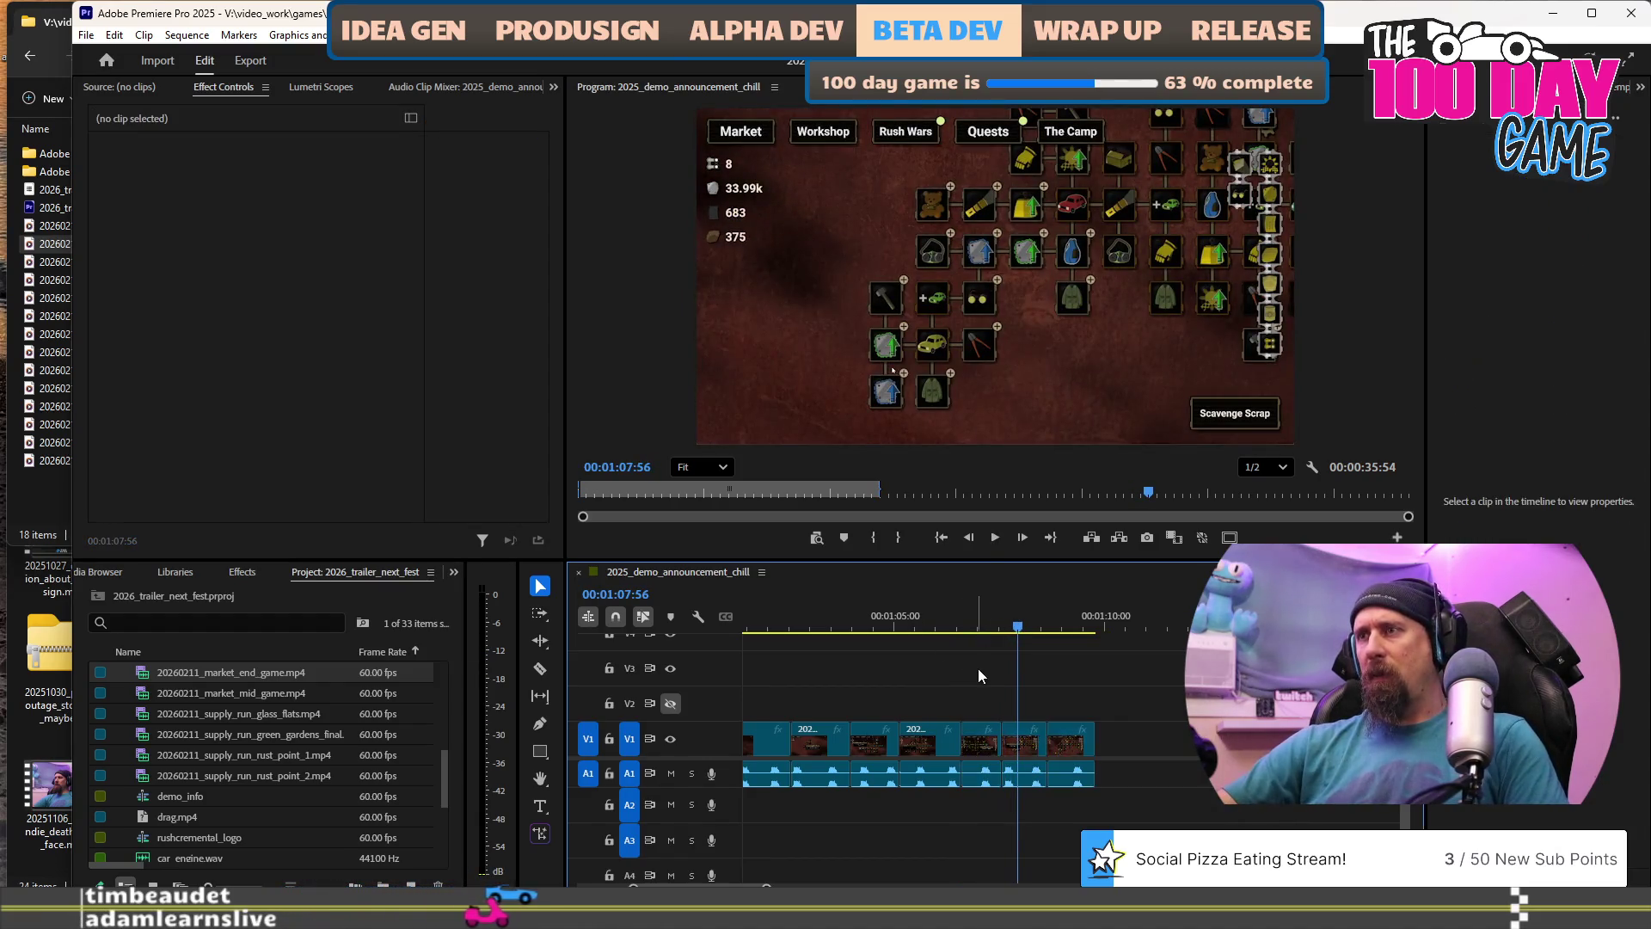
left_click(983, 731)
key("shift+Delete")
key("Up")
key("space")
key("space")
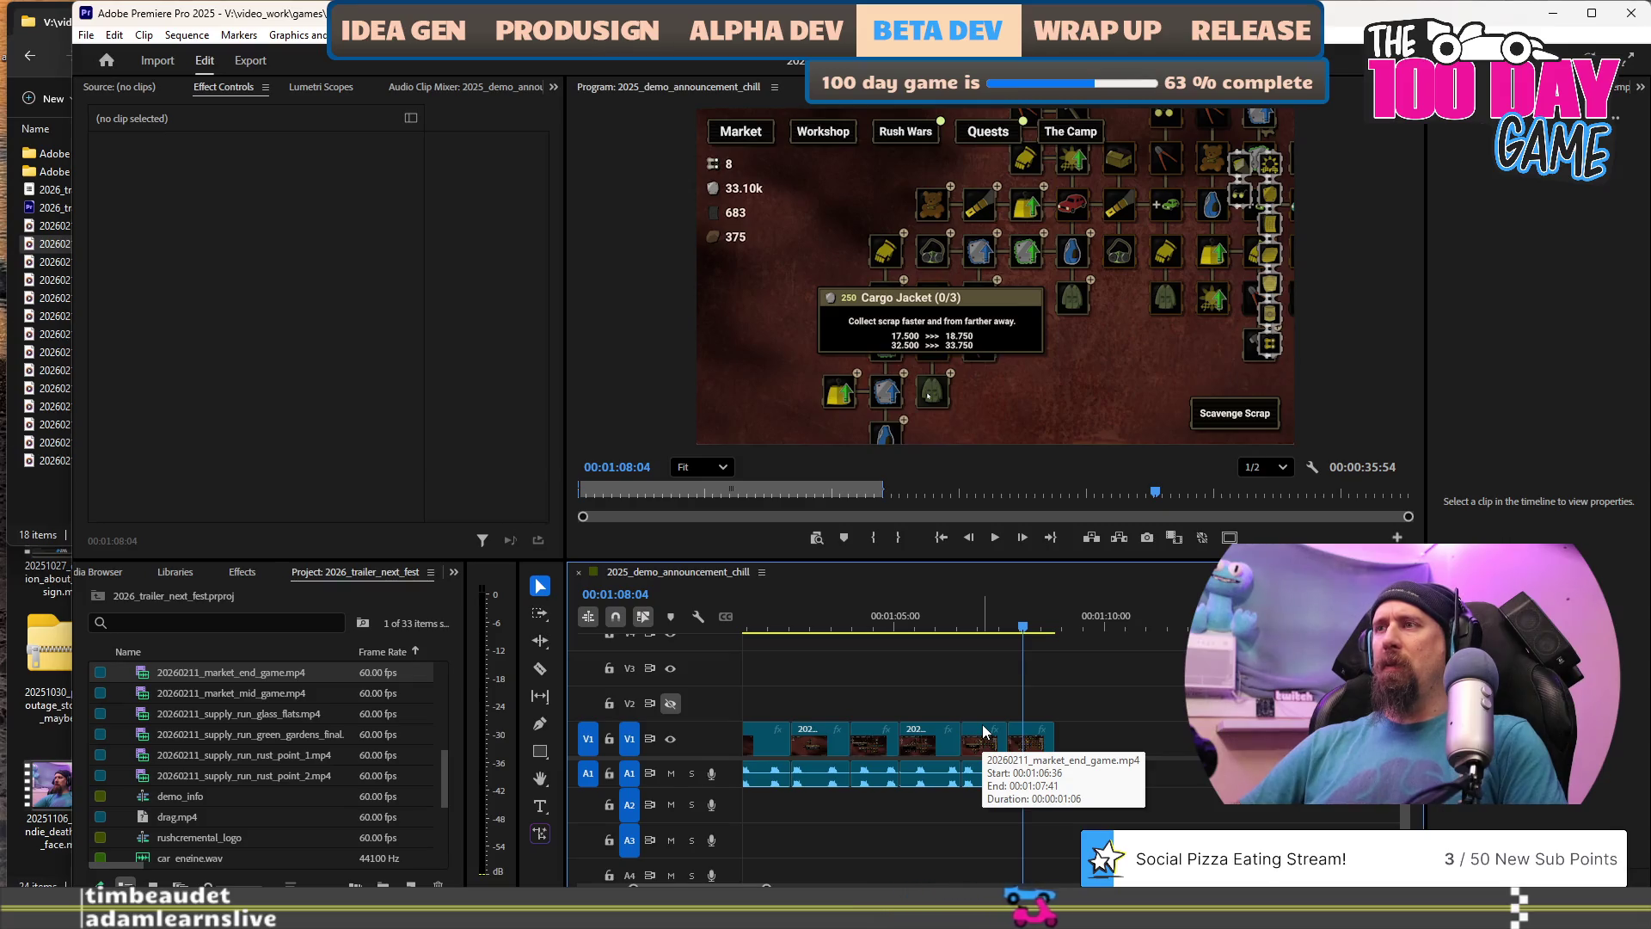
key("space")
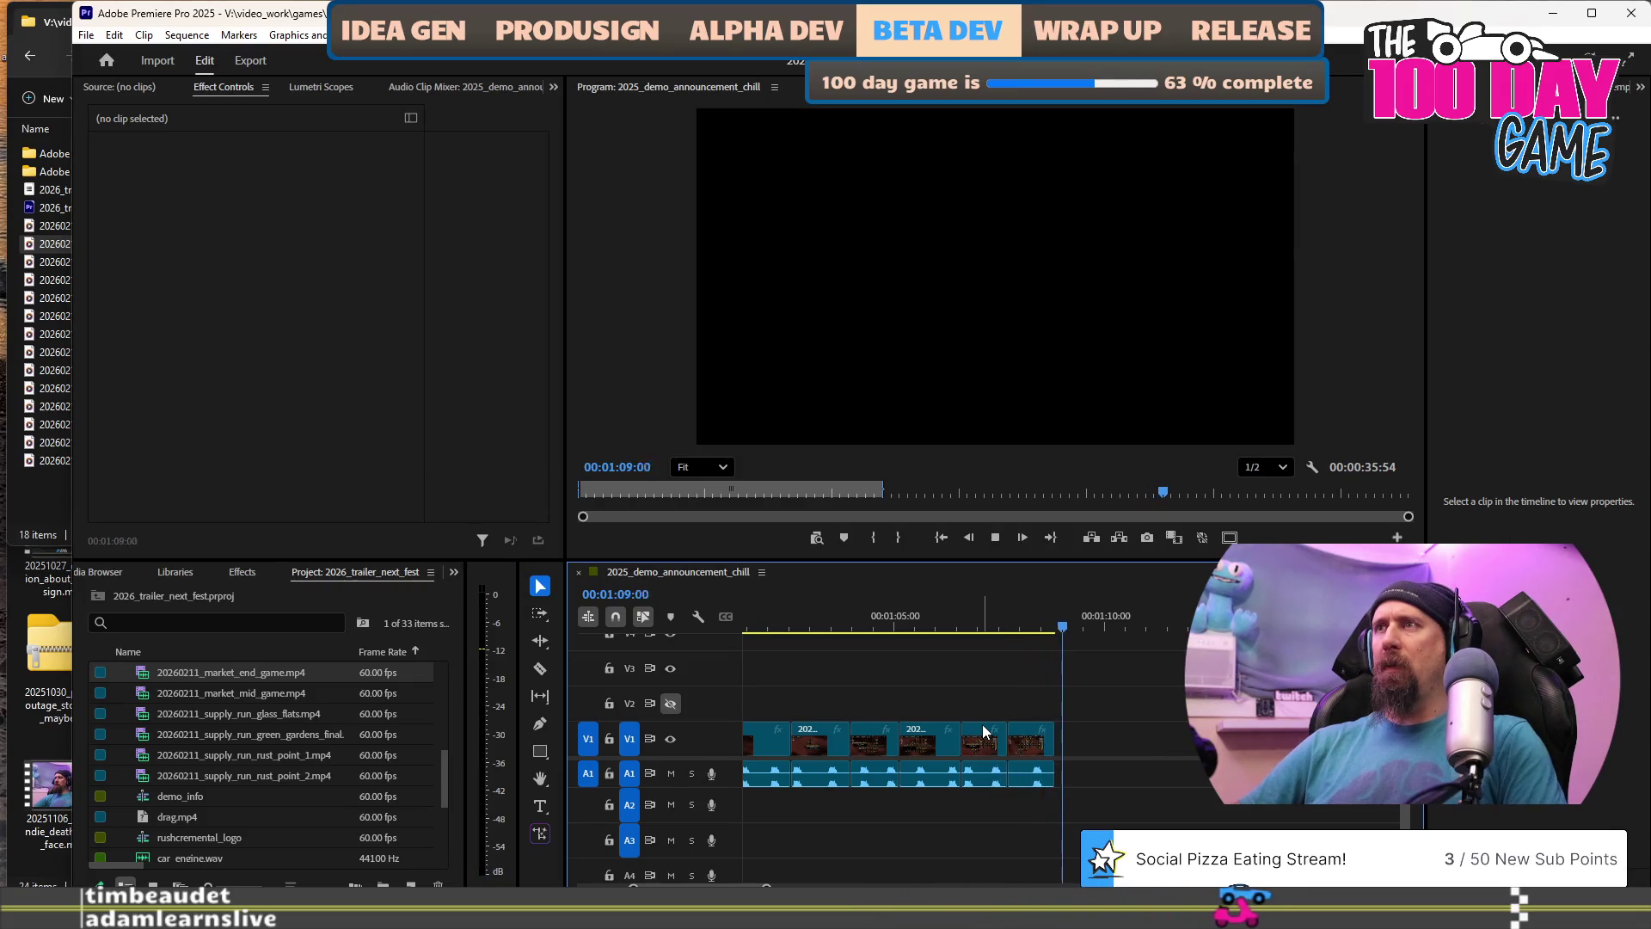
left_click(941, 619)
key("space")
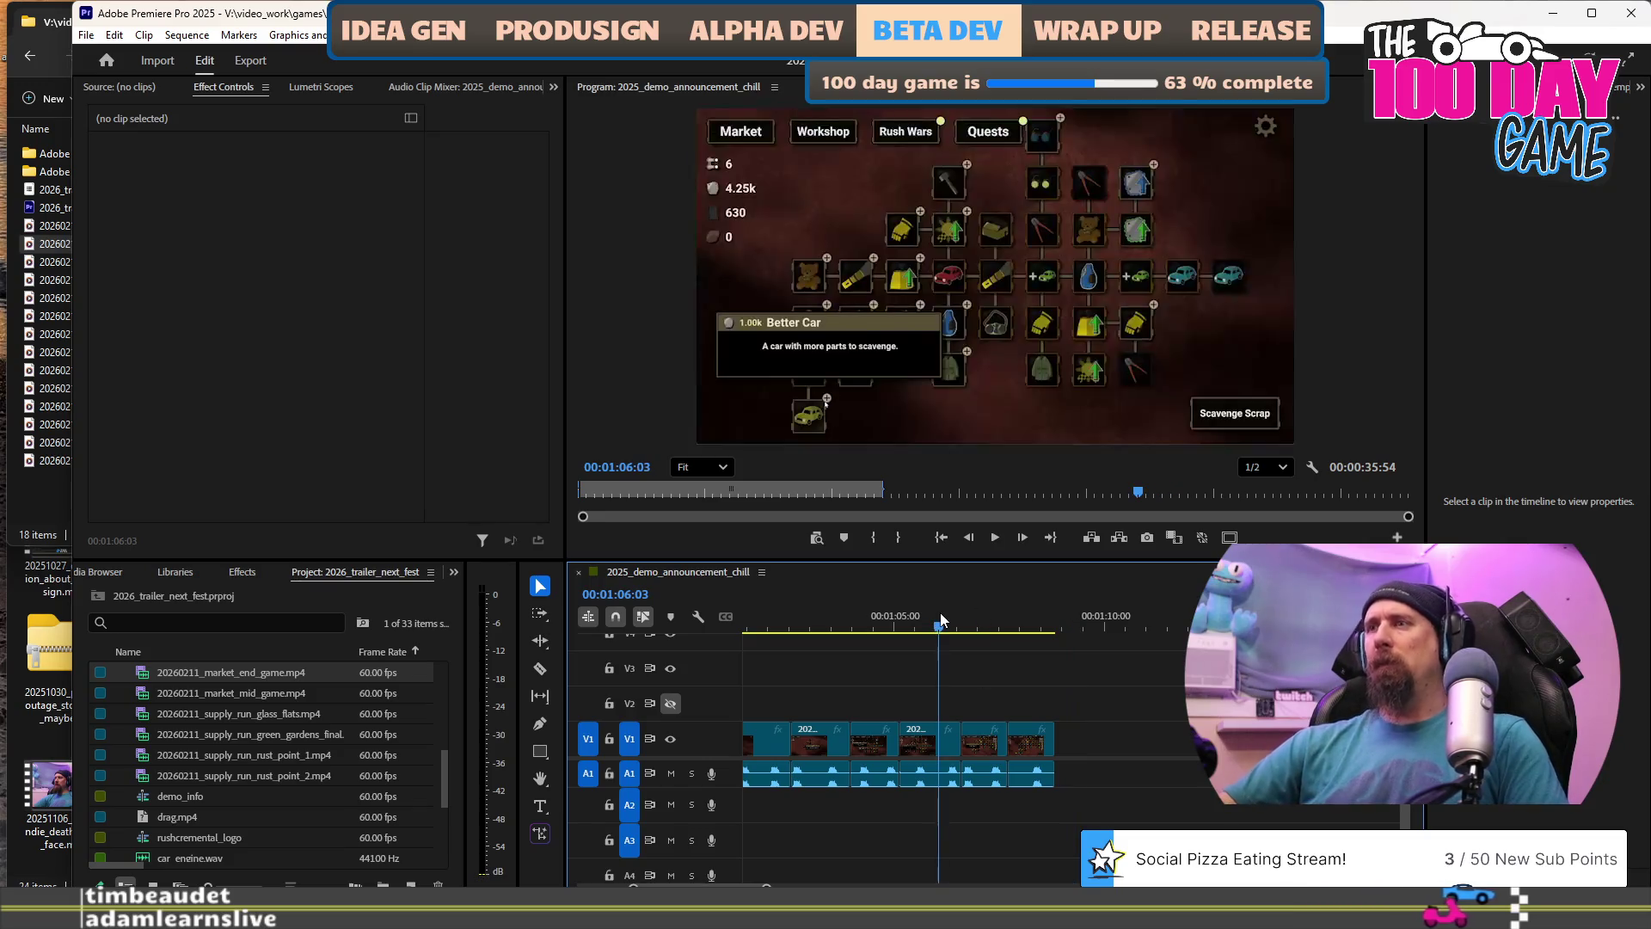
key("space")
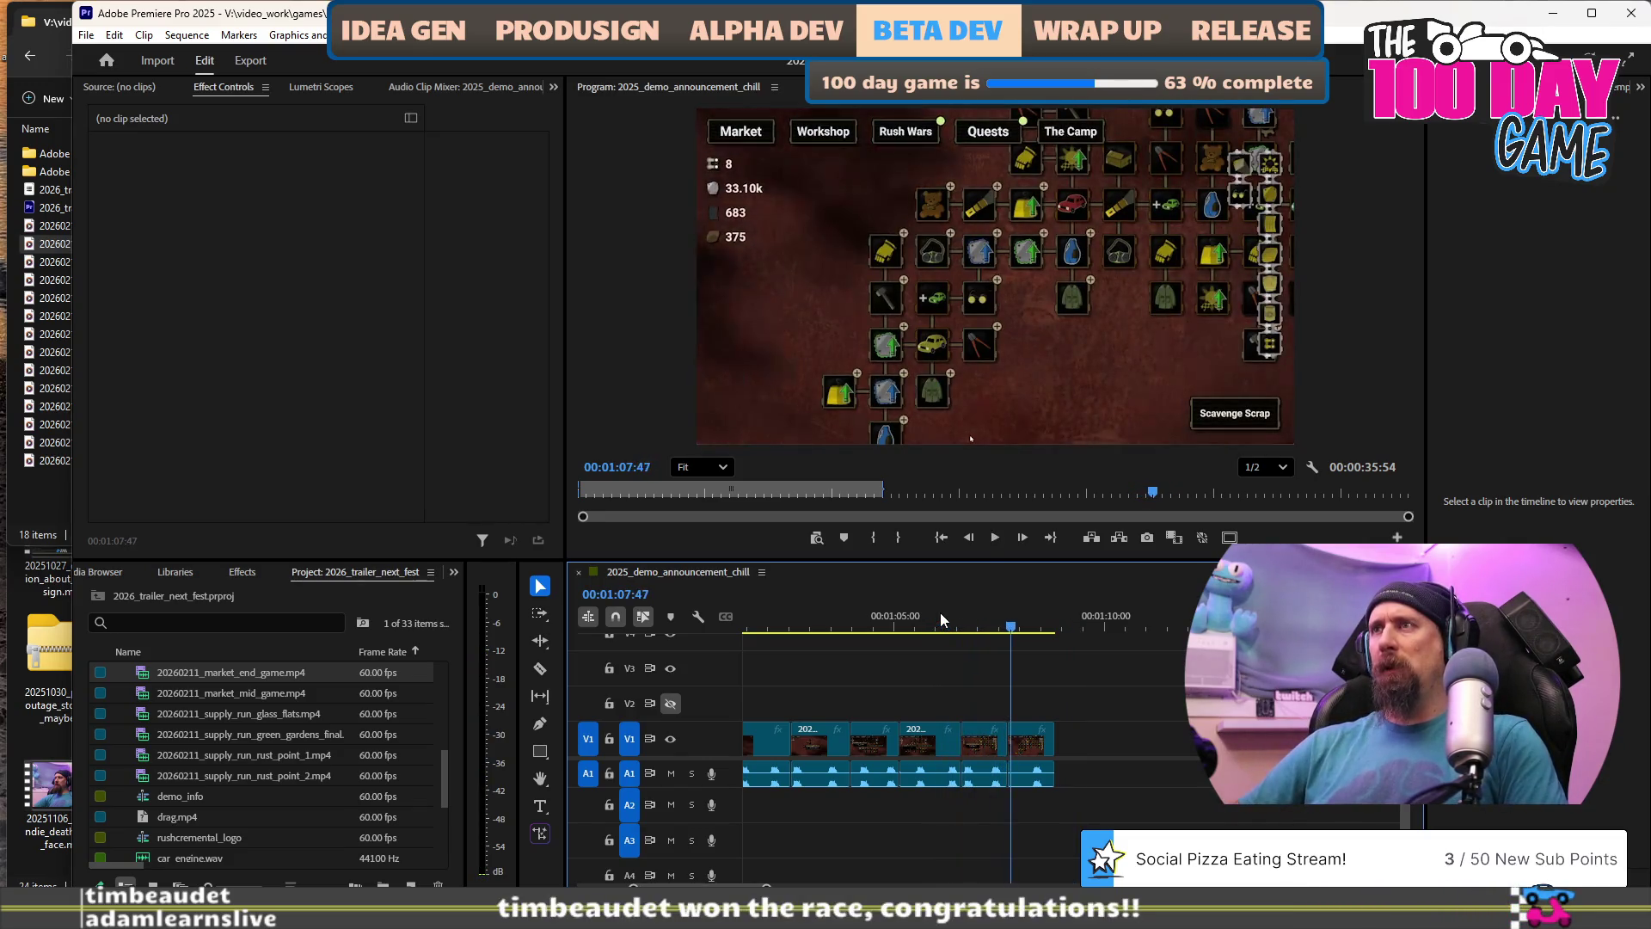
Ripple delete the final extra clip so the sequence ends around 1:07:30 on the Flashlight shot.
left_click(985, 741)
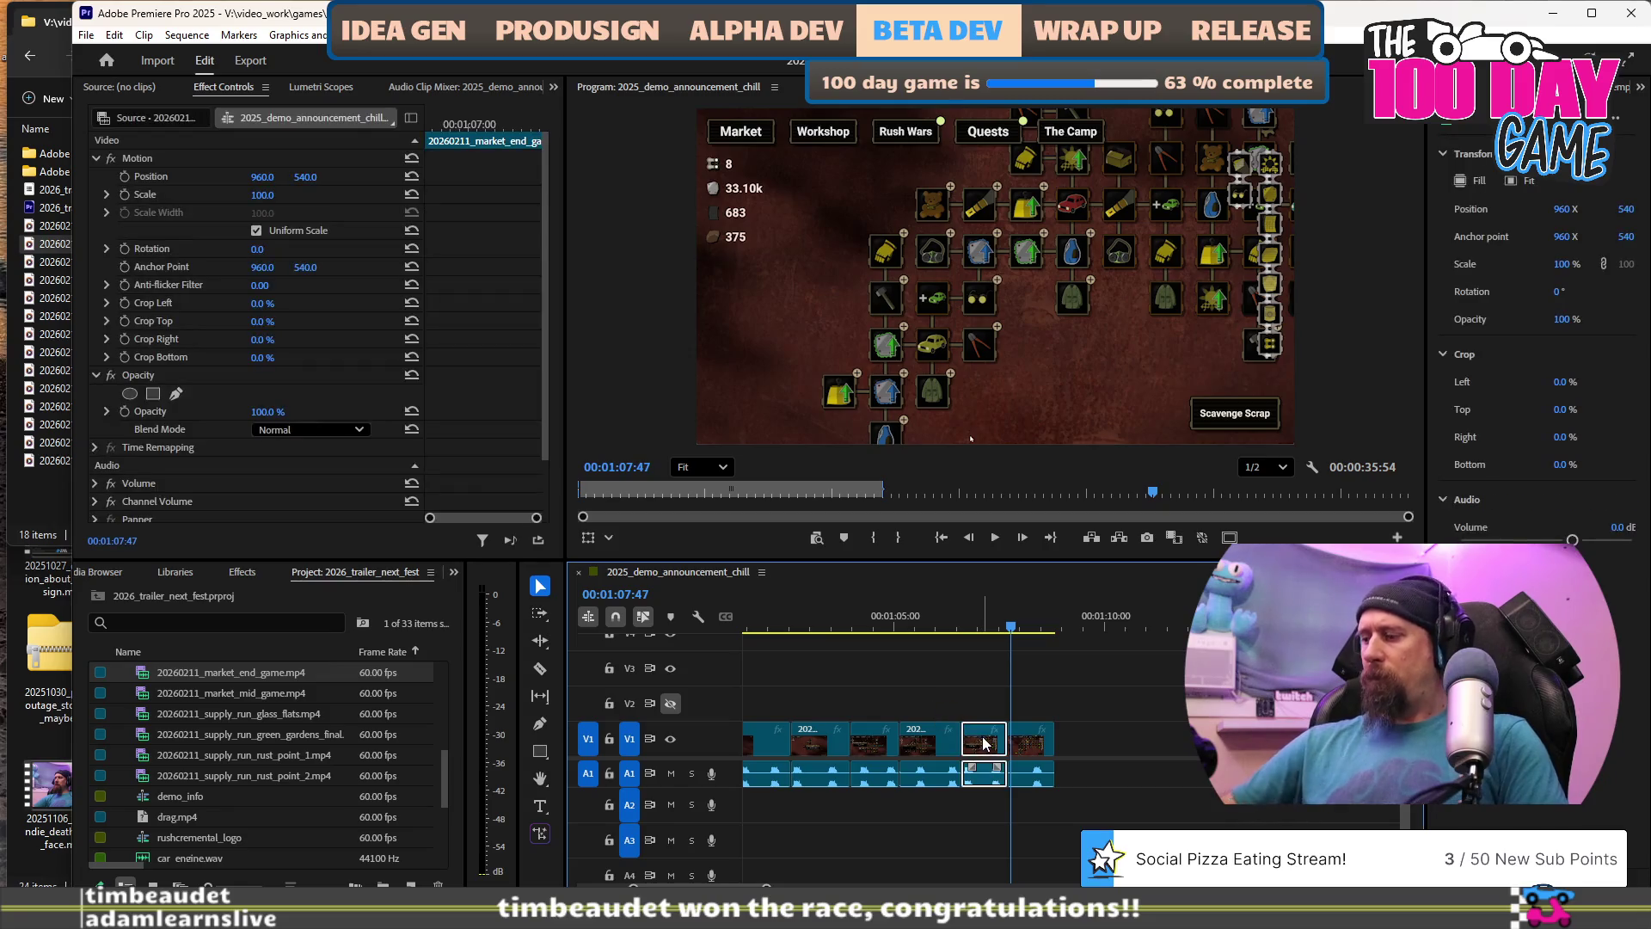
key("shift+Delete")
left_click(915, 616)
key("space")
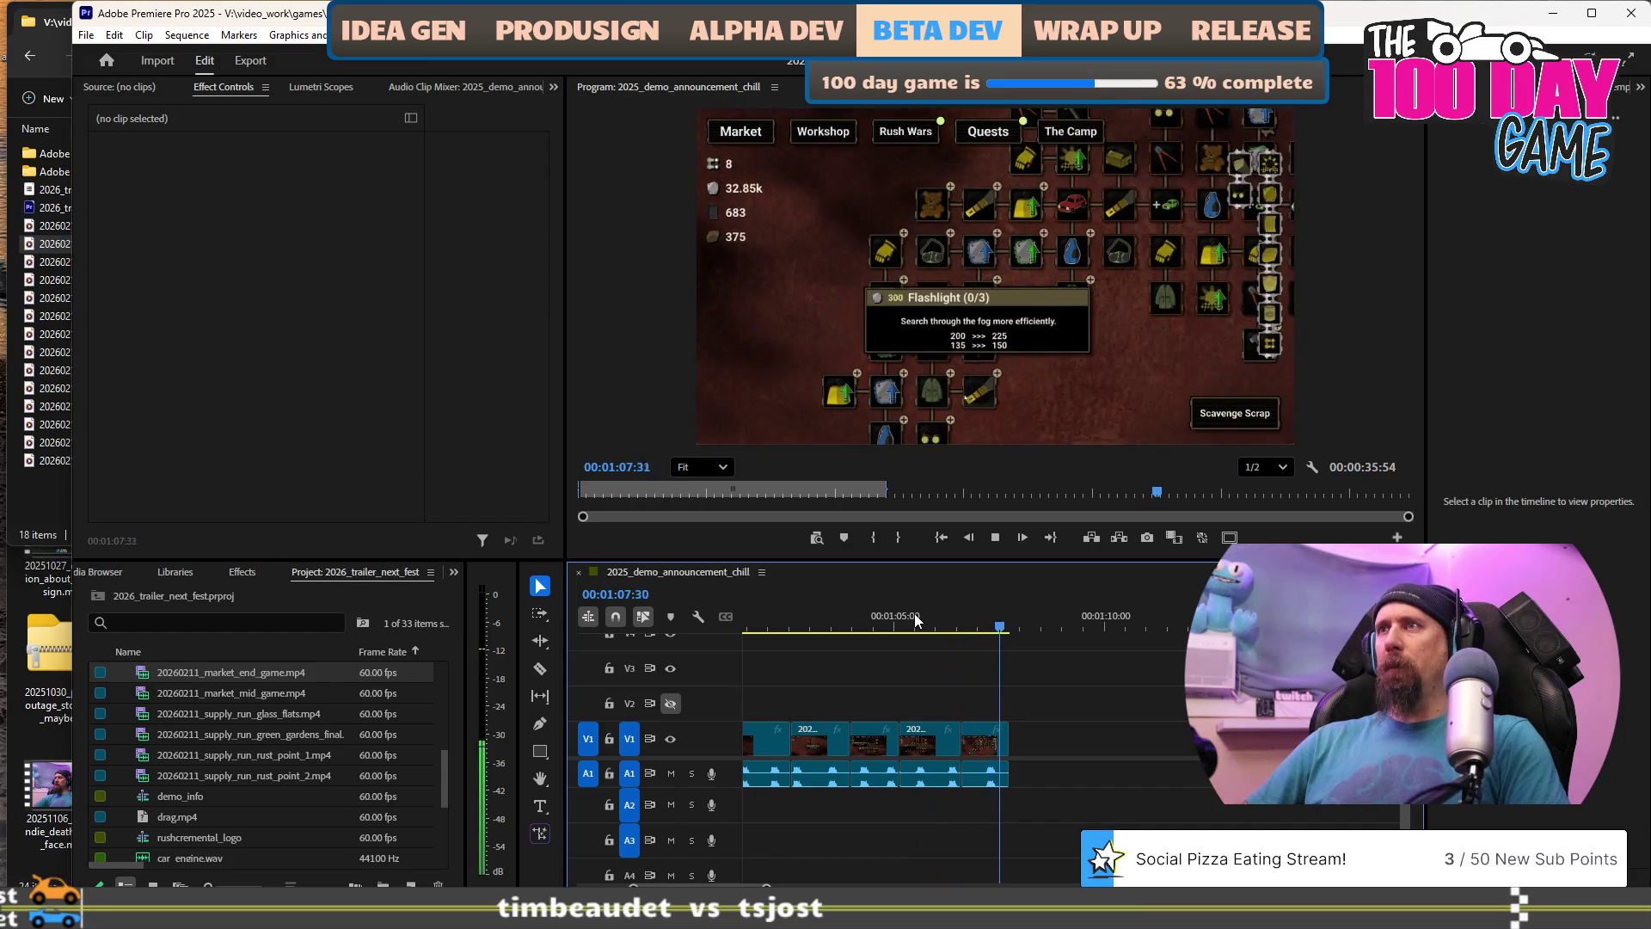
key("space")
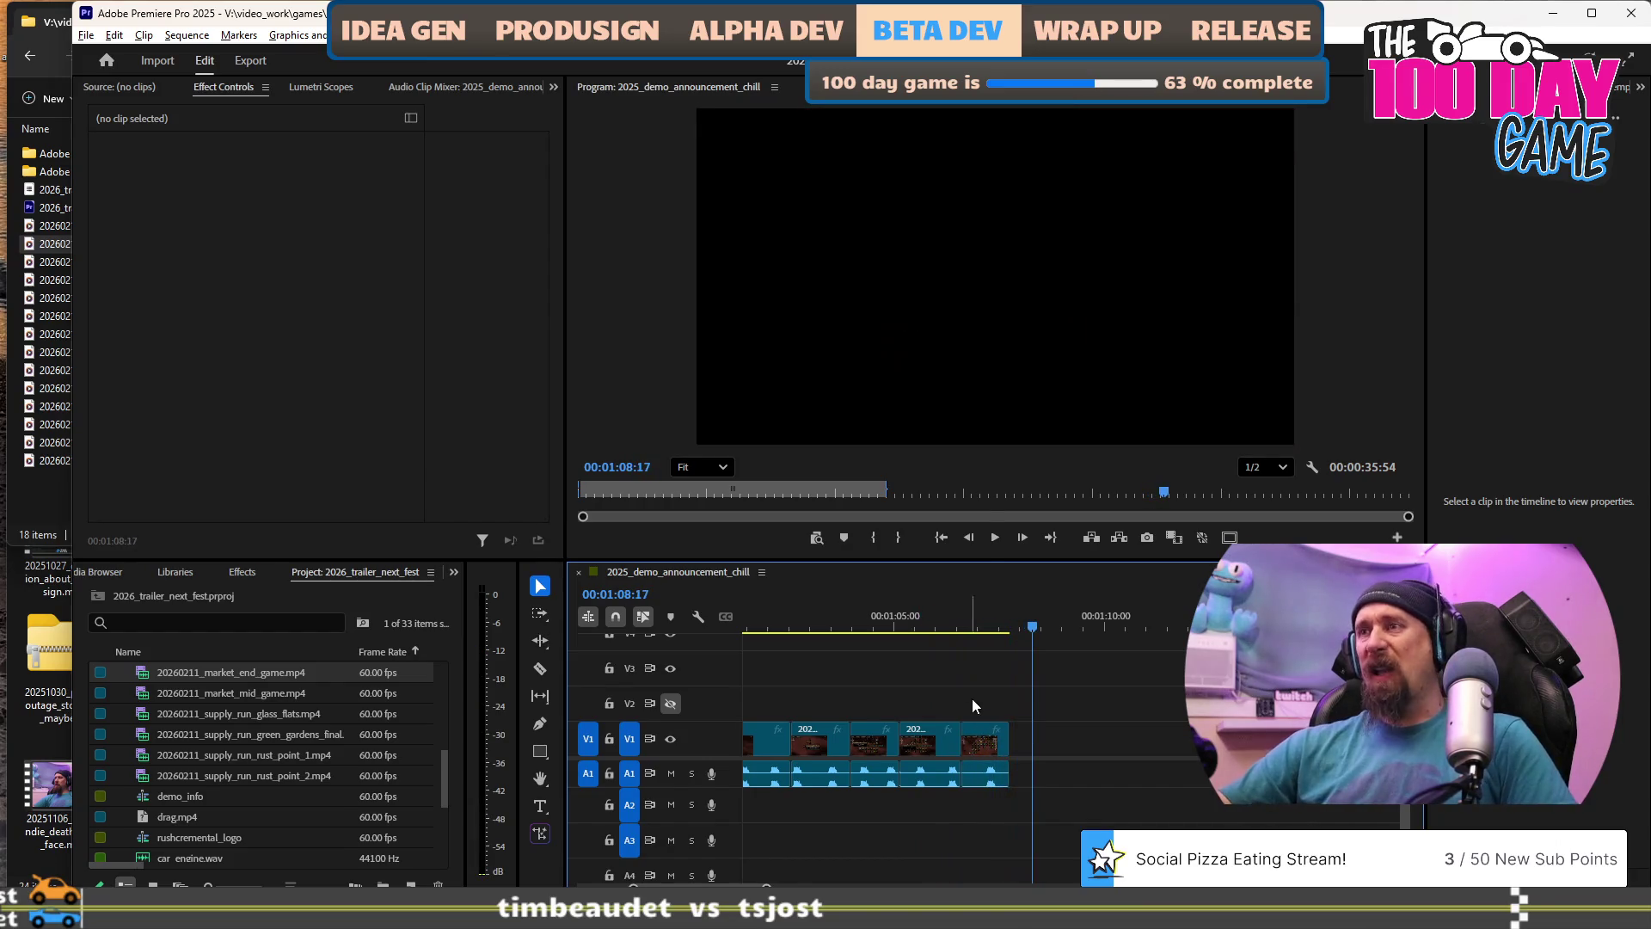
key("minus")
key("minus")
key("minus")
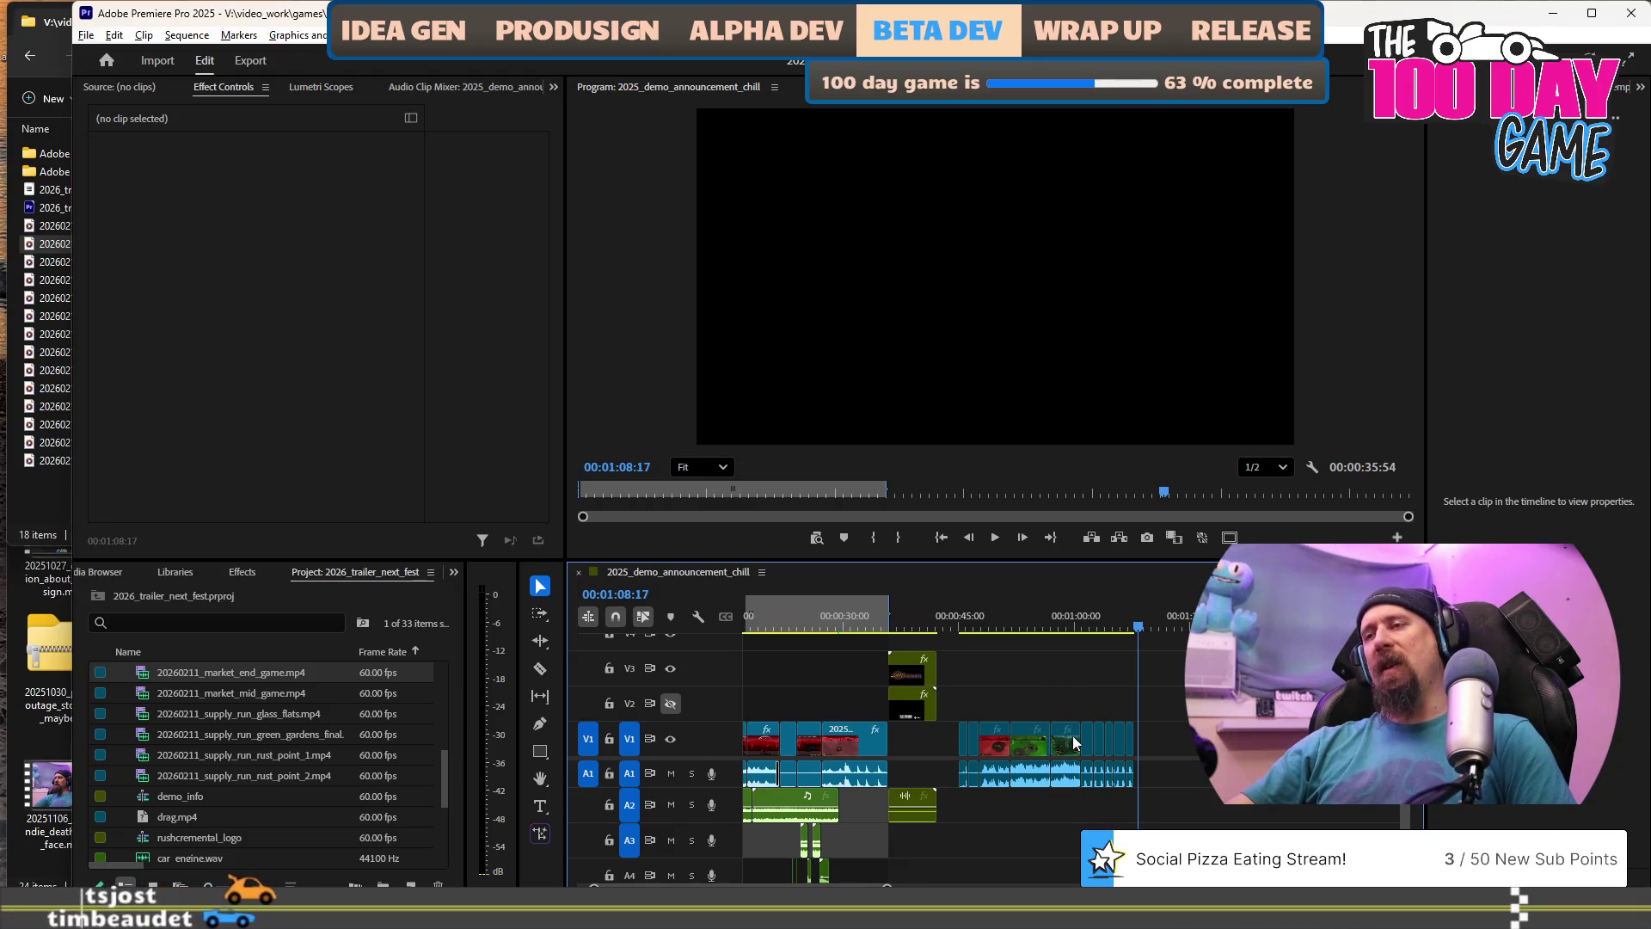
mouse_move(1086, 730)
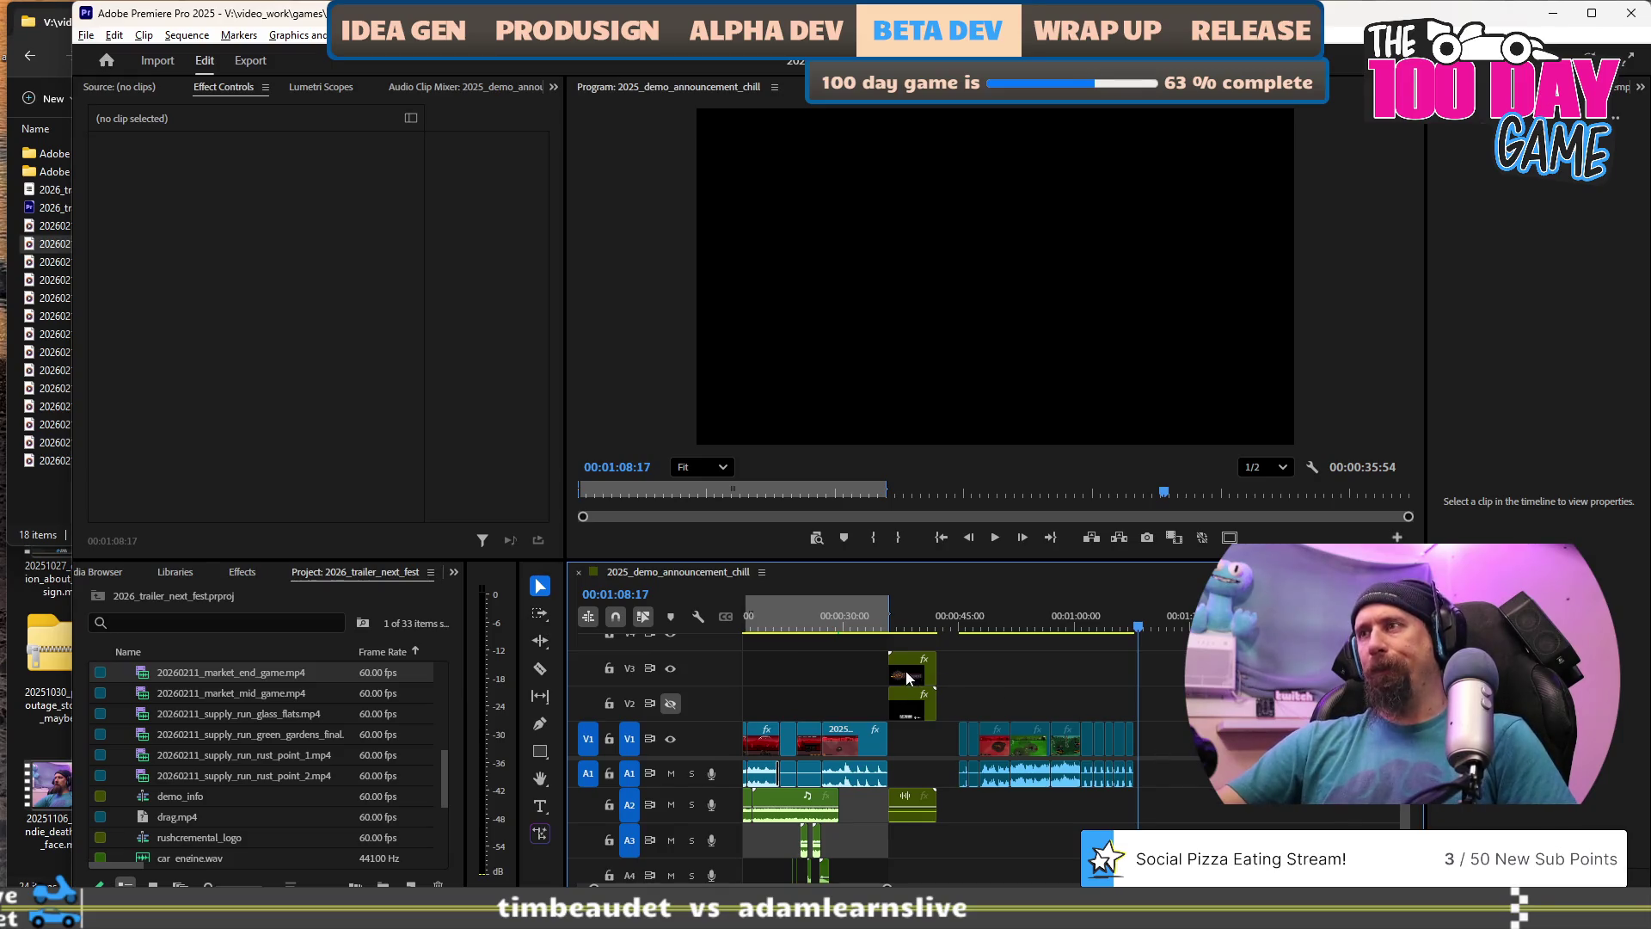
left_click(1119, 738)
scroll(1135, 725, "down", 5)
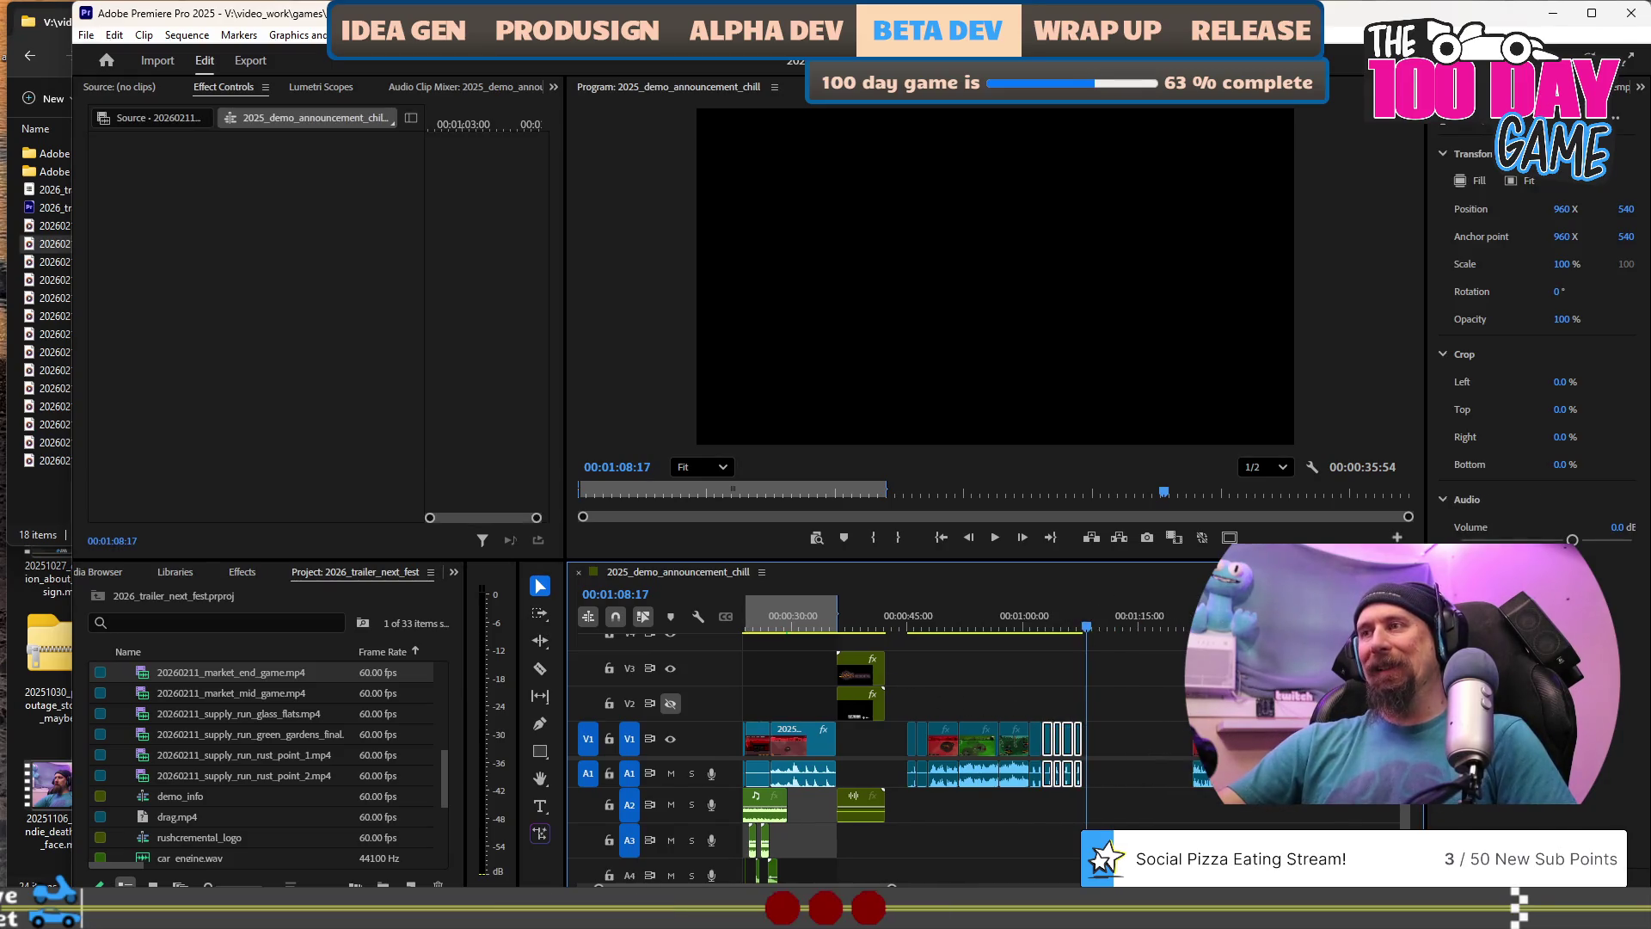
scroll(938, 752, "down", 6)
scroll(937, 752, "up", 2)
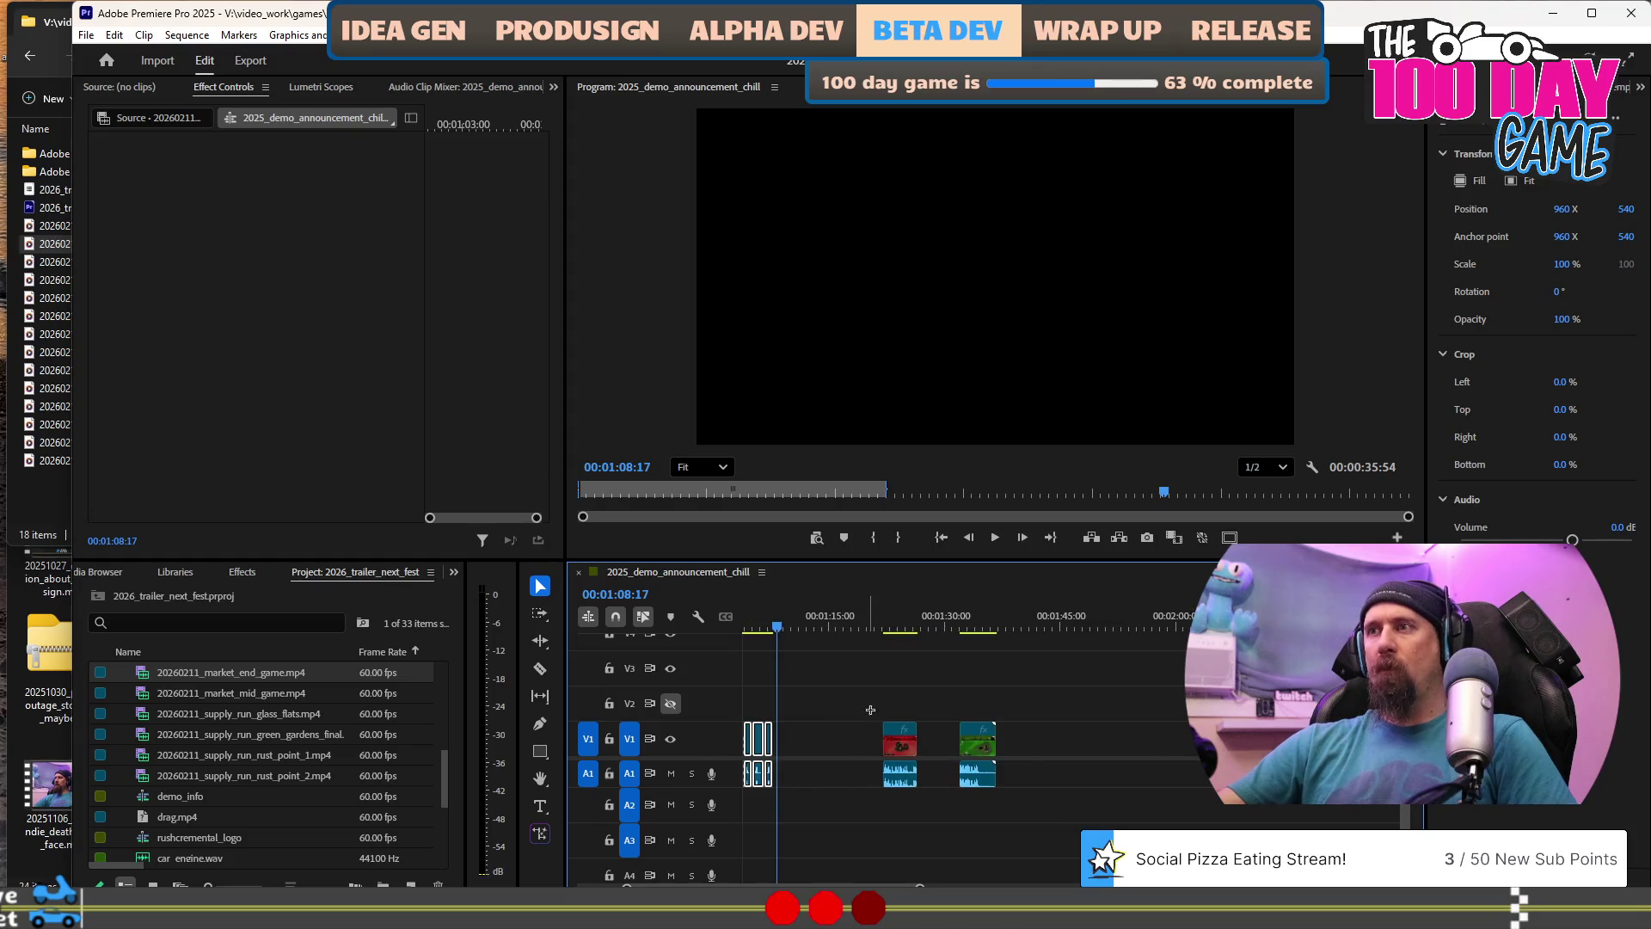
left_click_drag(968, 752, 1168, 764)
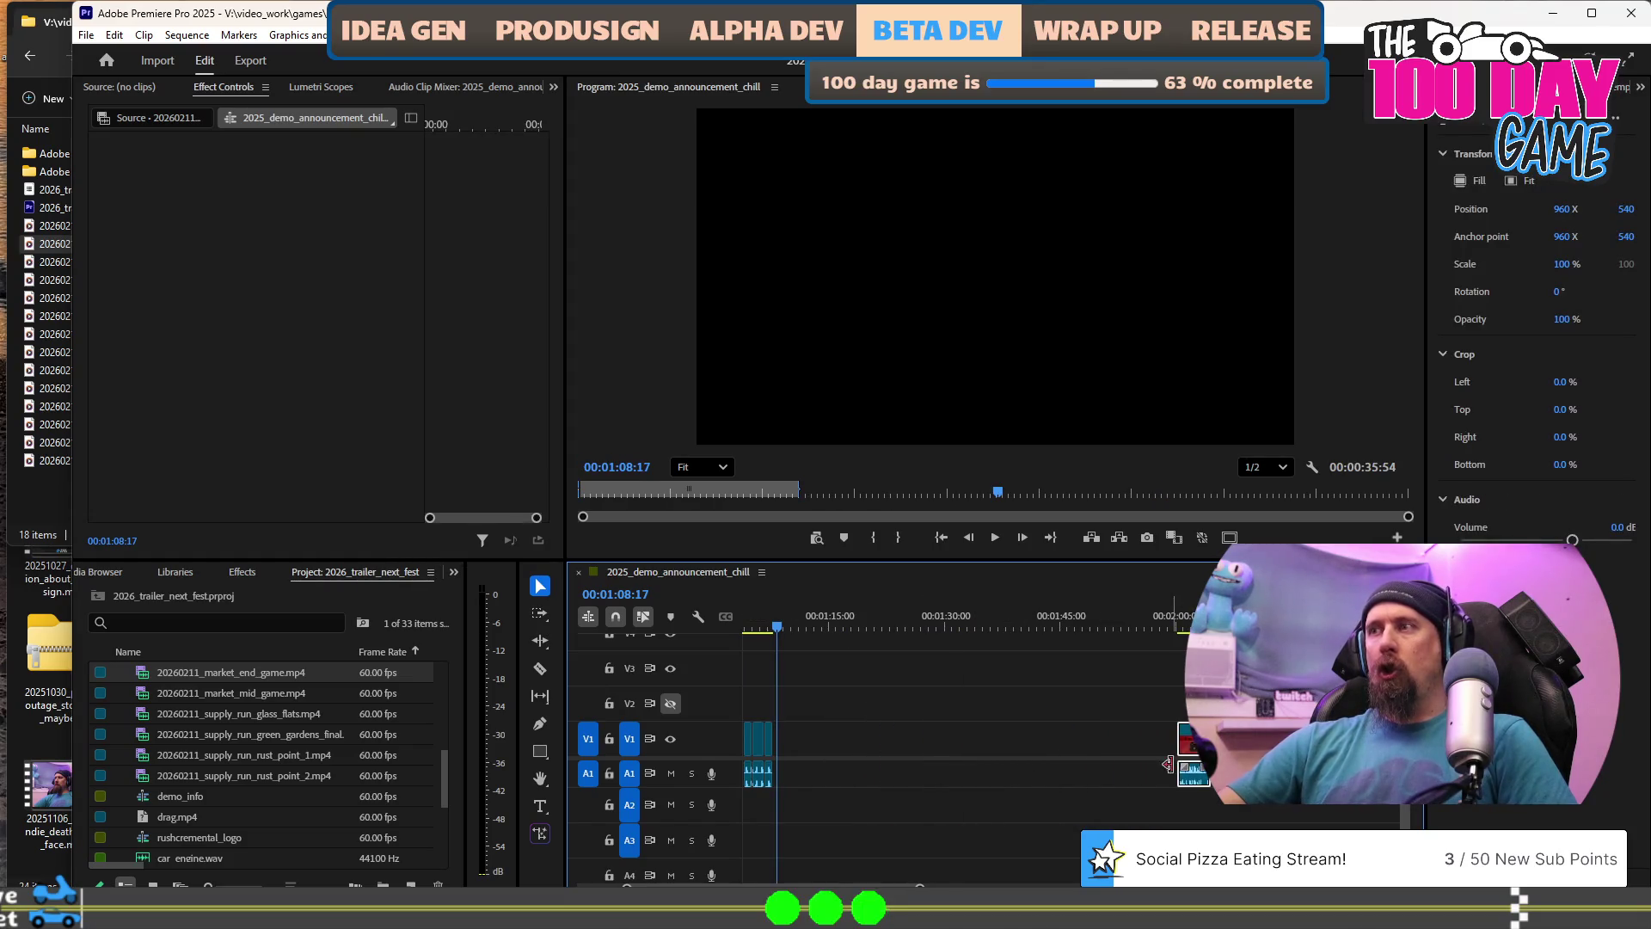
scroll(989, 721, "up", 8)
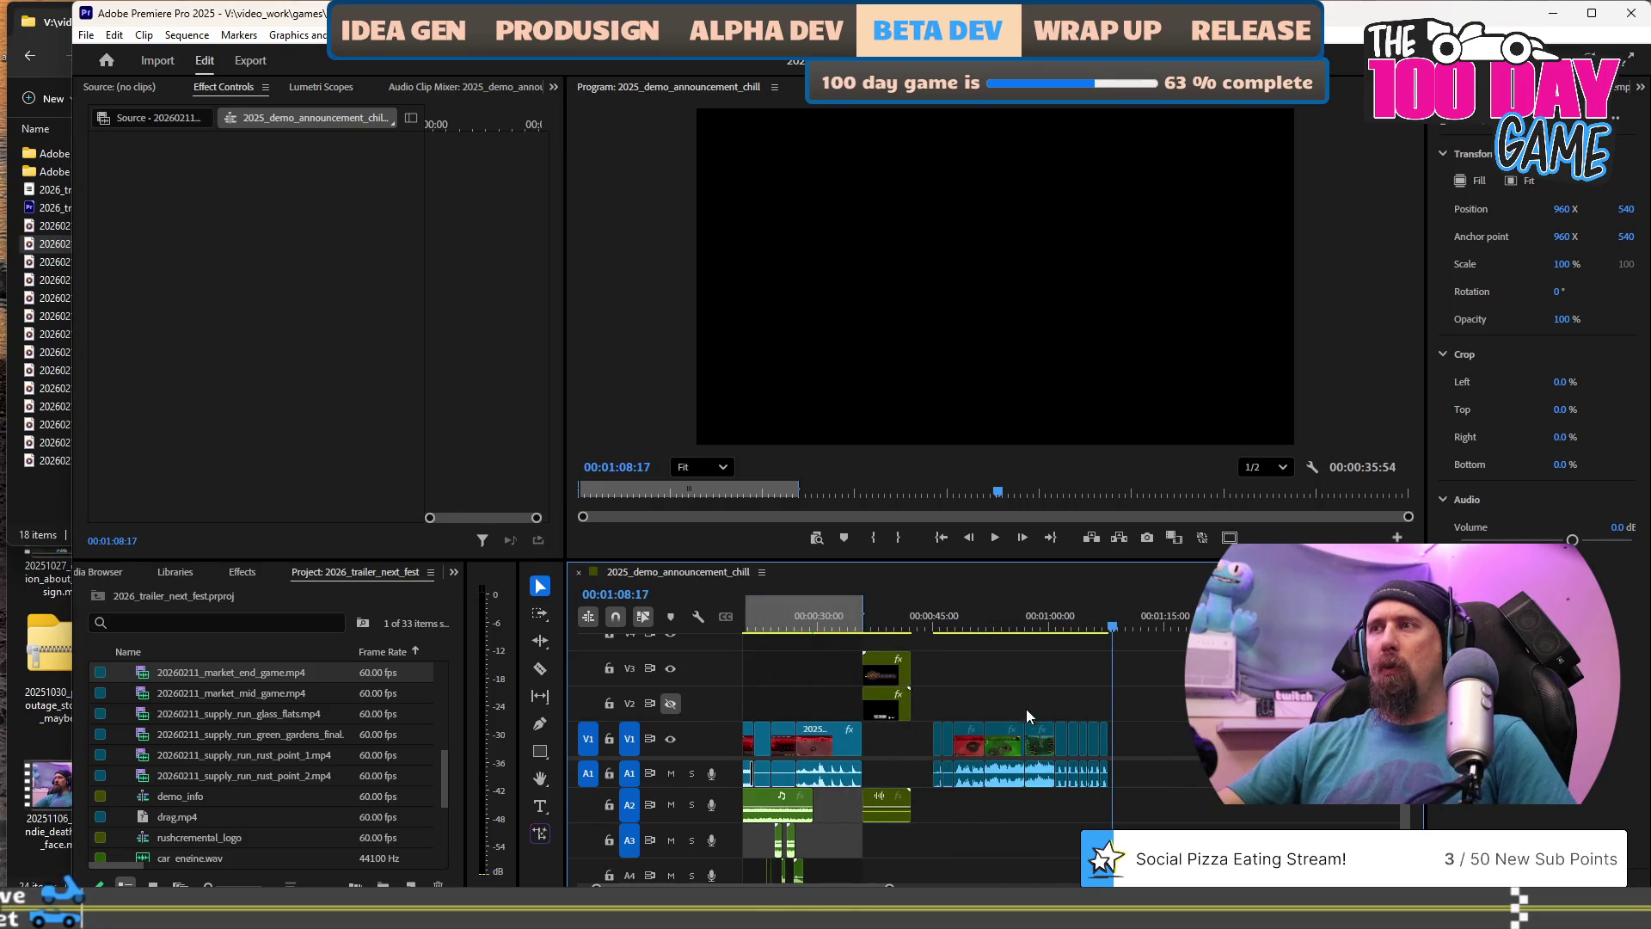
scroll(1070, 702, "up", 2)
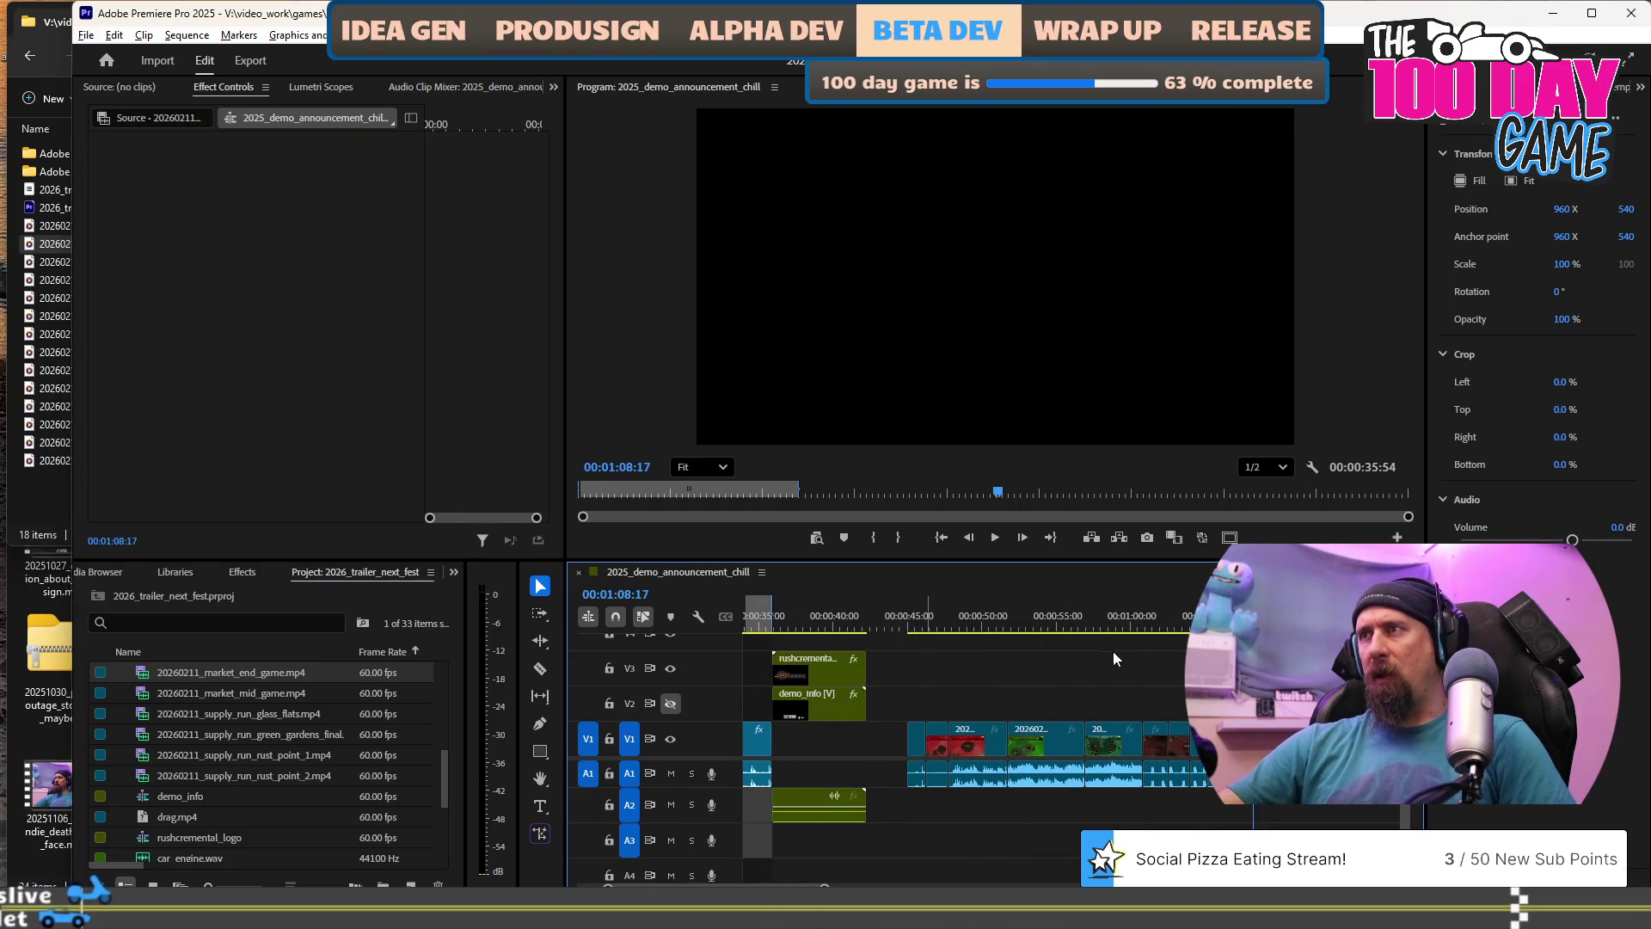
scroll(1194, 740, "up", 1)
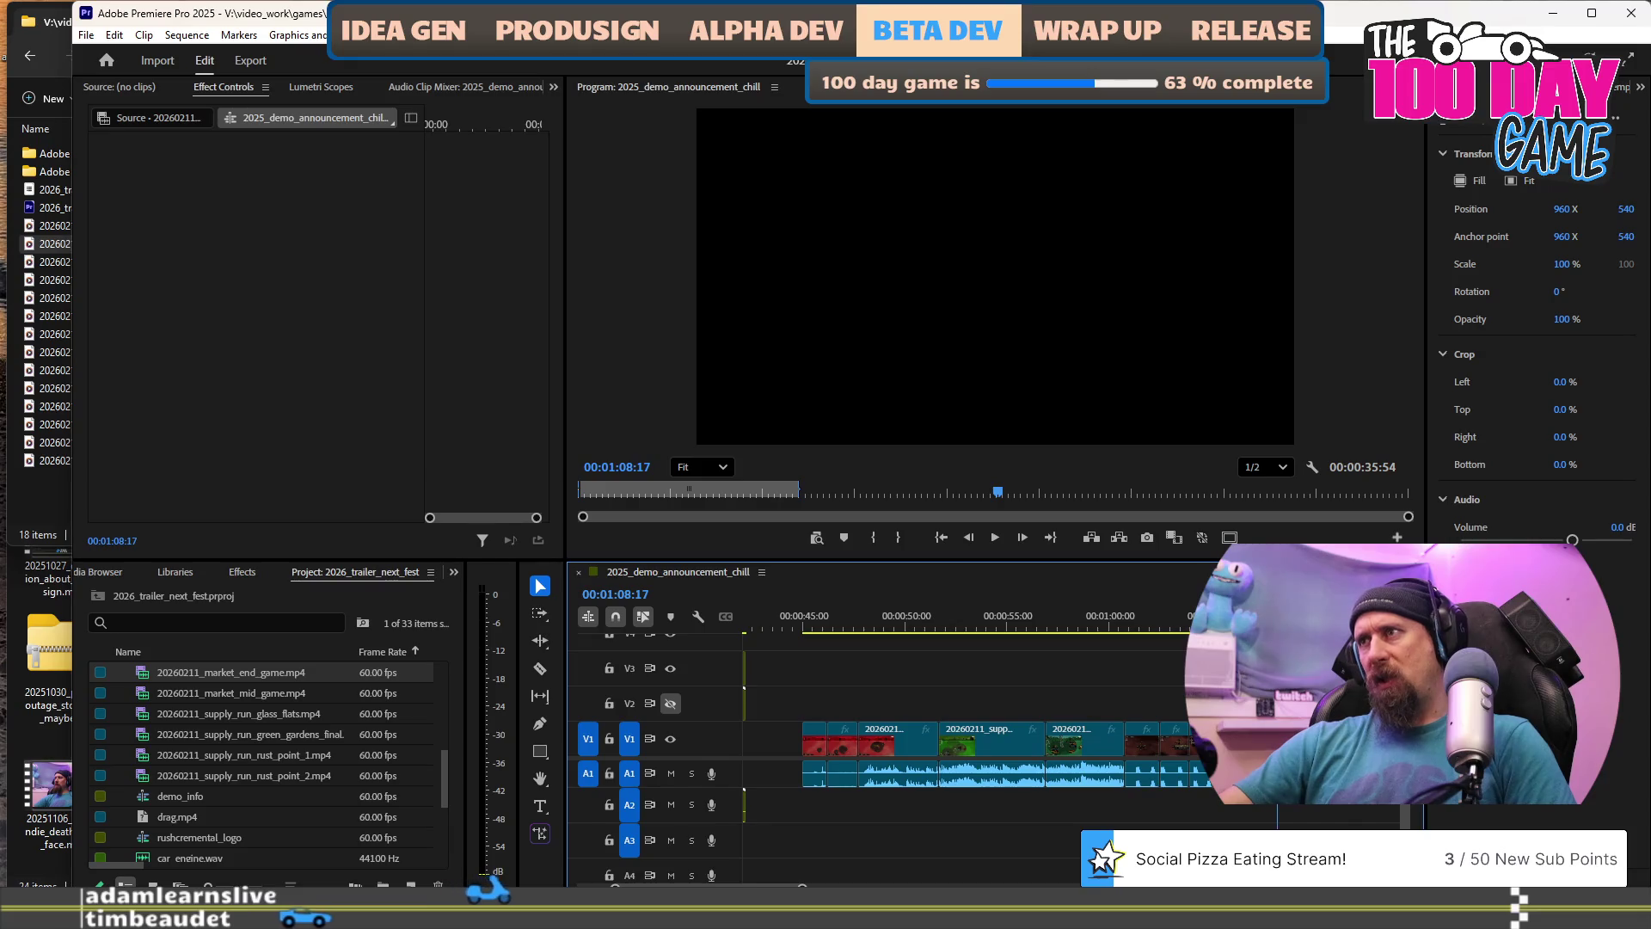
scroll(1157, 697, "down", 3)
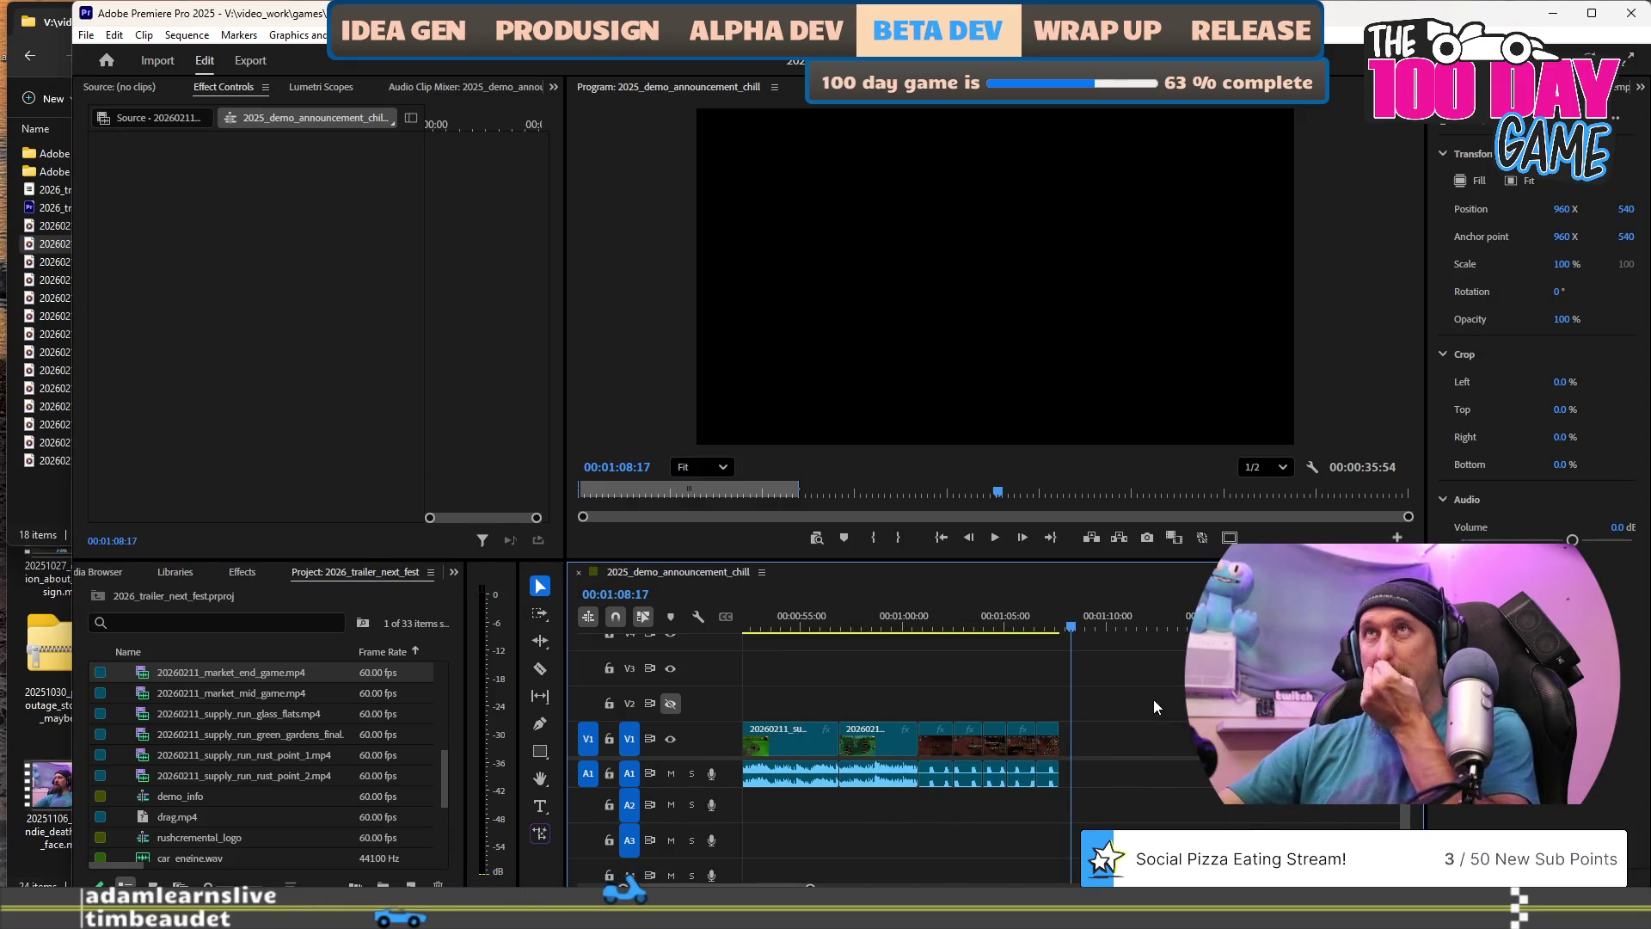
scroll(1103, 677, "down", 2, "alt")
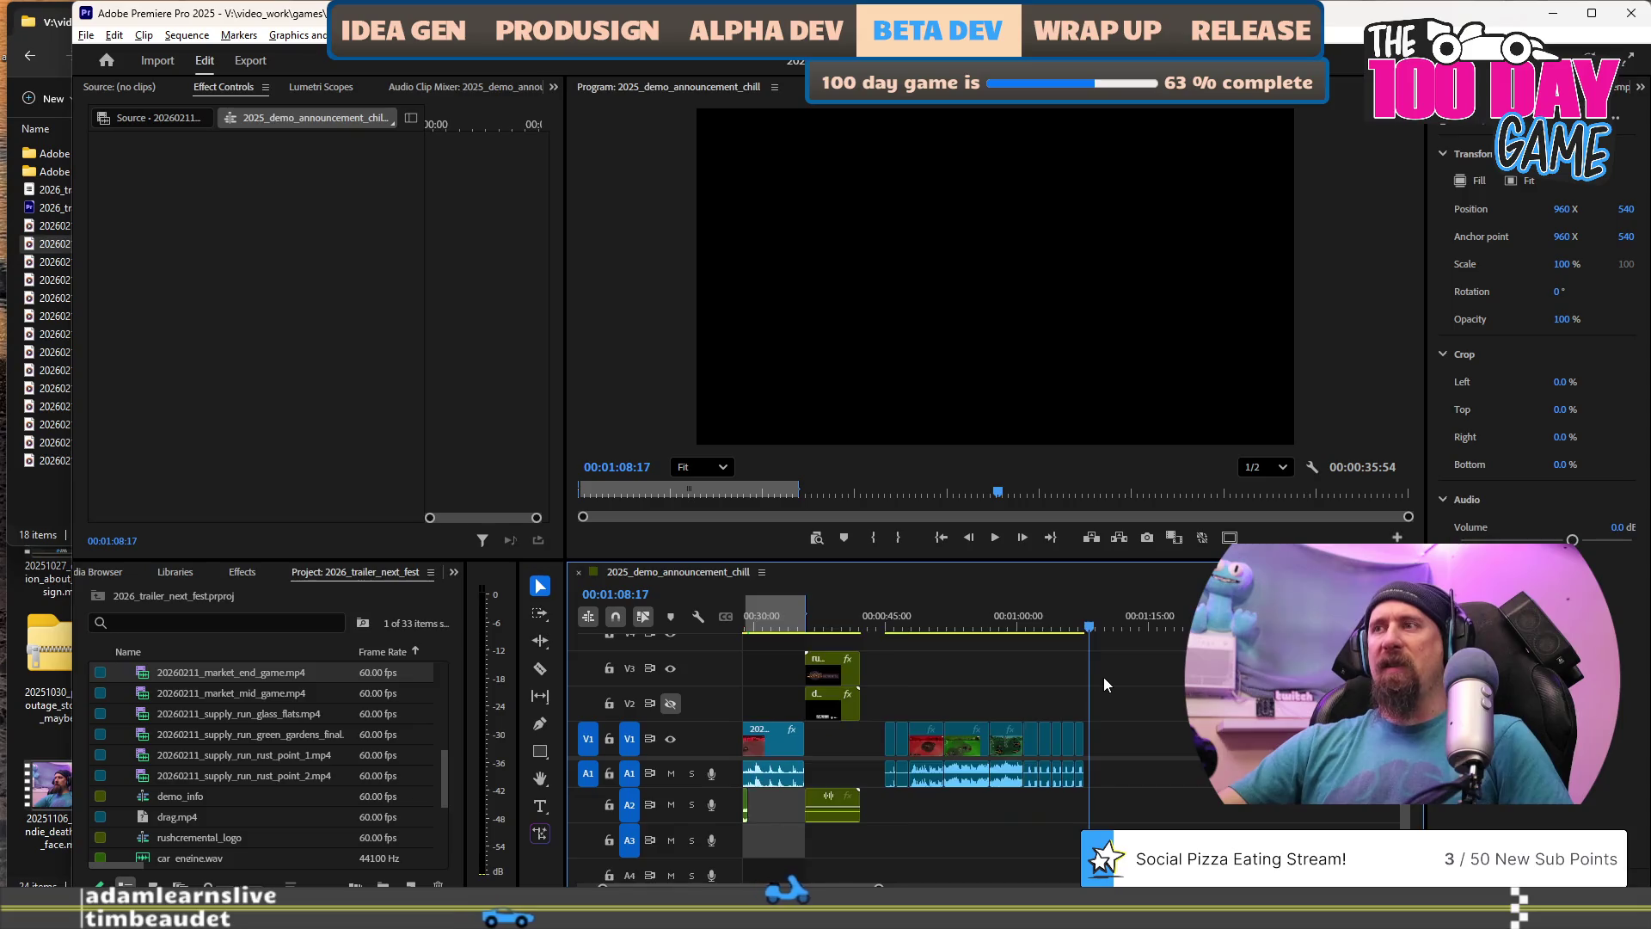
left_click(47, 261)
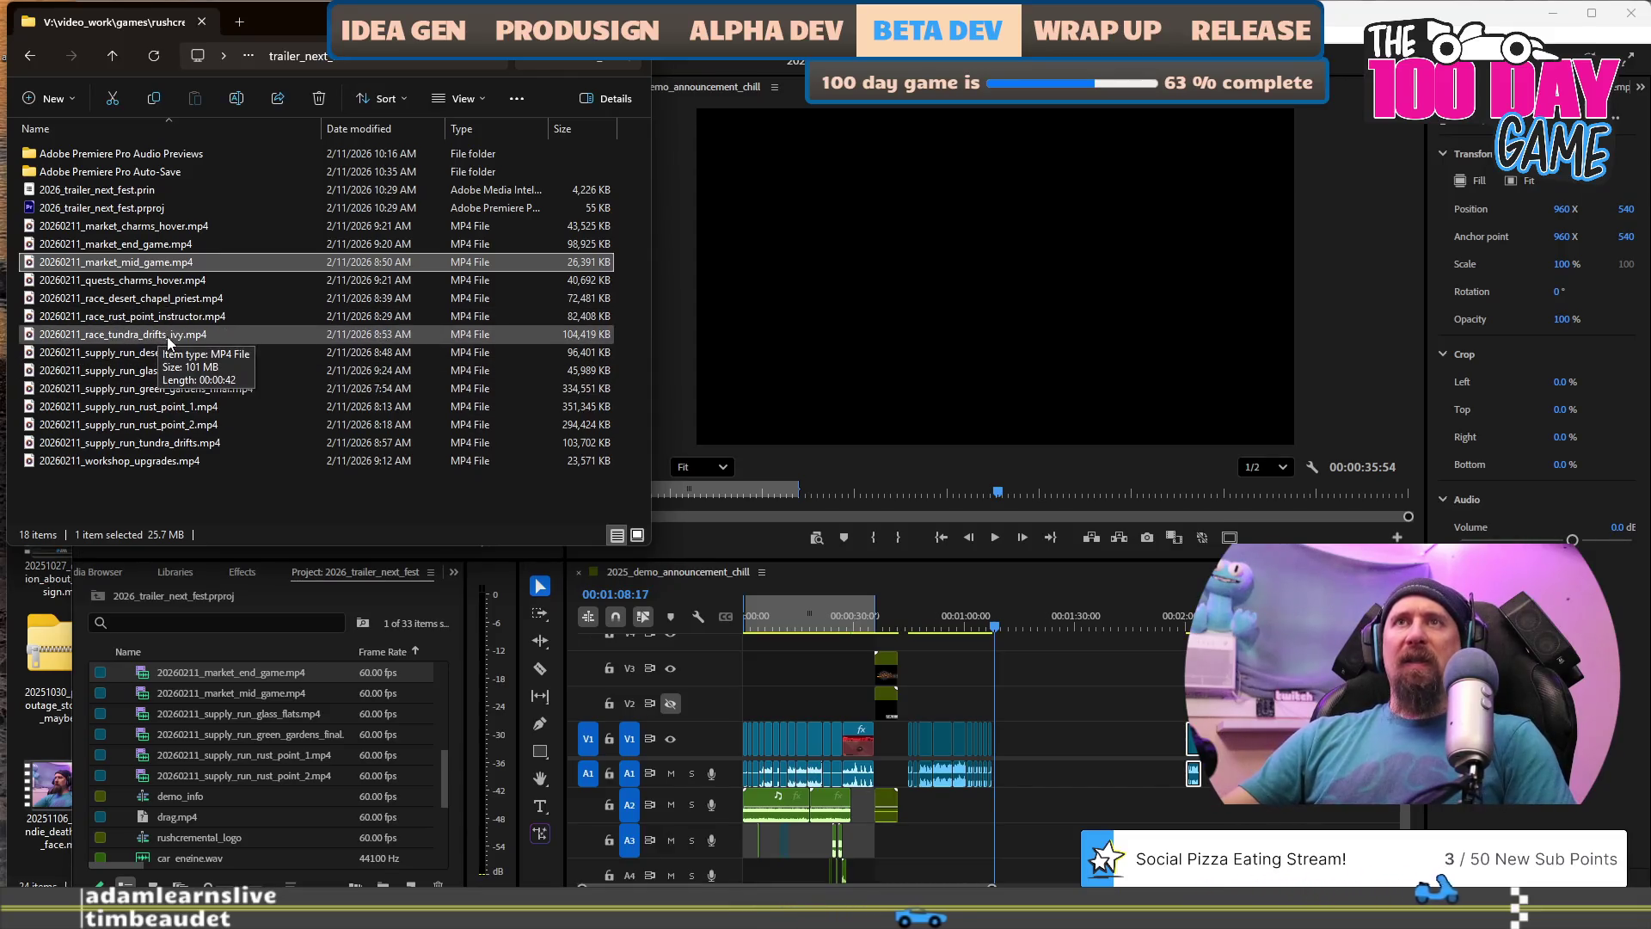
Drag 20260211_race_rust_point_instructor.mp4 onto the timeline near 2:30 and play it from its start.
mouse_move(145, 323)
left_mouse_down()
mouse_move(536, 367)
mouse_move(1333, 705)
left_mouse_up()
scroll(1095, 673, "down", 5)
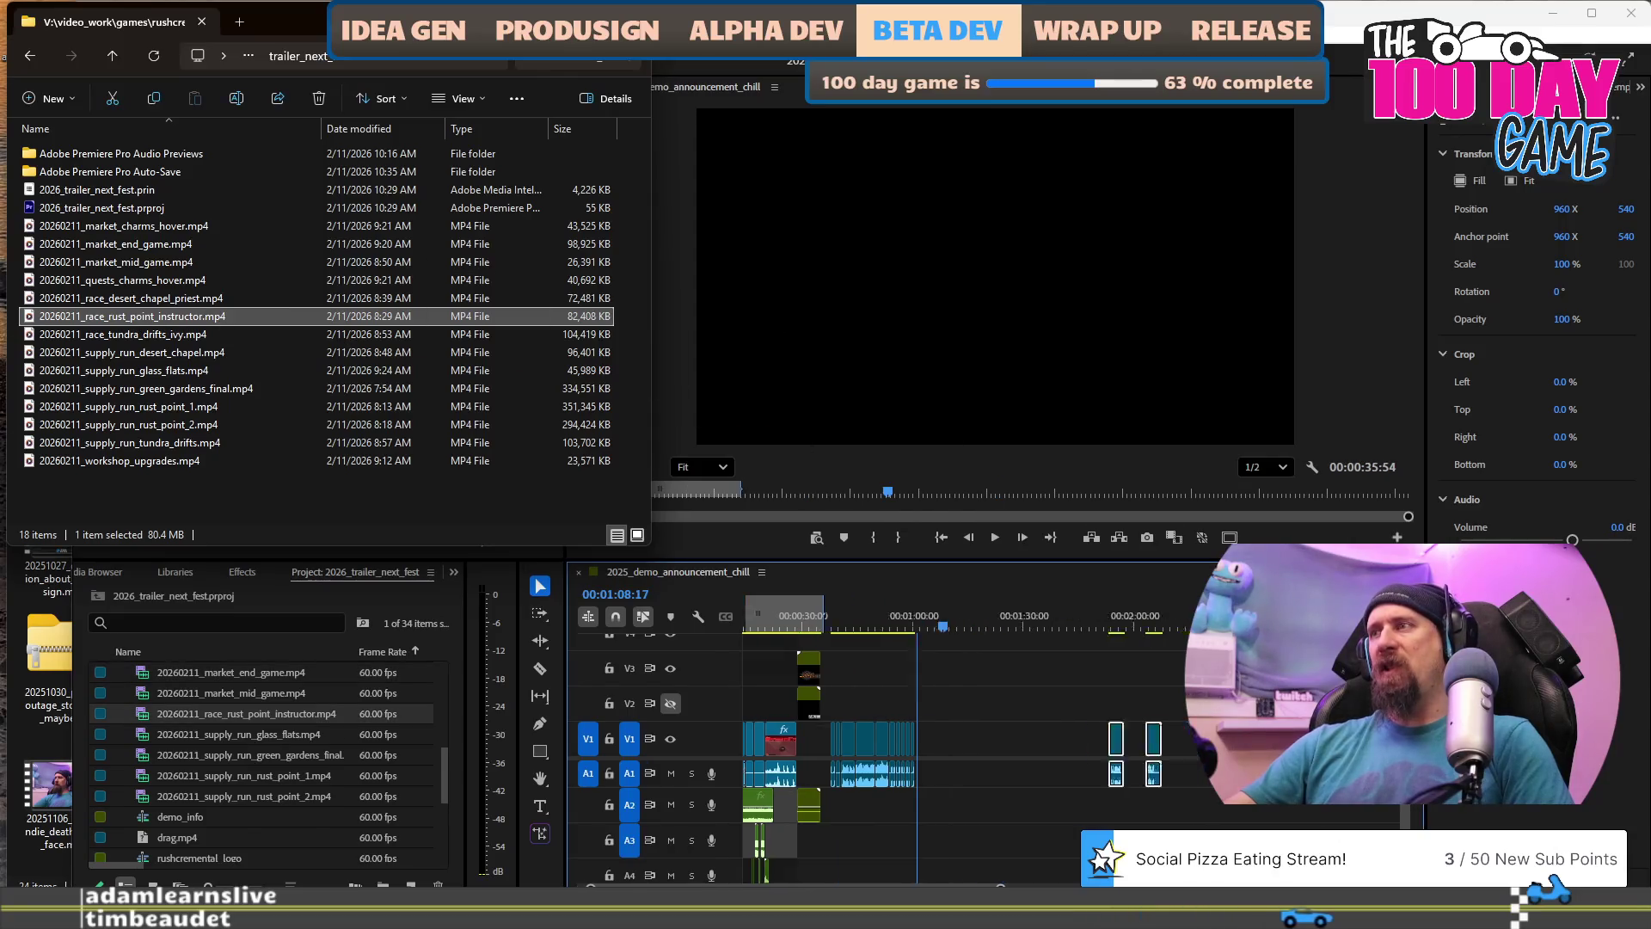
left_click(922, 640)
key("space")
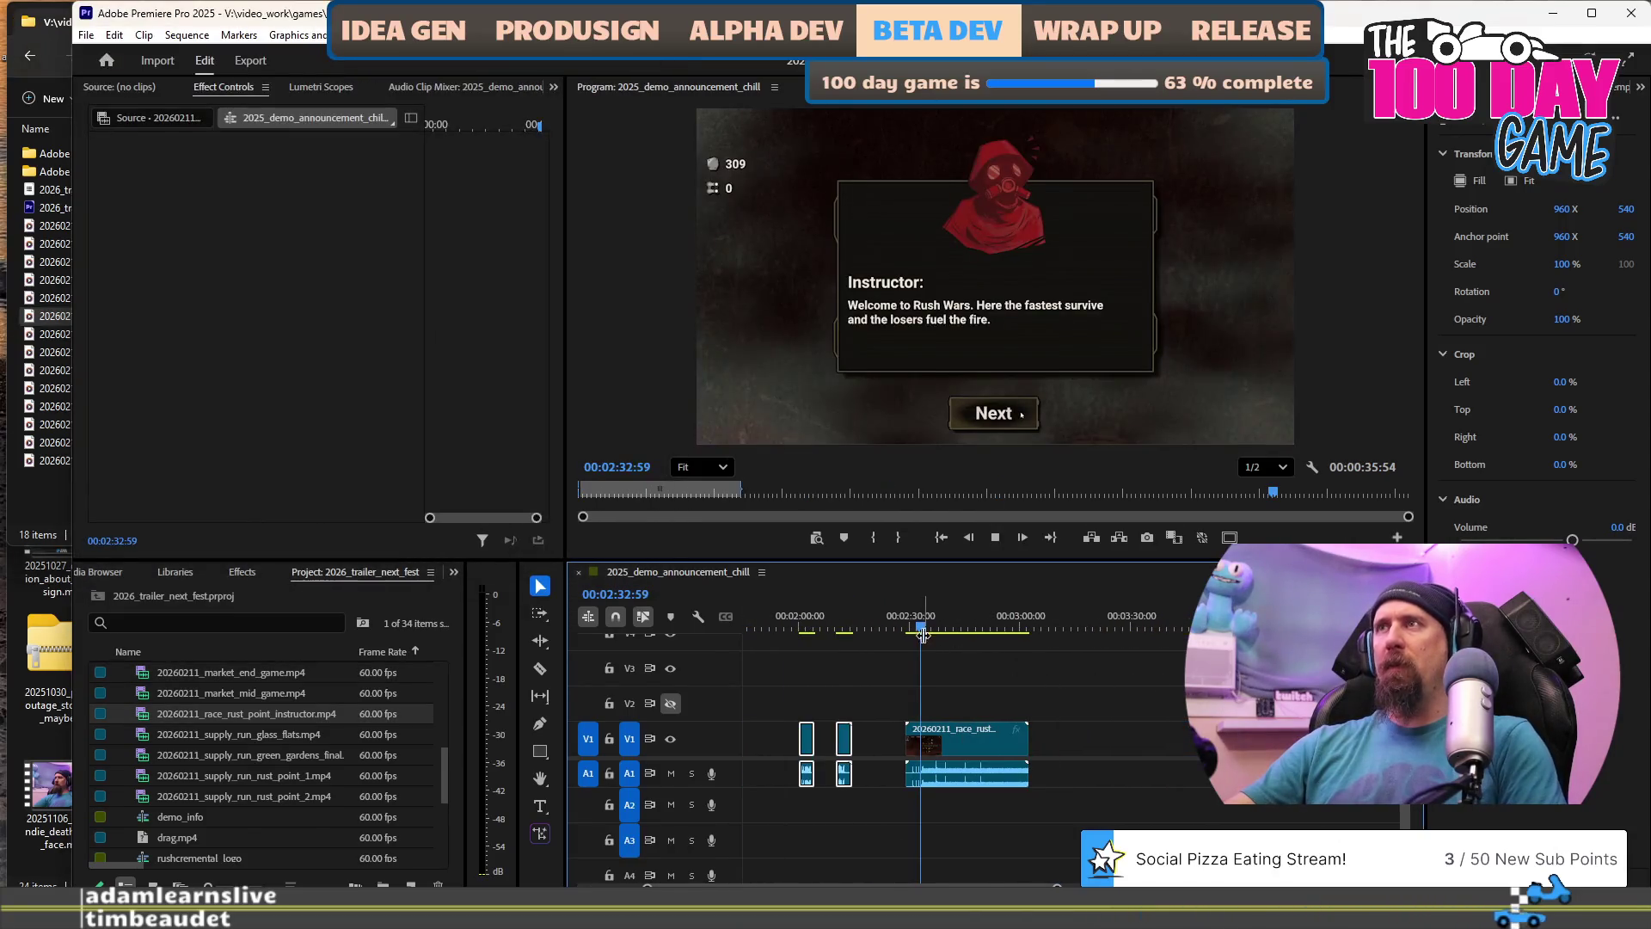
scroll(953, 726, "up", 3, "alt")
scroll(953, 726, "up", 2, "alt")
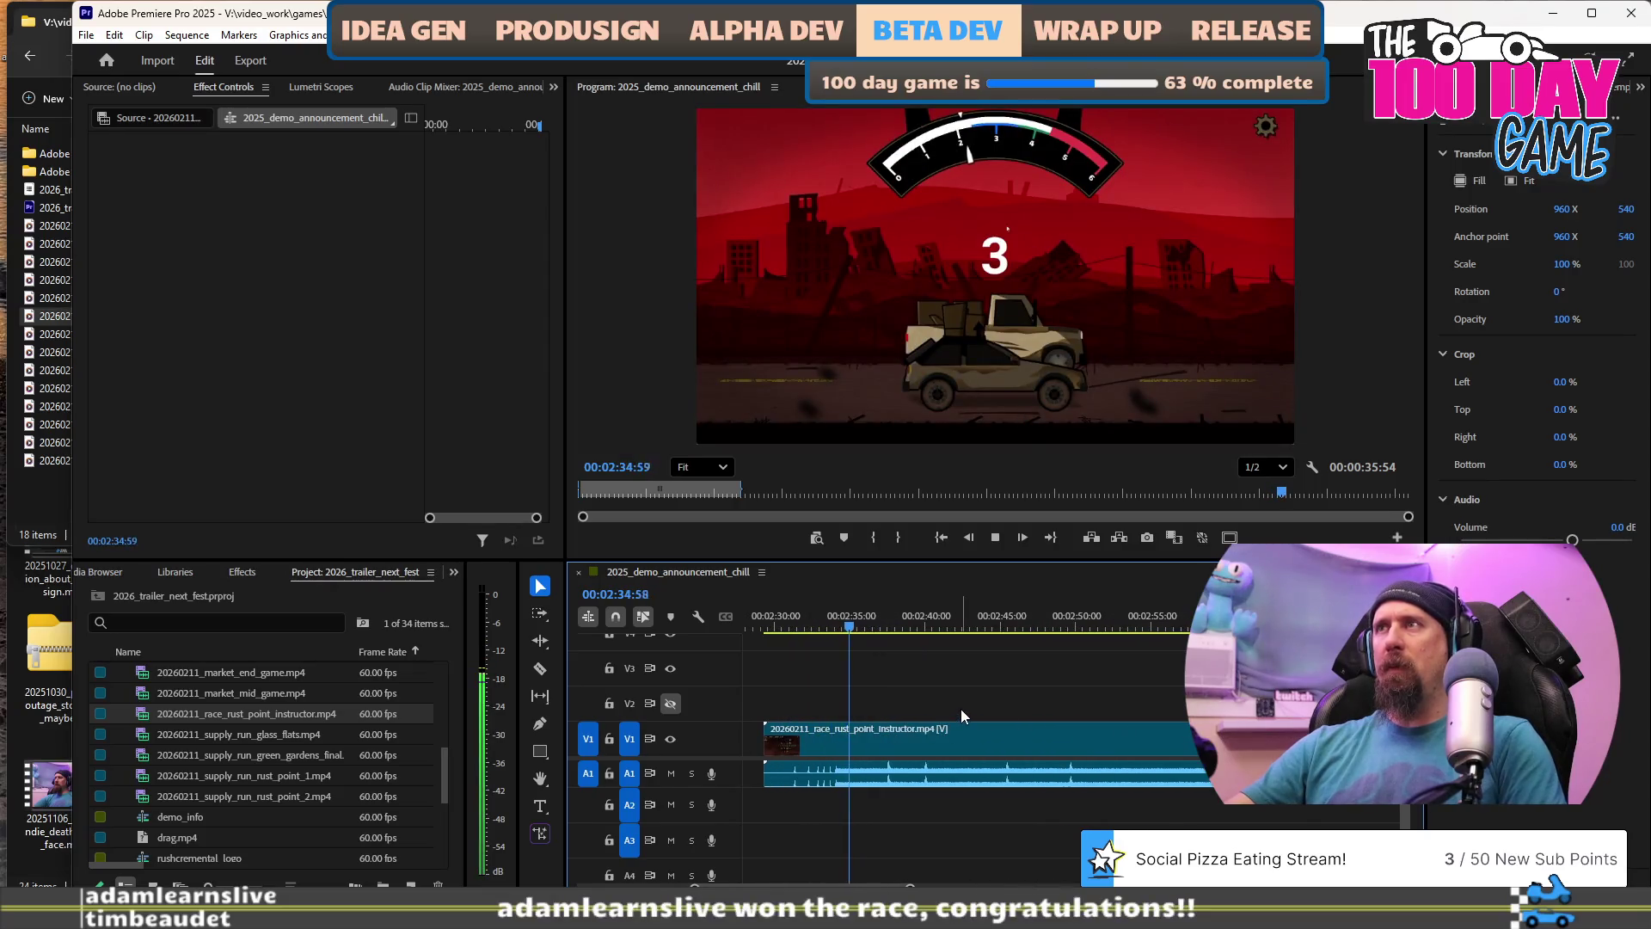
Ripple-trim the race clip's head so it starts at the countdown's 1.
key("space")
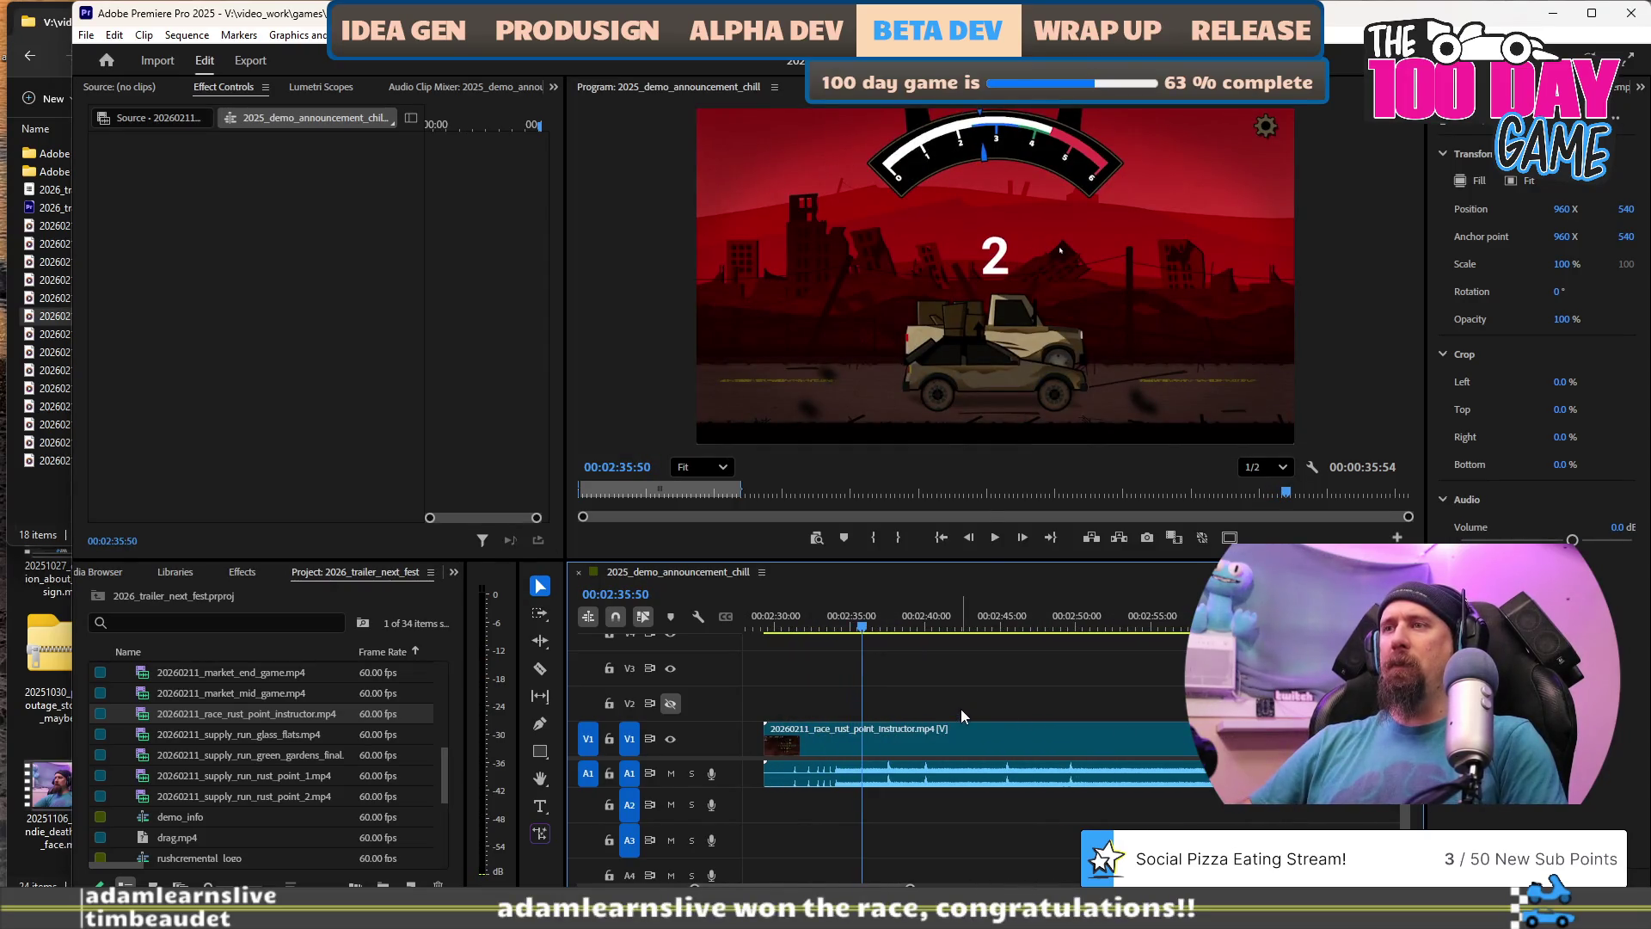
key("space")
key("space")
key("space")
key("space")
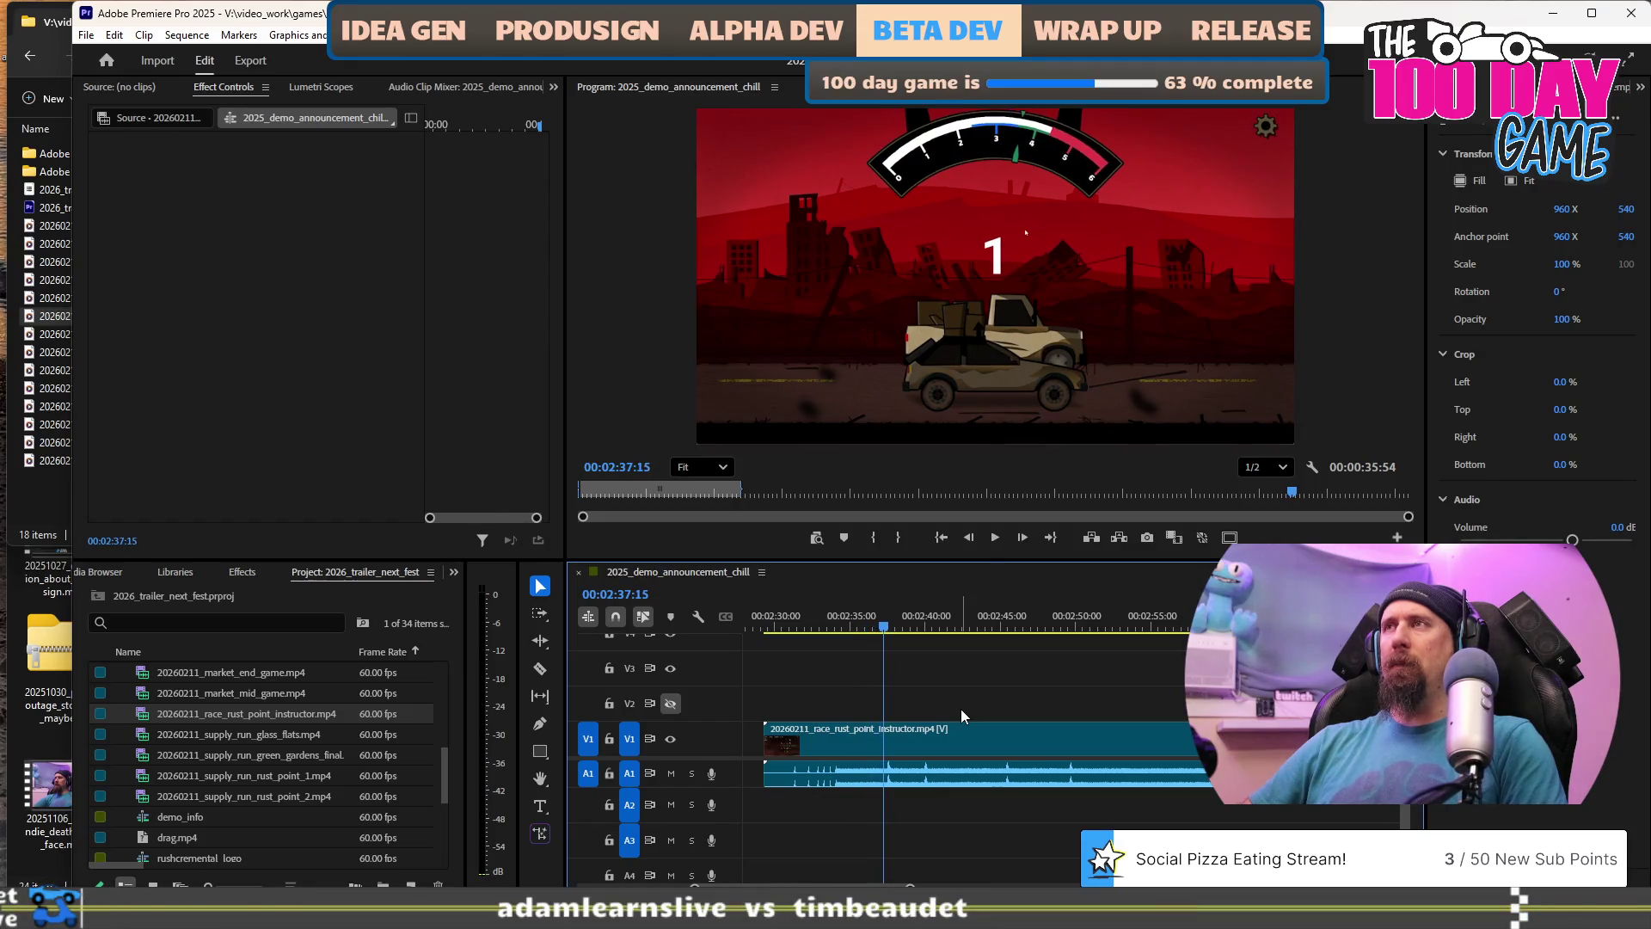
key("q")
key("space")
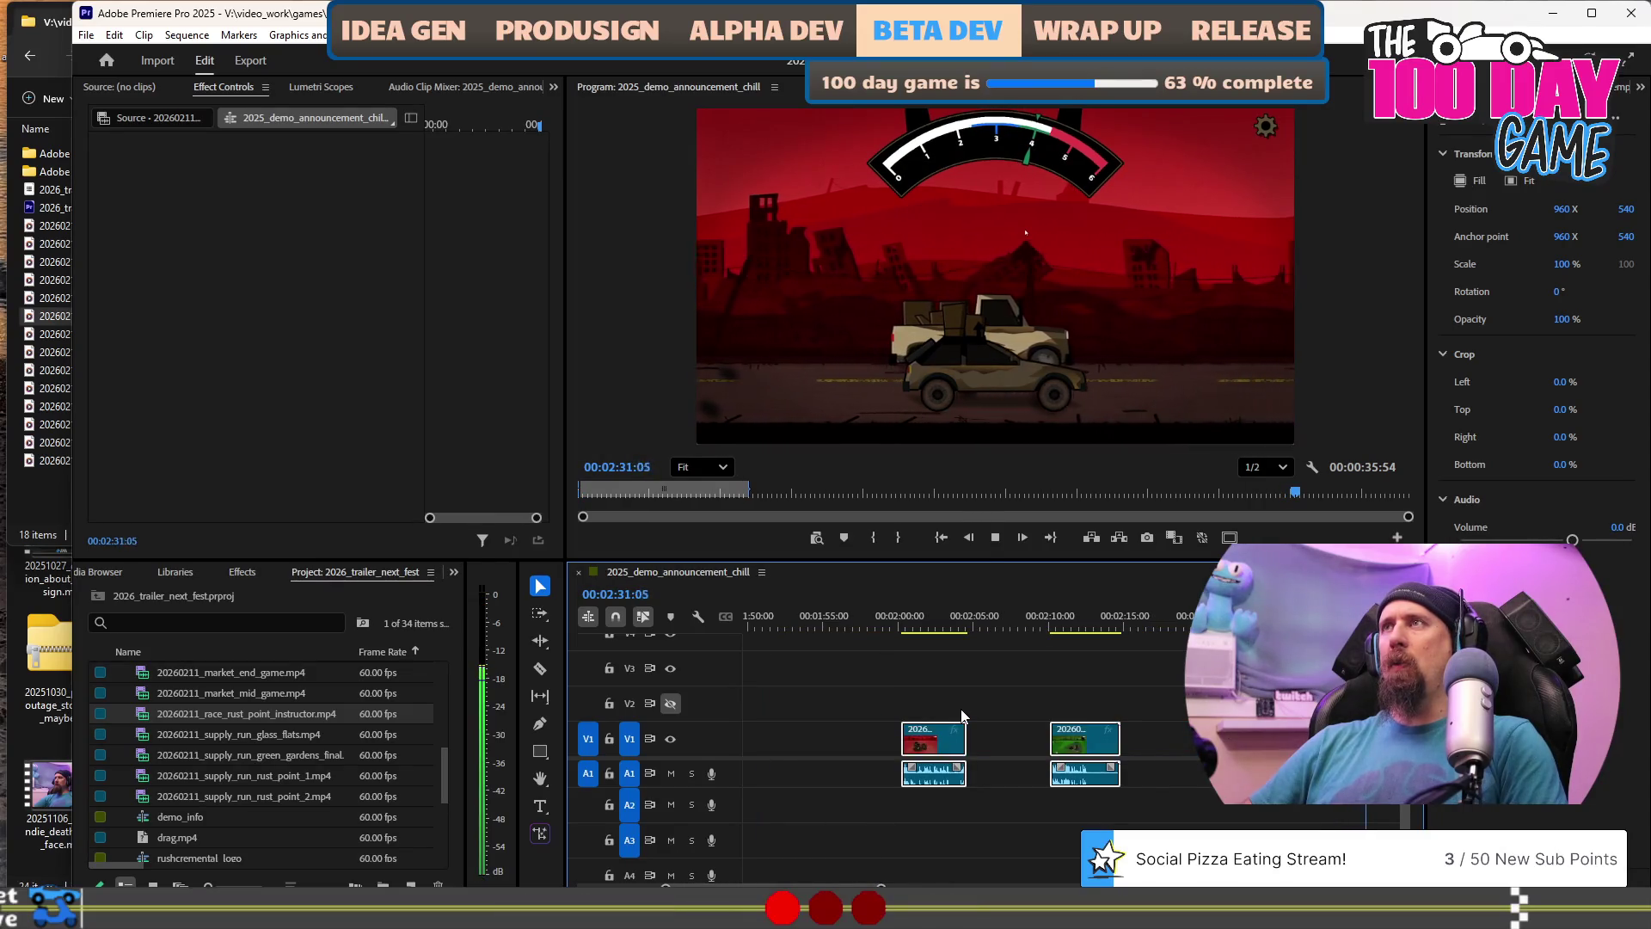
key("space")
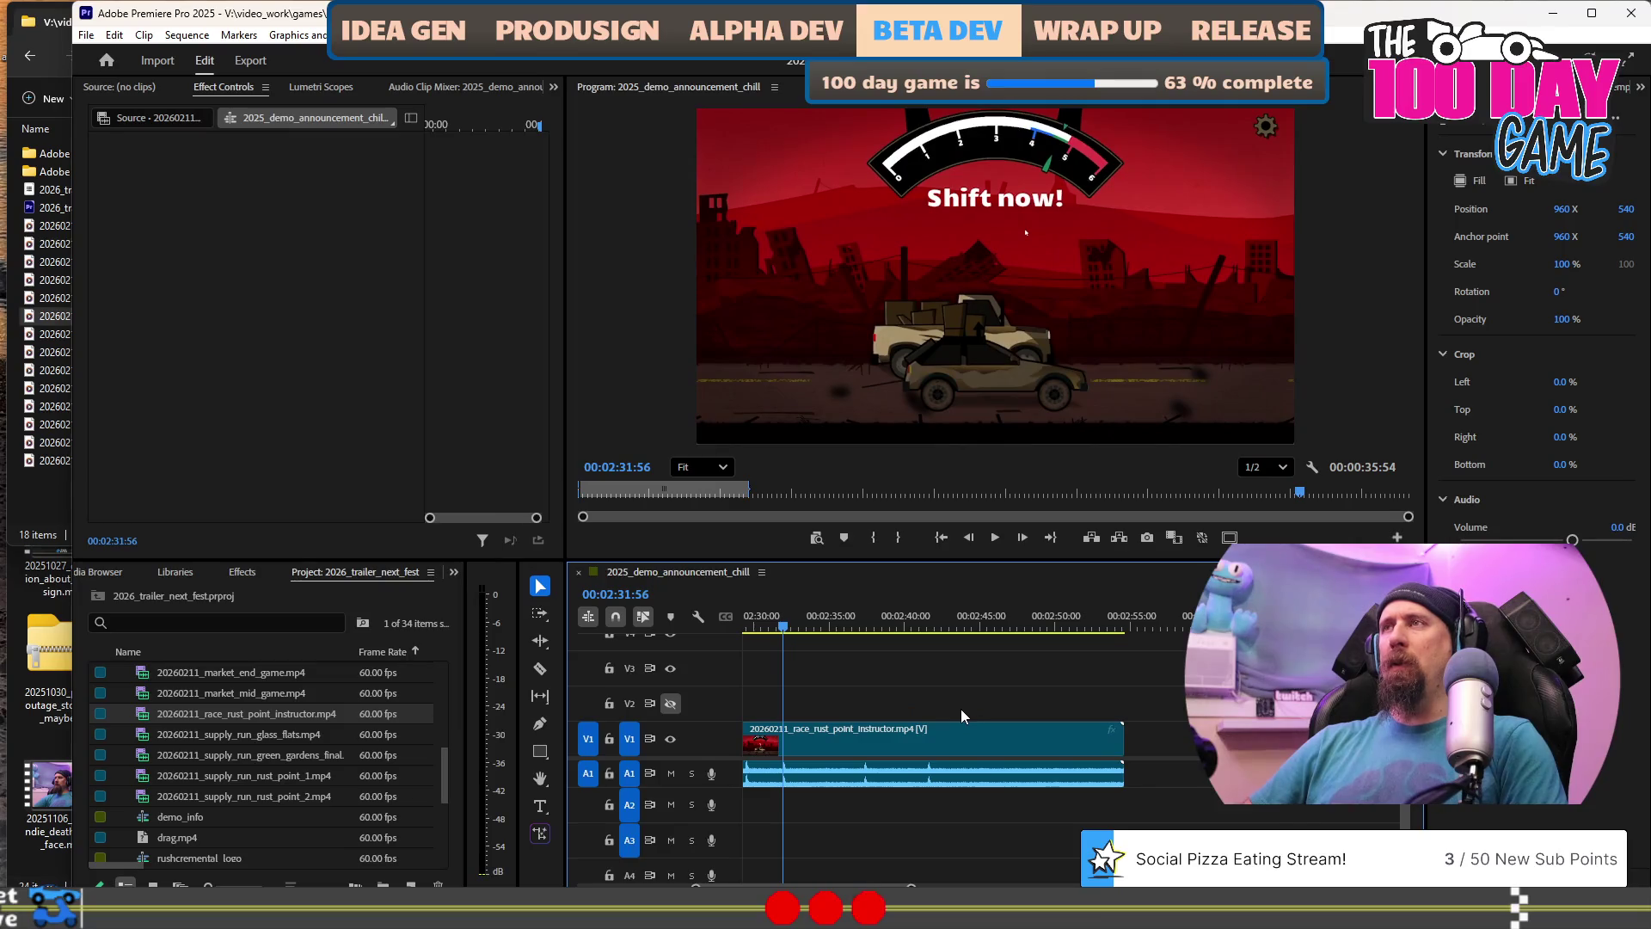
Split the race clip after the Perfect rating near 2:34:45 and drag its later part further along.
key("space")
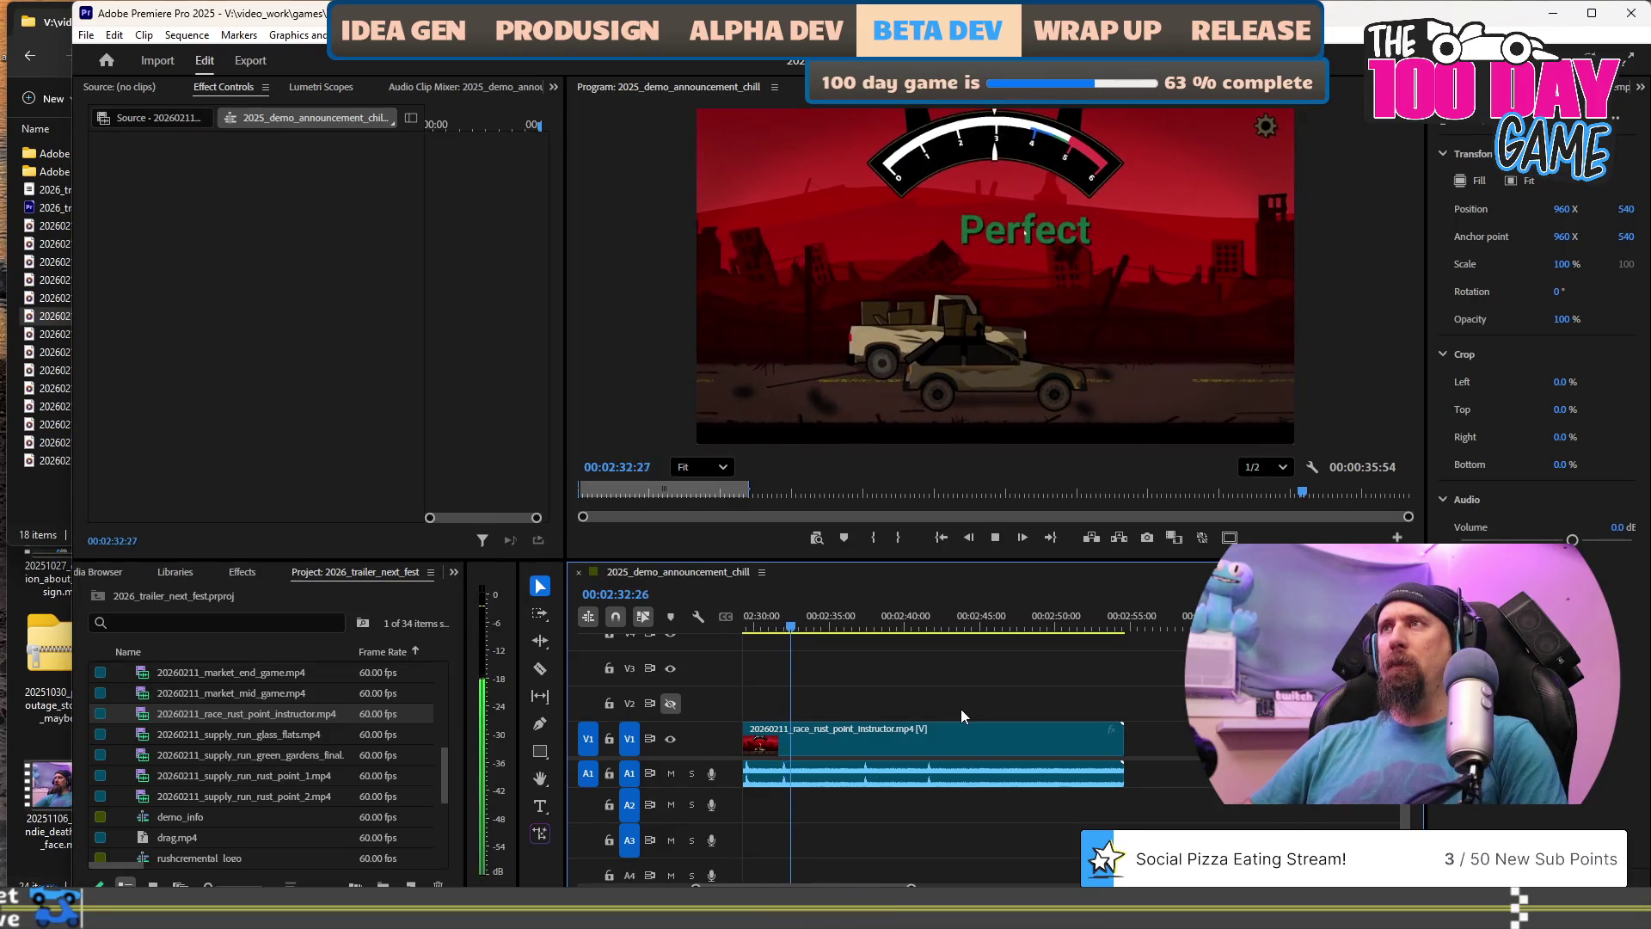
key("space")
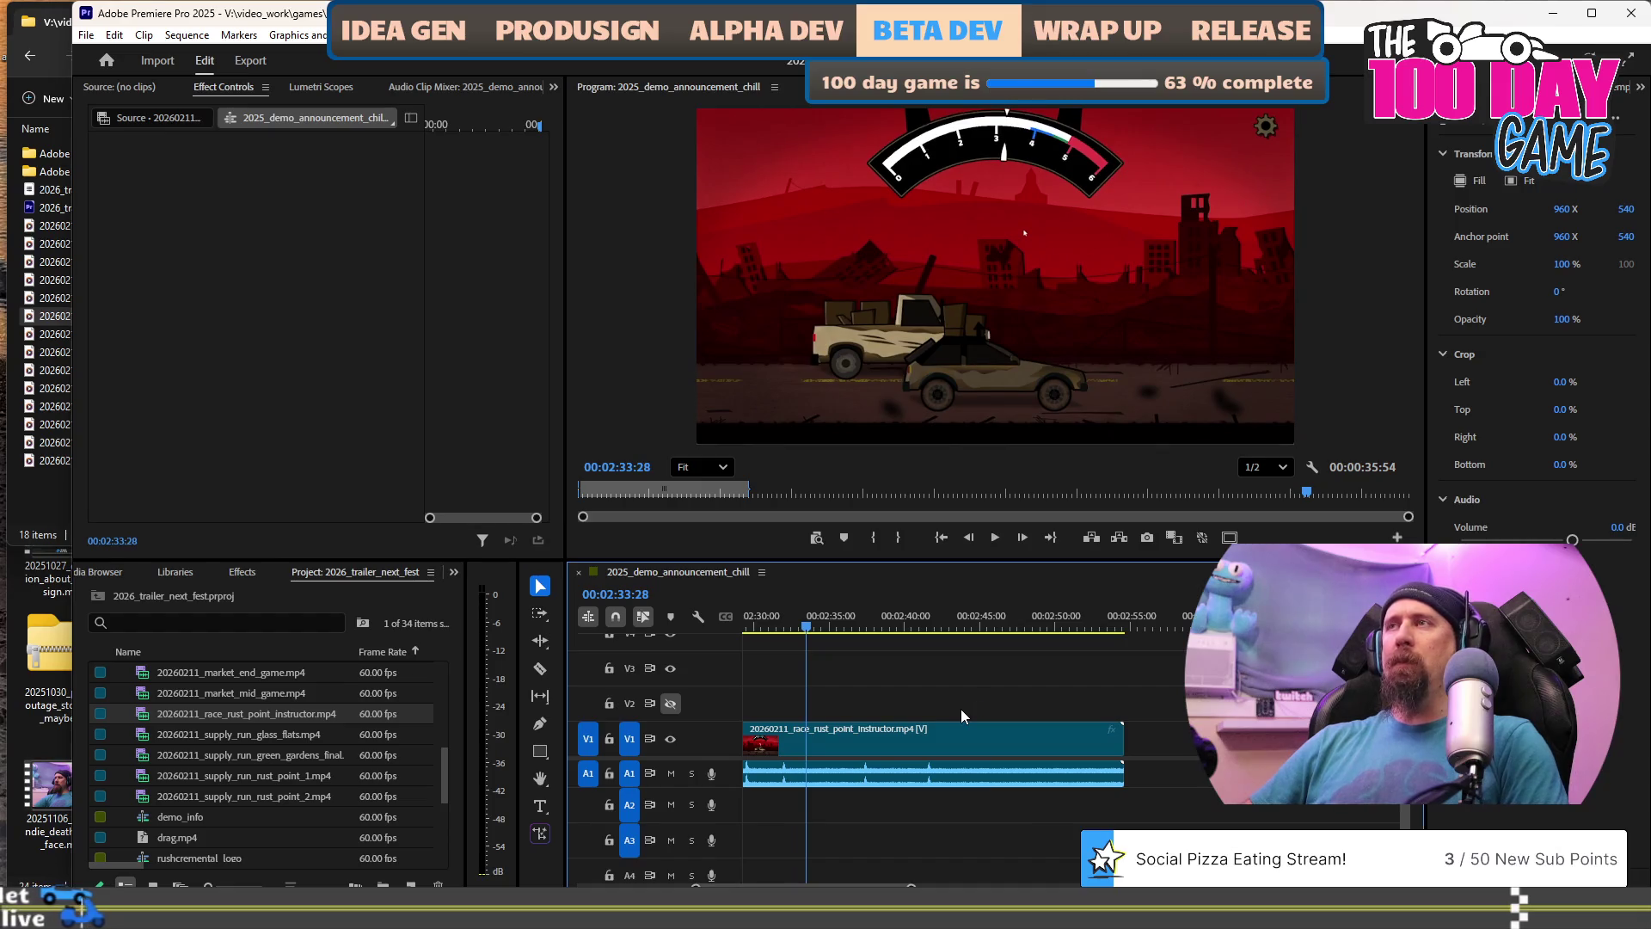
key("space")
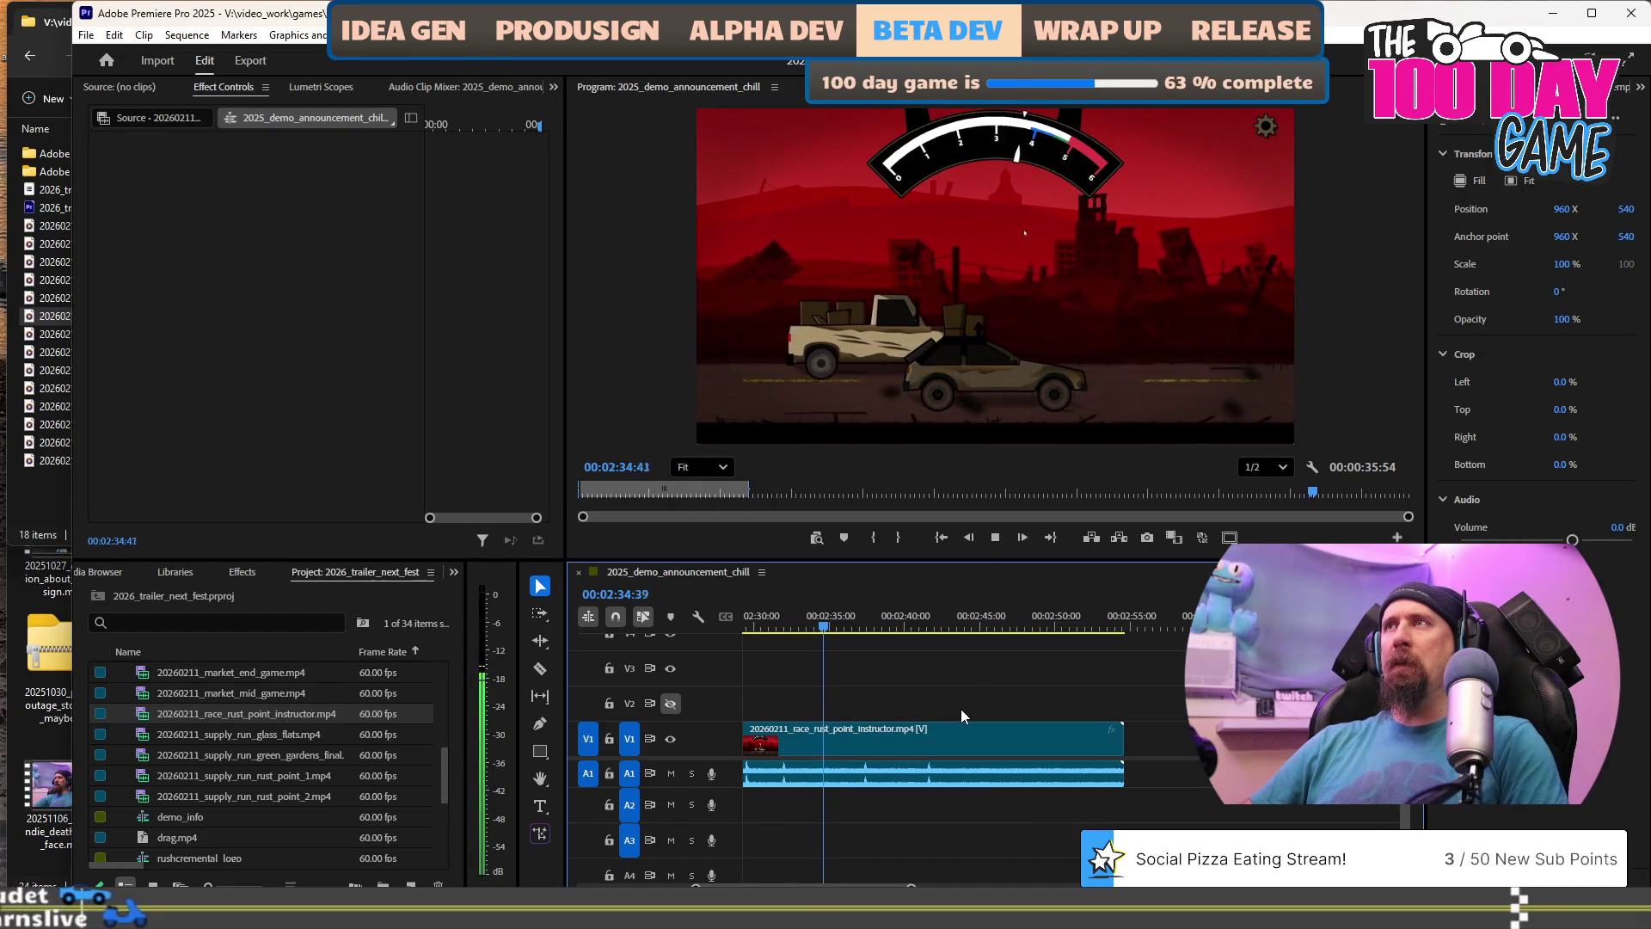
key("space")
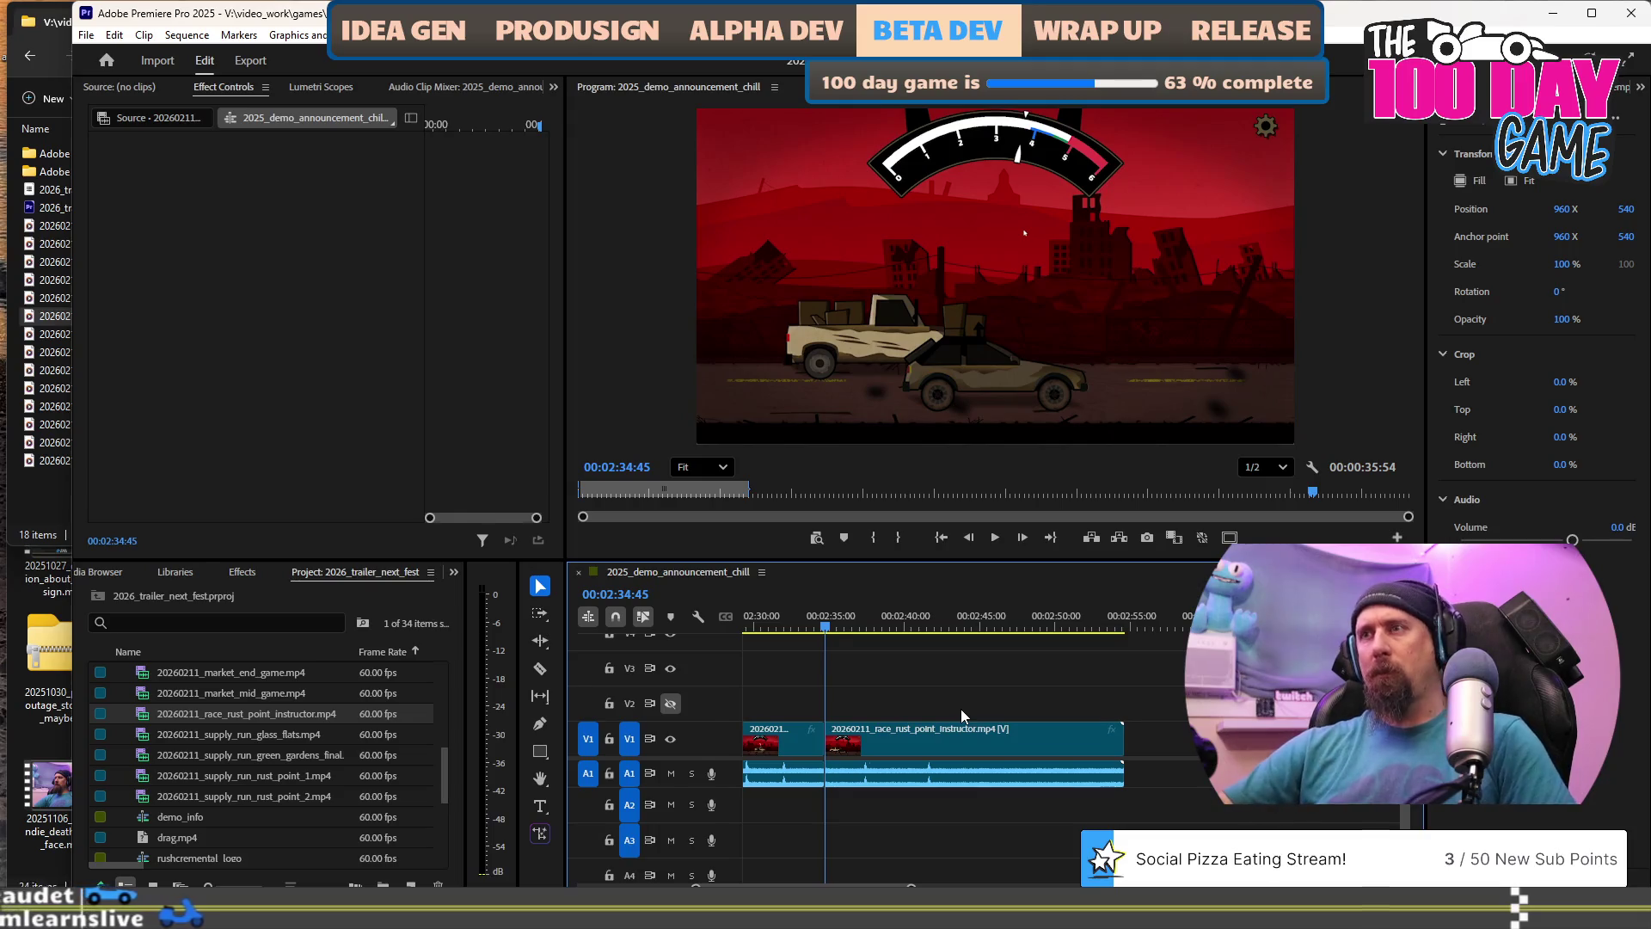
scroll(967, 684, "down", 3)
mouse_move(958, 754)
left_mouse_down()
mouse_move(1058, 754)
mouse_move(787, 740)
left_mouse_up()
scroll(1148, 739, "down", 5)
Drag 20260211_race_desert_chapel_priest.mp4 onto V1 near 3:50, scrub into it, and zoom in.
scroll(1150, 740, "down", 2)
left_click(40, 317)
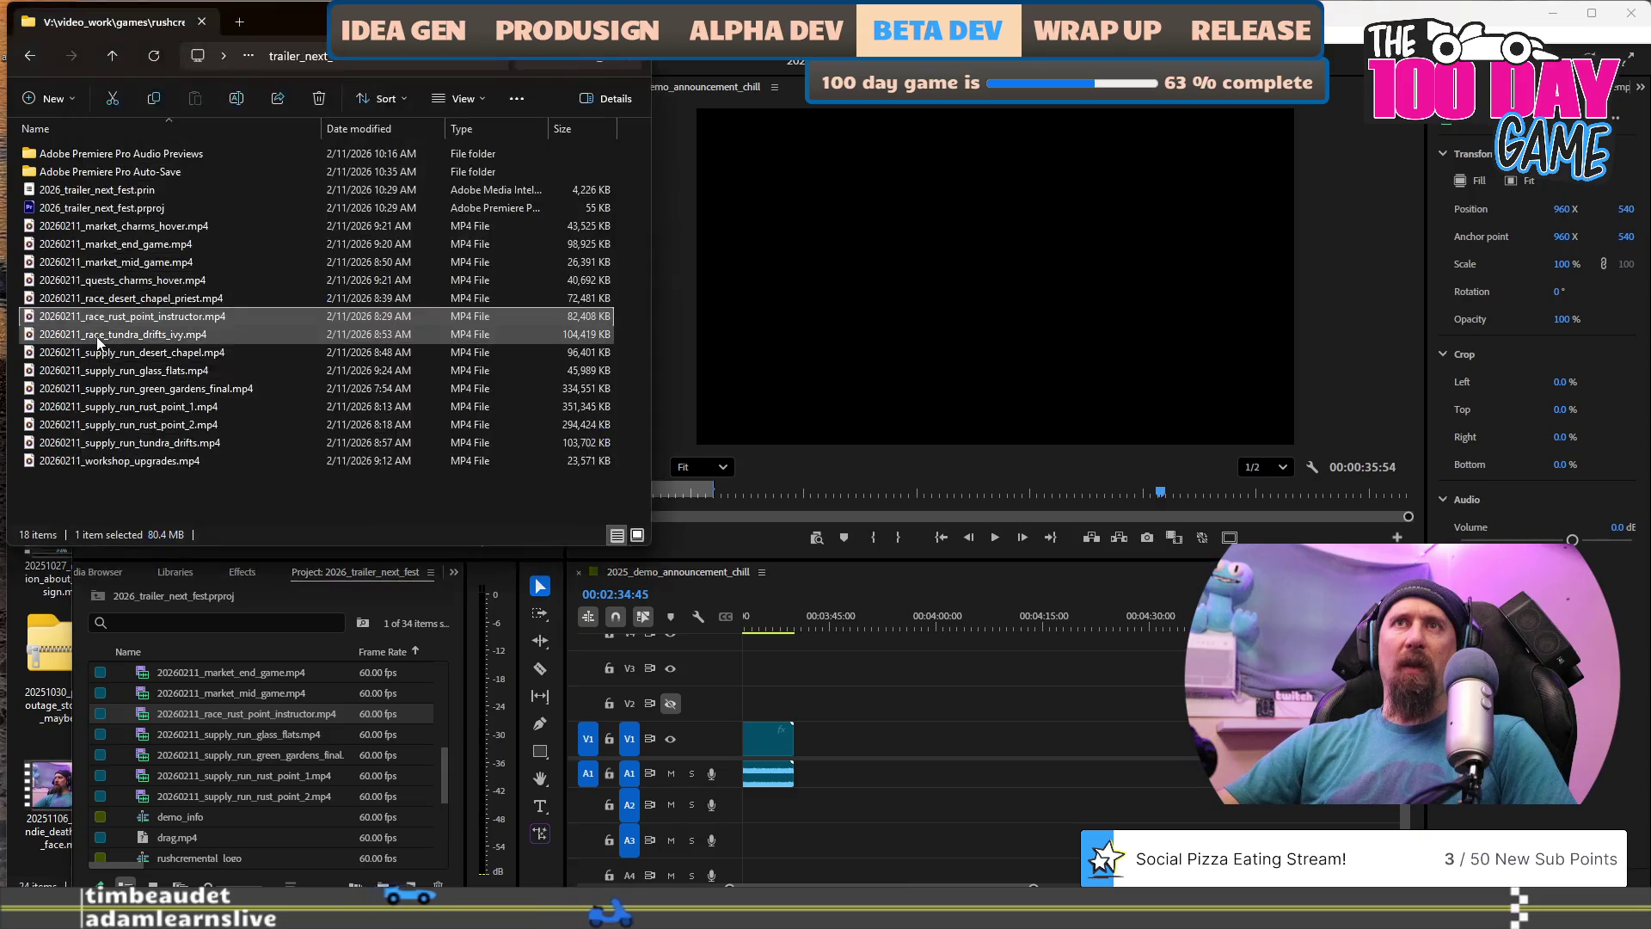
left_click(99, 337)
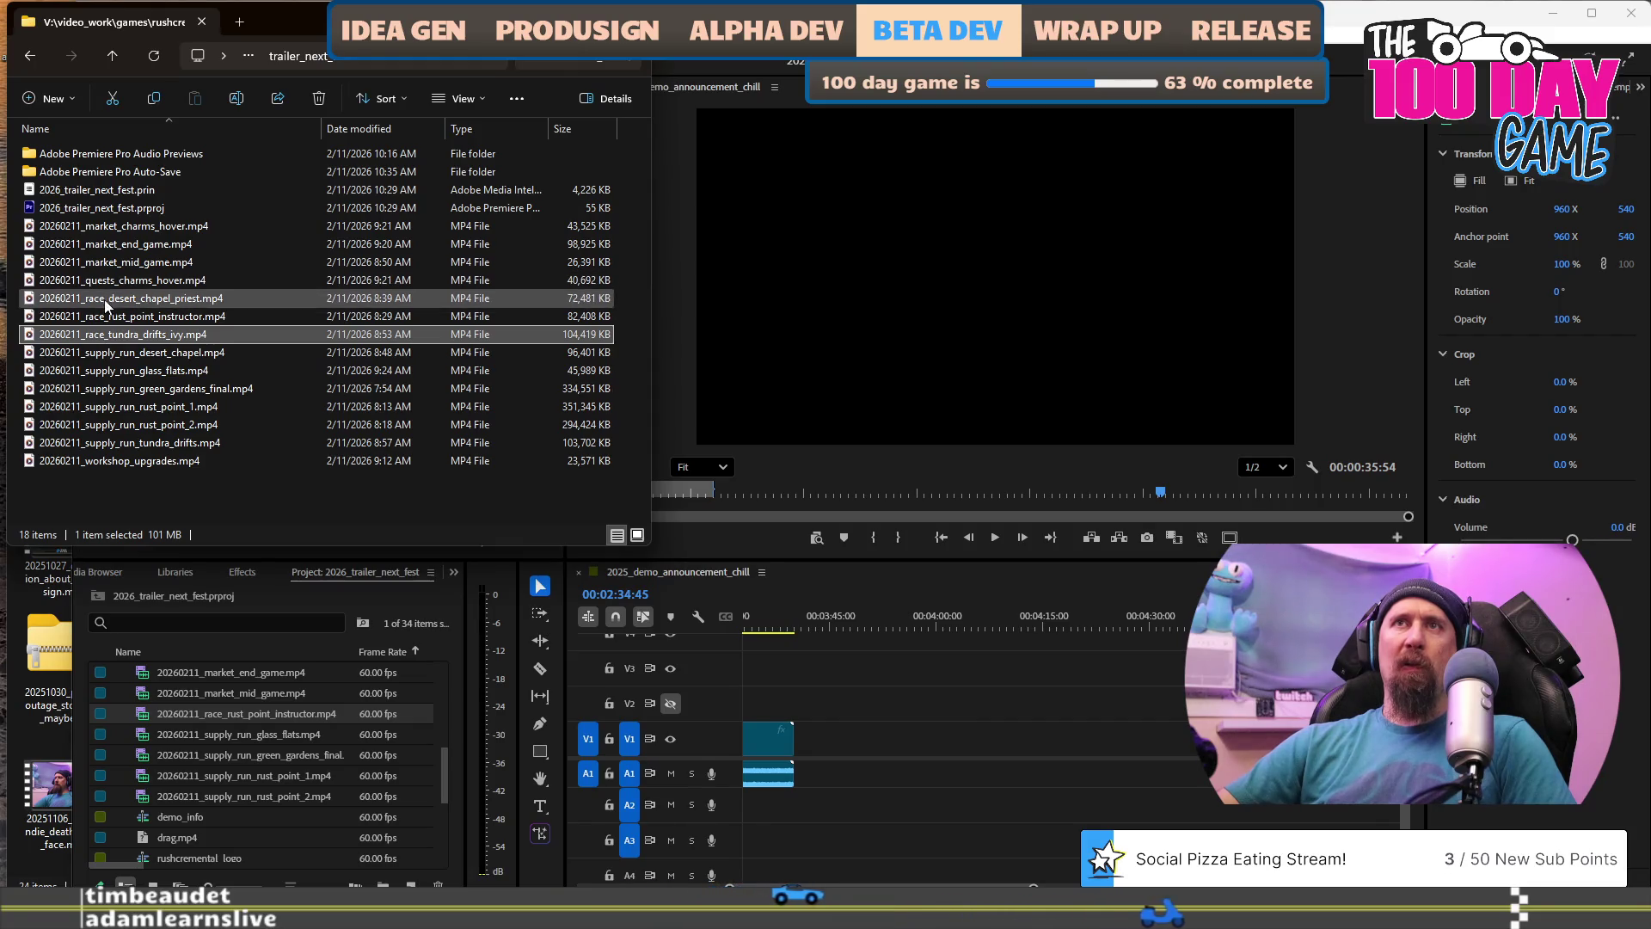
left_click(97, 301)
mouse_move(188, 336)
left_mouse_down()
mouse_move(809, 757)
mouse_move(851, 749)
left_mouse_up()
left_click(862, 632)
left_click_drag(862, 632, 943, 628)
key("equal")
key("equal")
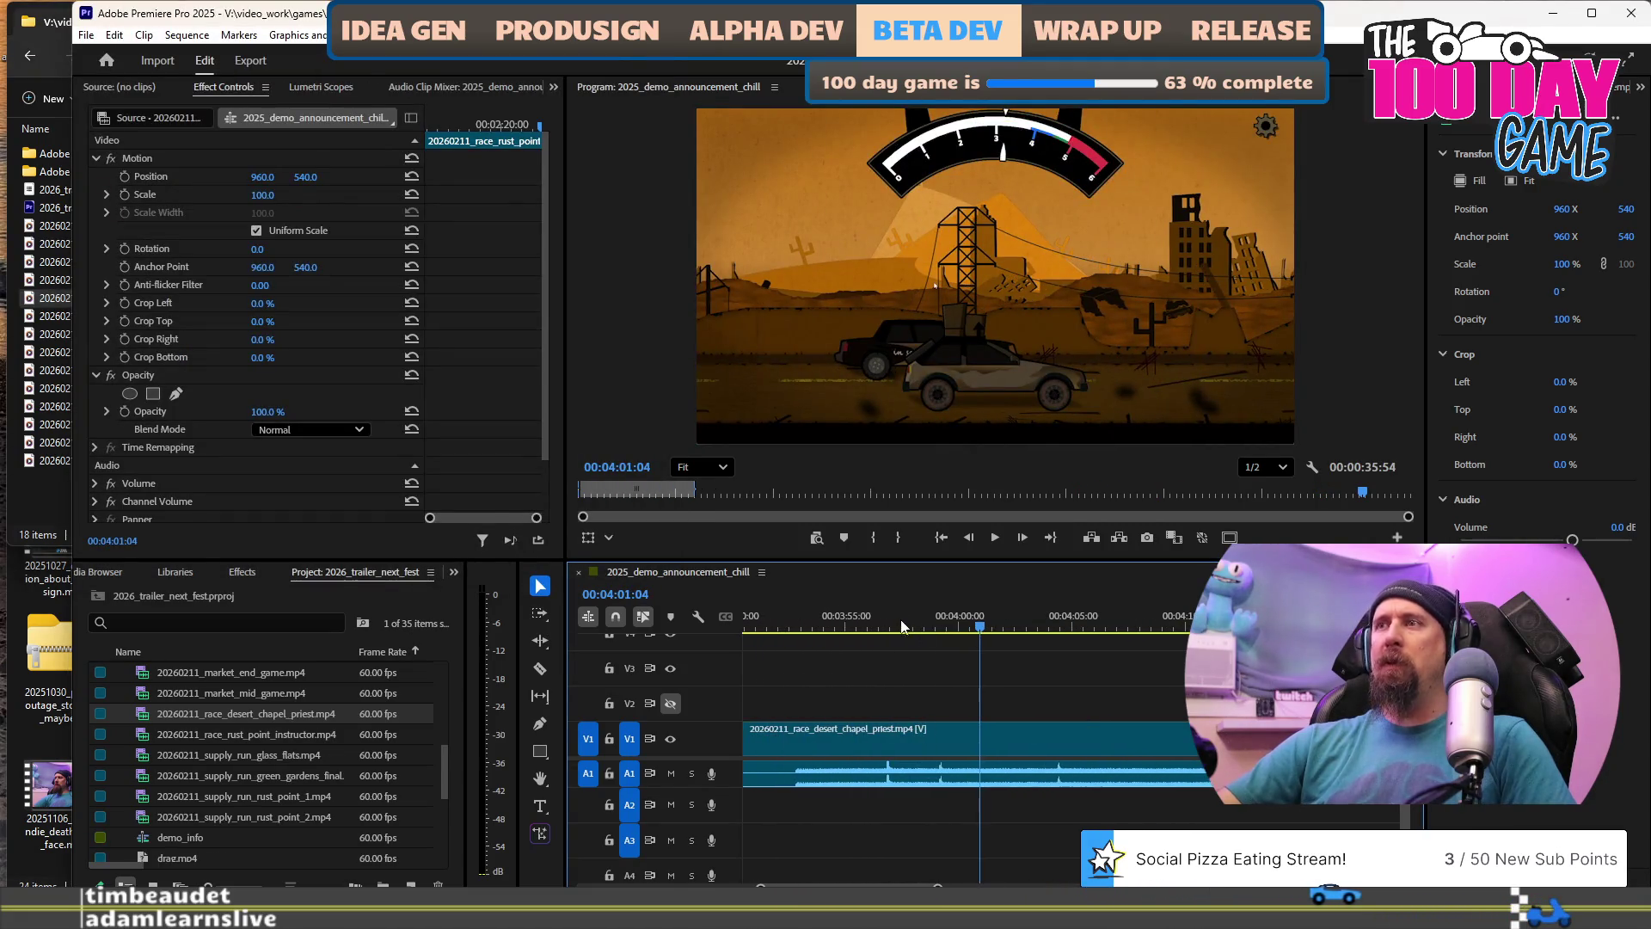
Trim the desert chapel clip's head to just after the countdown and replay to the Perfect rating.
left_click(881, 627)
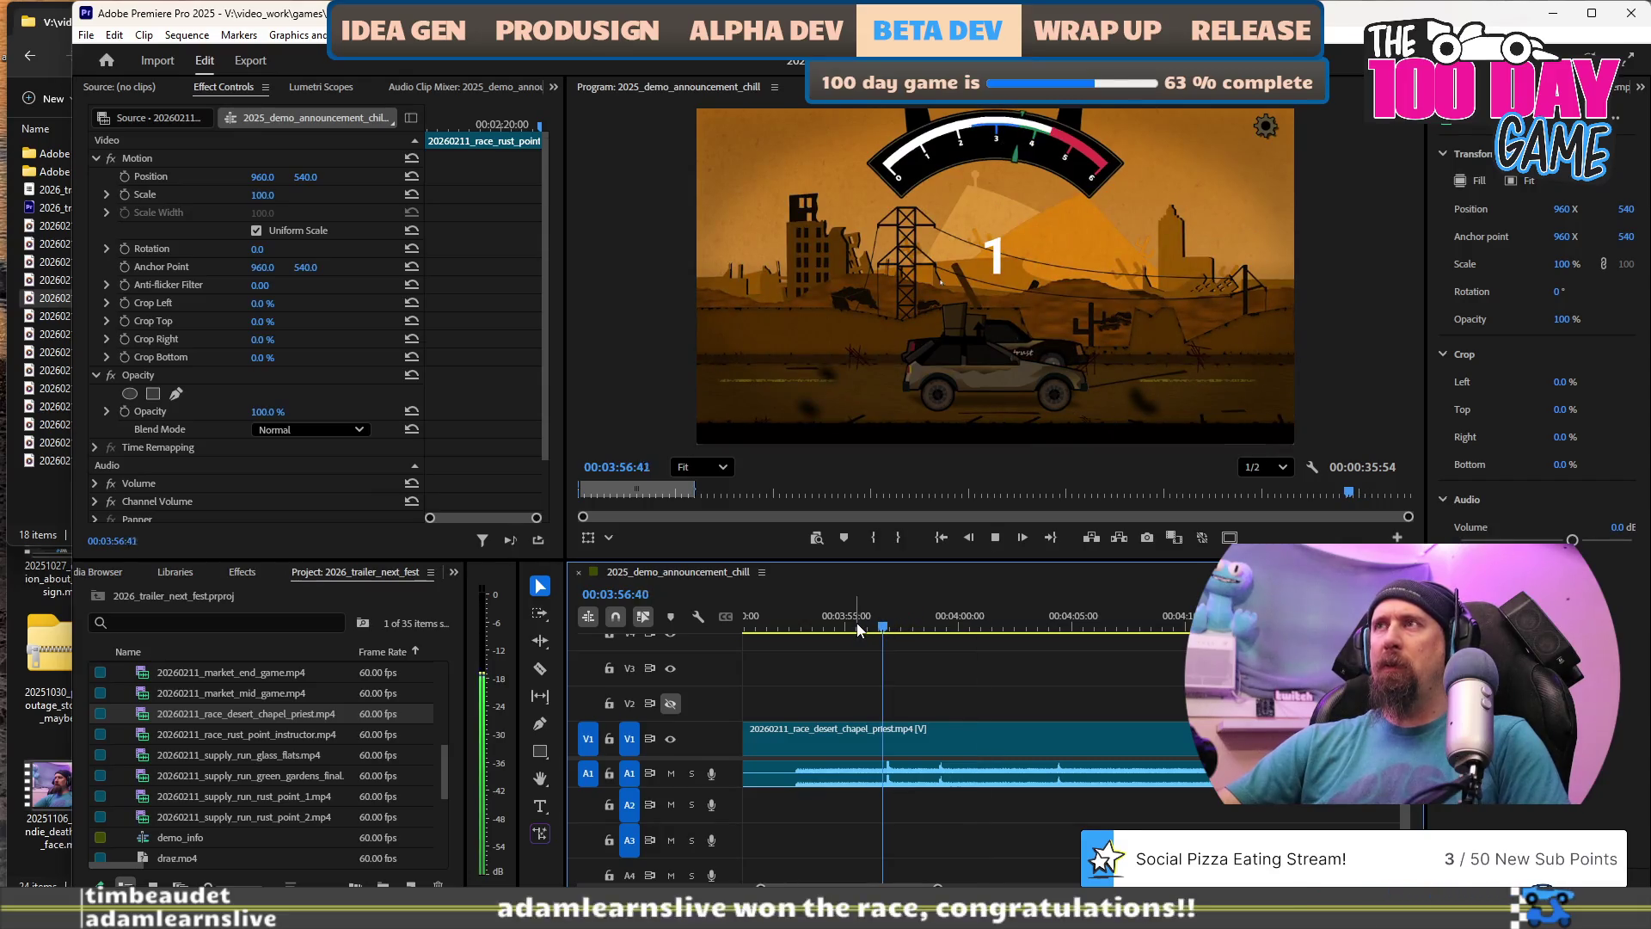
key("space")
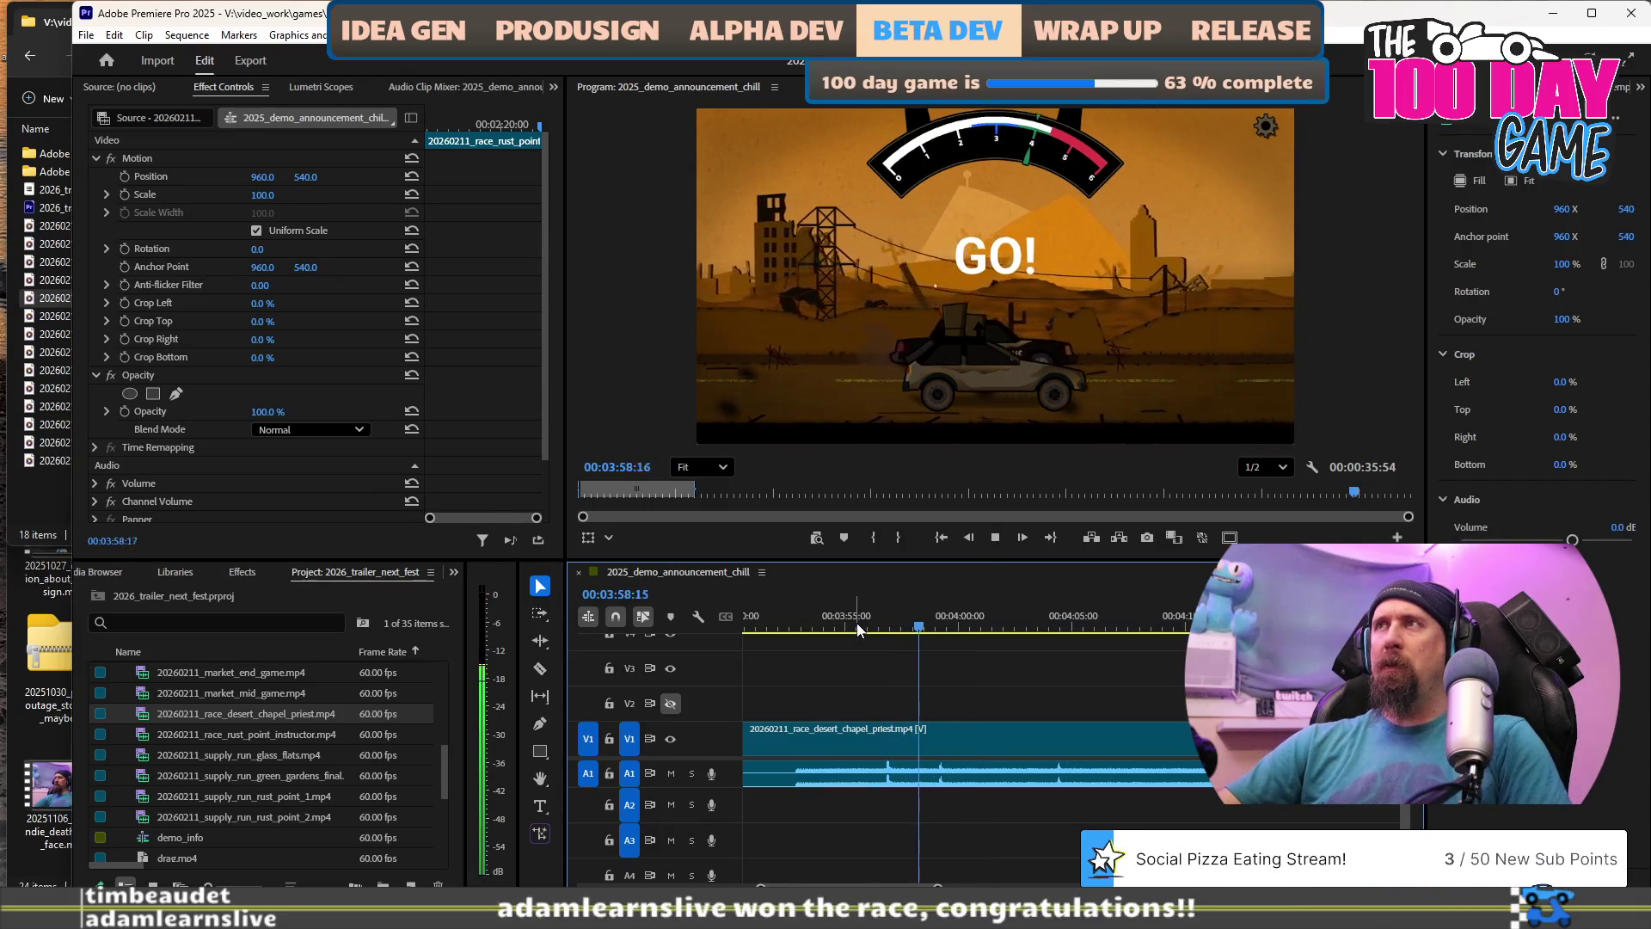
key("space")
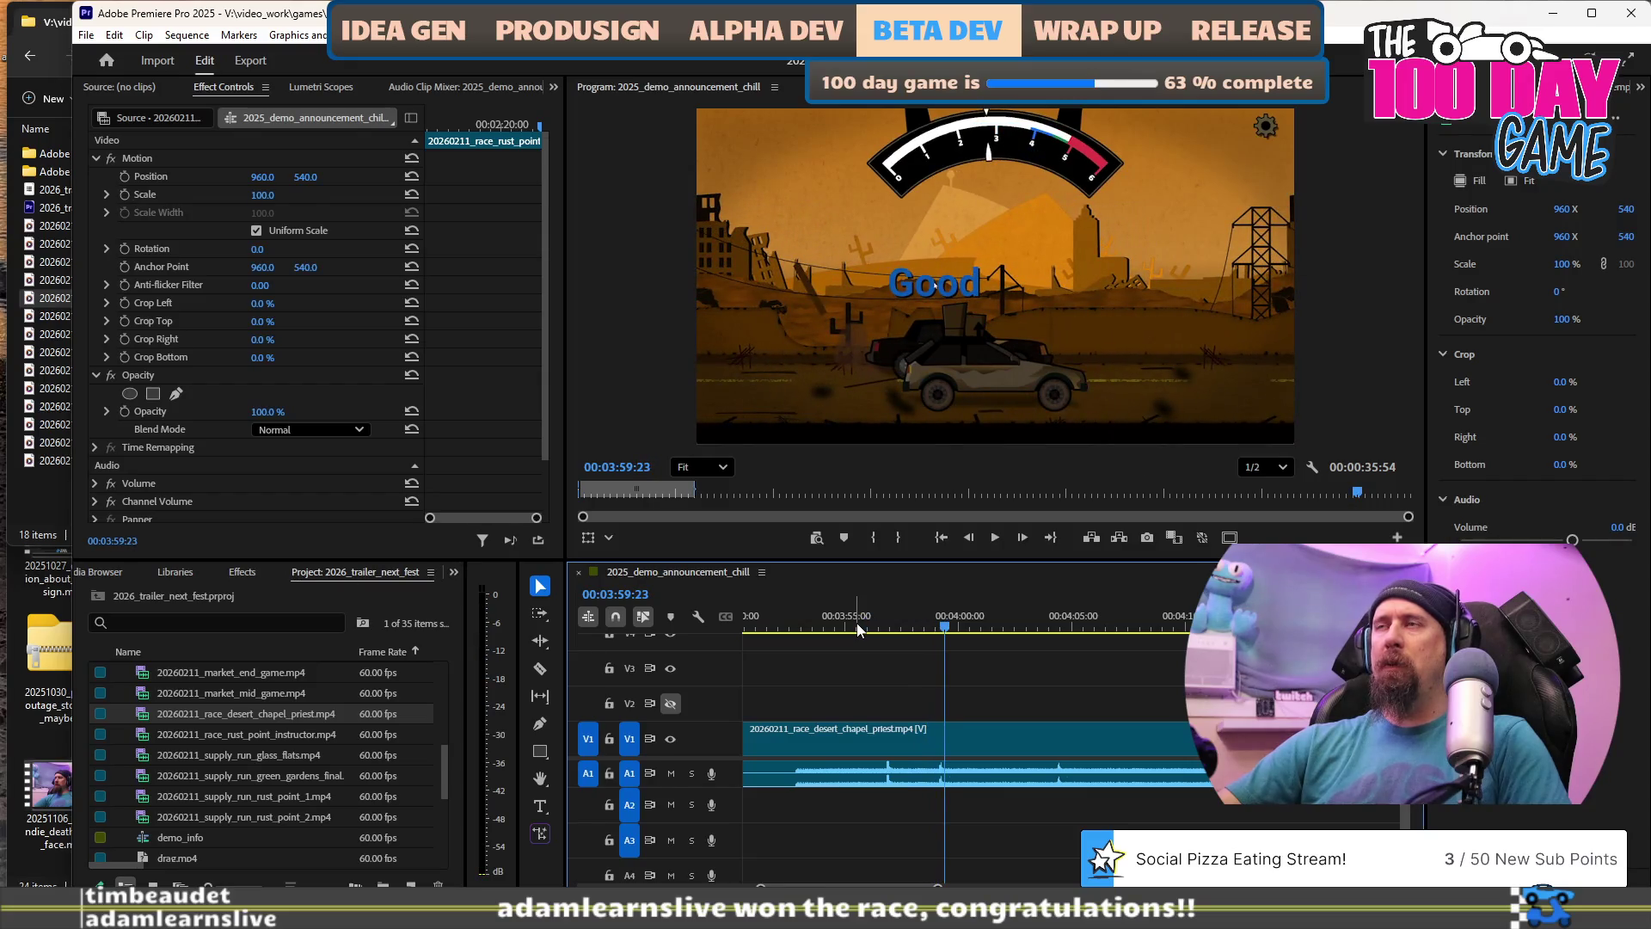
key("space")
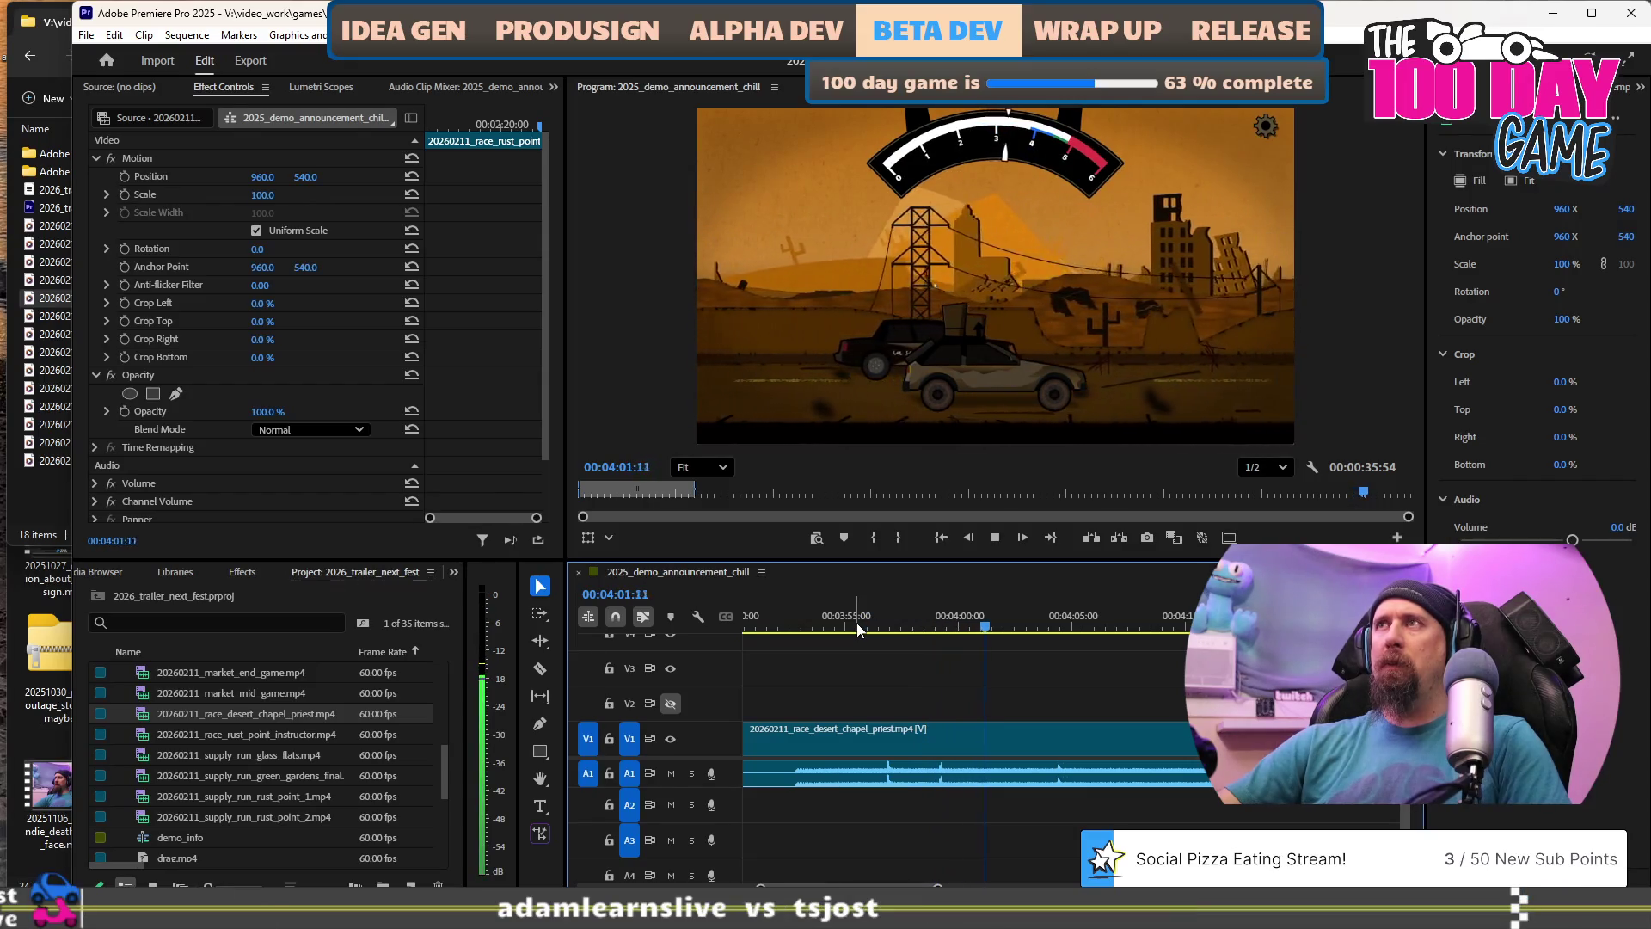
key("ctrl+z")
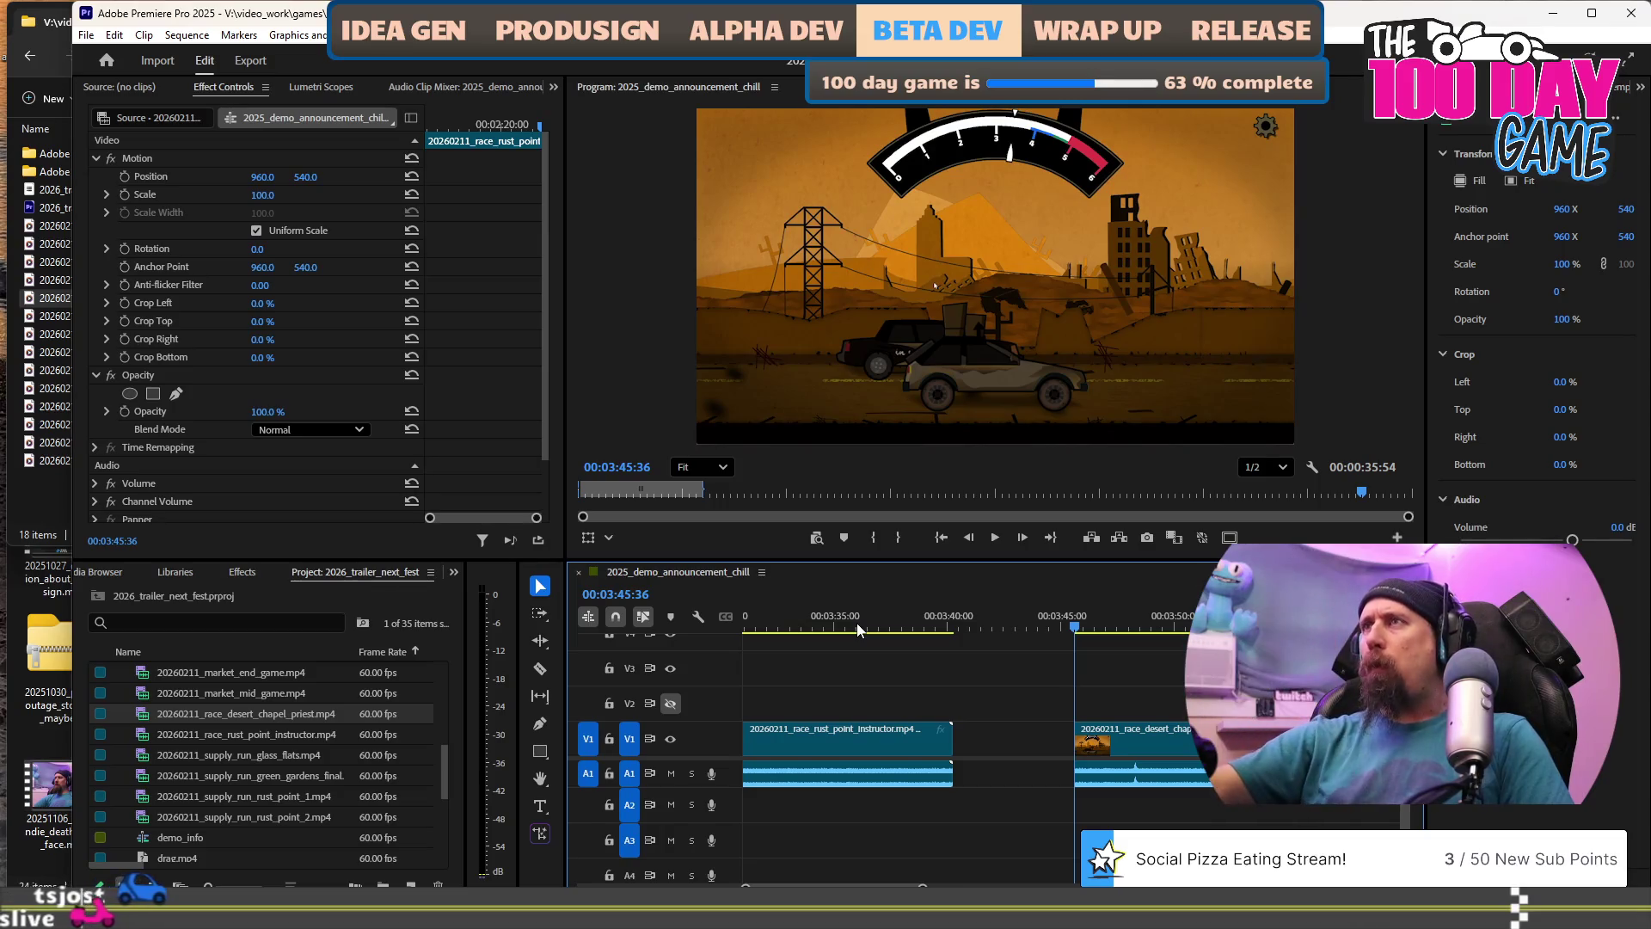
key("space")
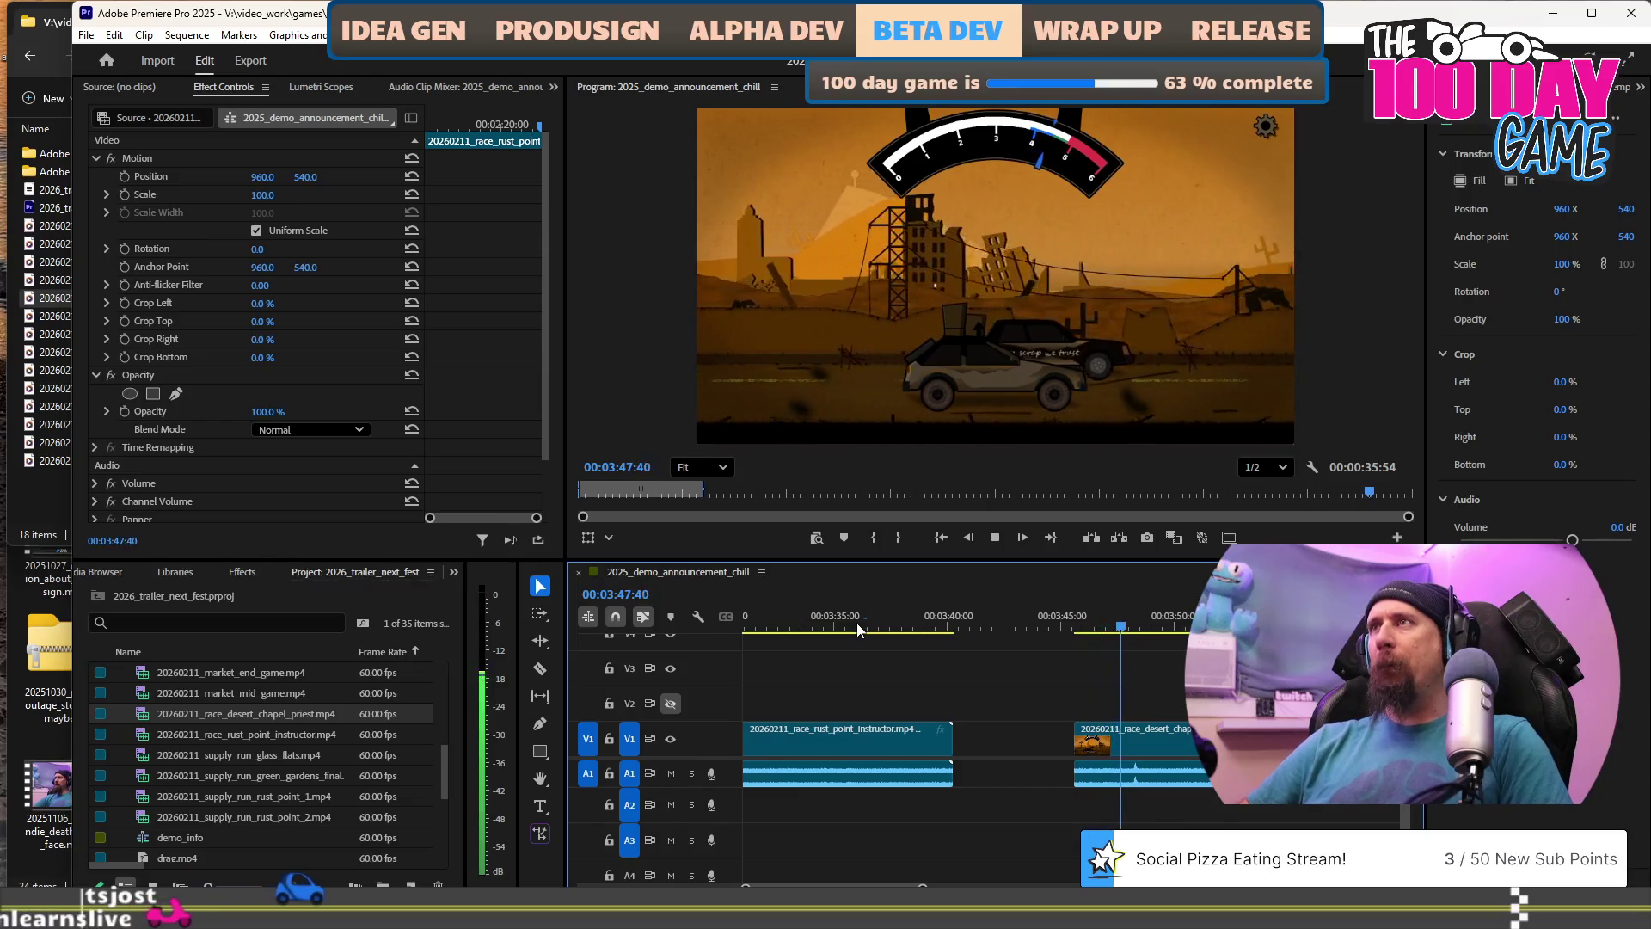
key("space")
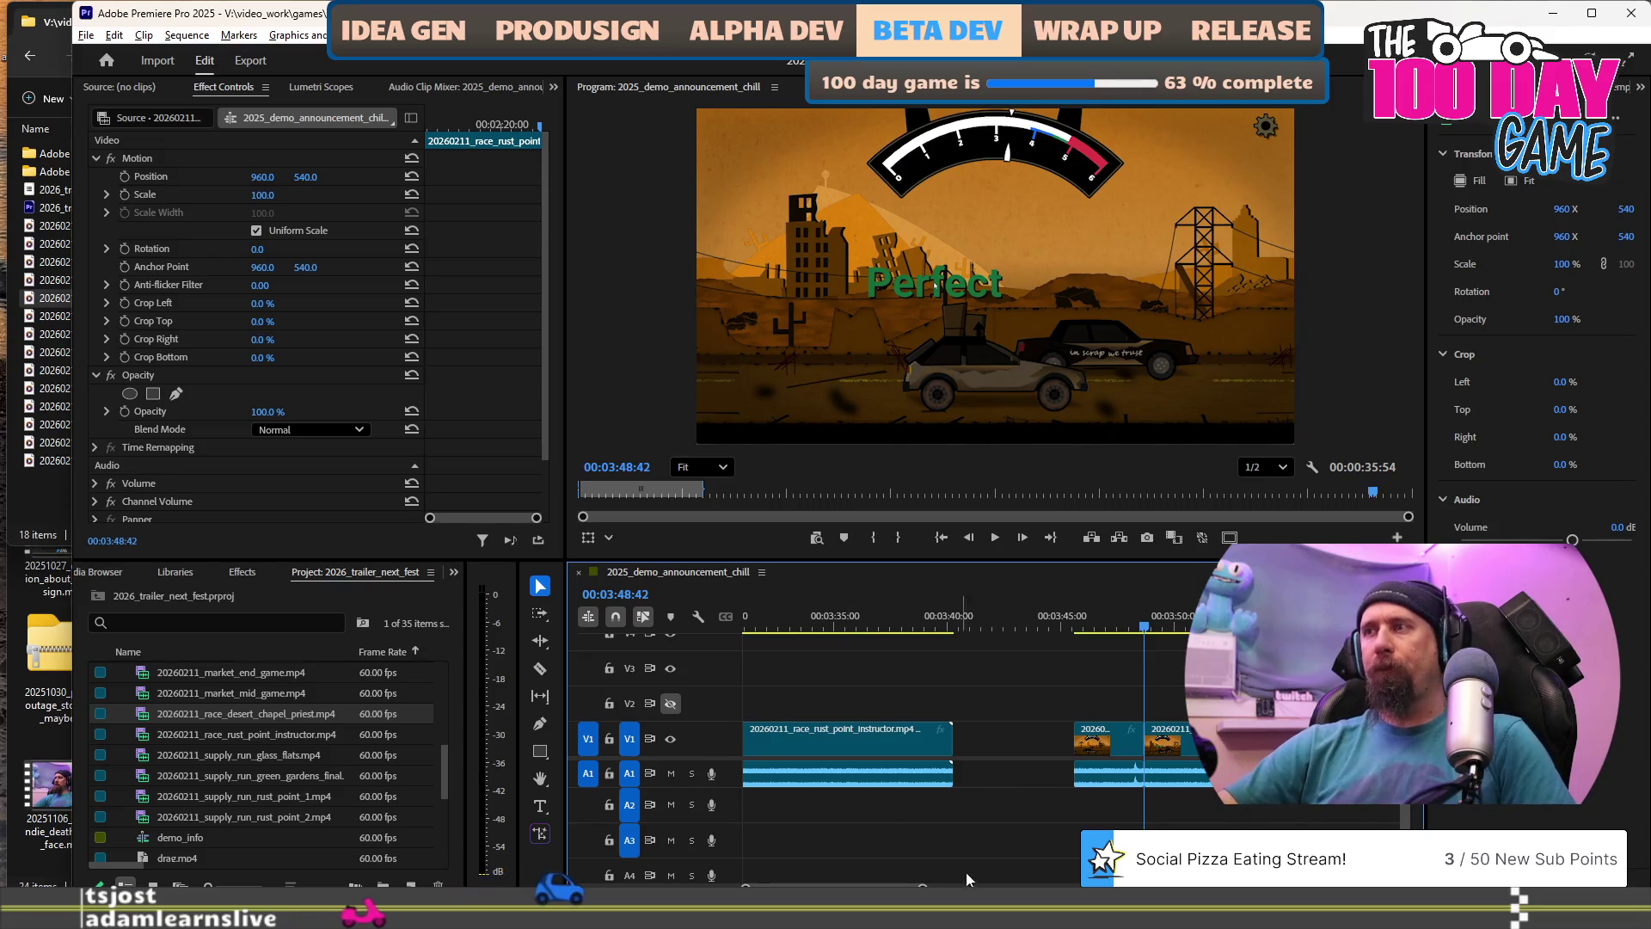
scroll(1029, 732, "down", 2)
scroll(1029, 731, "up", 2)
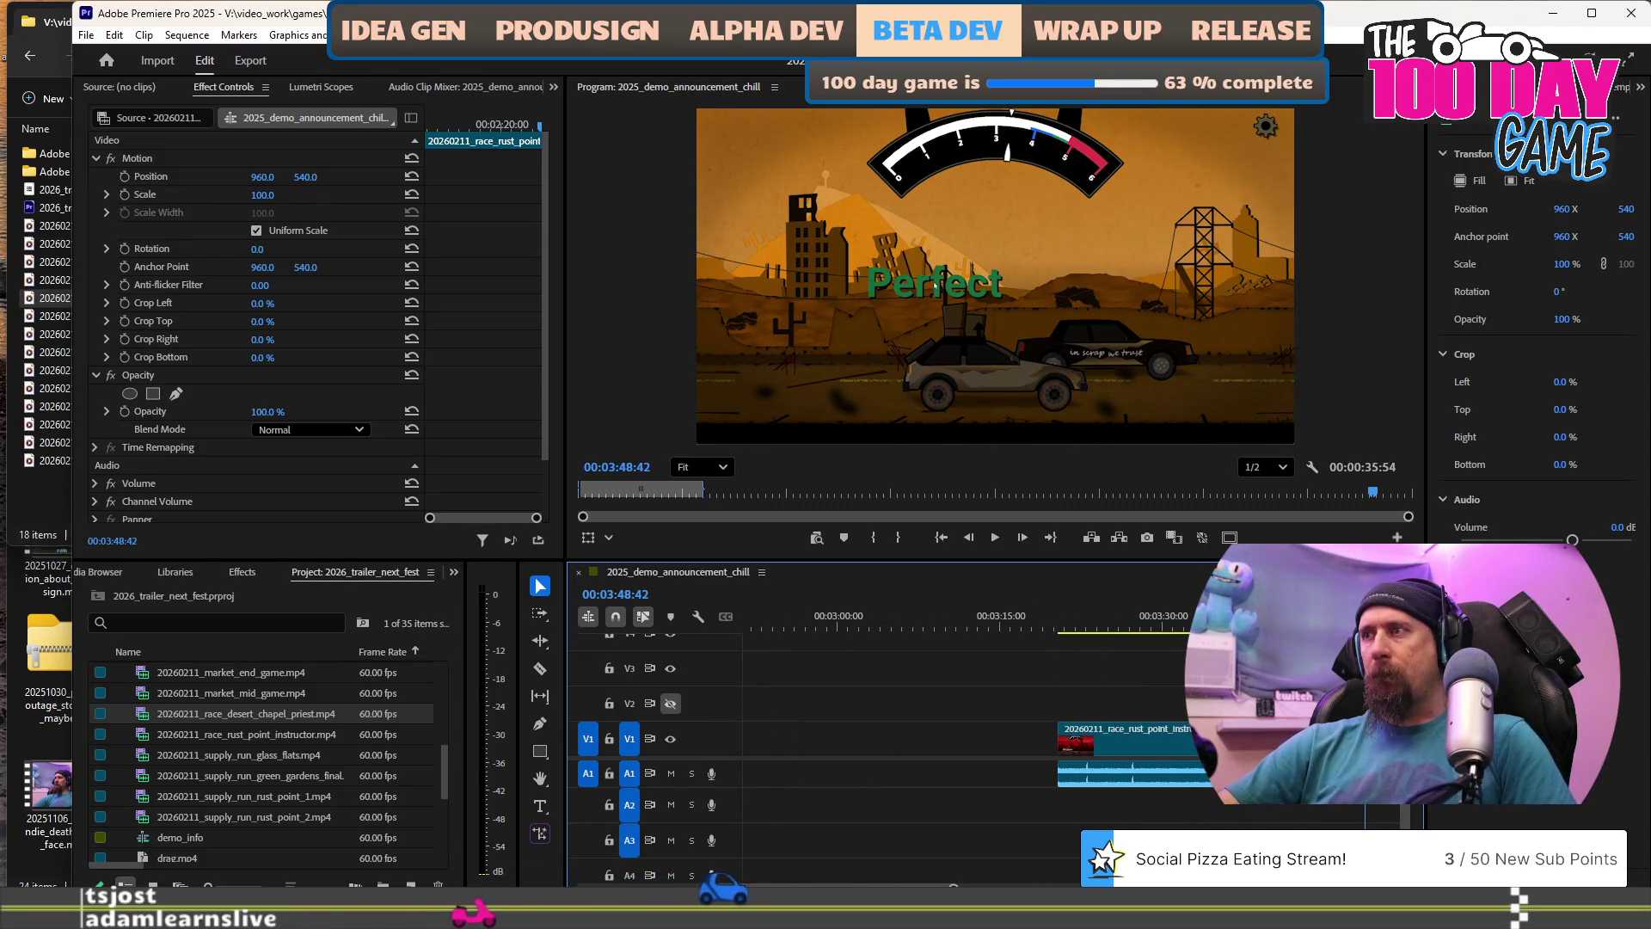
scroll(913, 746, "up", 3)
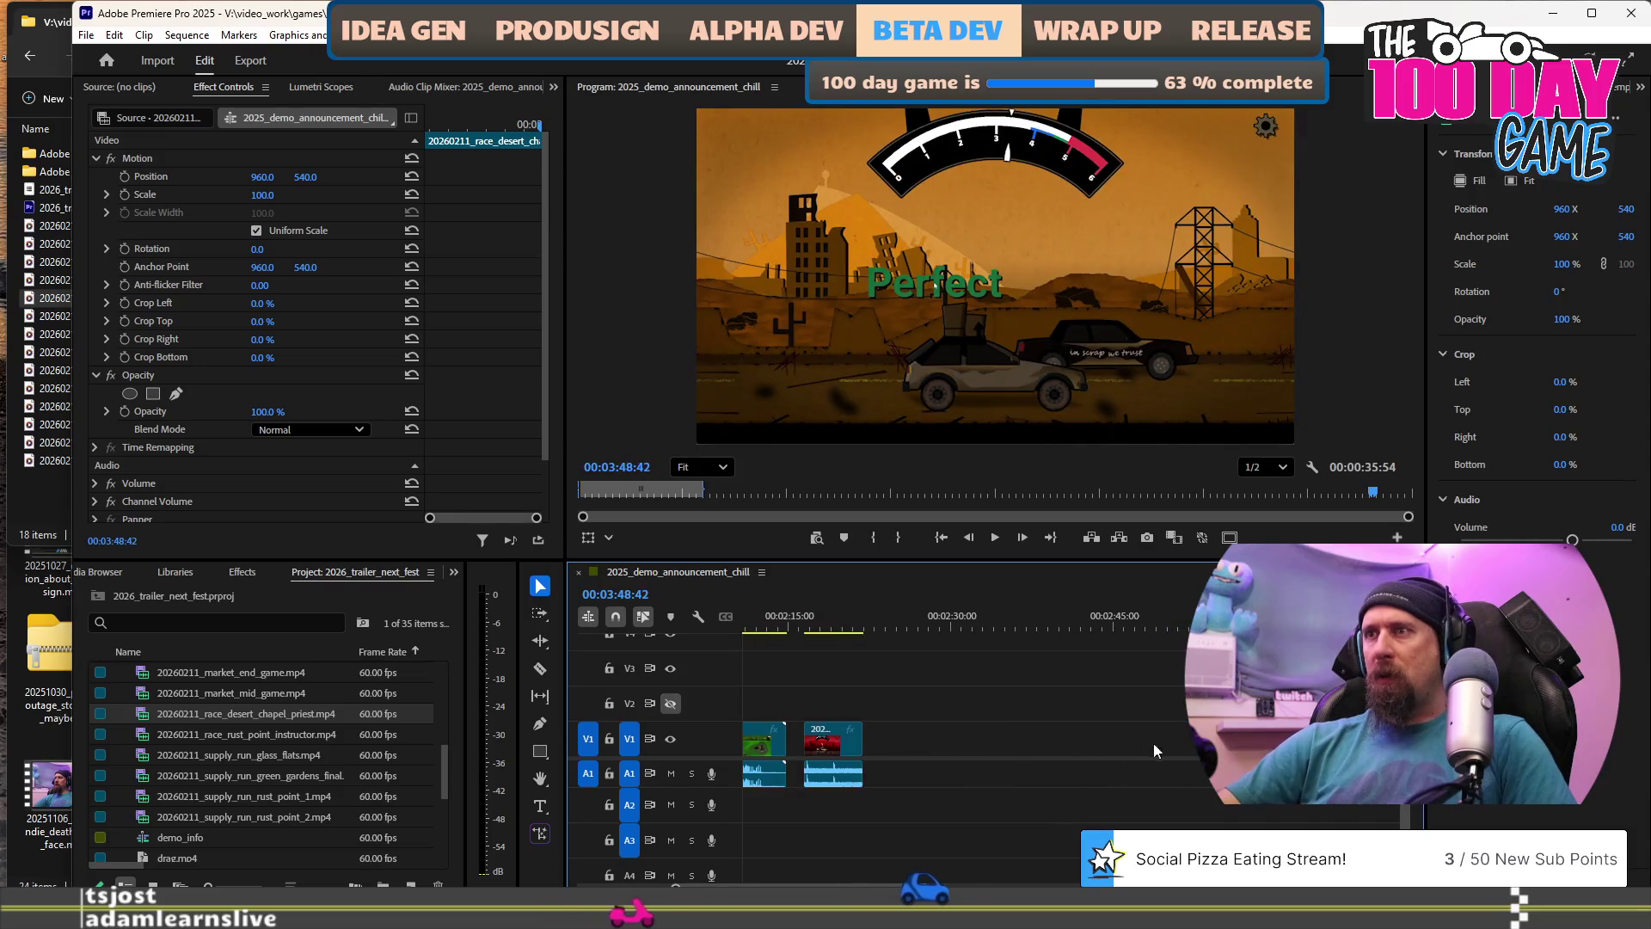
Move the desert chapel clip right after the red race clip and play across the join.
left_click_drag(246, 714, 879, 738)
left_click(832, 630)
key("space")
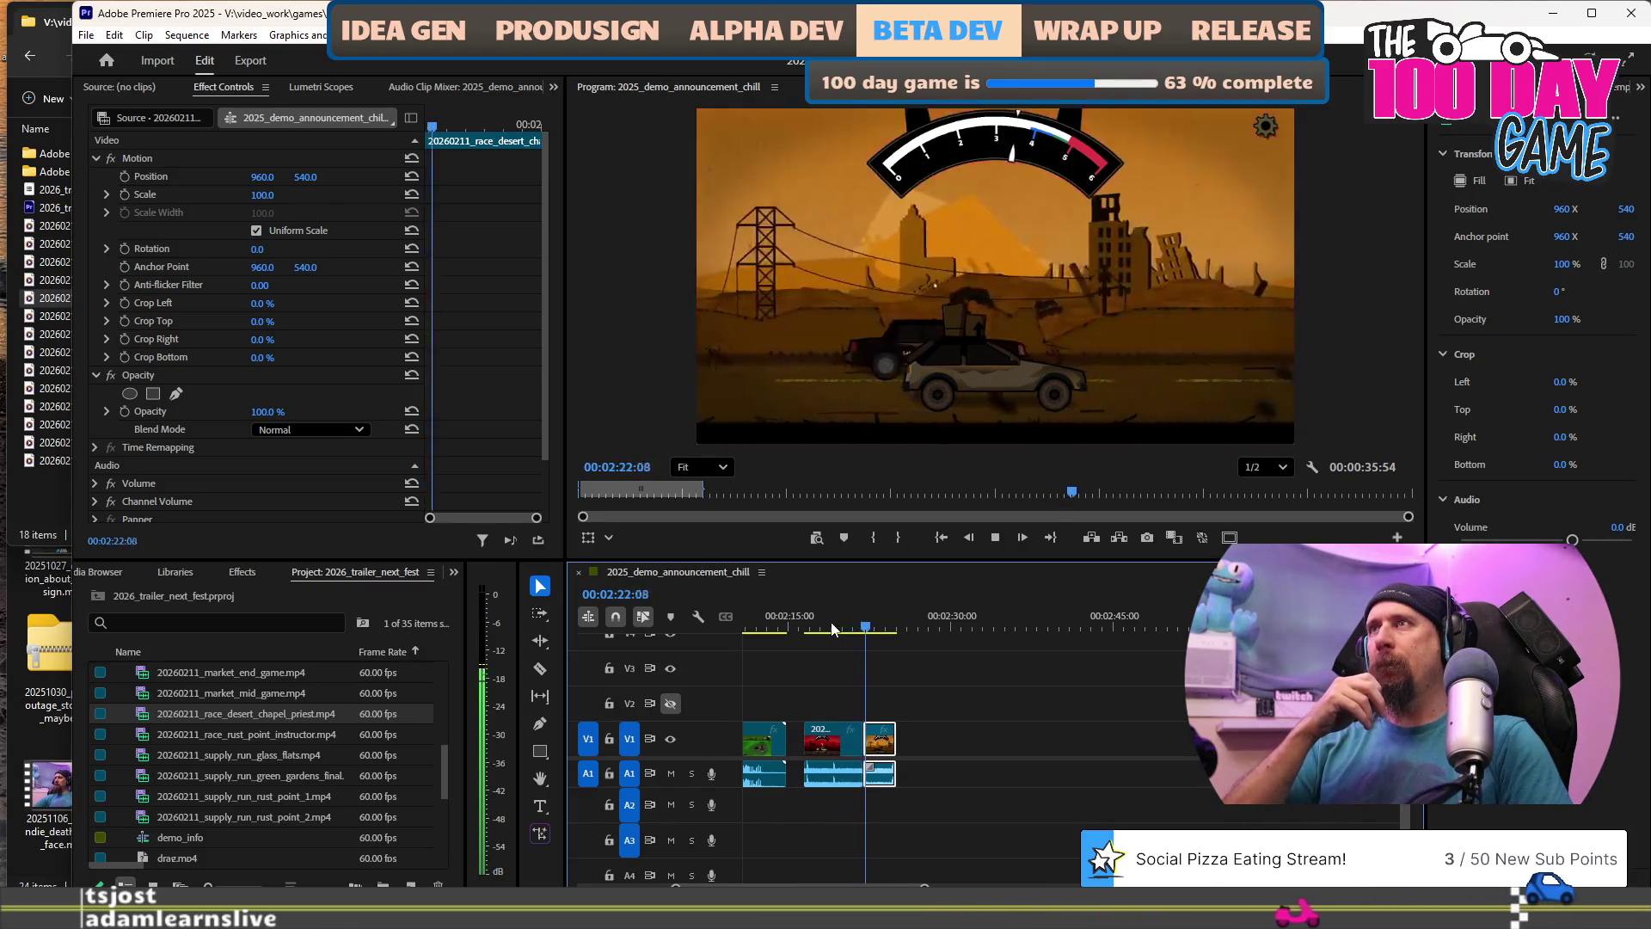
key("space")
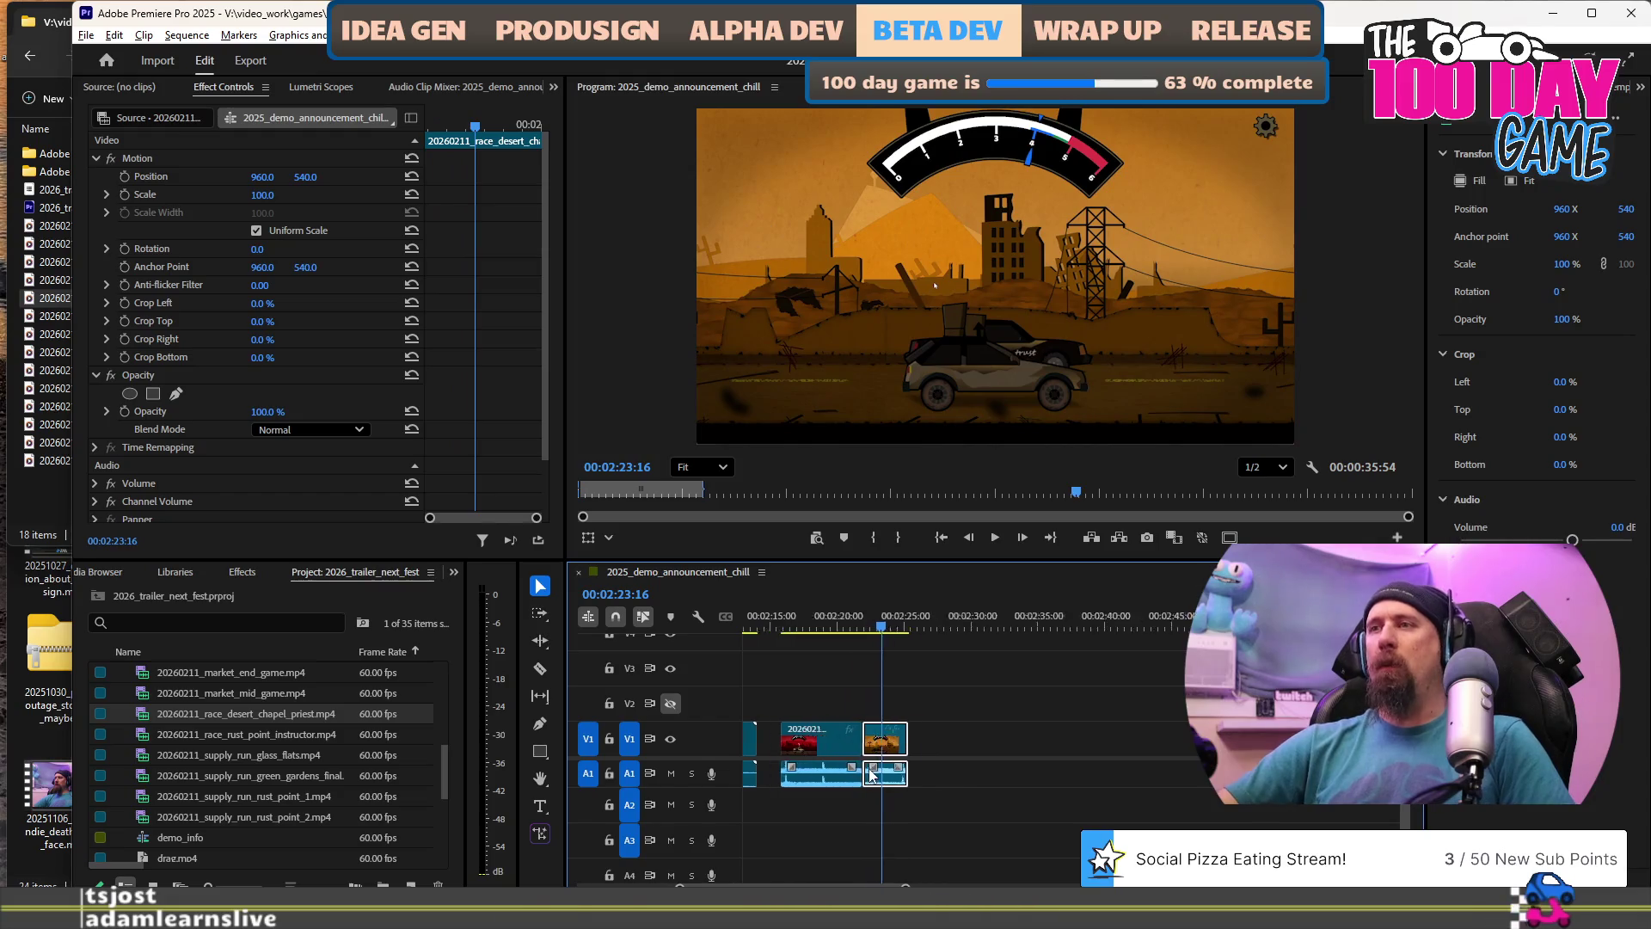
key("equal")
key("equal")
key("equal")
scroll(1017, 740, "up", 4)
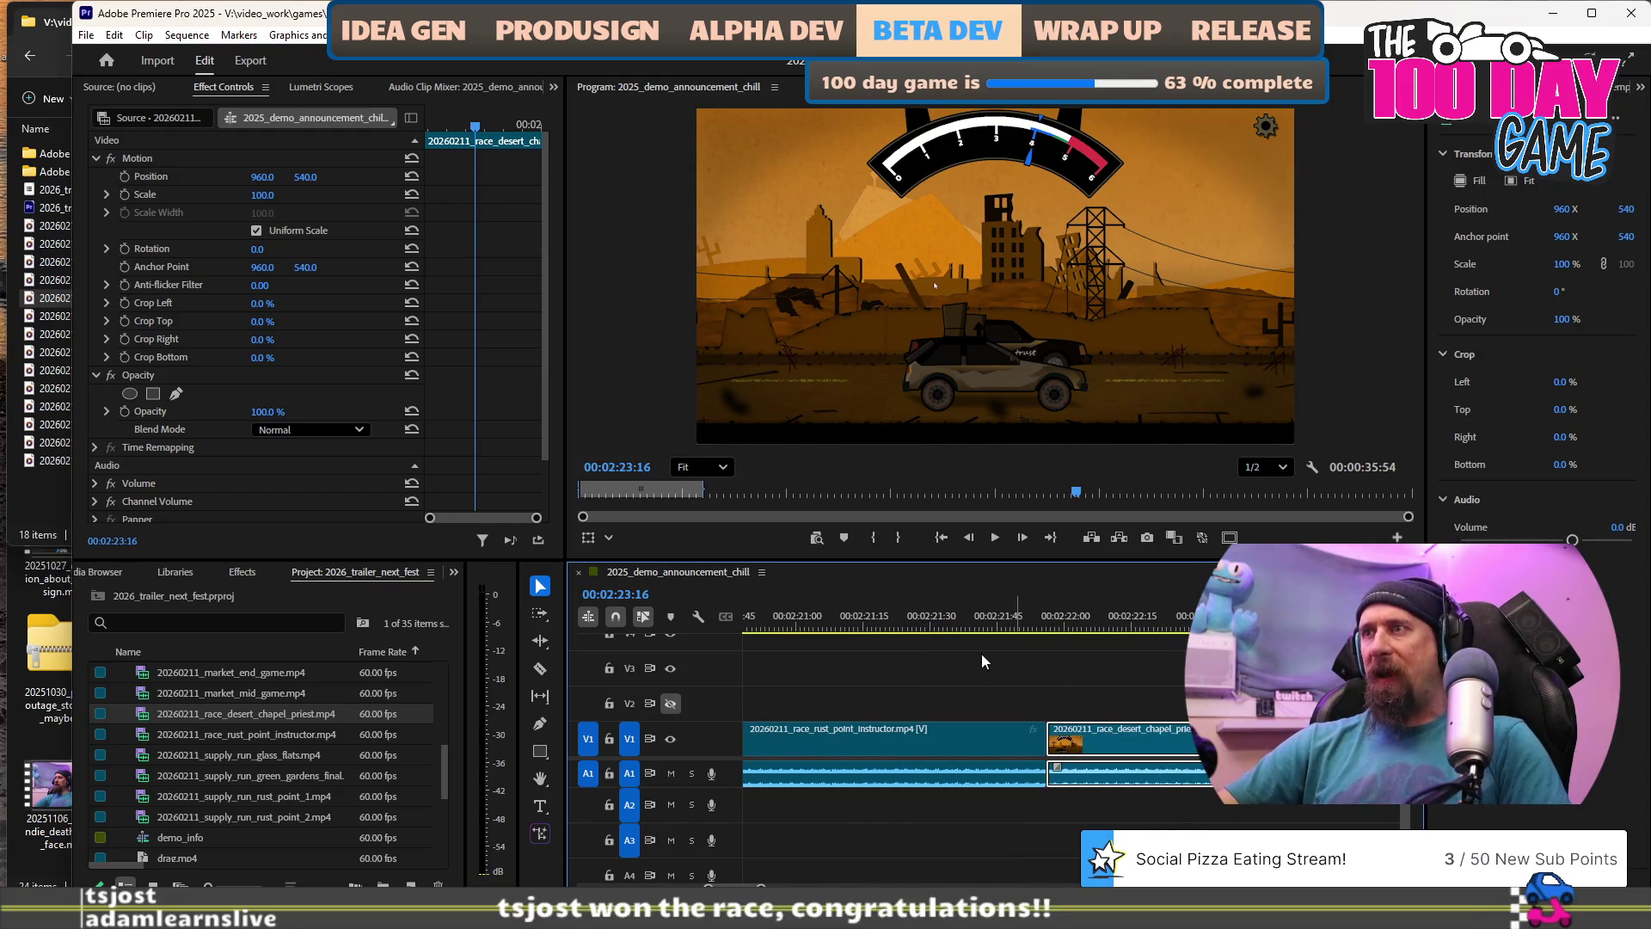
Frame-step to the cut point near 02:21:35 and ripple-trim the rust point clip's tail.
left_click(1041, 621)
key("Right")
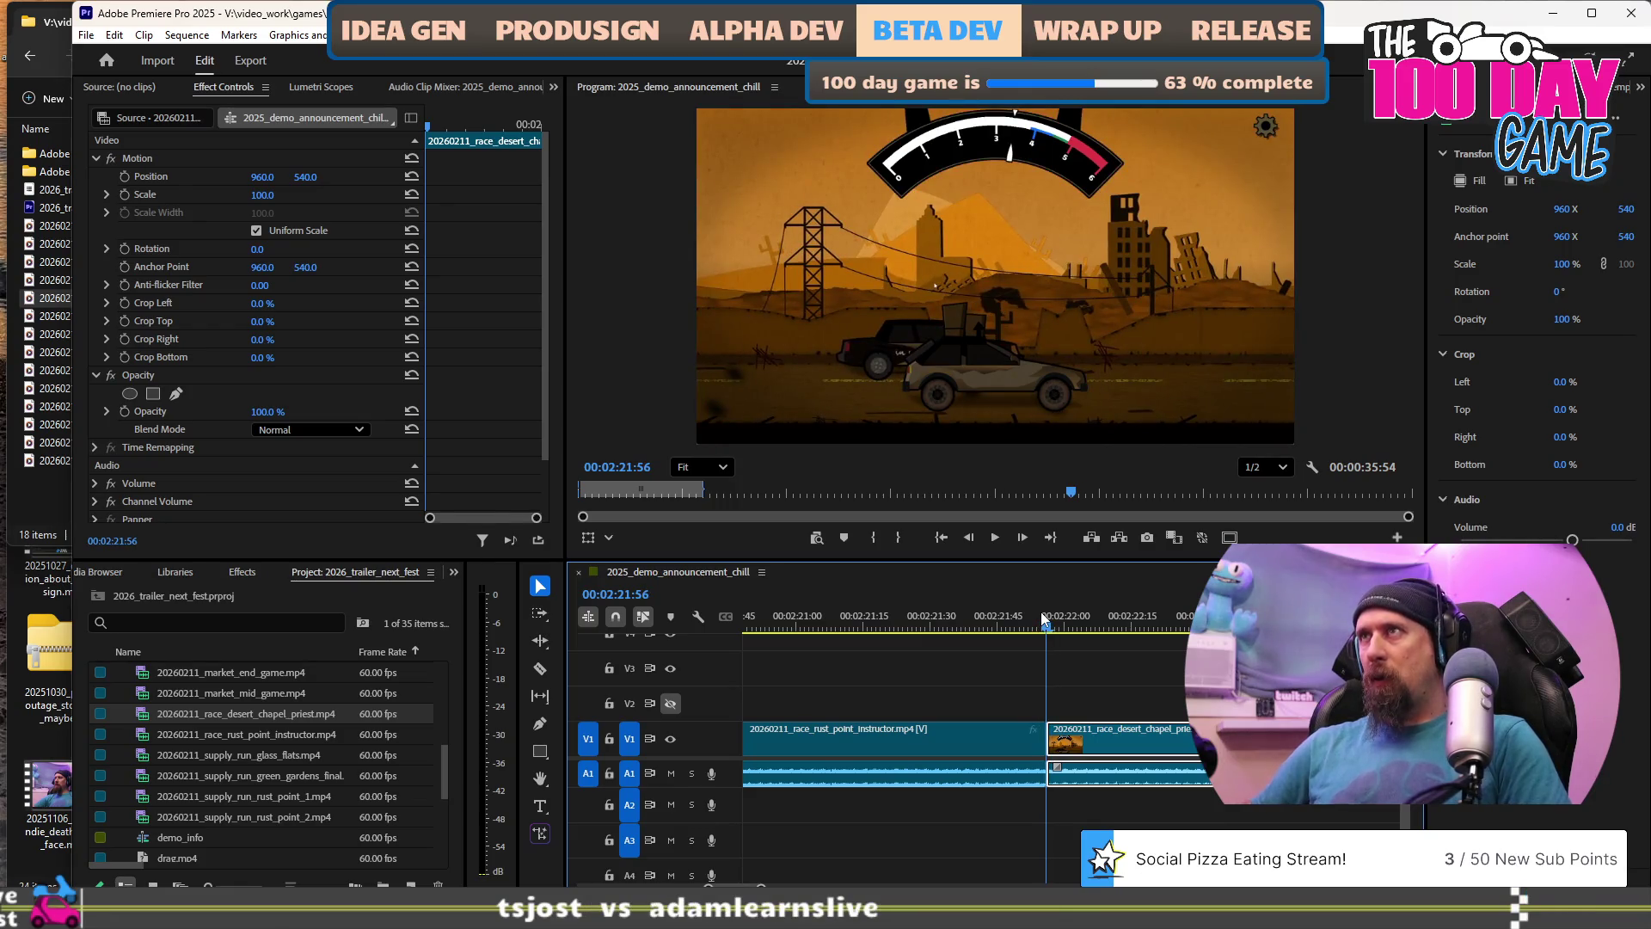
key("Right")
key("Left")
key("Left")
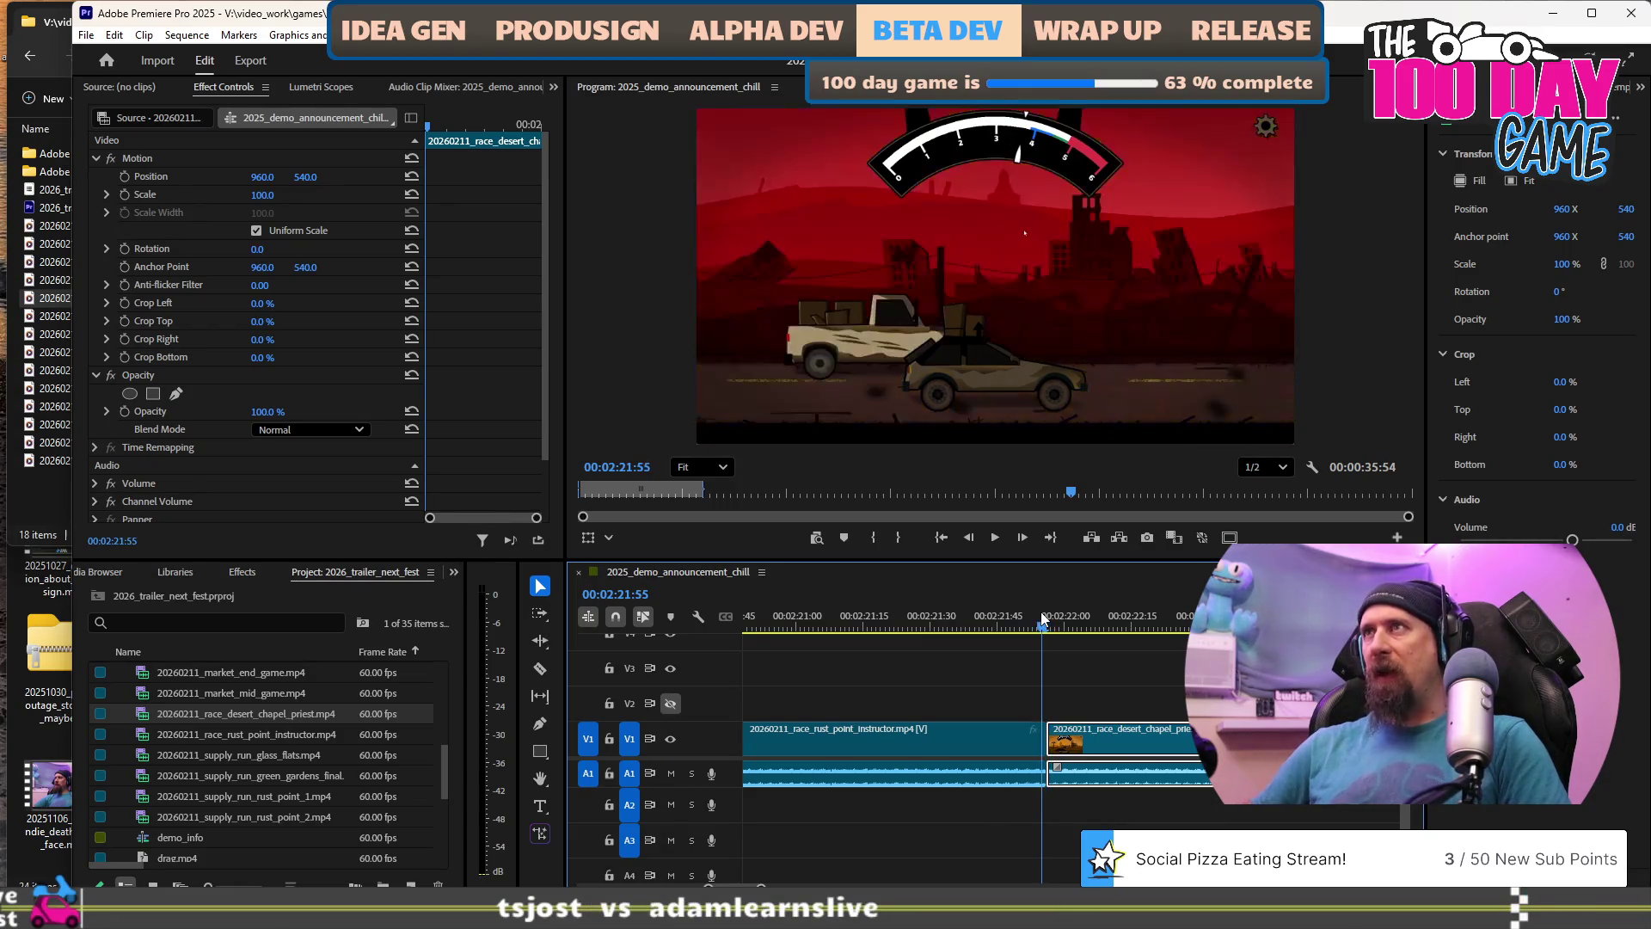
key("Left")
key("Left")
key("Left")
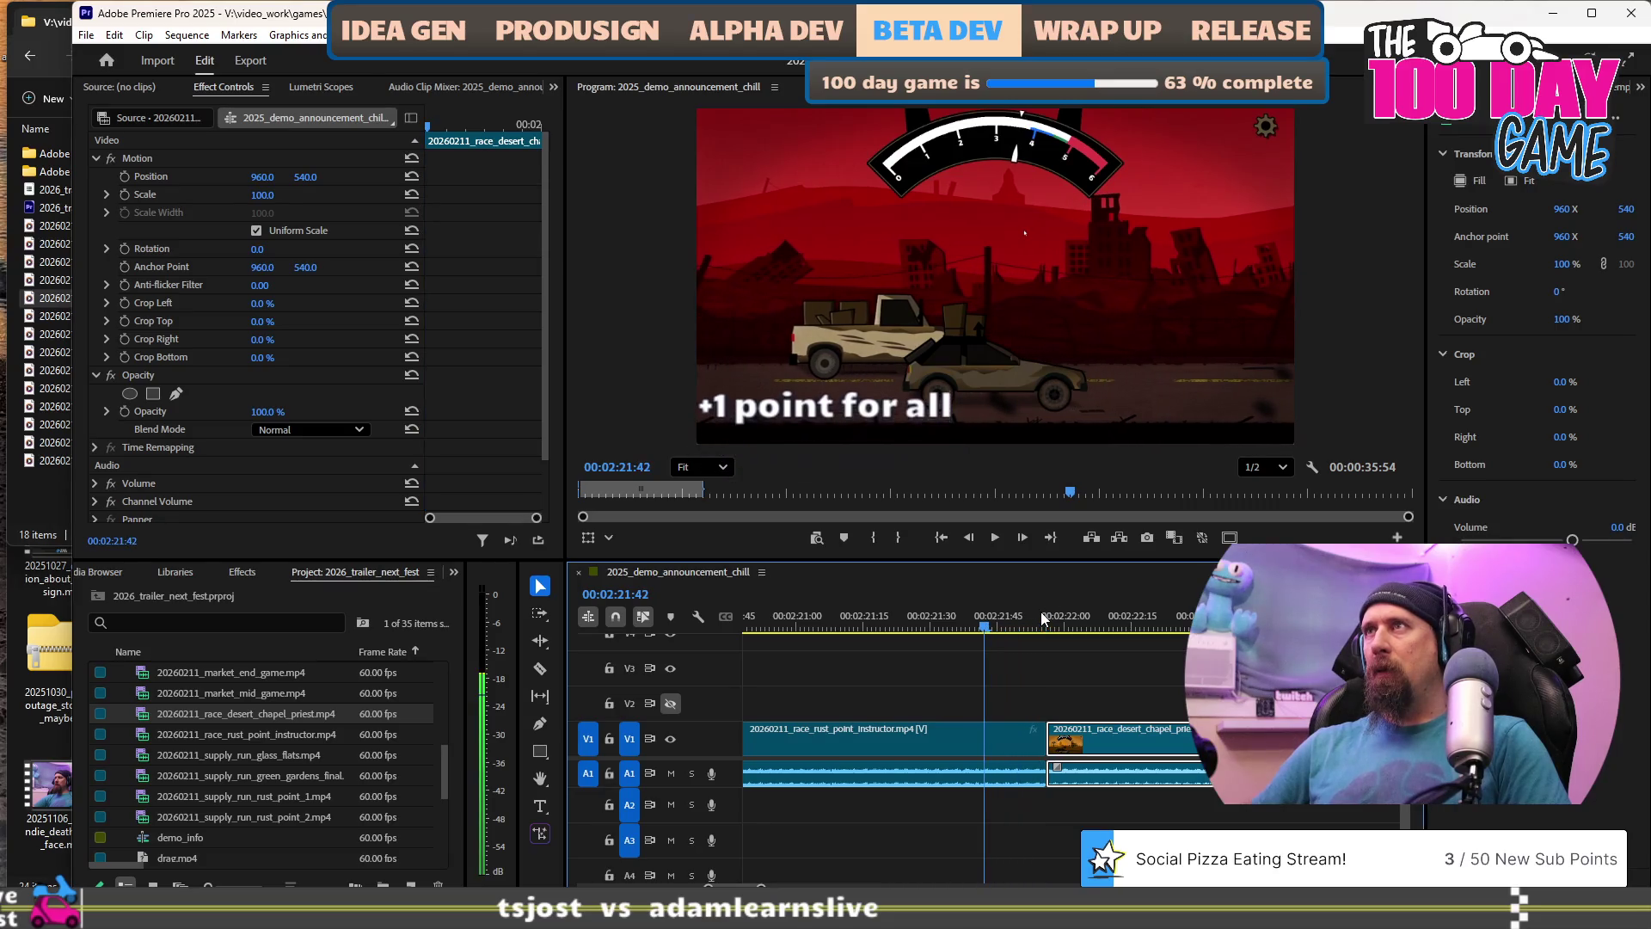
key("Left")
key("Left")
key("Left")
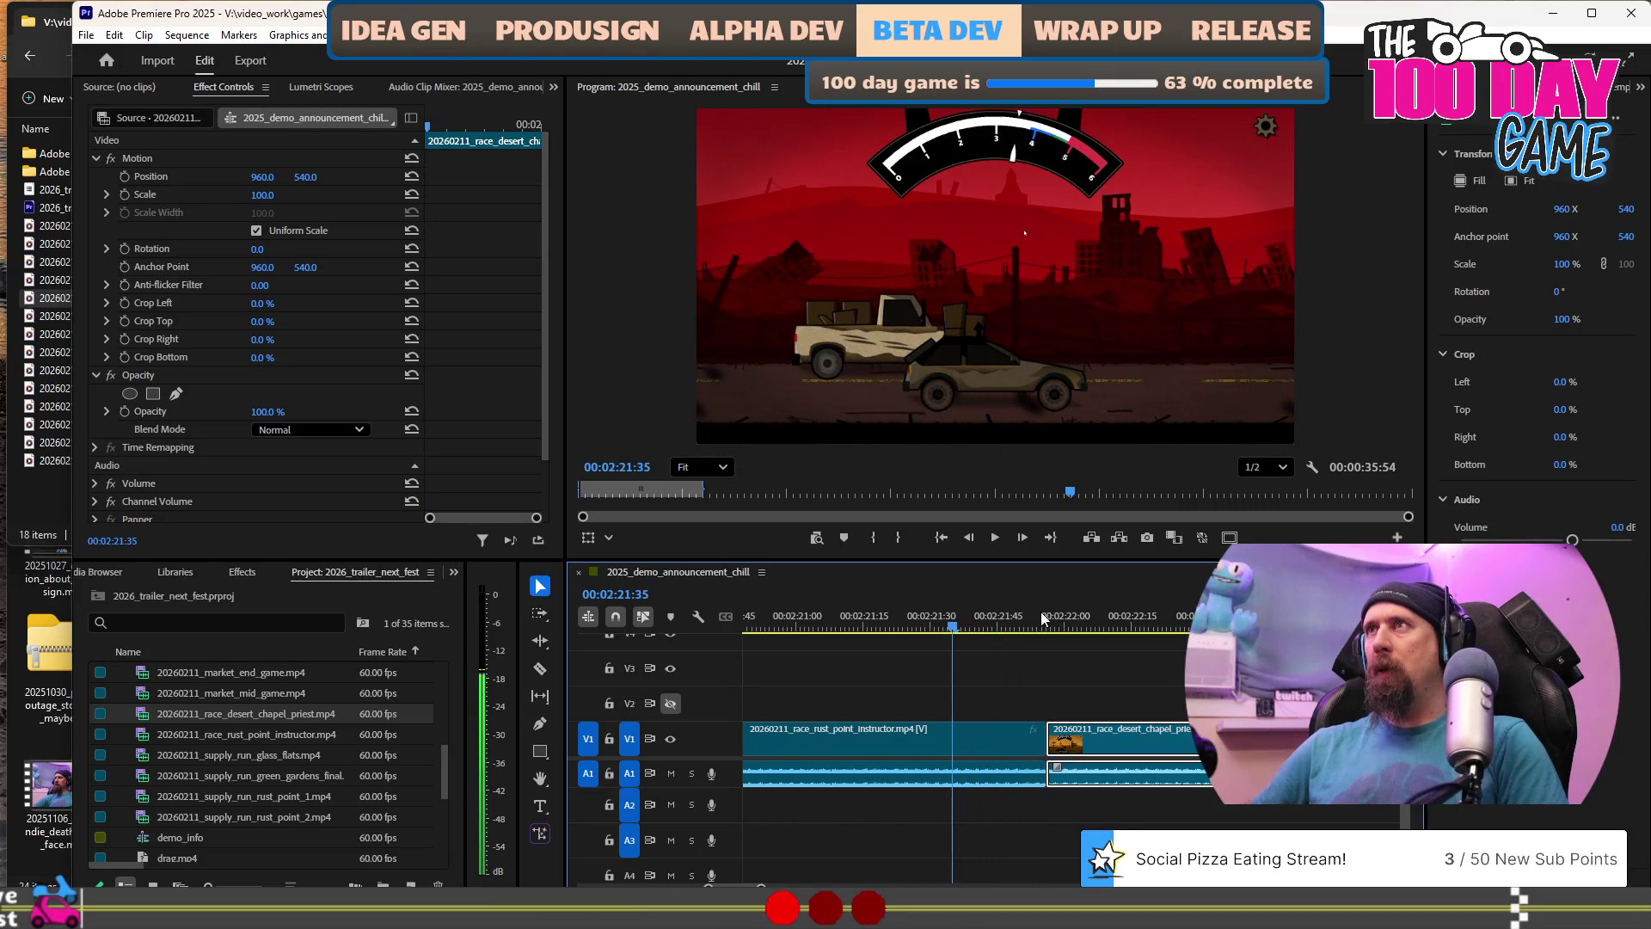
key("w")
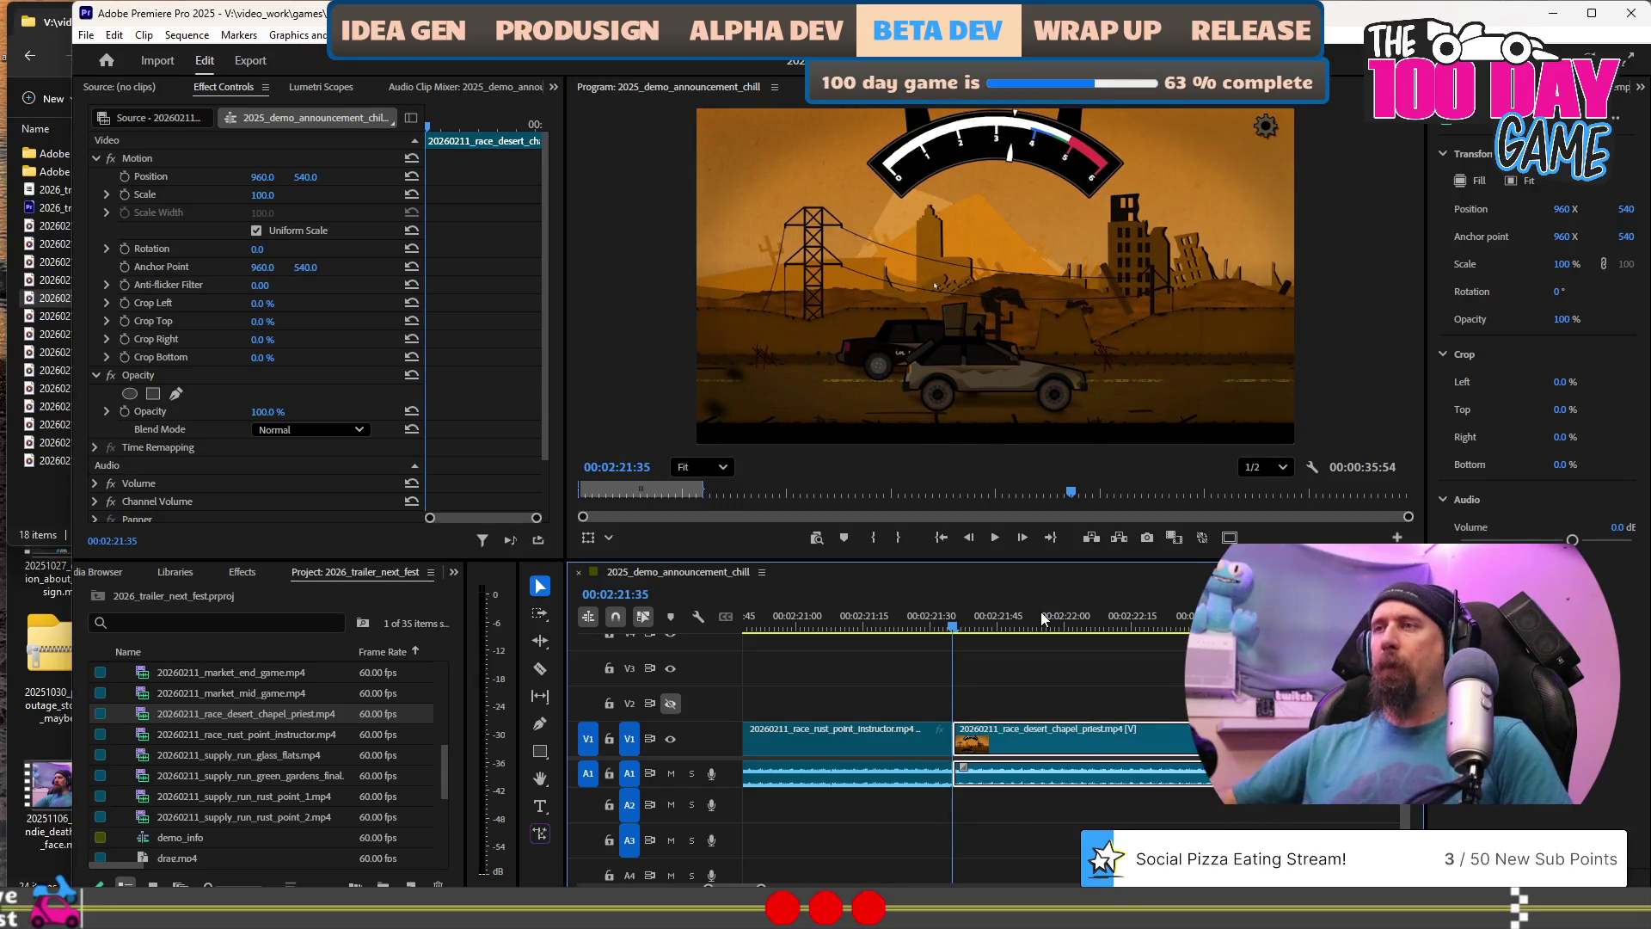
Play the new cut through the end of the desert chapel clip, then zoom the timeline out.
scroll(1043, 618, "down", 3, "alt")
key("space")
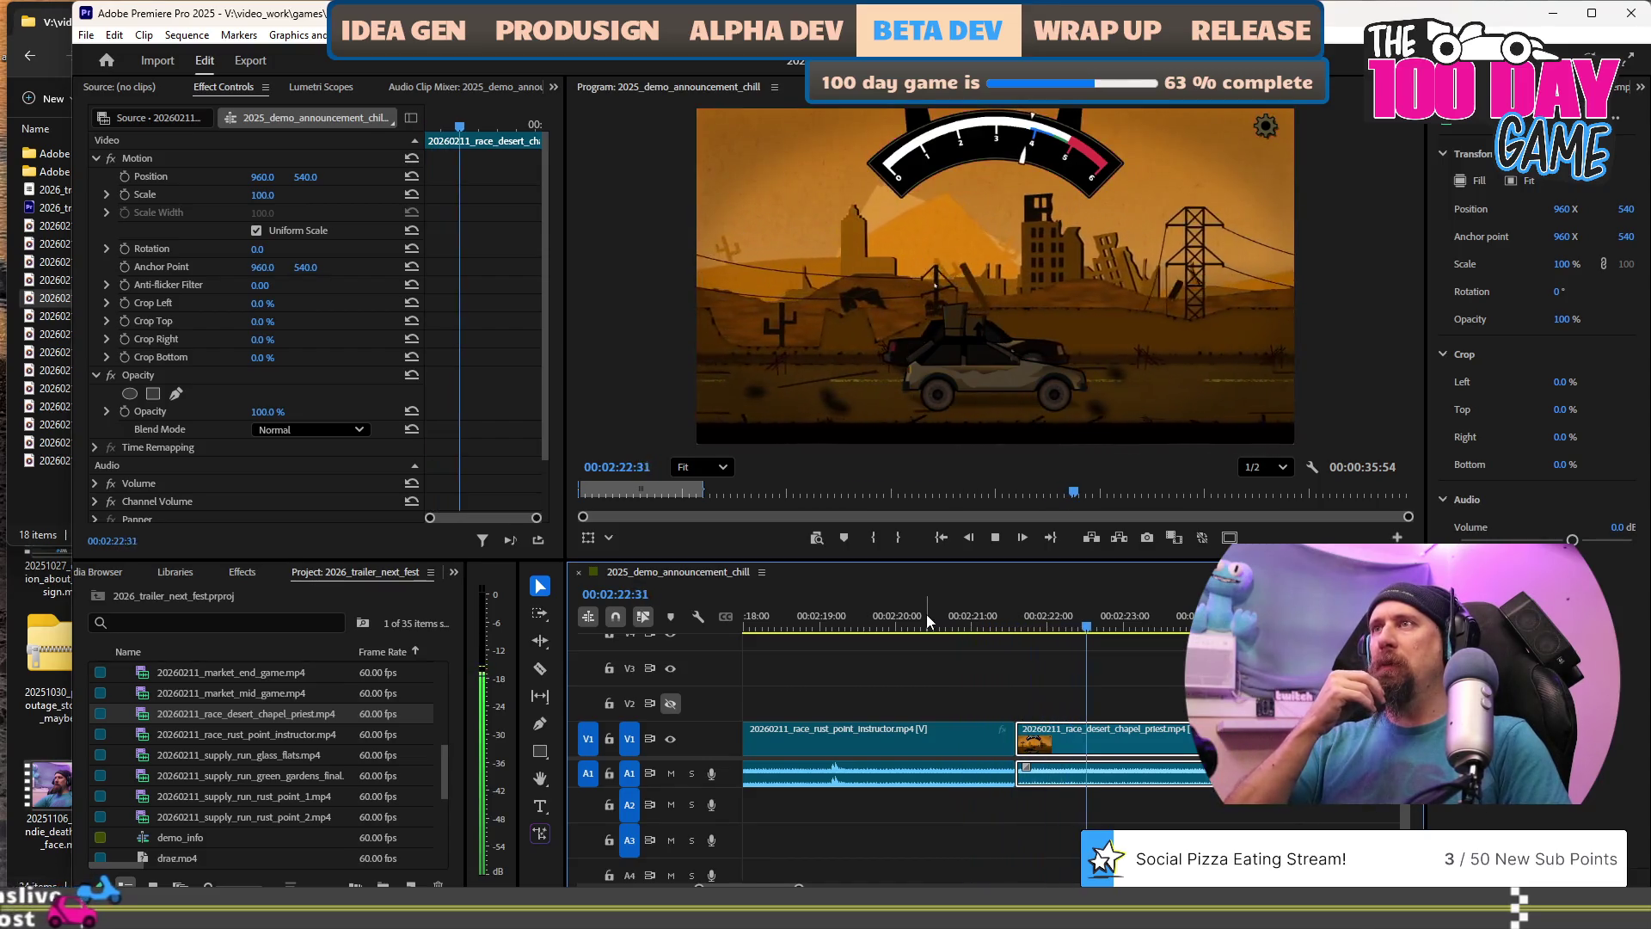
key("space")
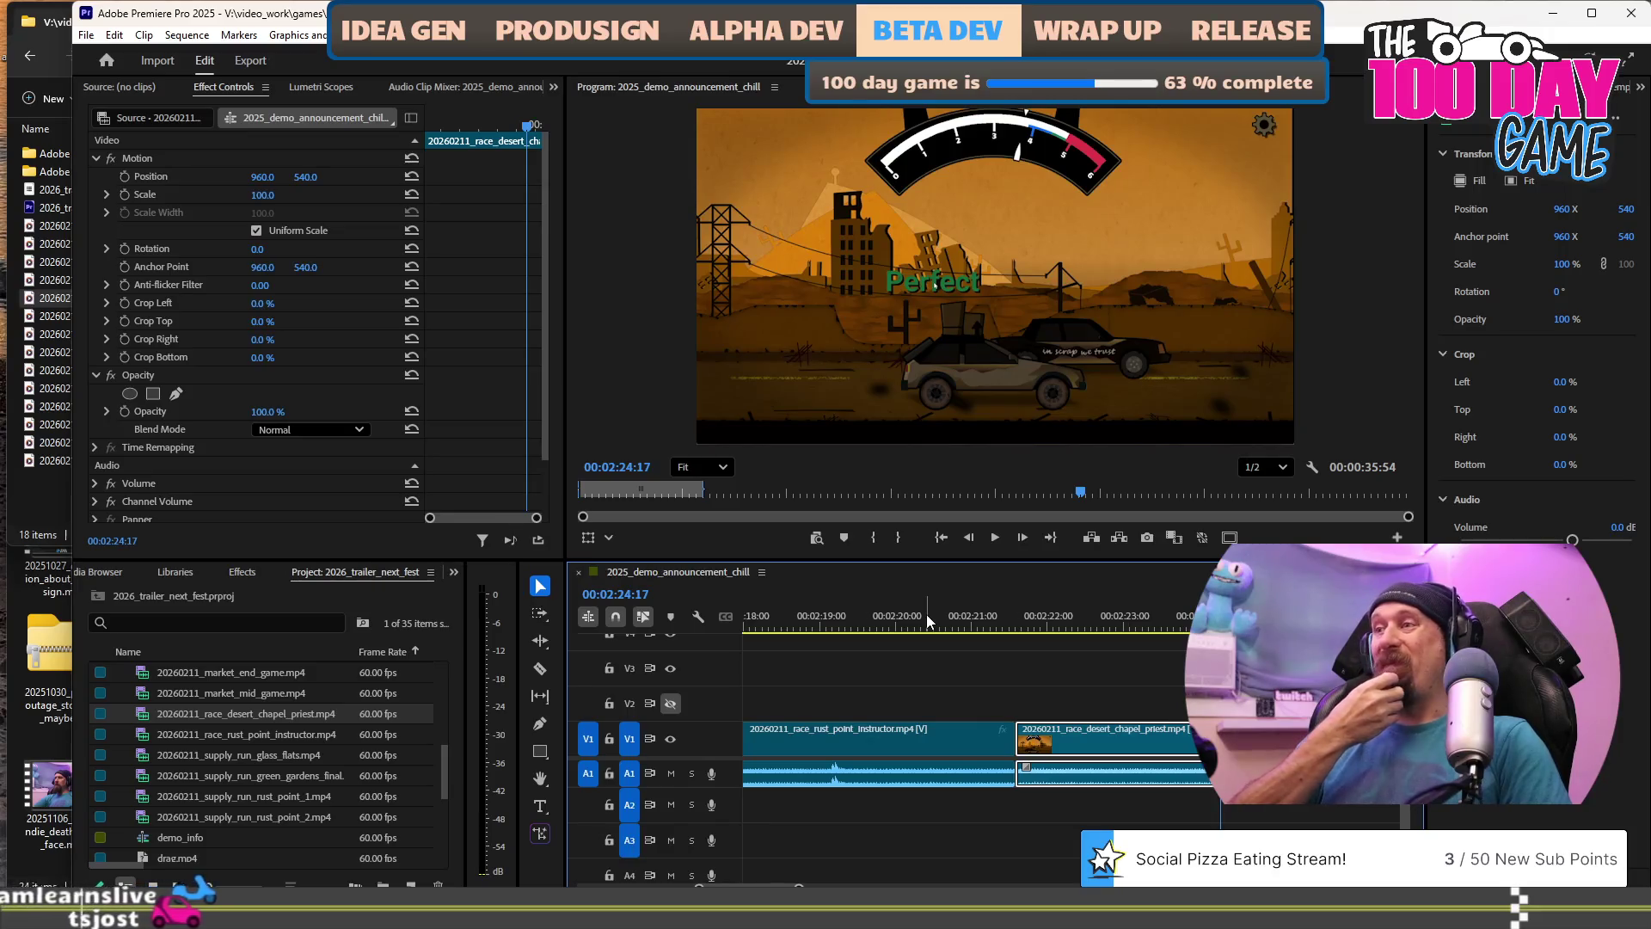
key("space")
key("space")
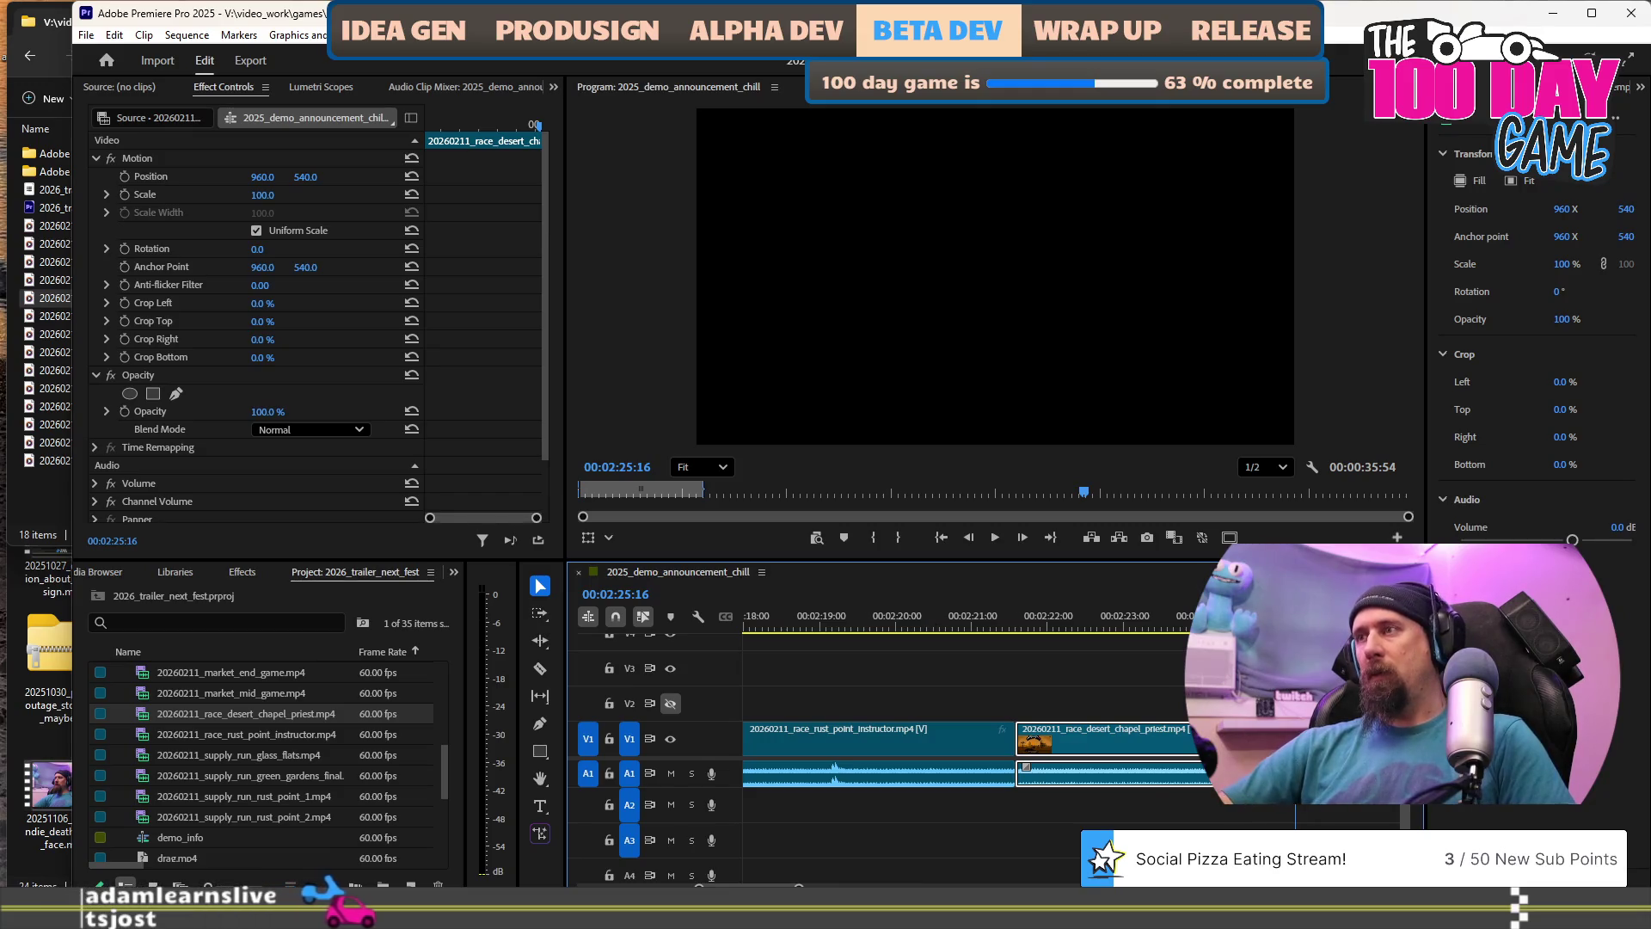
key("j")
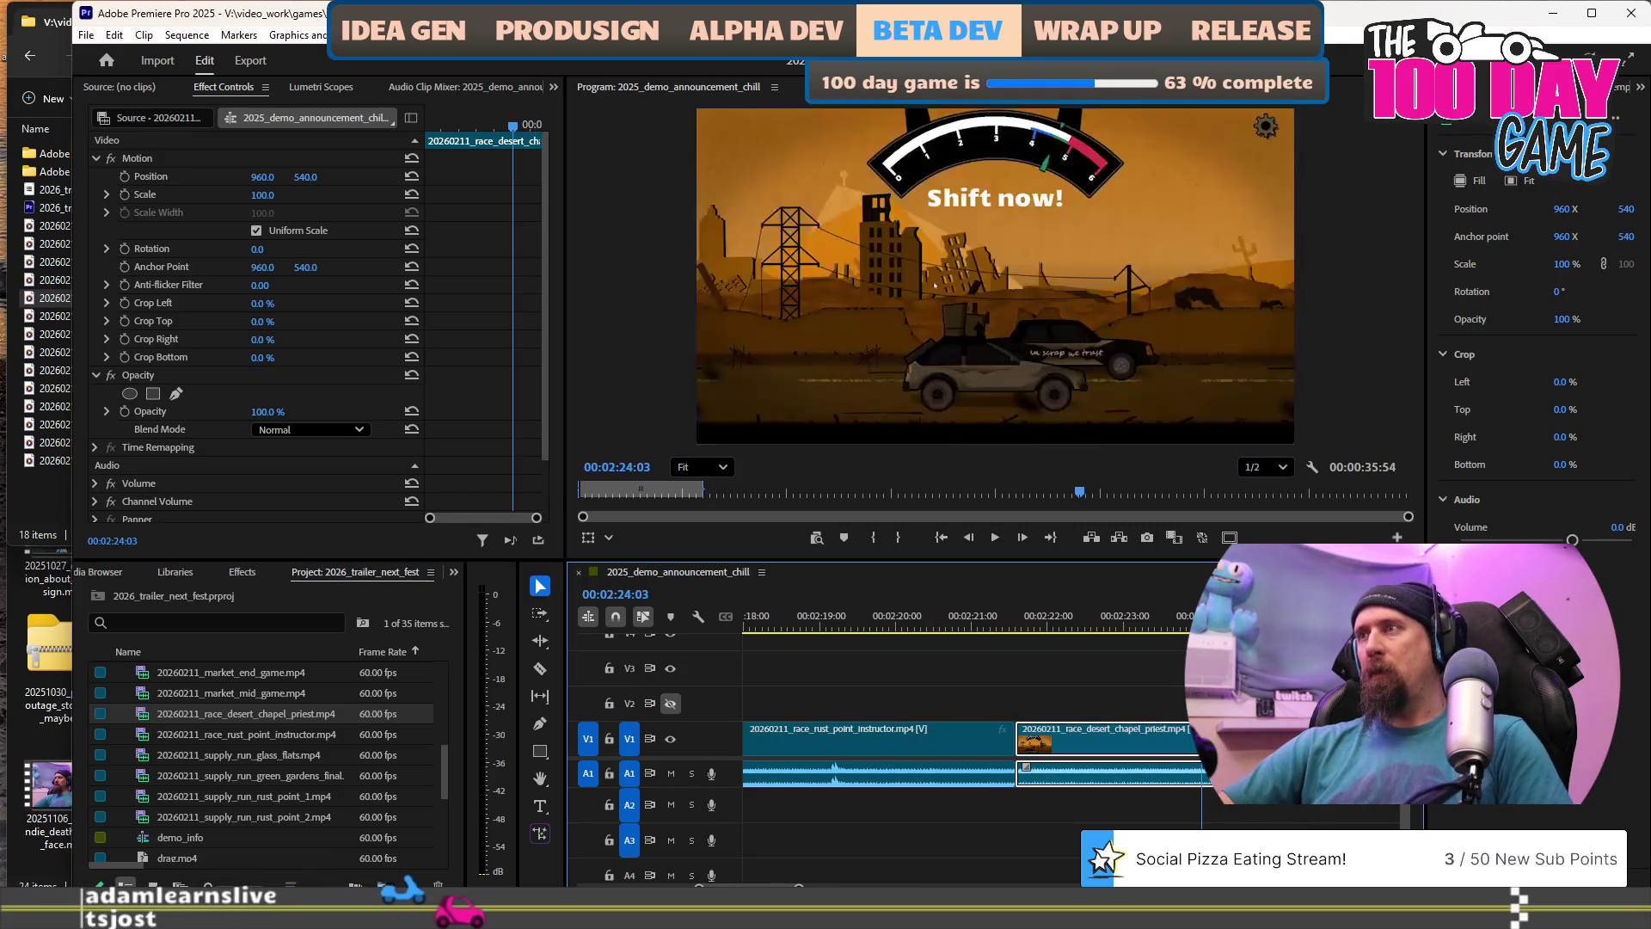
key("space")
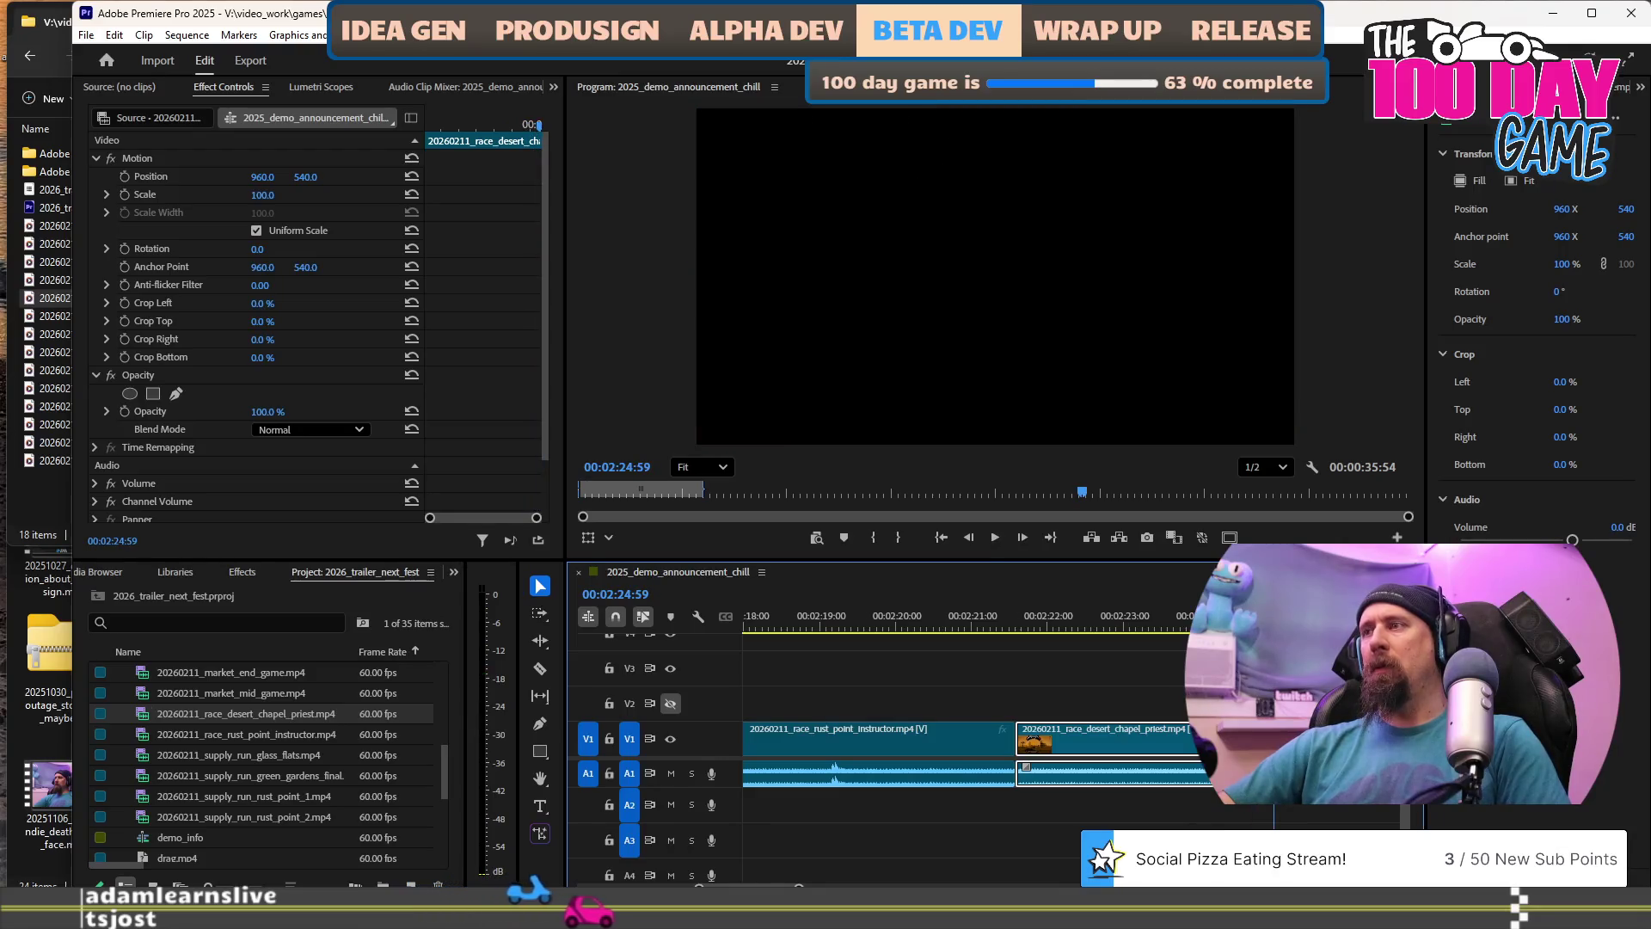
key("minus")
key("minus")
key("minus")
key("minus")
key("minus")
key("minus")
key("minus")
key("minus")
key("minus")
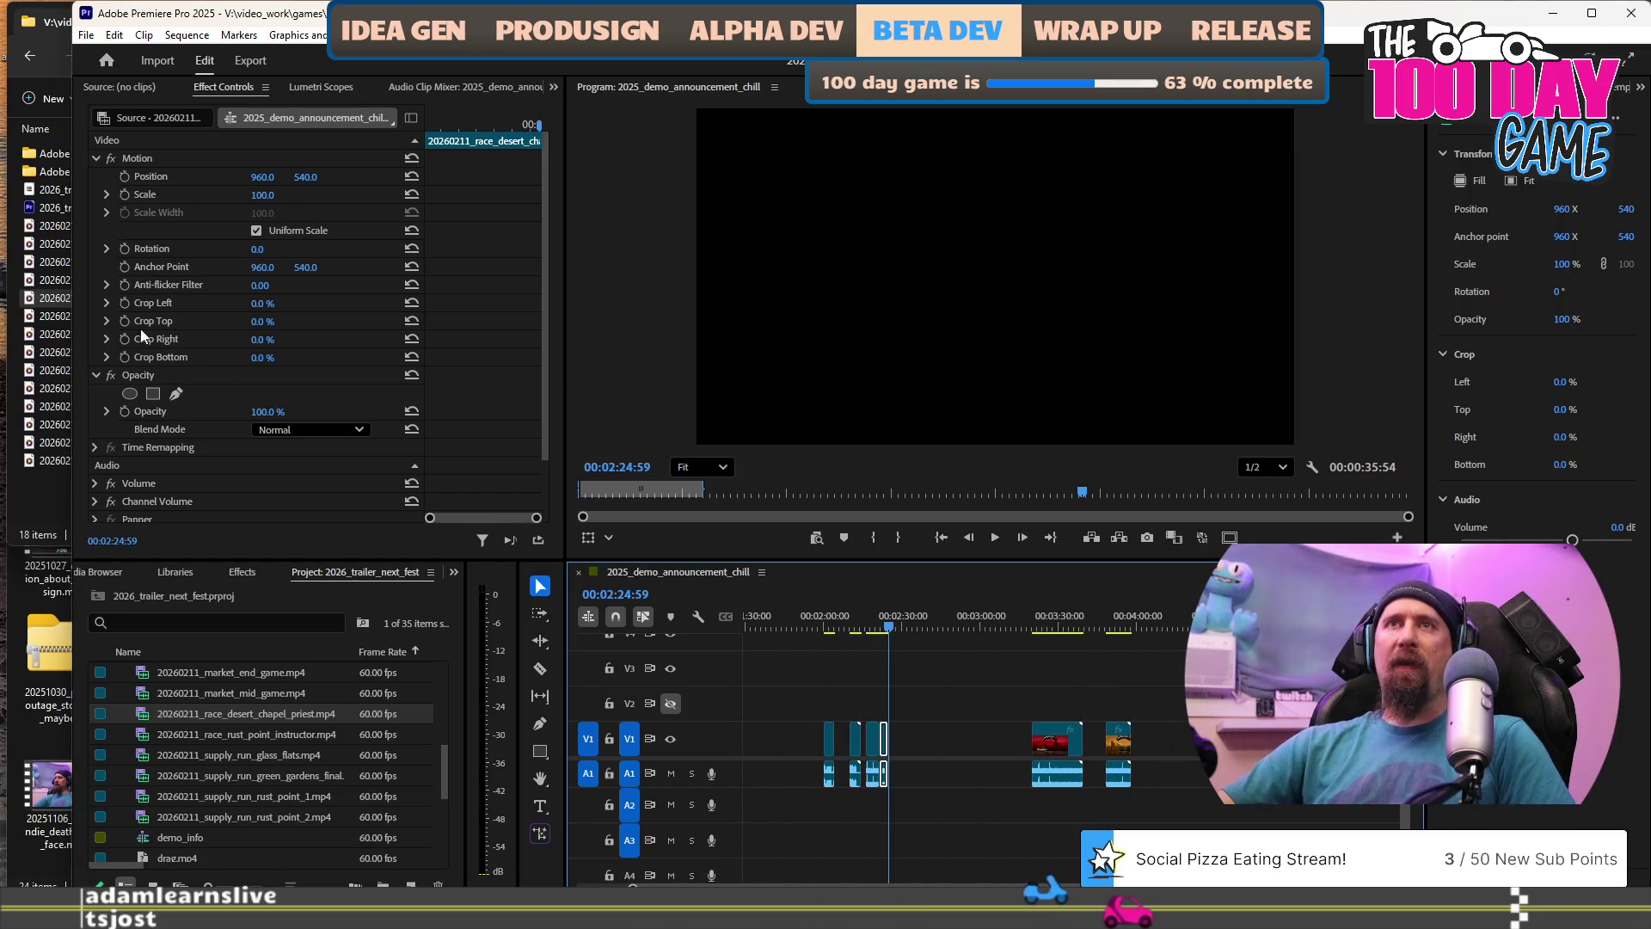
key("alt+Tab")
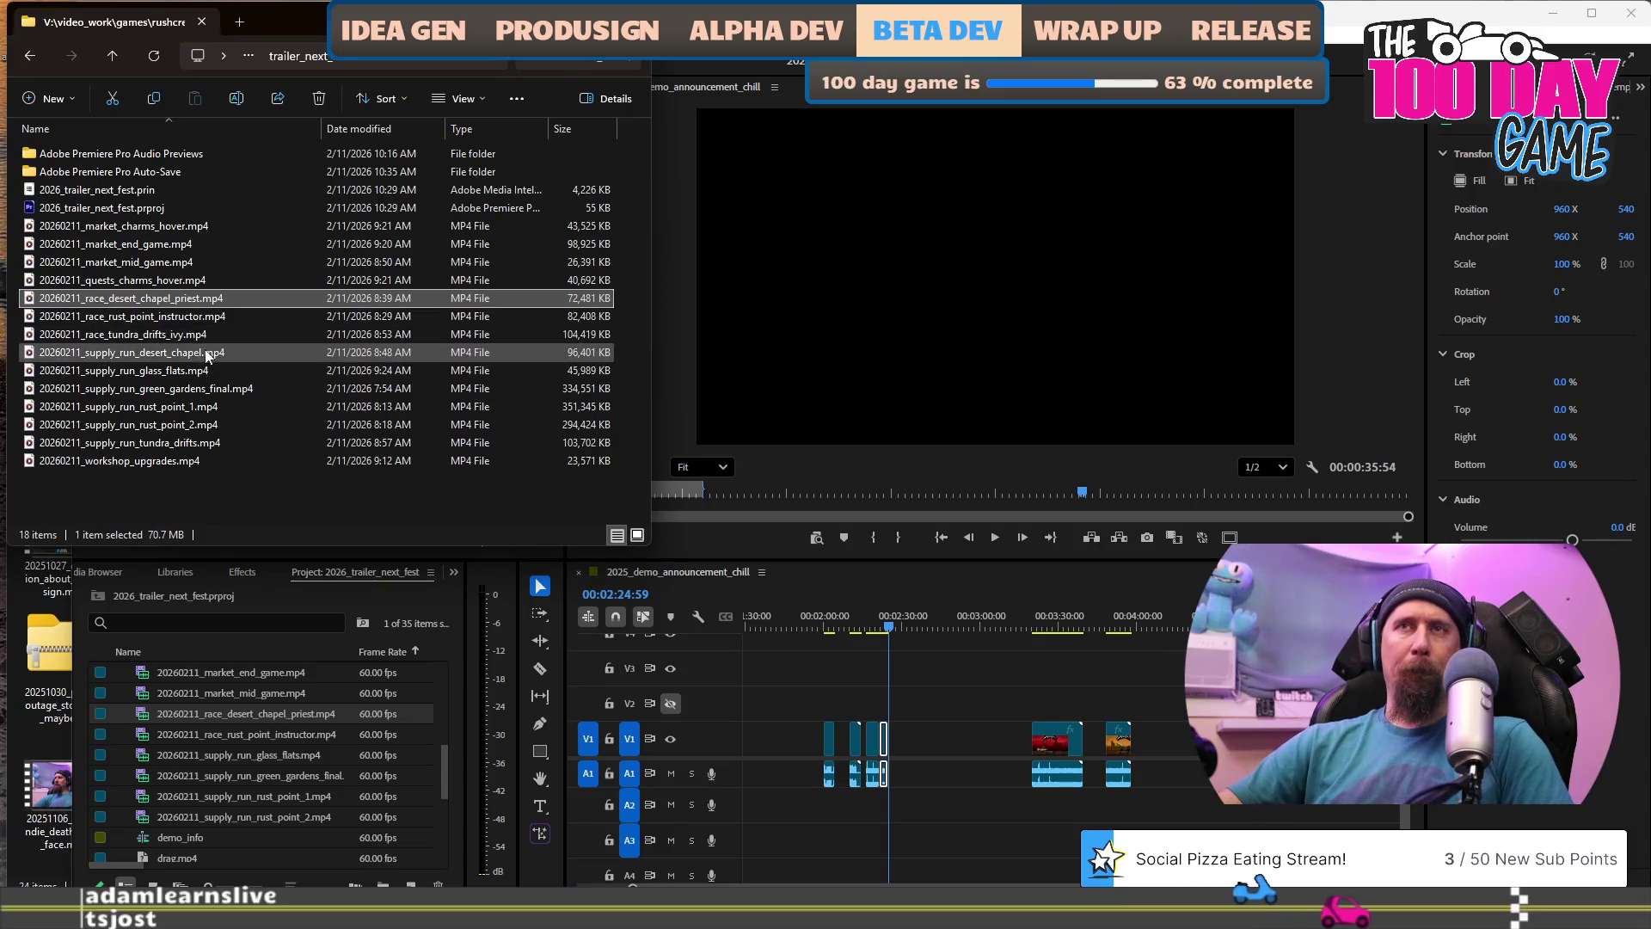
Drag 20260211_race_tundra_drifts_ivy.mp4 onto the timeline near 4:15 and preview it.
mouse_move(157, 338)
left_mouse_down()
mouse_move(111, 335)
mouse_move(270, 363)
mouse_move(1207, 776)
mouse_move(1177, 772)
left_mouse_up()
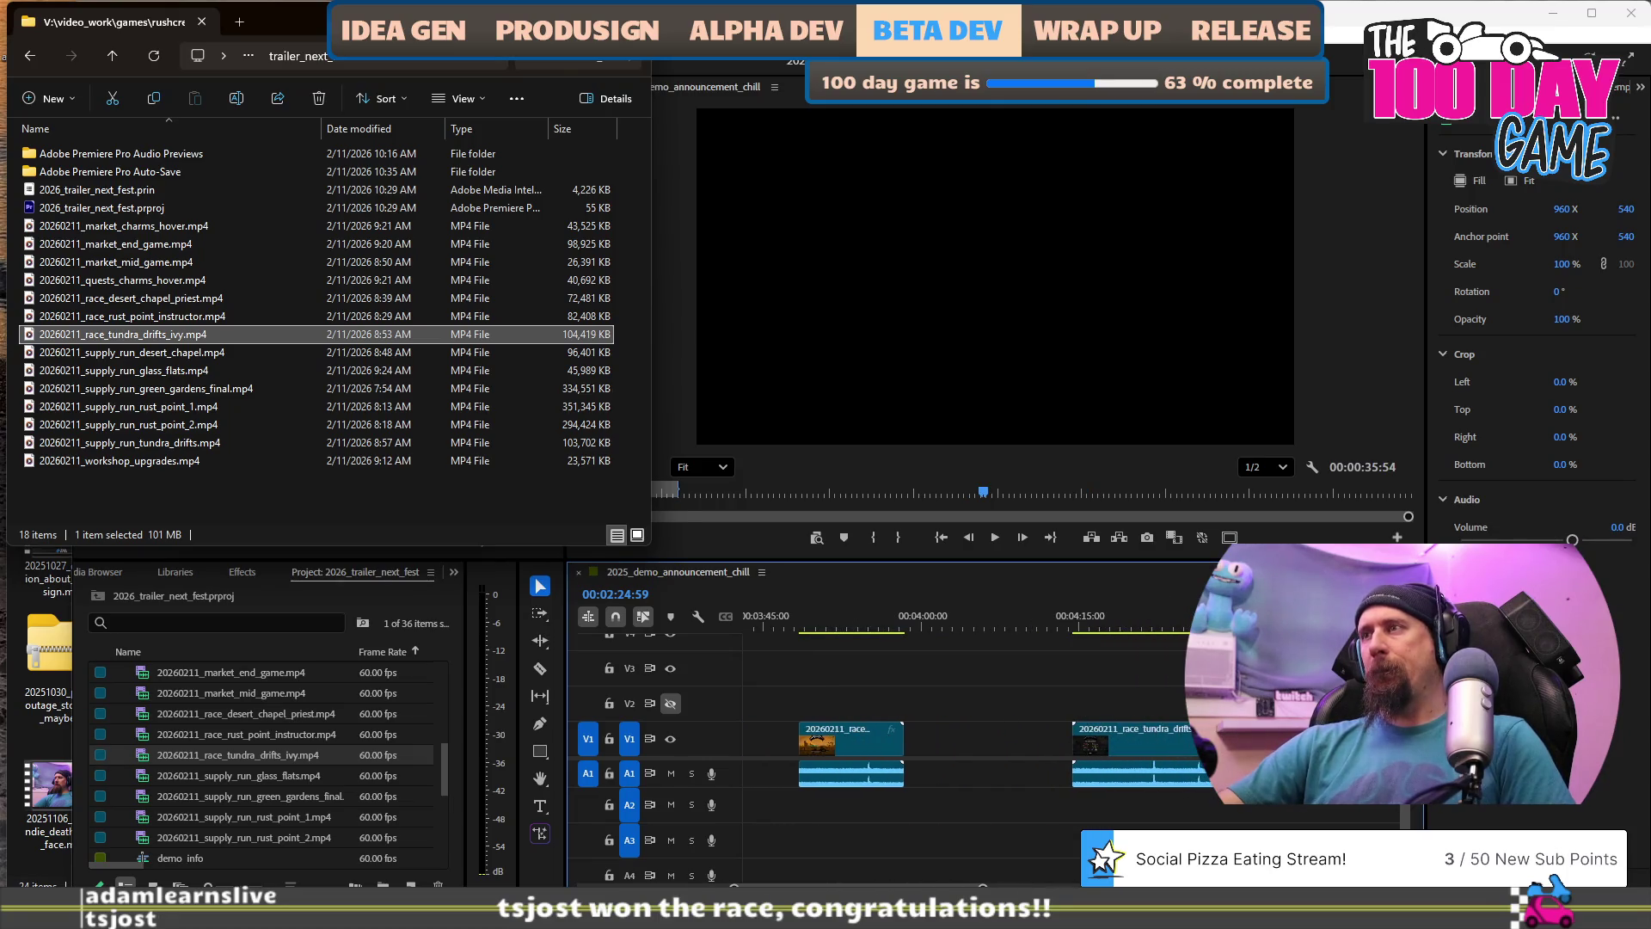
left_click(929, 257)
left_click(1177, 628)
key("space")
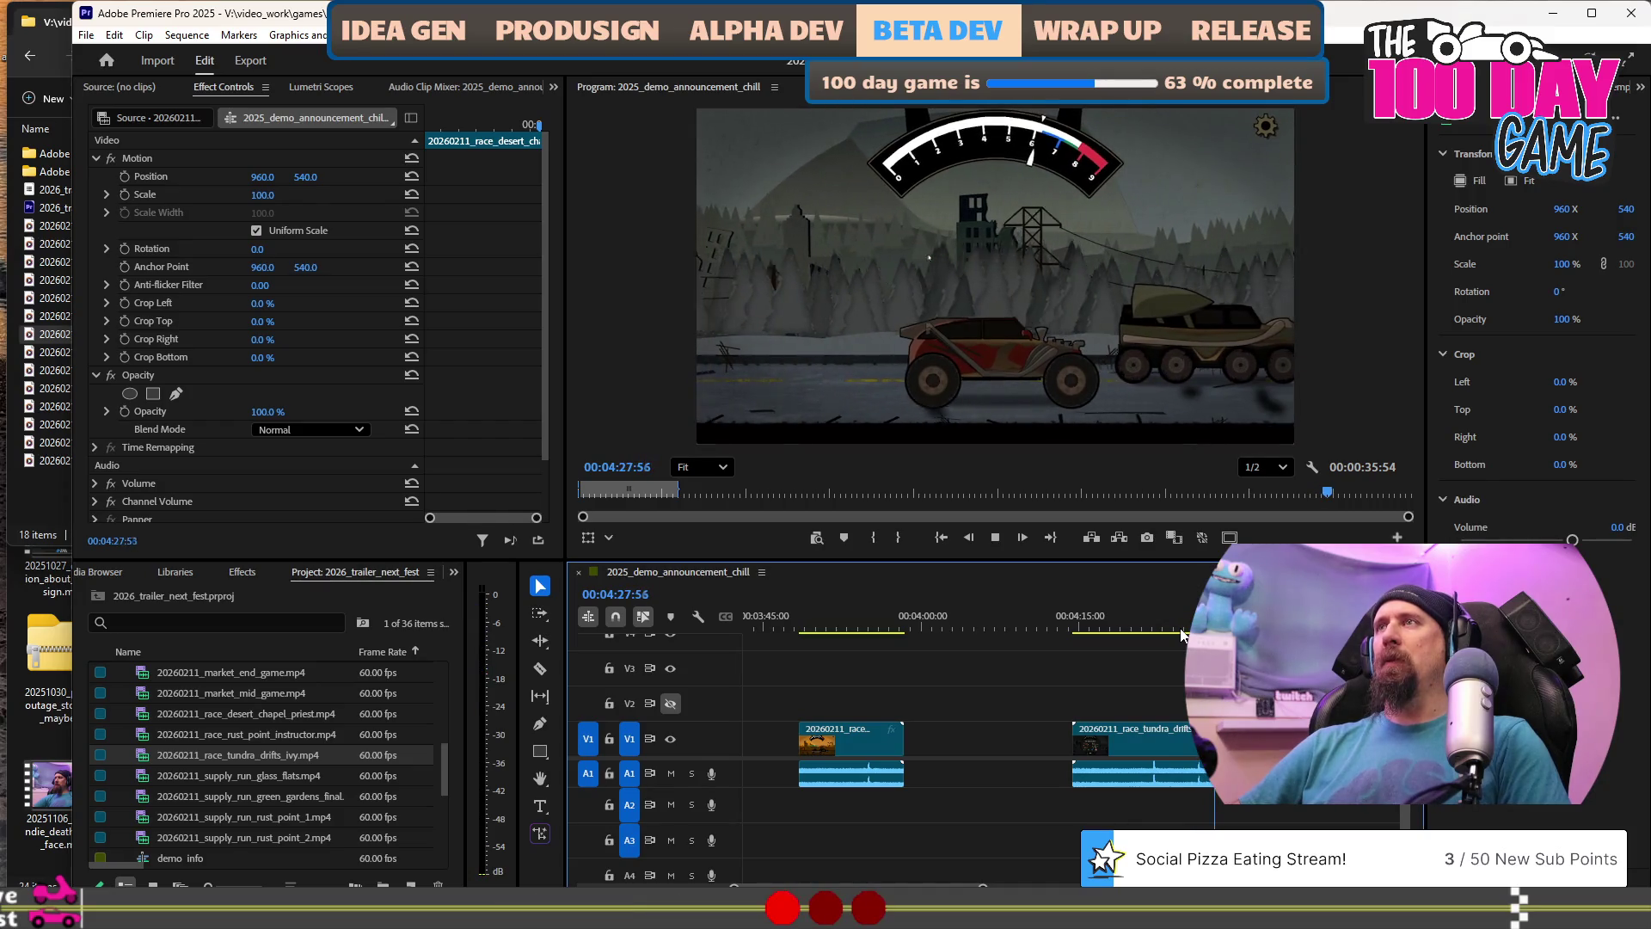
key("space")
key("space")
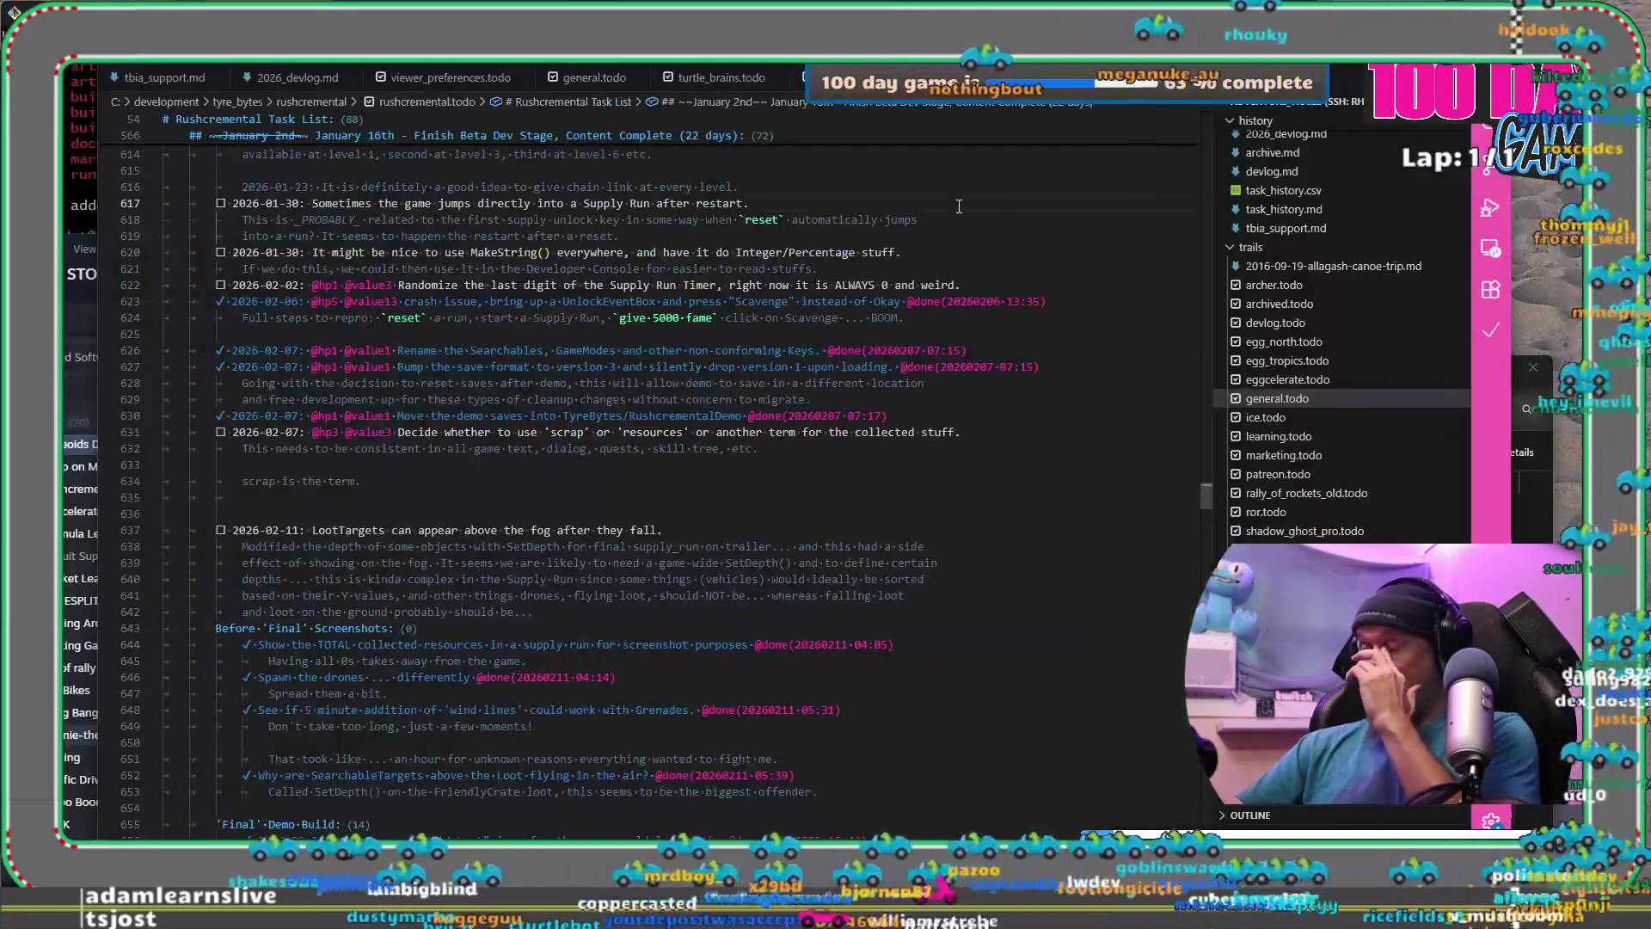
Open tbia_support.md and place the cursor at the end of the Week 226 heading.
left_click(164, 77)
left_click(361, 428)
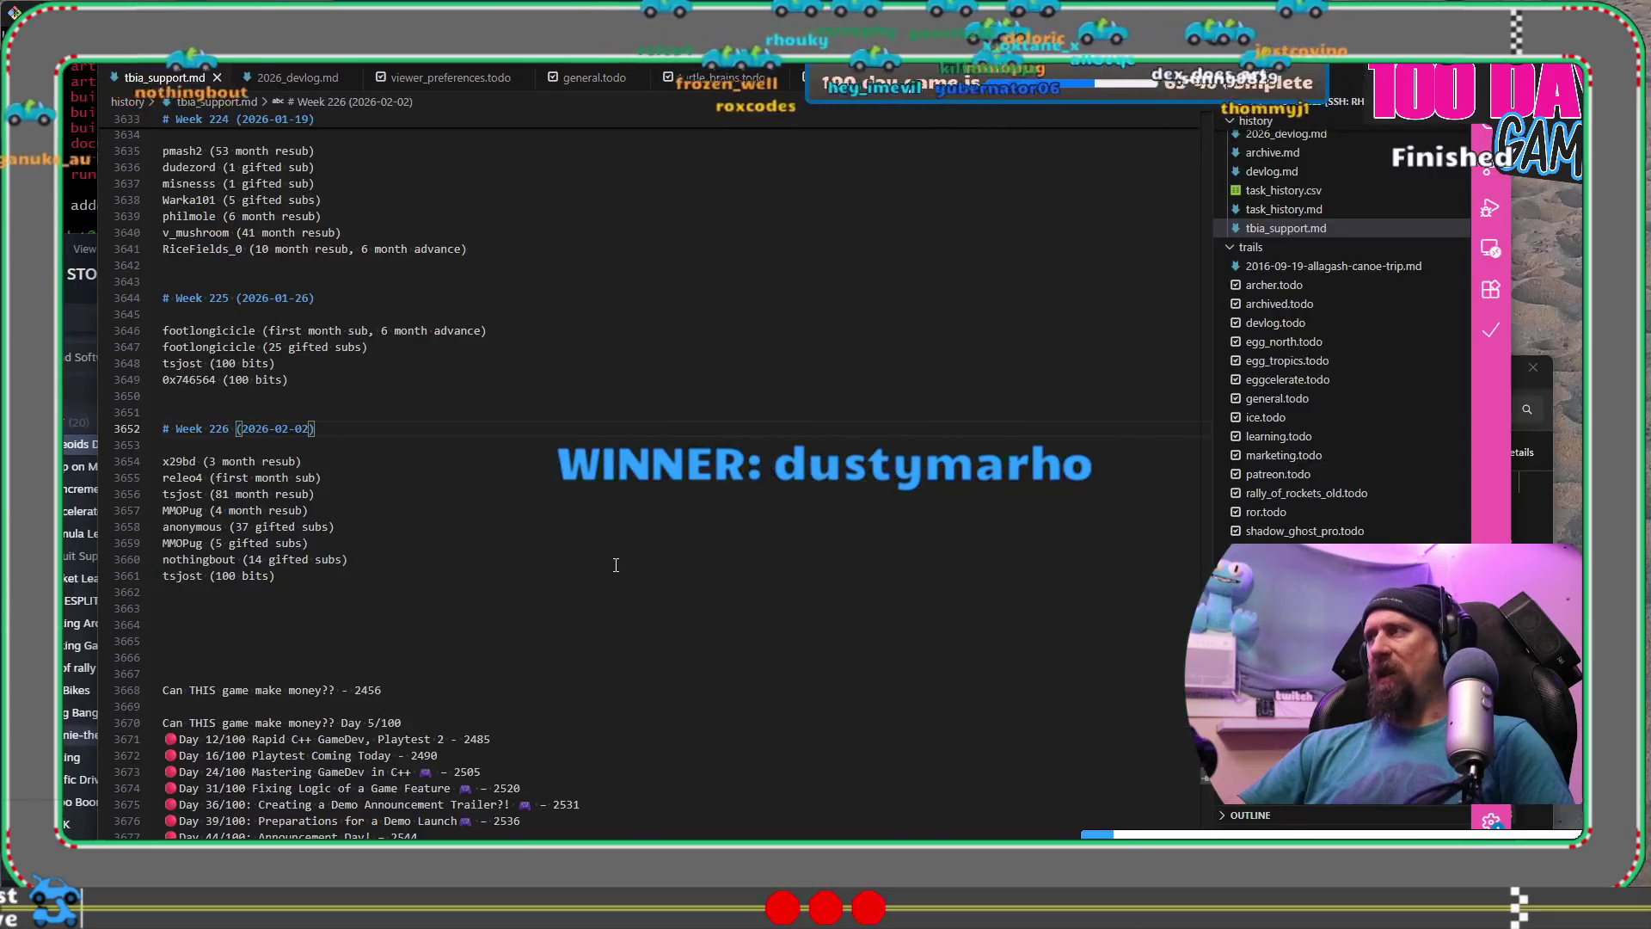
Add a Week 227 heading dated 2026-02-09, adapted from the pasted Week 226 heading.
left_click(607, 624)
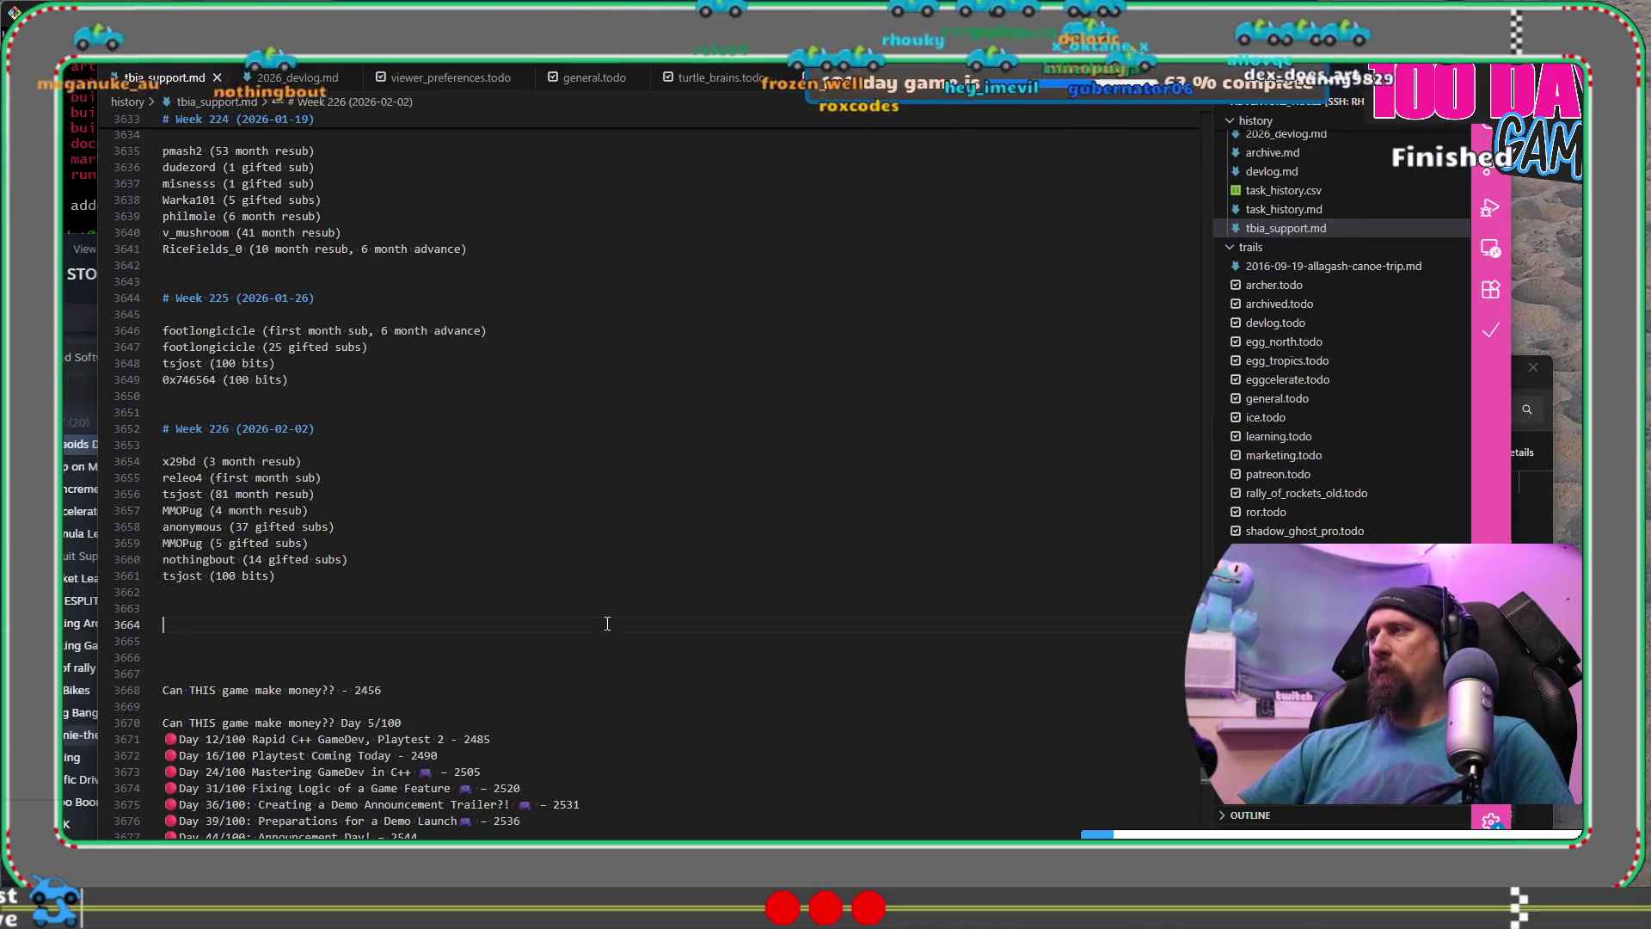
key("ctrl+v")
key("ctrl+Right")
key("ctrl+Right")
key("ctrl+Right")
key("BackSpace")
type("7")
key("End")
key("Left")
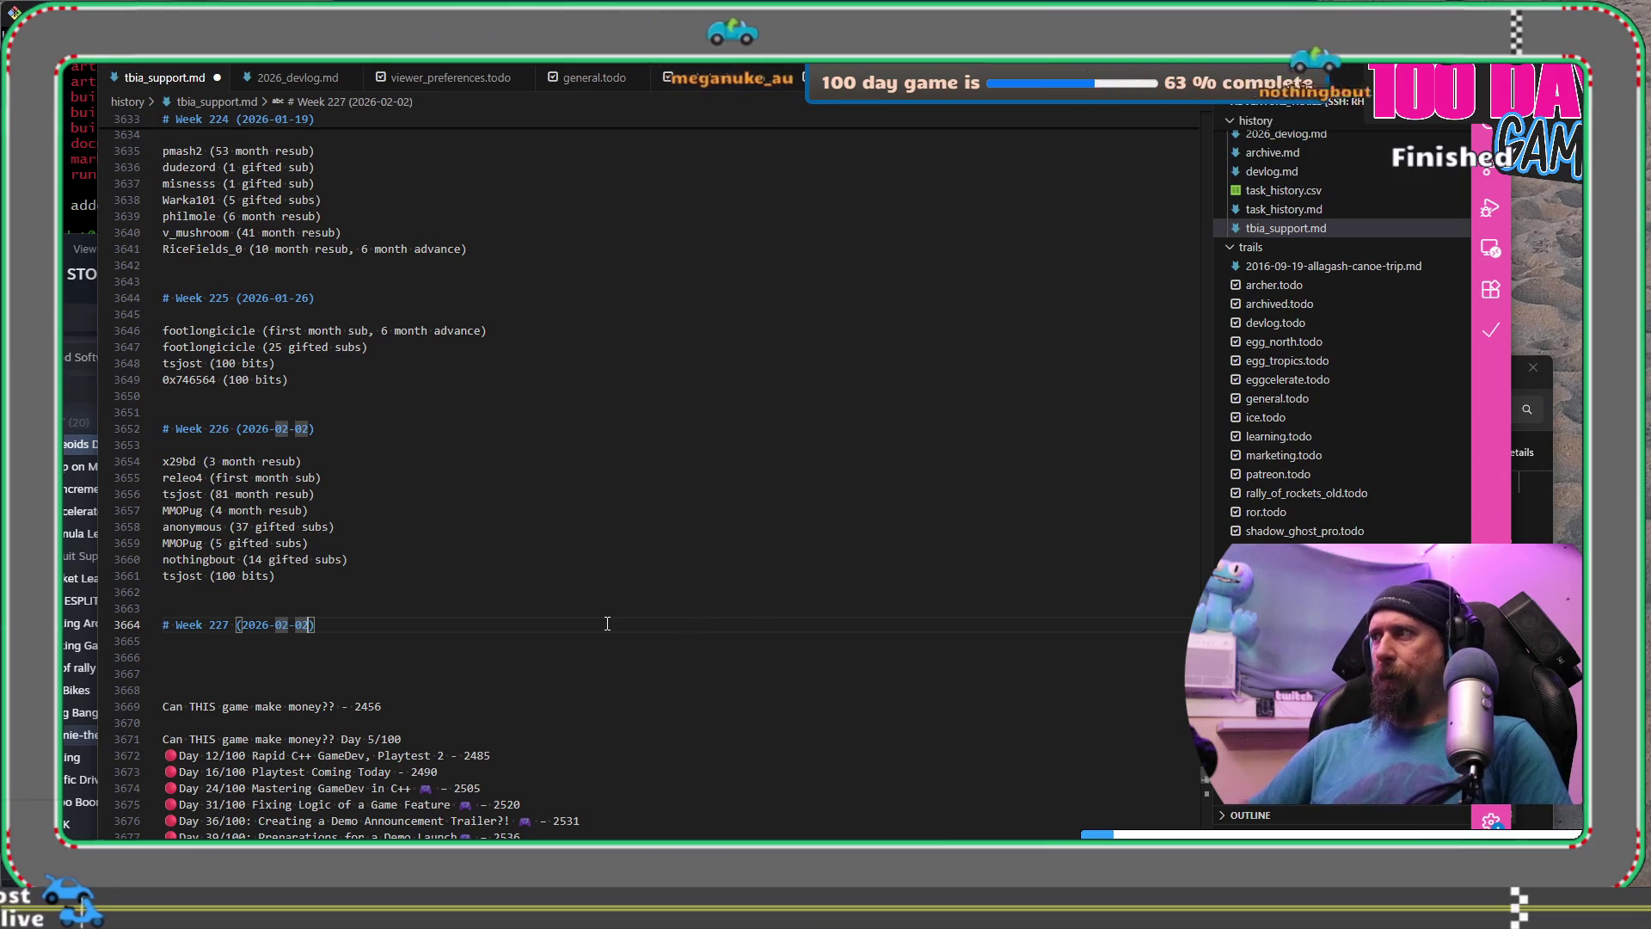
key("BackSpace")
type("9")
Begin the new supporter's 66-month resub entry on a line below the heading.
key("End")
key("Return")
key("Return")
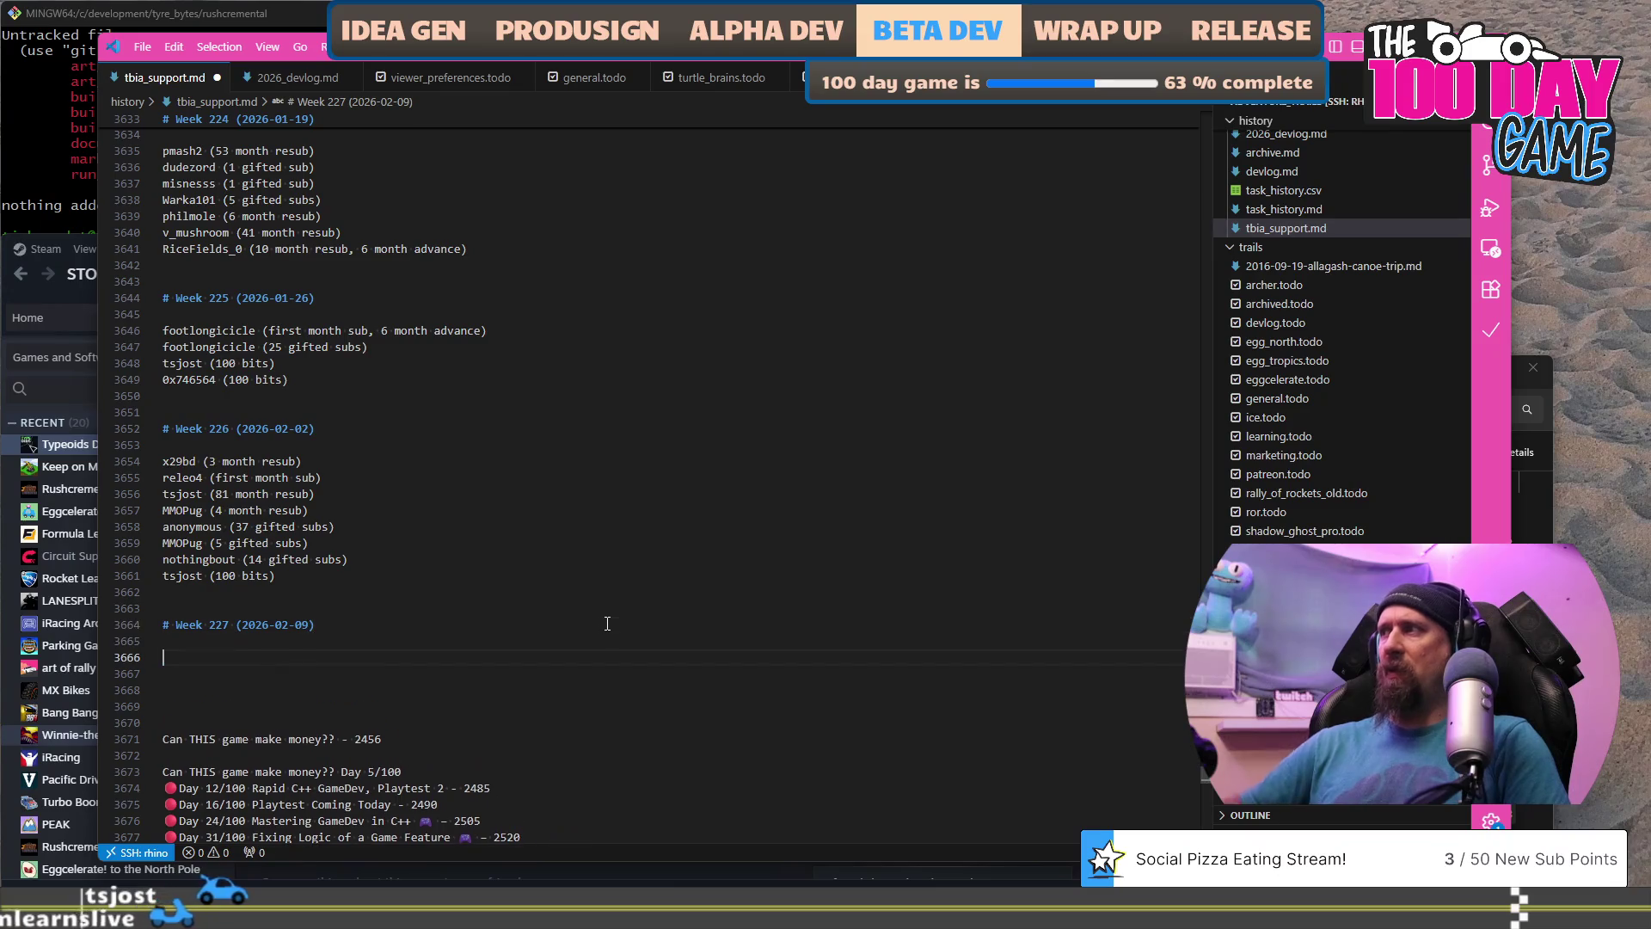
type("shakesoda (")
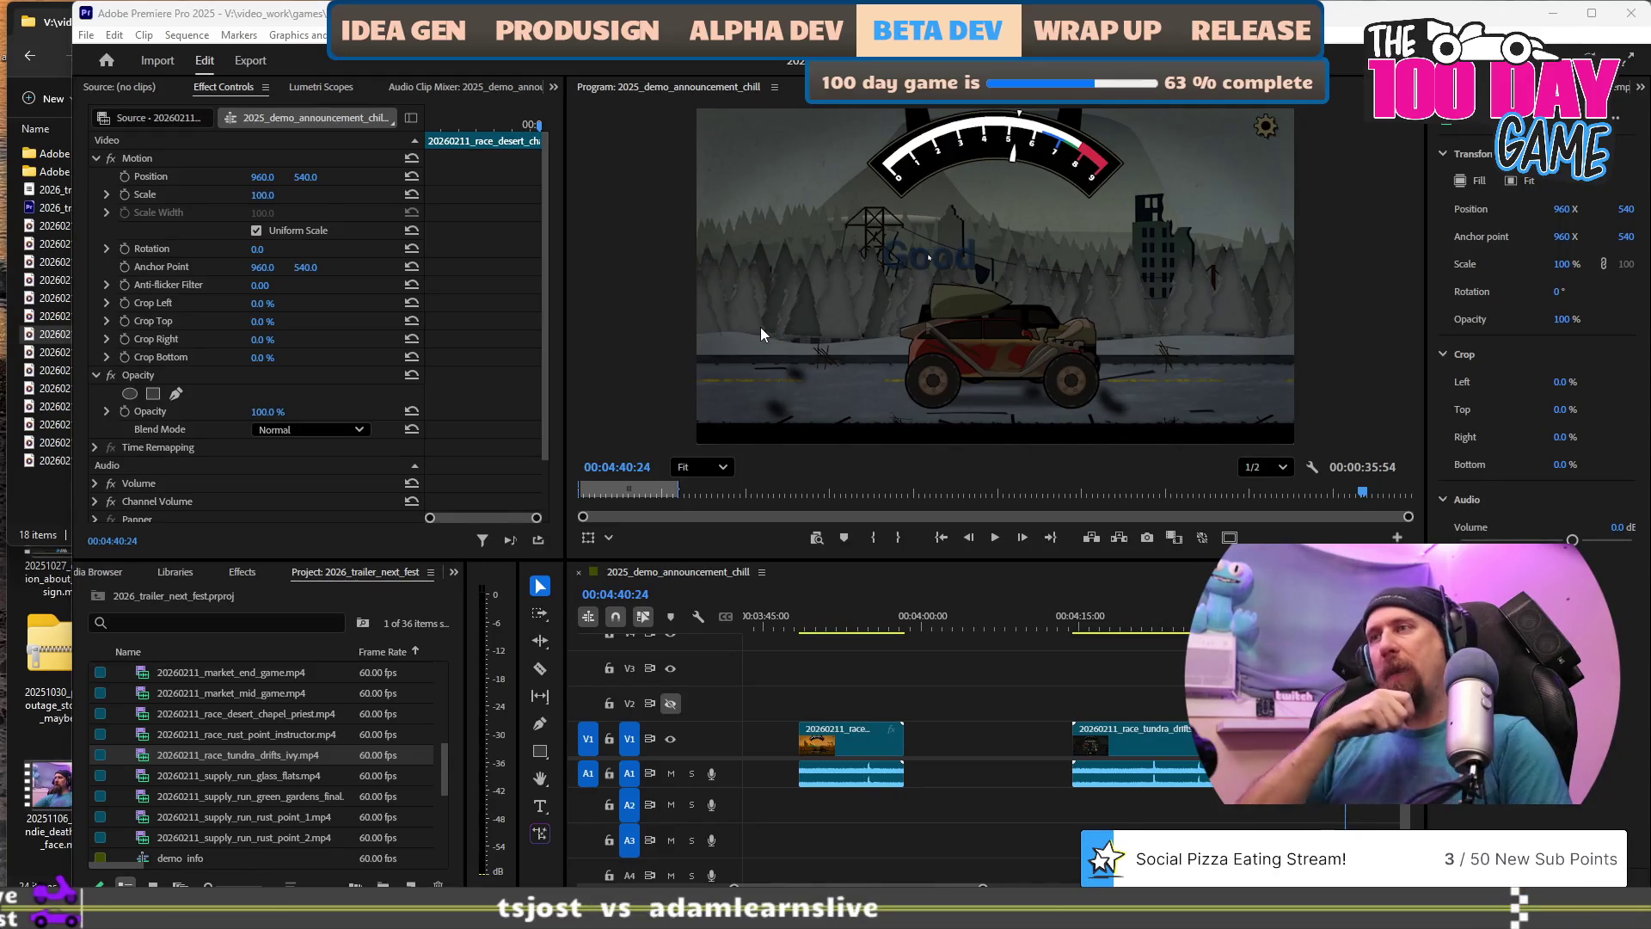
scroll(1056, 657, "up", 5)
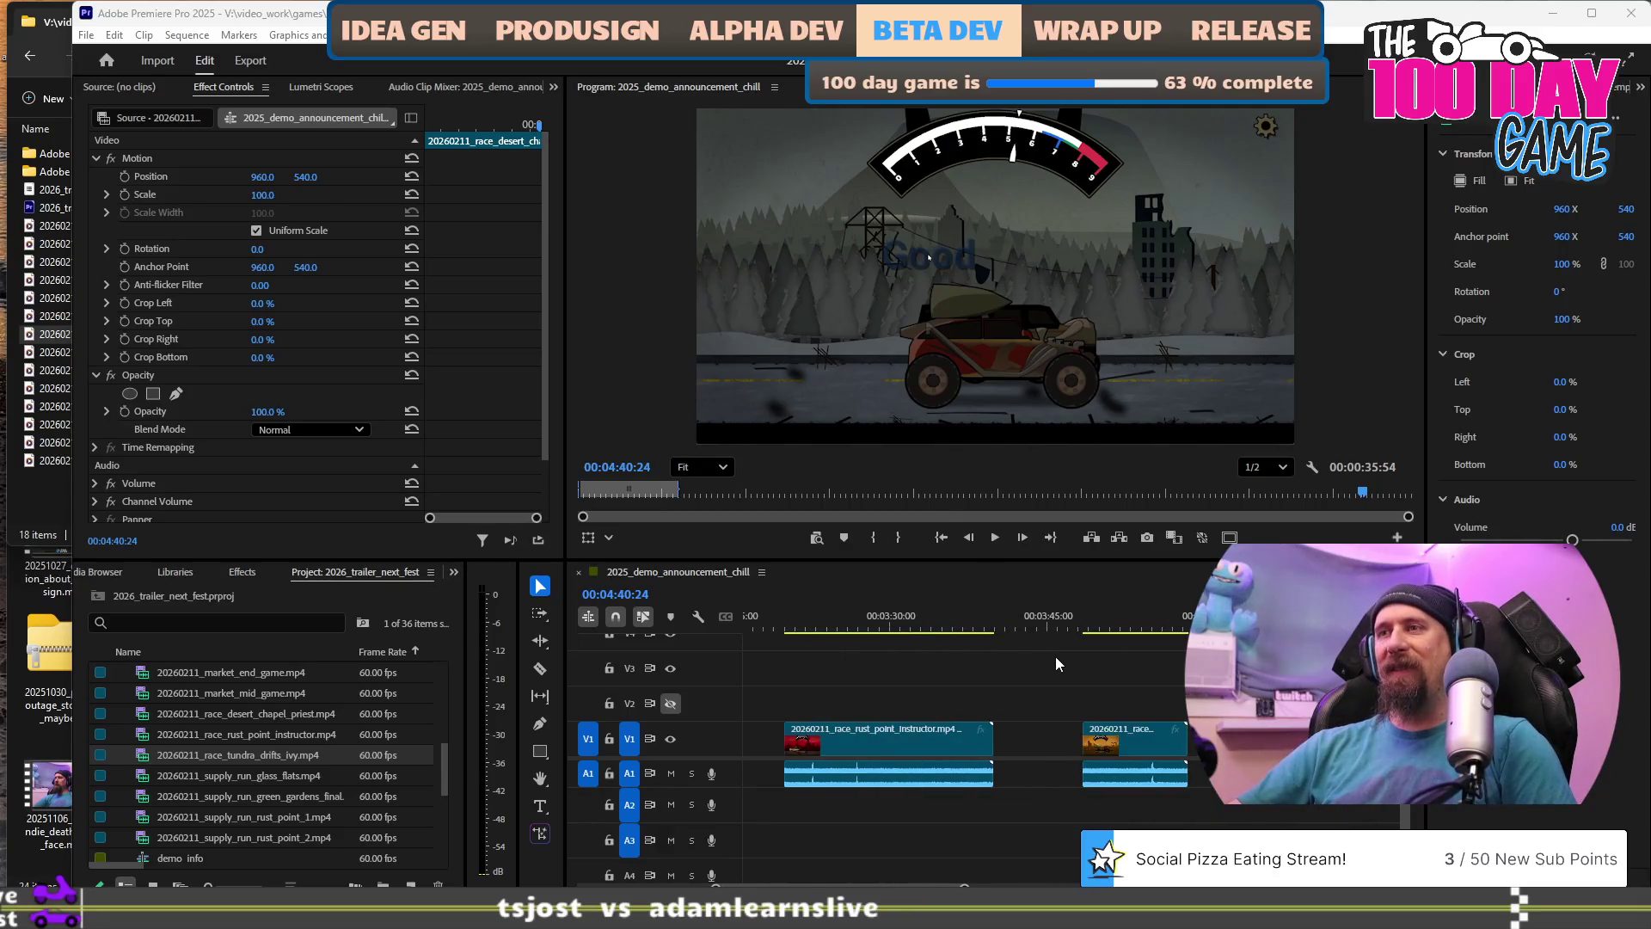
key("equal")
key("equal")
key("equal")
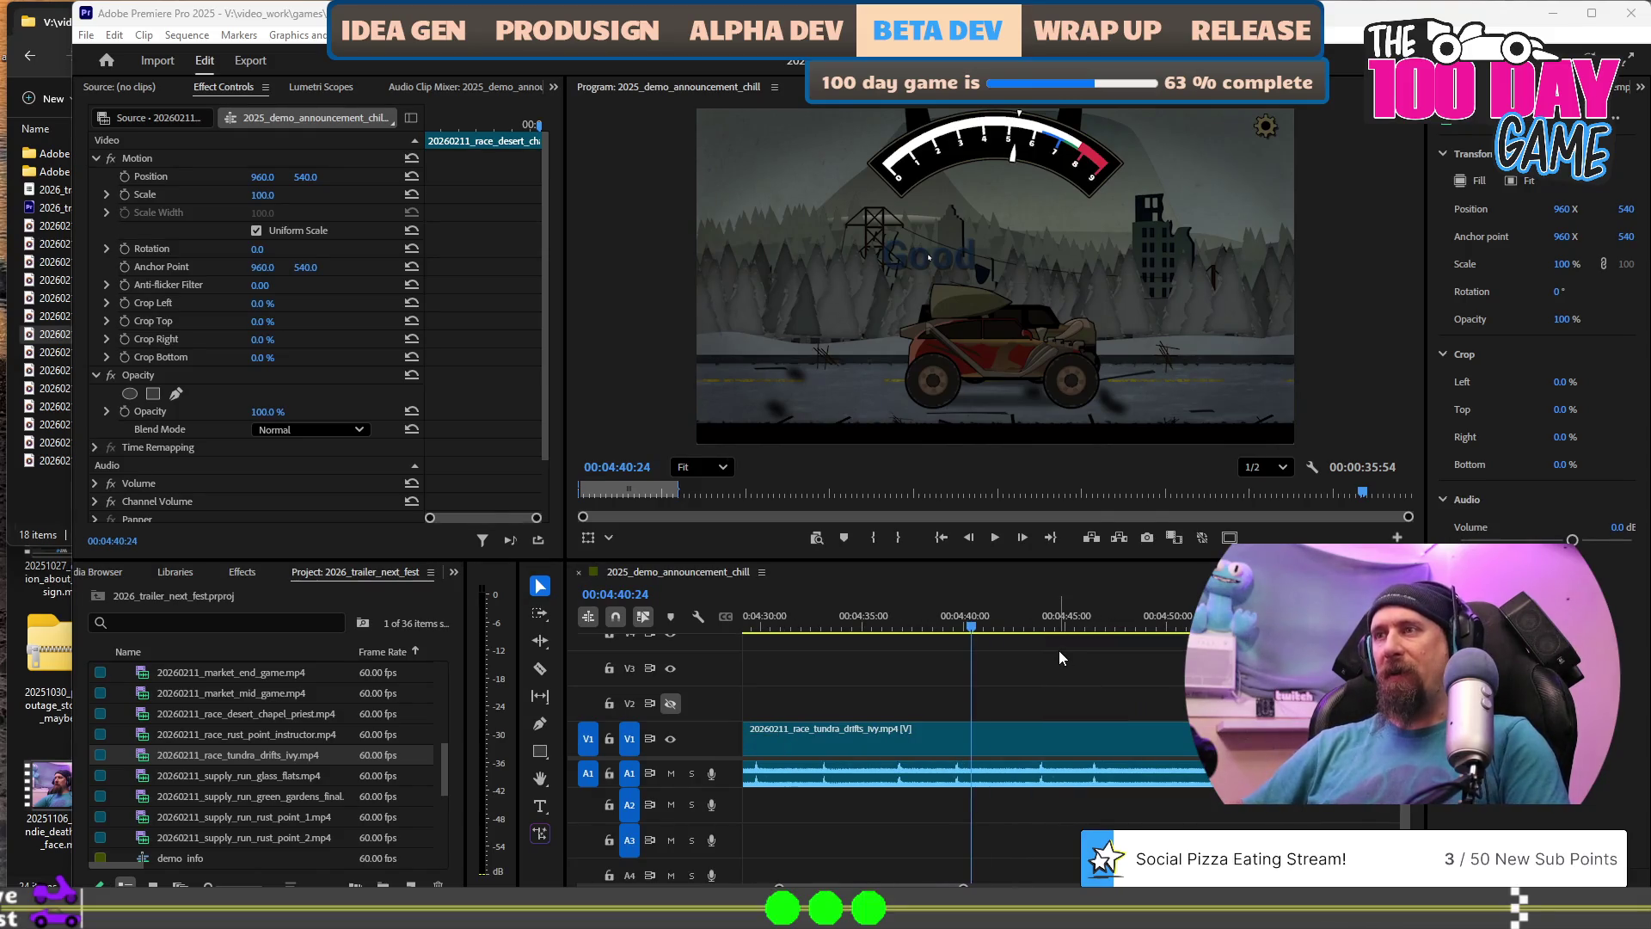
Split the tundra drifts clip near 04:39, around 04:38:29.
left_click(1013, 616)
left_click(951, 617)
key("space")
key("j")
key("k")
key("l")
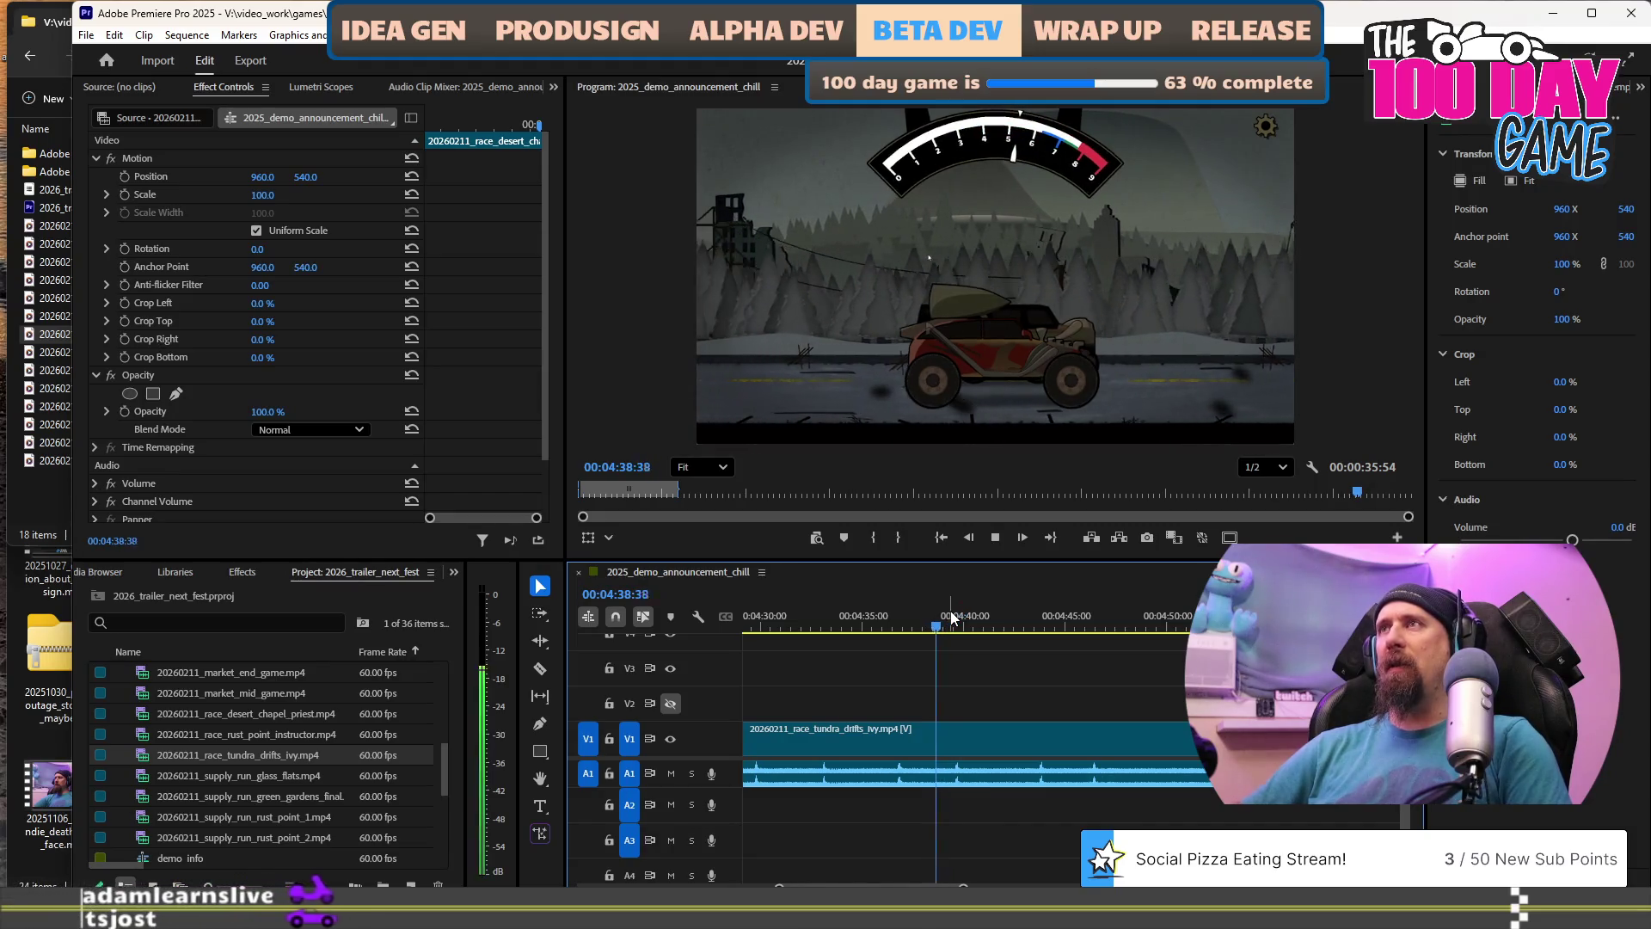
key("ctrl+k")
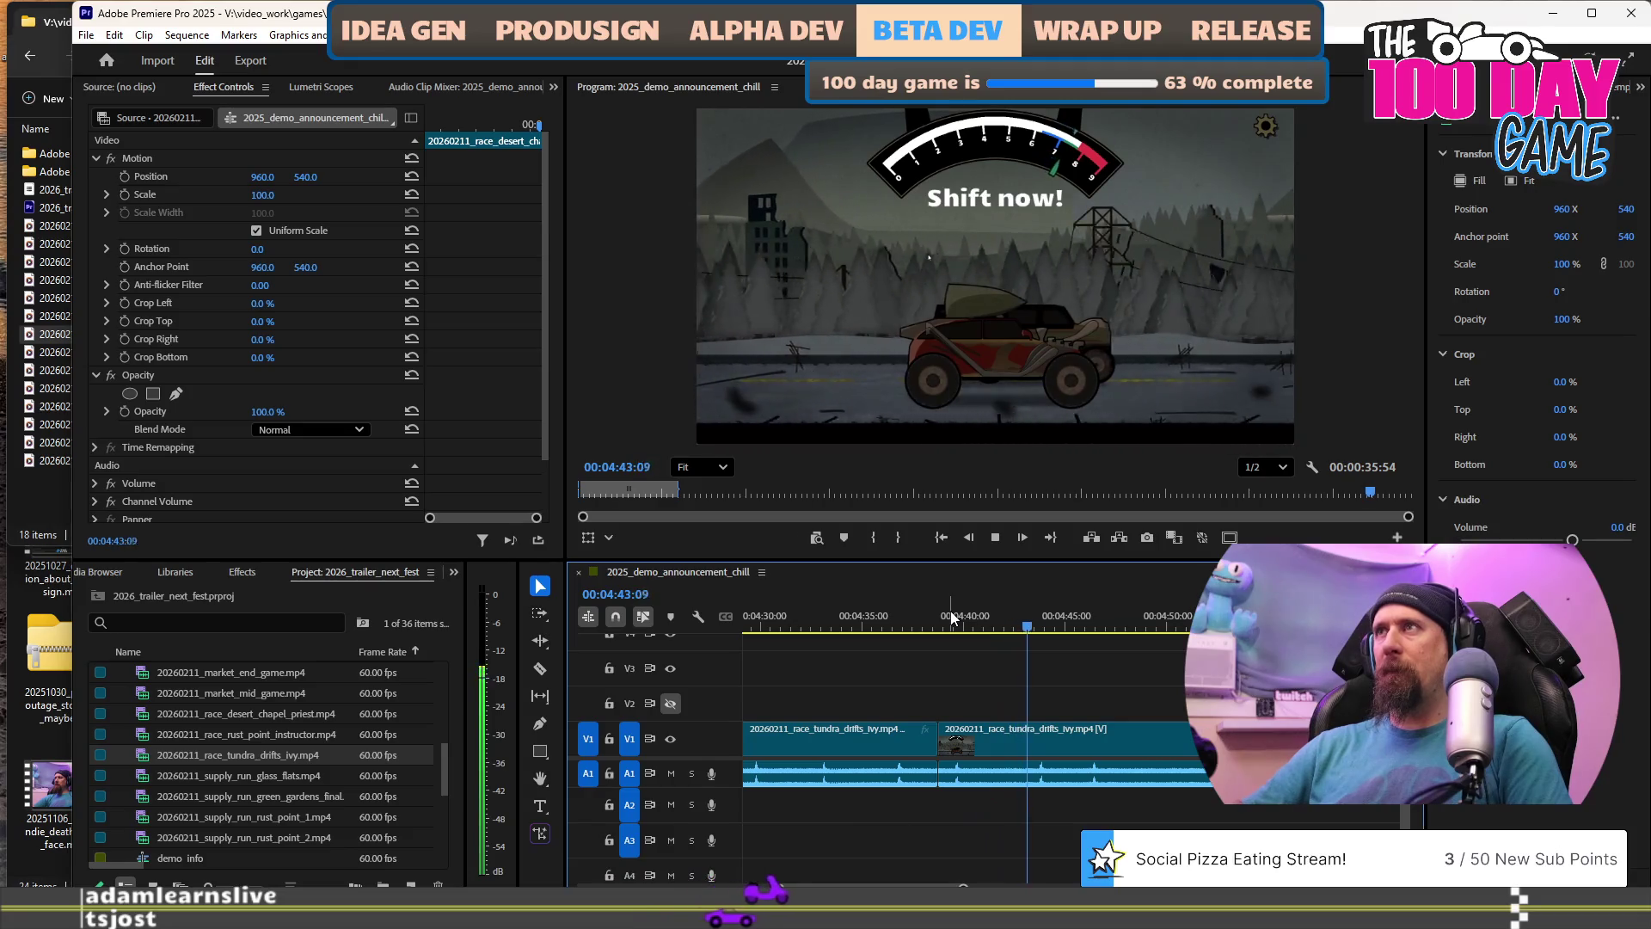
Ripple-delete the tundra clip after 04:44:41 and zoom the timeline out.
key("space")
key("space")
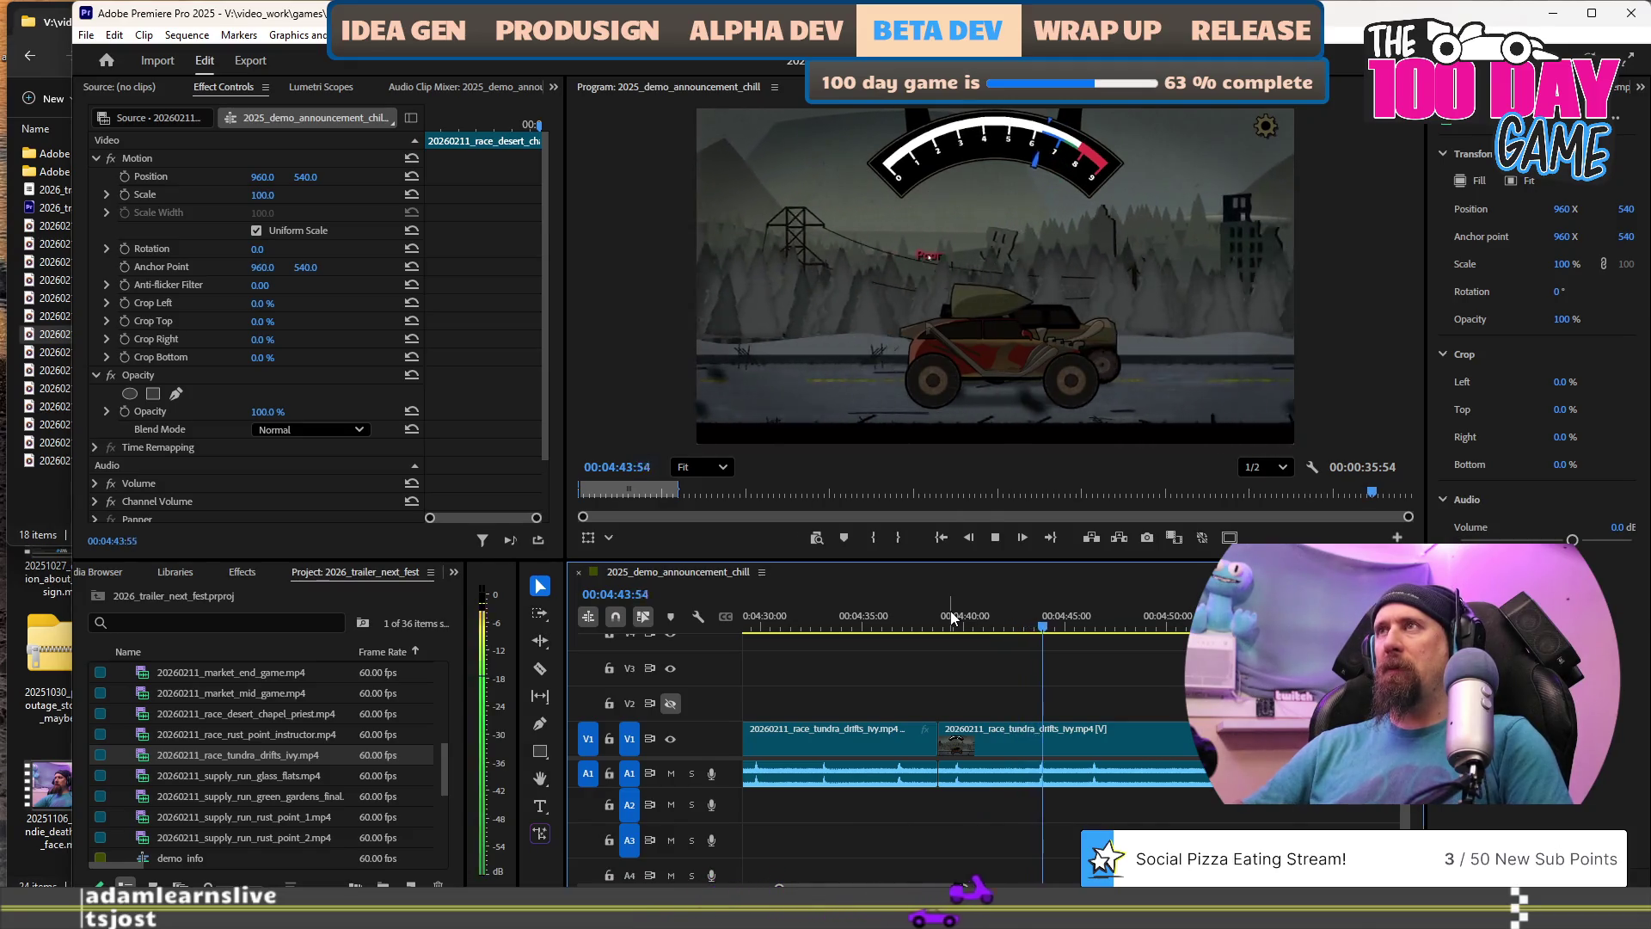
key("space")
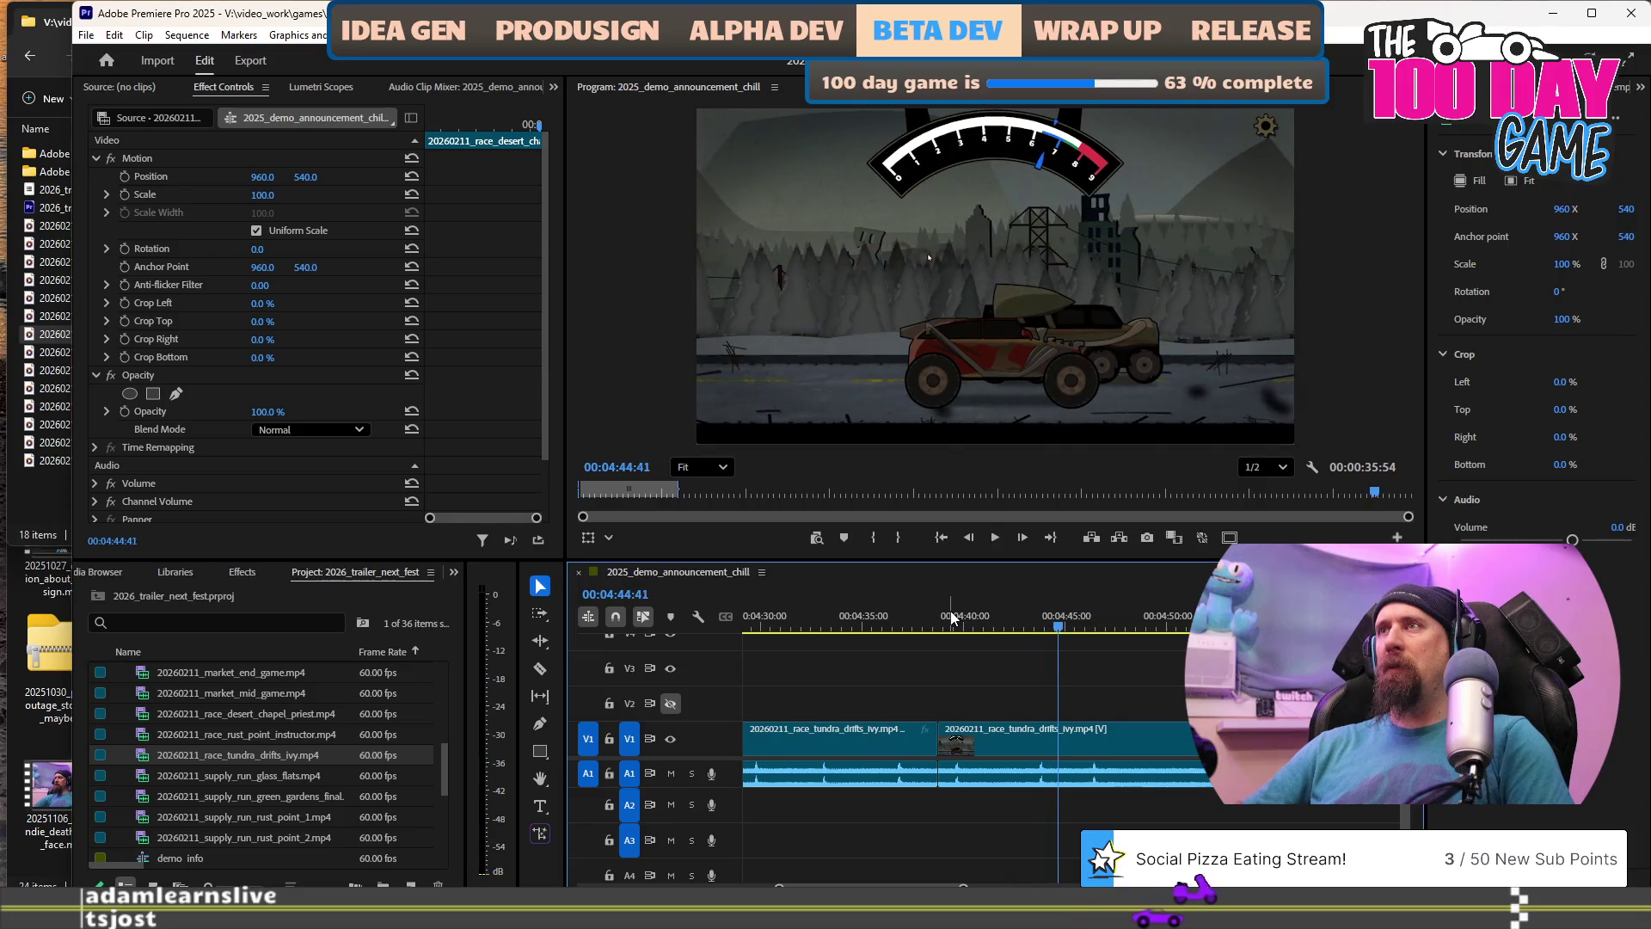
key("w")
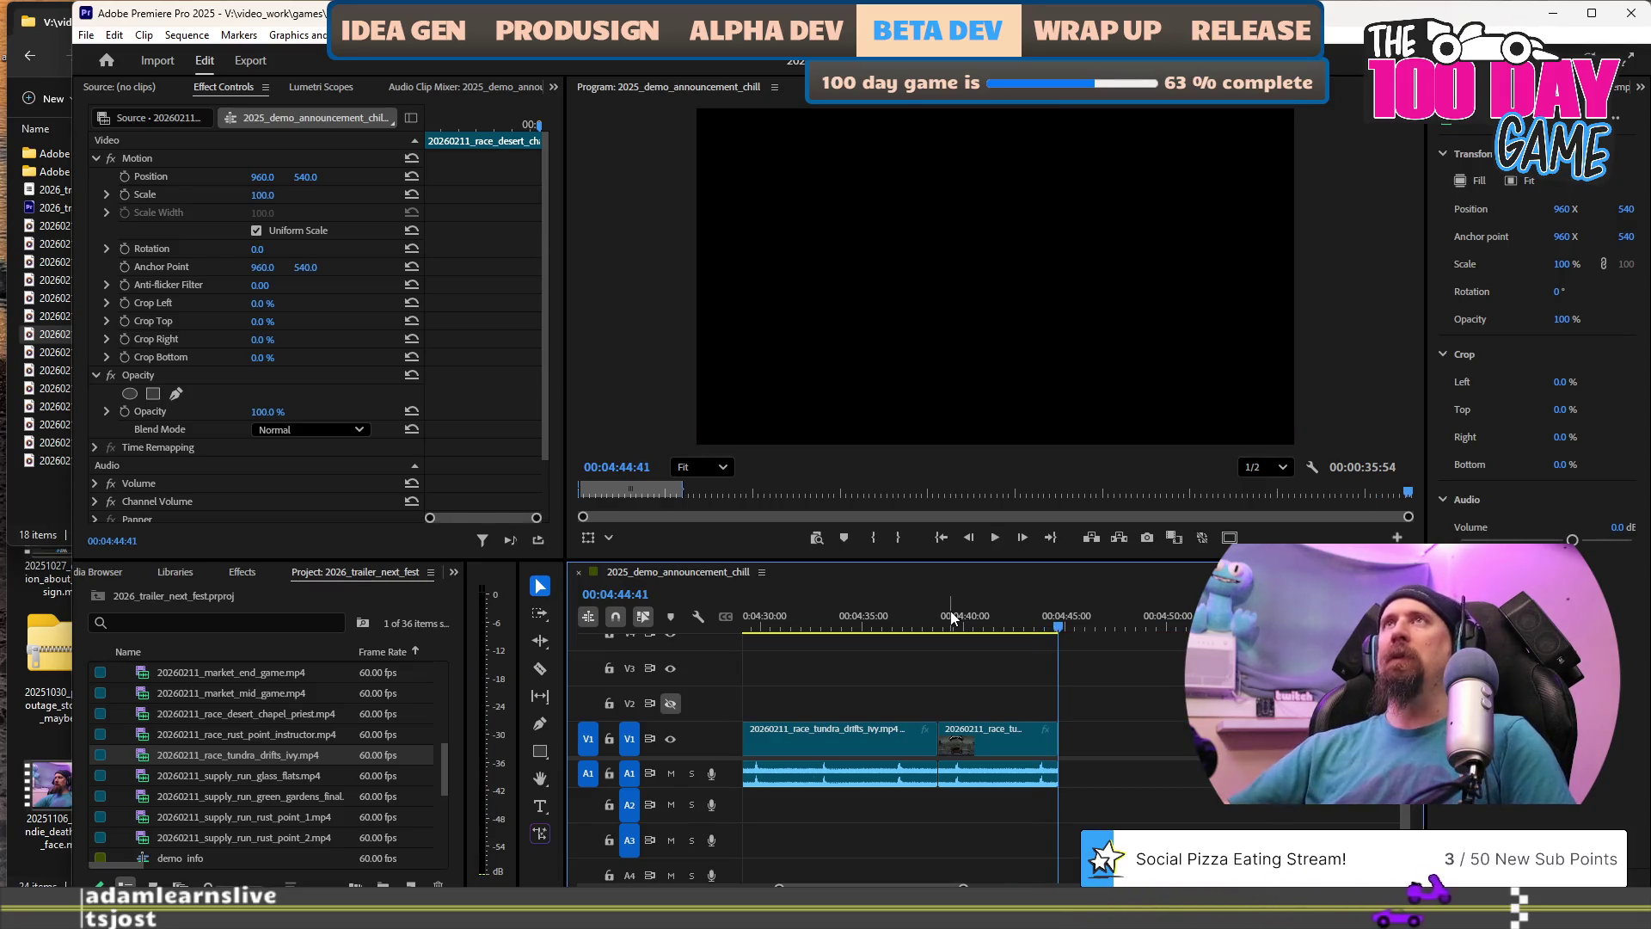
scroll(951, 616, "down", 2)
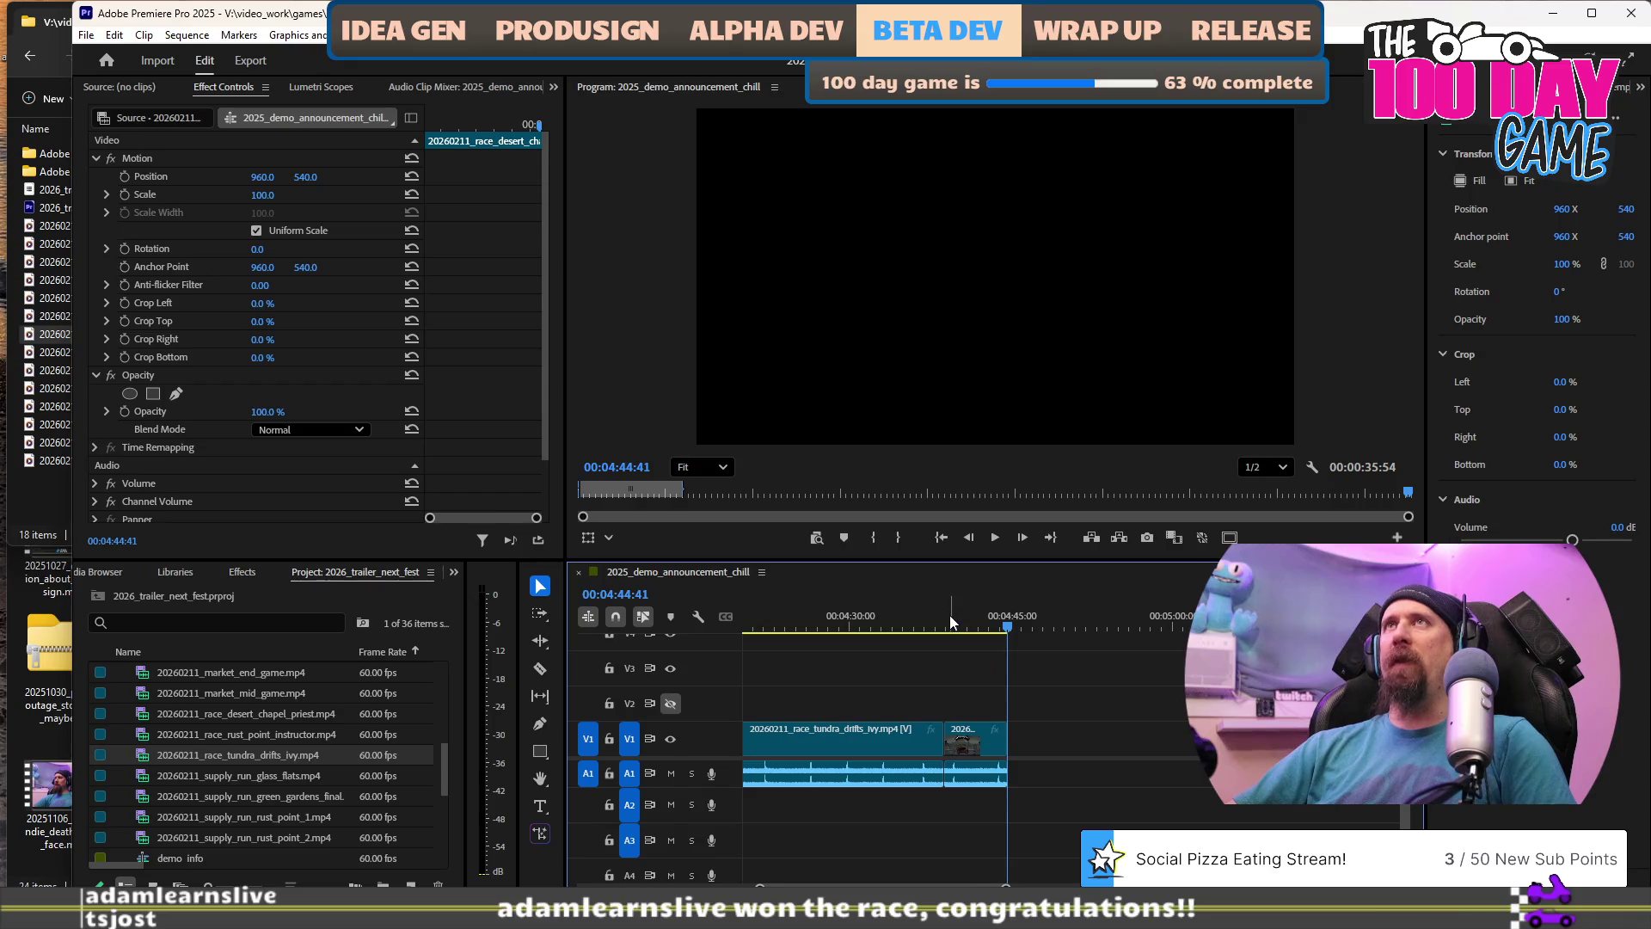
scroll(995, 590, "down", 3)
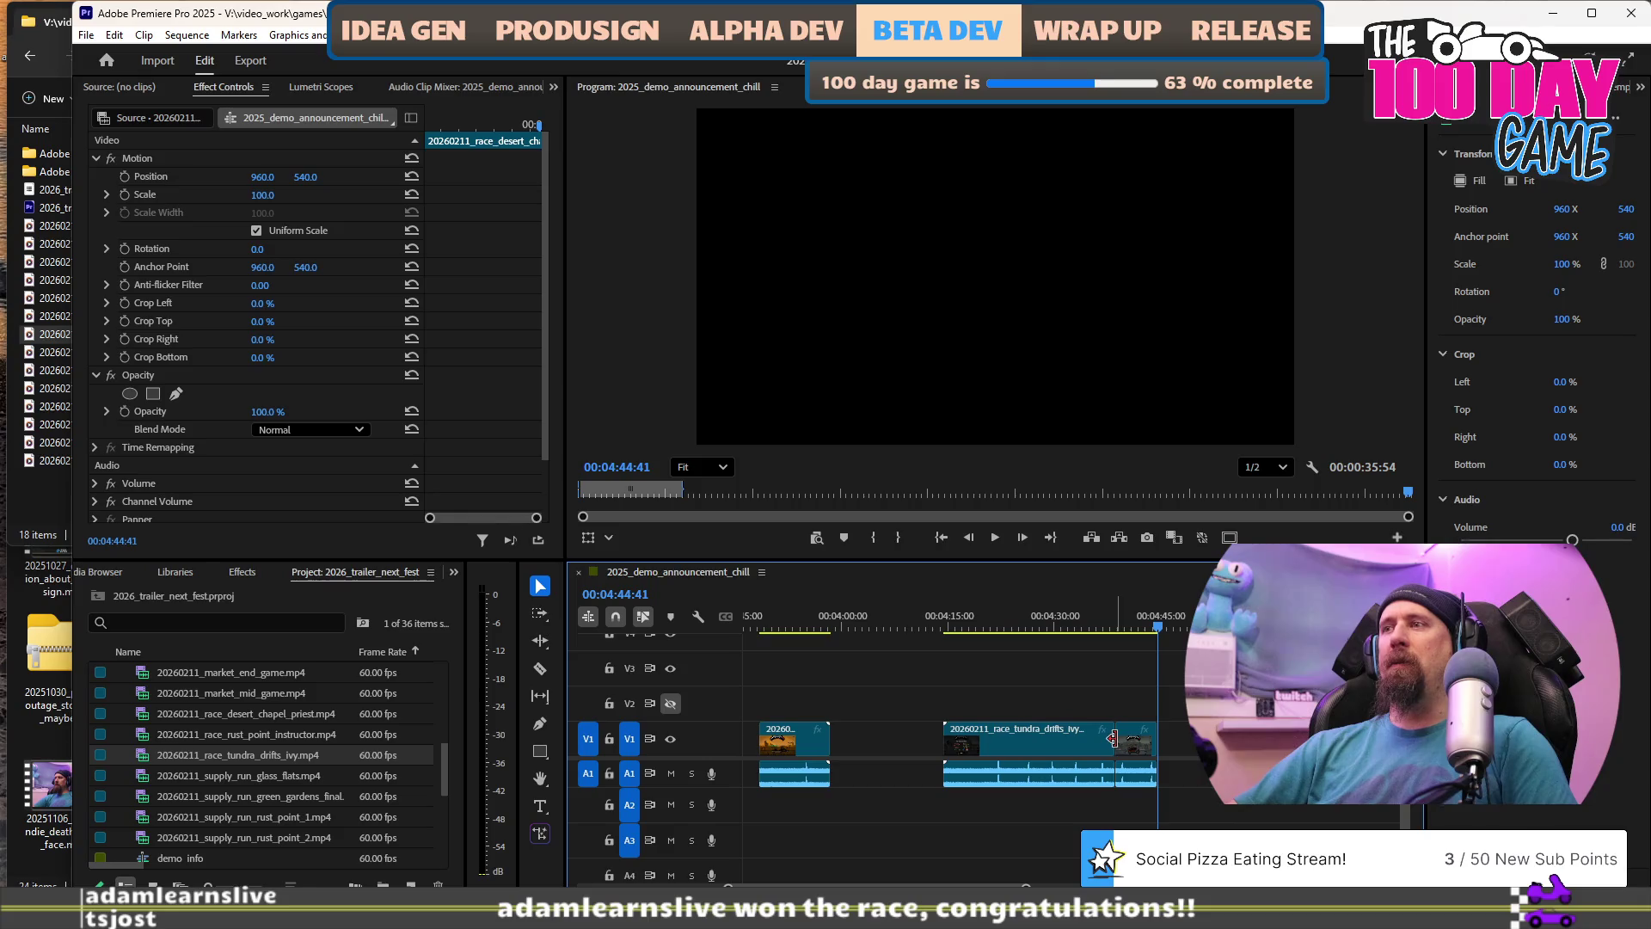
Drag the short tundra drift piece toward the desert chapel clip.
left_click(1135, 744)
left_click_drag(1135, 739, 849, 742)
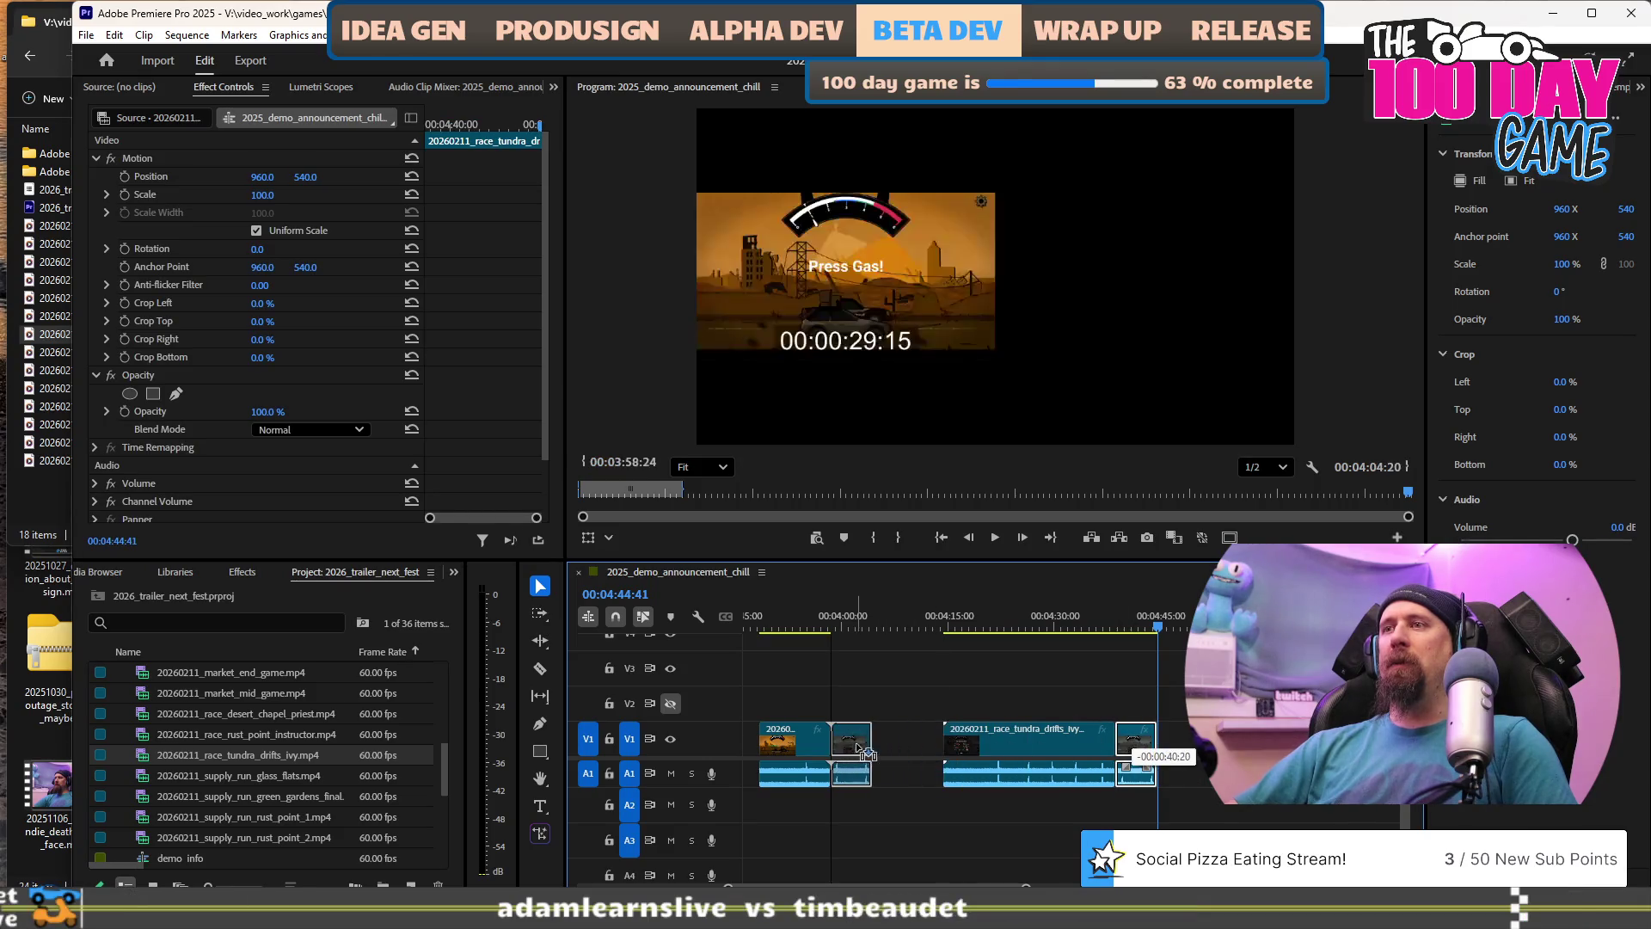
scroll(885, 746, "up", 2)
scroll(912, 735, "down", 3)
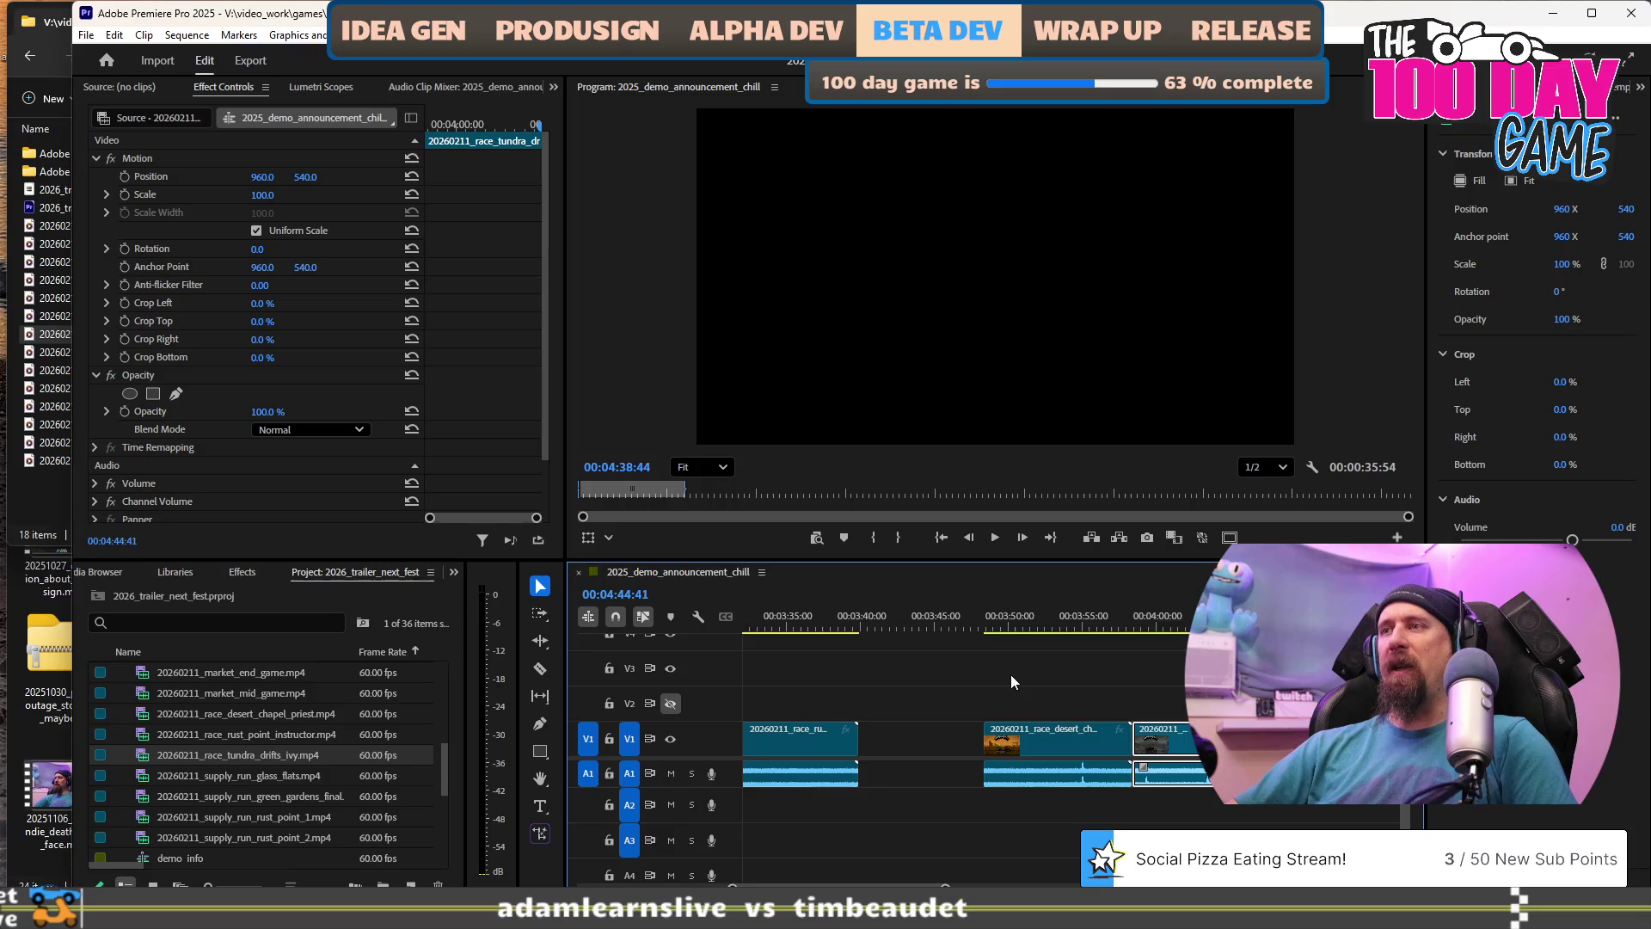
scroll(1175, 731, "up", 2)
scroll(1174, 729, "up", 2)
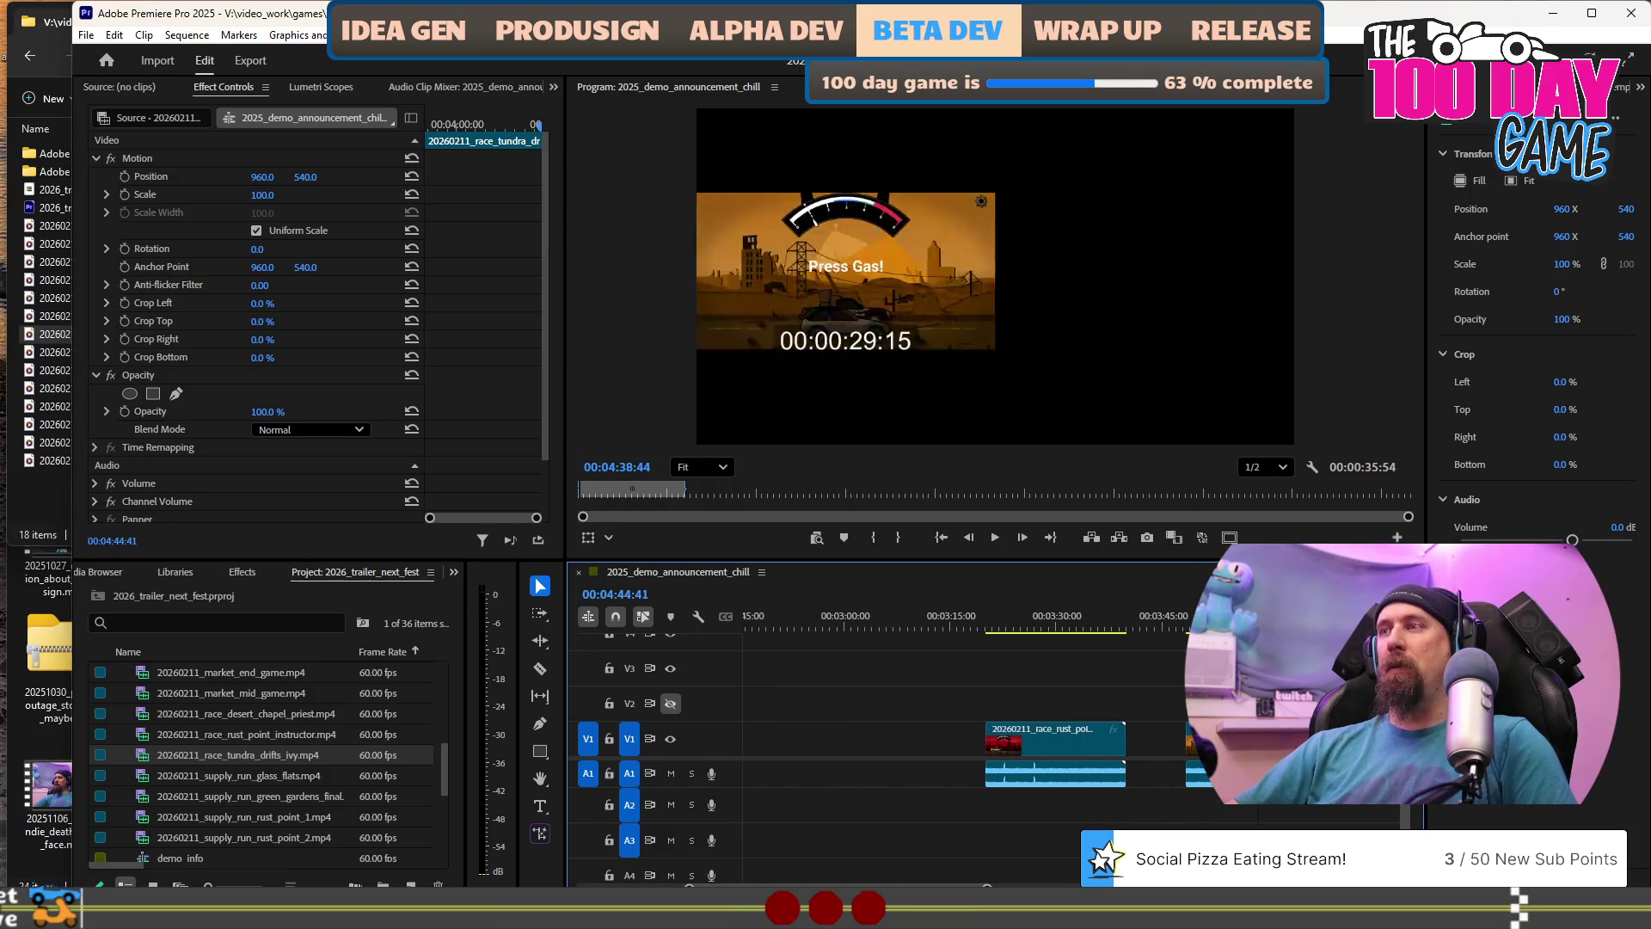
scroll(958, 743, "up", 5)
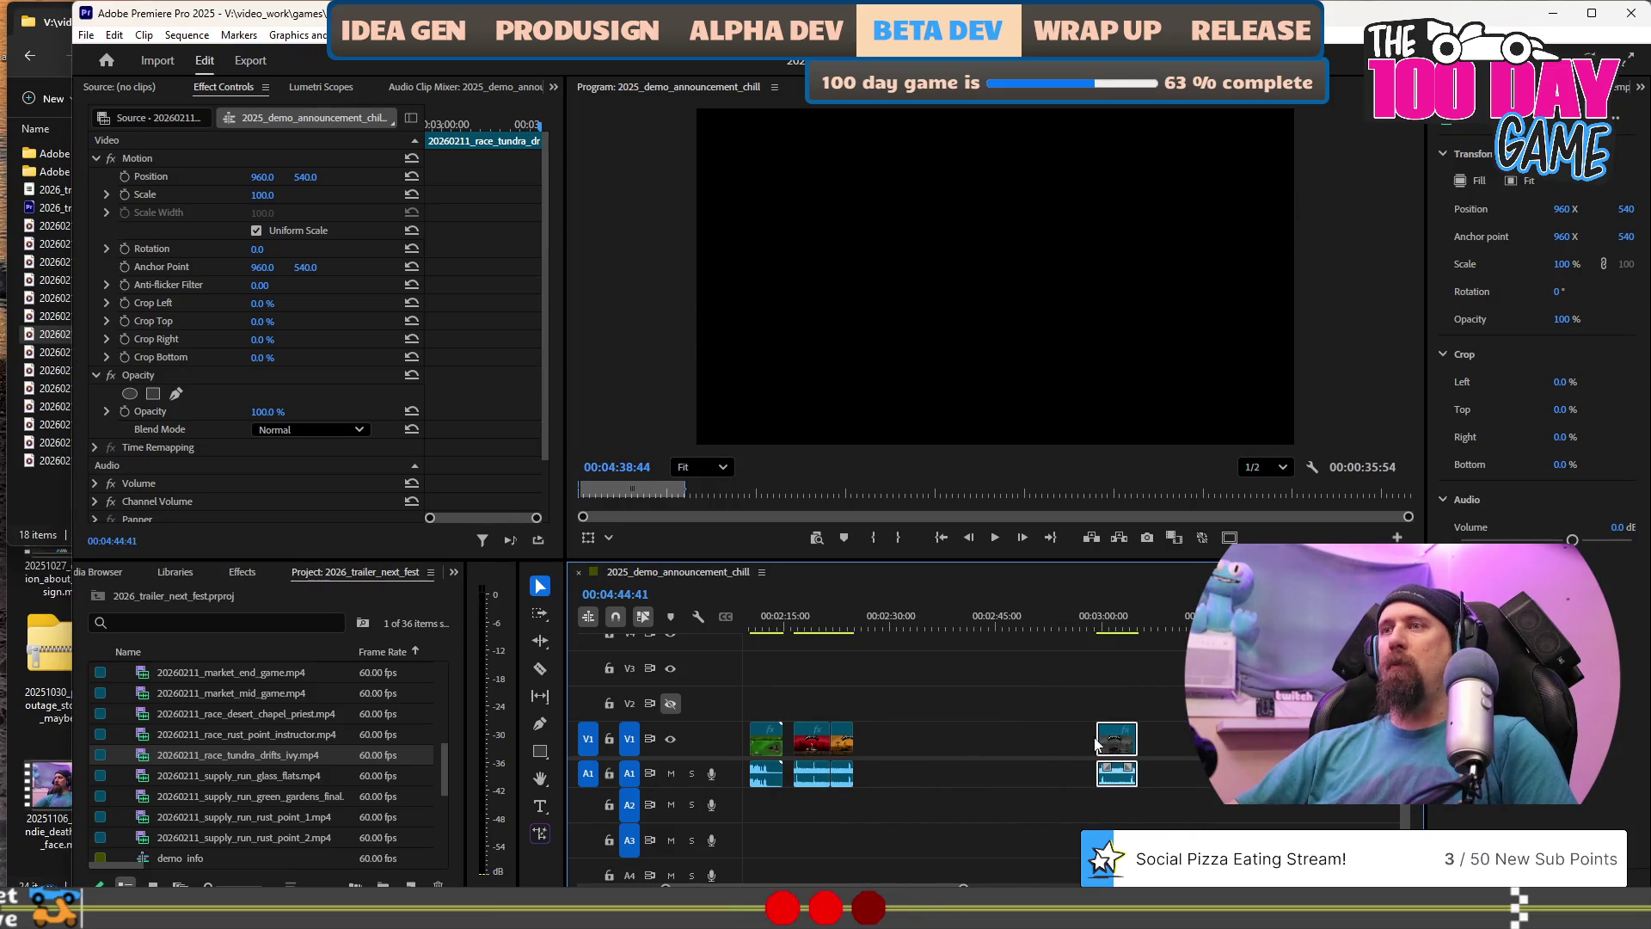
Snap the tundra piece right after the earlier clips and preview from about 02:16.
left_click_drag(1118, 744, 873, 744)
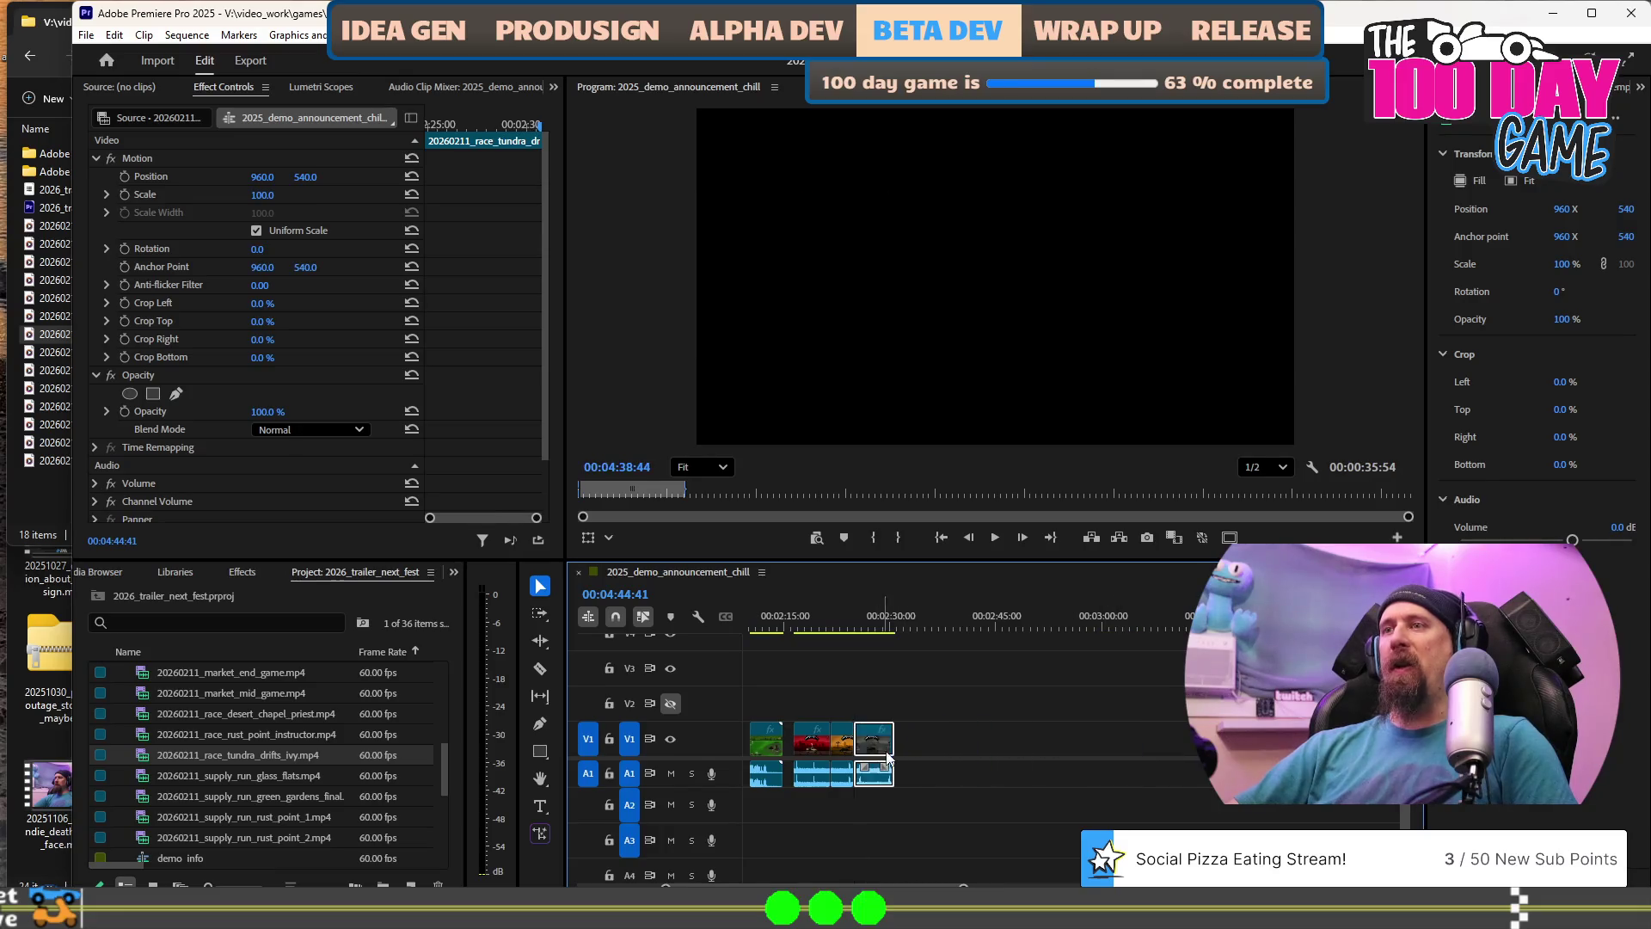
scroll(923, 764, "up", 2)
scroll(952, 700, "up", 3)
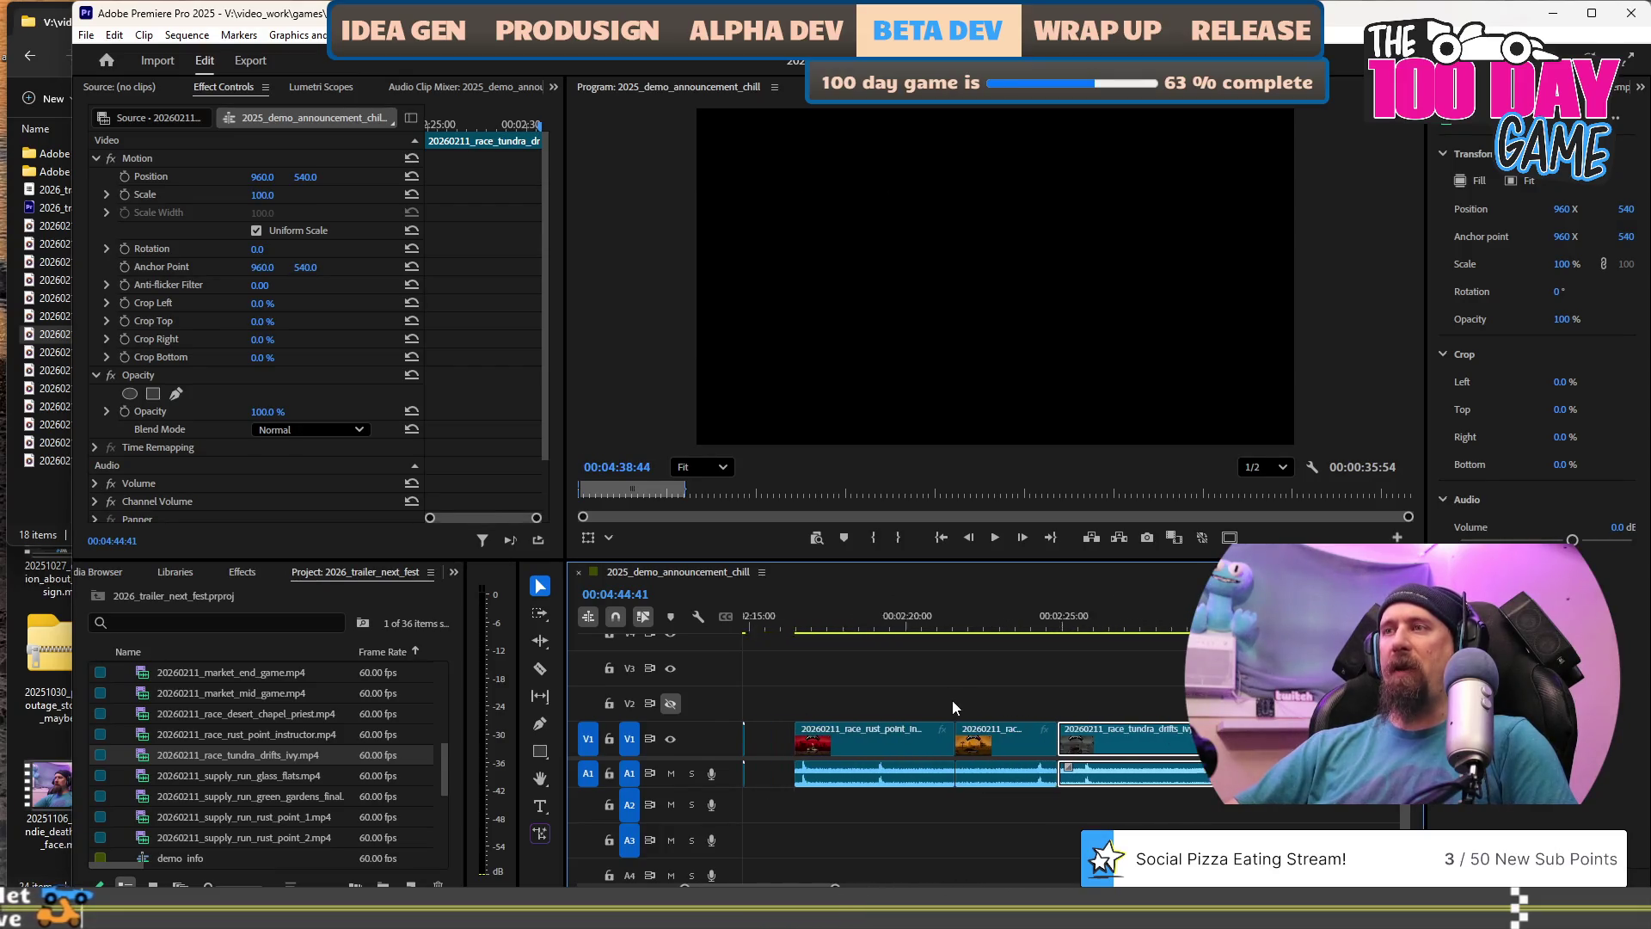
left_click(850, 616)
key("space")
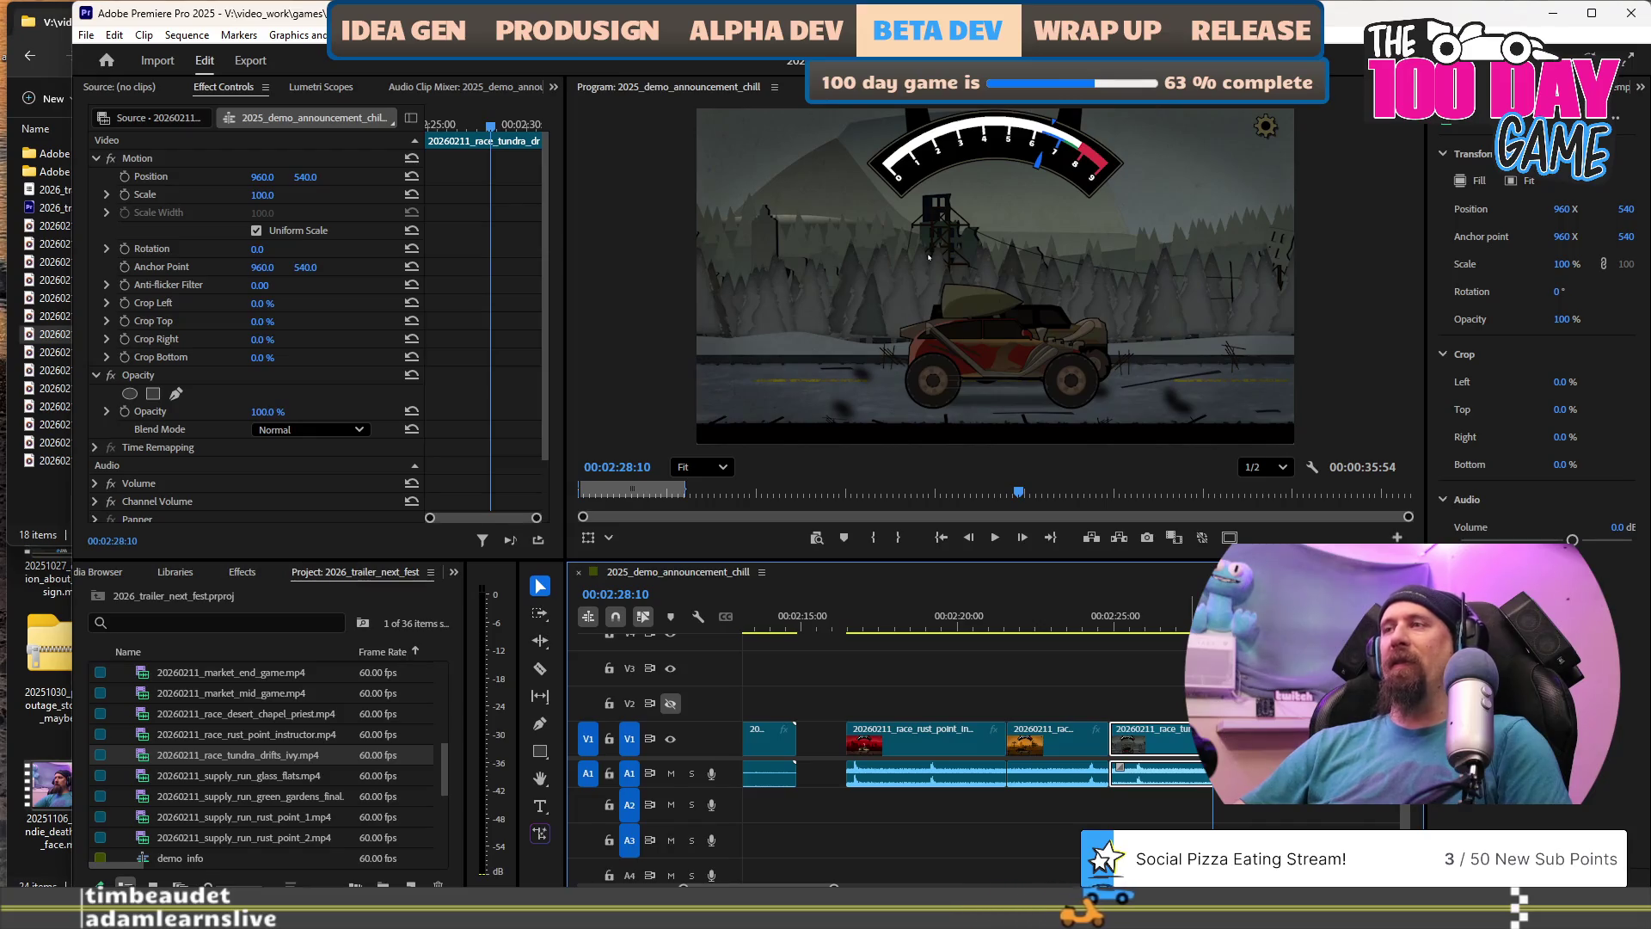
left_click(1163, 620)
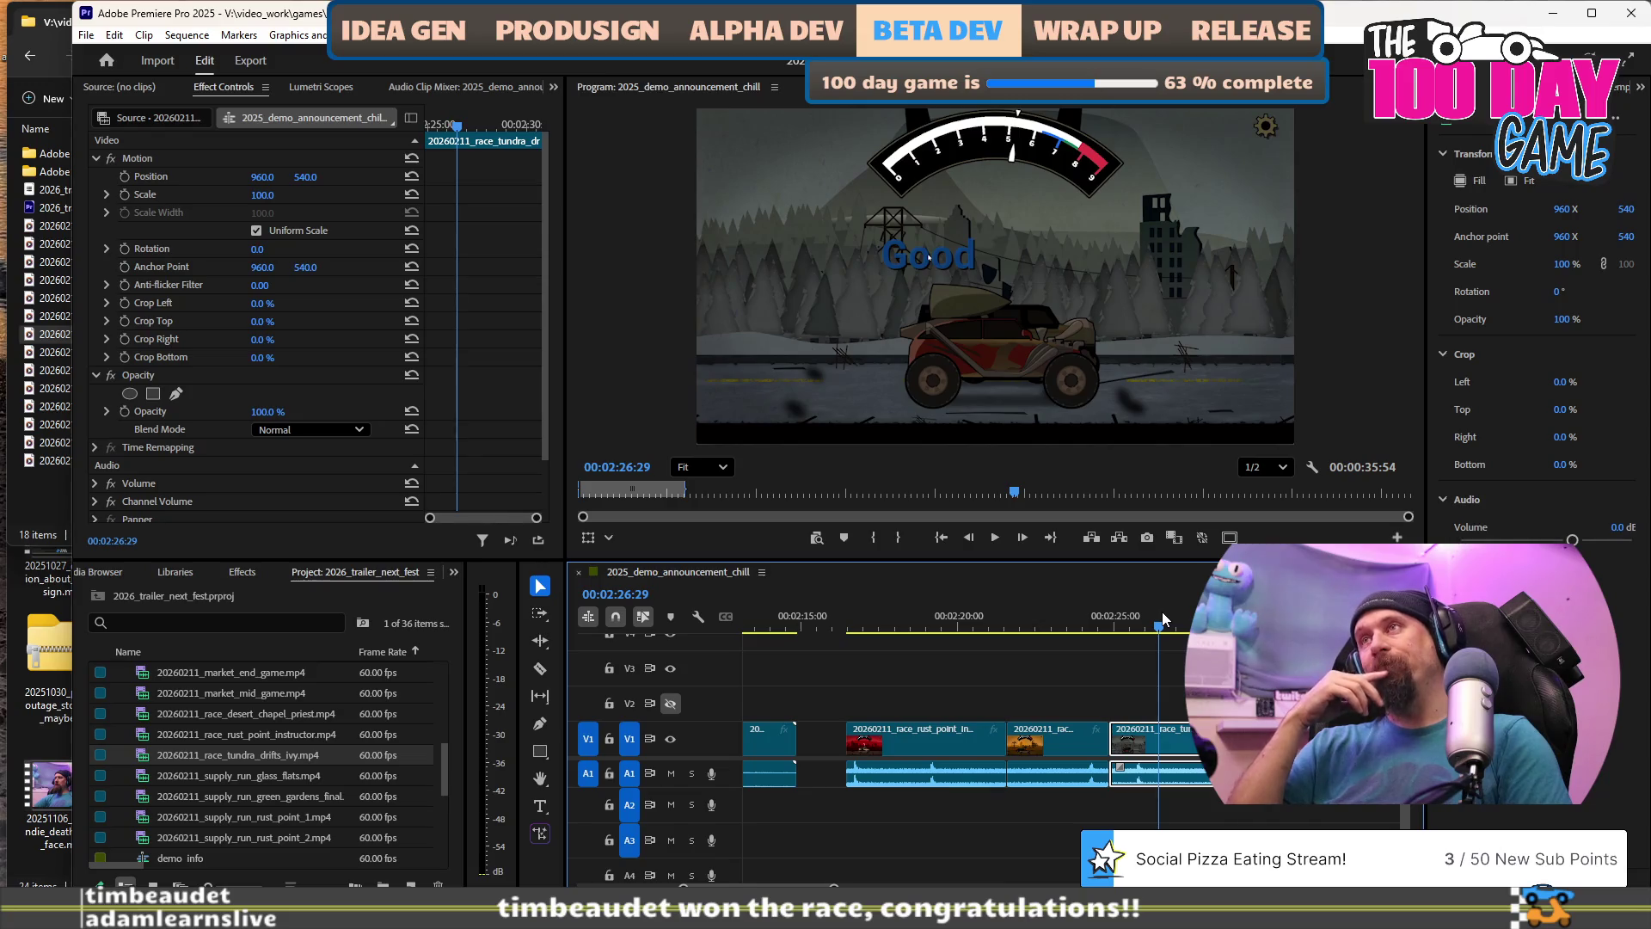
key("space")
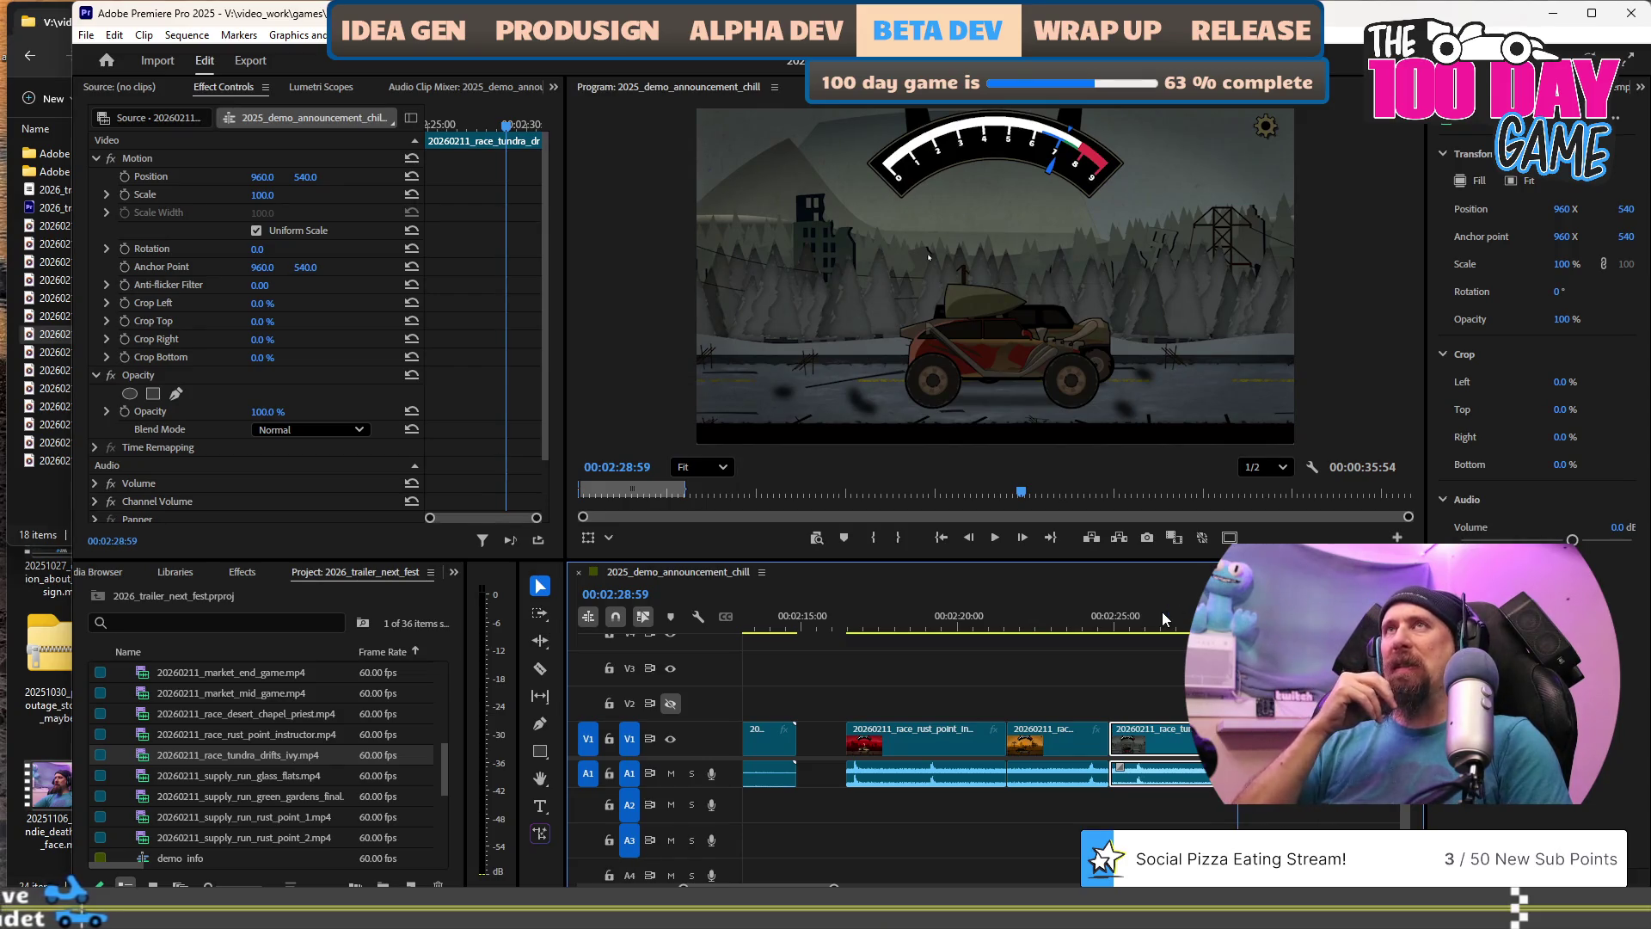
key("space")
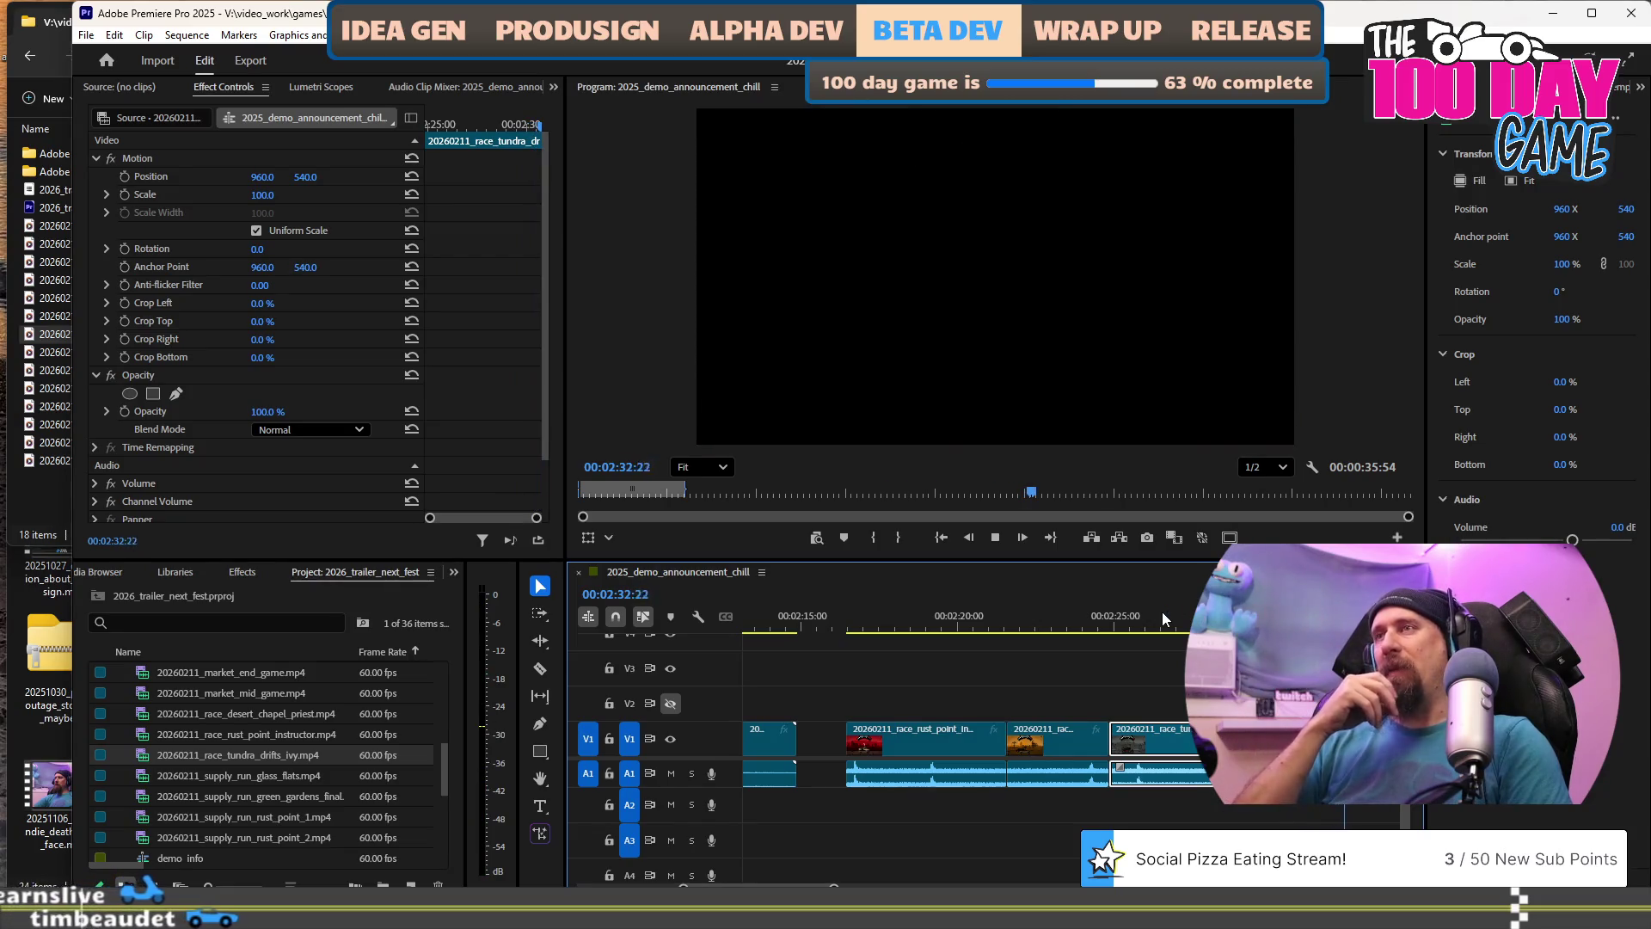
left_click(1153, 631)
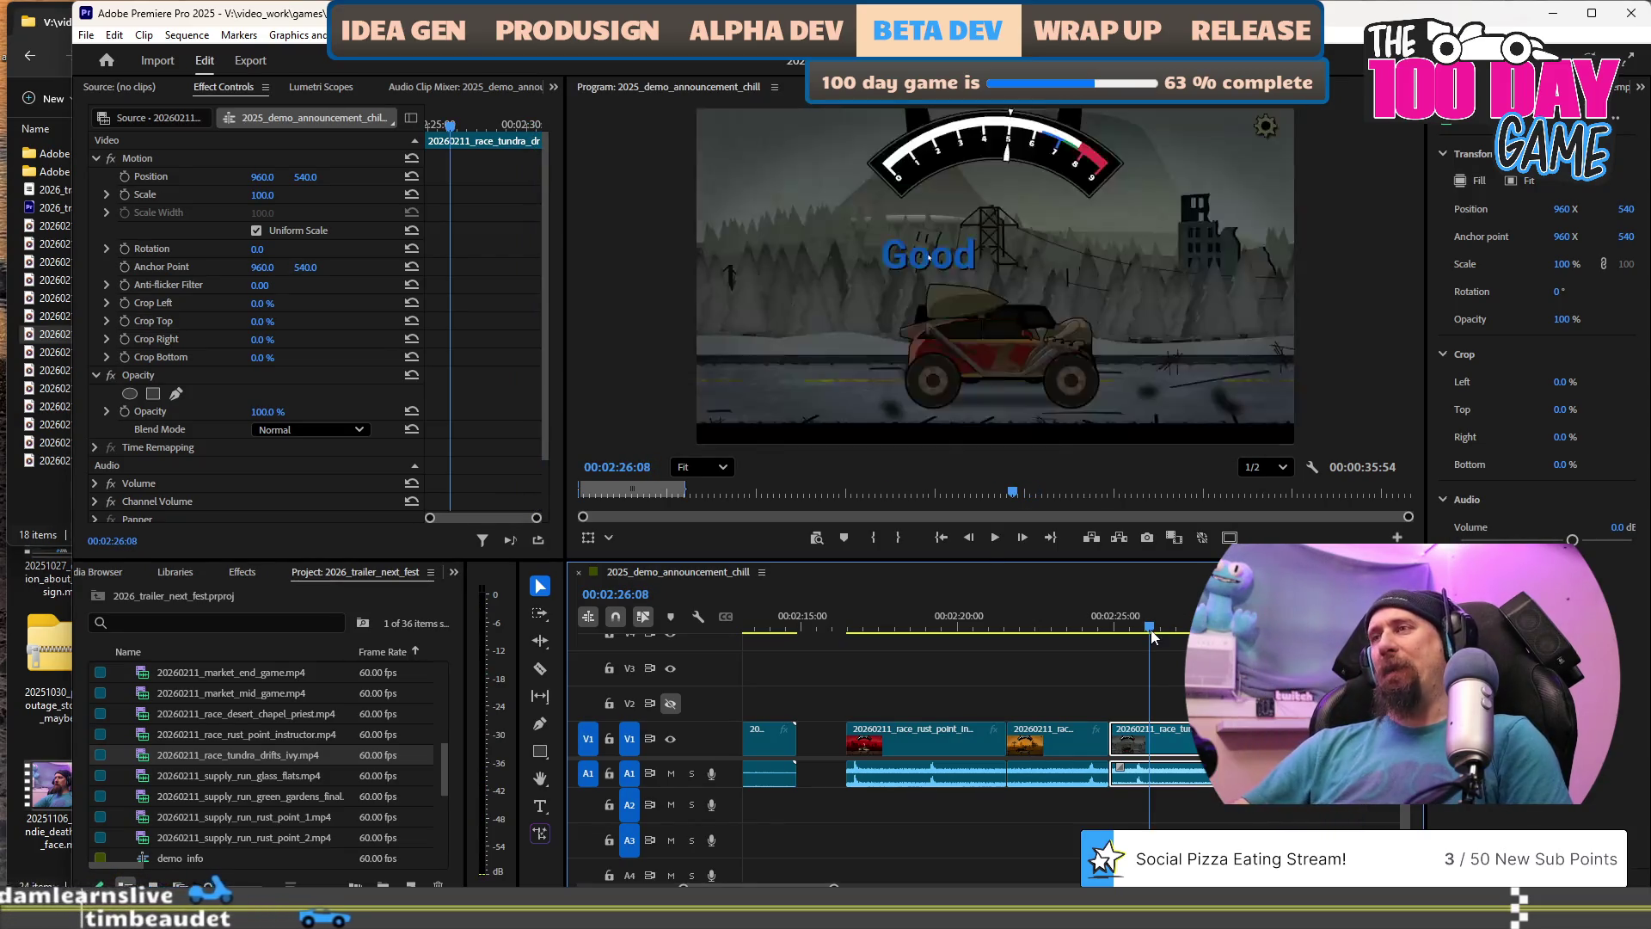
left_click(1102, 628)
key("space")
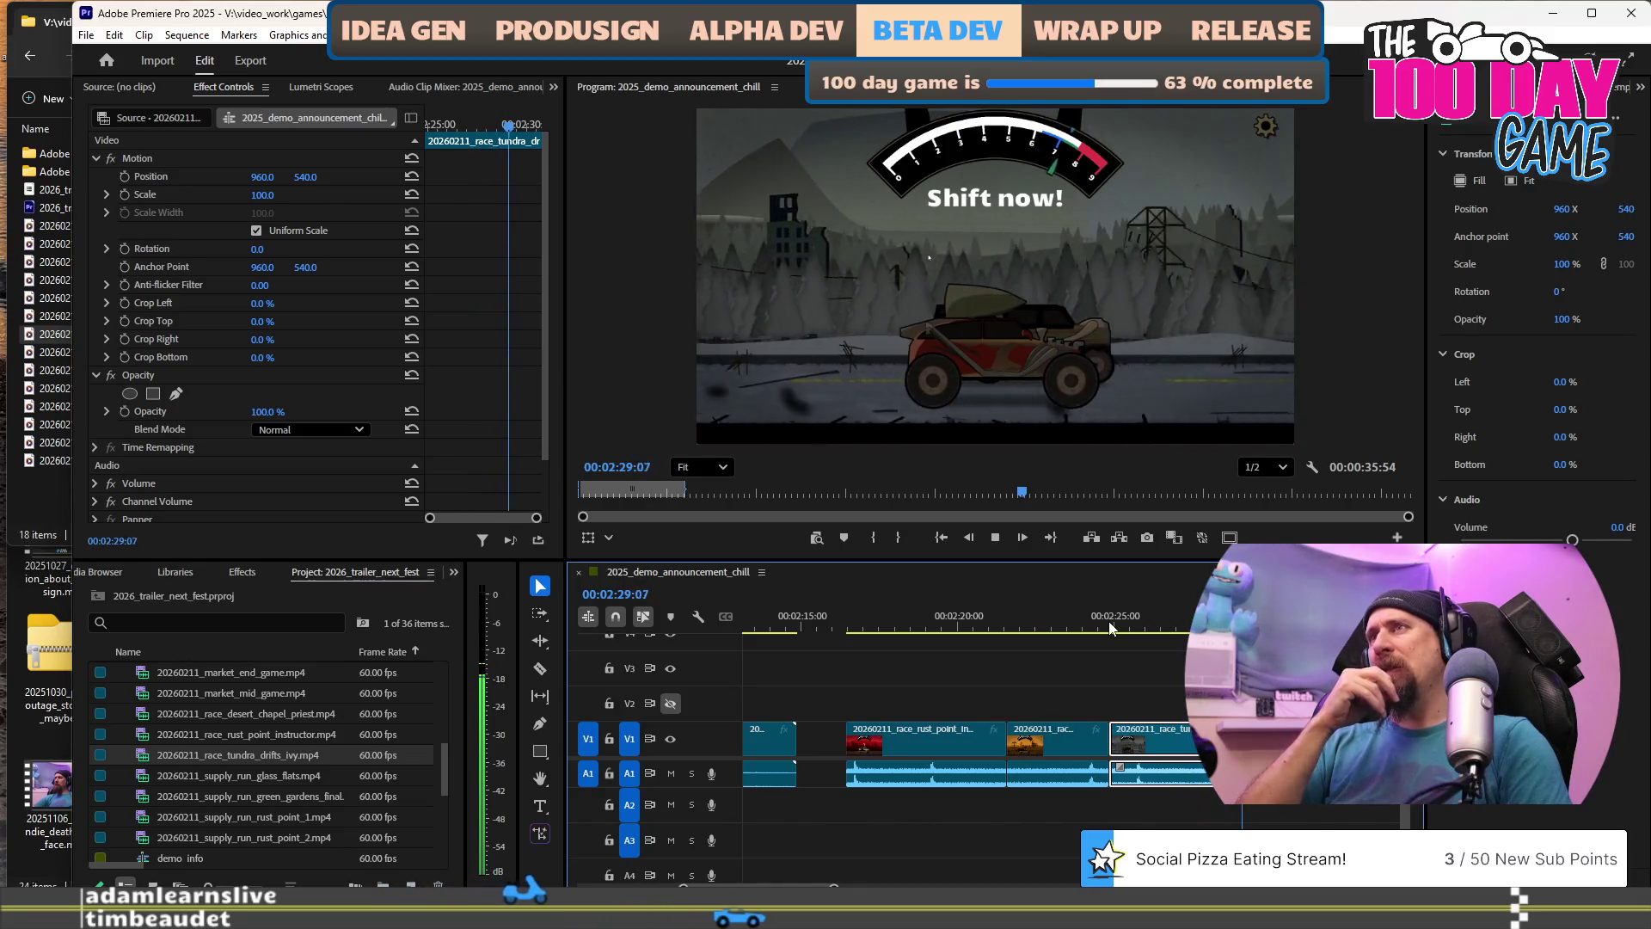
key("space")
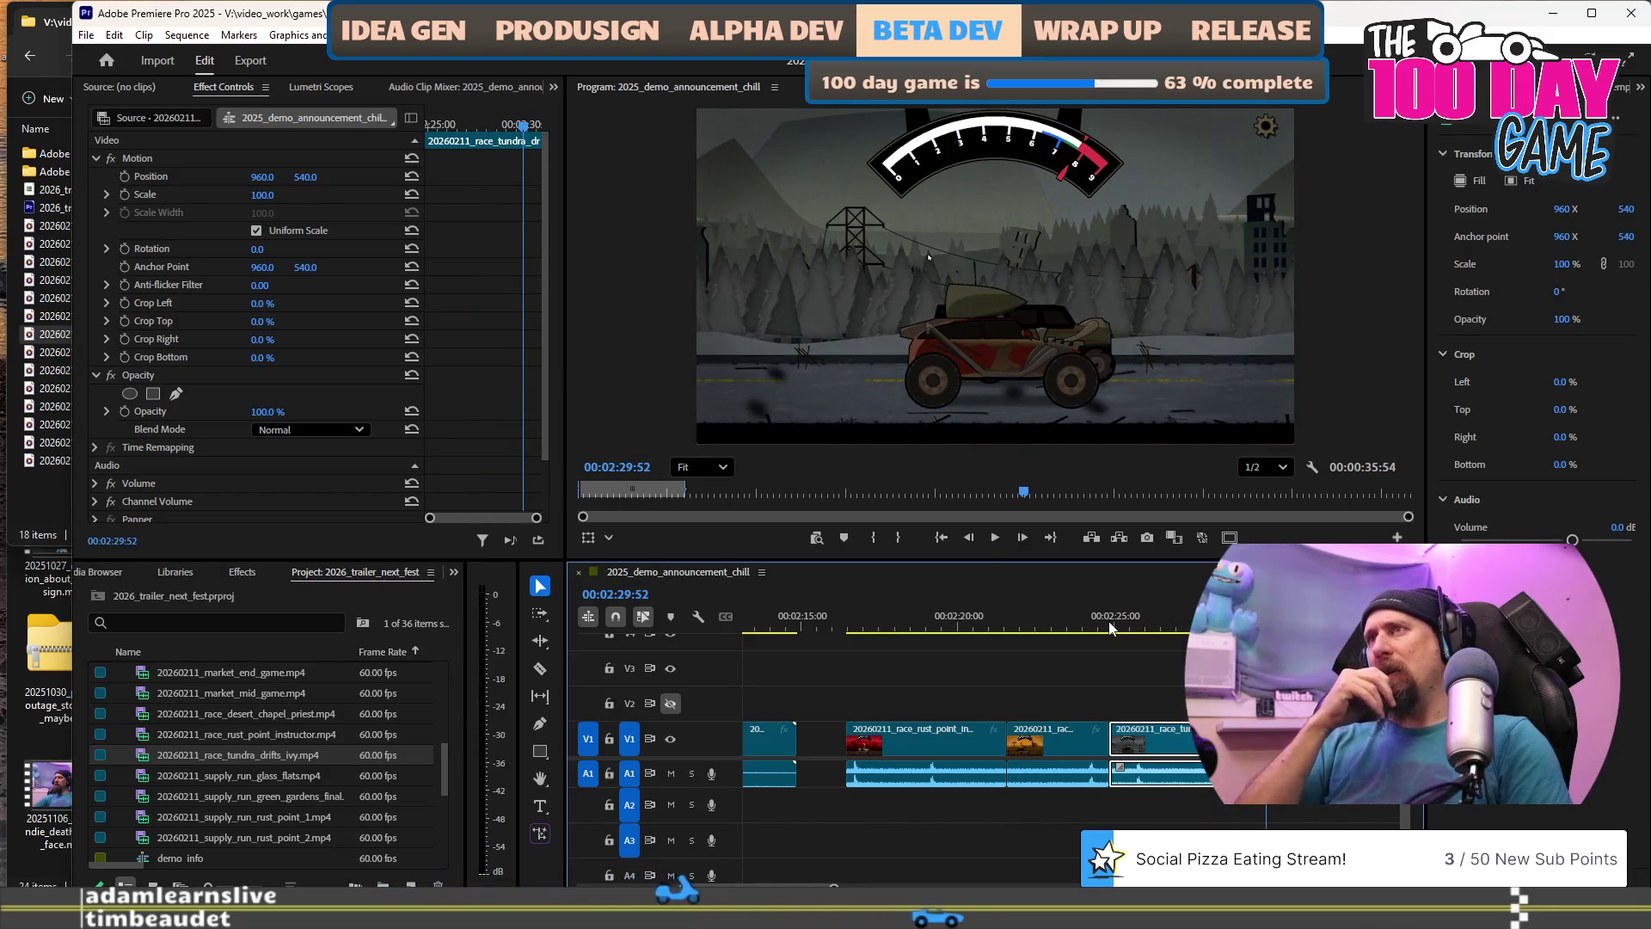
scroll(1039, 302, "up", 3)
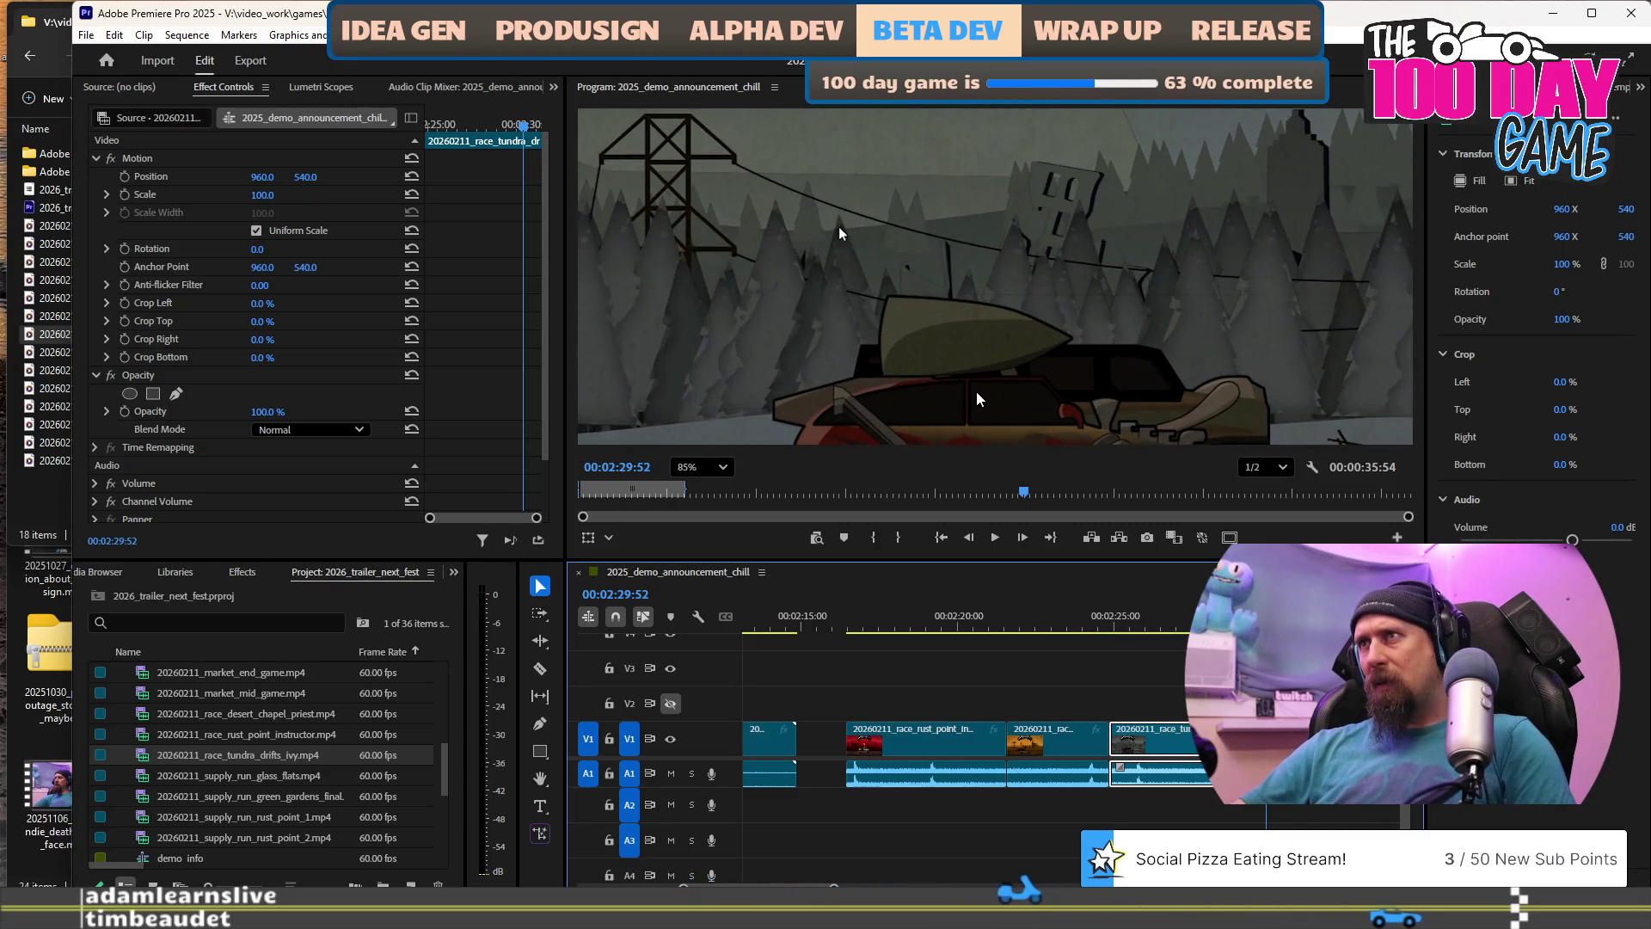
scroll(984, 391, "down", 3)
scroll(985, 385, "down", 2)
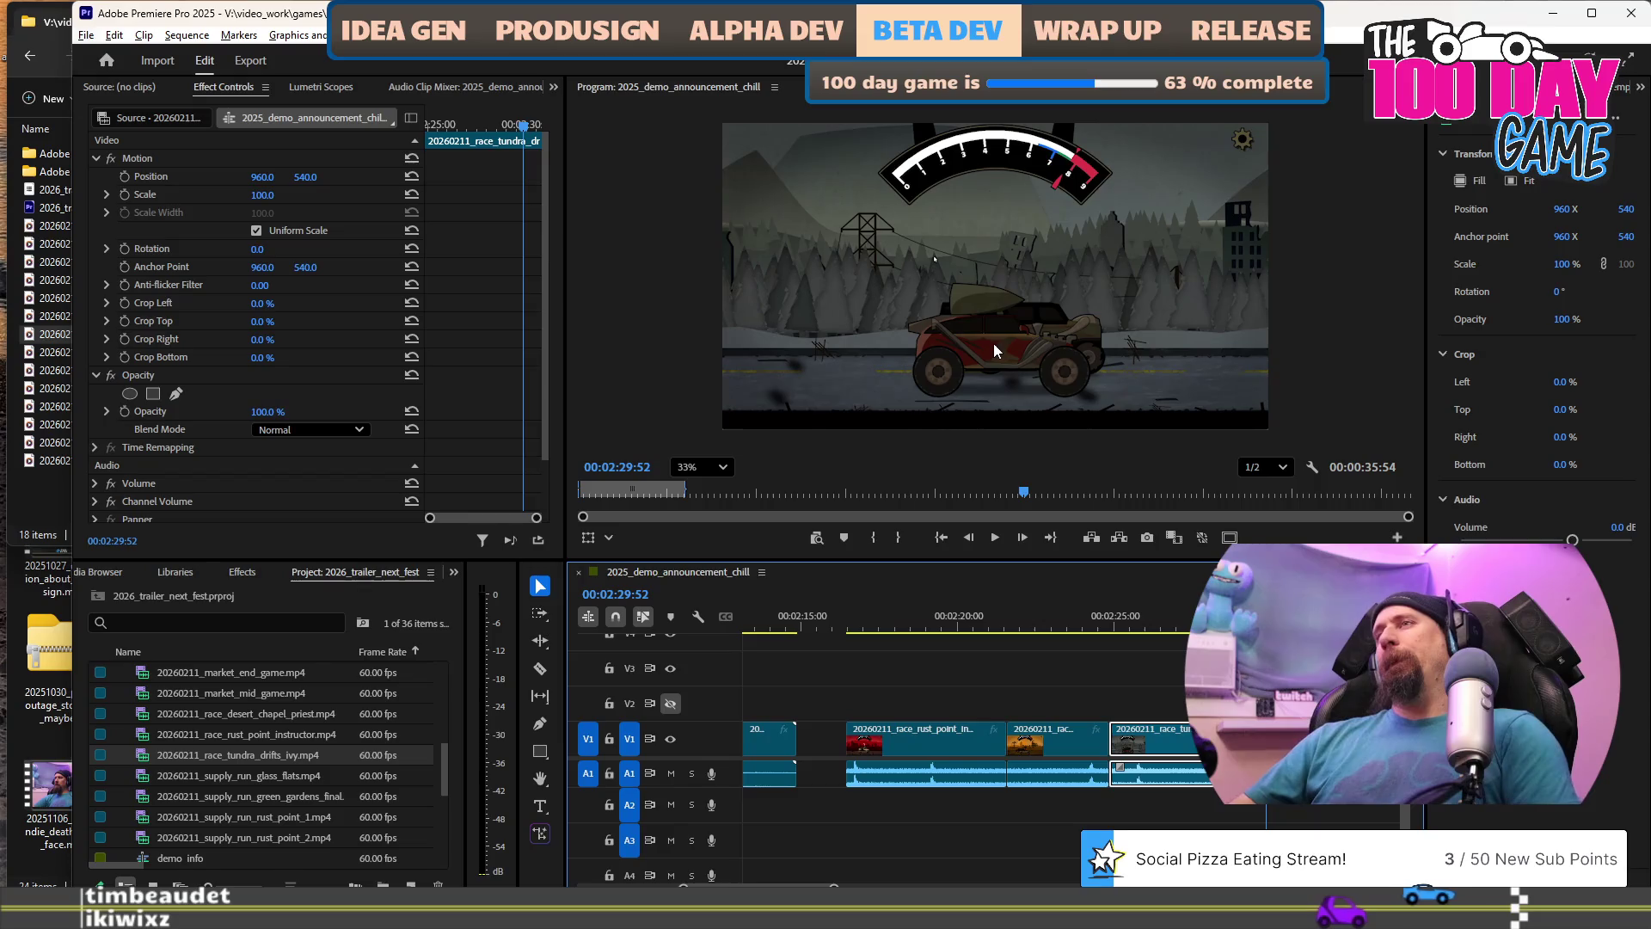
left_click(857, 629)
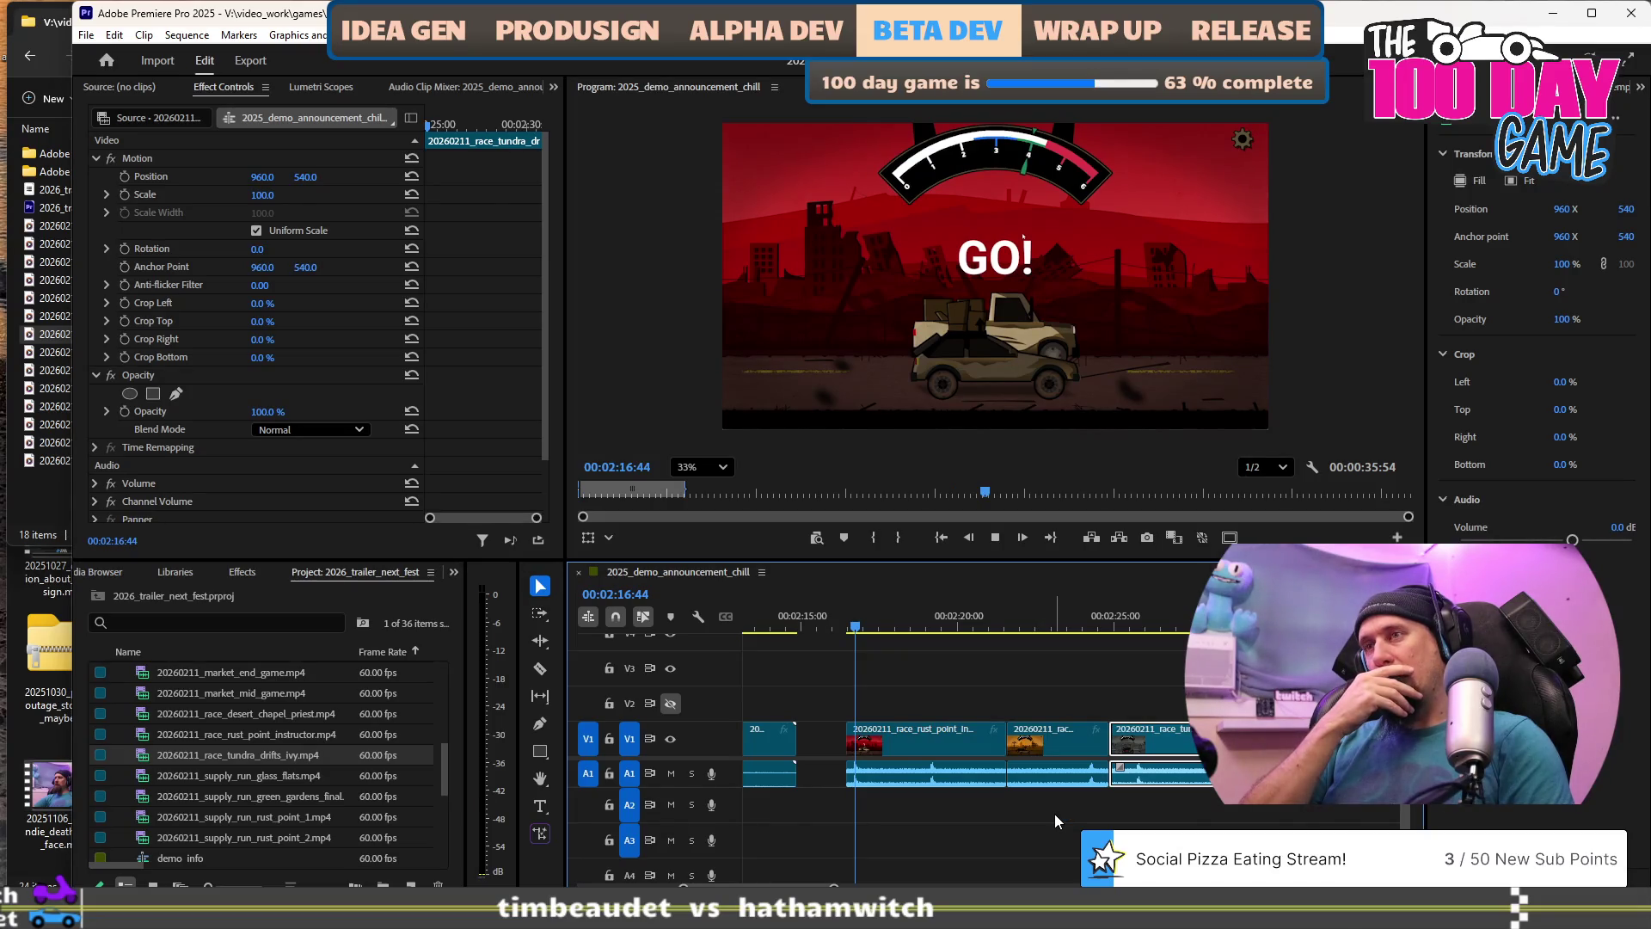
key("space")
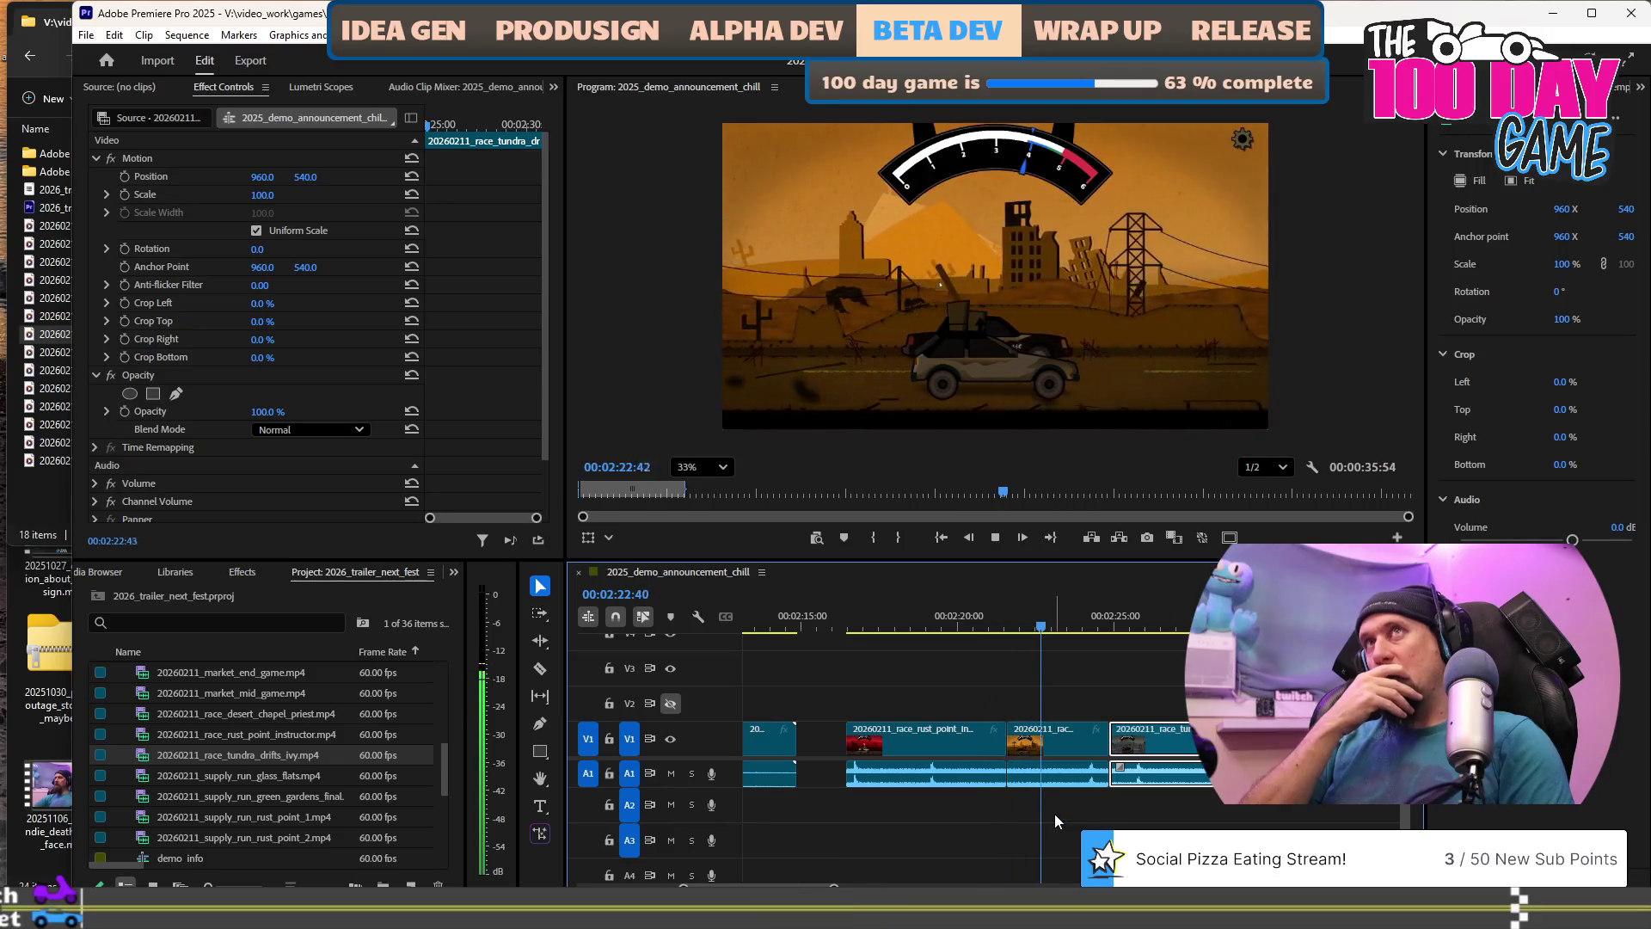
key("space")
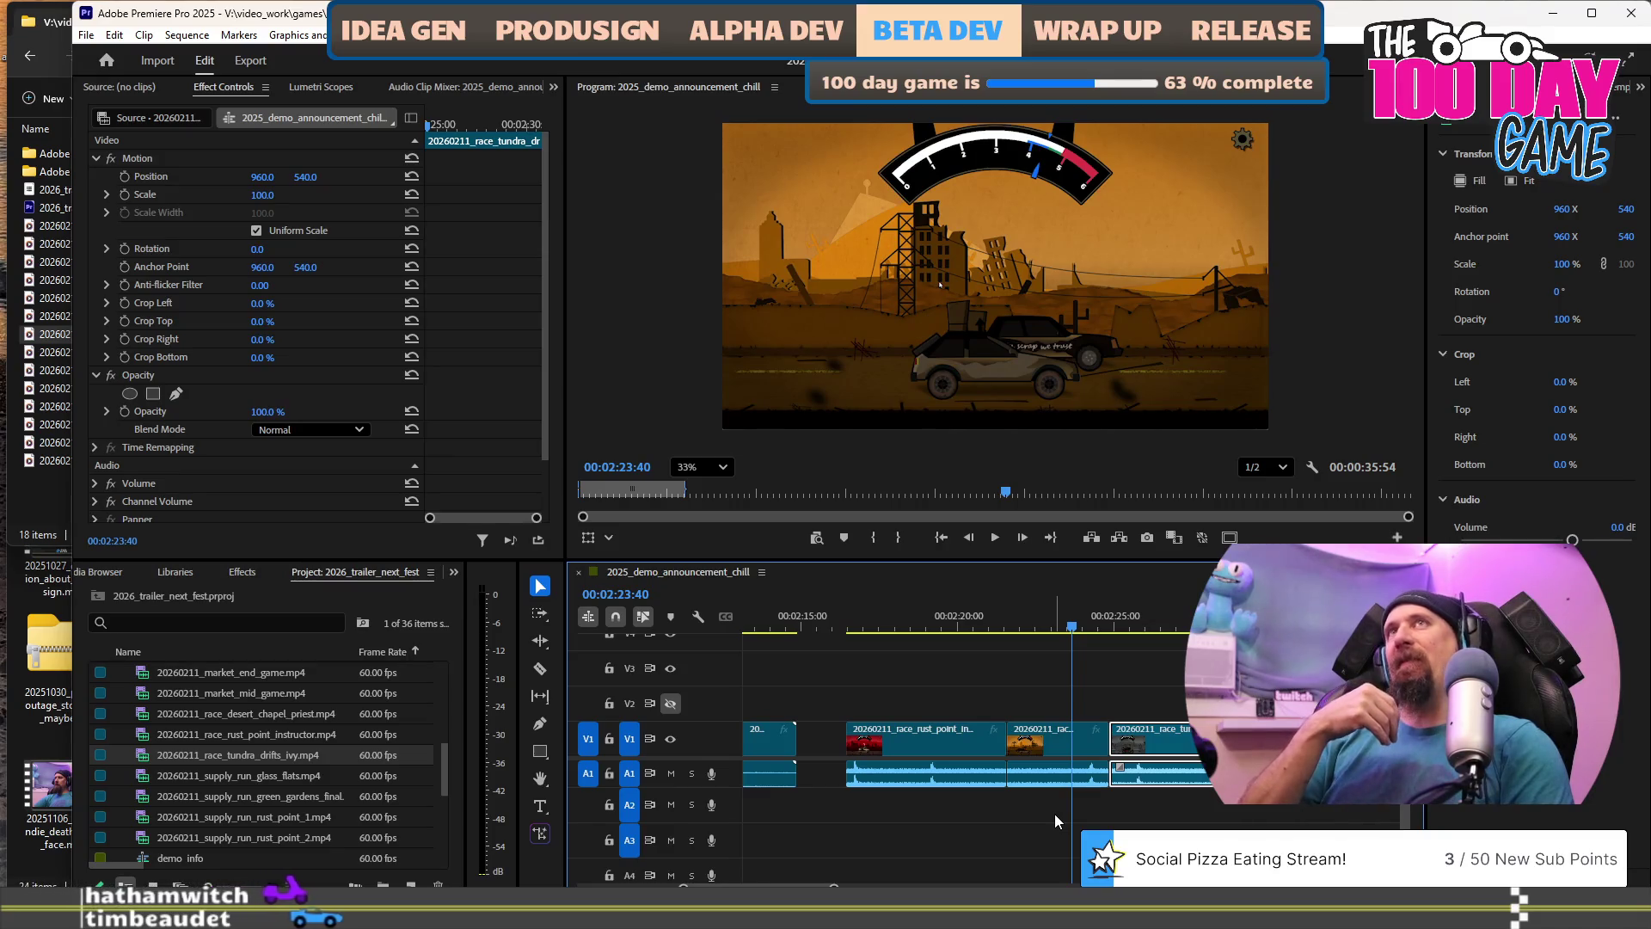
key("space")
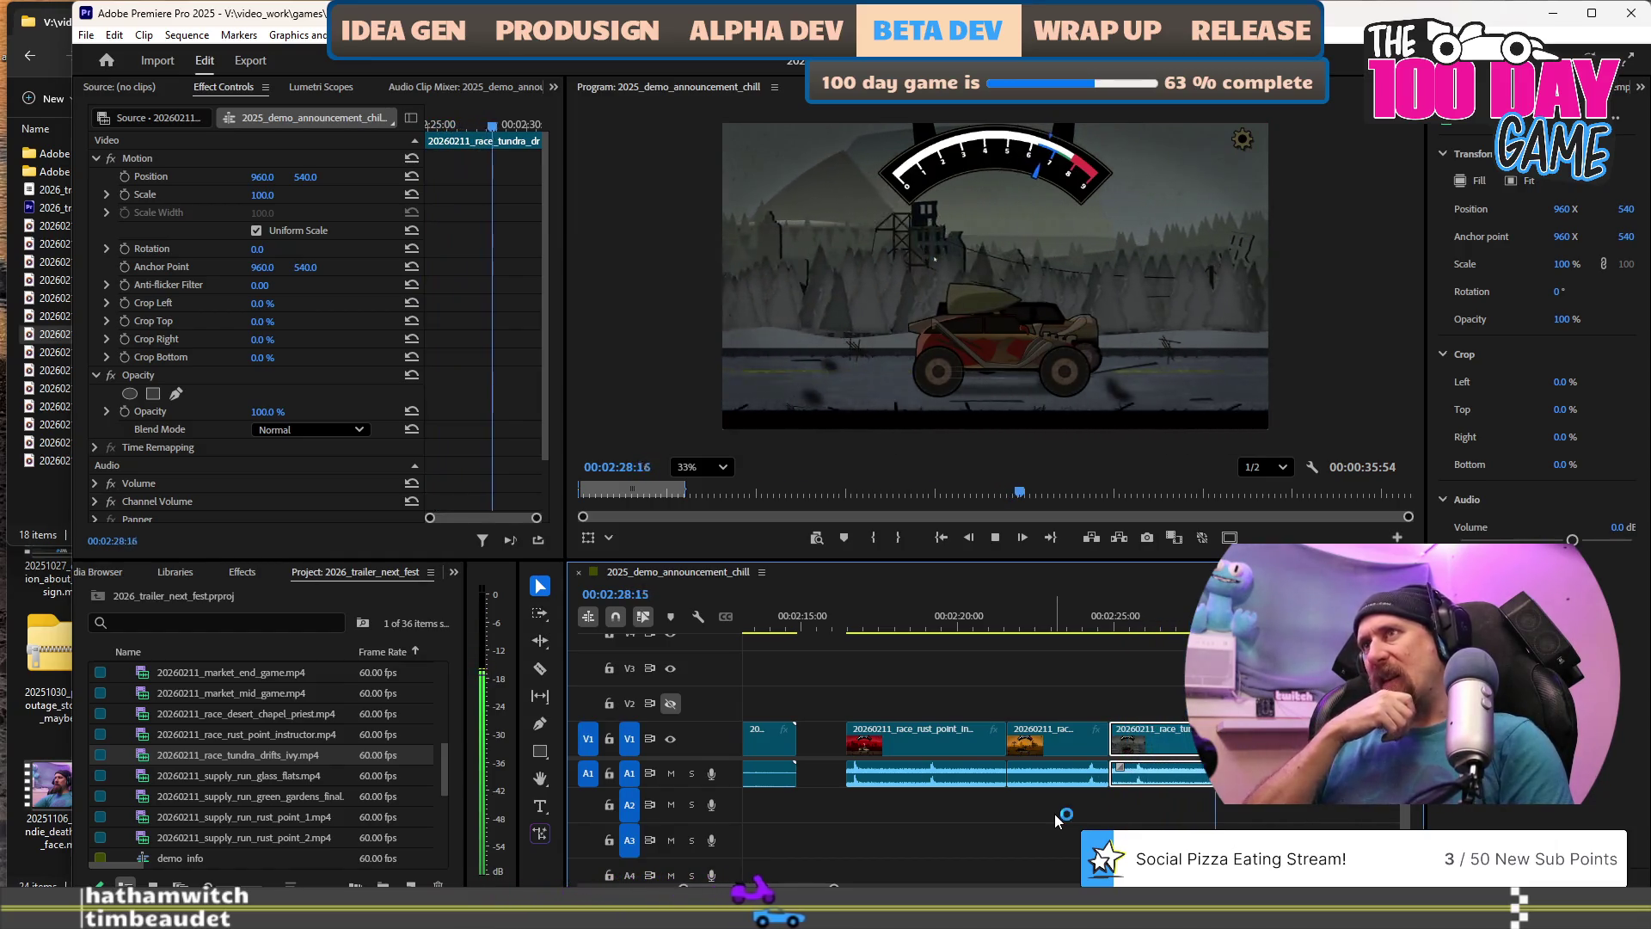
key("space")
Find the GO! moment near 04:23 in the later tundra drifts clip.
scroll(1055, 813, "down", 5)
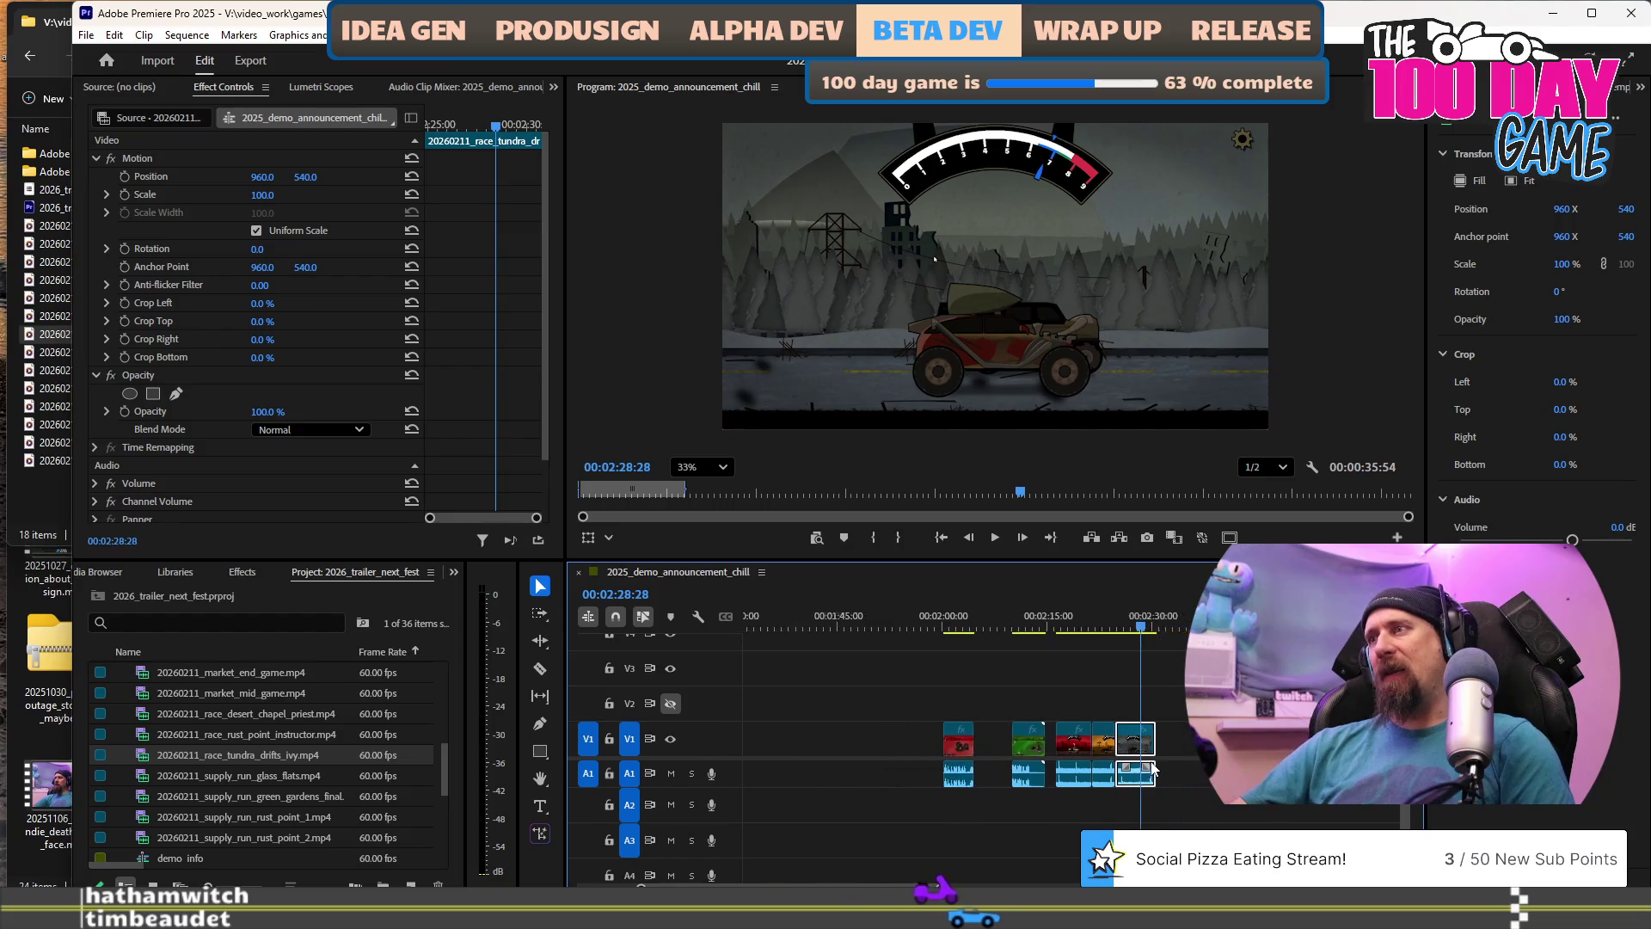
scroll(1183, 730, "down", 5)
left_click_drag(997, 635, 1041, 631)
key("space")
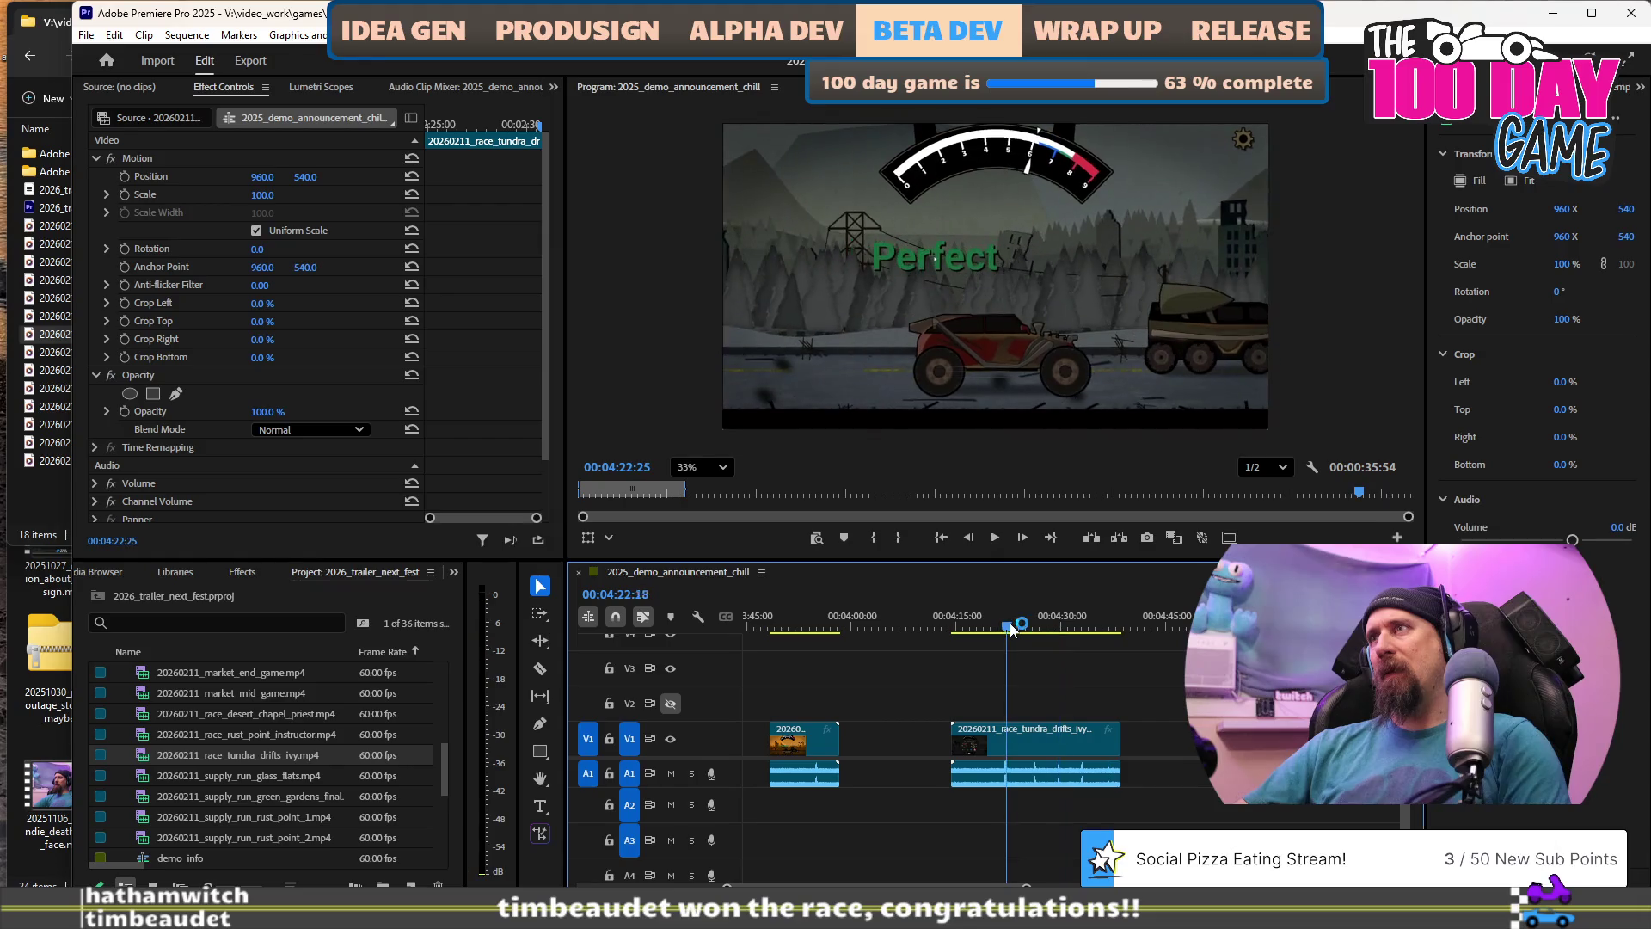
left_click(1010, 627)
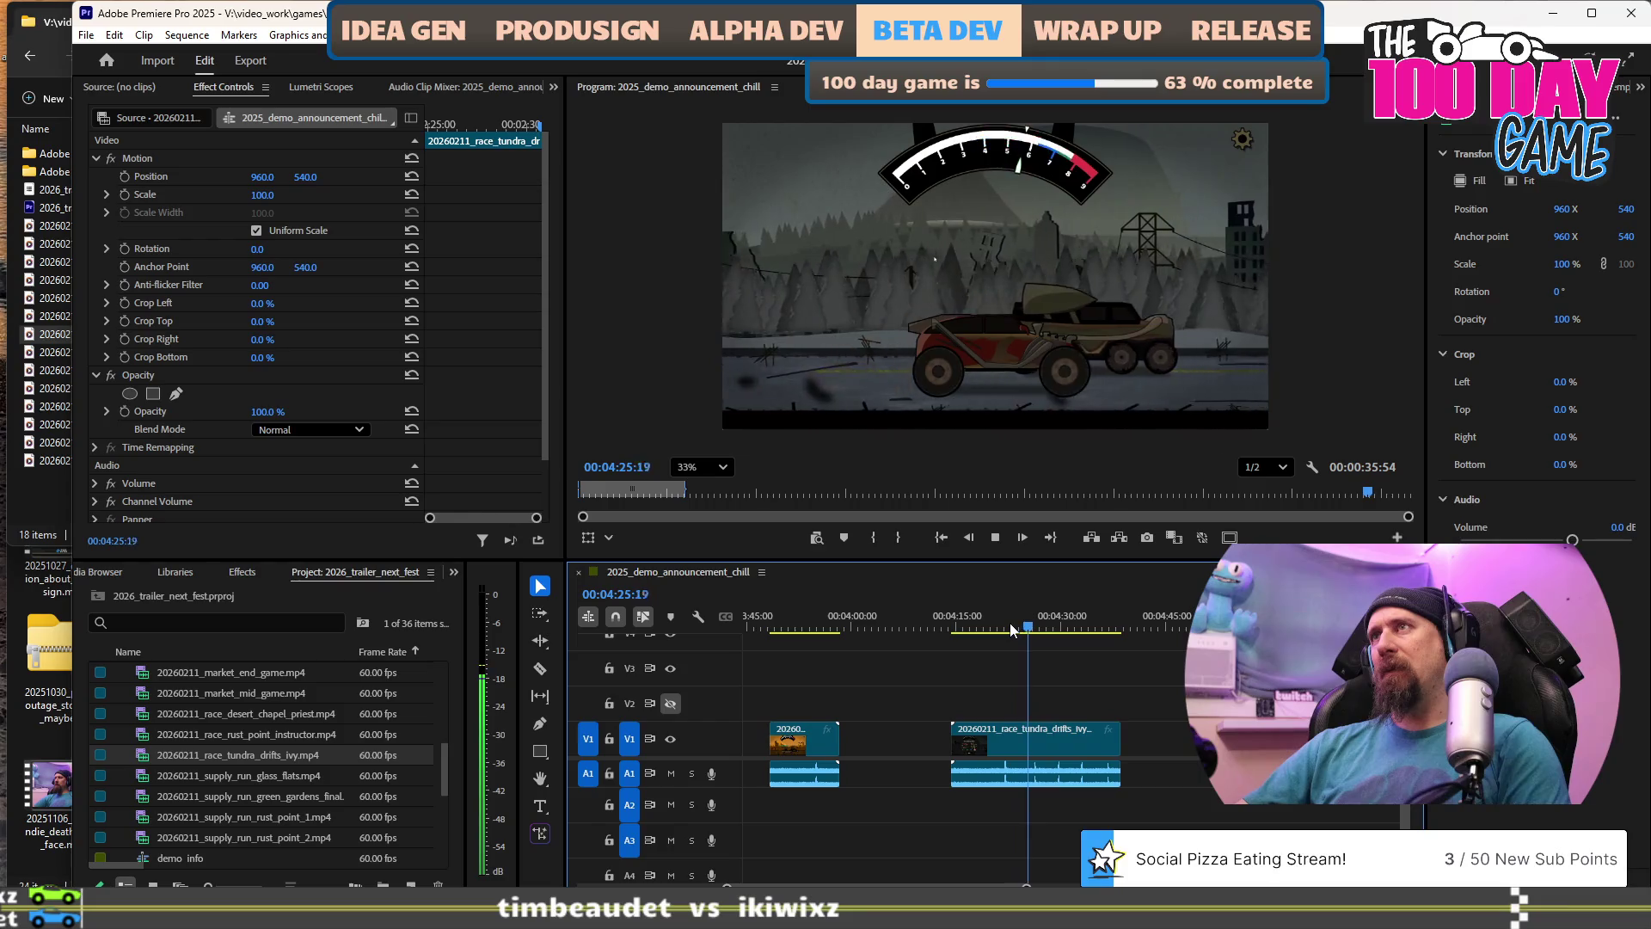
key("space")
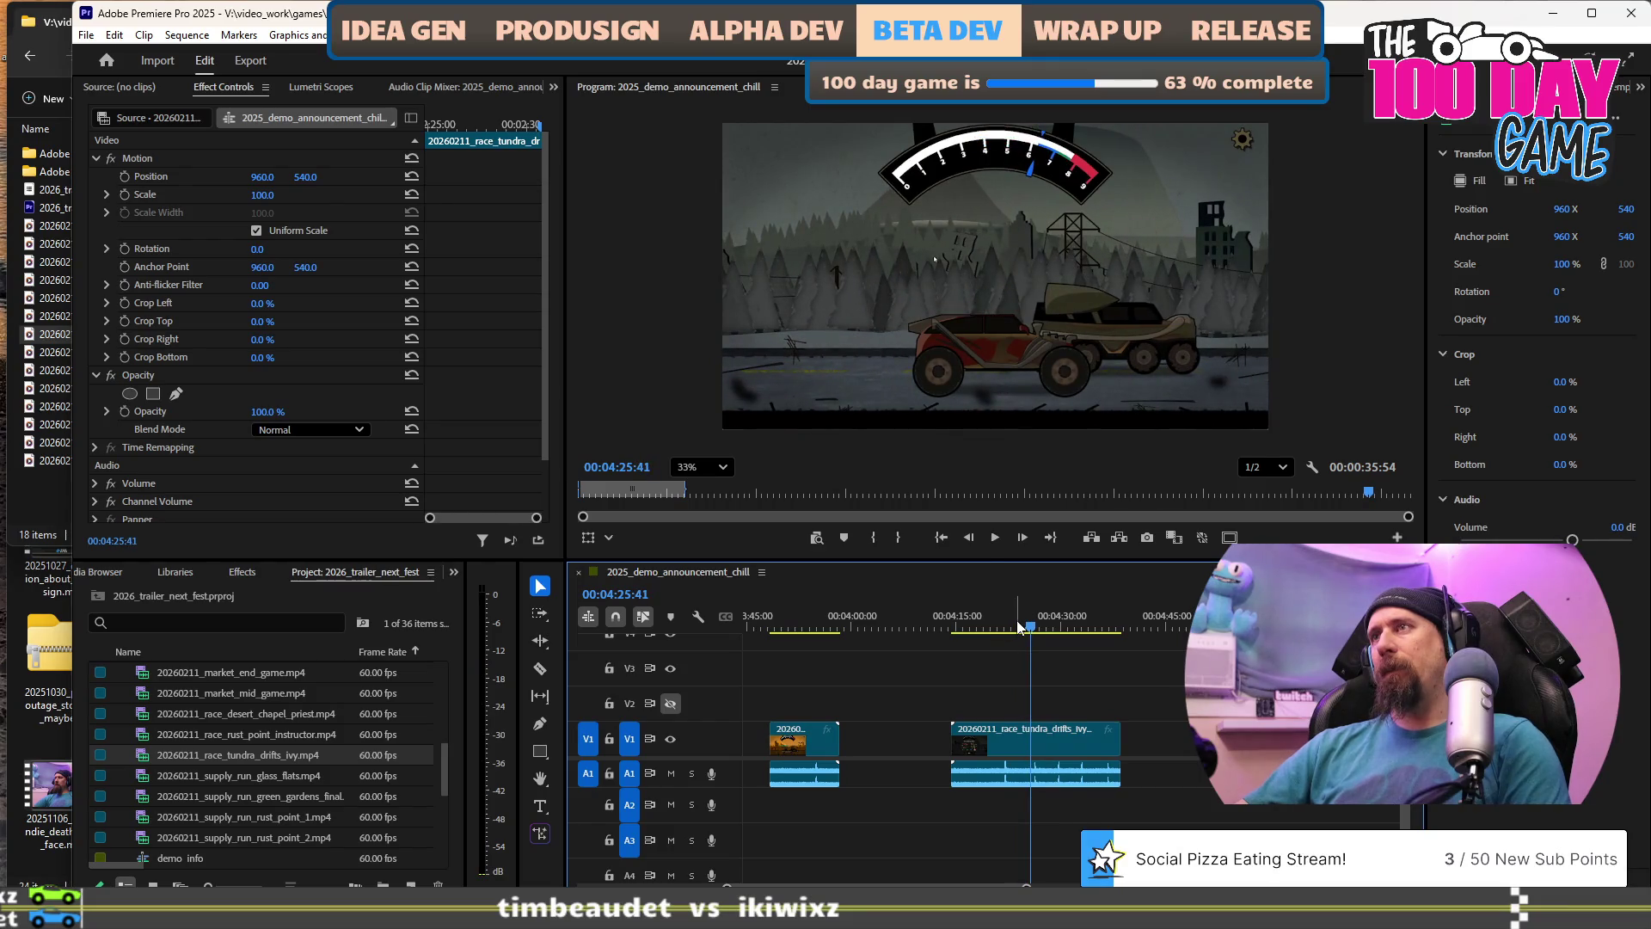
left_click(1015, 626)
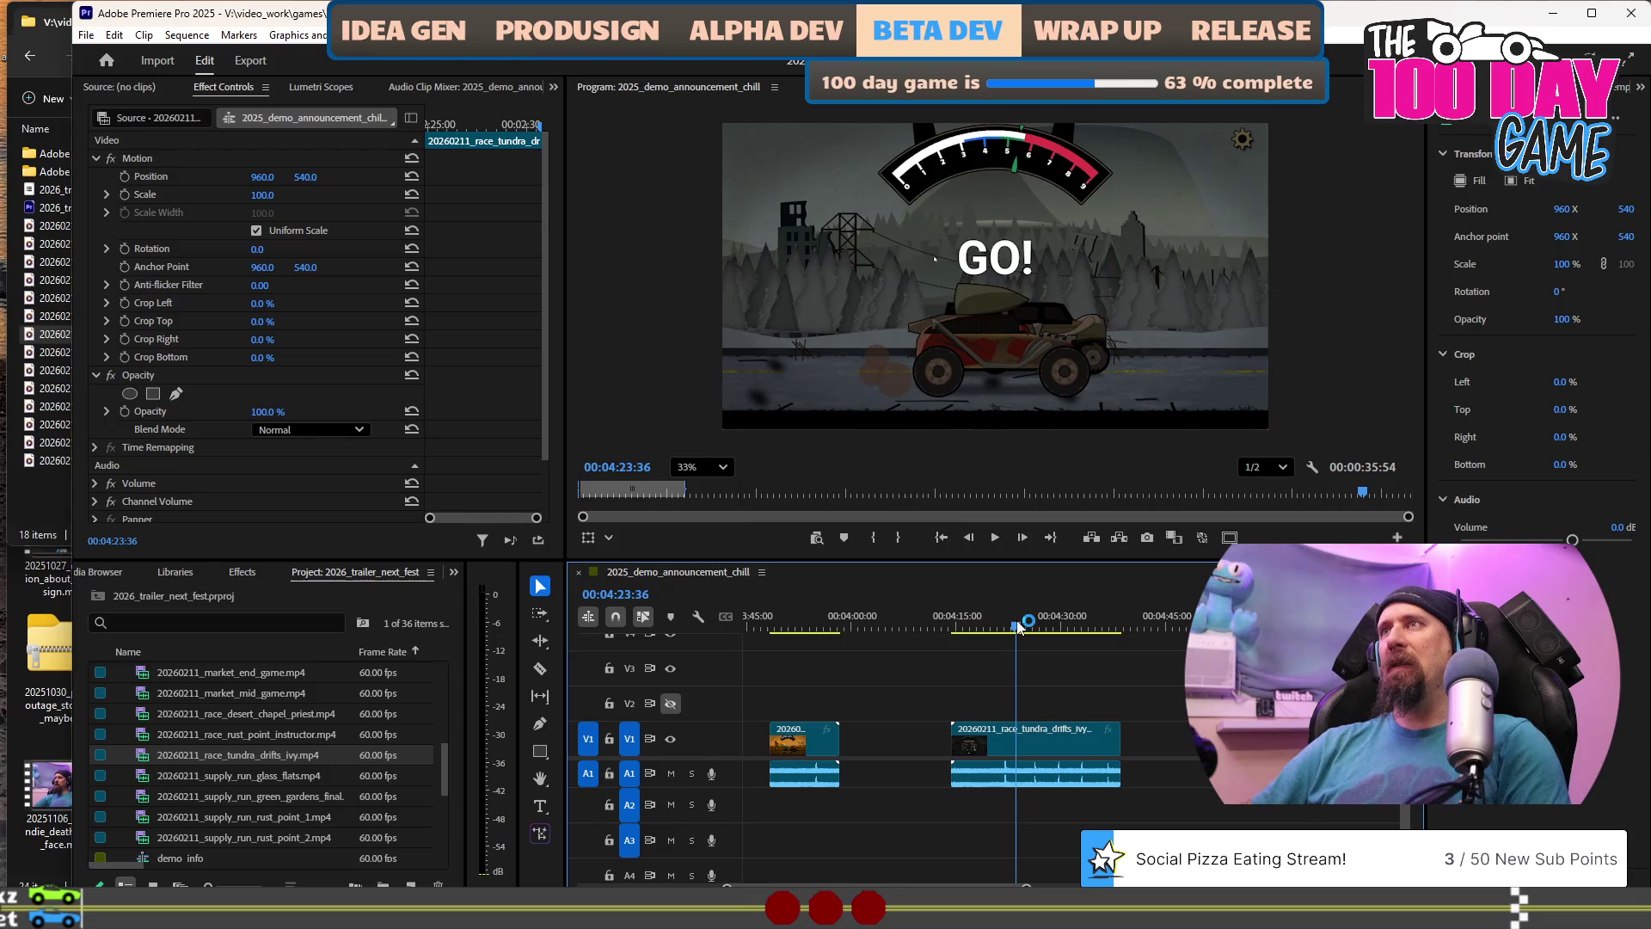
key("space")
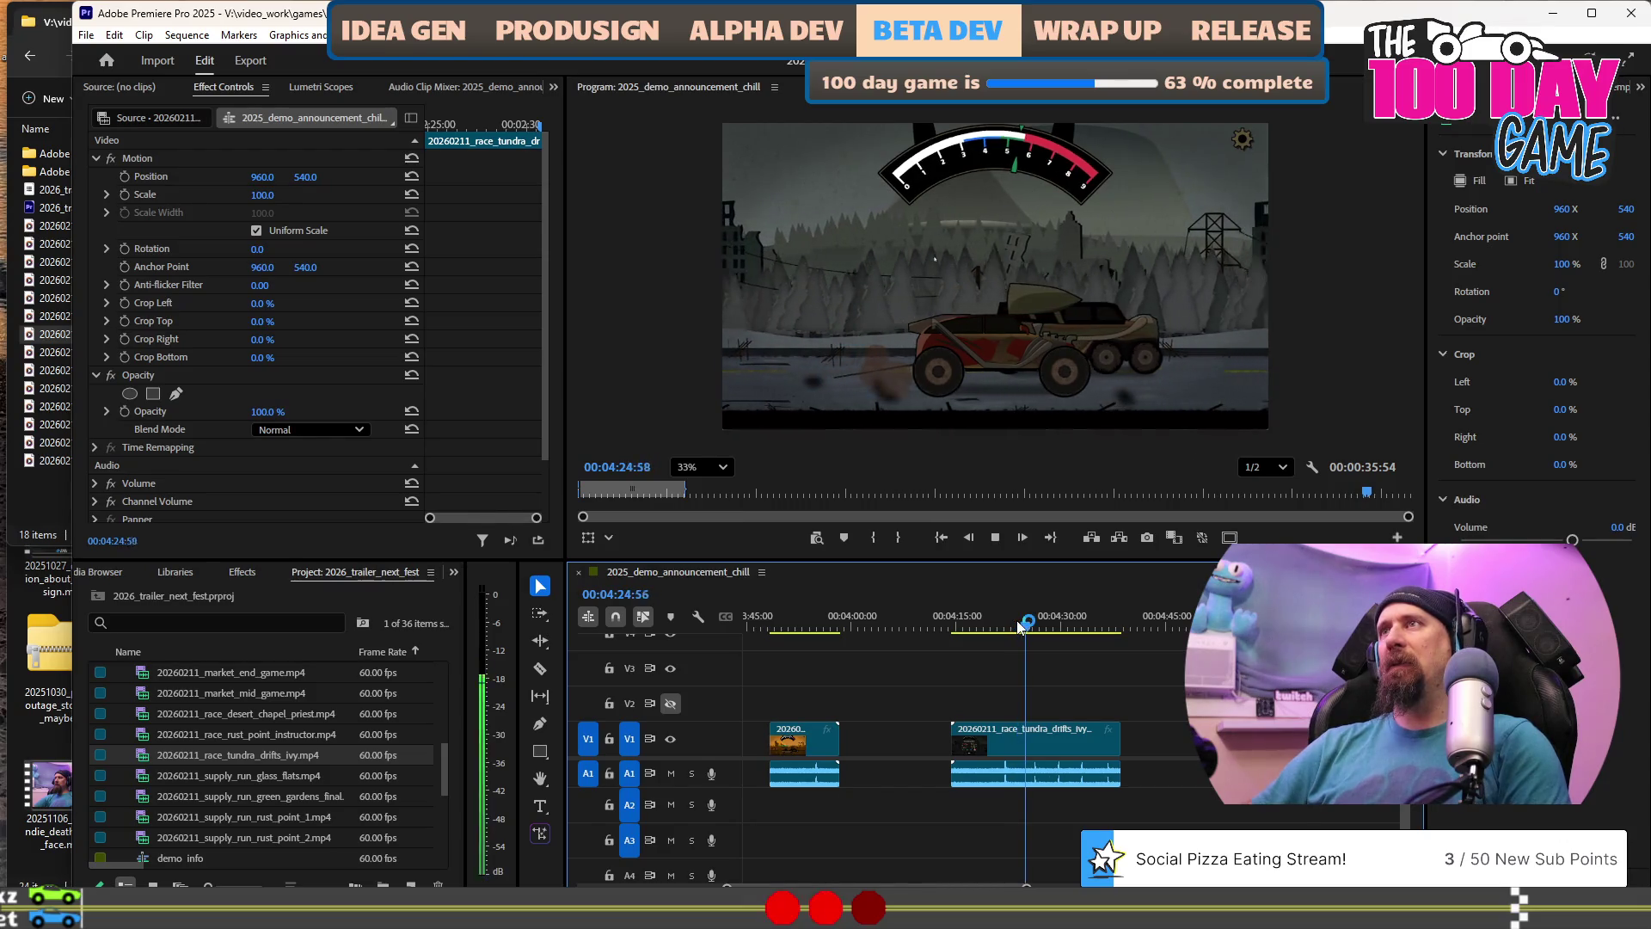
Trim the tundra clip's ending so it finishes around 04:27.
key("ctrl+z")
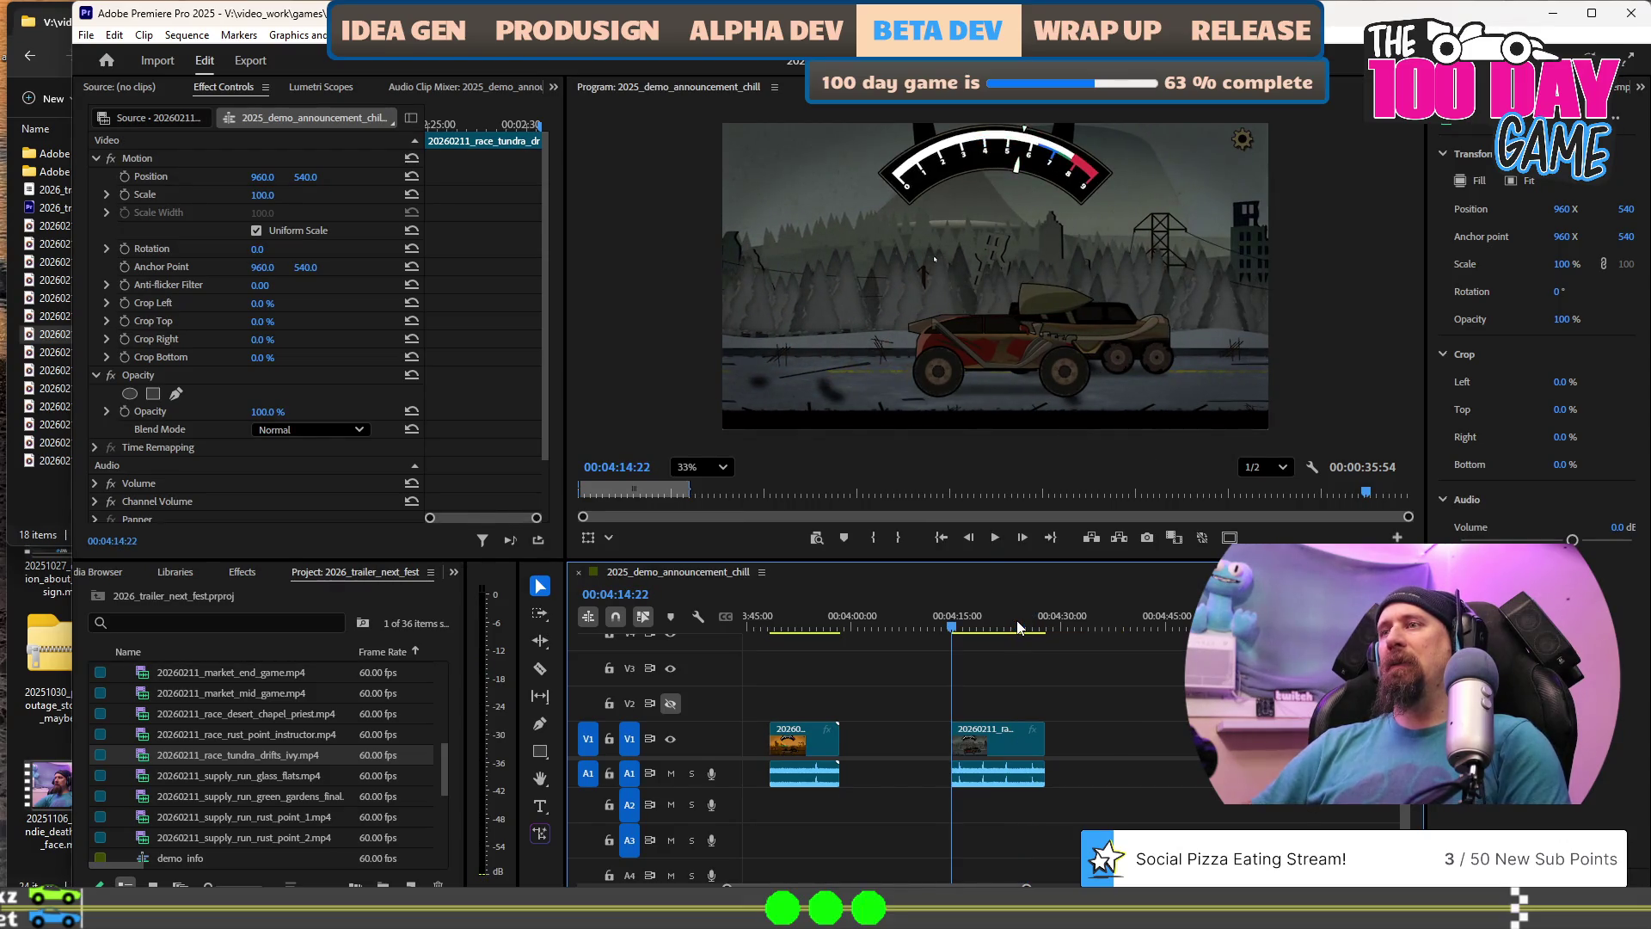
key("space")
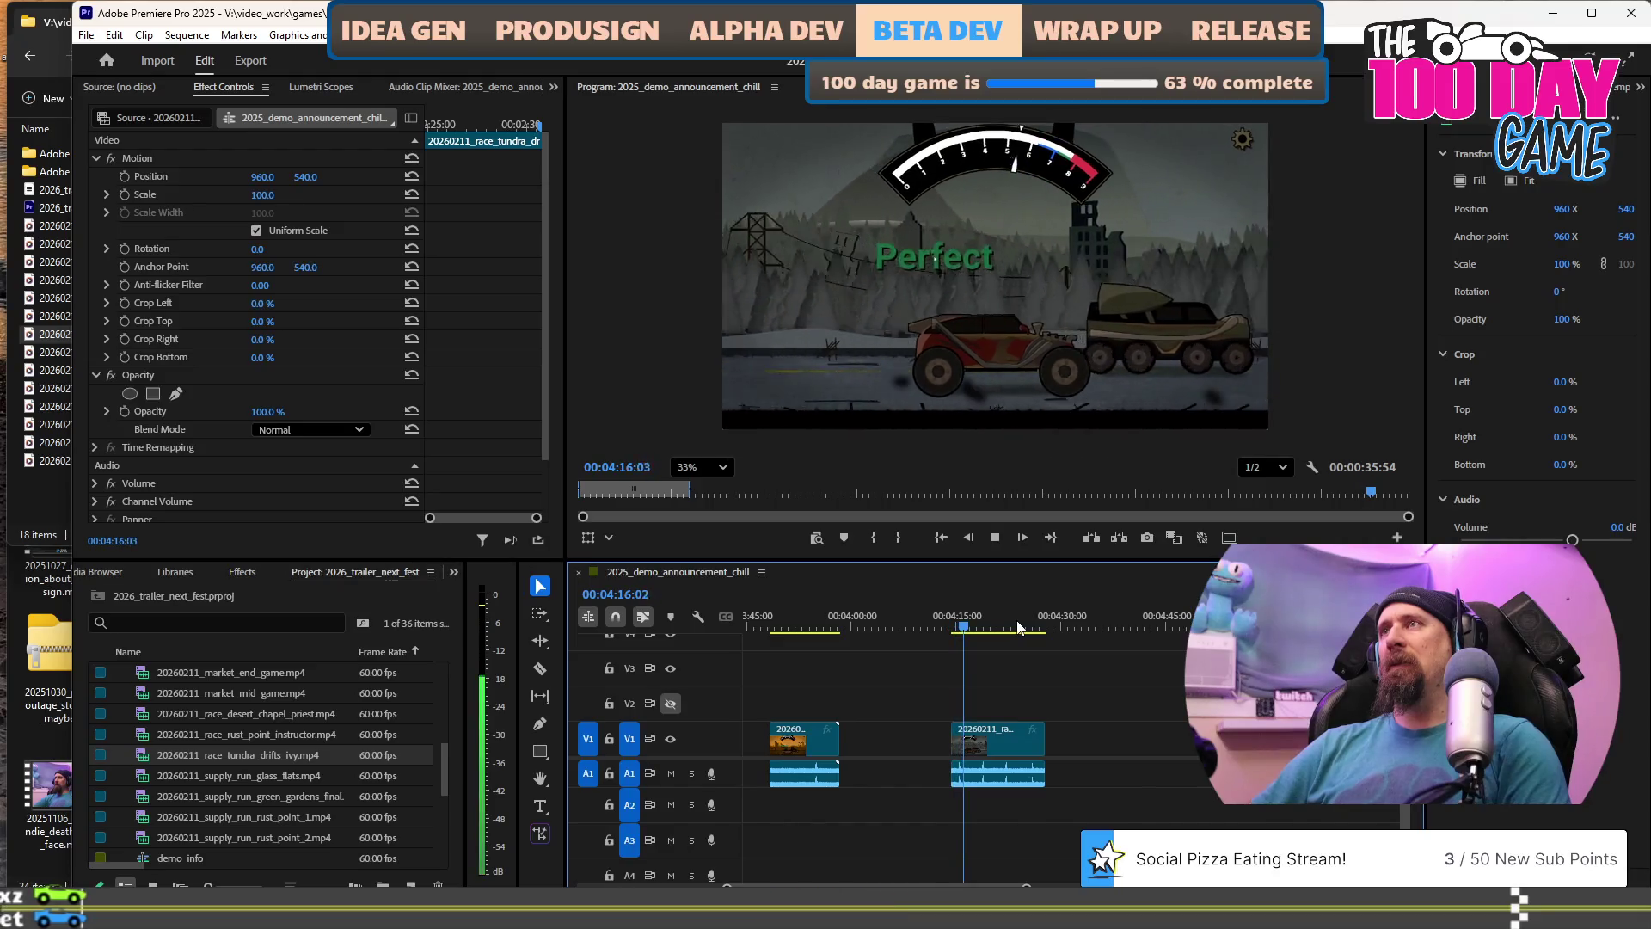
key("space")
key("space")
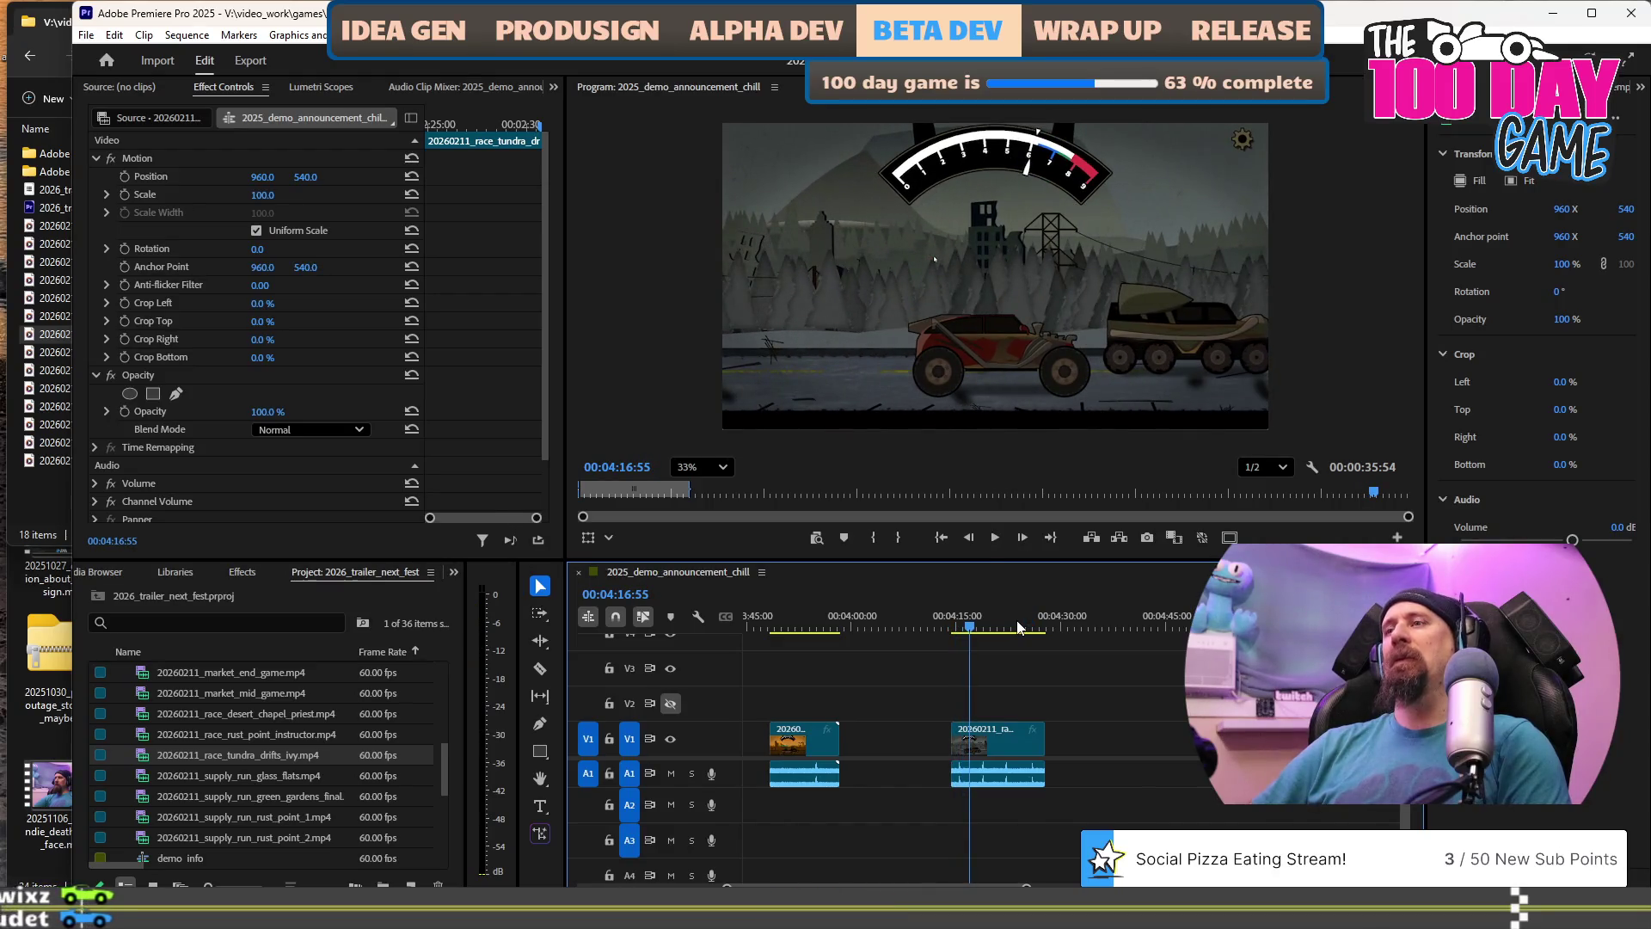
key("space")
key("space")
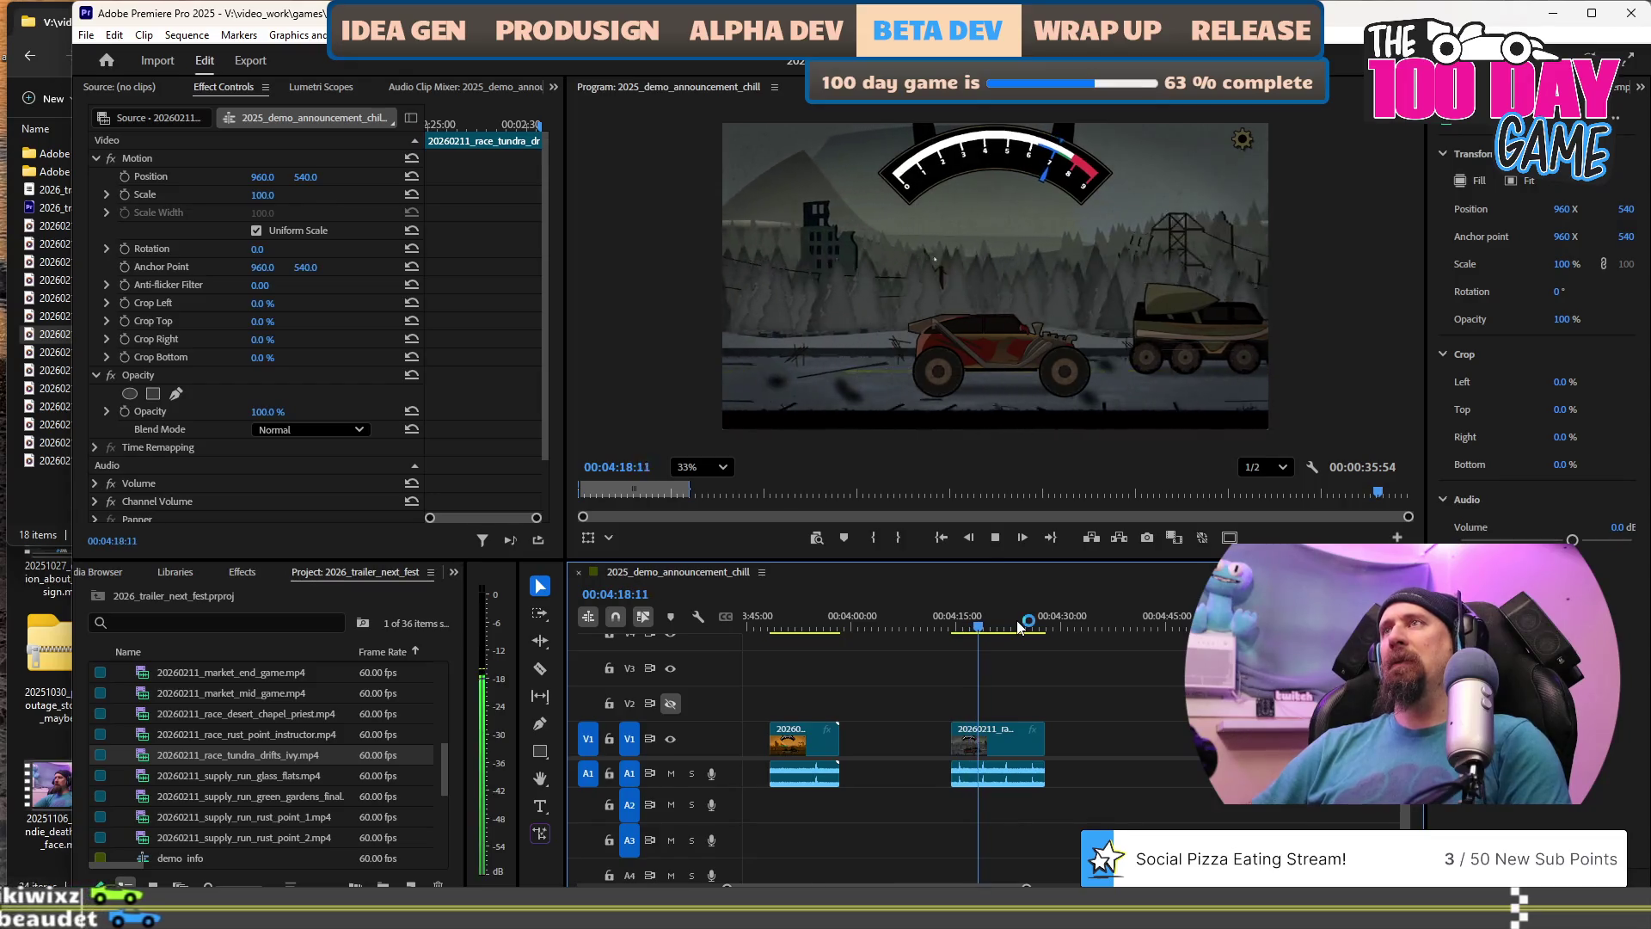